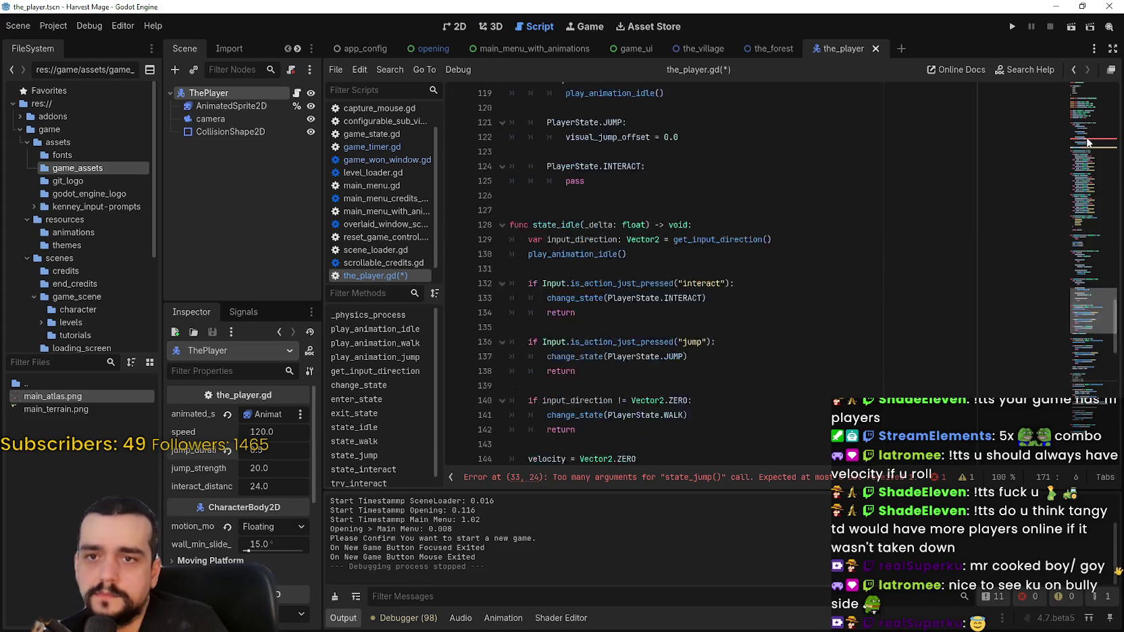
# Step: Remove the delta argument from the state_jump() call on line 33
pyautogui.doubleClick(628, 283)
pyautogui.press('BackSpace')
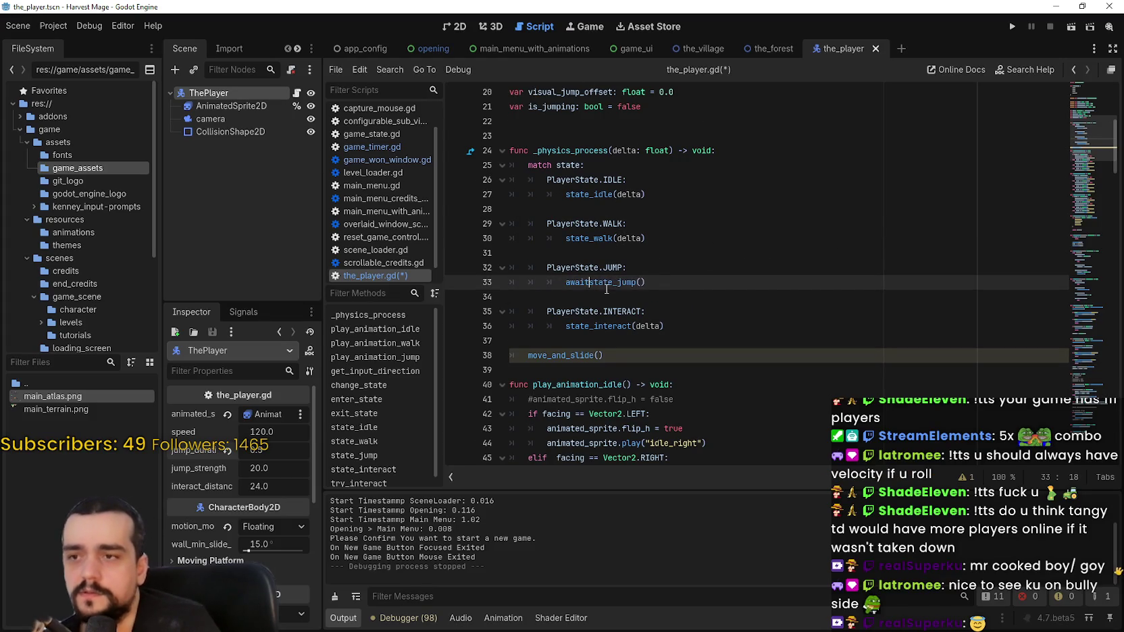
pyautogui.click(594, 299)
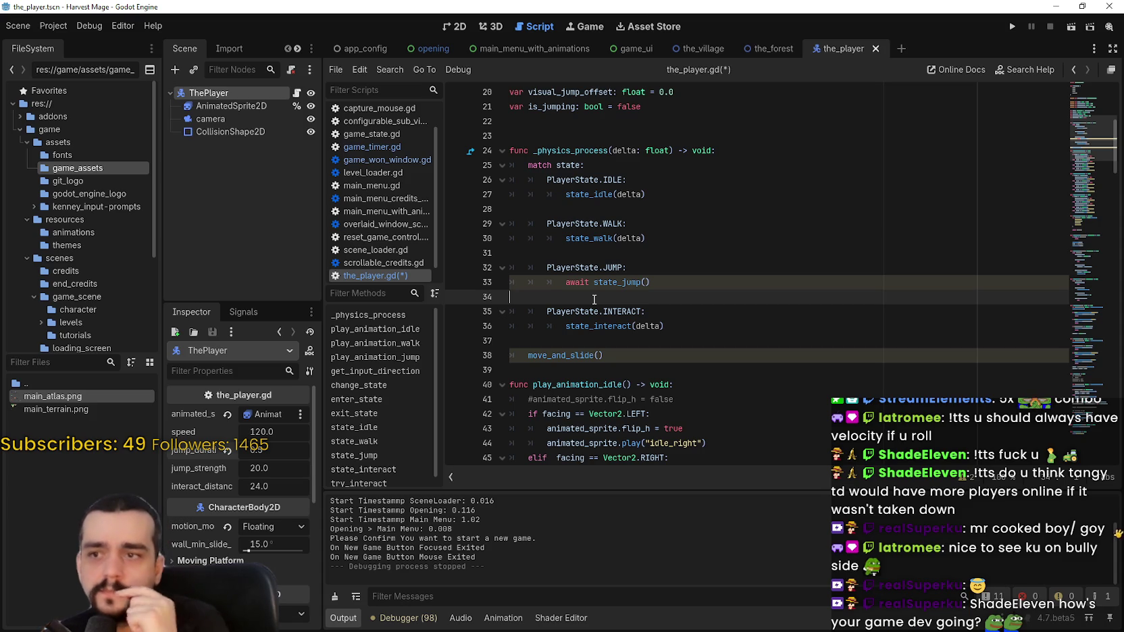
# Step: In state_jump, uncomment the animation_finished await on line 186 and save the_player.gd
pyautogui.rightClick(610, 287)
pyautogui.click(642, 477)
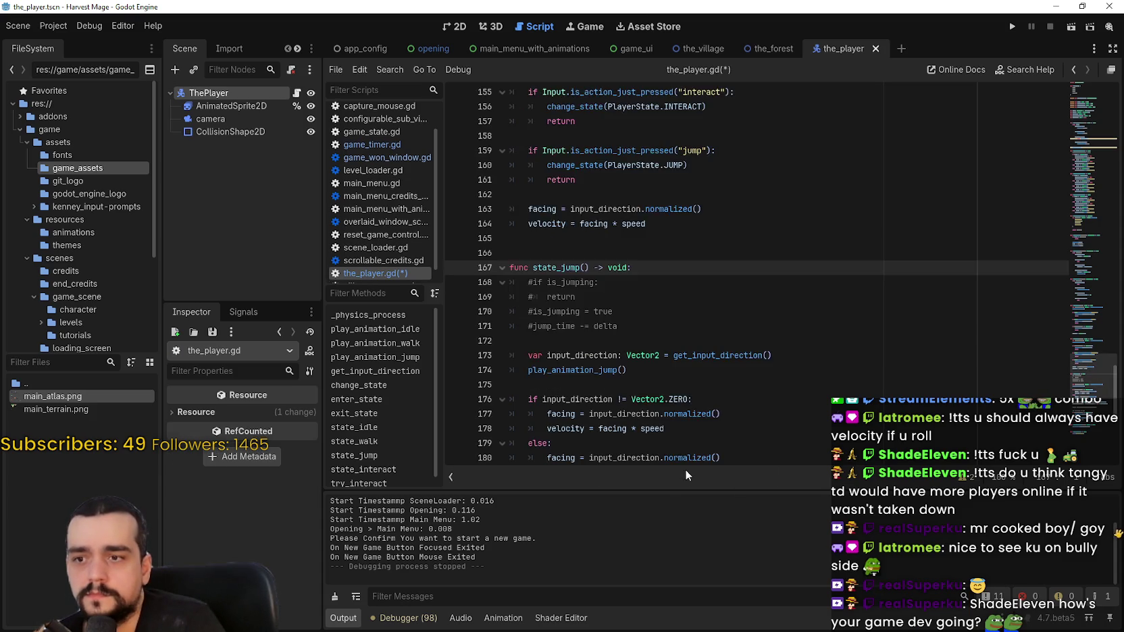
pyautogui.scroll(-3, 624, 330)
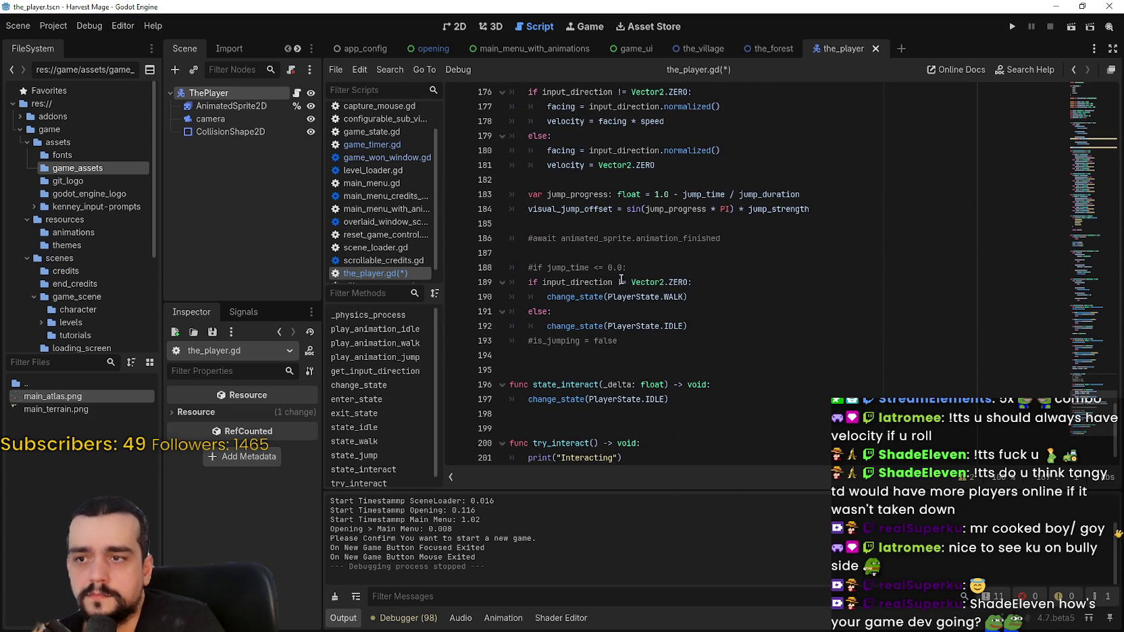
pyautogui.click(541, 252)
pyautogui.click(529, 238)
pyautogui.hotkey('ctrl', 'k')
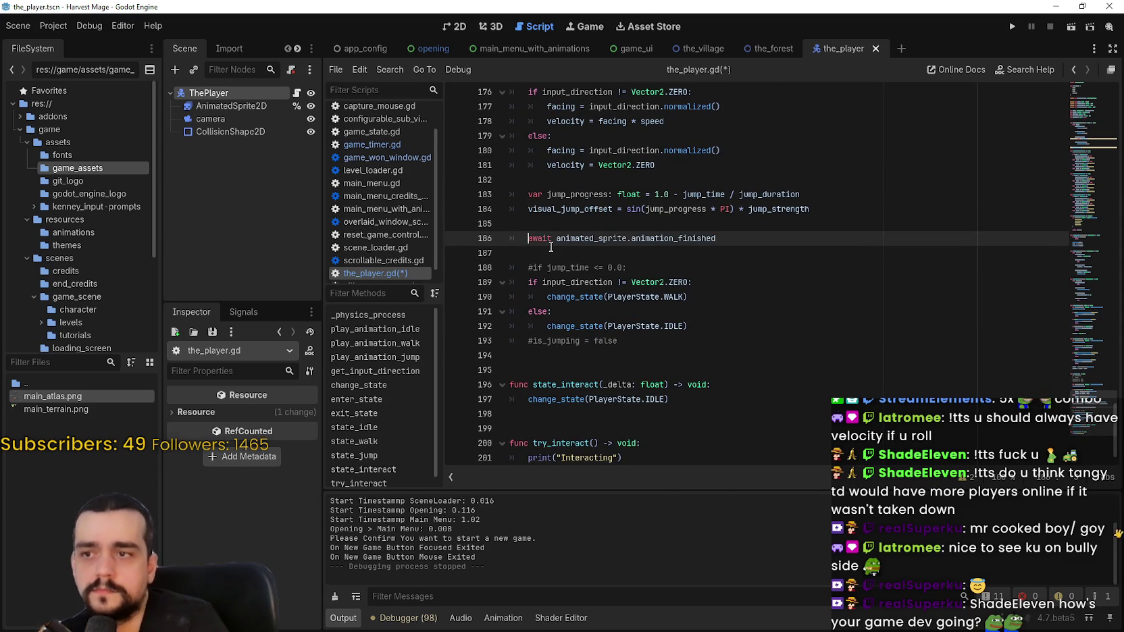
pyautogui.hotkey('ctrl', 's')
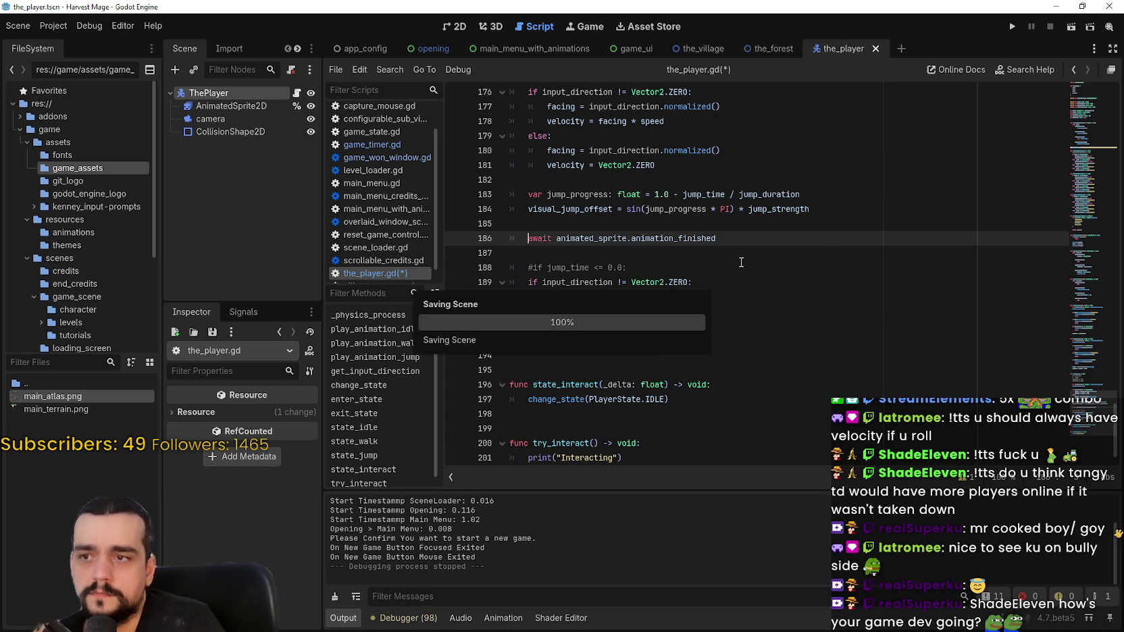
# Step: Run the Harvest Mage project from the editor
pyautogui.scroll(1, 733, 283)
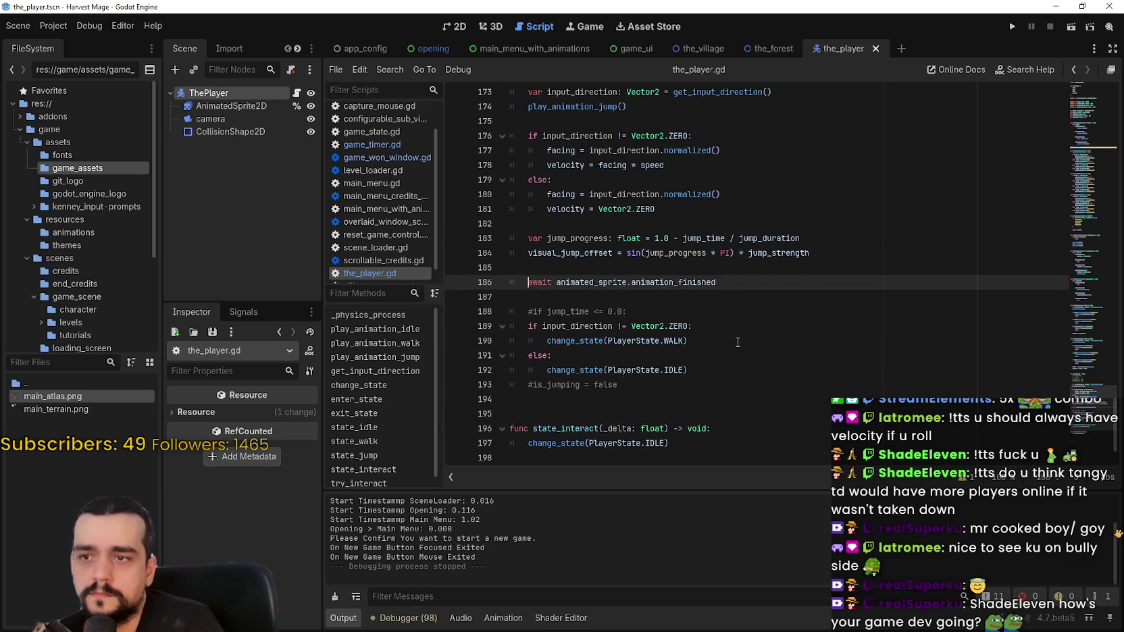
pyautogui.scroll(2, 747, 339)
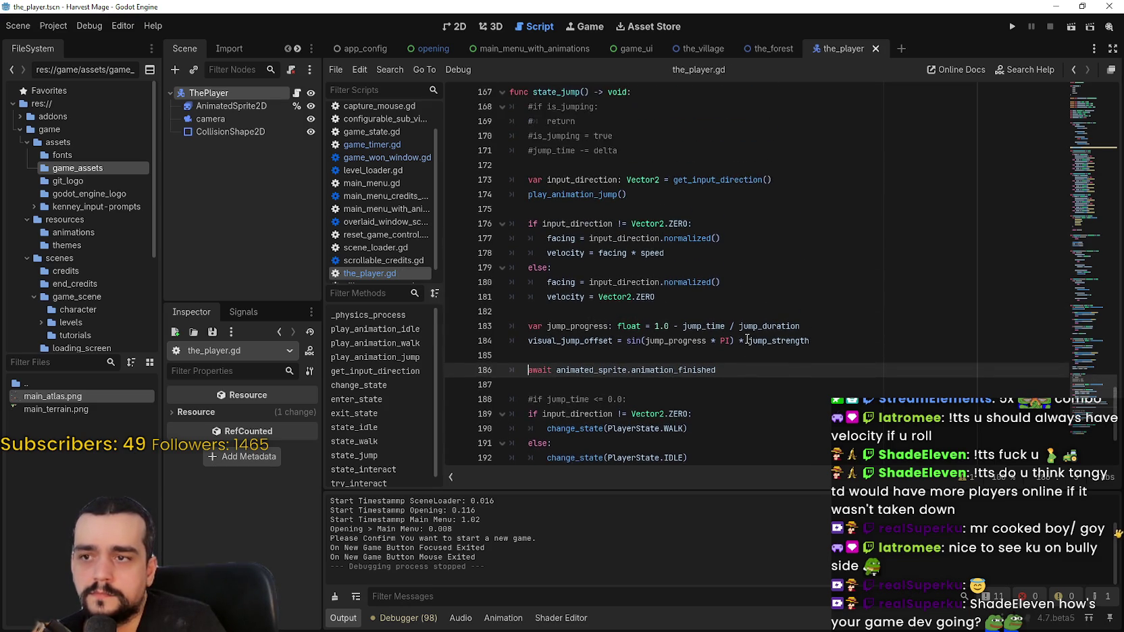
pyautogui.click(1011, 27)
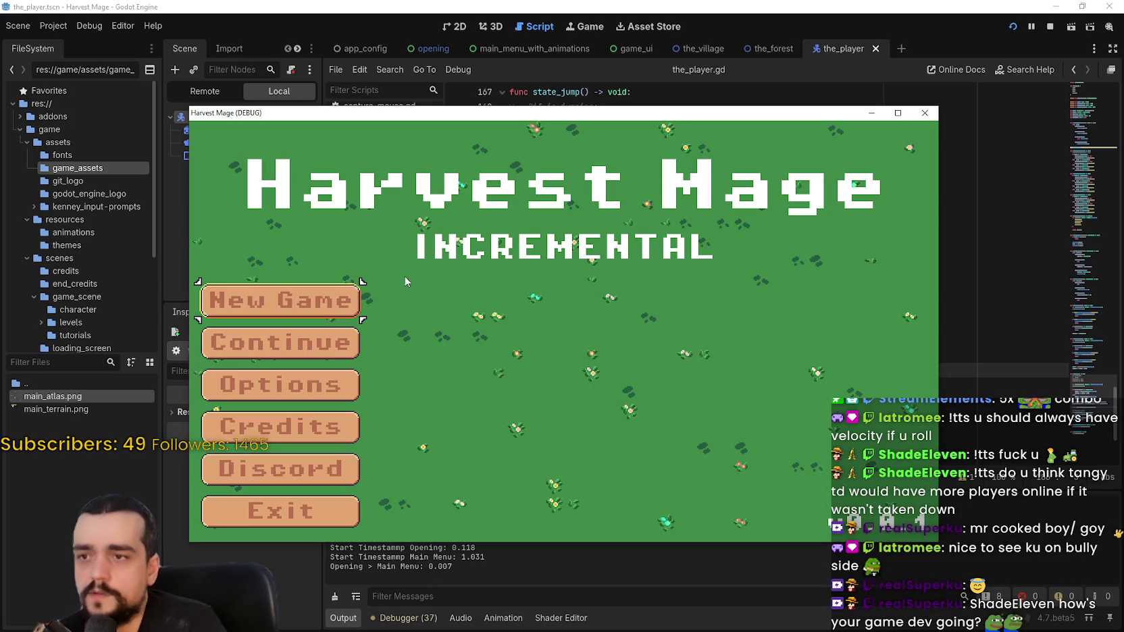
# Step: Start a new game full-screen and walk the player around the path and grass
pyautogui.click(318, 310)
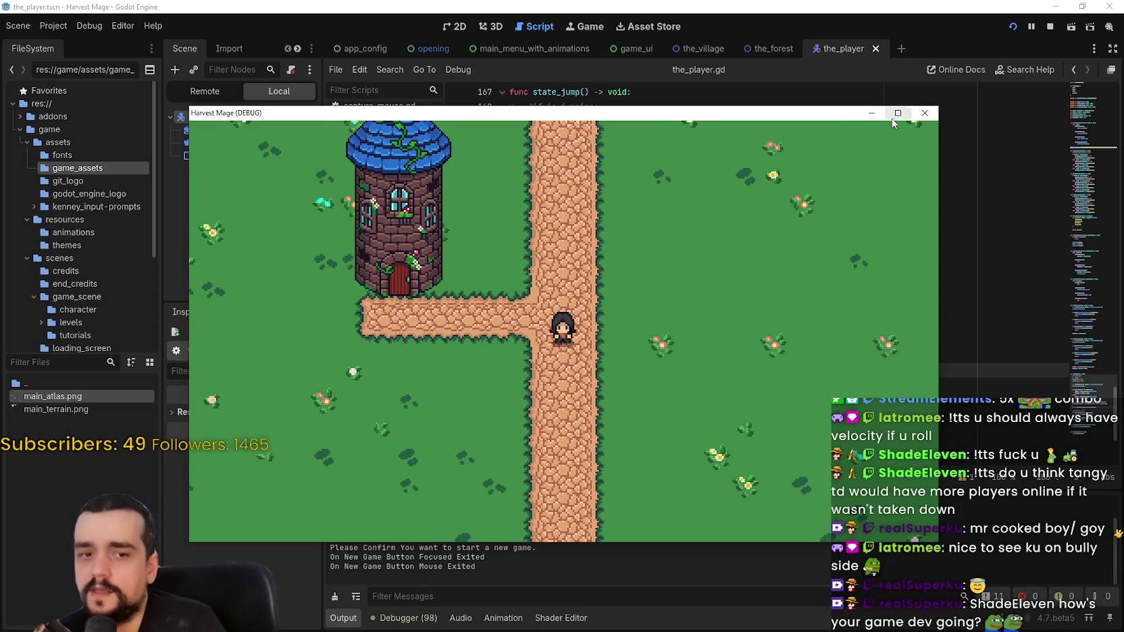
pyautogui.click(897, 113)
pyautogui.press('d')
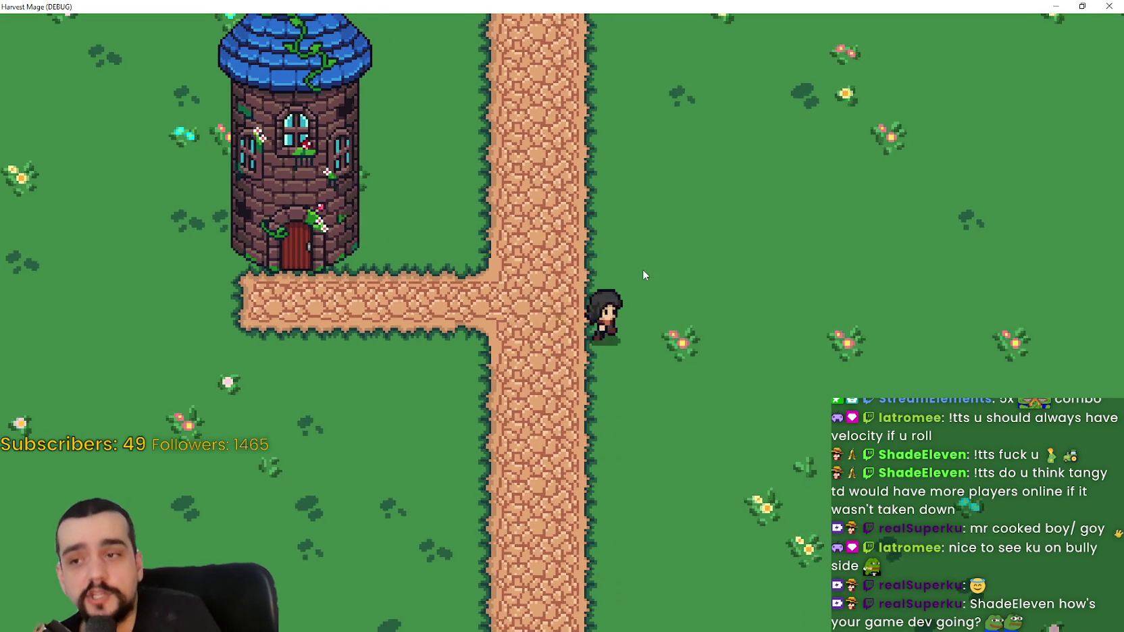
pyautogui.press('a')
pyautogui.press('w')
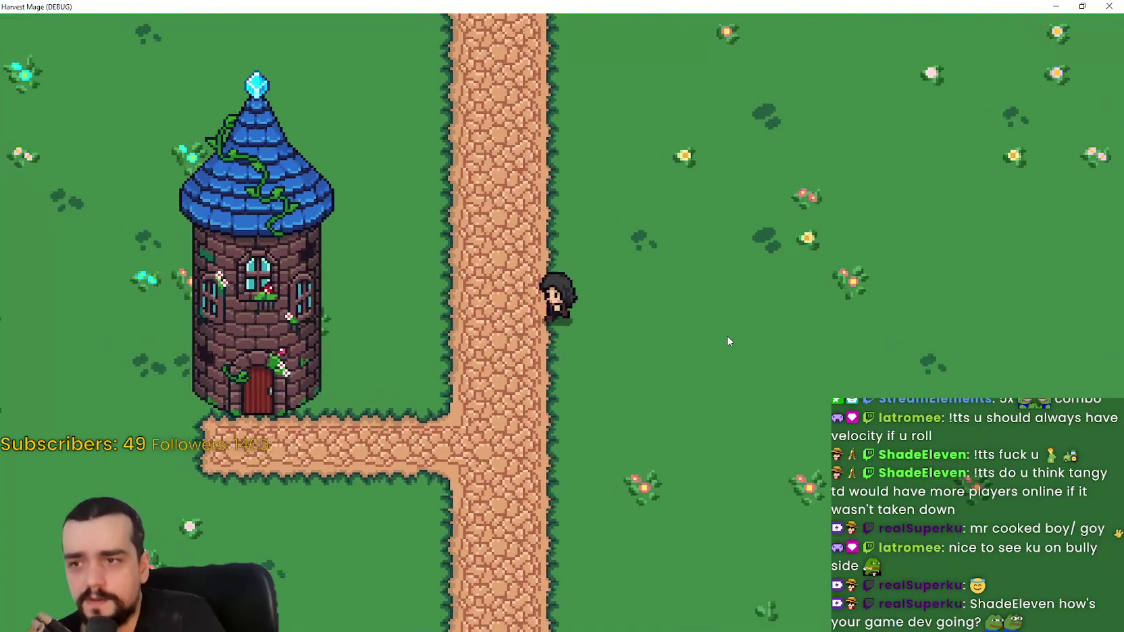
pyautogui.press('d')
pyautogui.press('s')
pyautogui.press('w')
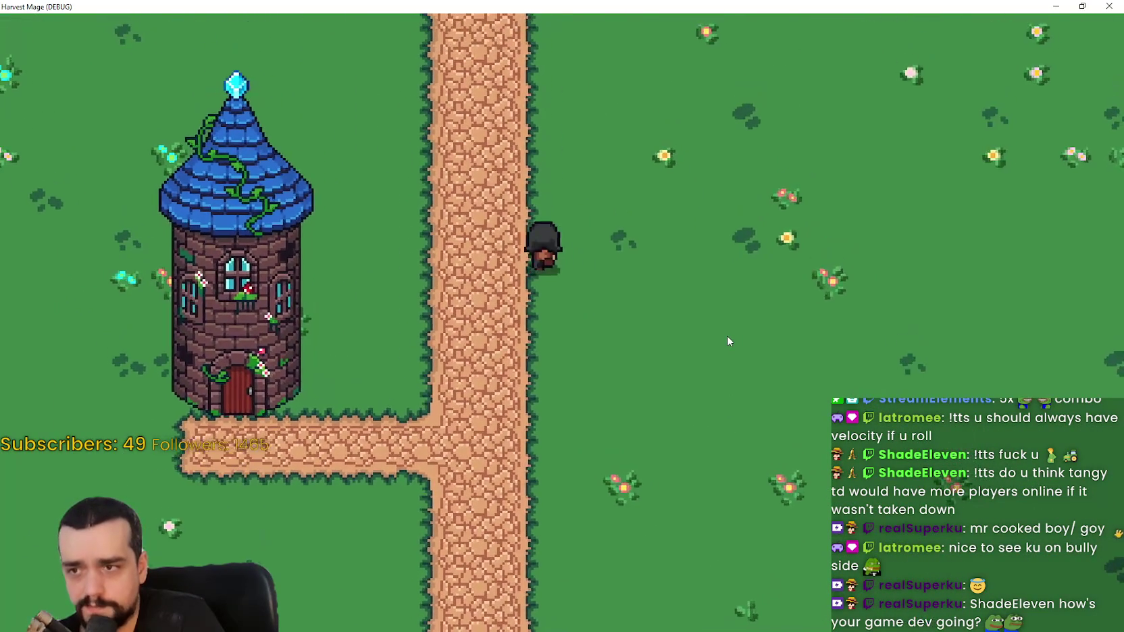
pyautogui.press('a')
# Step: Keep walking left and right, dodge-roll with Space, then restore the game window size
pyautogui.press('d')
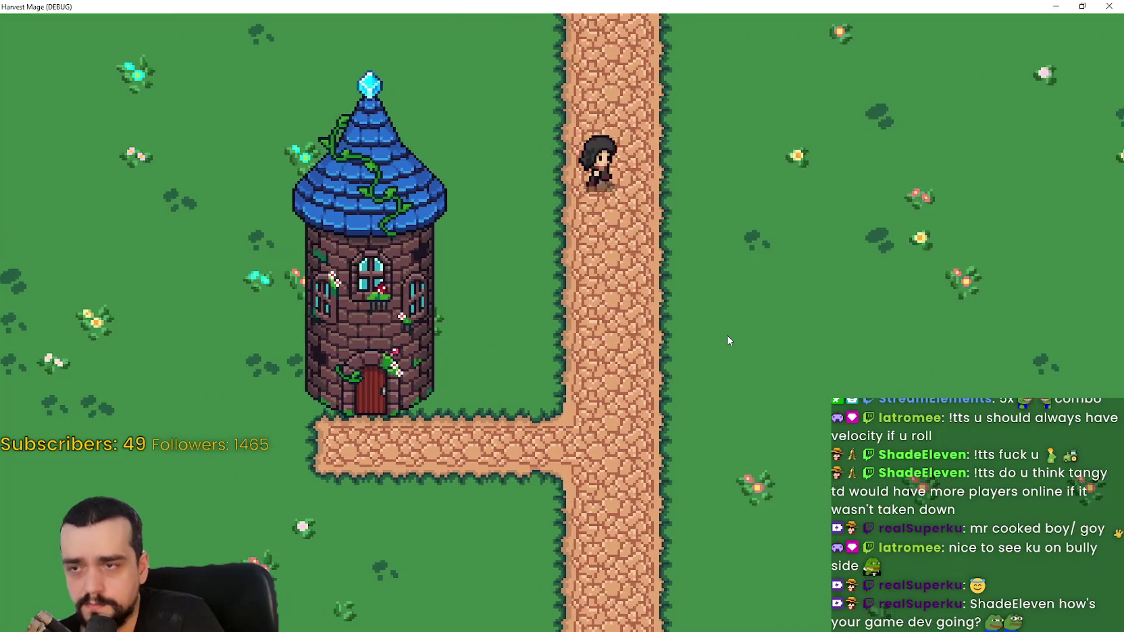
pyautogui.press('s')
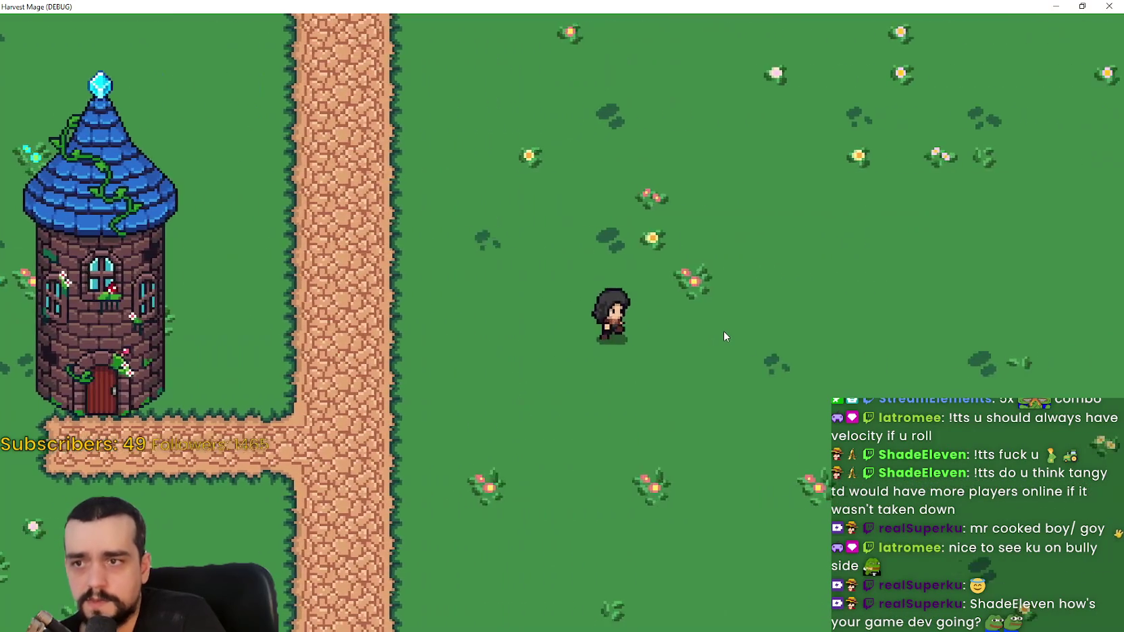
pyautogui.press('d')
pyautogui.press('w')
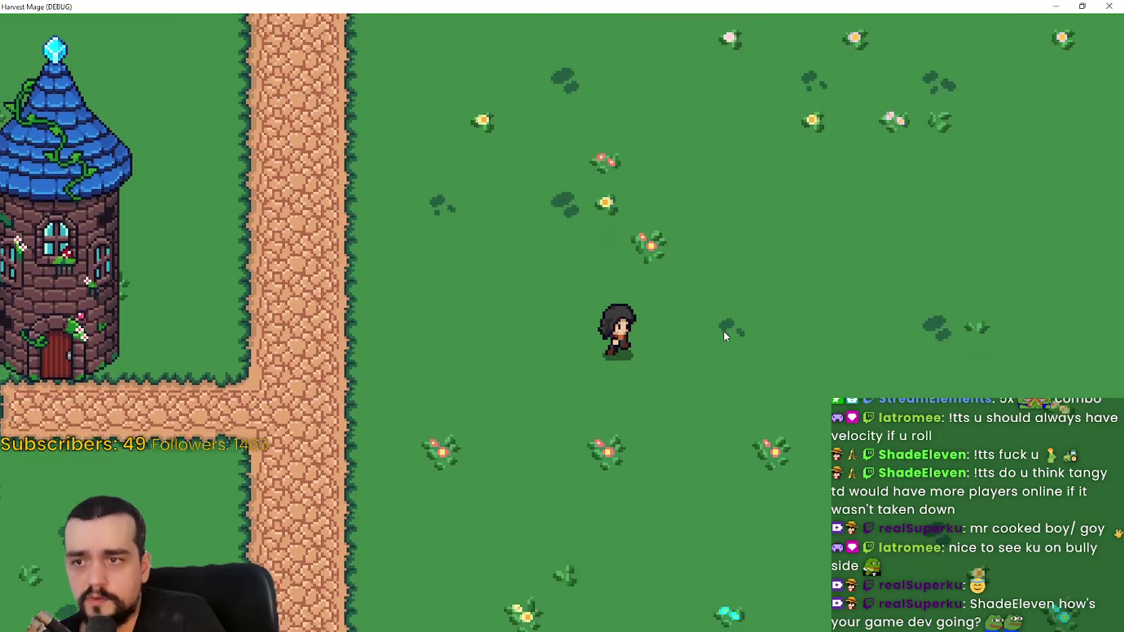
pyautogui.press('a')
pyautogui.press('a')
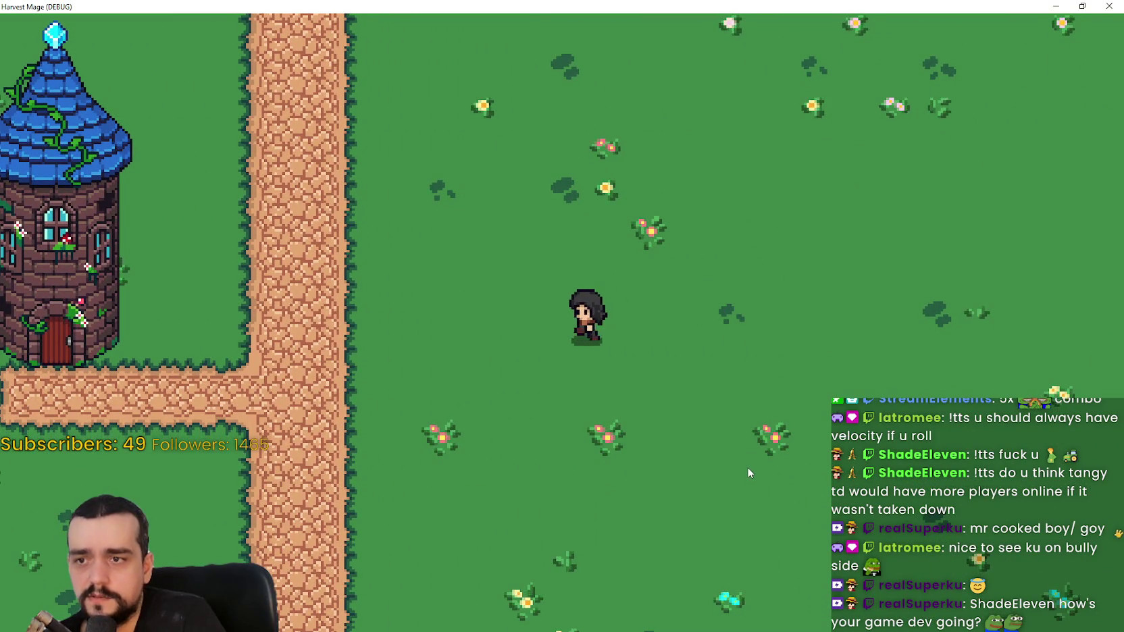
pyautogui.press('d')
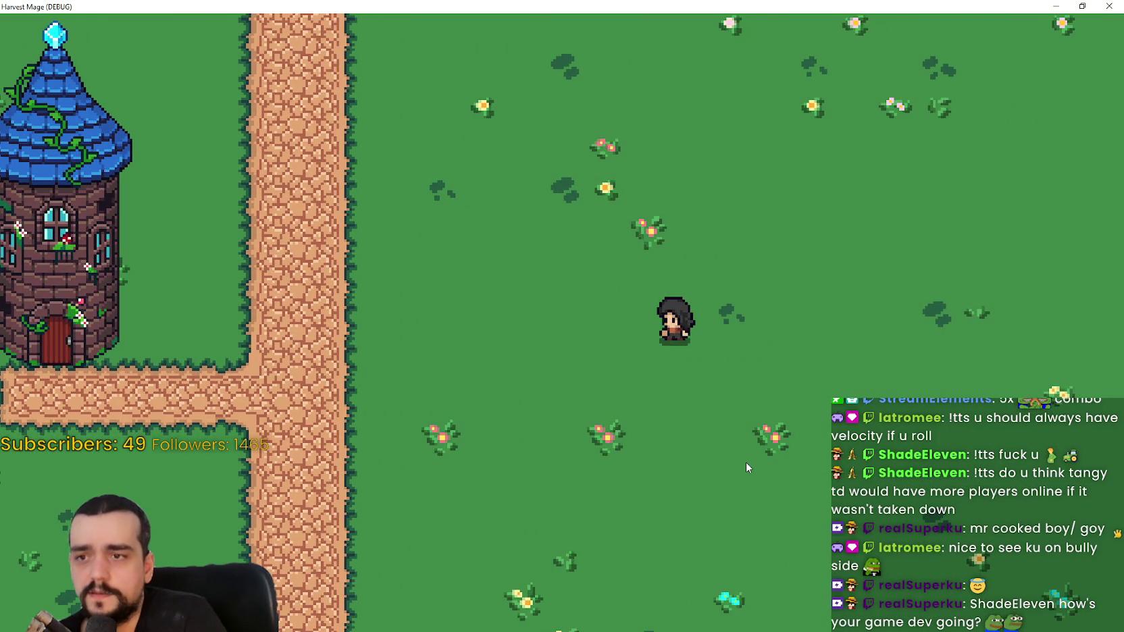
pyautogui.press('a')
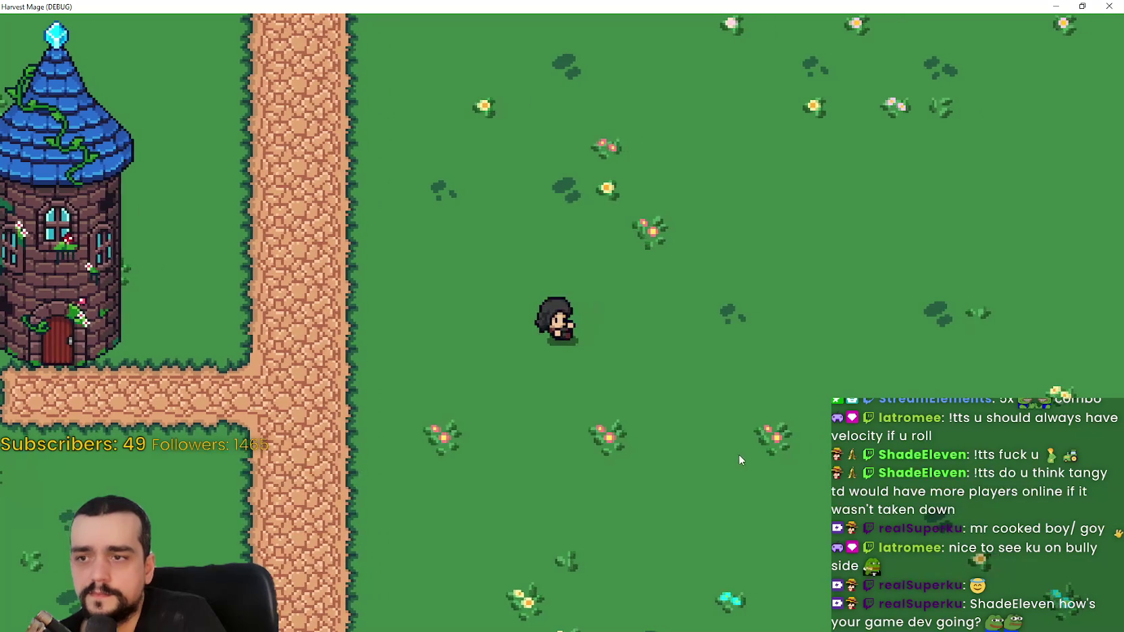
pyautogui.press('d')
pyautogui.press('space')
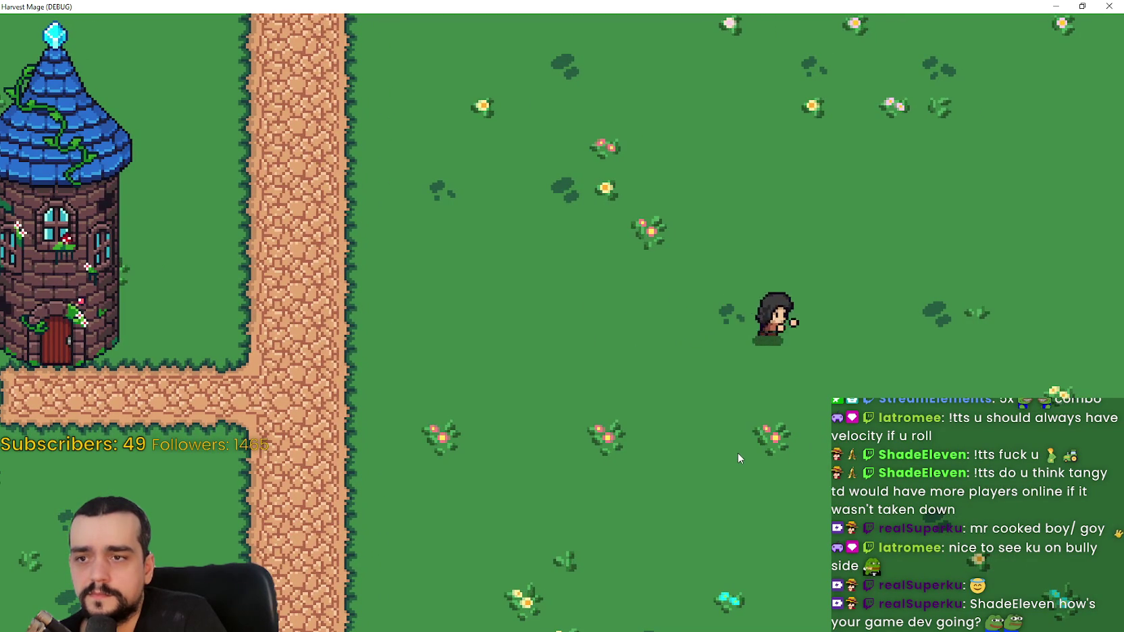
pyautogui.press('d')
pyautogui.press('a')
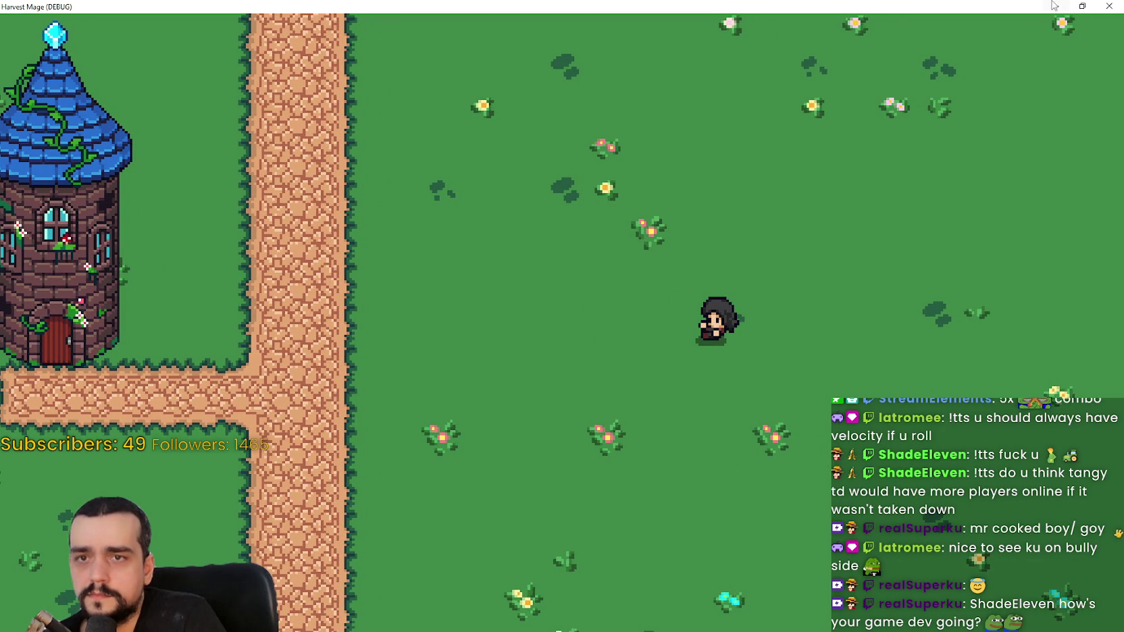
pyautogui.click(1081, 6)
# Step: Close the game and examine input_direction and Vector2.ZERO in line 189's if check
pyautogui.click(1050, 27)
pyautogui.scroll(-4, 675, 324)
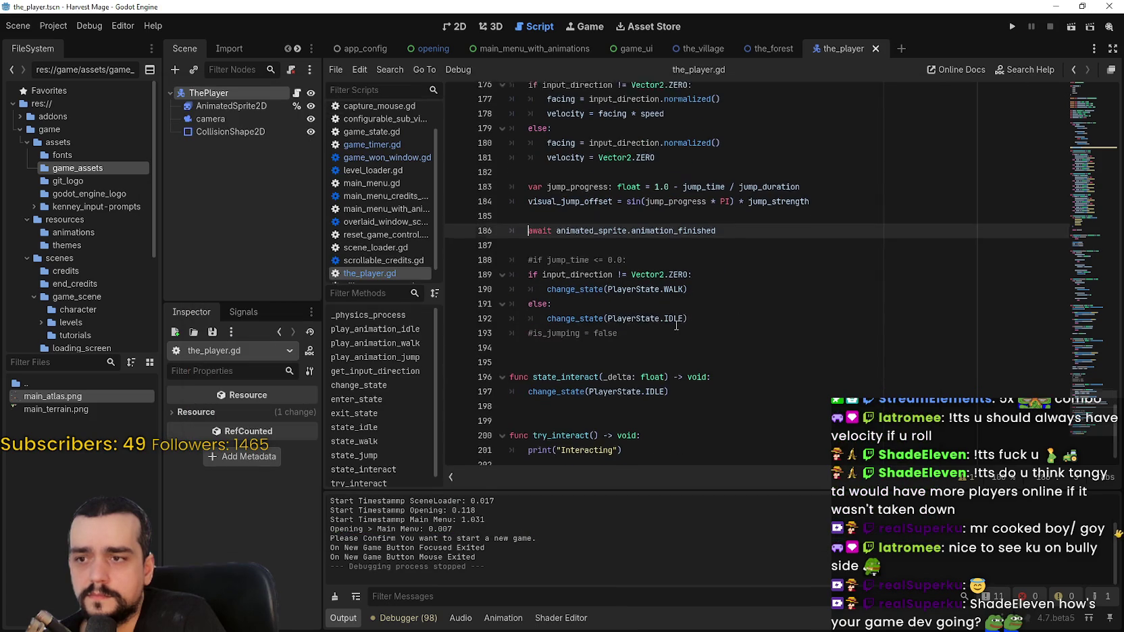
pyautogui.click(694, 325)
pyautogui.click(529, 267)
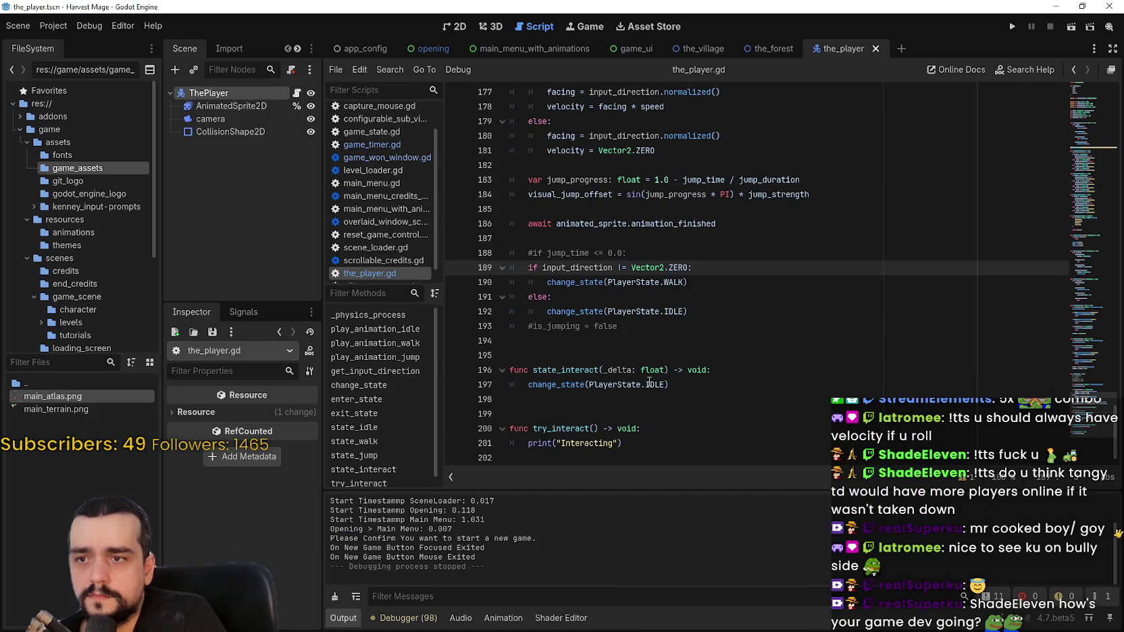
pyautogui.doubleClick(670, 264)
pyautogui.moveTo(670, 263); pyautogui.dragTo(644, 268)
pyautogui.doubleClick(592, 267)
# Step: Check the uses of facing, add a breakpoint on the change-to-IDLE line, and rerun the project
pyautogui.scroll(2, 592, 268)
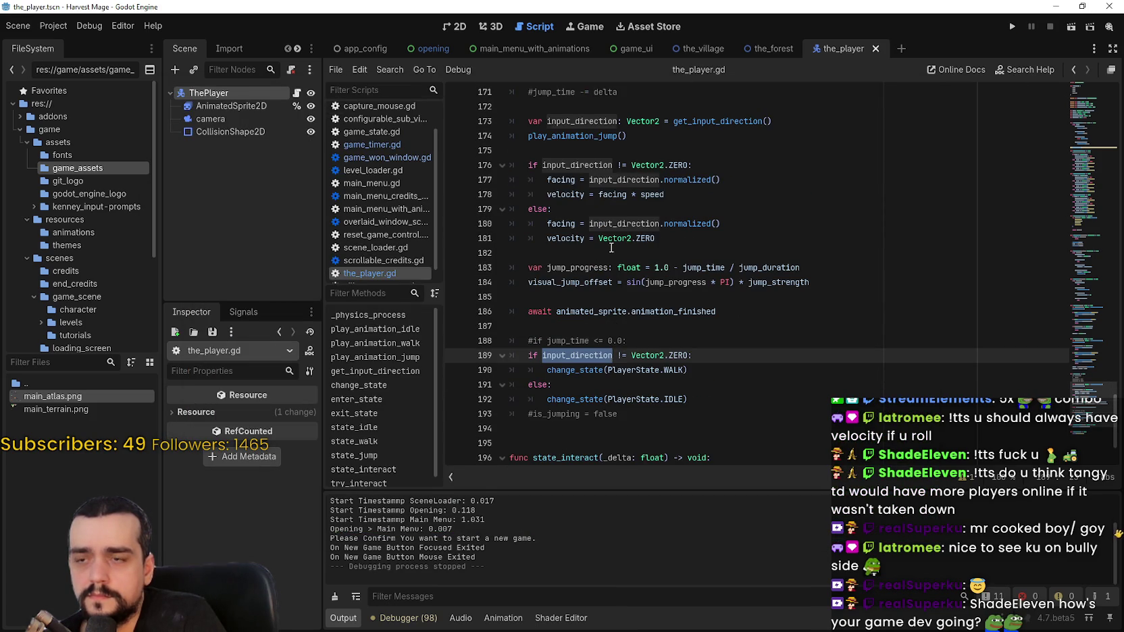
pyautogui.click(611, 248)
pyautogui.doubleClick(564, 225)
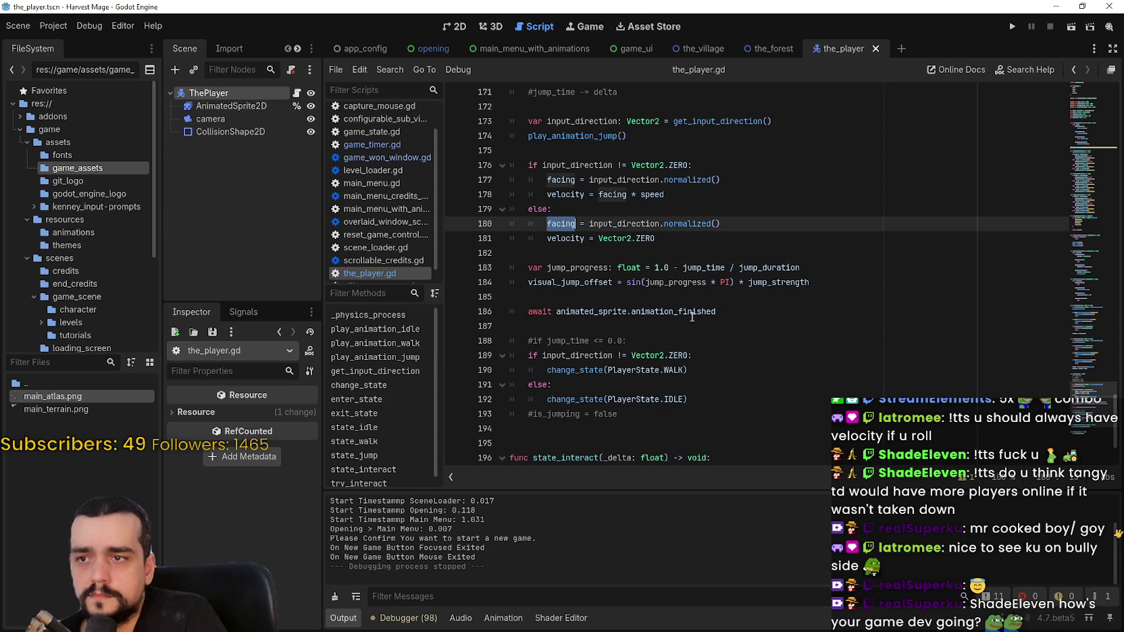
pyautogui.scroll(-1, 643, 288)
pyautogui.click(715, 339)
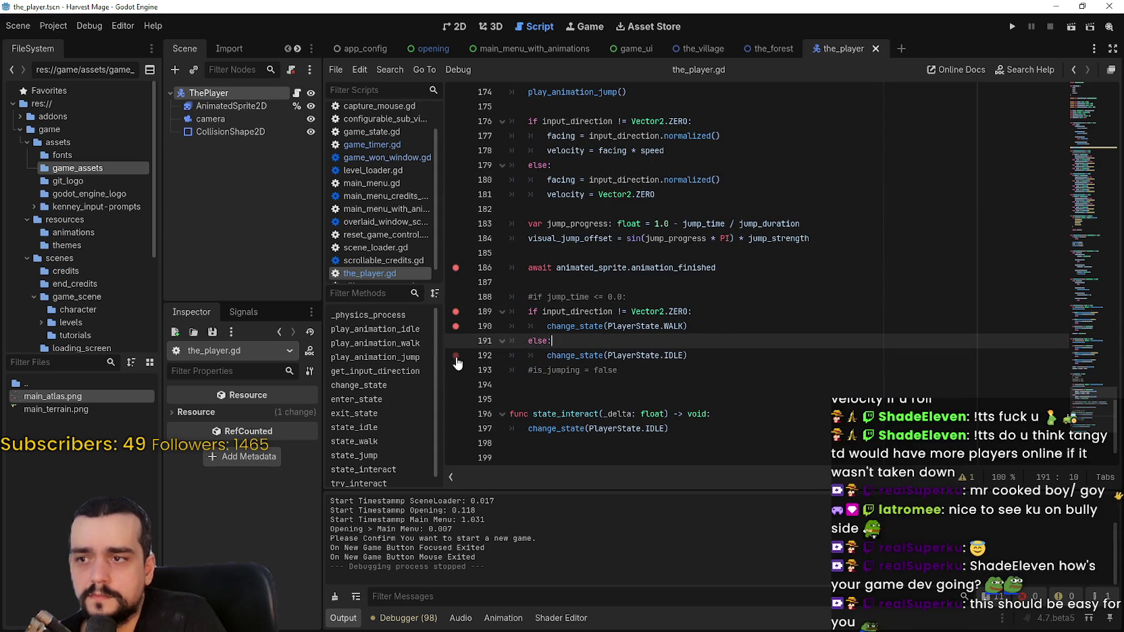
pyautogui.click(783, 356)
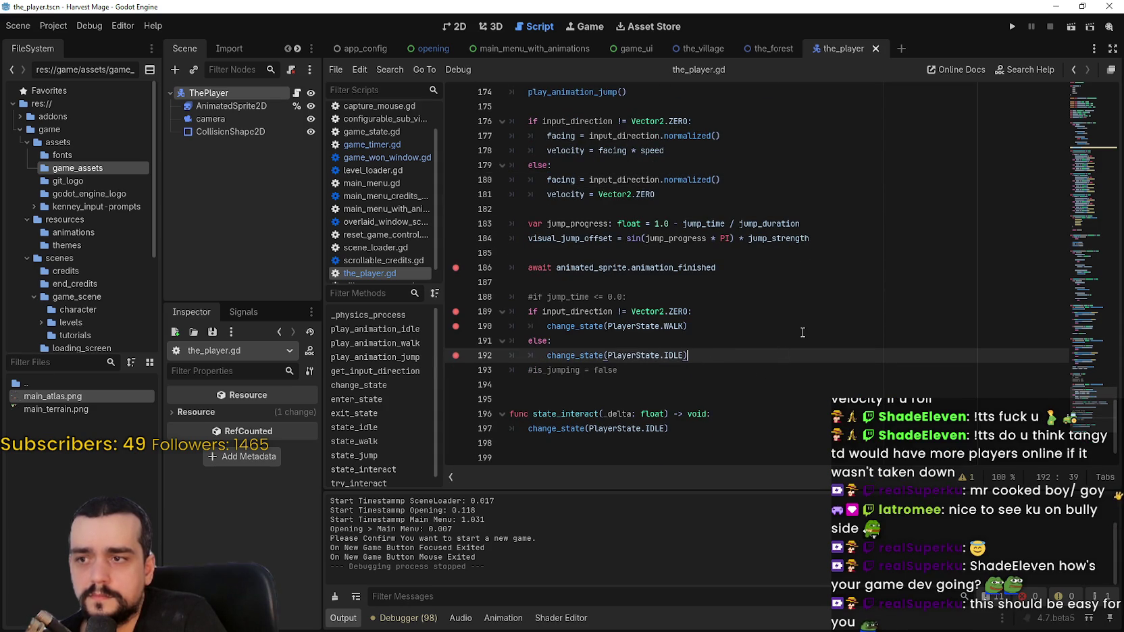
pyautogui.click(1011, 27)
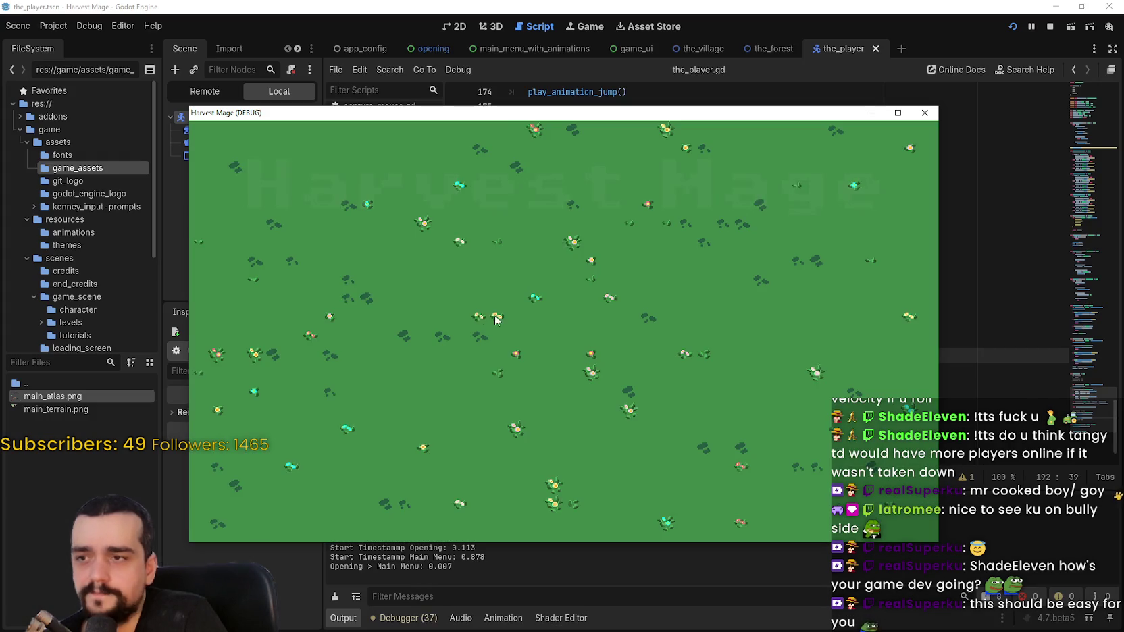
# Step: Start a new game, jump to hit the line 186 breakpoint, and inspect the line 33 and 186 frames
pyautogui.click(333, 307)
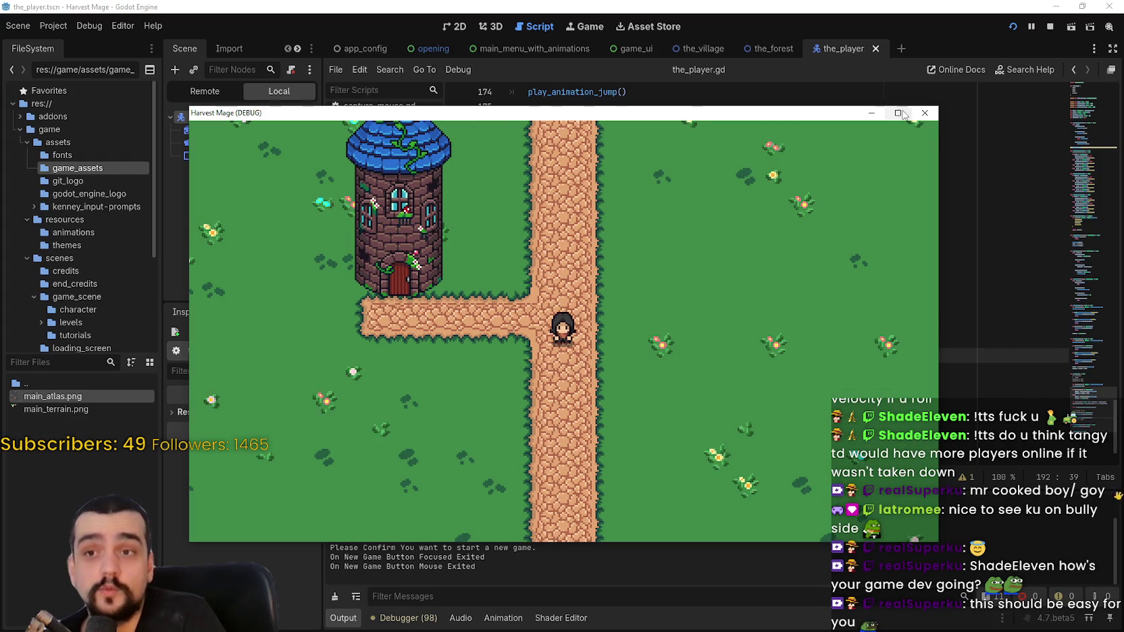
pyautogui.click(898, 112)
pyautogui.press('Right')
pyautogui.press('space')
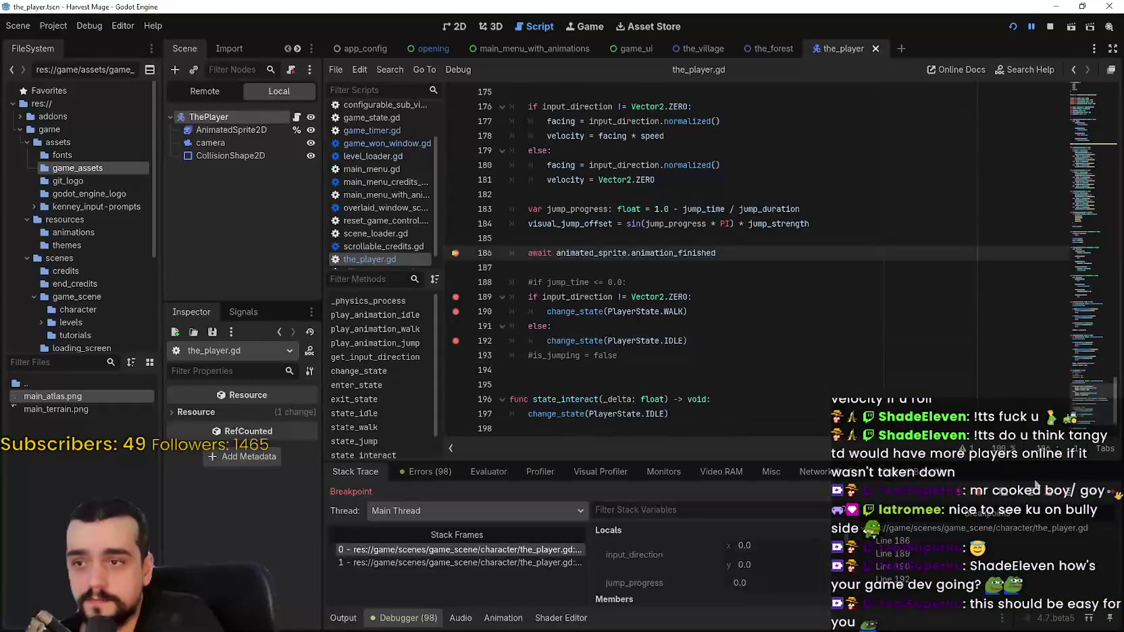
pyautogui.click(1108, 492)
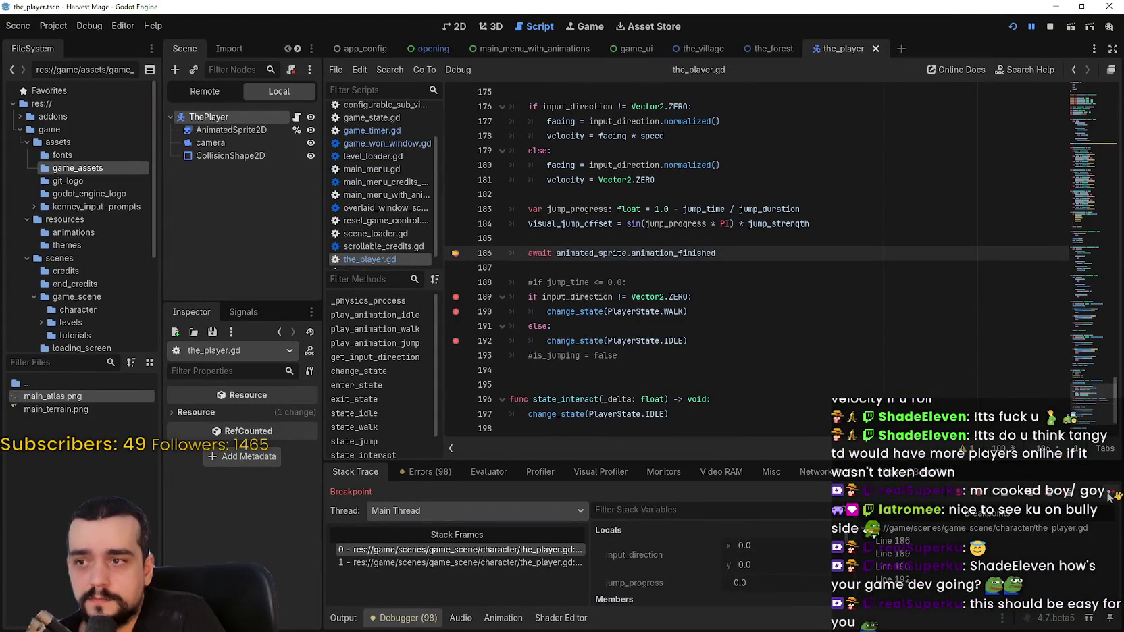
pyautogui.click(472, 562)
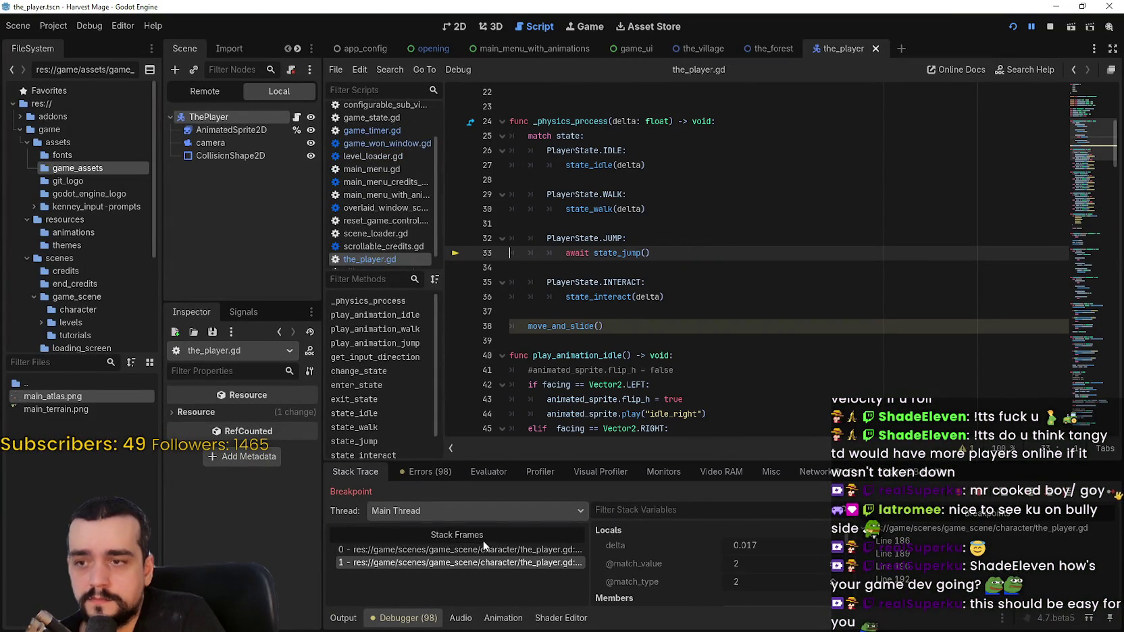
pyautogui.click(459, 549)
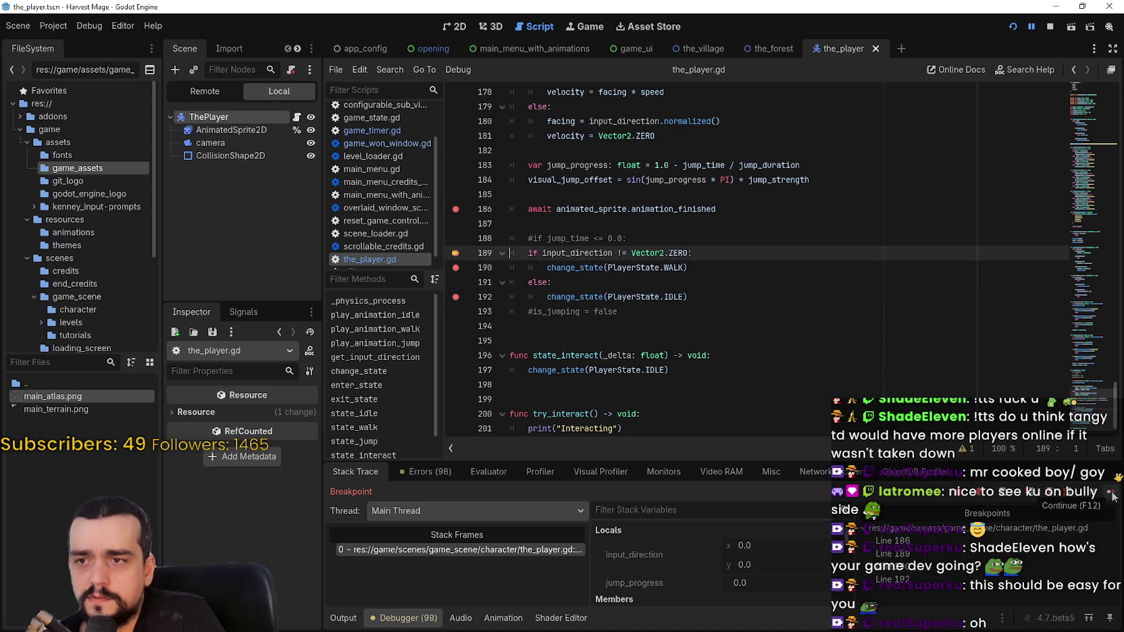
# Step: Continue repeatedly through the line 189 and 192 breakpoints, then stop the debug session
pyautogui.press('F12')
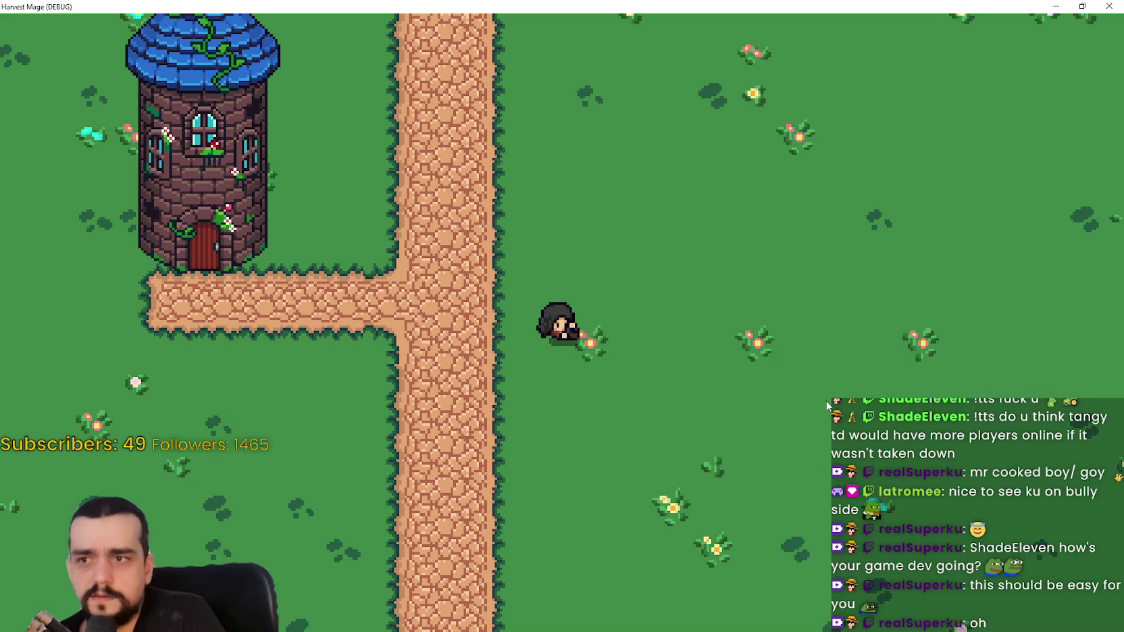
pyautogui.click(1082, 6)
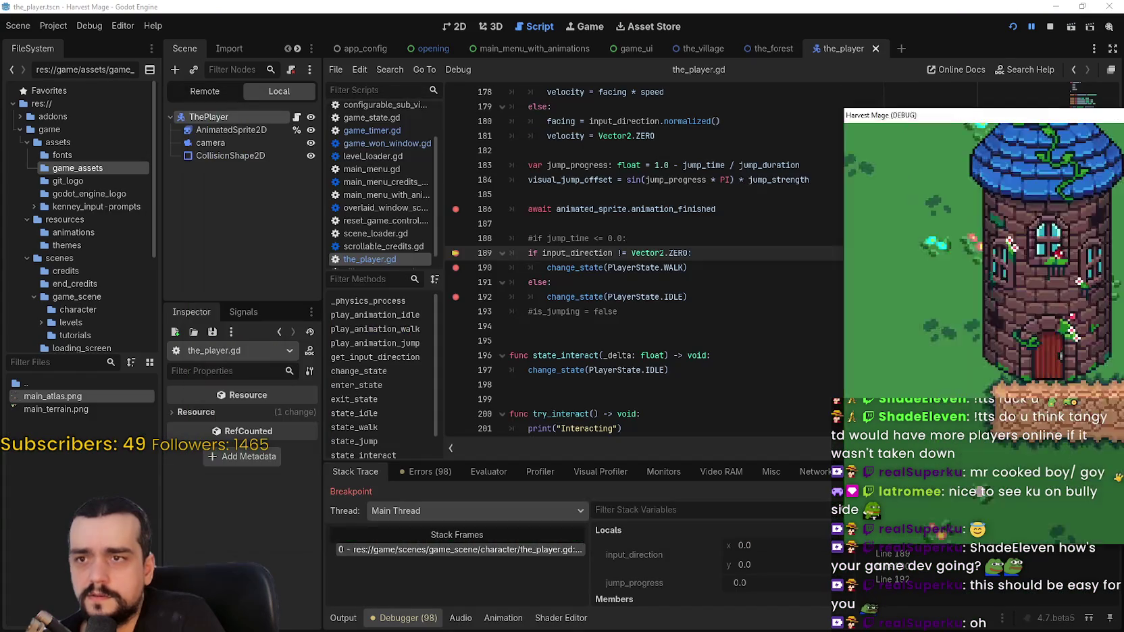
pyautogui.press('F12')
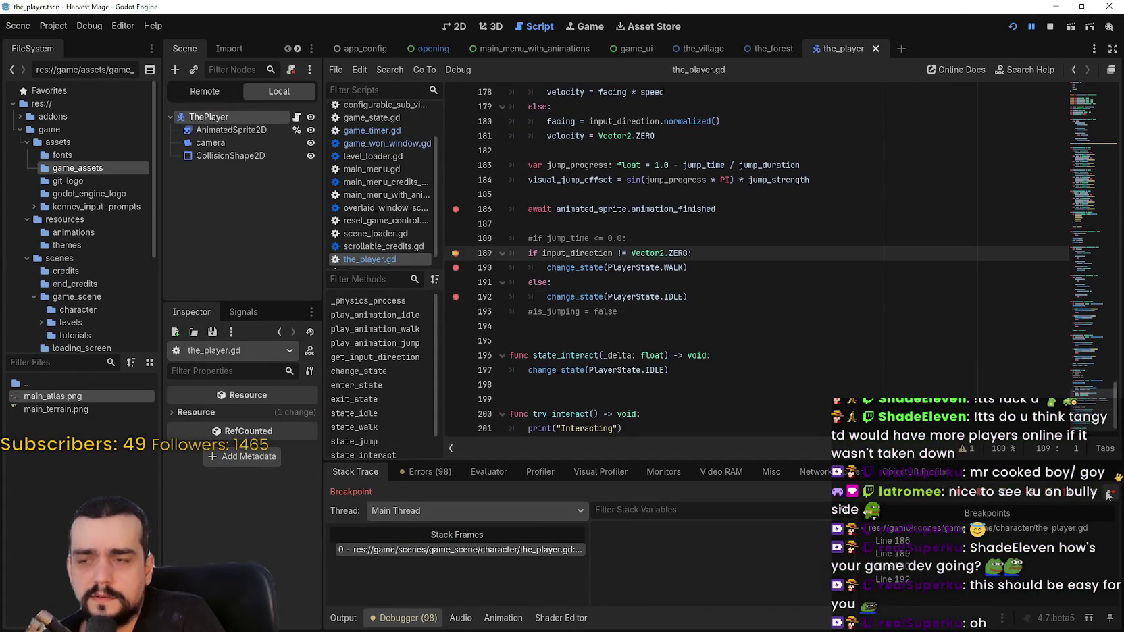
pyautogui.click(1107, 495)
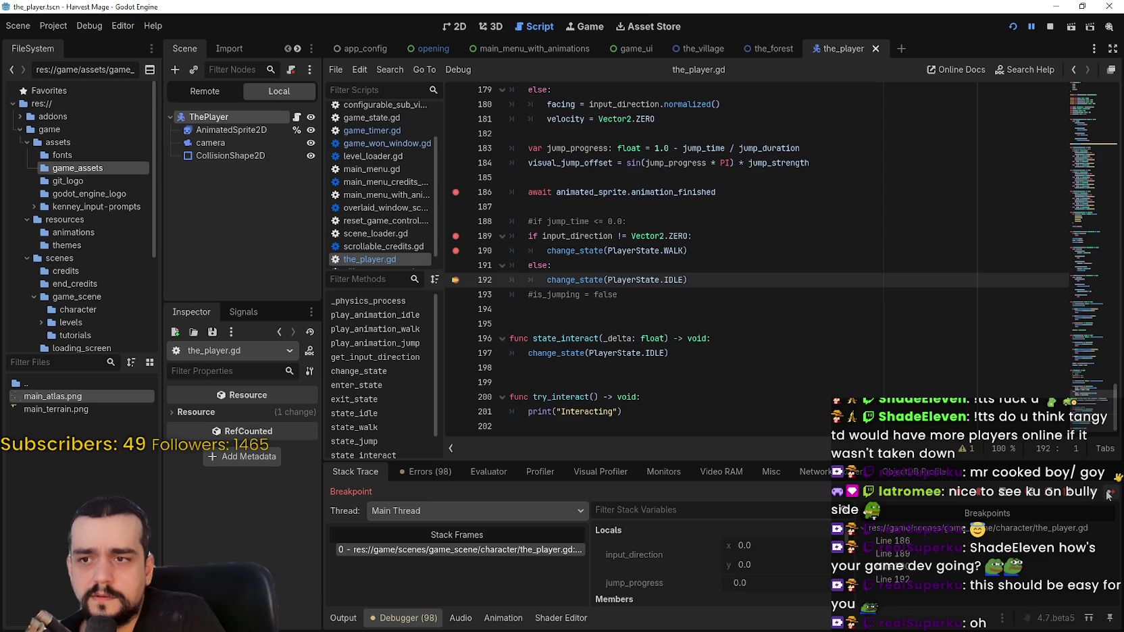
pyautogui.click(1107, 495)
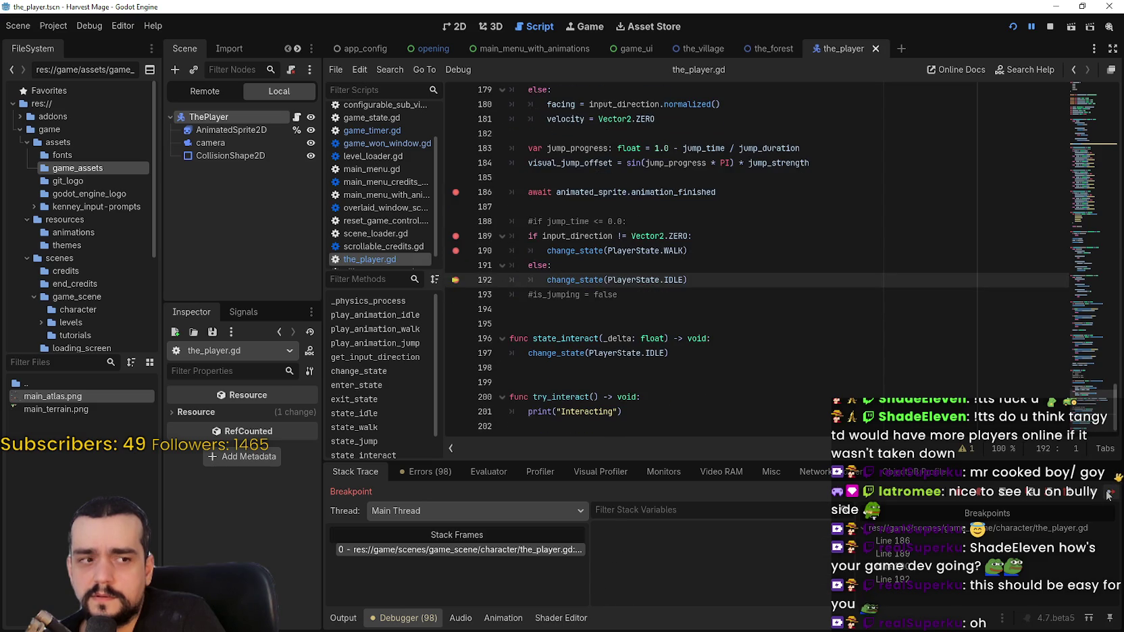
pyautogui.click(1108, 495)
pyautogui.click(1107, 495)
pyautogui.click(1107, 496)
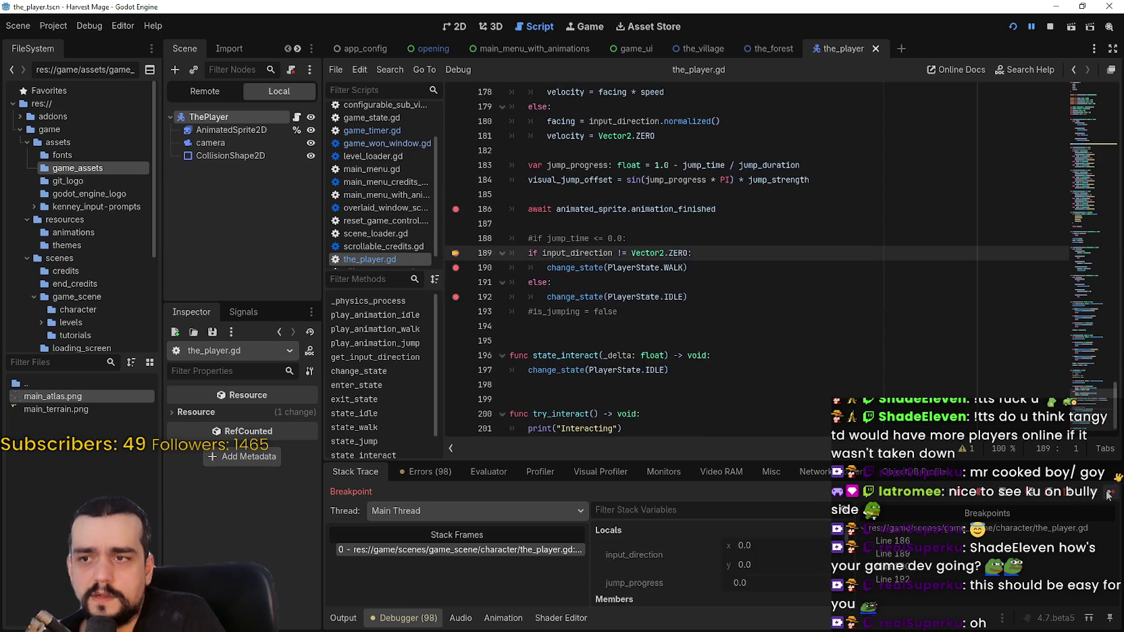
pyautogui.click(1108, 495)
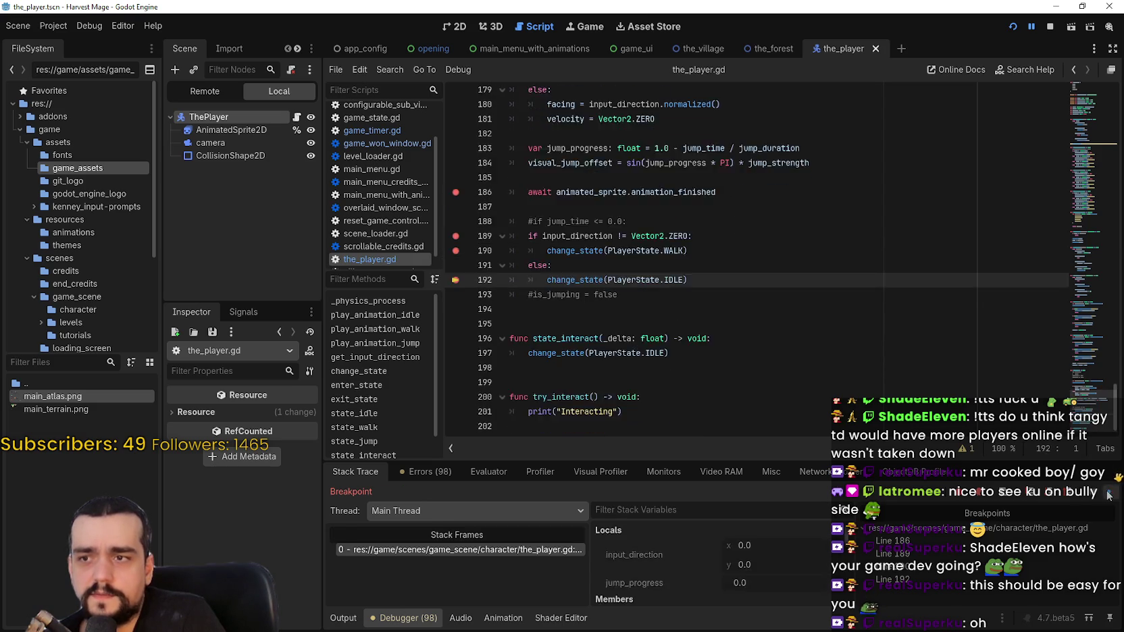
pyautogui.click(1108, 495)
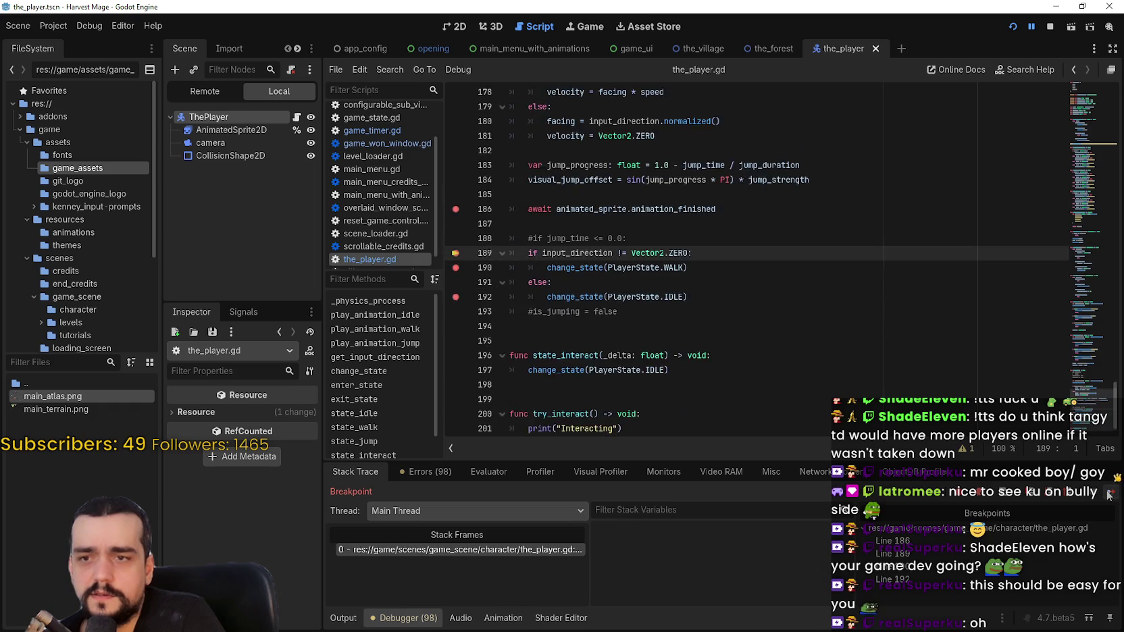
pyautogui.click(1055, 32)
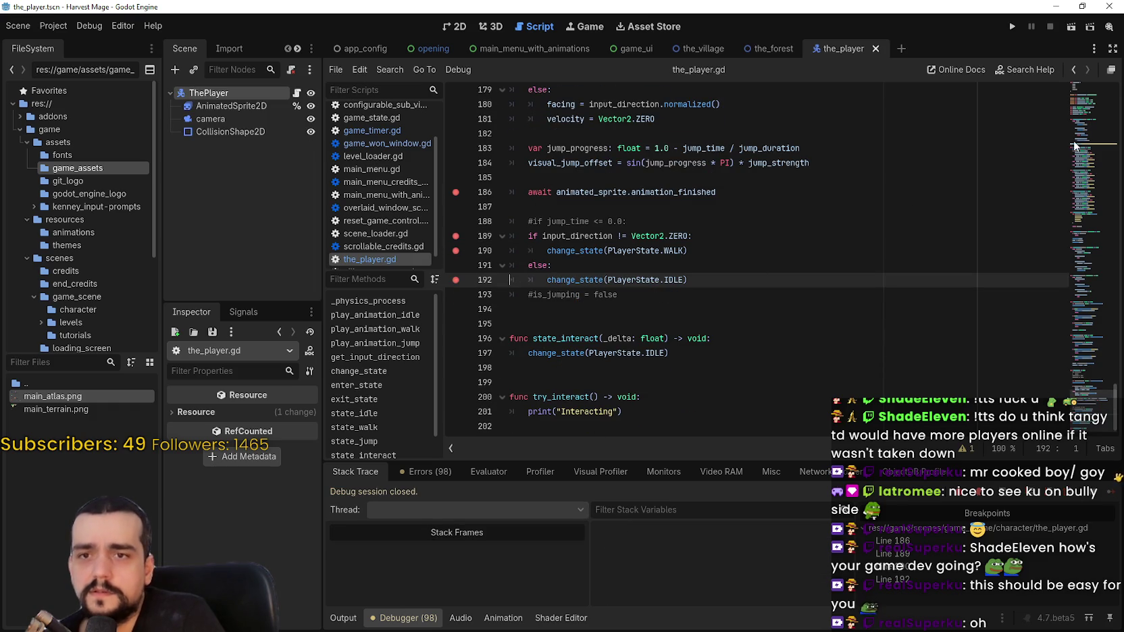
# Step: Delete the await before state_jump() on line 33 and run the project with F5
pyautogui.click(1087, 169)
pyautogui.click(1087, 139)
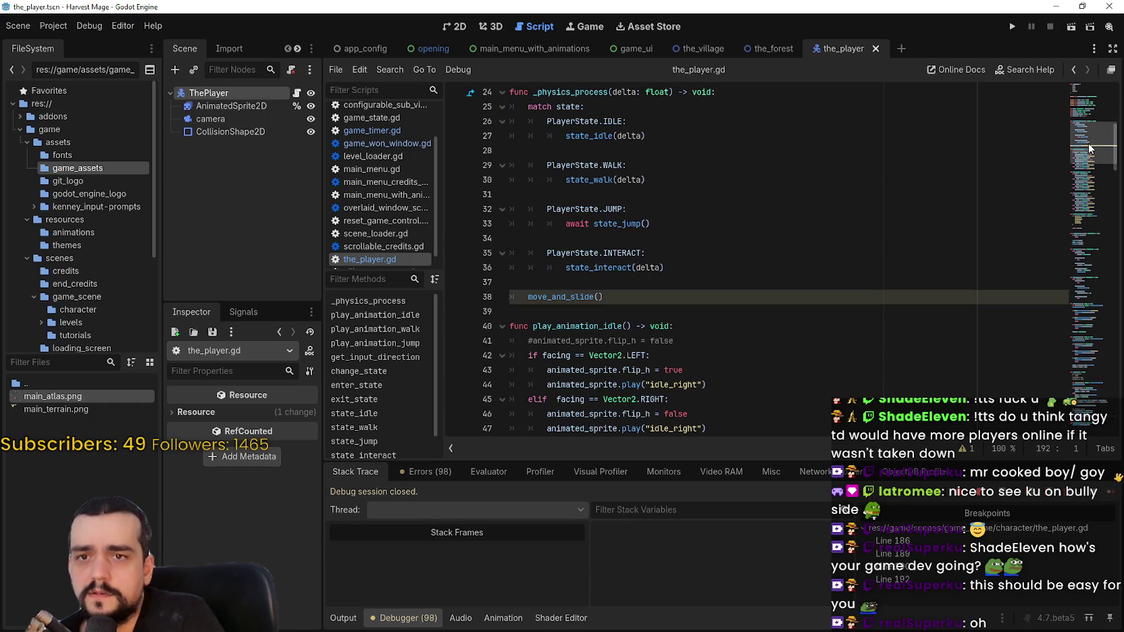
pyautogui.scroll(-1, 588, 300)
pyautogui.doubleClick(584, 225)
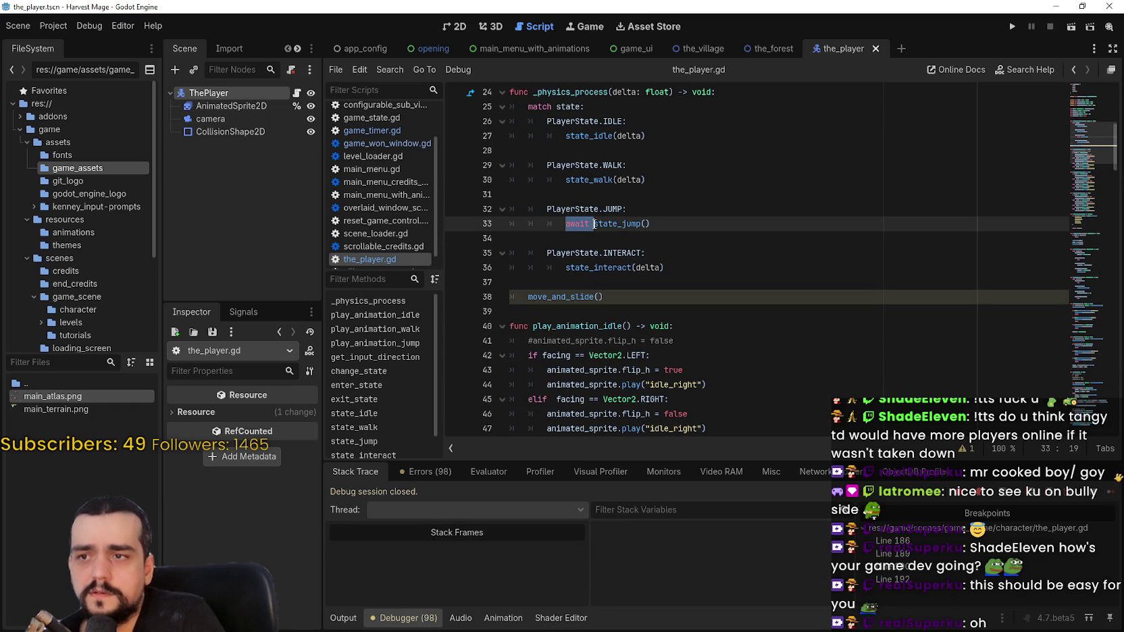
pyautogui.press('BackSpace')
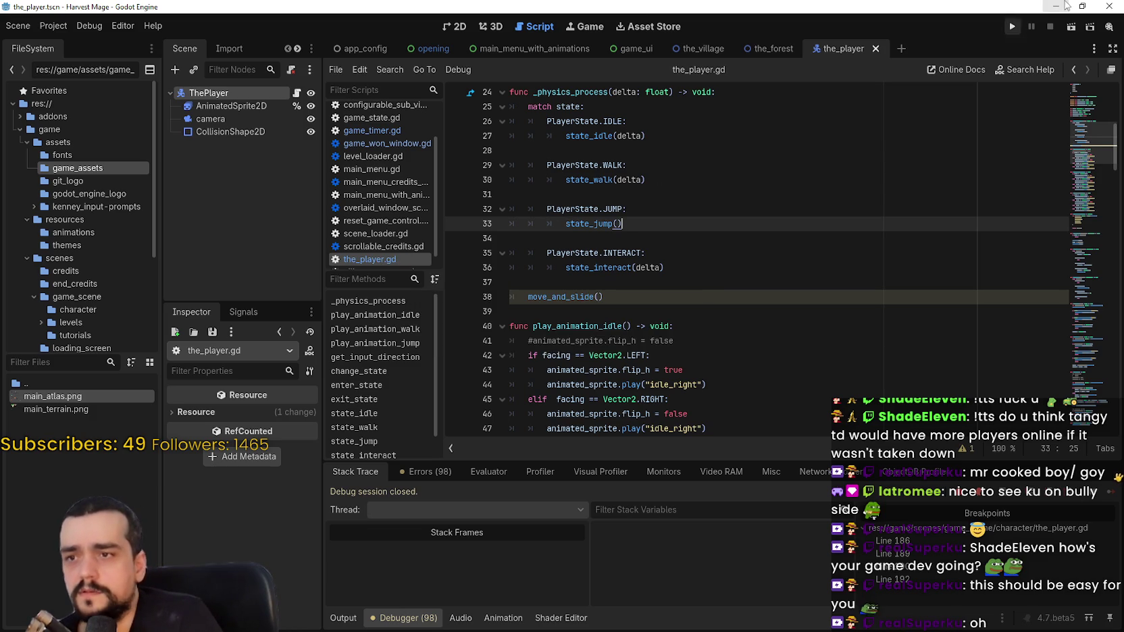
pyautogui.press('F5')
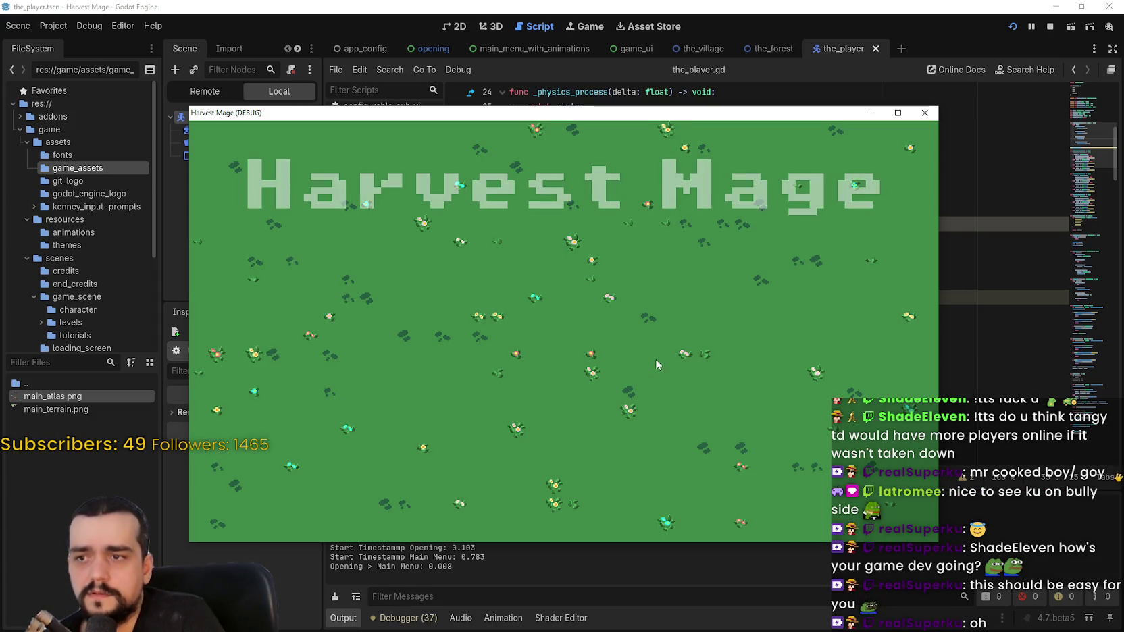
# Step: Start a new game, jump, and continue through the state_jump breakpoints
pyautogui.click(354, 315)
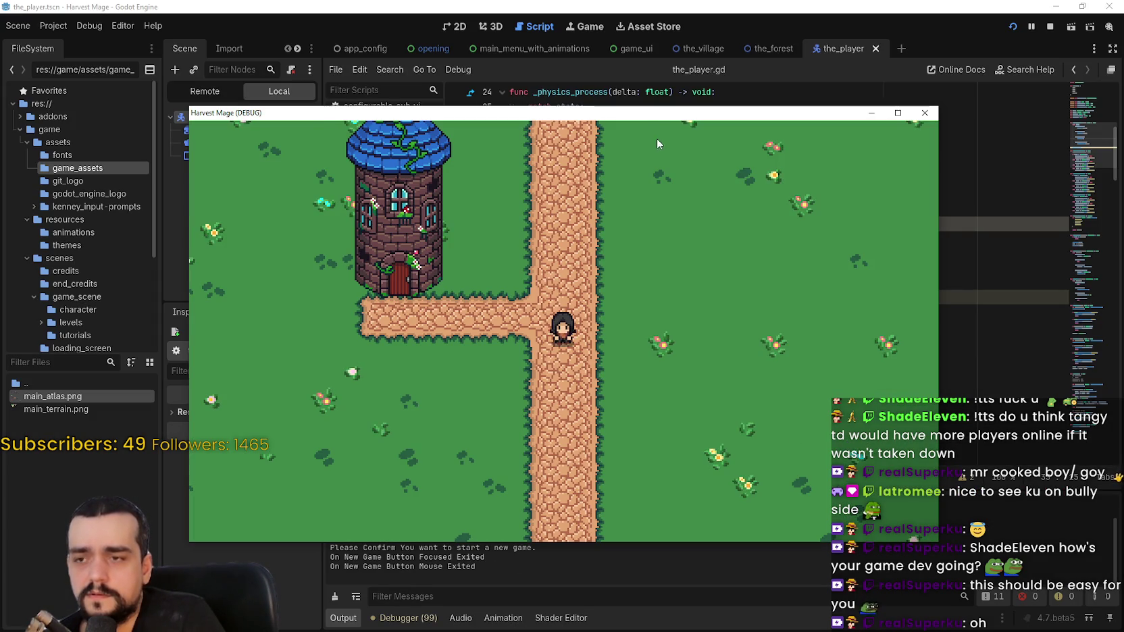
pyautogui.press('F8')
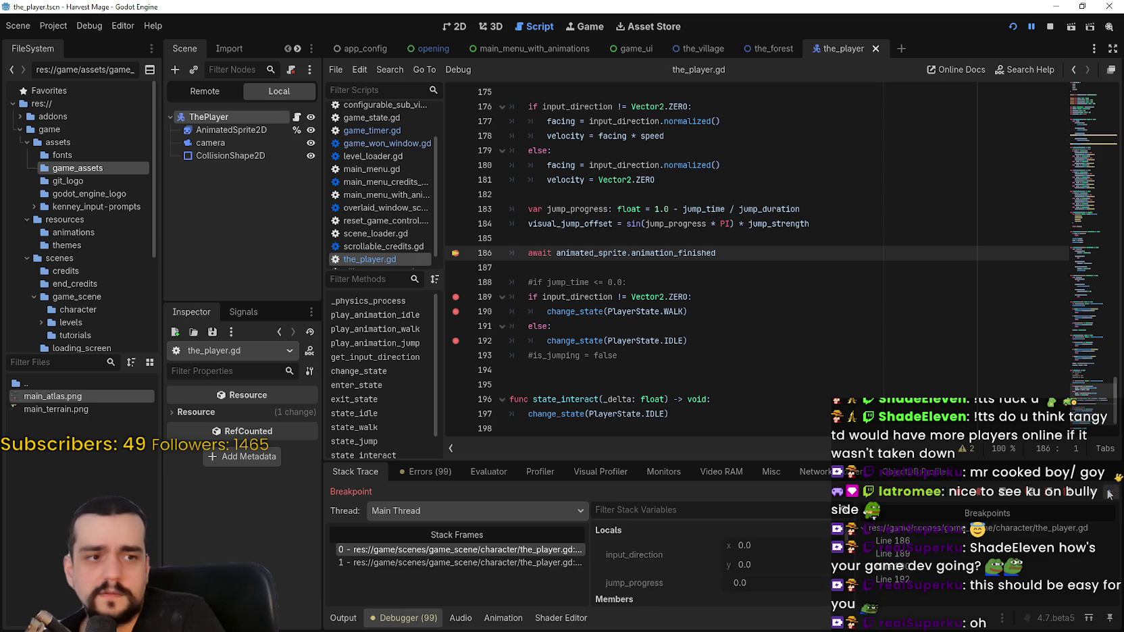
pyautogui.click(1110, 495)
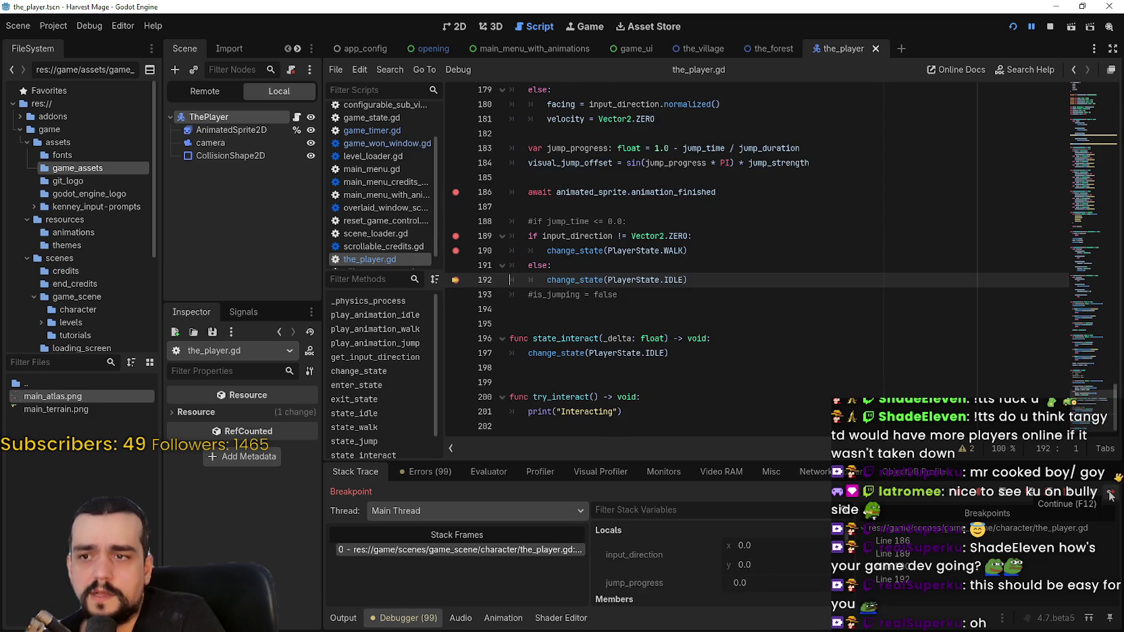
pyautogui.click(1111, 496)
pyautogui.click(1111, 495)
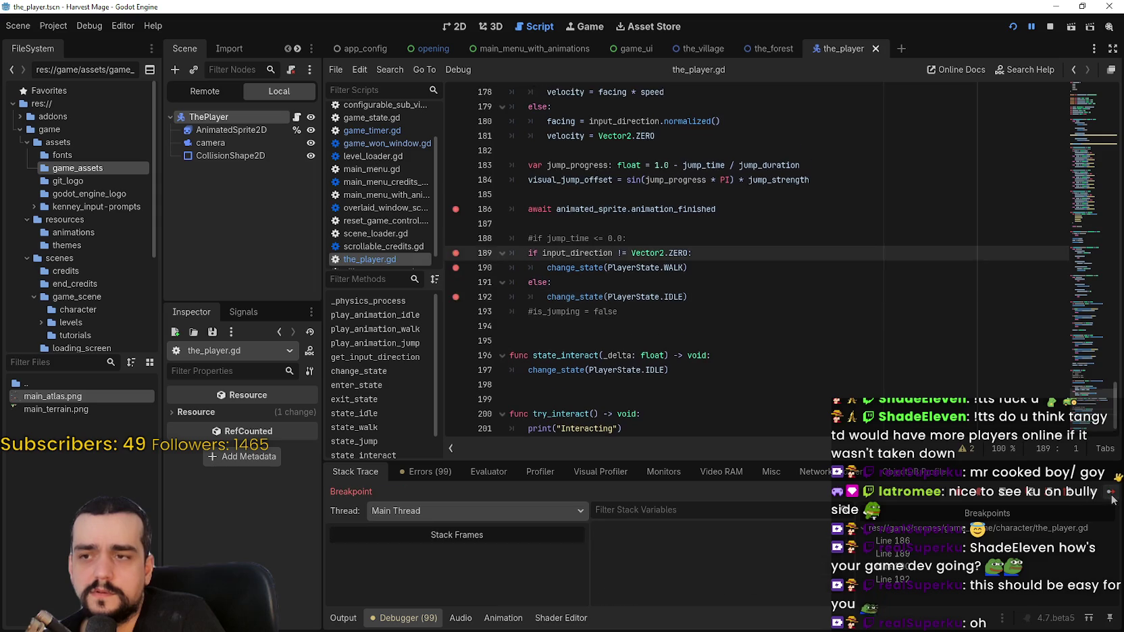
pyautogui.click(1110, 495)
pyautogui.click(1111, 496)
pyautogui.click(1112, 497)
pyautogui.click(1112, 496)
pyautogui.click(1112, 496)
# Step: Look up the definition of the change_state call on line 192
pyautogui.moveTo(698, 279); pyautogui.dragTo(544, 284)
pyautogui.rightClick(583, 282)
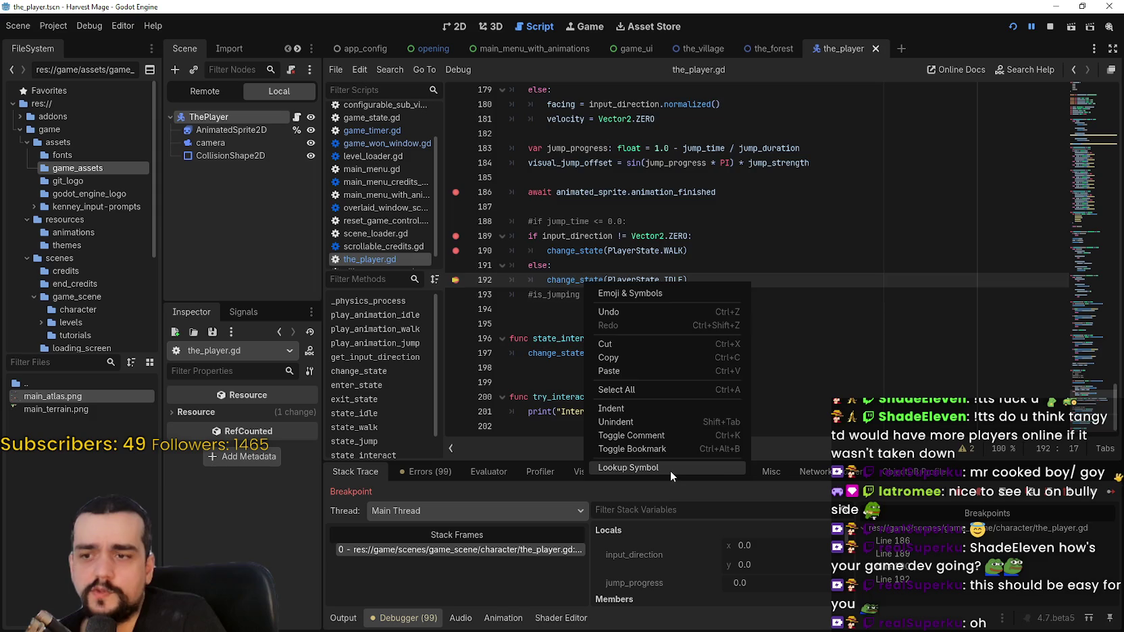
pyautogui.click(669, 471)
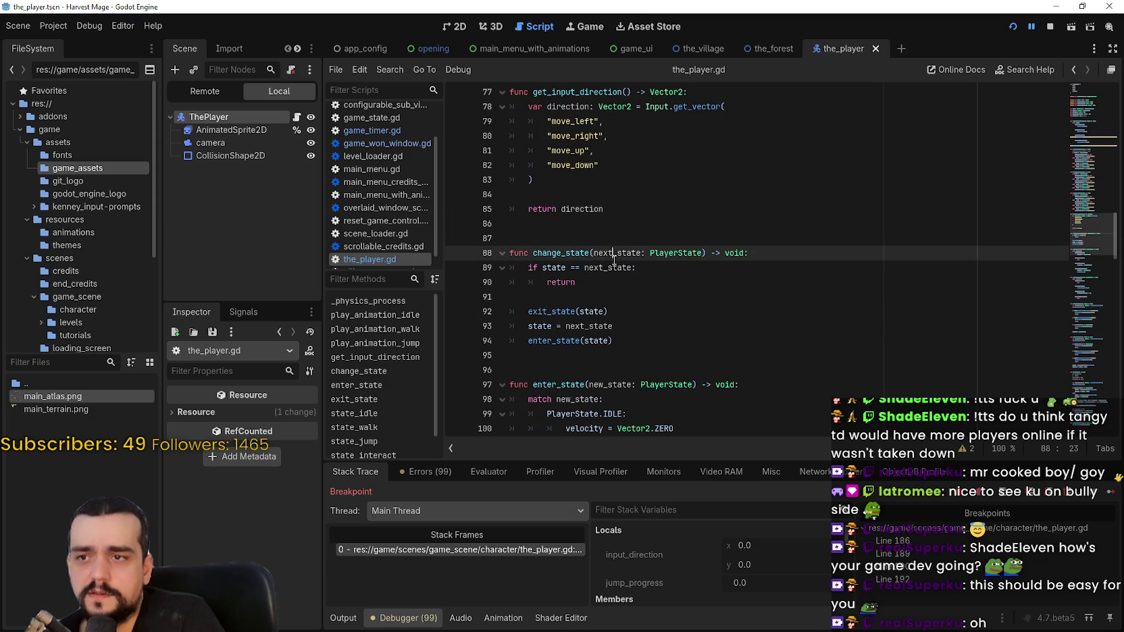
pyautogui.click(513, 297)
# Step: Add breakpoints on change_state lines 89 and 90 and continue execution into it
pyautogui.click(455, 270)
pyautogui.click(455, 282)
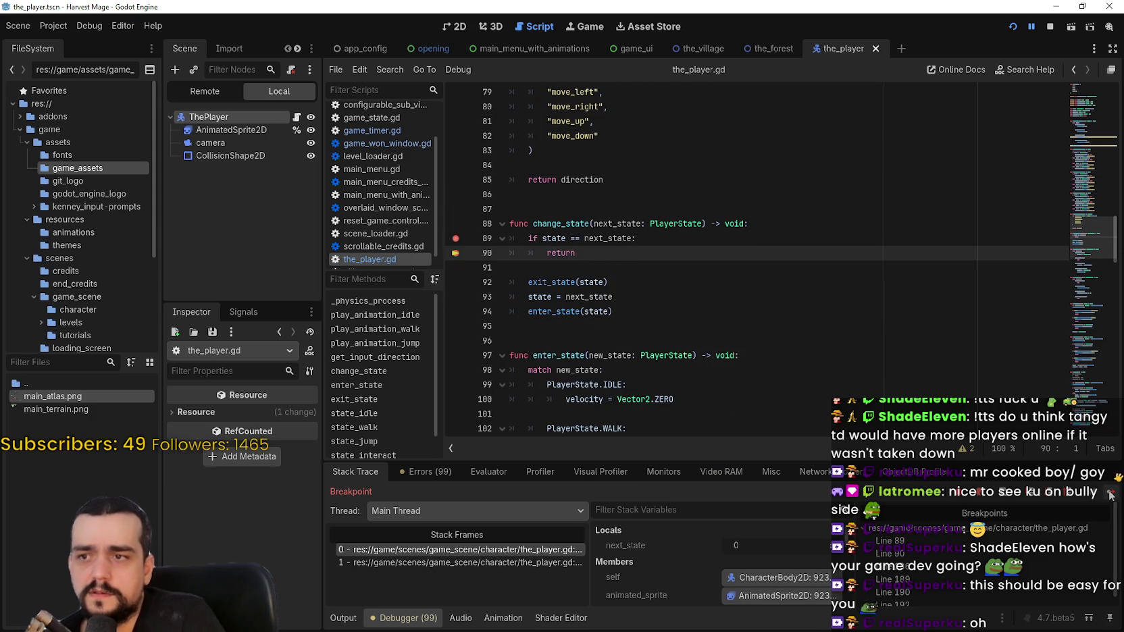
pyautogui.doubleClick(619, 239)
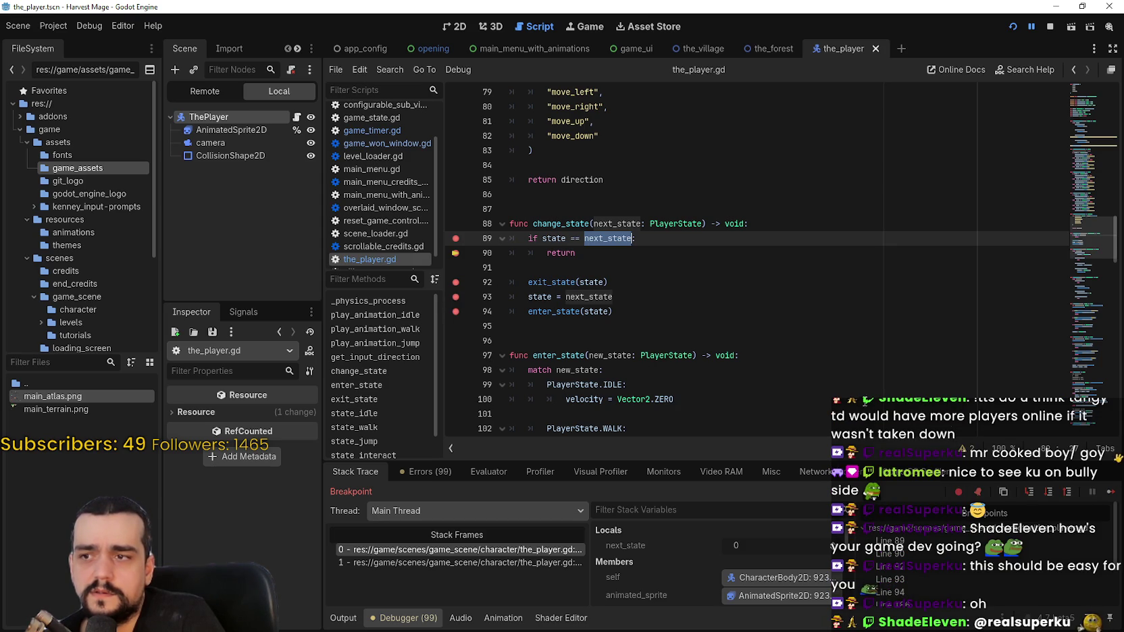
pyautogui.click(1107, 492)
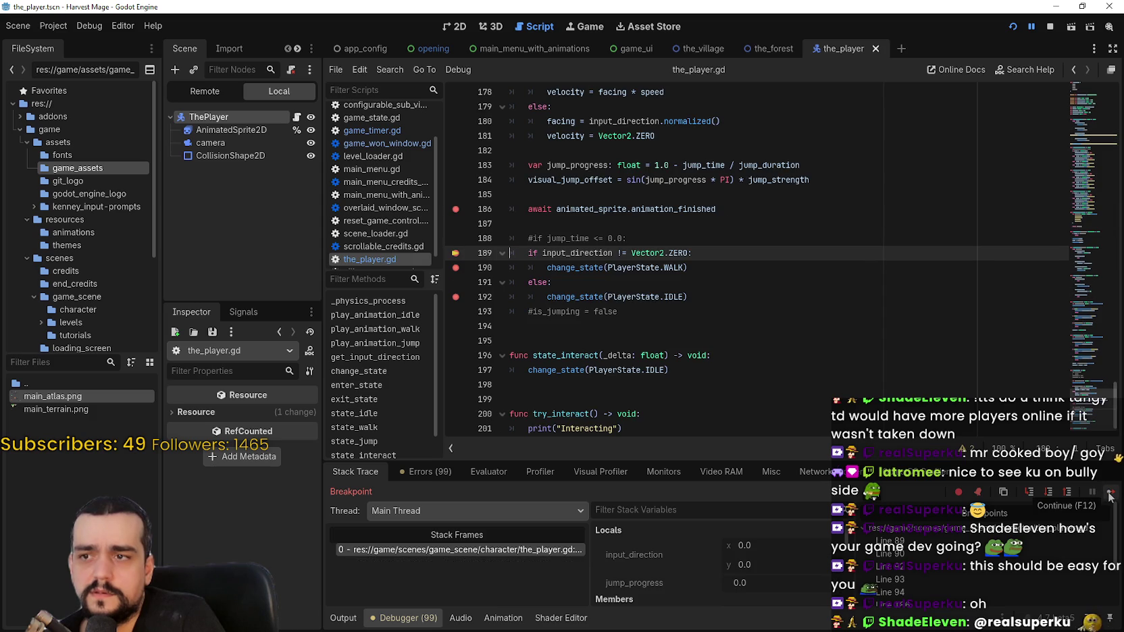
pyautogui.click(1109, 493)
pyautogui.click(1108, 493)
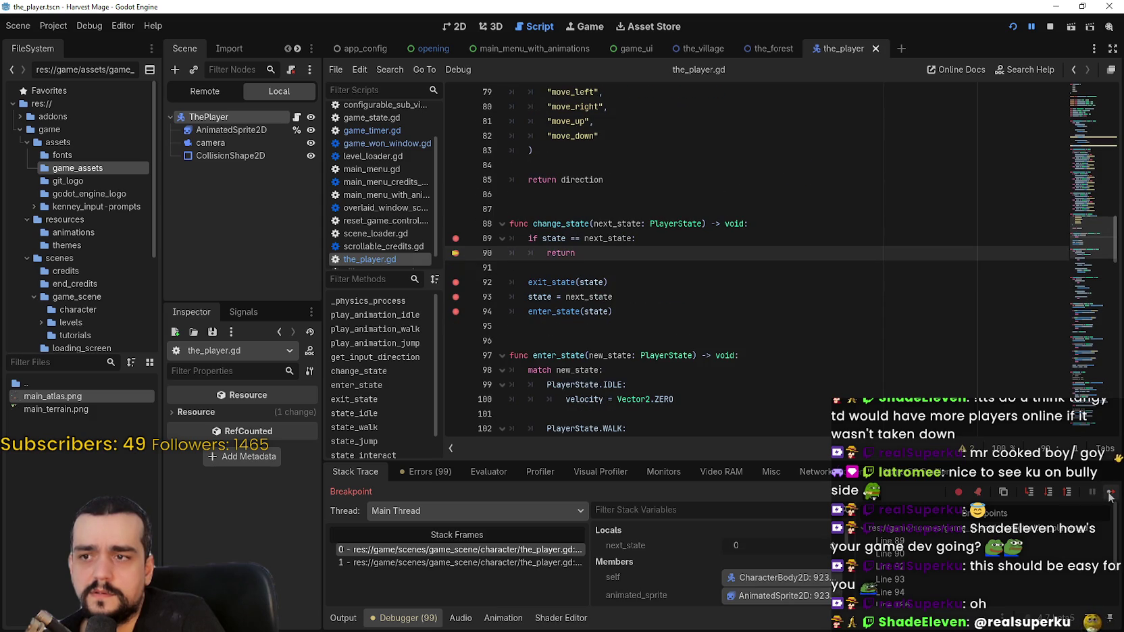
# Step: Highlight next_state, continue past lines 189 and 192, and inspect PlayerState.IDLE on line 192
pyautogui.doubleClick(605, 238)
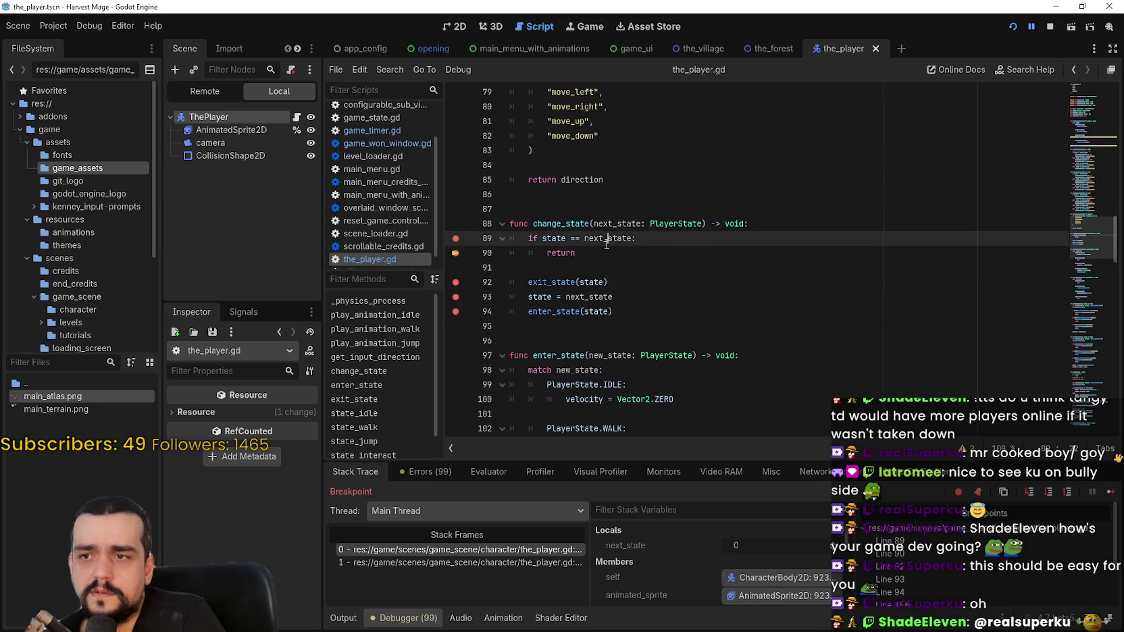
pyautogui.click(1109, 493)
pyautogui.click(1109, 492)
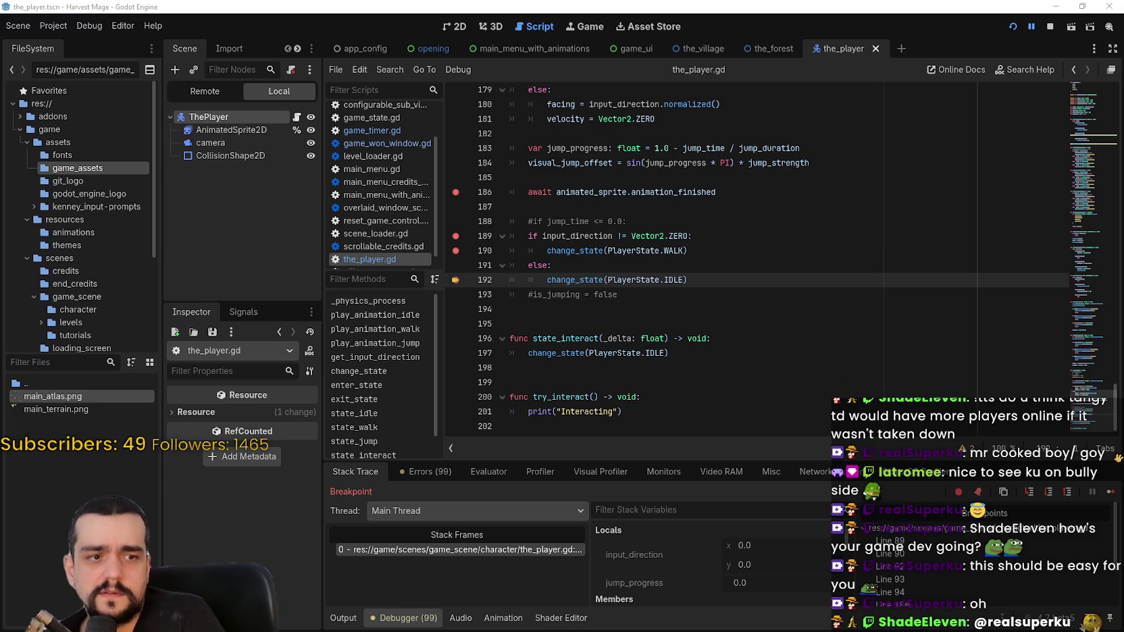
pyautogui.click(655, 268)
pyautogui.moveTo(685, 279); pyautogui.dragTo(606, 280)
pyautogui.click(595, 281)
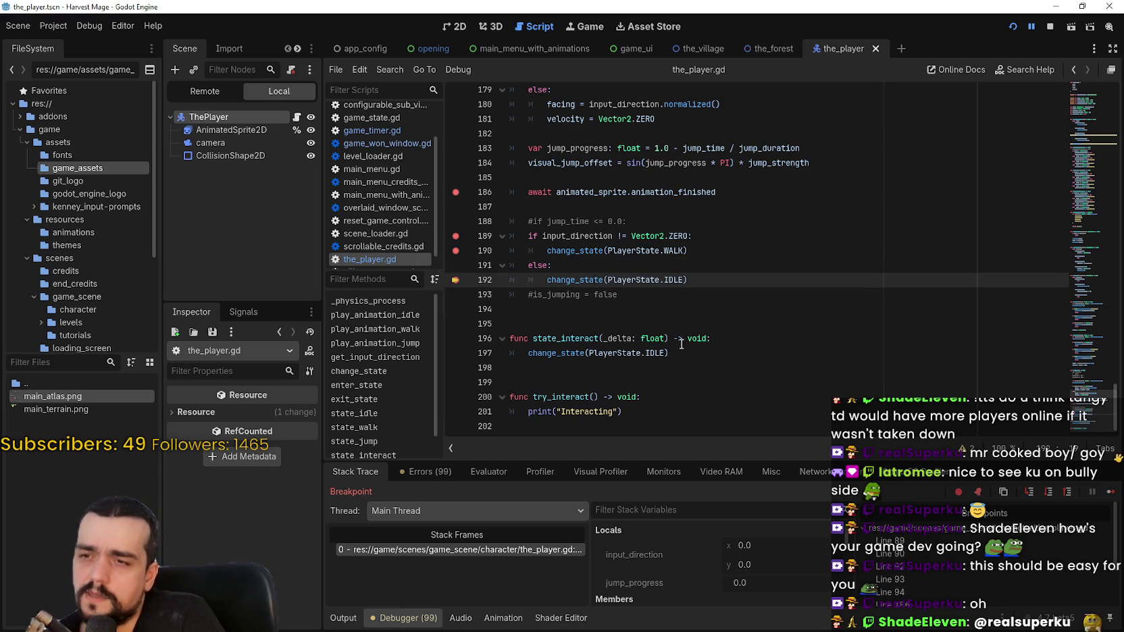
pyautogui.click(1115, 496)
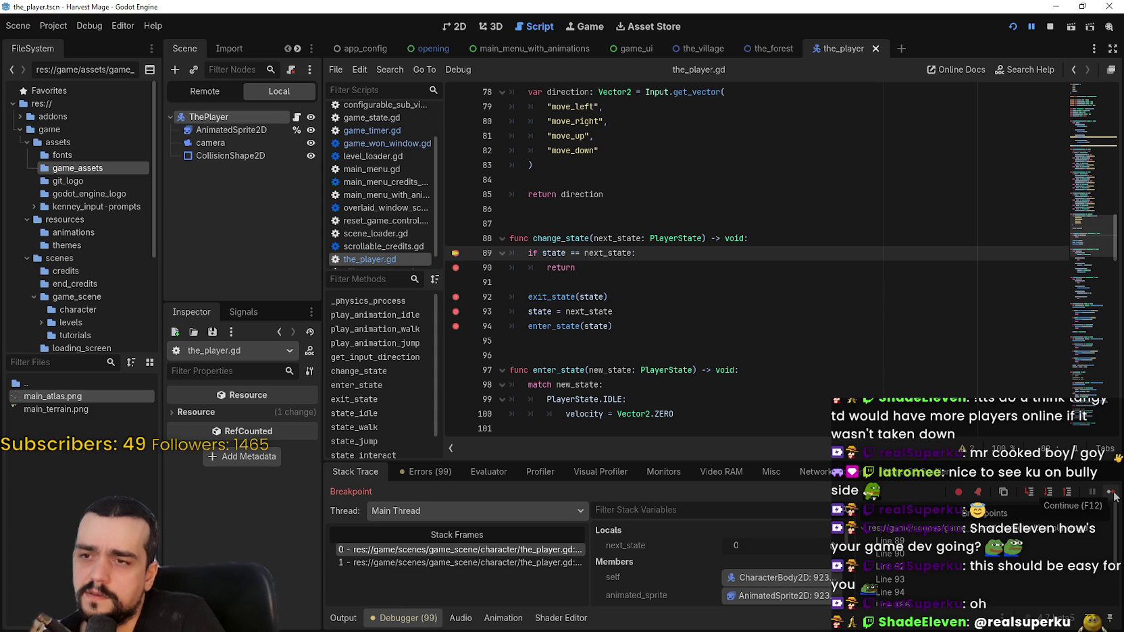
# Step: Inspect state and next_state in change_state and compare the line 192 and 89 stack frames
pyautogui.doubleClick(561, 249)
pyautogui.doubleClick(616, 238)
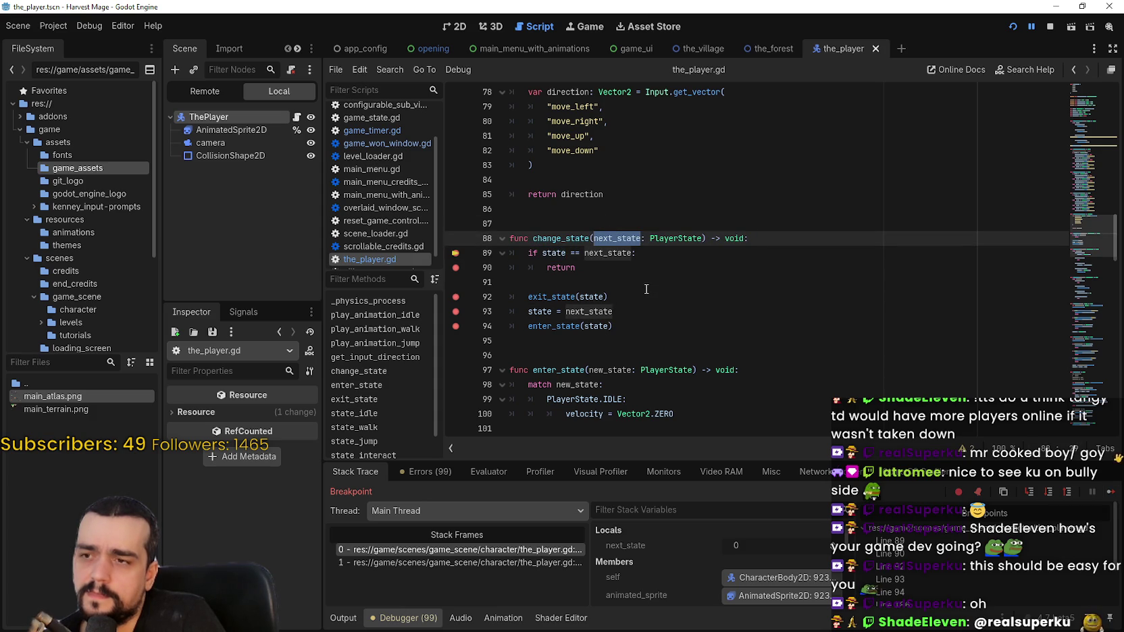
pyautogui.click(488, 563)
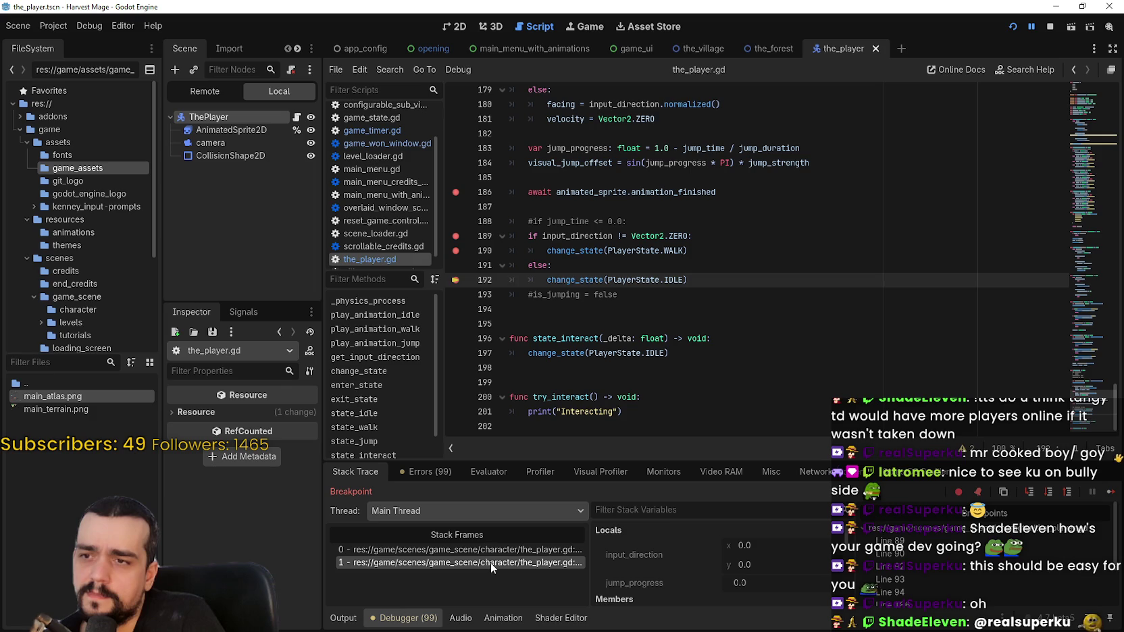
pyautogui.click(500, 550)
pyautogui.moveTo(600, 263); pyautogui.dragTo(494, 247)
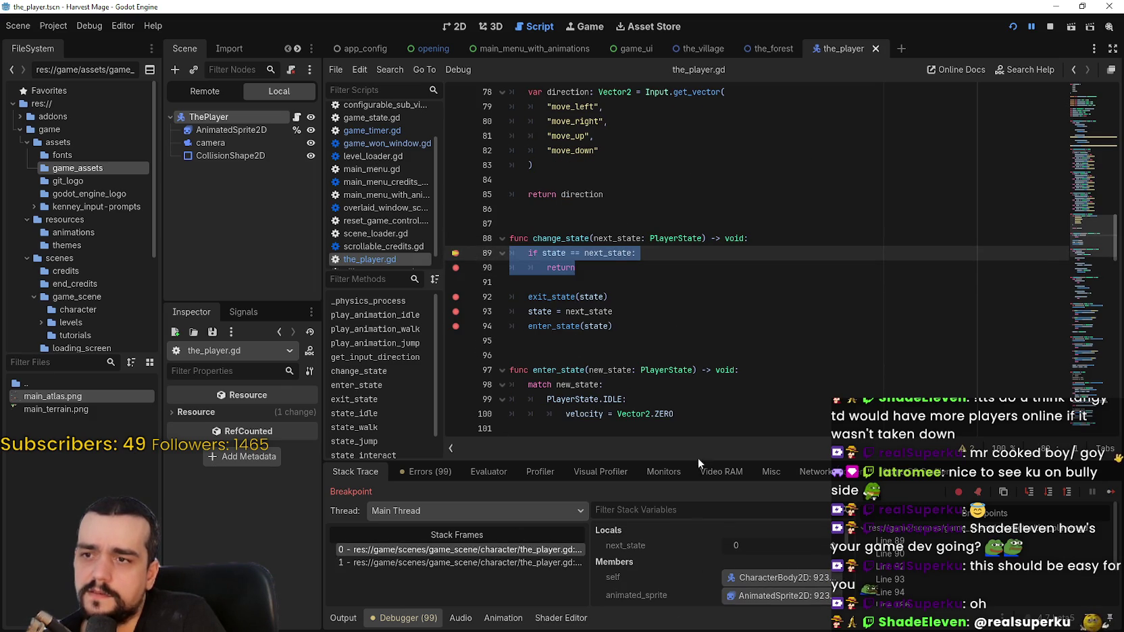
pyautogui.doubleClick(614, 243)
pyautogui.doubleClick(611, 252)
# Step: Scroll the script back up and stop the debug session
pyautogui.scroll(3, 747, 291)
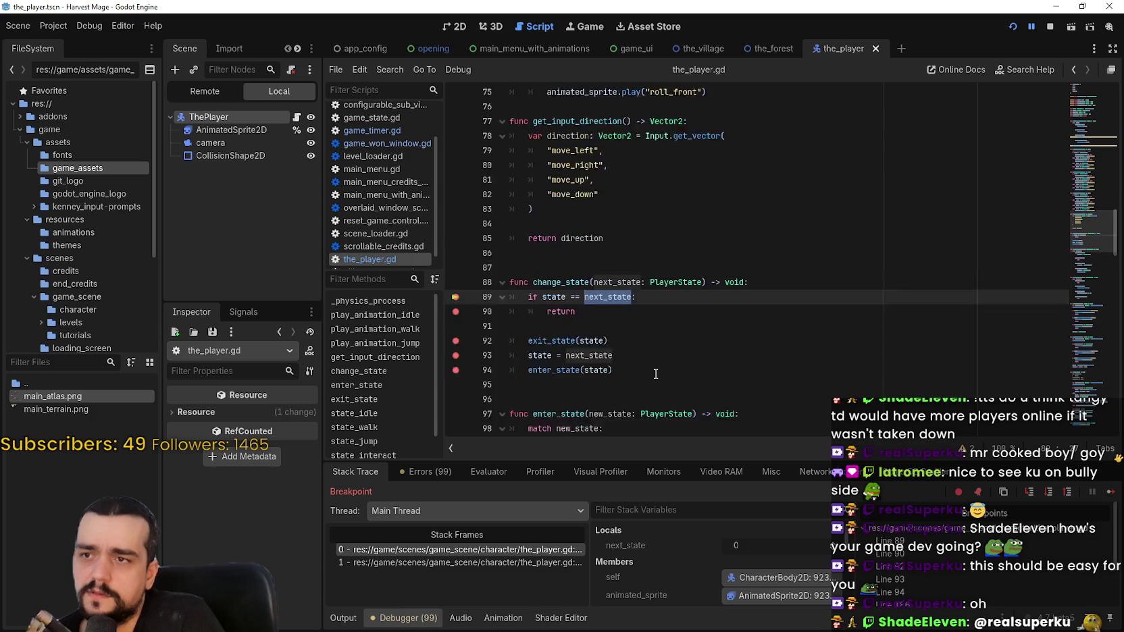
pyautogui.moveTo(1087, 216)
pyautogui.mouseDown()
pyautogui.moveTo(1087, 91)
pyautogui.moveTo(1087, 378)
pyautogui.moveTo(1088, 121)
pyautogui.mouseUp()
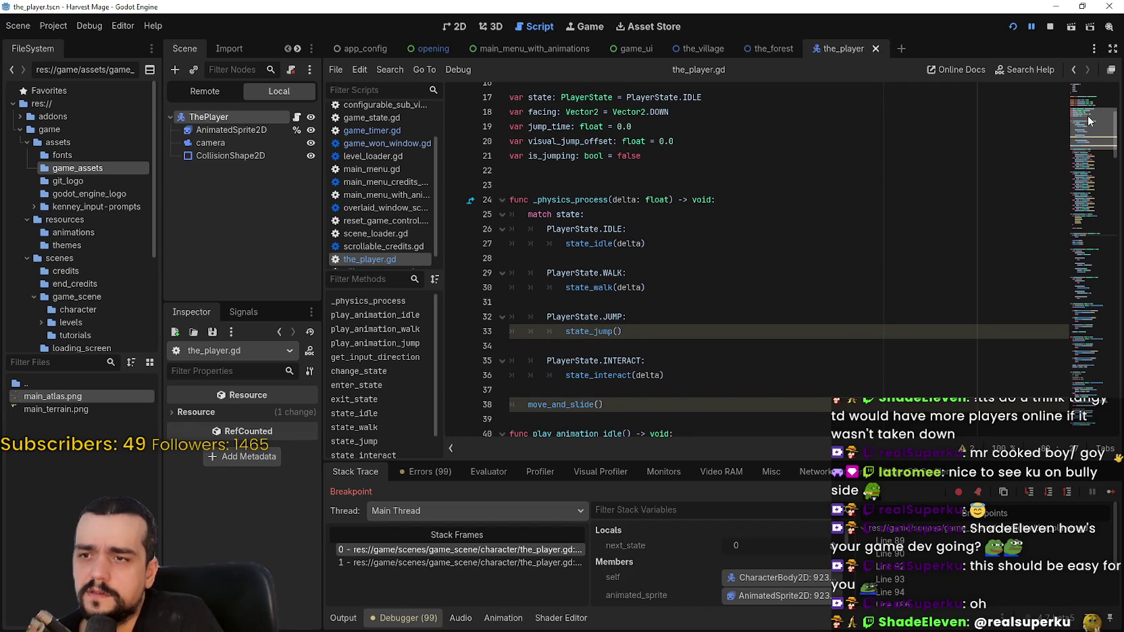
pyautogui.moveTo(1089, 122)
pyautogui.mouseDown()
pyautogui.moveTo(1108, 202)
pyautogui.moveTo(1111, 140)
pyautogui.mouseUp()
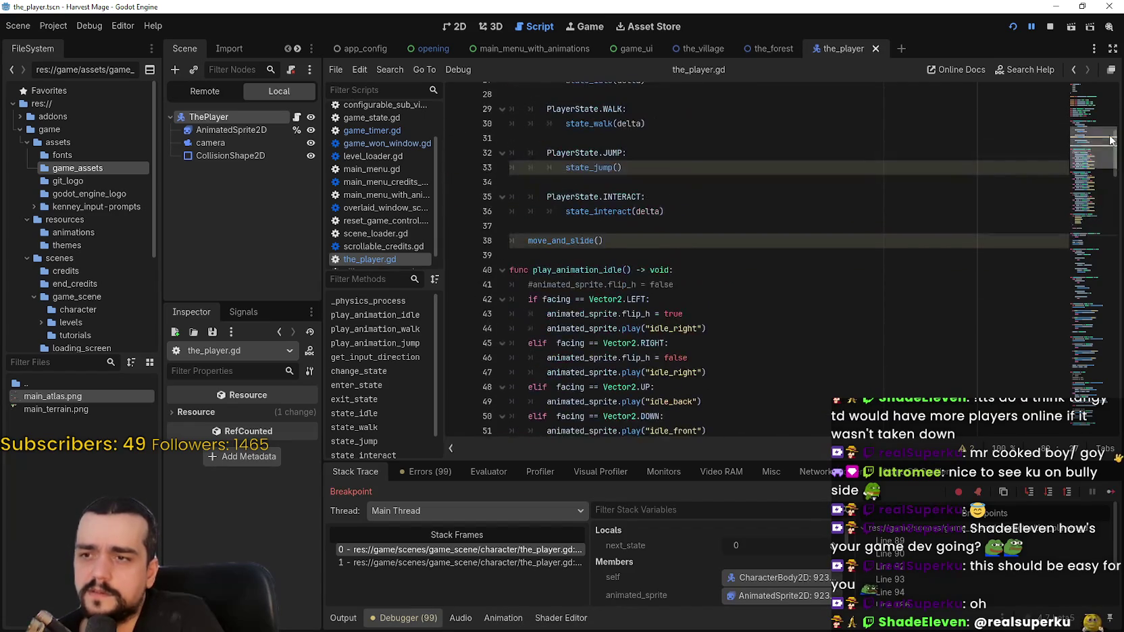
pyautogui.click(1051, 27)
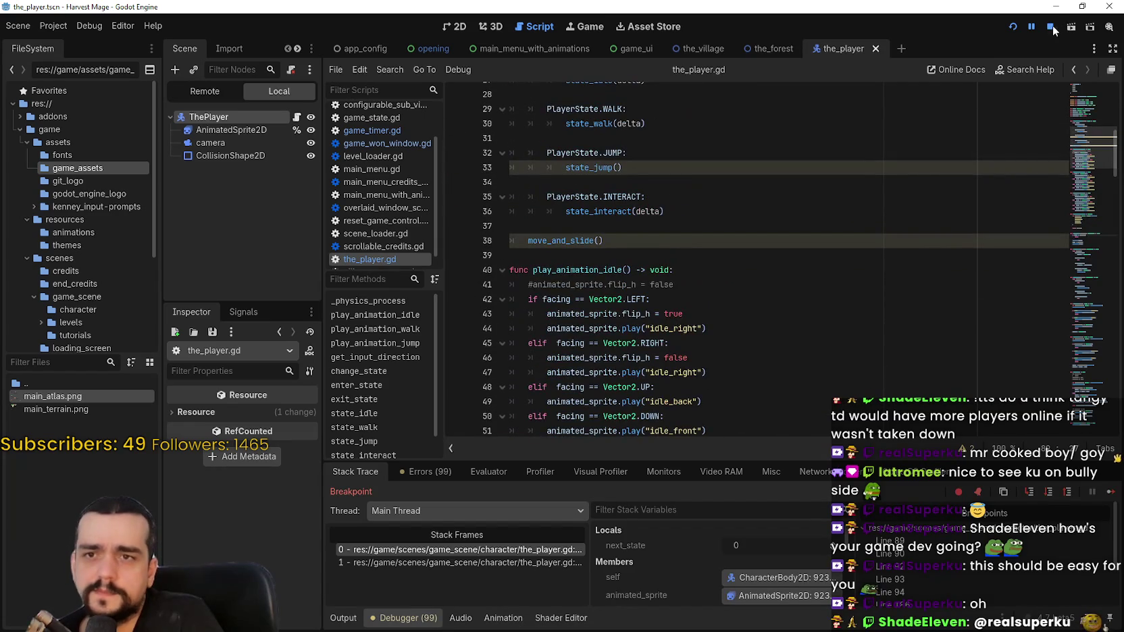
# Step: Jump to the state_idle function definition via Lookup Symbol
pyautogui.rightClick(588, 156)
pyautogui.press('Escape')
pyautogui.scroll(2, 587, 162)
pyautogui.rightClick(587, 162)
pyautogui.press('Escape')
pyautogui.rightClick(585, 169)
pyautogui.click(659, 354)
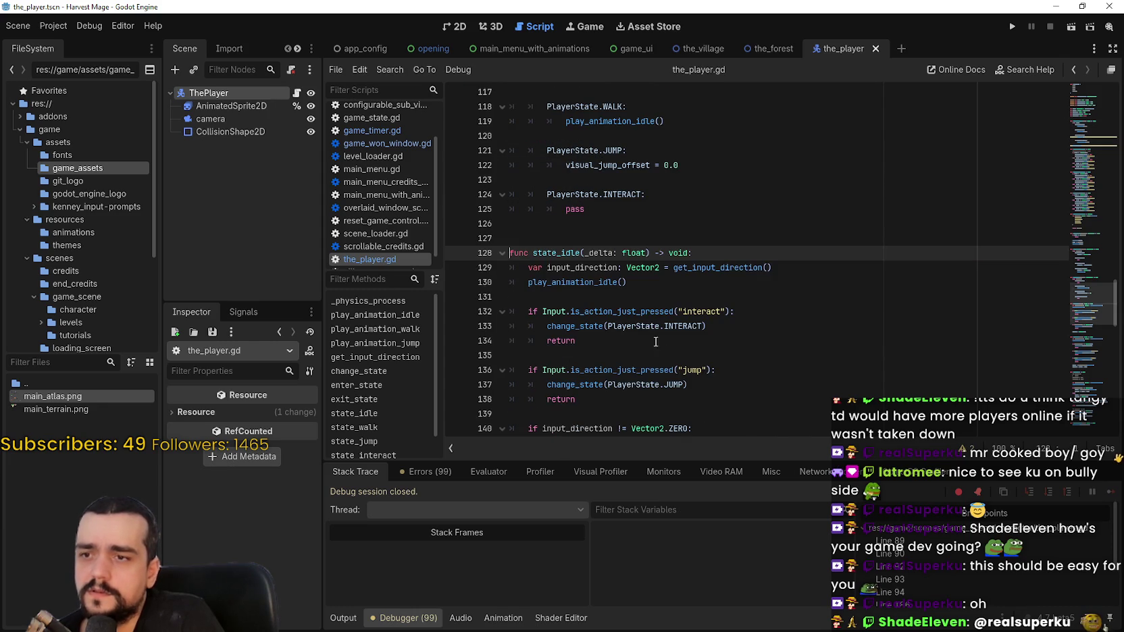
# Step: Add breakpoints on state_idle lines 130, 132–134, 136, 138 and 140–142
pyautogui.click(454, 282)
pyautogui.scroll(-2, 502, 309)
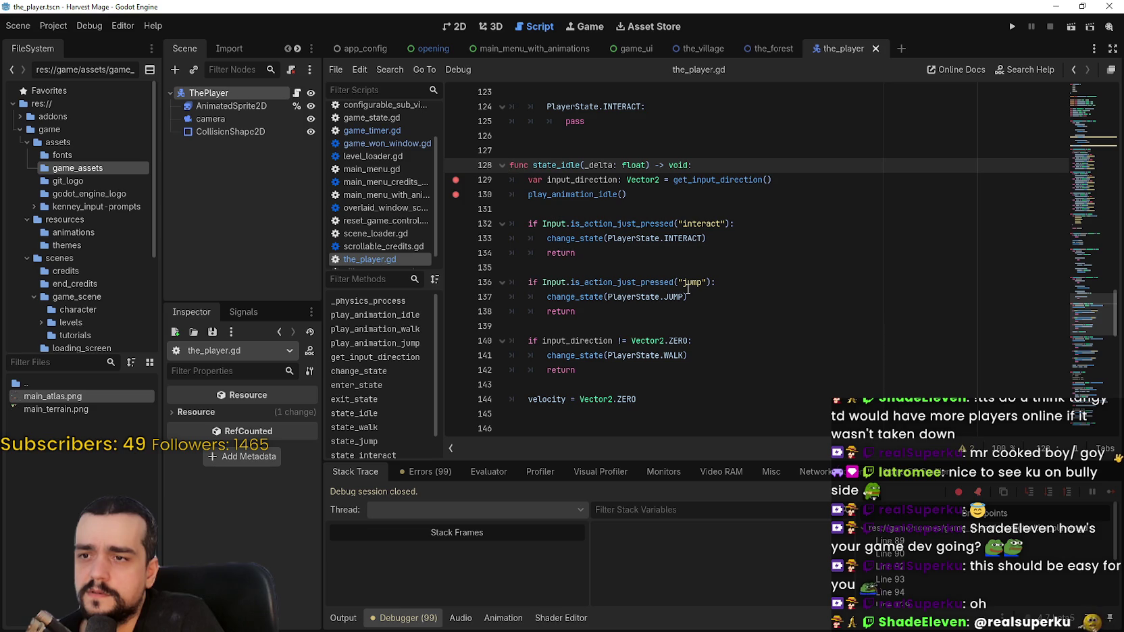
pyautogui.click(456, 223)
pyautogui.click(456, 238)
pyautogui.click(455, 252)
pyautogui.click(456, 283)
pyautogui.click(456, 311)
pyautogui.click(456, 341)
pyautogui.click(456, 355)
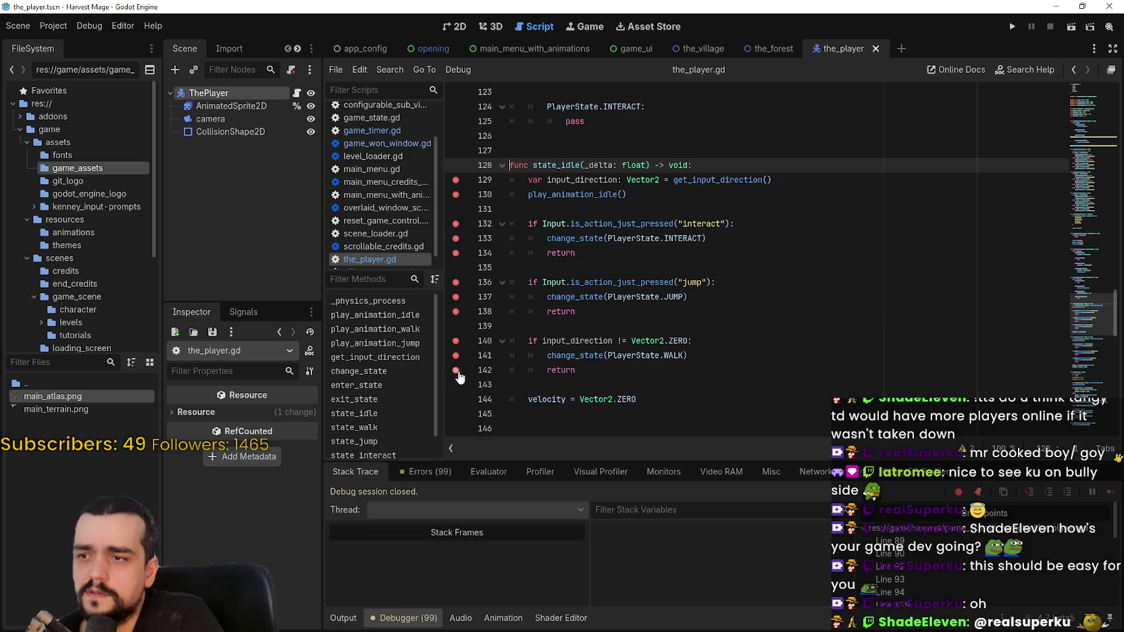
pyautogui.click(456, 370)
# Step: Add a breakpoint on line 144 and launch the game with F5
pyautogui.scroll(-3, 452, 304)
pyautogui.click(456, 267)
pyautogui.click(770, 278)
pyautogui.press('F5')
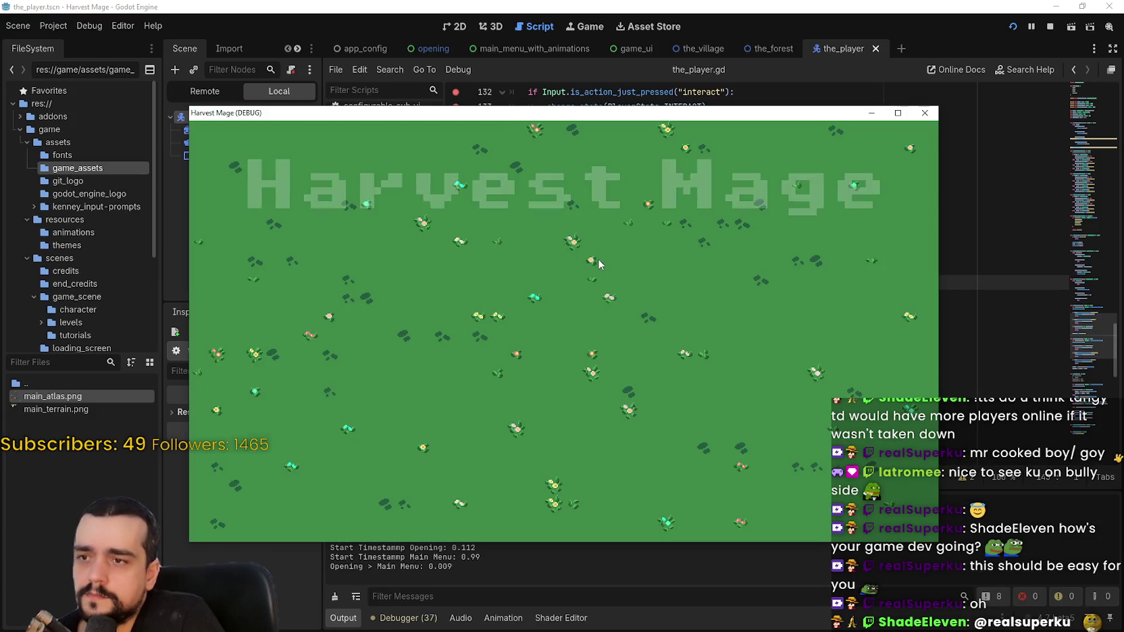
# Step: Start the game from the title menu and step through state_idle to line 144
pyautogui.click(346, 308)
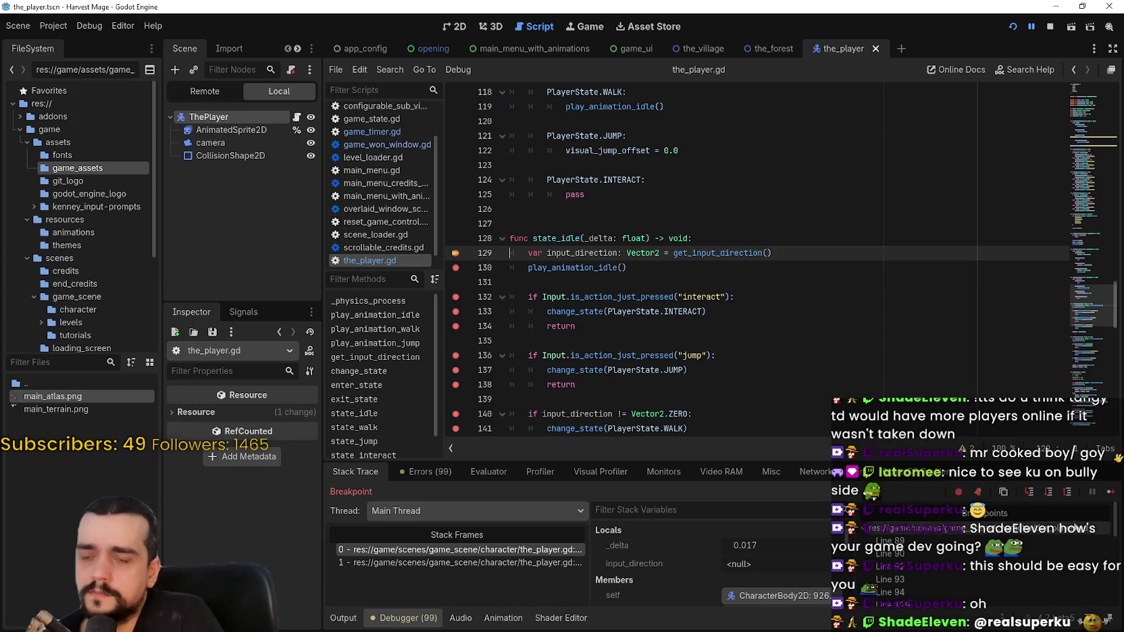
pyautogui.click(1110, 497)
pyautogui.click(1111, 499)
pyautogui.click(1111, 498)
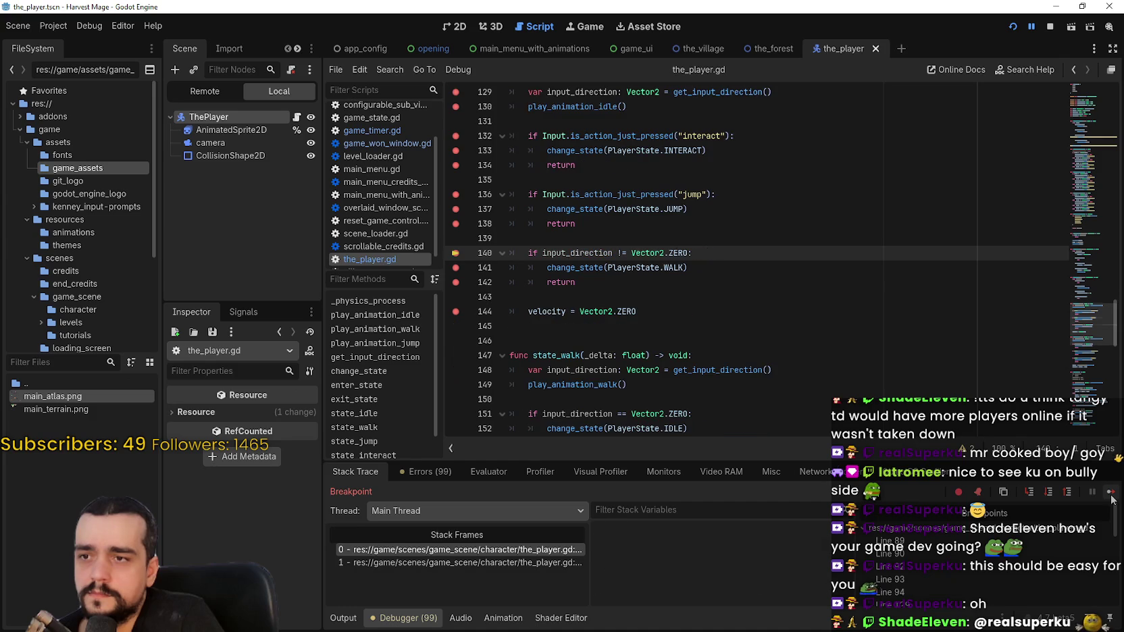
pyautogui.click(1111, 498)
pyautogui.click(1111, 499)
pyautogui.click(1111, 498)
pyautogui.click(1111, 499)
# Step: Keep resuming execution through the remaining state_idle breakpoints
pyautogui.click(1111, 498)
pyautogui.click(1110, 499)
pyautogui.click(1111, 498)
pyautogui.click(1111, 499)
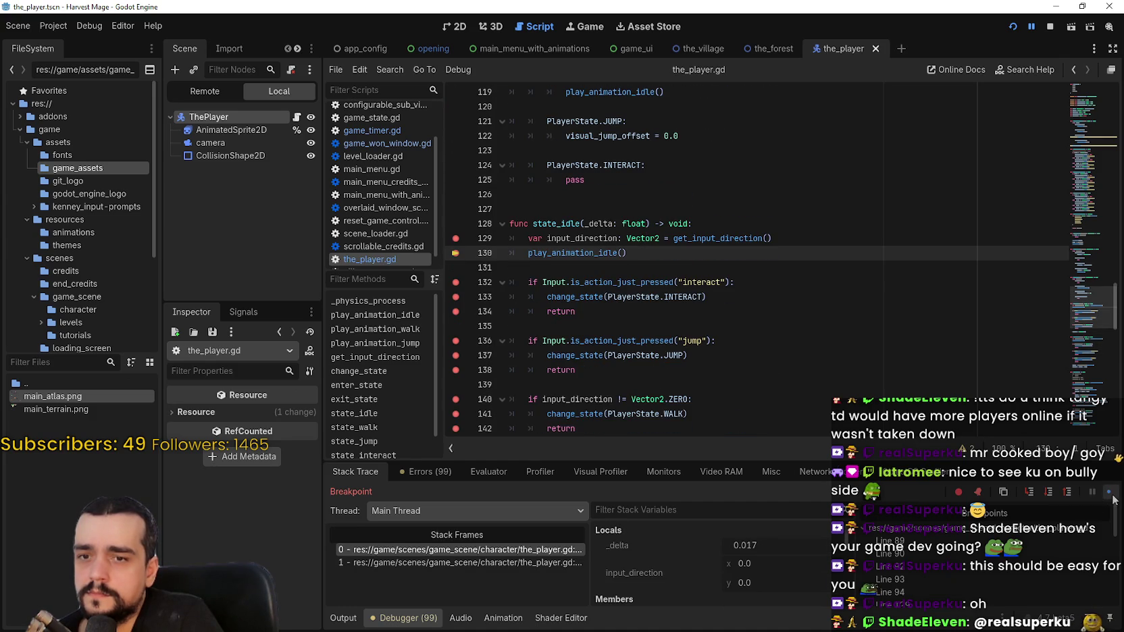
pyautogui.click(1111, 498)
pyautogui.click(1111, 499)
pyautogui.click(1111, 498)
pyautogui.click(1111, 499)
pyautogui.click(1112, 499)
pyautogui.click(1113, 499)
pyautogui.click(1112, 499)
pyautogui.click(1113, 500)
# Step: Remove the breakpoints on lines 141, 140, 137, 133, 132 and 129, then resume with F12
pyautogui.scroll(3, 476, 308)
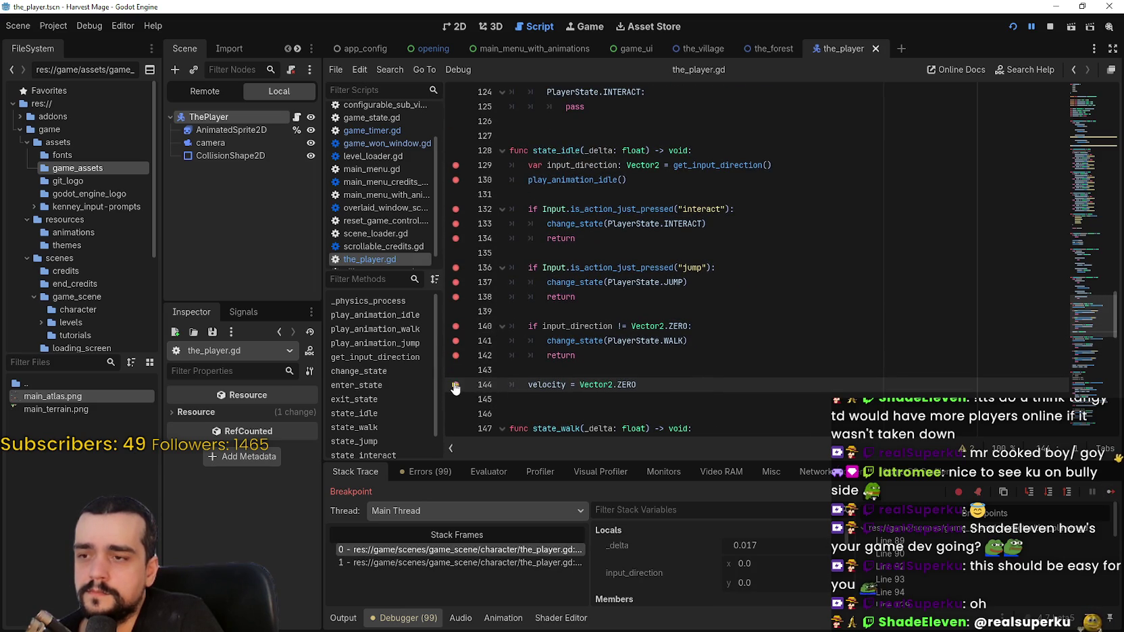
pyautogui.click(461, 336)
pyautogui.click(456, 326)
pyautogui.click(456, 281)
pyautogui.click(456, 223)
pyautogui.click(456, 209)
pyautogui.click(456, 165)
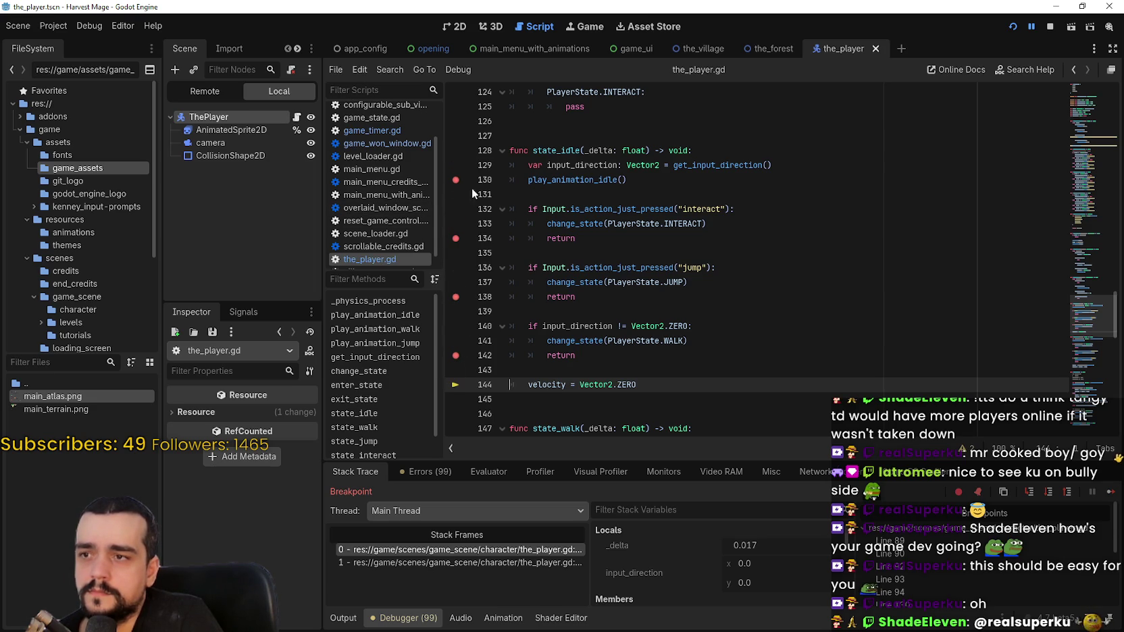
pyautogui.press('F12')
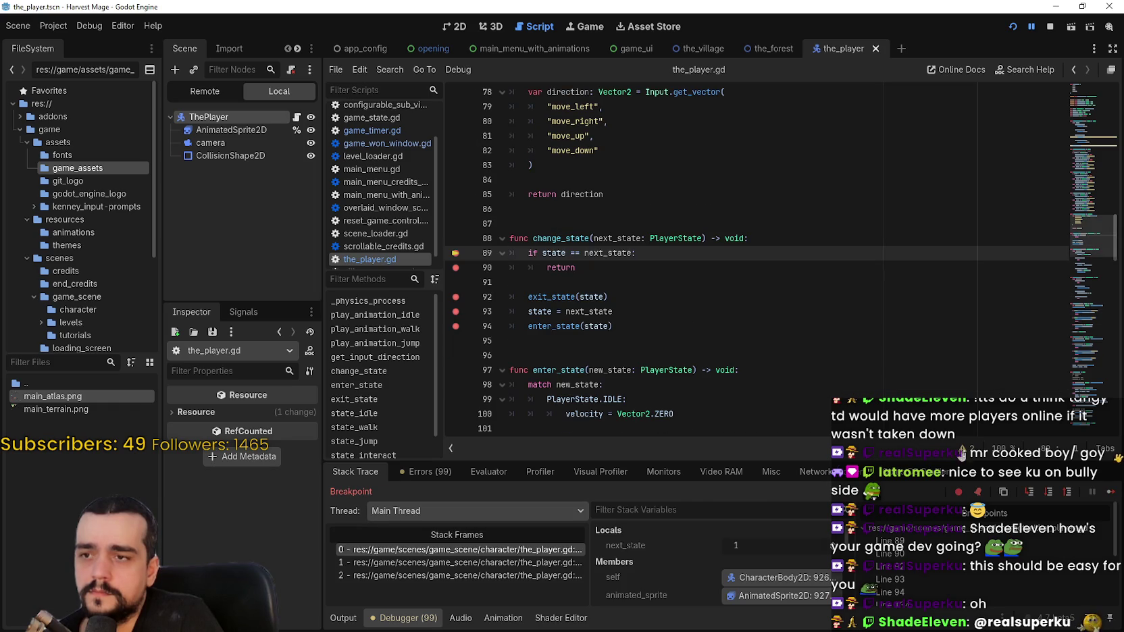
# Step: Step through change_state back to its caller, then resume the game so the player moves
pyautogui.click(1111, 492)
pyautogui.click(1111, 493)
pyautogui.click(1111, 492)
pyautogui.click(1111, 492)
pyautogui.click(1111, 493)
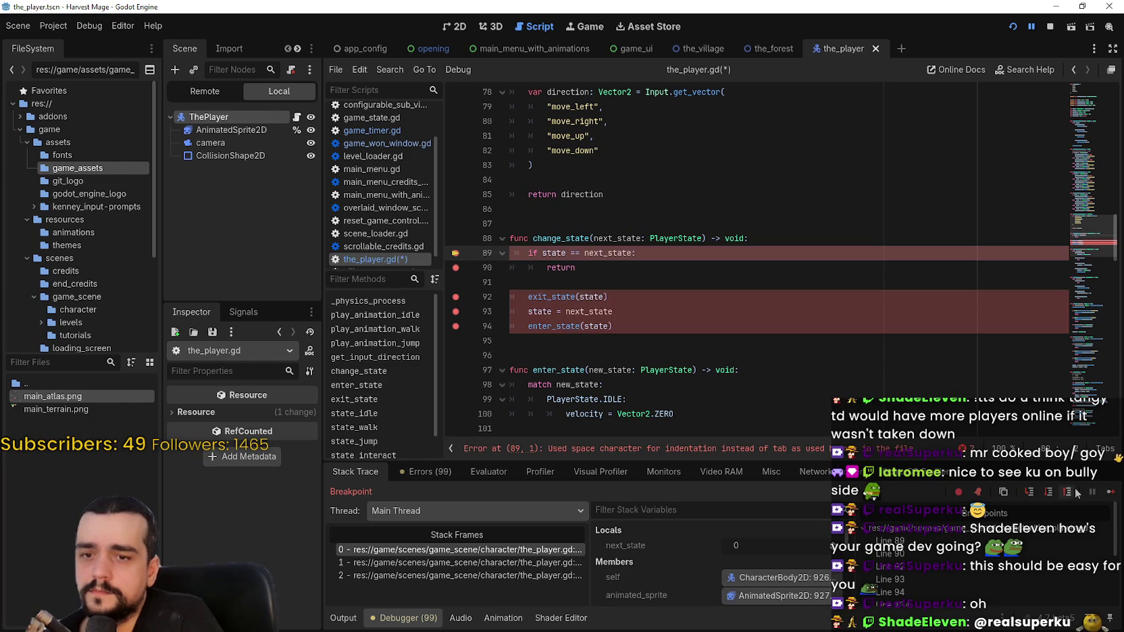
# Step: Step past the same-state check to line 93, then continue until the await on line 186
pyautogui.click(1068, 492)
pyautogui.click(1068, 492)
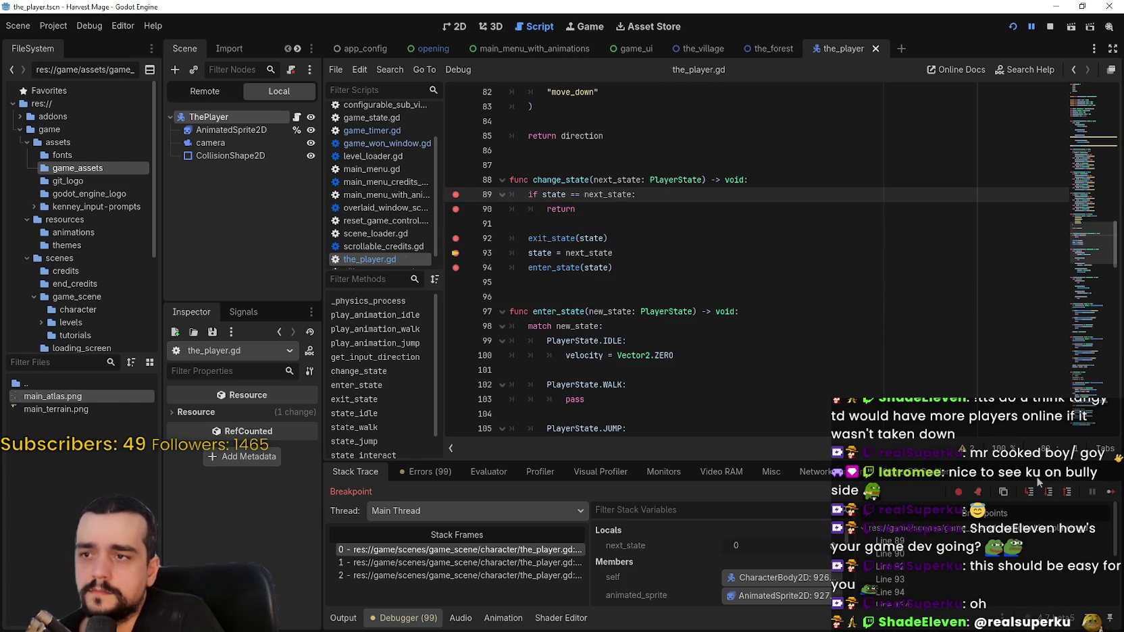
pyautogui.click(1111, 493)
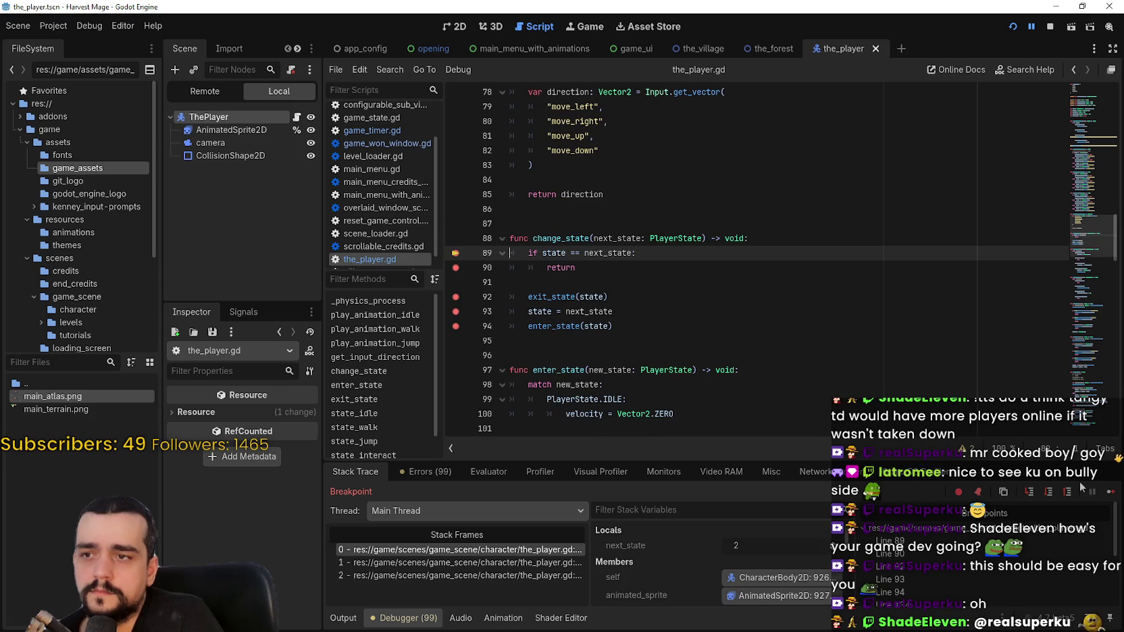
pyautogui.click(1111, 496)
pyautogui.click(1111, 497)
pyautogui.click(1111, 496)
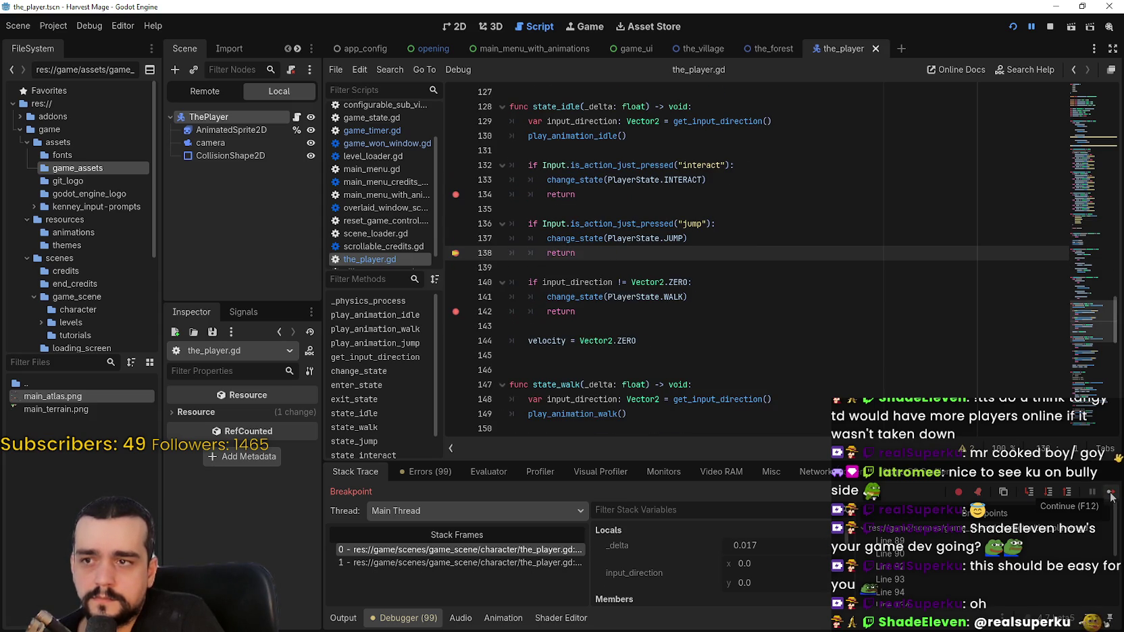
pyautogui.click(1111, 496)
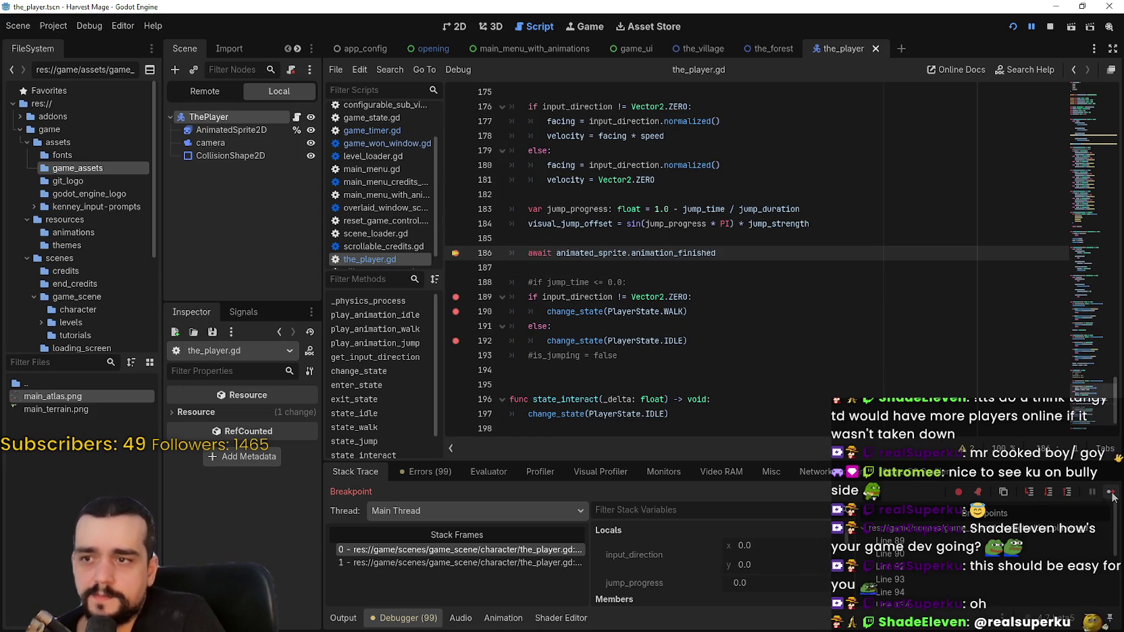
# Step: Reach the line 186 await, inspect the _physics_process and state_jump stack frames, then resume with F12
pyautogui.click(1111, 496)
pyautogui.click(533, 563)
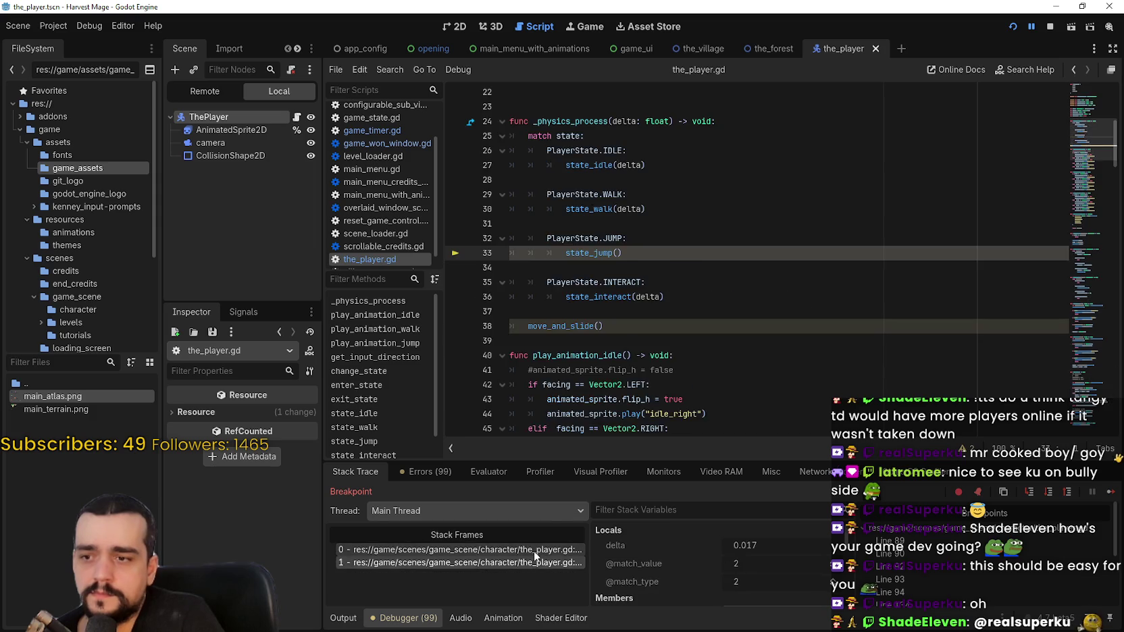
pyautogui.click(533, 550)
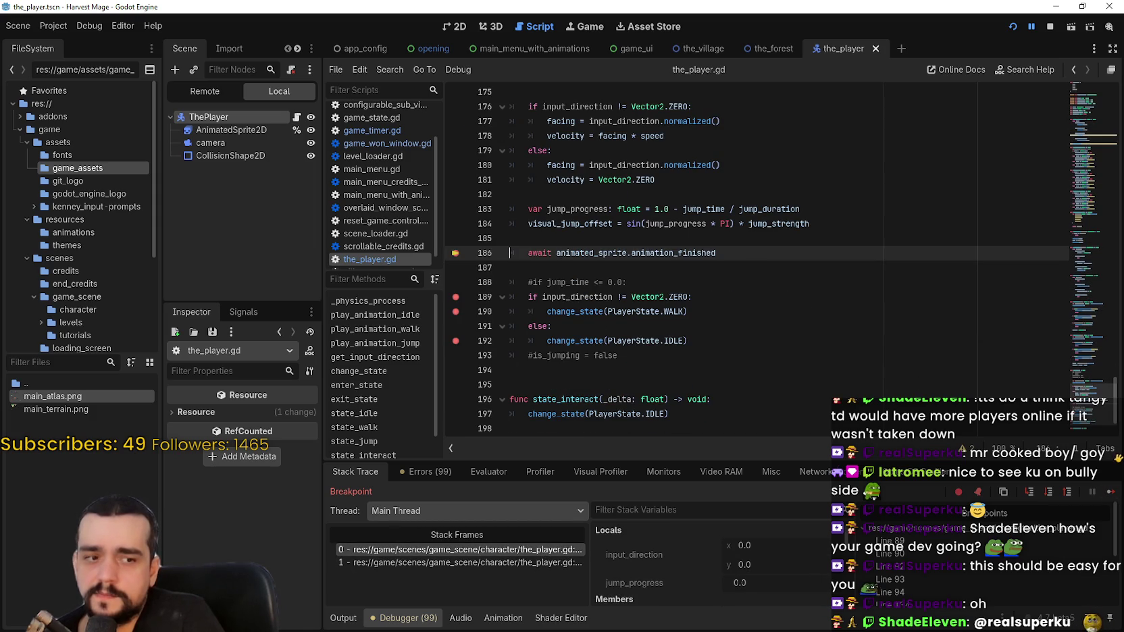
pyautogui.press('F12')
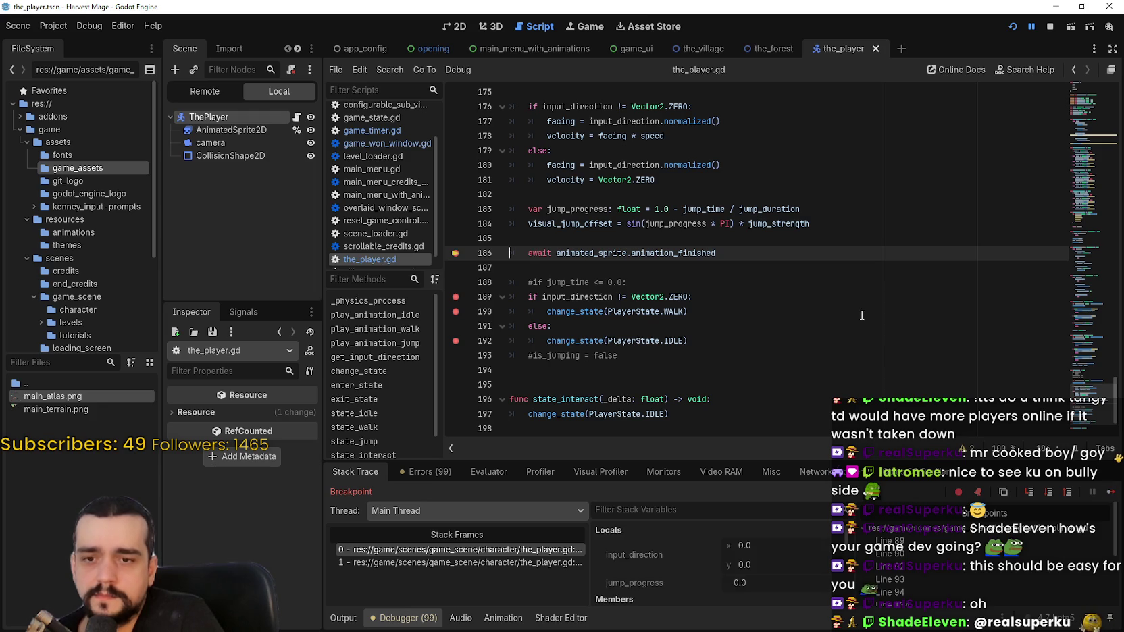
# Step: Keep resuming execution through each following breakpoint
pyautogui.scroll(2, 877, 324)
pyautogui.click(1110, 492)
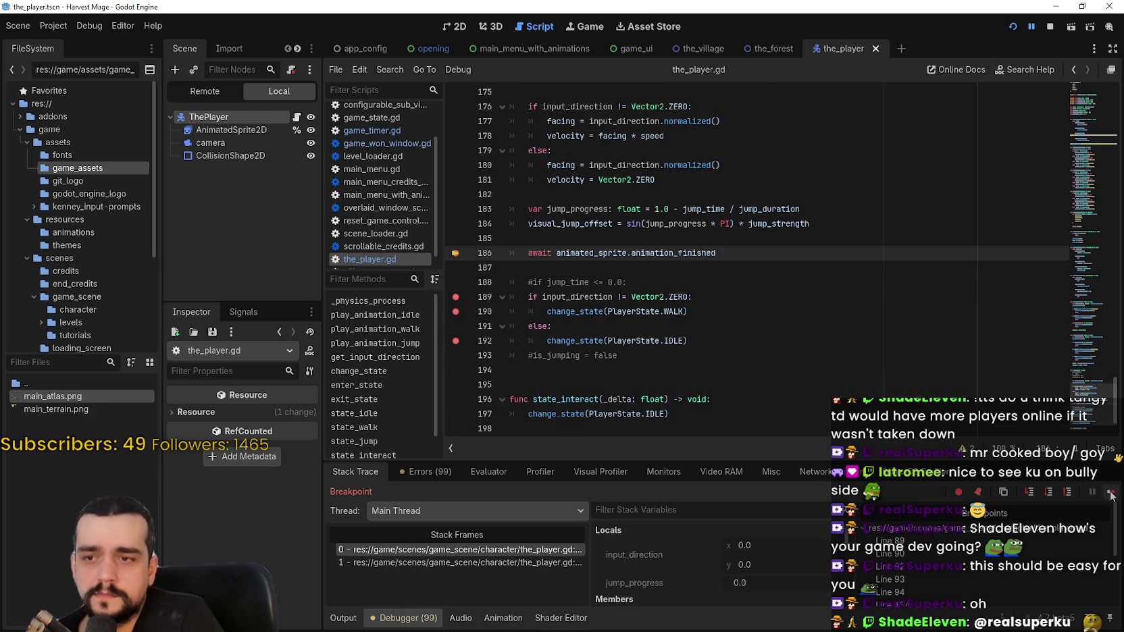
pyautogui.click(1109, 493)
pyautogui.click(1107, 492)
pyautogui.click(1107, 492)
pyautogui.click(1107, 493)
pyautogui.click(1107, 492)
pyautogui.click(1107, 492)
pyautogui.click(1106, 492)
pyautogui.click(1107, 492)
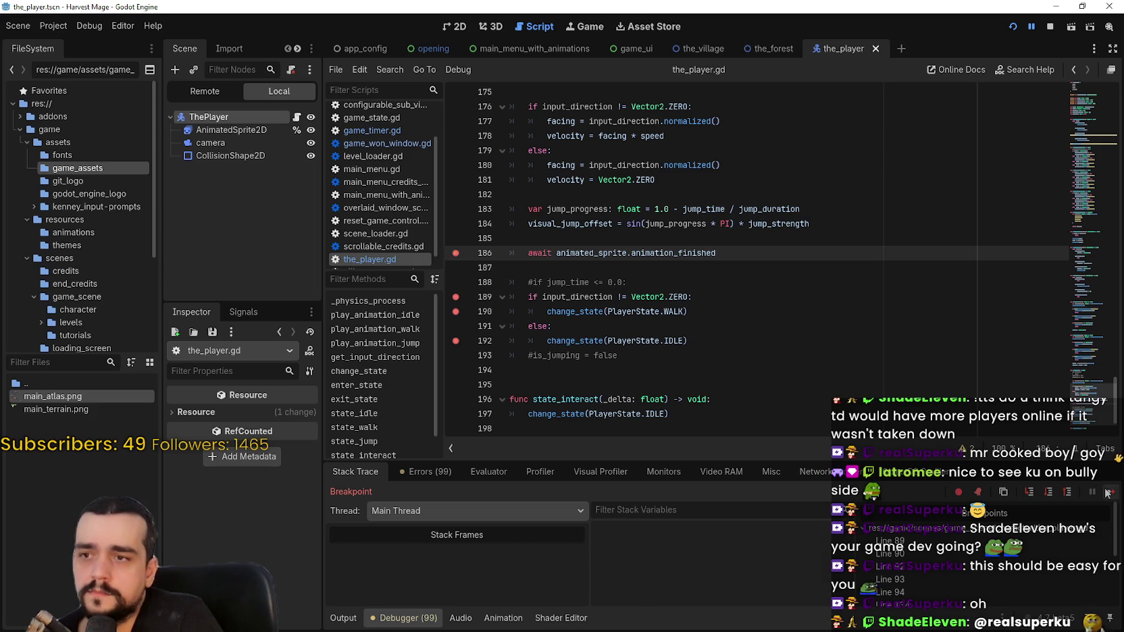
# Step: Continue through the breakpoints at lines 189 and 192, into change_state line 89 and exit_state
pyautogui.click(1108, 493)
pyautogui.click(1110, 494)
pyautogui.click(1110, 493)
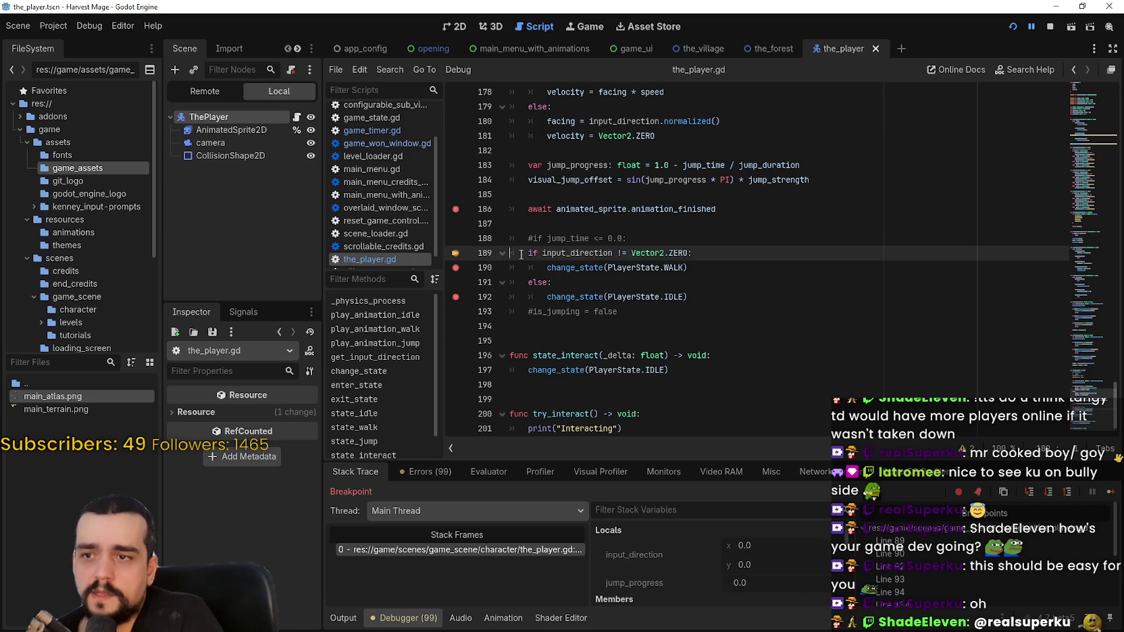
pyautogui.click(1109, 494)
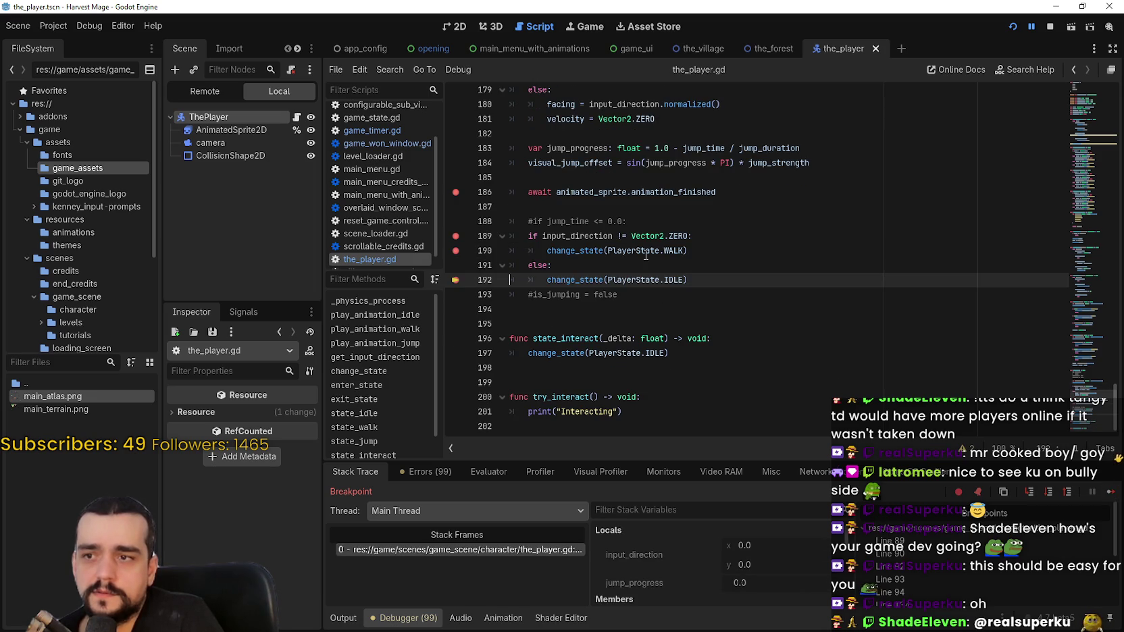
pyautogui.moveTo(581, 280)
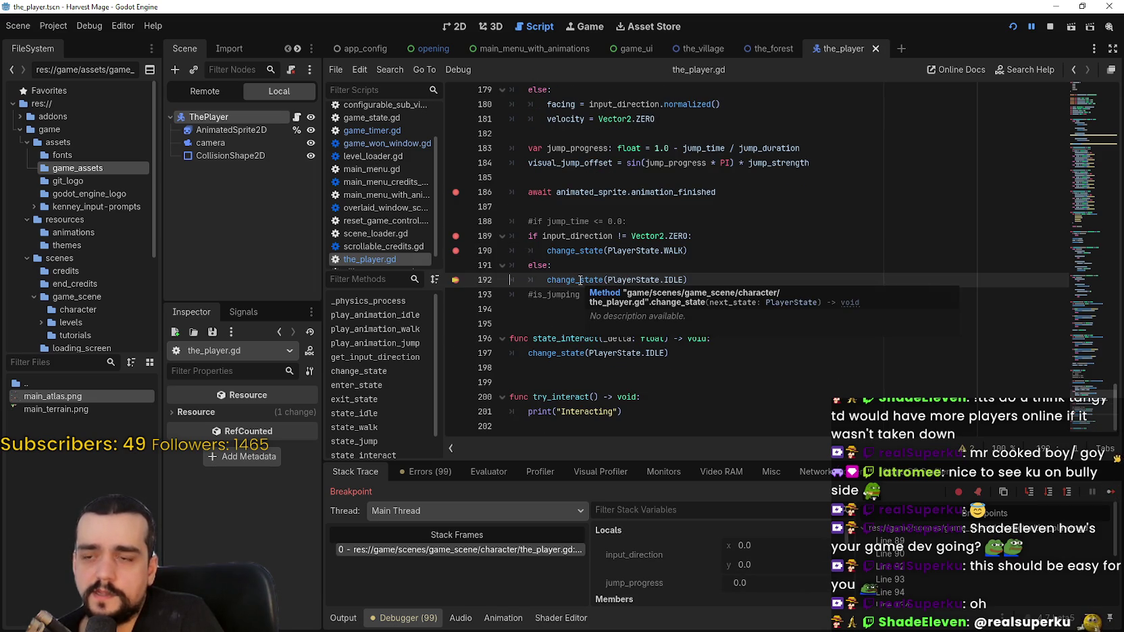
pyautogui.click(1110, 493)
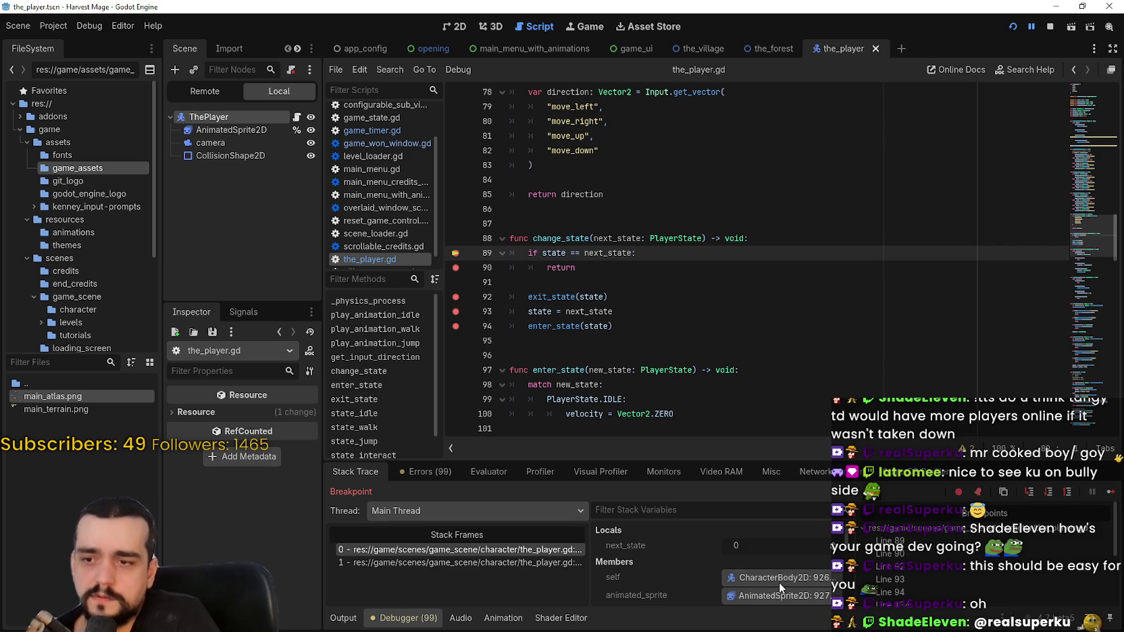
pyautogui.scroll(-2, 672, 547)
pyautogui.scroll(-3, 672, 542)
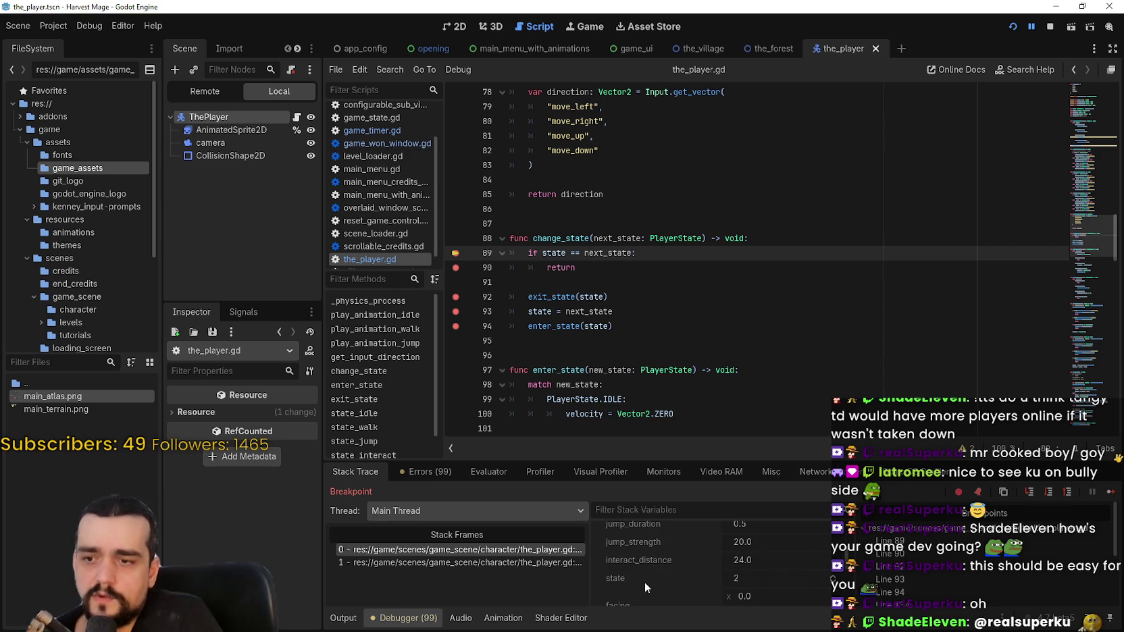
pyautogui.click(1110, 494)
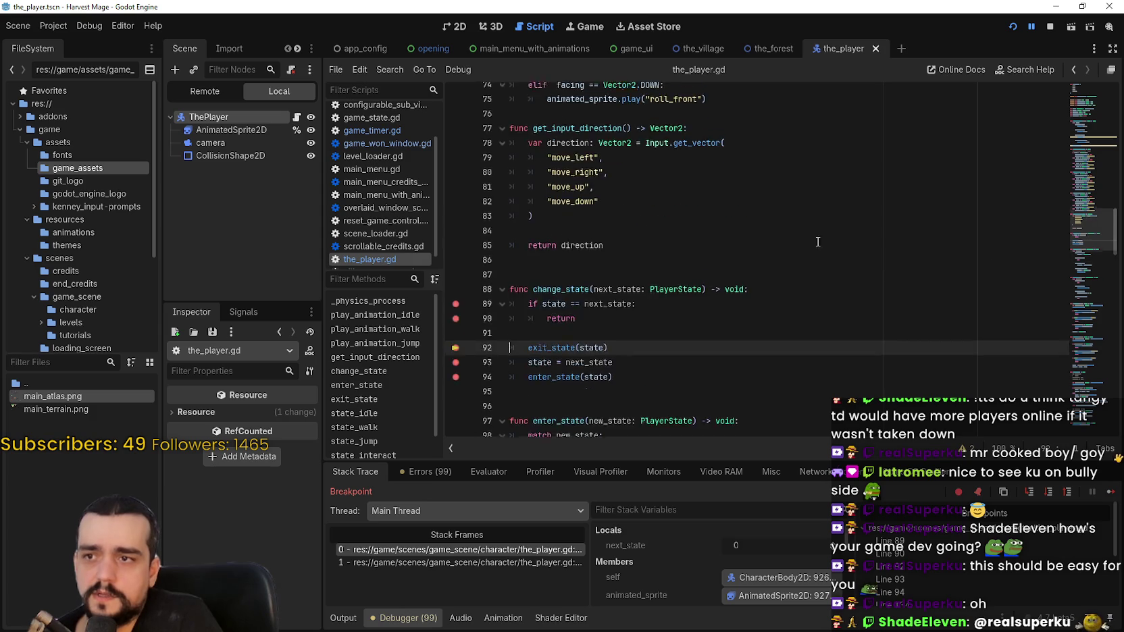
# Step: Add breakpoints on lines 129 and 130 of state_idle and resume until paused inside state_jump
pyautogui.scroll(-10, 1086, 289)
pyautogui.scroll(-3, 1086, 288)
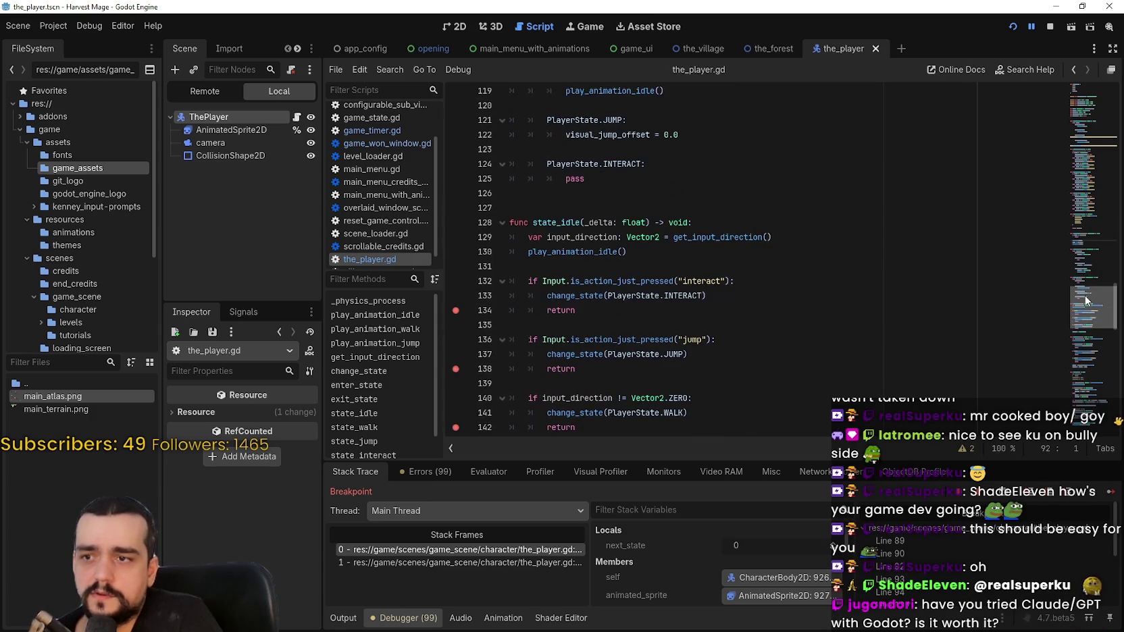
pyautogui.click(456, 228)
pyautogui.click(456, 242)
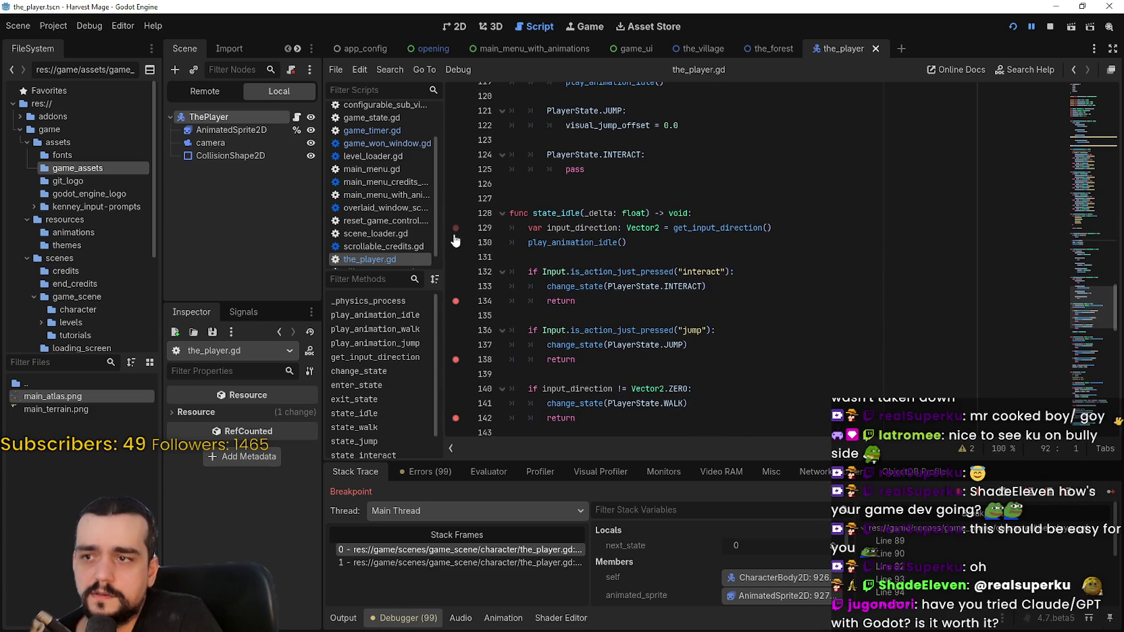
pyautogui.click(1111, 495)
pyautogui.click(1111, 495)
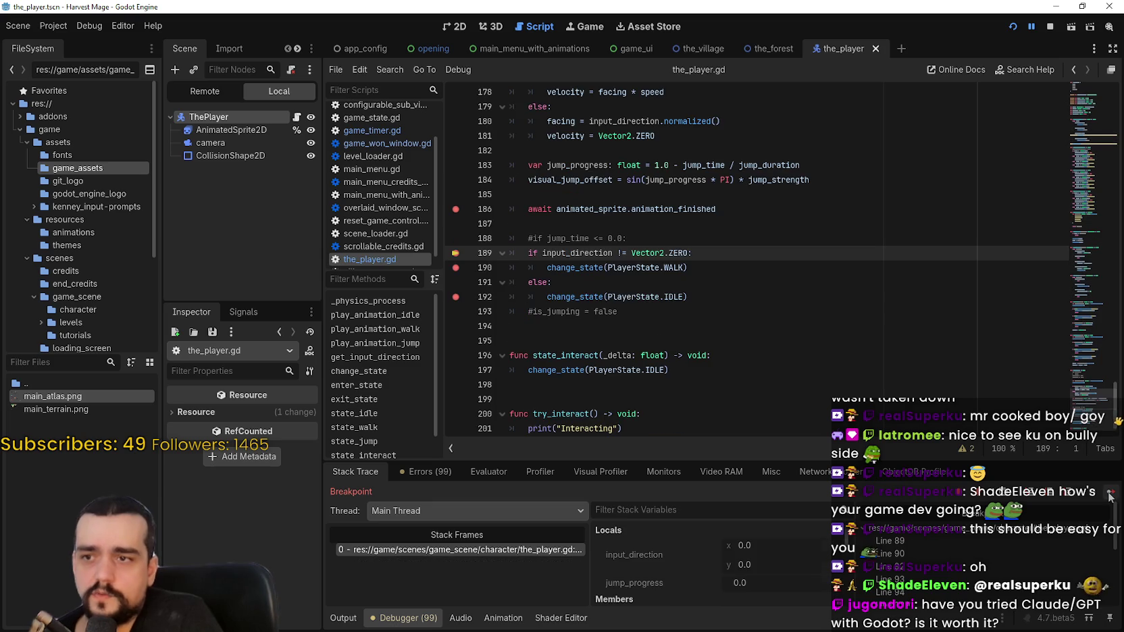
pyautogui.moveTo(724, 258)
pyautogui.mouseDown()
pyautogui.moveTo(466, 246)
pyautogui.moveTo(464, 258)
pyautogui.mouseUp()
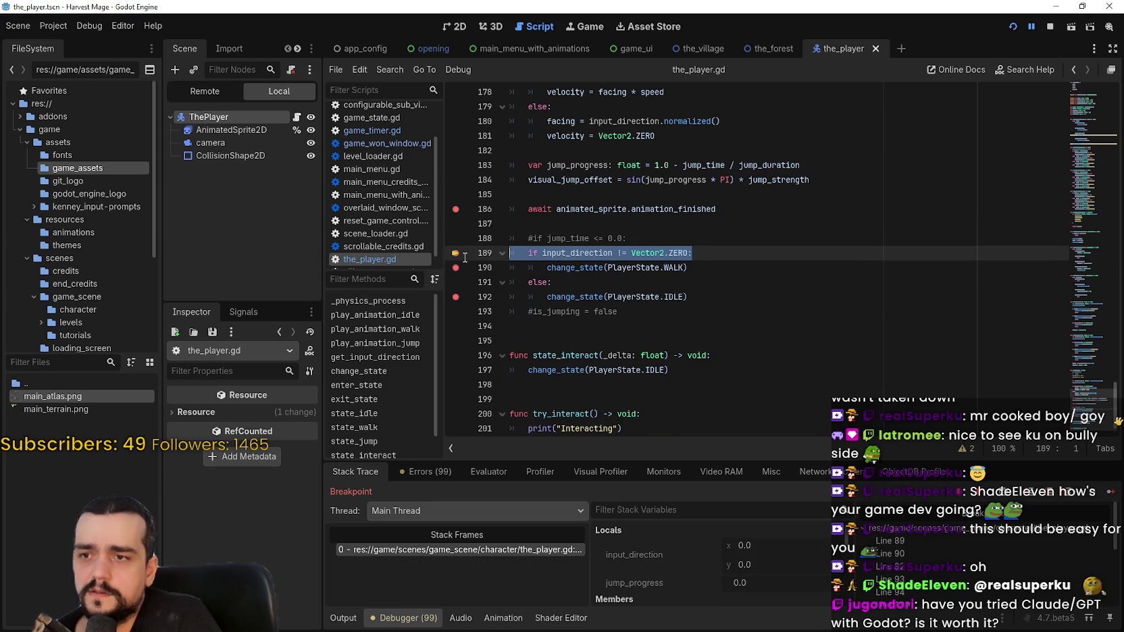
pyautogui.scroll(5, 1119, 338)
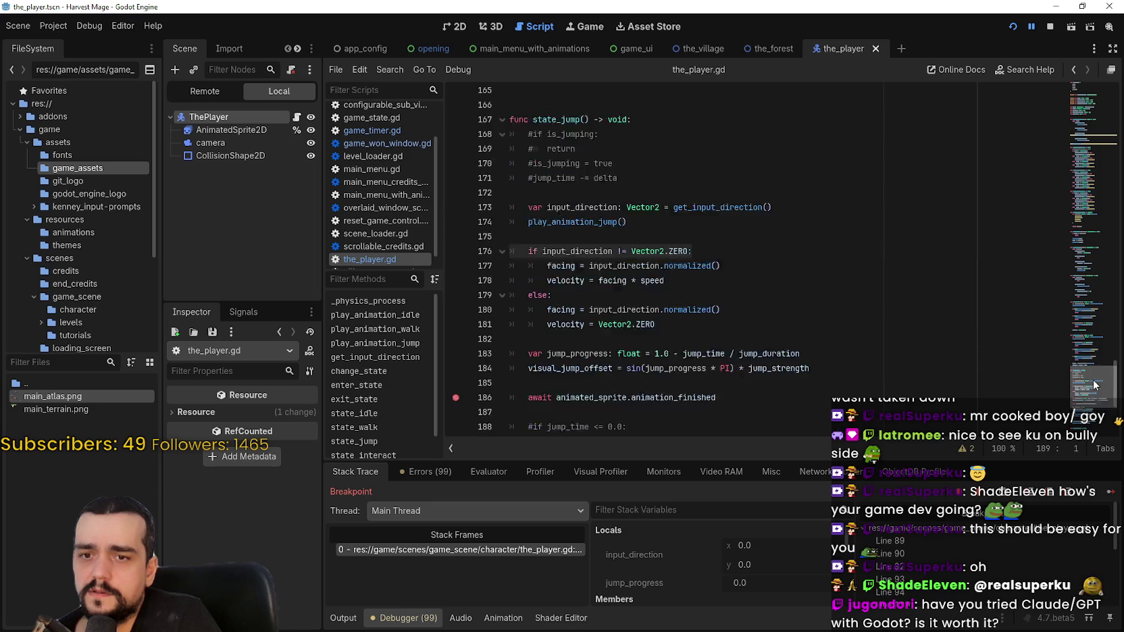
pyautogui.scroll(-5, 1080, 203)
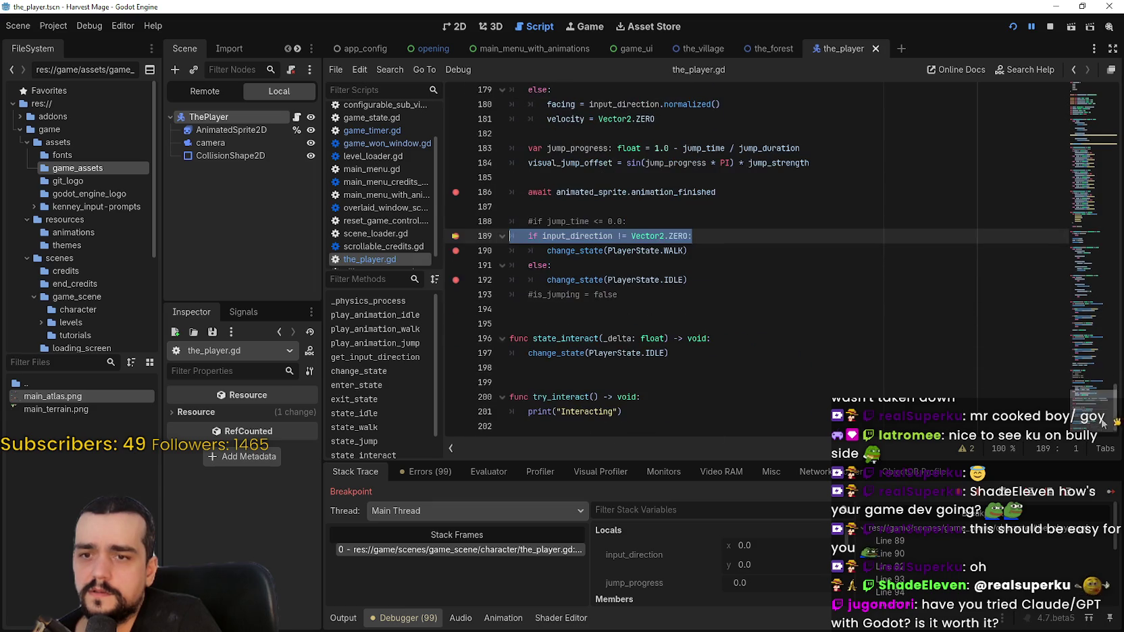
pyautogui.click(1073, 70)
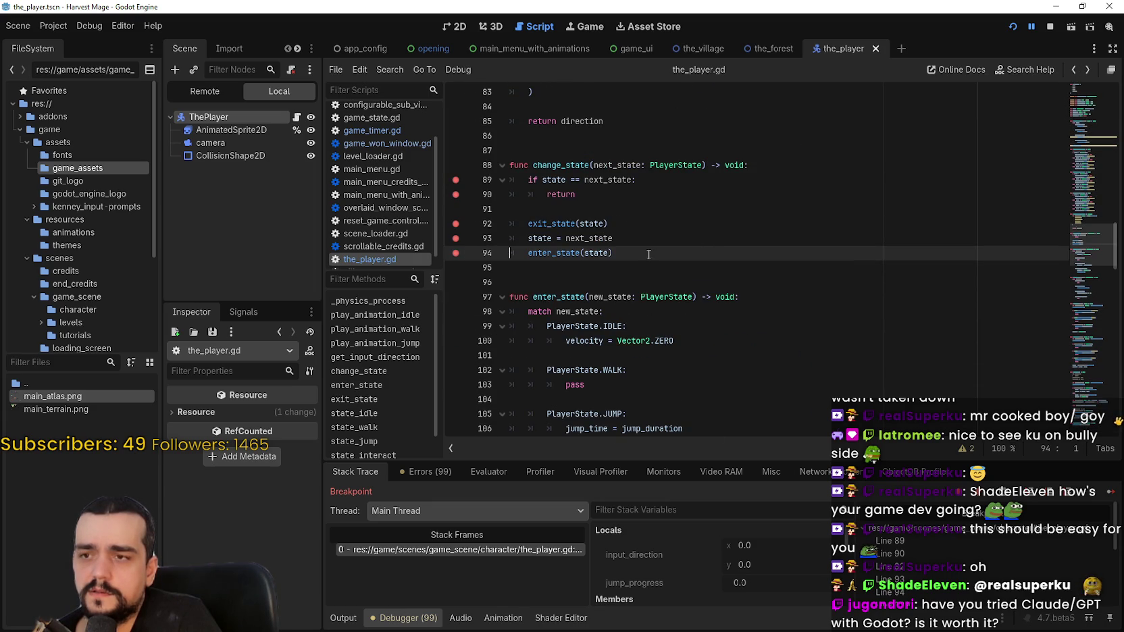
pyautogui.doubleClick(549, 239)
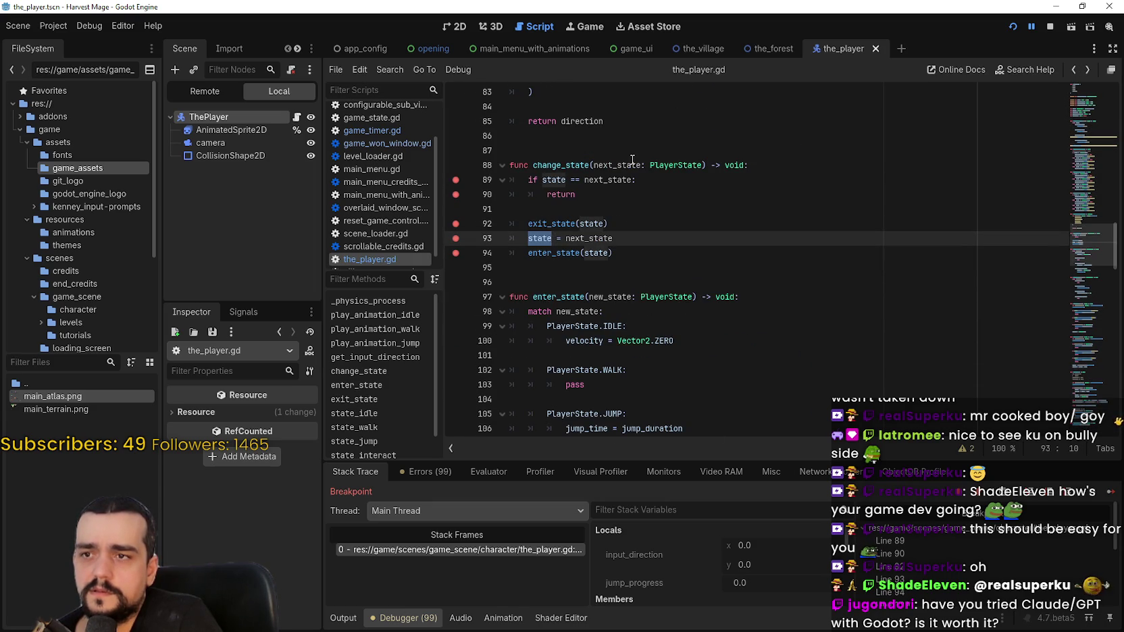
pyautogui.doubleClick(591, 240)
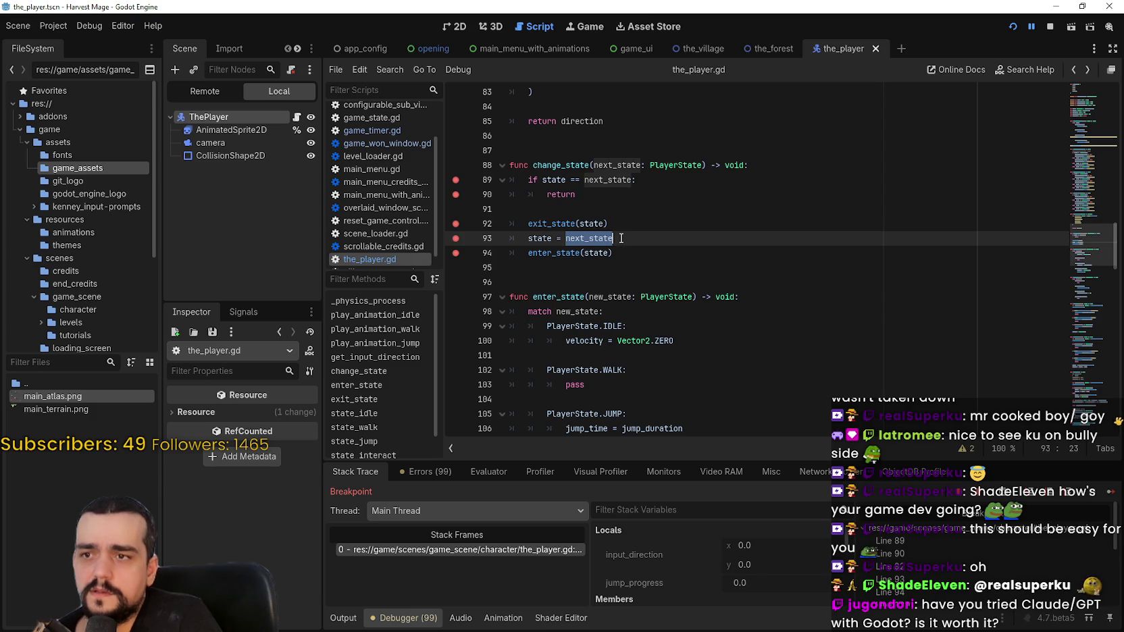
pyautogui.moveTo(613, 253)
pyautogui.mouseDown()
pyautogui.moveTo(516, 254)
pyautogui.moveTo(526, 256)
pyautogui.mouseUp()
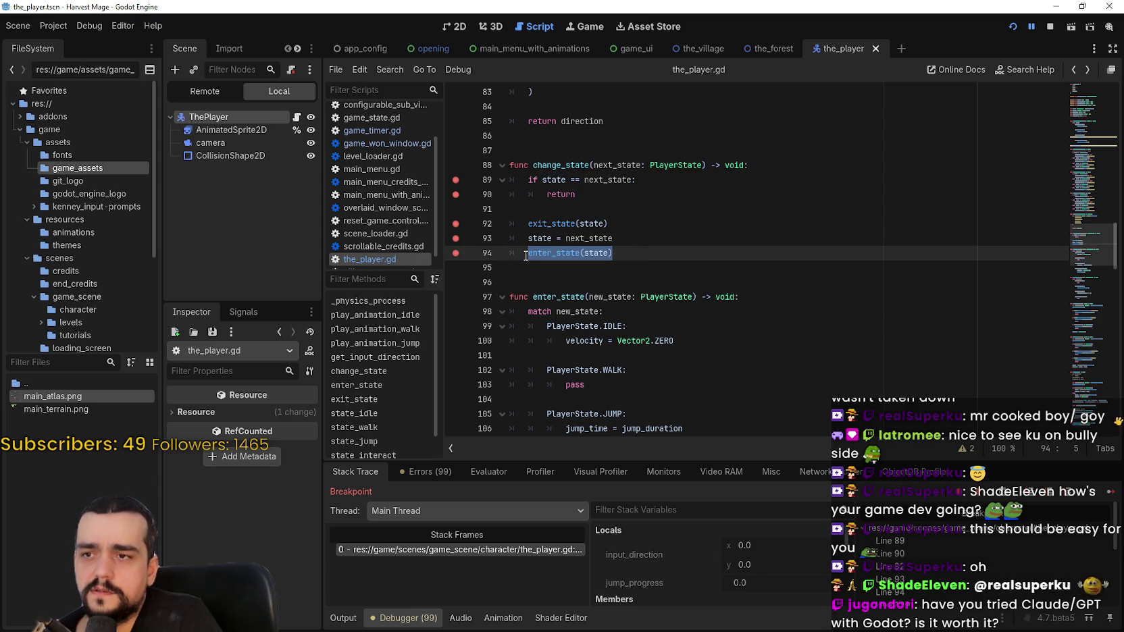
pyautogui.doubleClick(559, 227)
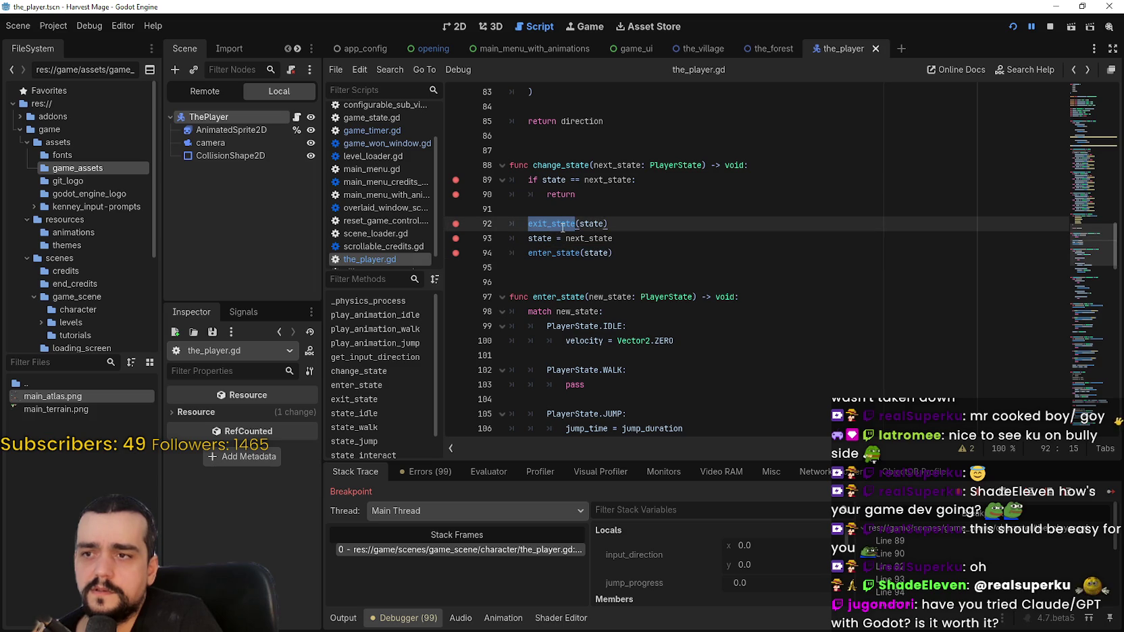
pyautogui.click(597, 227)
pyautogui.moveTo(1082, 247)
pyautogui.mouseDown()
pyautogui.moveTo(1081, 161)
pyautogui.moveTo(1071, 282)
pyautogui.mouseUp()
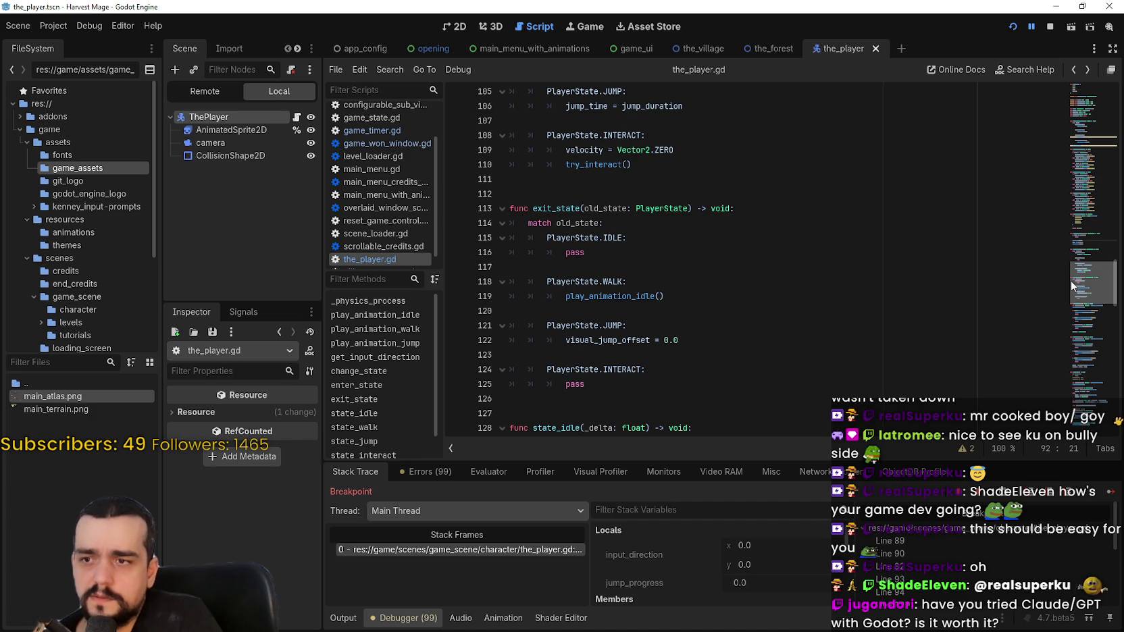
pyautogui.moveTo(1070, 280); pyautogui.dragTo(1069, 290)
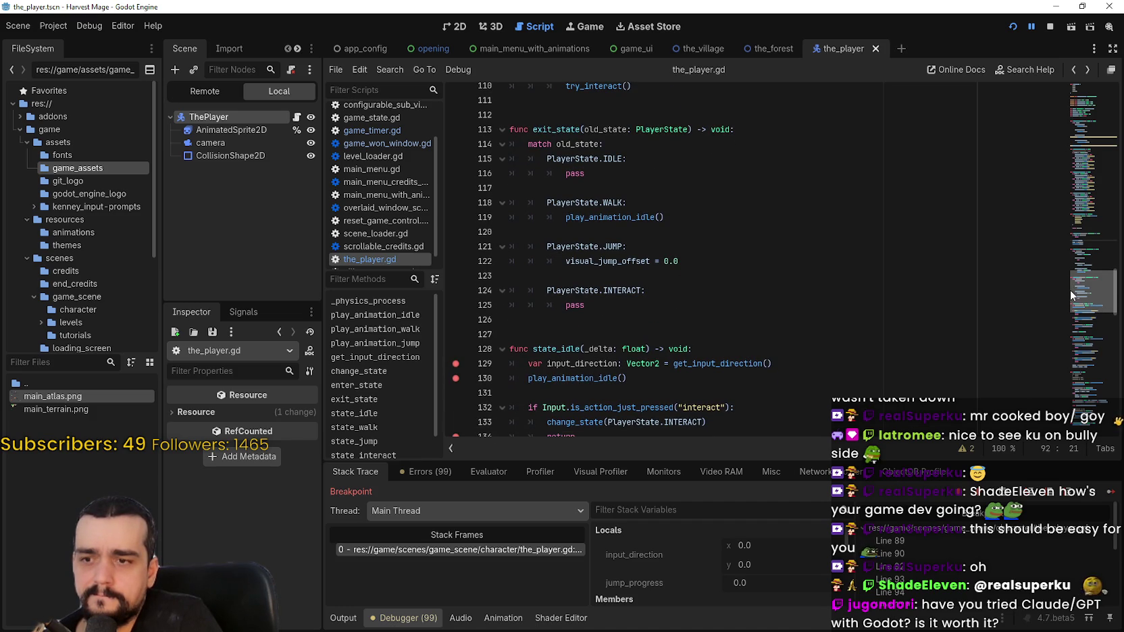
pyautogui.moveTo(1070, 294); pyautogui.dragTo(1106, 412)
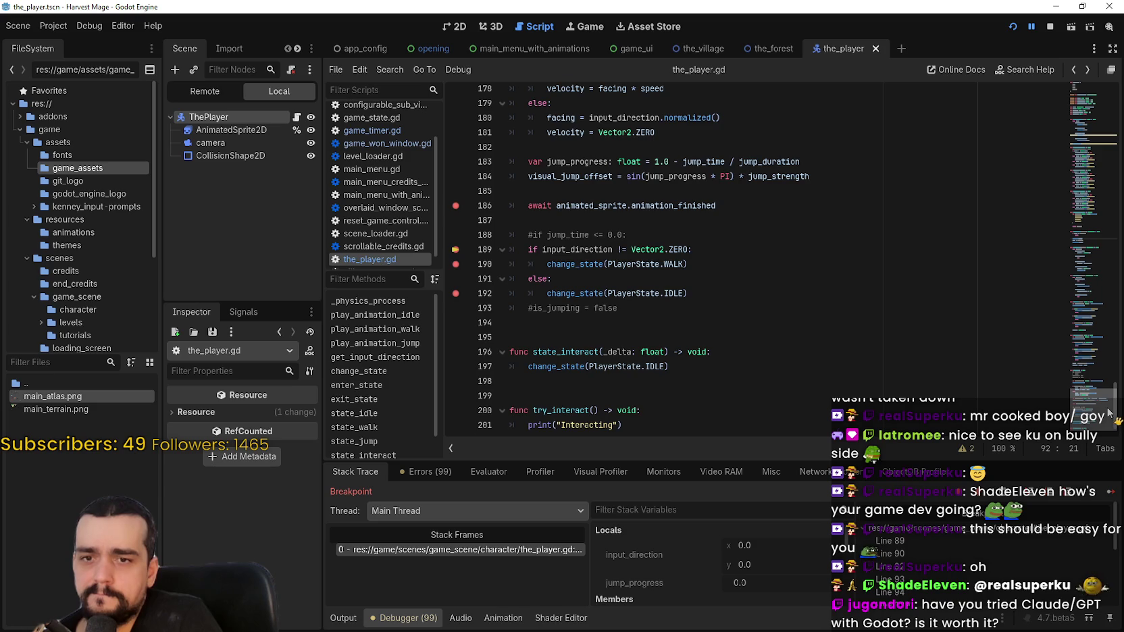
# Step: Scroll to state_jump and put the caret on line 179's else branch
pyautogui.moveTo(1107, 412); pyautogui.dragTo(1108, 409)
pyautogui.moveTo(1108, 407); pyautogui.dragTo(1098, 393)
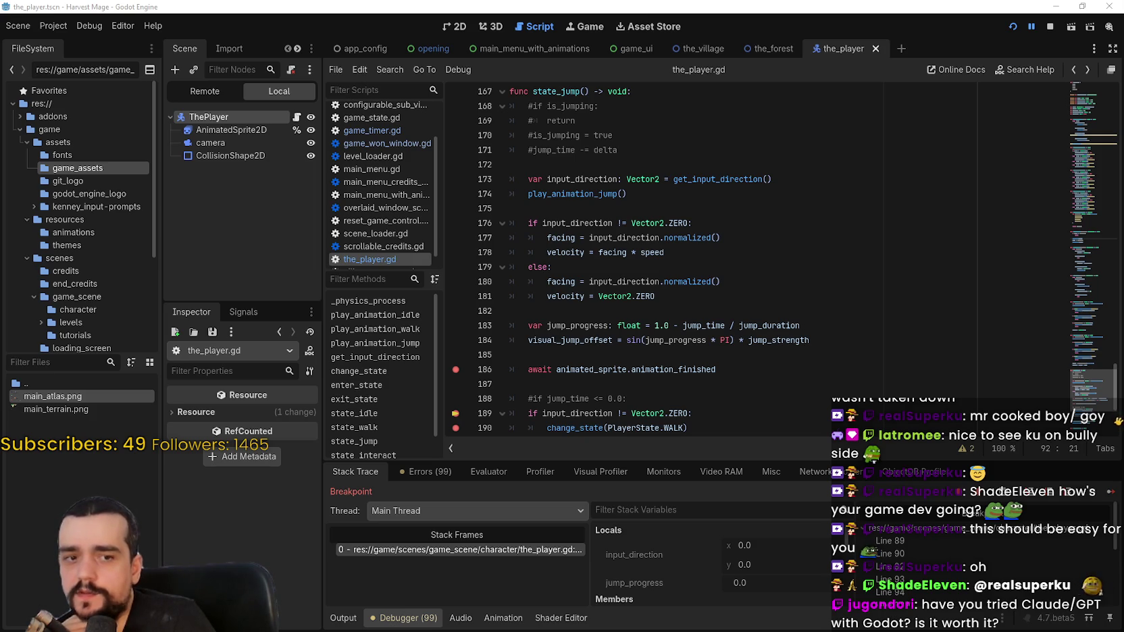
pyautogui.click(819, 253)
pyautogui.click(815, 270)
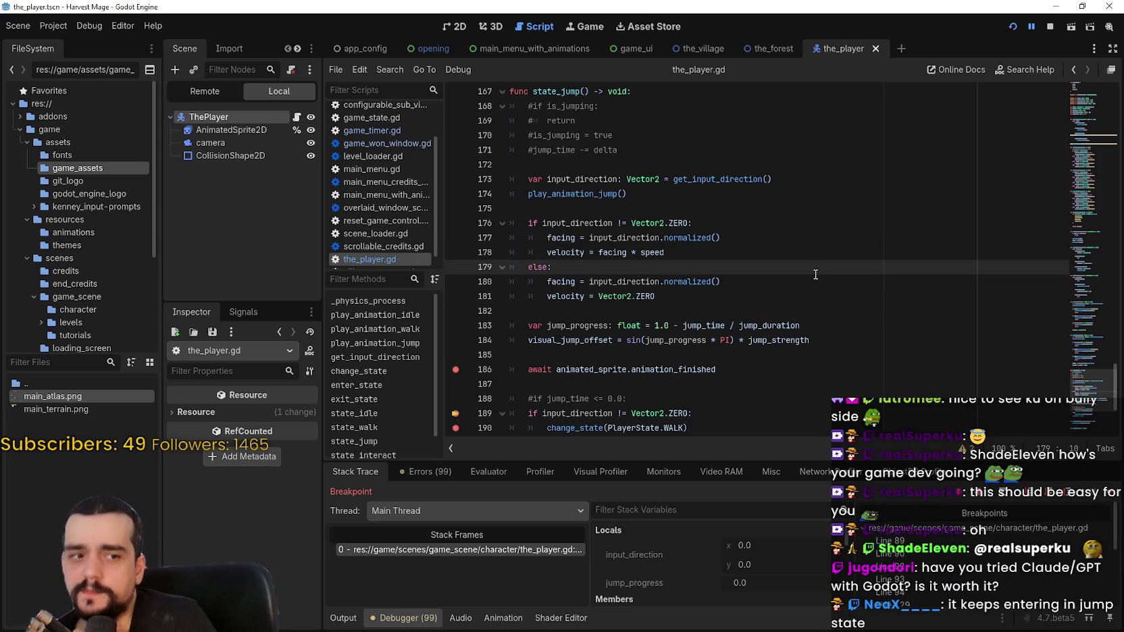
# Step: Select the await animation_finished statement on line 186
pyautogui.scroll(-2, 821, 273)
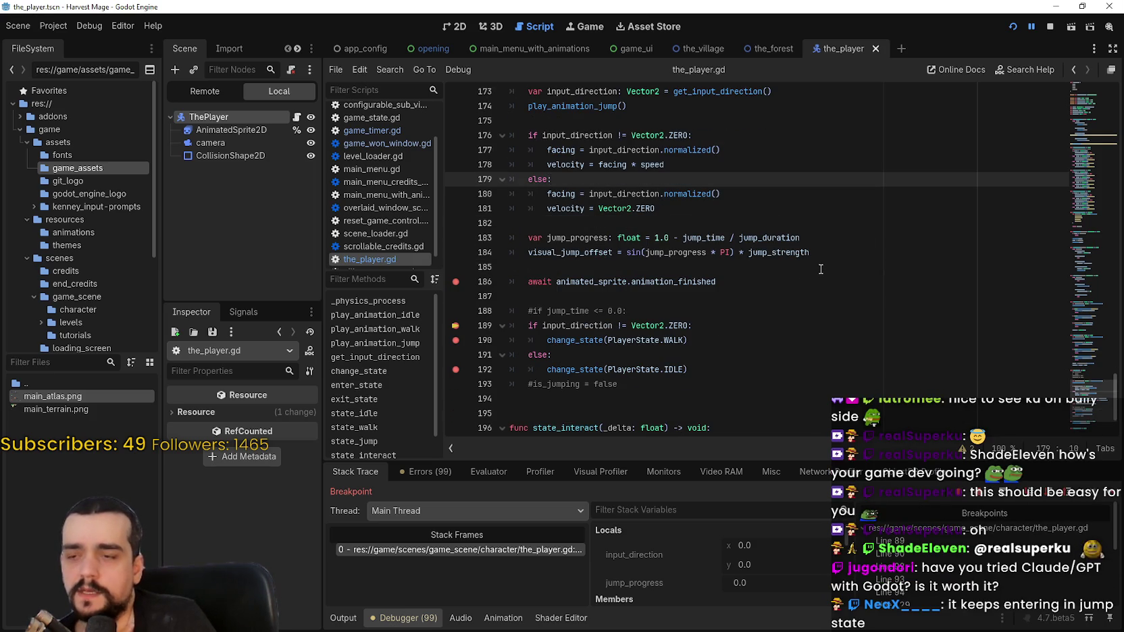
pyautogui.scroll(-2, 820, 268)
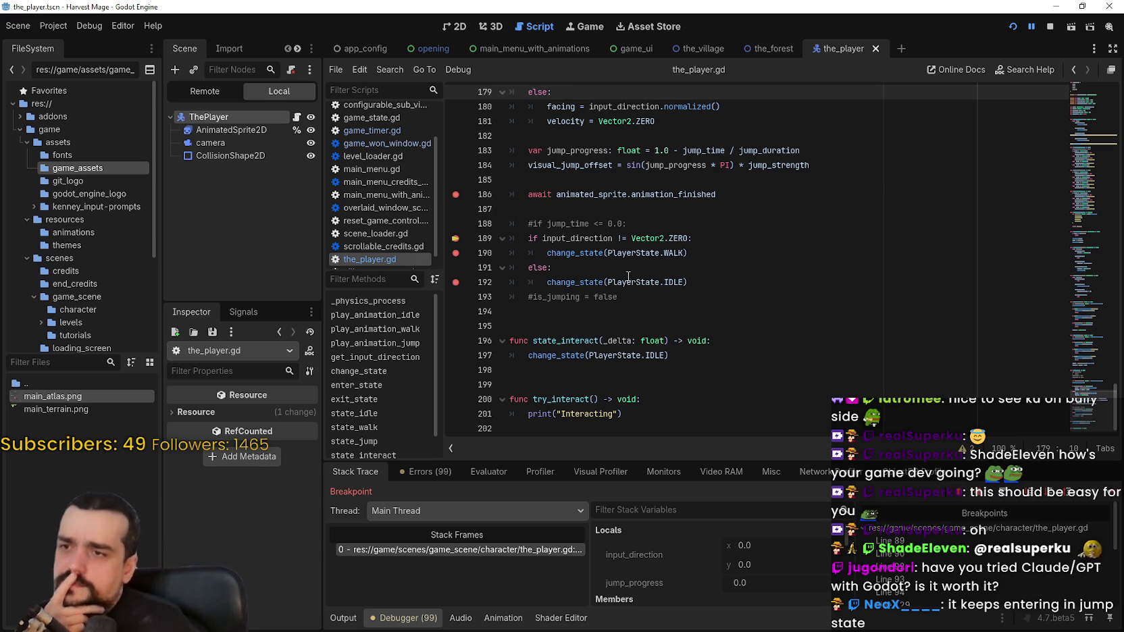
pyautogui.scroll(1, 636, 284)
pyautogui.doubleClick(670, 238)
pyautogui.moveTo(670, 238); pyautogui.dragTo(530, 241)
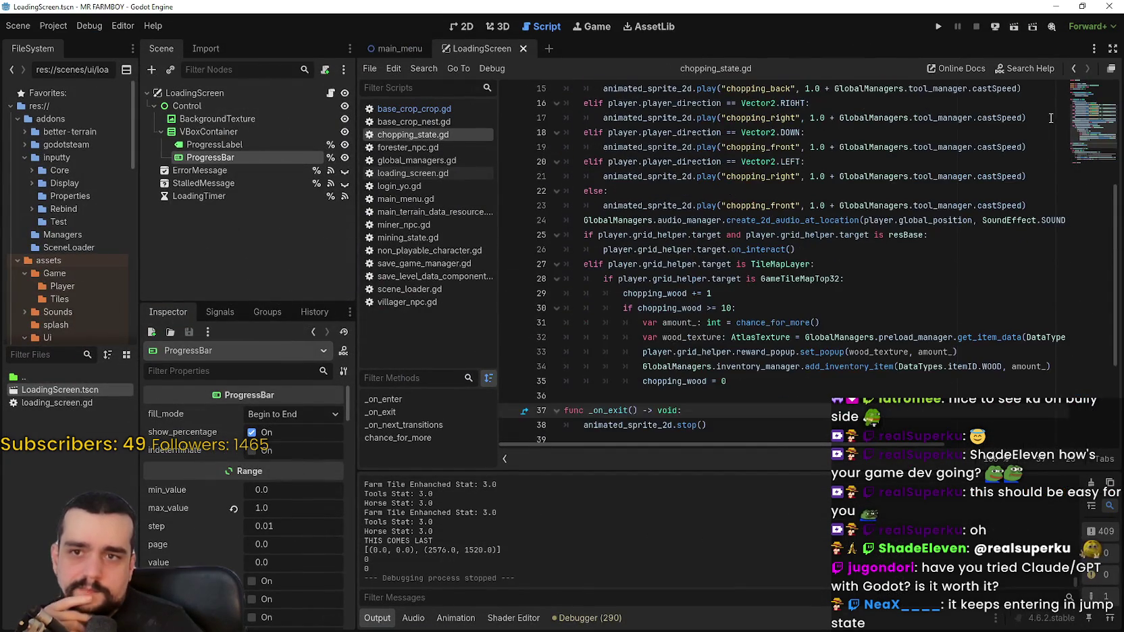
pyautogui.scroll(3, 711, 208)
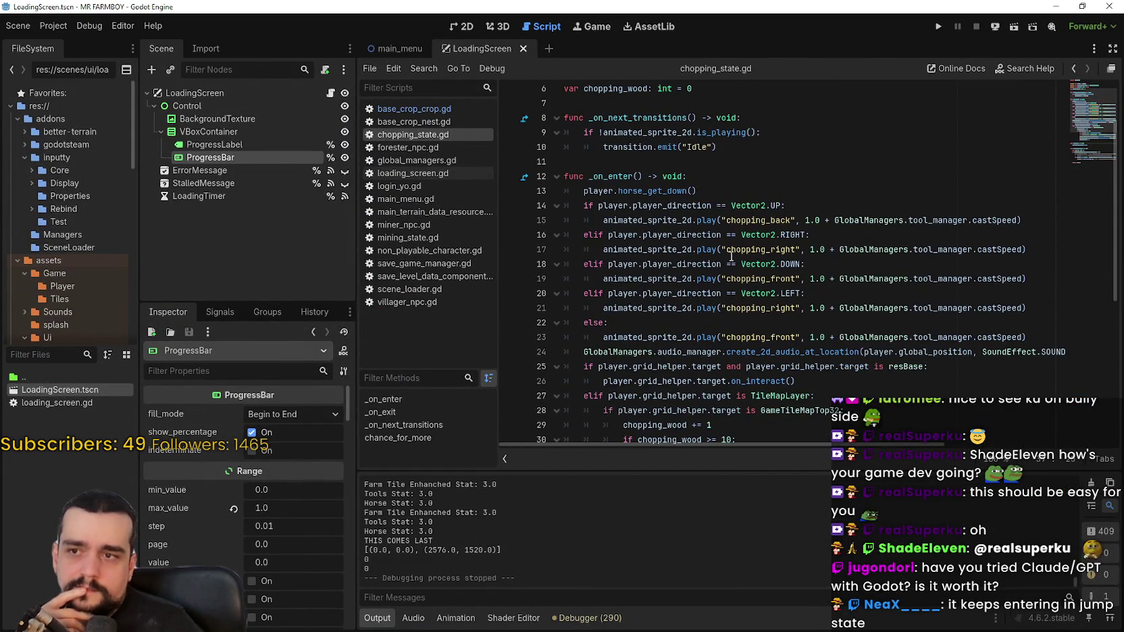
pyautogui.scroll(-3, 721, 249)
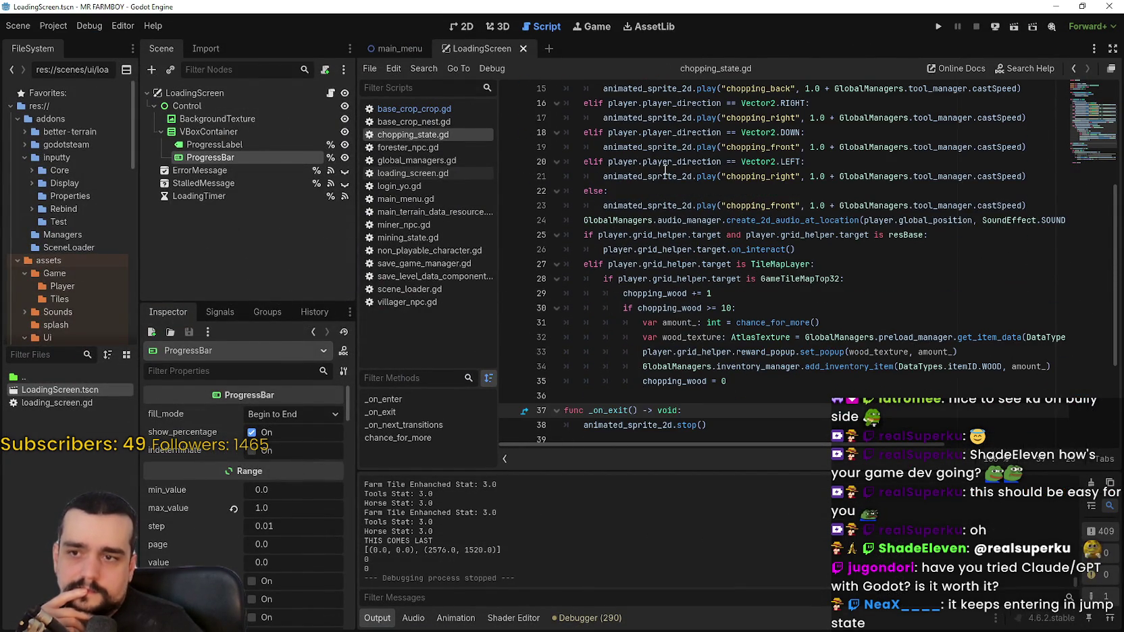
pyautogui.scroll(-3, 665, 174)
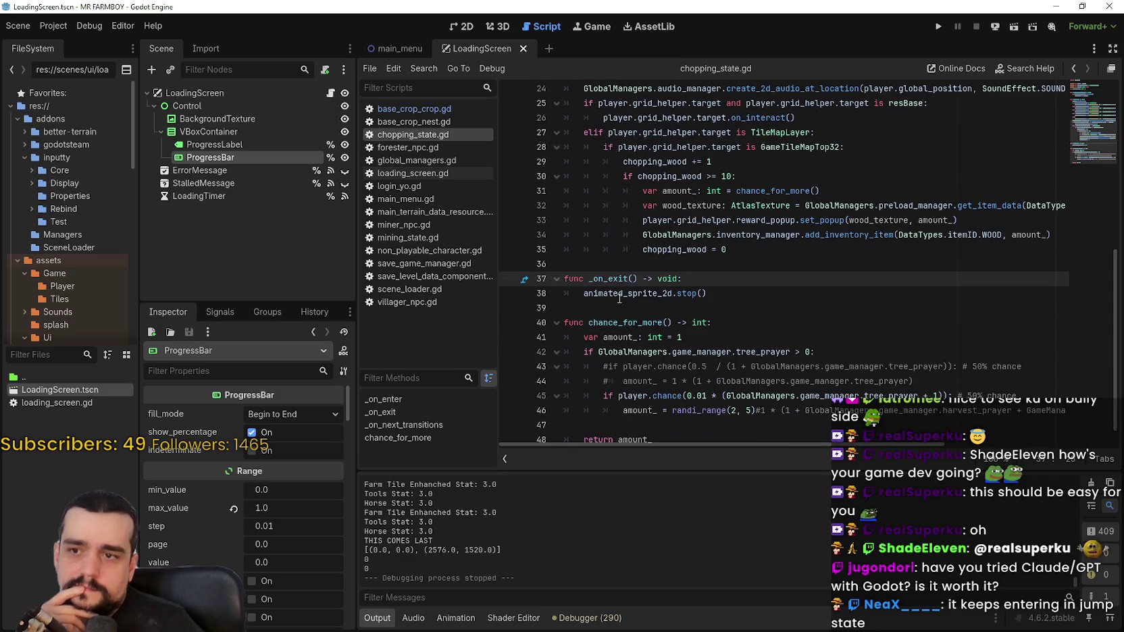
pyautogui.scroll(-1, 614, 246)
pyautogui.scroll(2, 618, 247)
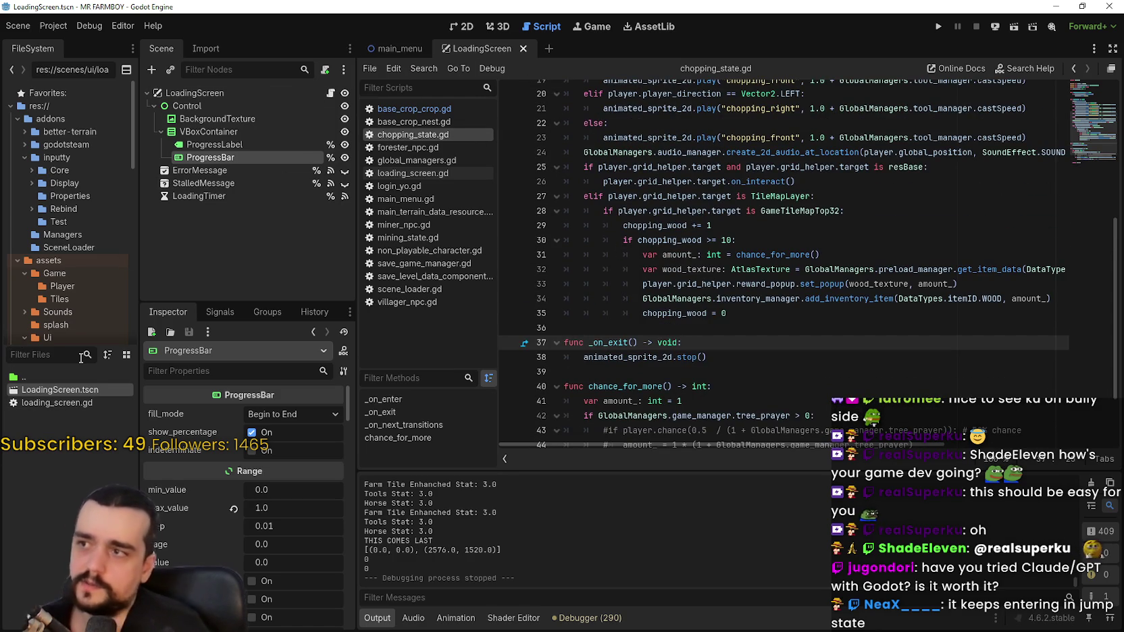
pyautogui.write('player')
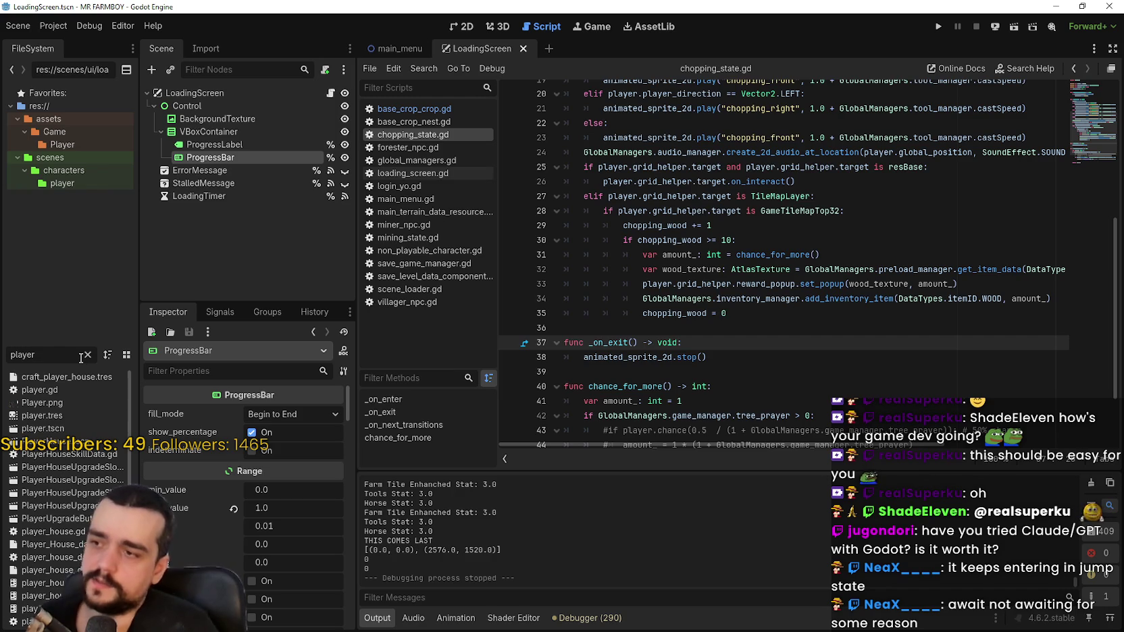
pyautogui.doubleClick(43, 428)
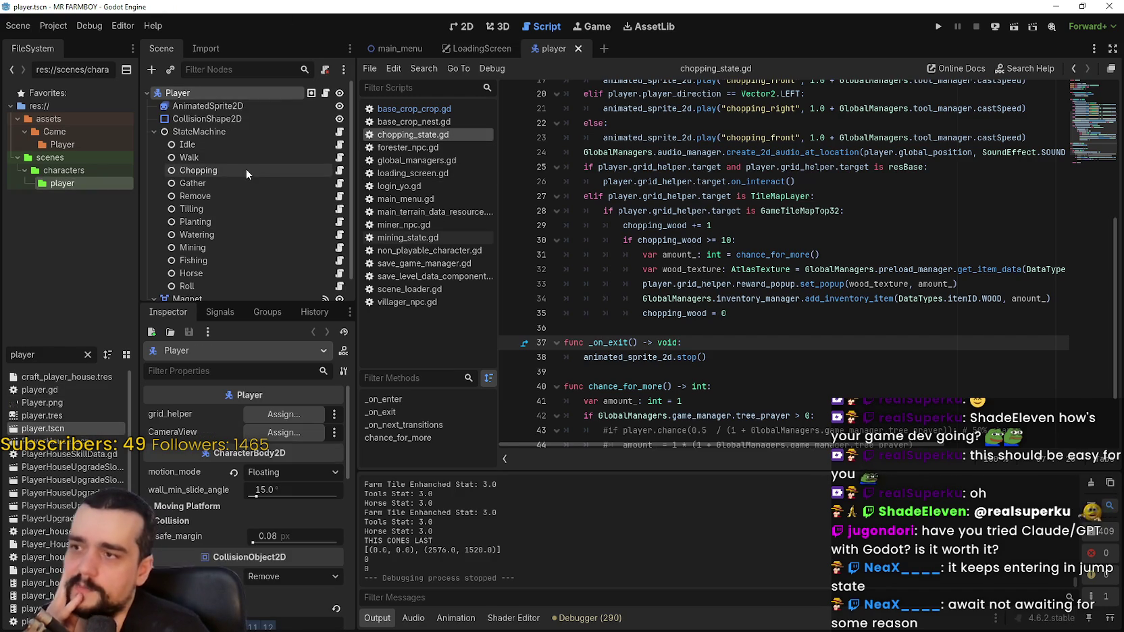
pyautogui.click(203, 144)
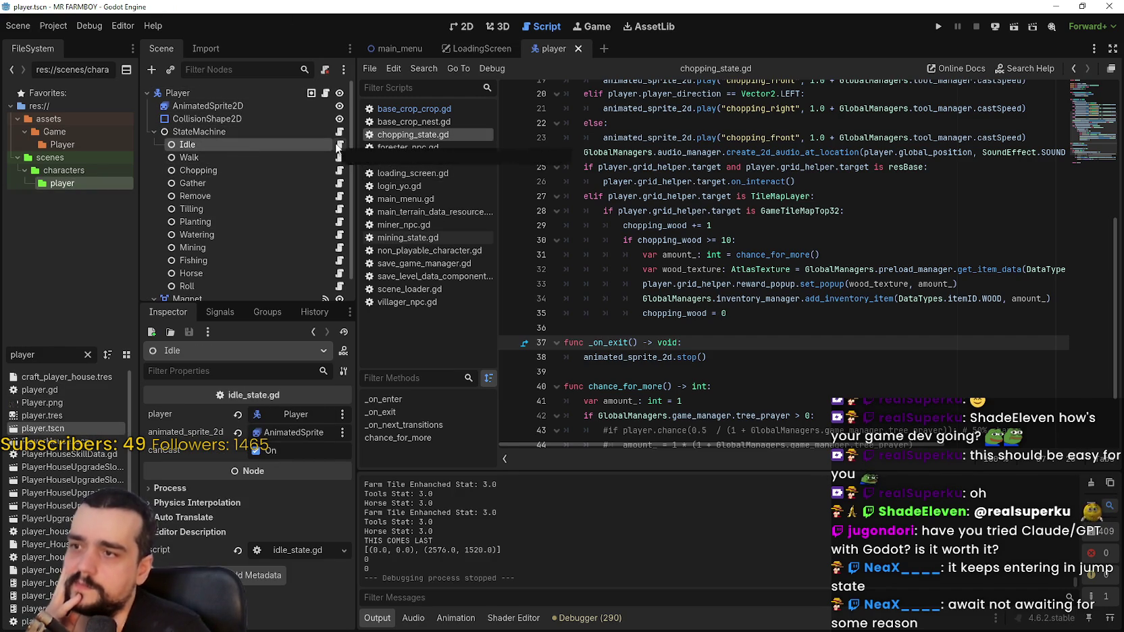
pyautogui.click(326, 94)
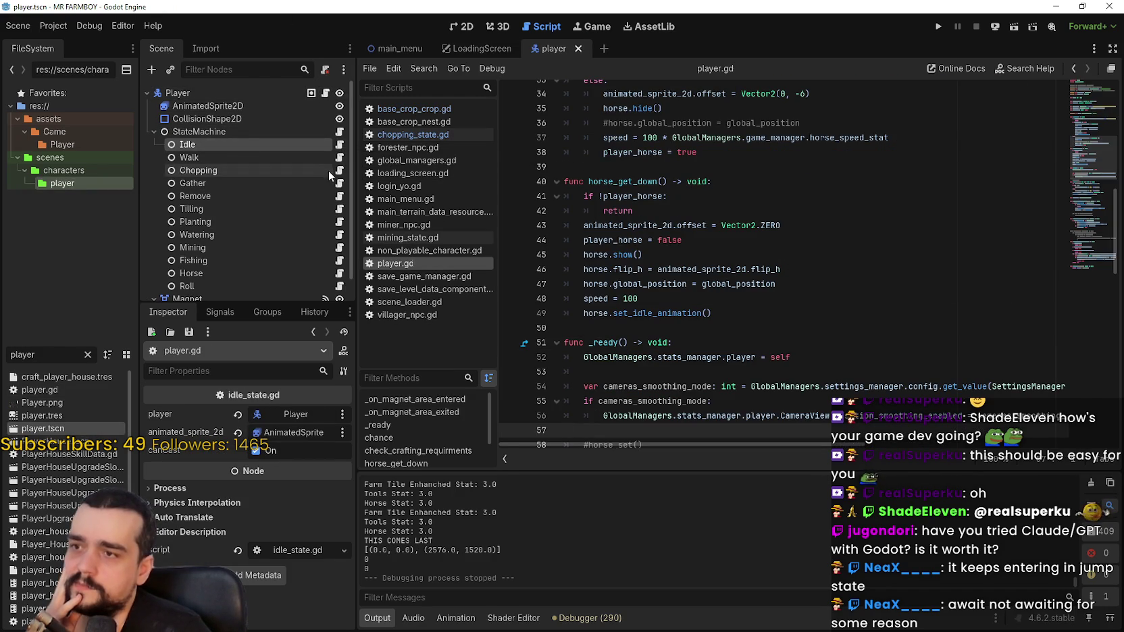
pyautogui.click(341, 146)
pyautogui.scroll(-1, 880, 255)
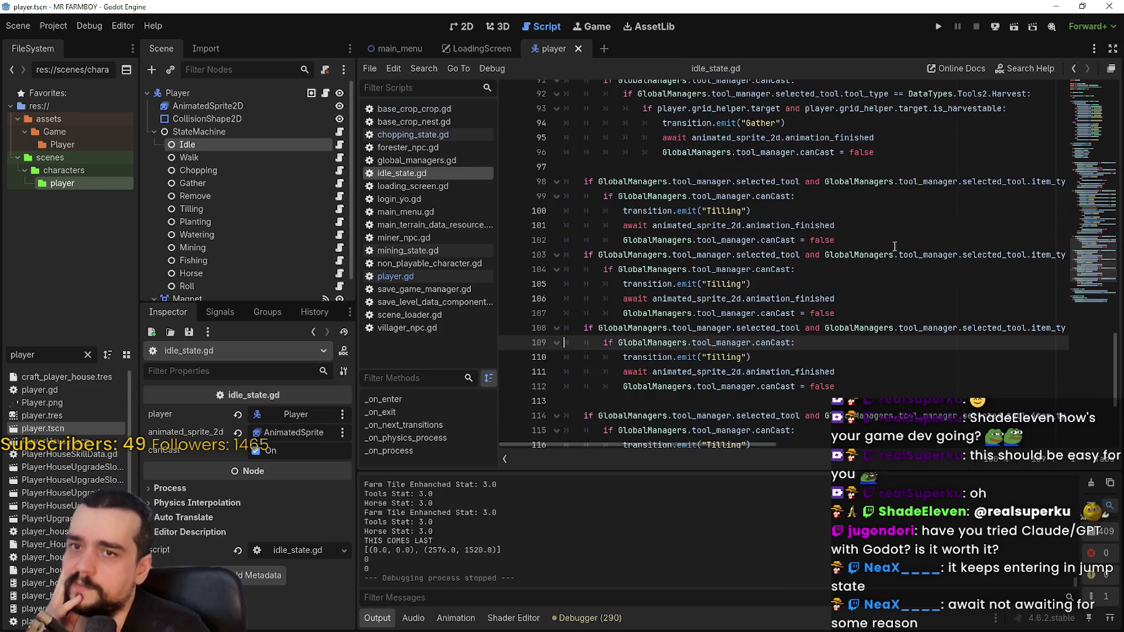
pyautogui.scroll(-3, 790, 288)
pyautogui.moveTo(834, 239); pyautogui.dragTo(627, 238)
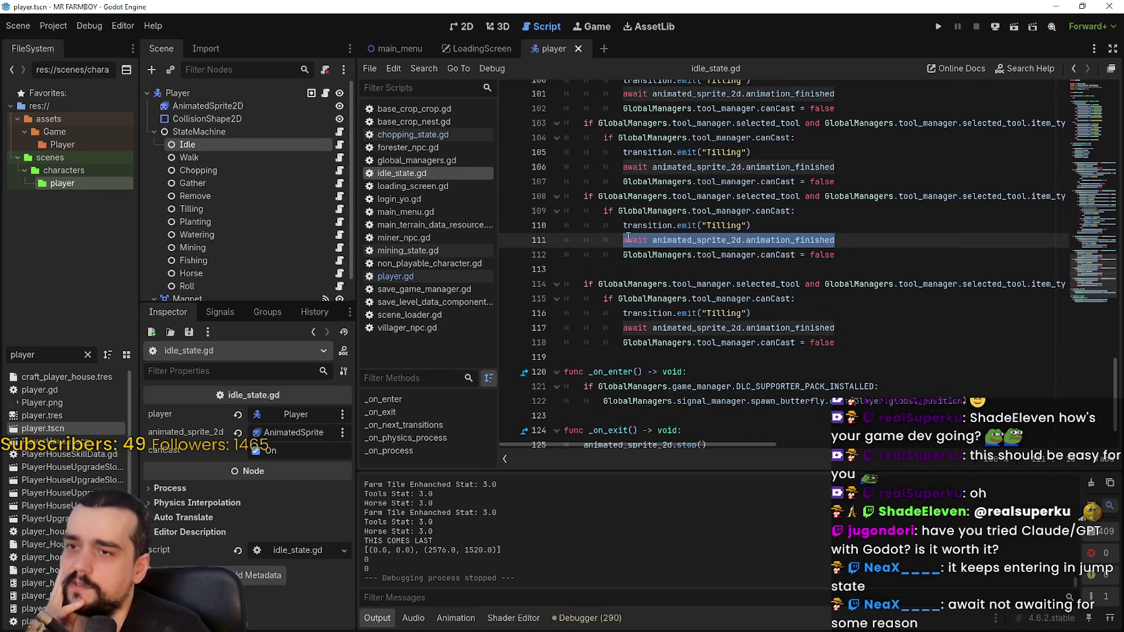
pyautogui.moveTo(1096, 245)
pyautogui.mouseDown()
pyautogui.moveTo(1078, 325)
pyautogui.moveTo(1087, 267)
pyautogui.moveTo(1095, 297)
pyautogui.moveTo(1084, 182)
pyautogui.mouseUp()
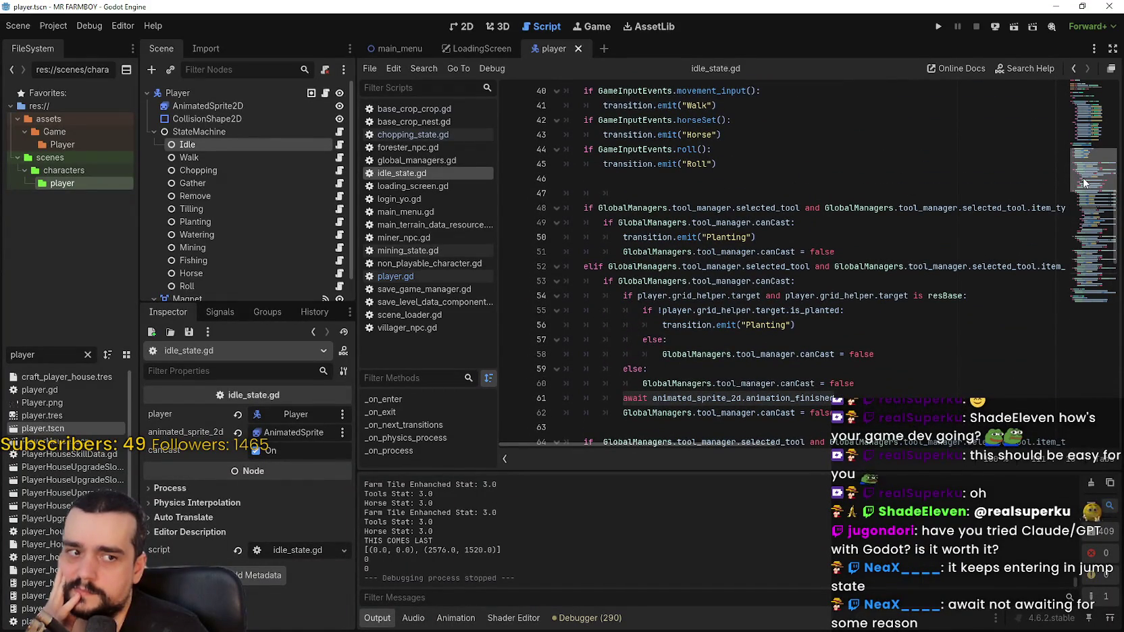
pyautogui.moveTo(1083, 178)
pyautogui.mouseDown()
pyautogui.moveTo(1064, 112)
pyautogui.moveTo(1067, 153)
pyautogui.mouseUp()
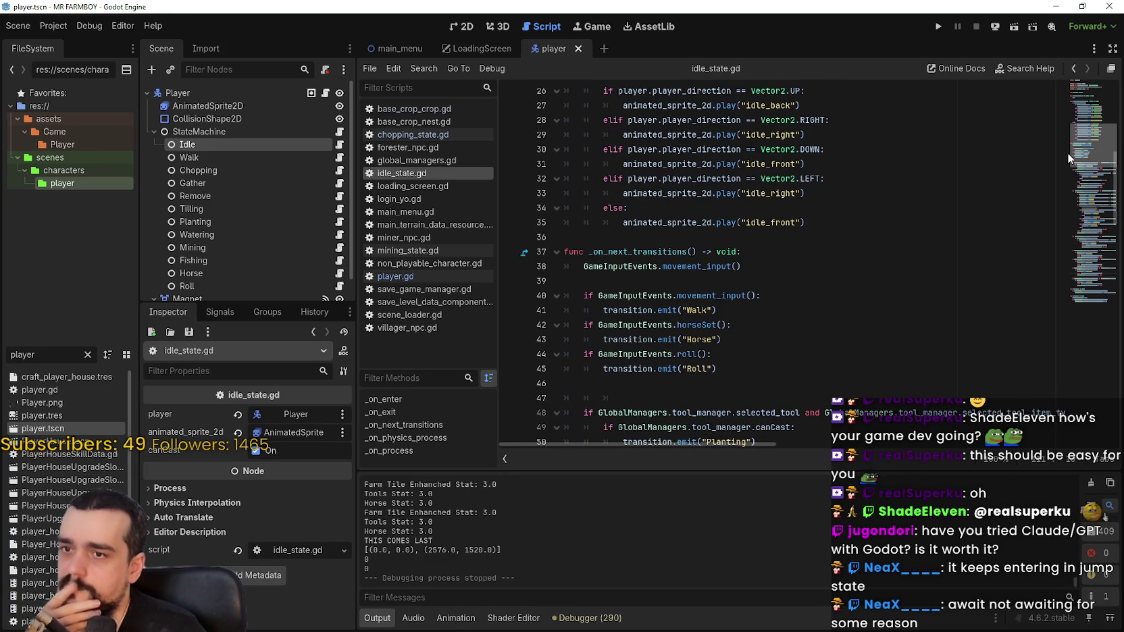
pyautogui.moveTo(1067, 152); pyautogui.dragTo(1067, 166)
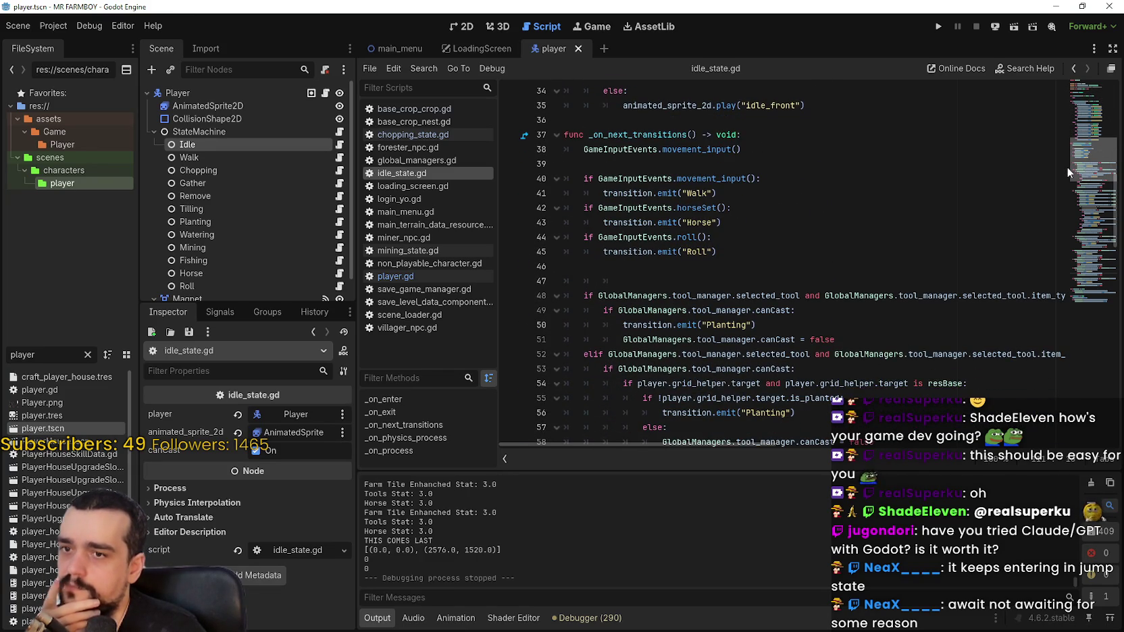
pyautogui.moveTo(1067, 166)
pyautogui.mouseDown()
pyautogui.moveTo(1071, 109)
pyautogui.moveTo(1062, 314)
pyautogui.mouseUp()
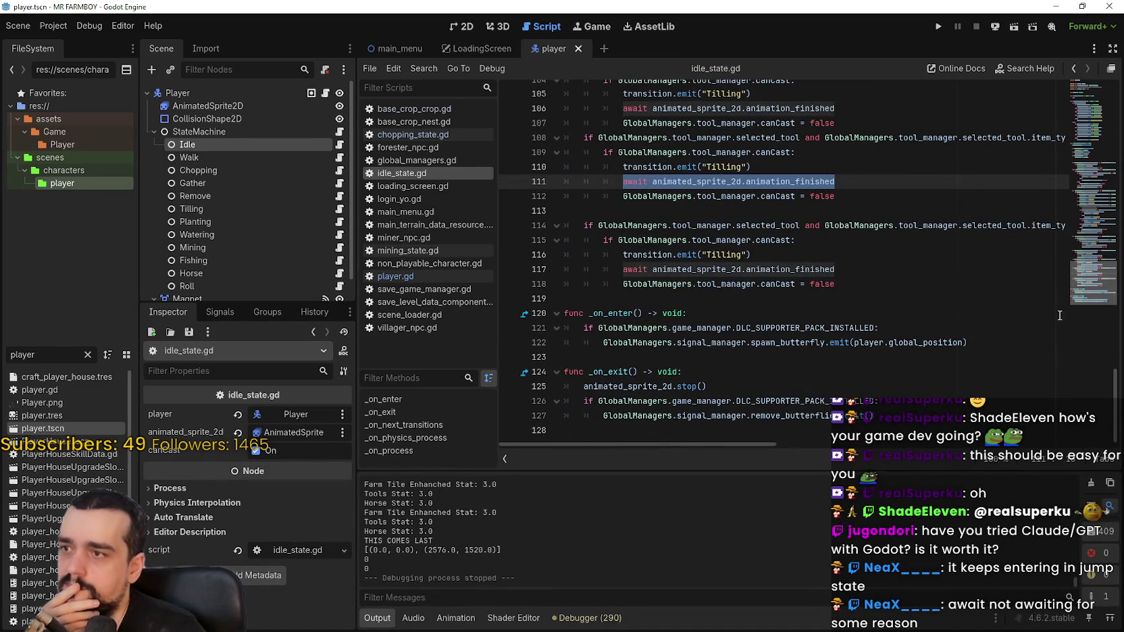
# Step: Review the Walk state's script, then open the StateMachine node's script
pyautogui.click(340, 157)
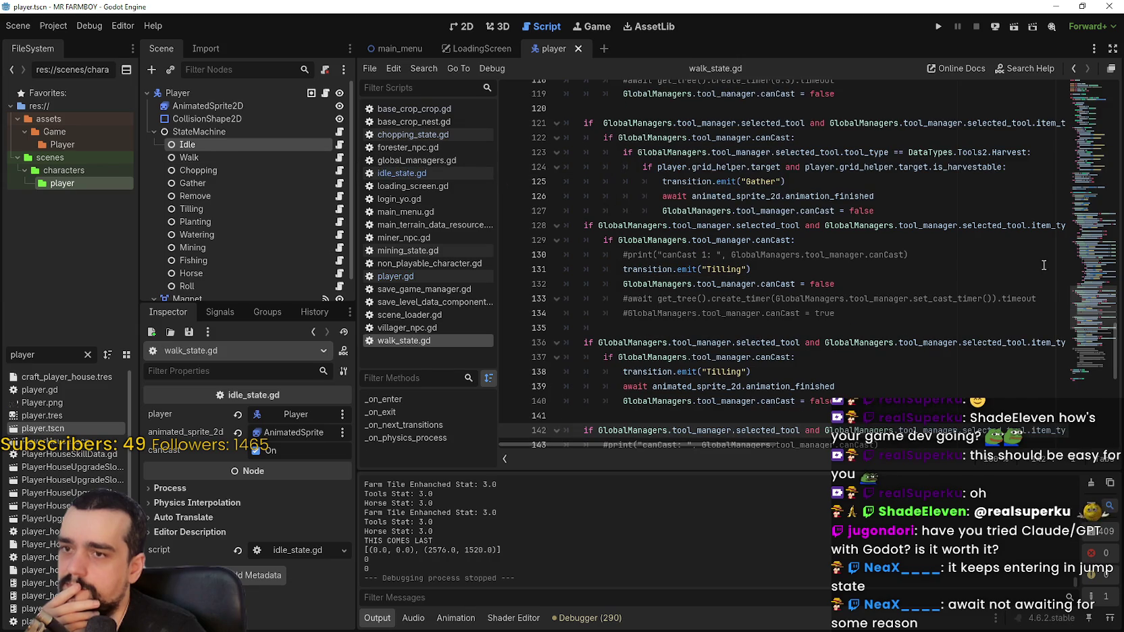
pyautogui.moveTo(1097, 270)
pyautogui.mouseDown()
pyautogui.moveTo(1066, 115)
pyautogui.moveTo(1060, 388)
pyautogui.mouseUp()
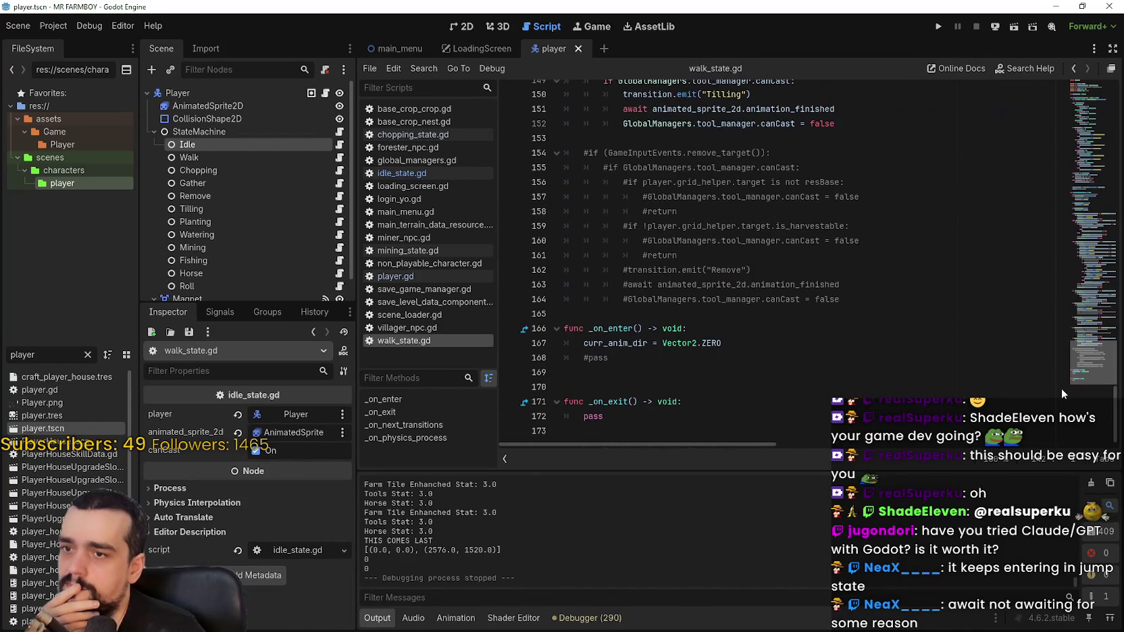
pyautogui.click(226, 135)
pyautogui.click(339, 132)
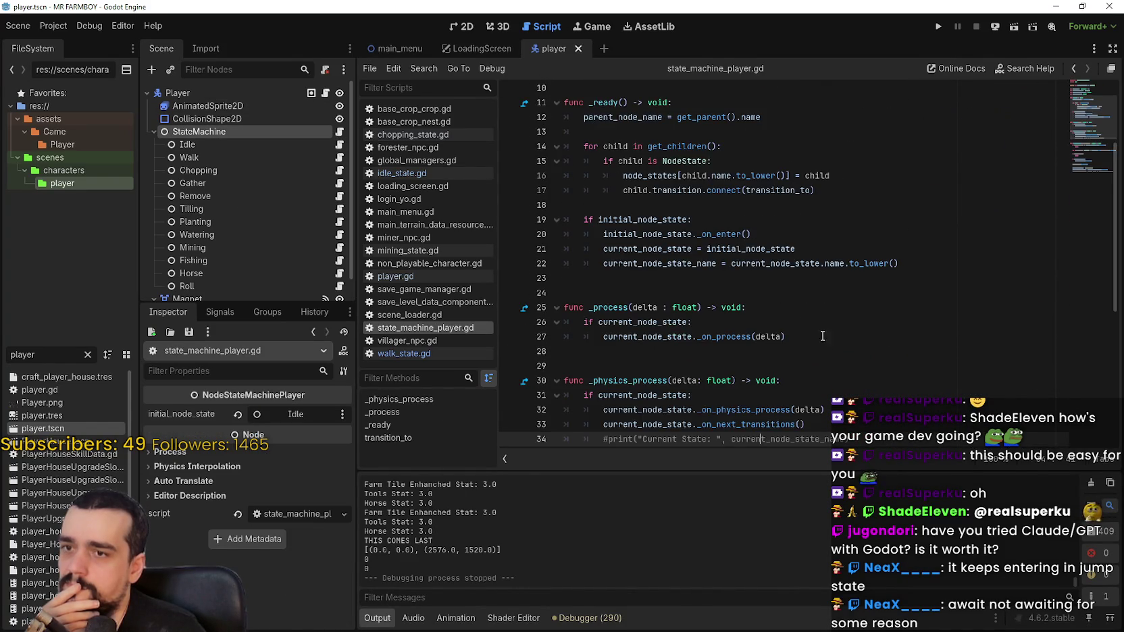
# Step: Scroll through the StateMachine script, then return to Harvest Mage's the_player.gd
pyautogui.scroll(-1, 827, 336)
pyautogui.scroll(-2, 827, 336)
pyautogui.scroll(-4, 822, 330)
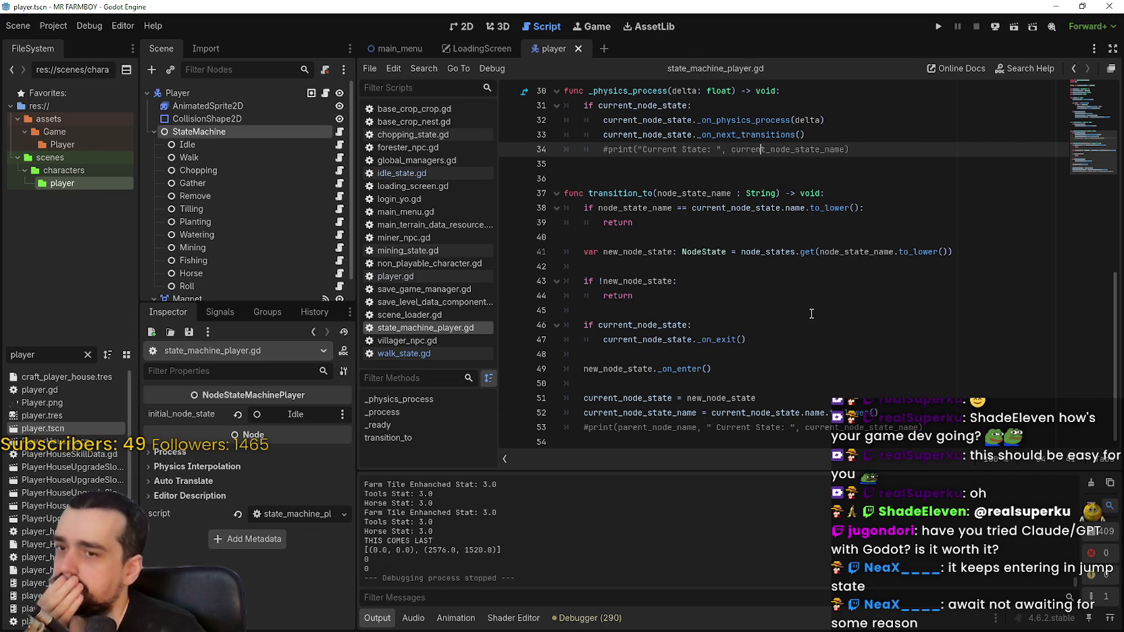
pyautogui.scroll(10, 812, 314)
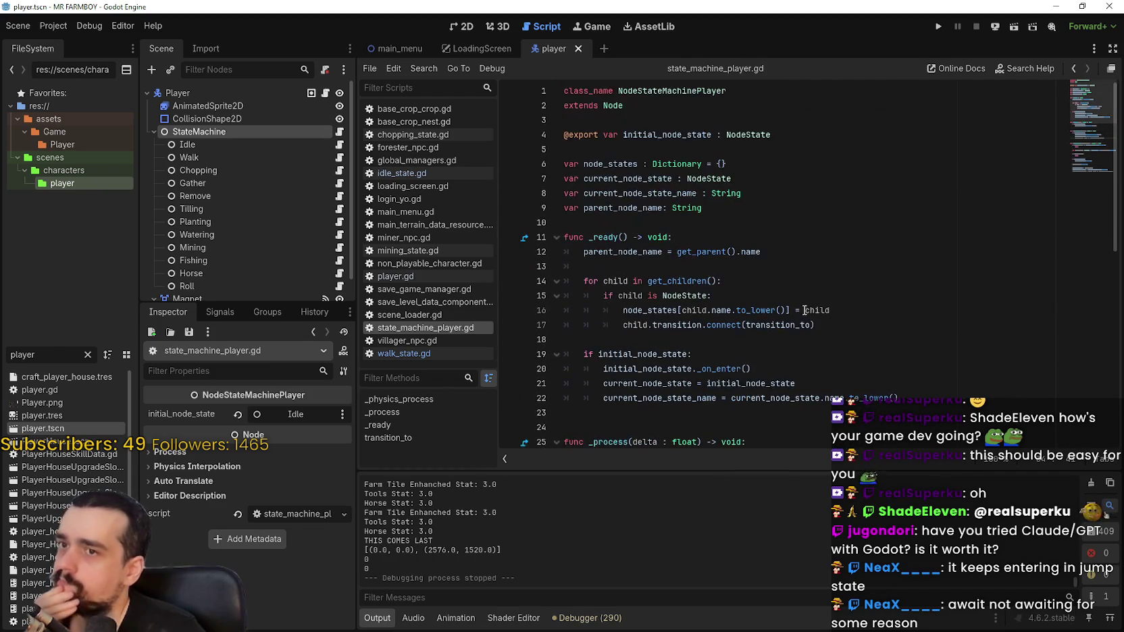
pyautogui.click(1055, 6)
pyautogui.click(645, 251)
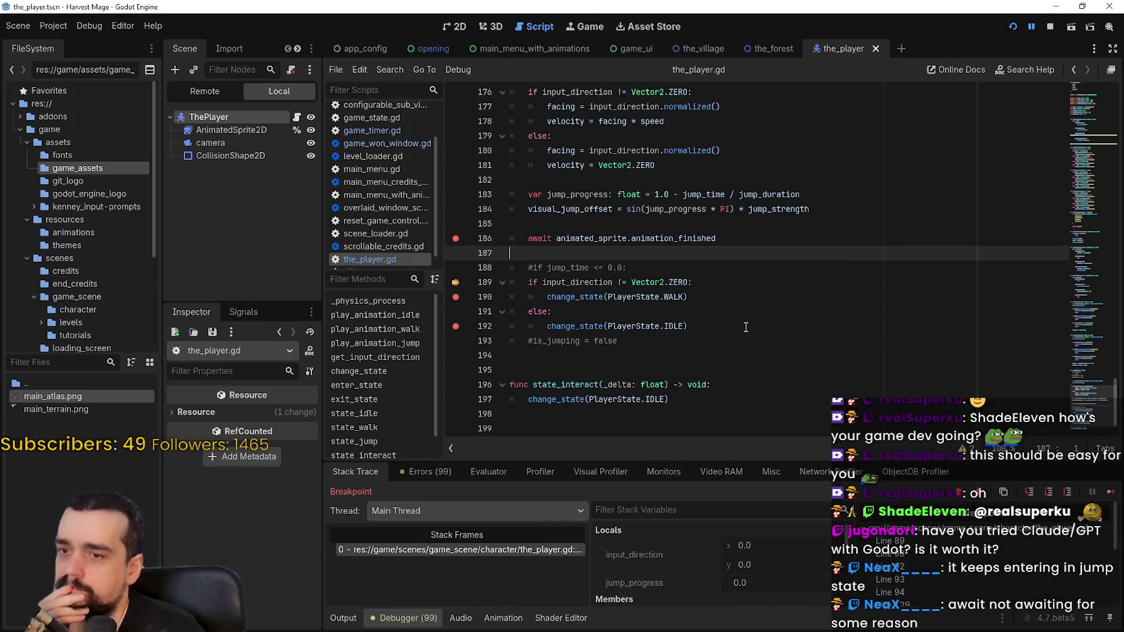
# Step: Select state_jump's body and name, then locate its state_jump() call on line 33 in _physics_process
pyautogui.scroll(3, 730, 304)
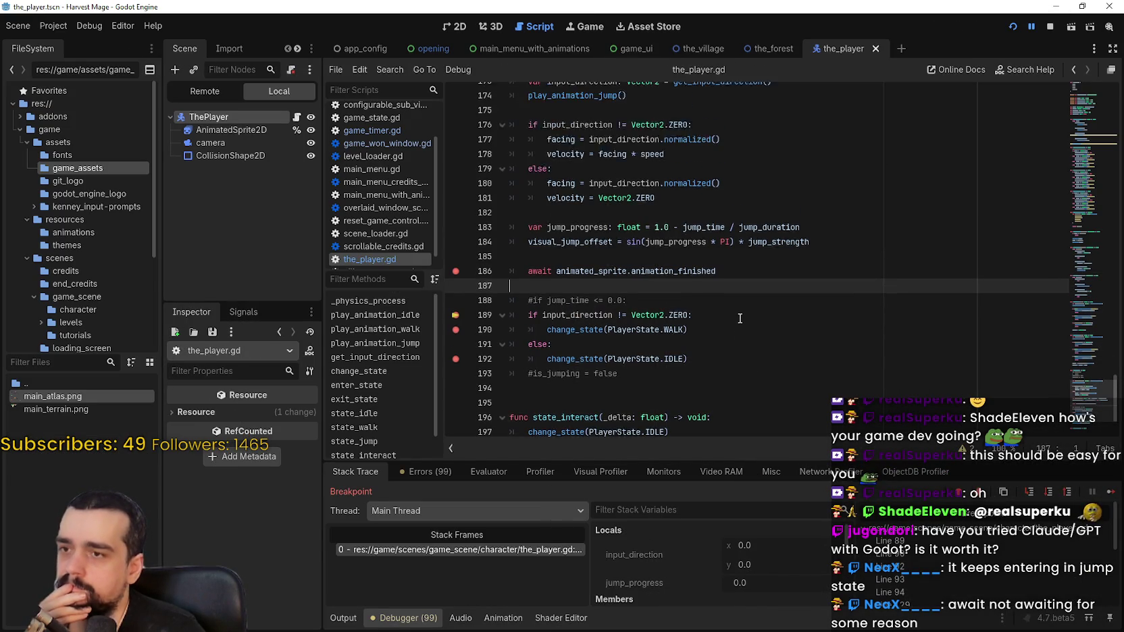
pyautogui.moveTo(519, 106)
pyautogui.mouseDown()
pyautogui.moveTo(714, 340)
pyautogui.moveTo(778, 370)
pyautogui.mouseUp()
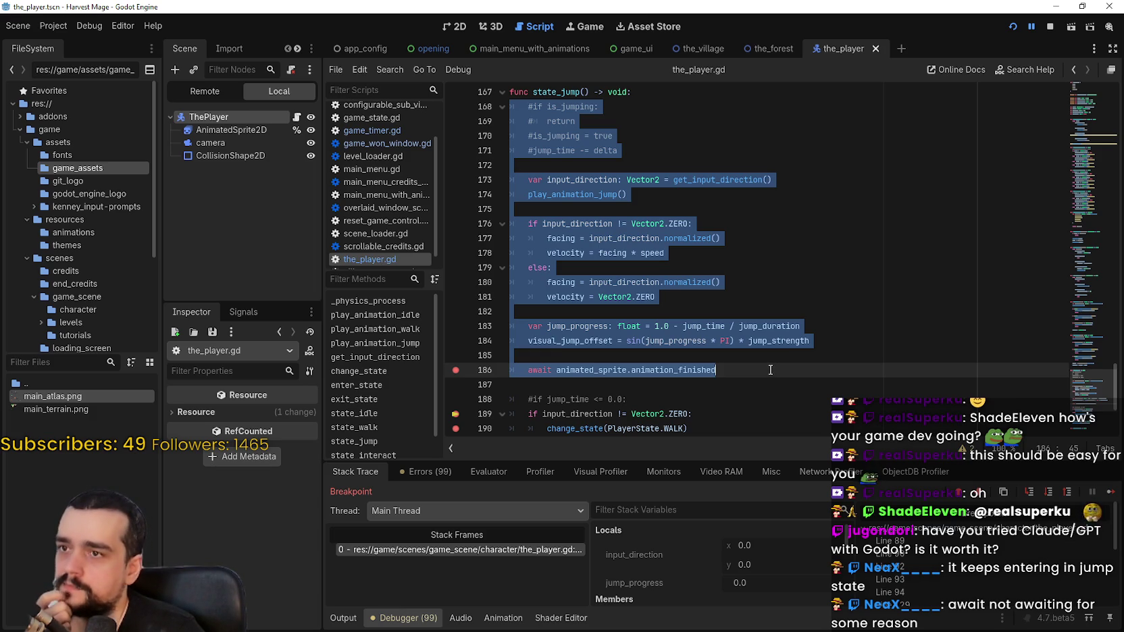
pyautogui.scroll(3, 743, 337)
pyautogui.doubleClick(555, 221)
pyautogui.scroll(1, 642, 278)
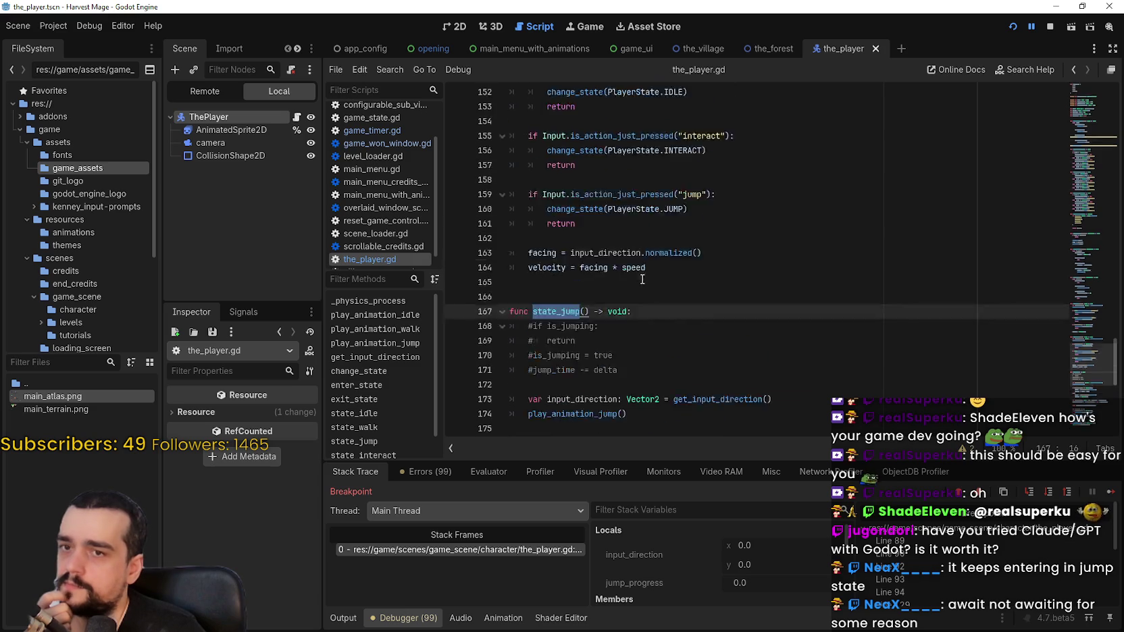
pyautogui.scroll(10, 1076, 326)
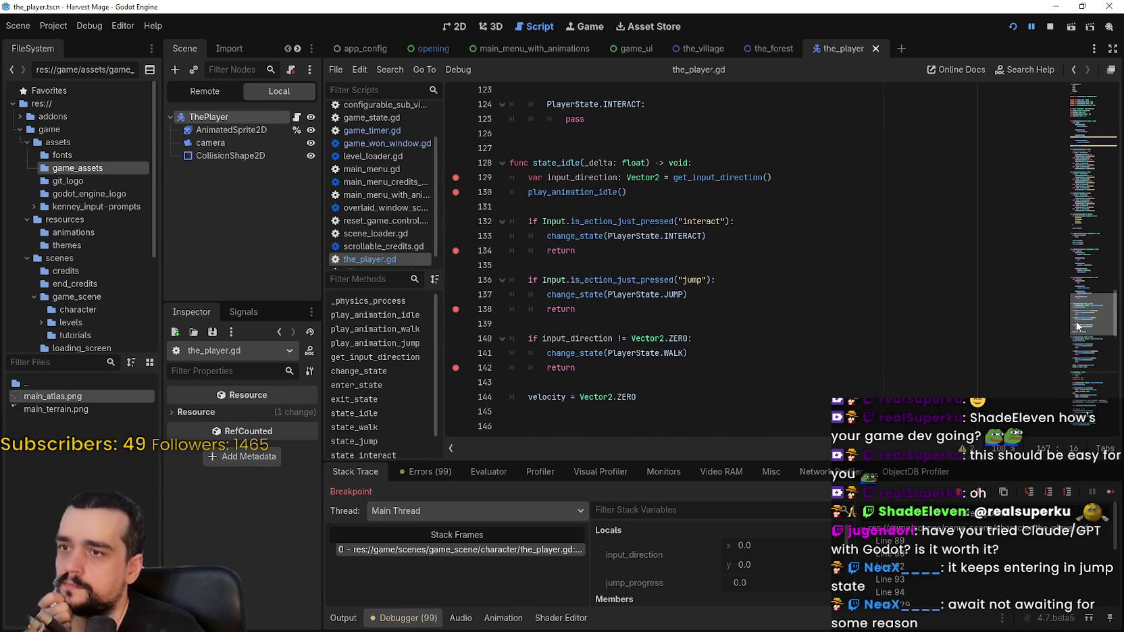
pyautogui.moveTo(1076, 327); pyautogui.dragTo(1079, 154)
pyautogui.moveTo(638, 231); pyautogui.dragTo(567, 232)
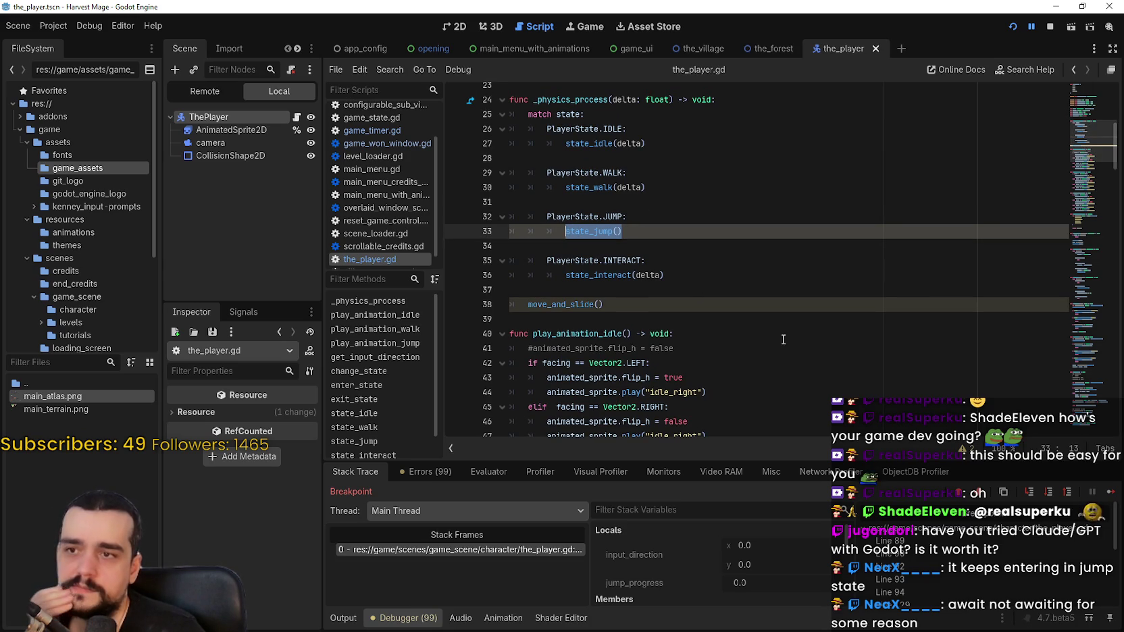
# Step: Insert 'await' before state_jump() on line 33 and rerun the game with F5
pyautogui.click(569, 232)
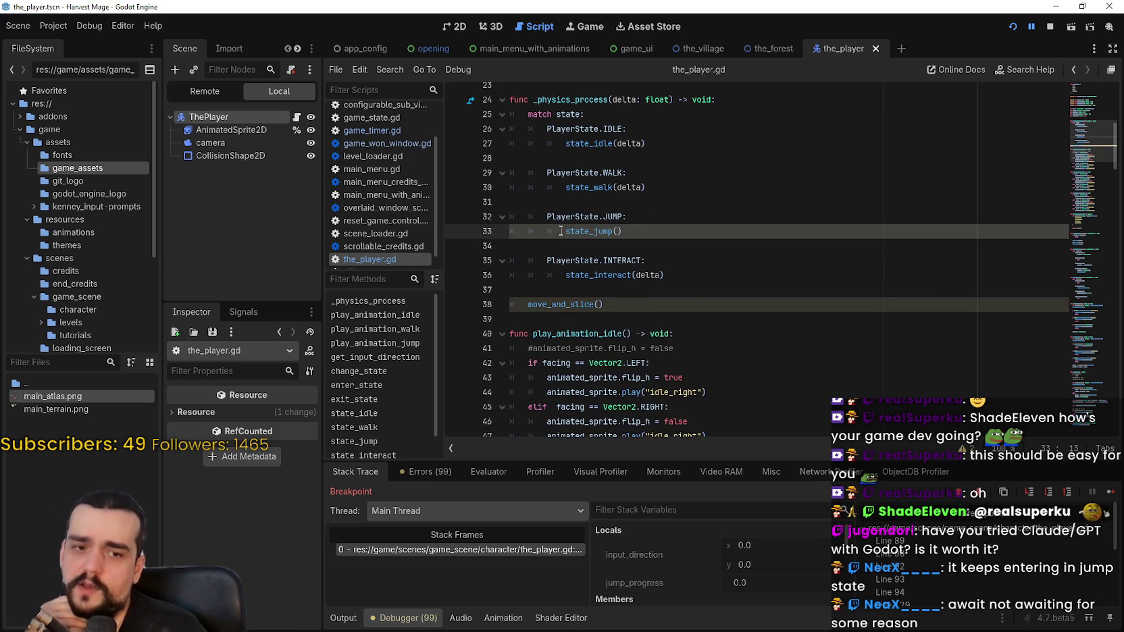
pyautogui.moveTo(560, 230)
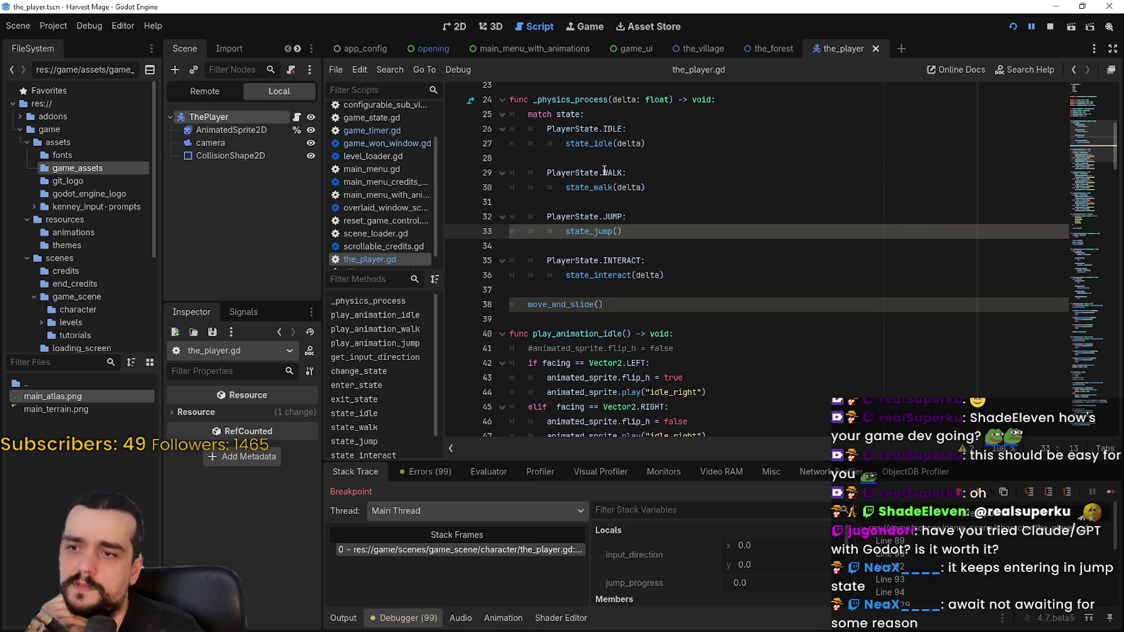
pyautogui.write('await')
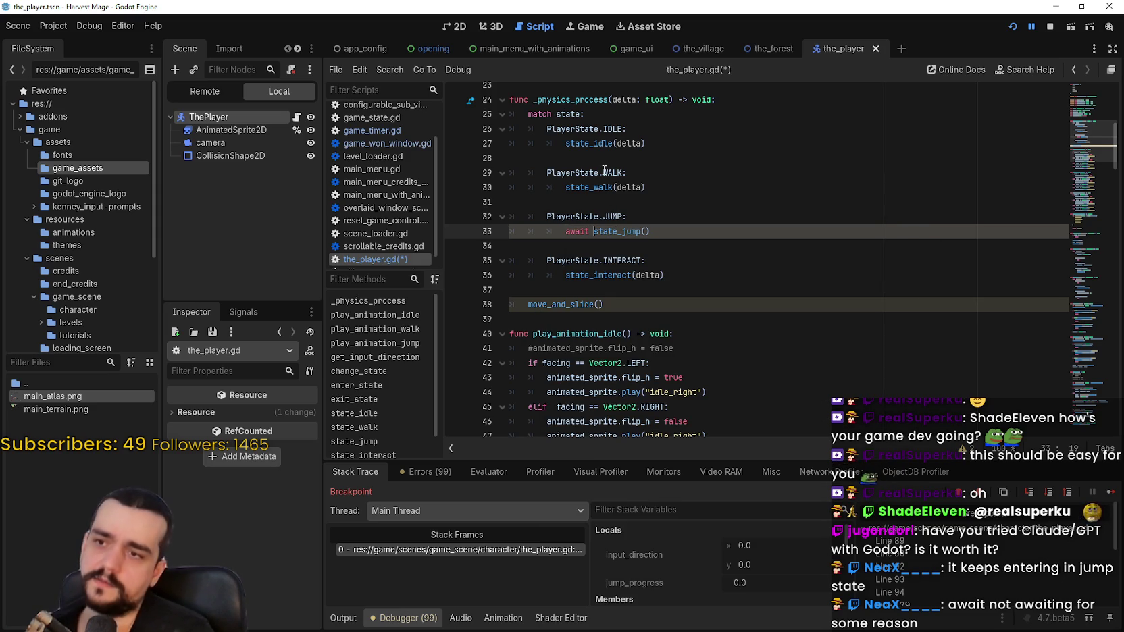
pyautogui.click(675, 261)
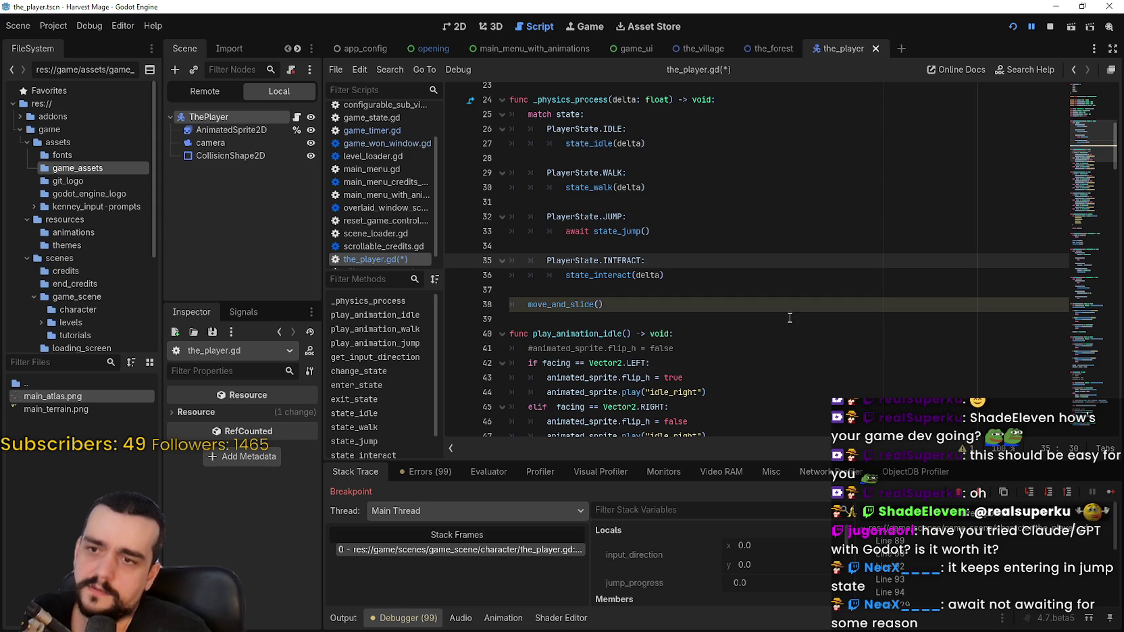
pyautogui.moveTo(1081, 123); pyautogui.dragTo(1089, 411)
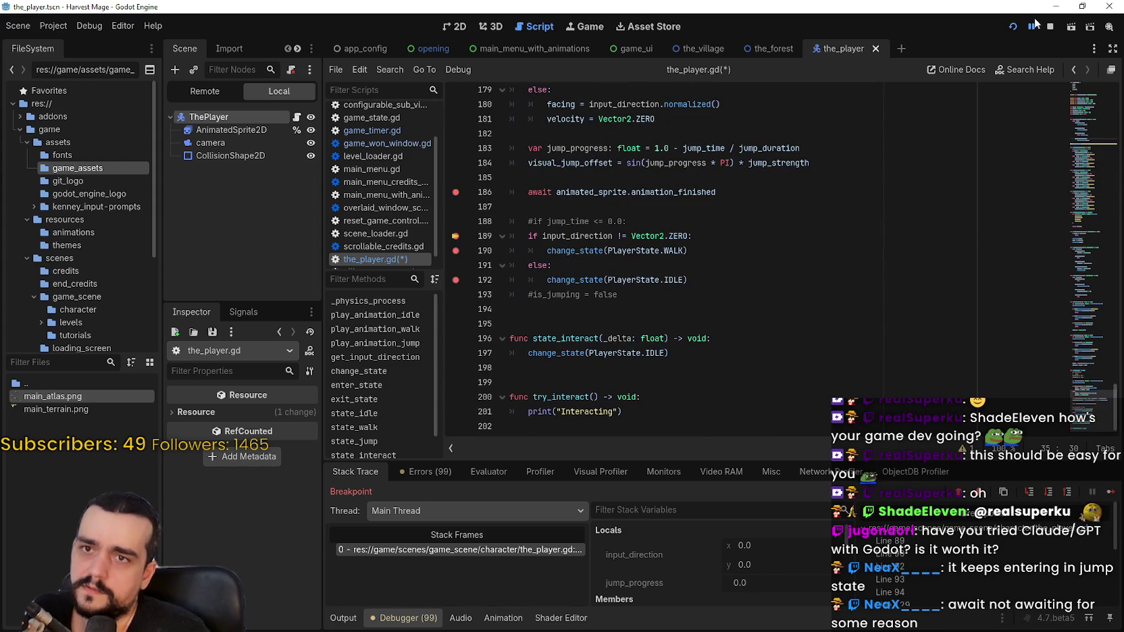
pyautogui.press('F5')
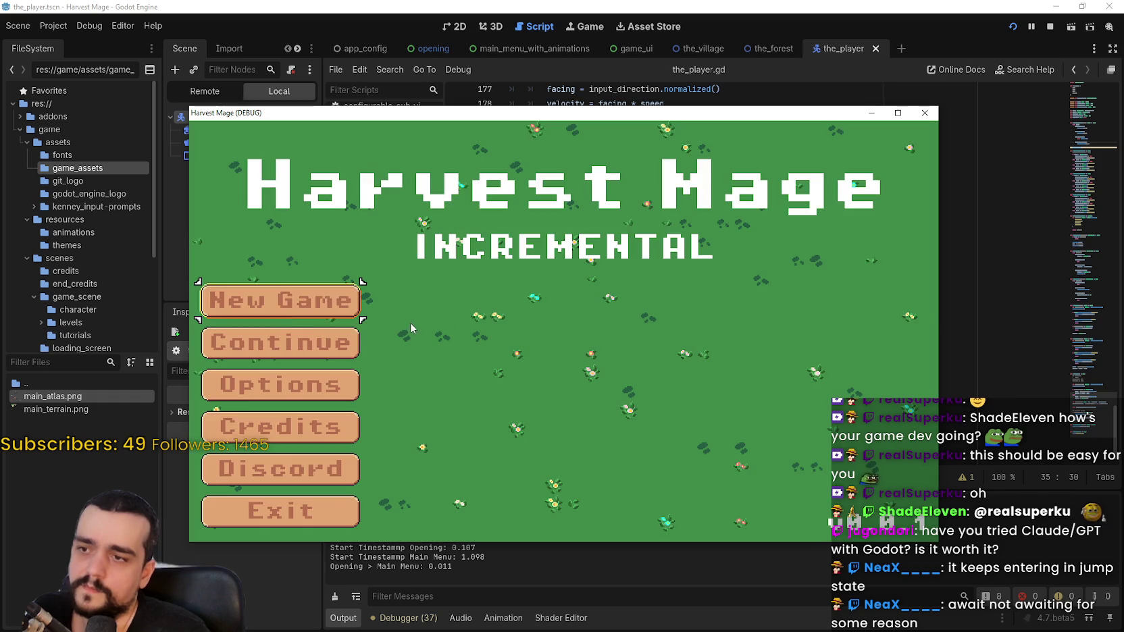
# Step: Start and confirm a new game, then resume past the state_idle breakpoint at lines 129–130
pyautogui.click(289, 311)
pyautogui.click(288, 310)
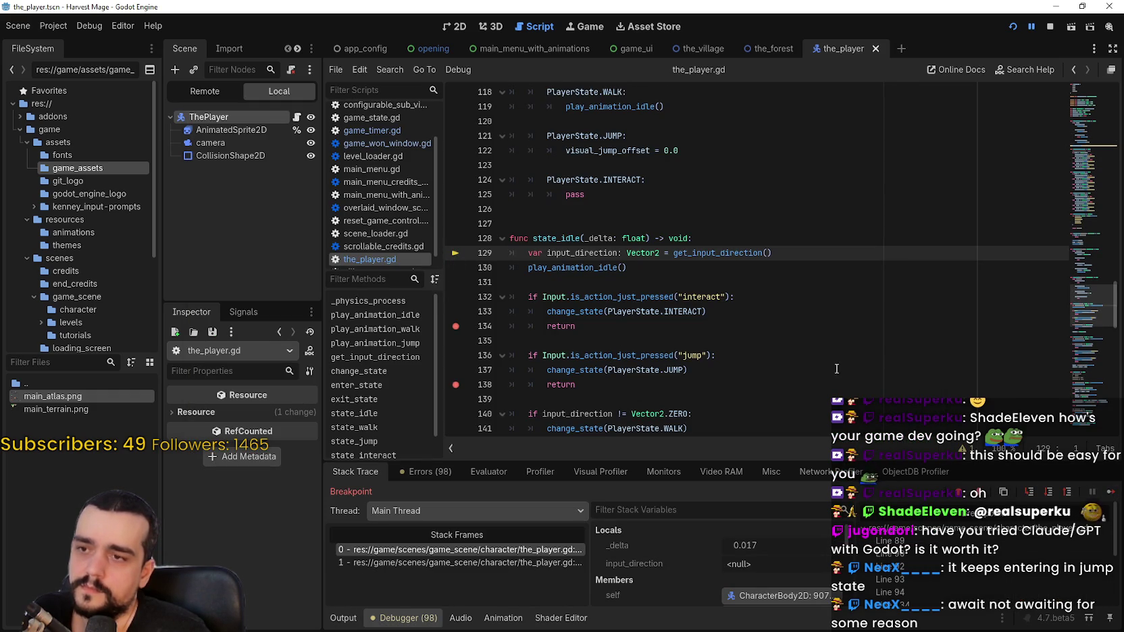
pyautogui.moveTo(627, 267)
pyautogui.mouseDown()
pyautogui.moveTo(510, 253)
pyautogui.moveTo(528, 267)
pyautogui.mouseUp()
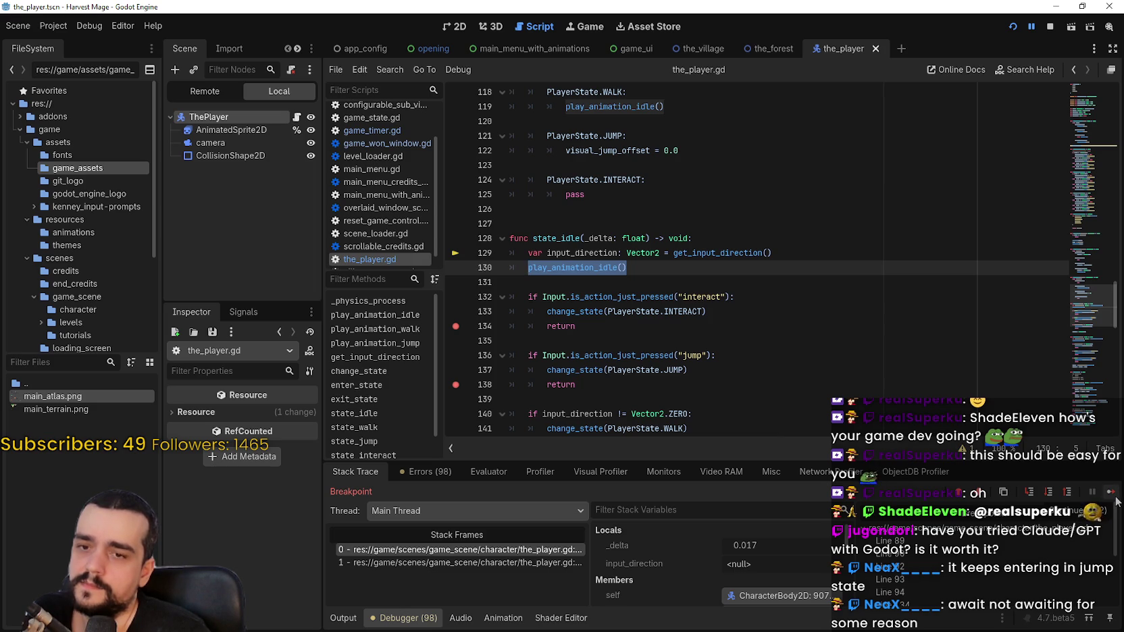
pyautogui.click(1115, 501)
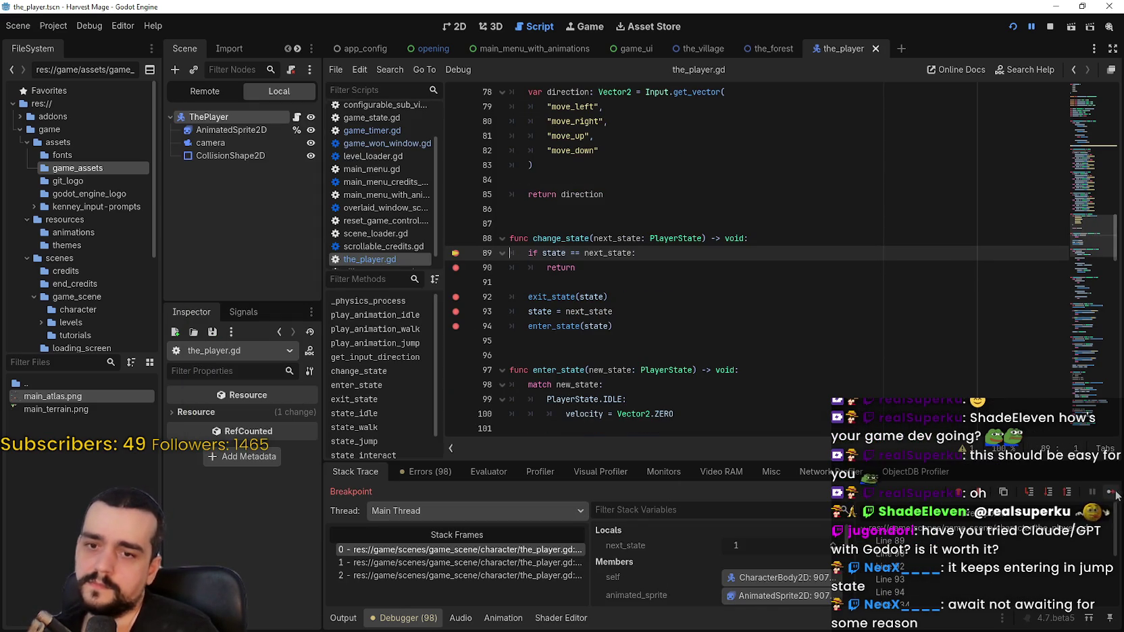
# Step: Step through change_state into state_walk until change_state breaks again, enlarging the debugger panel
pyautogui.click(1112, 495)
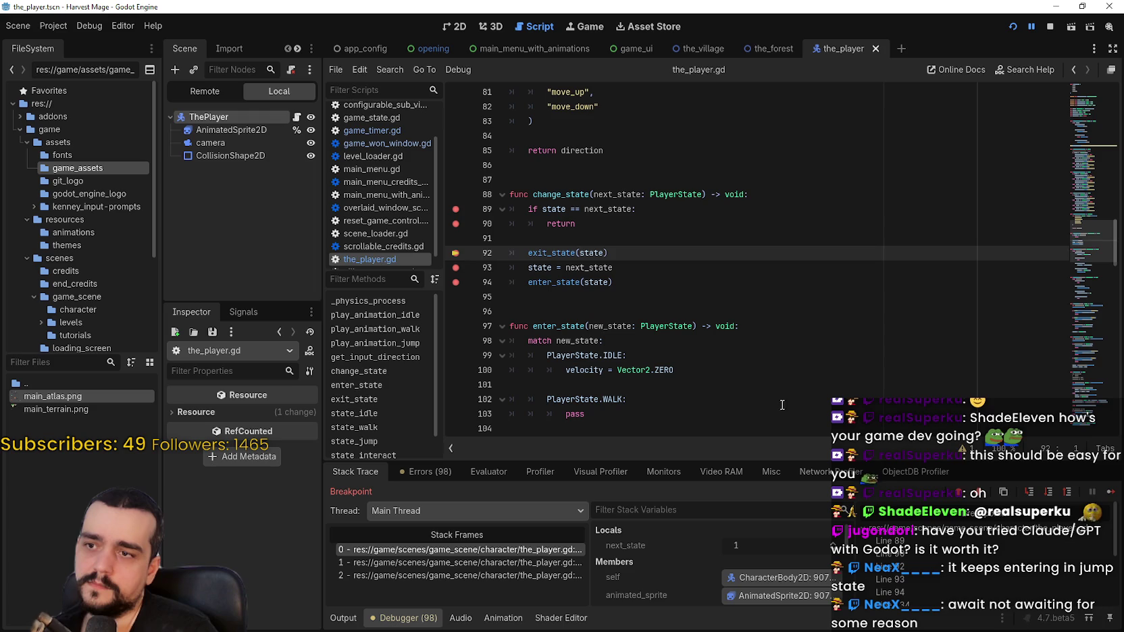
pyautogui.click(1109, 499)
pyautogui.click(1110, 498)
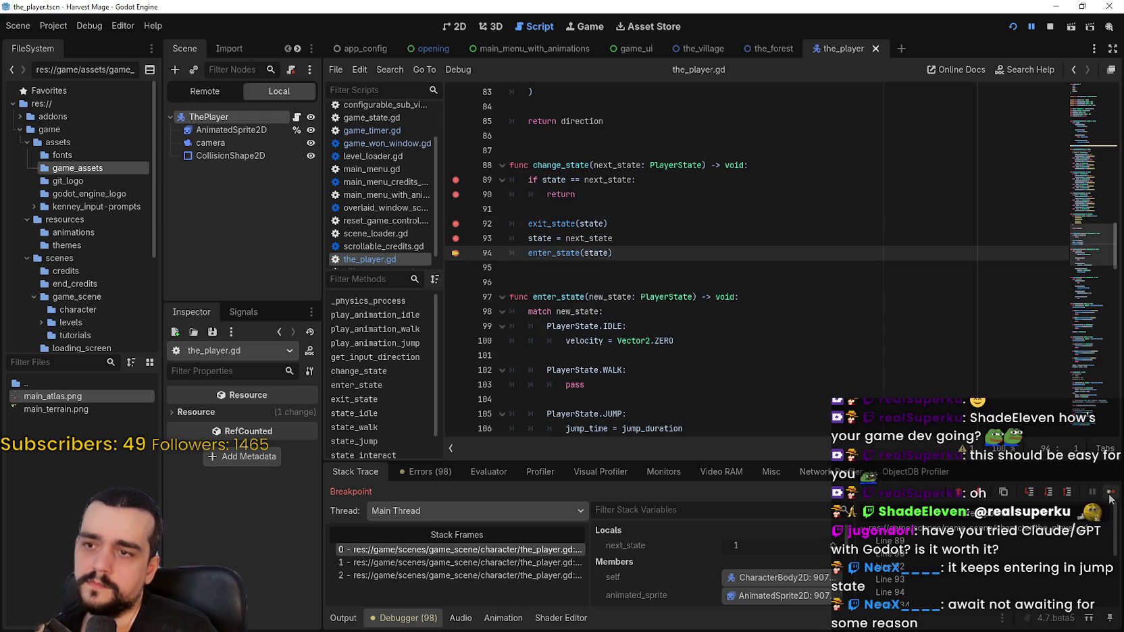
pyautogui.click(1111, 496)
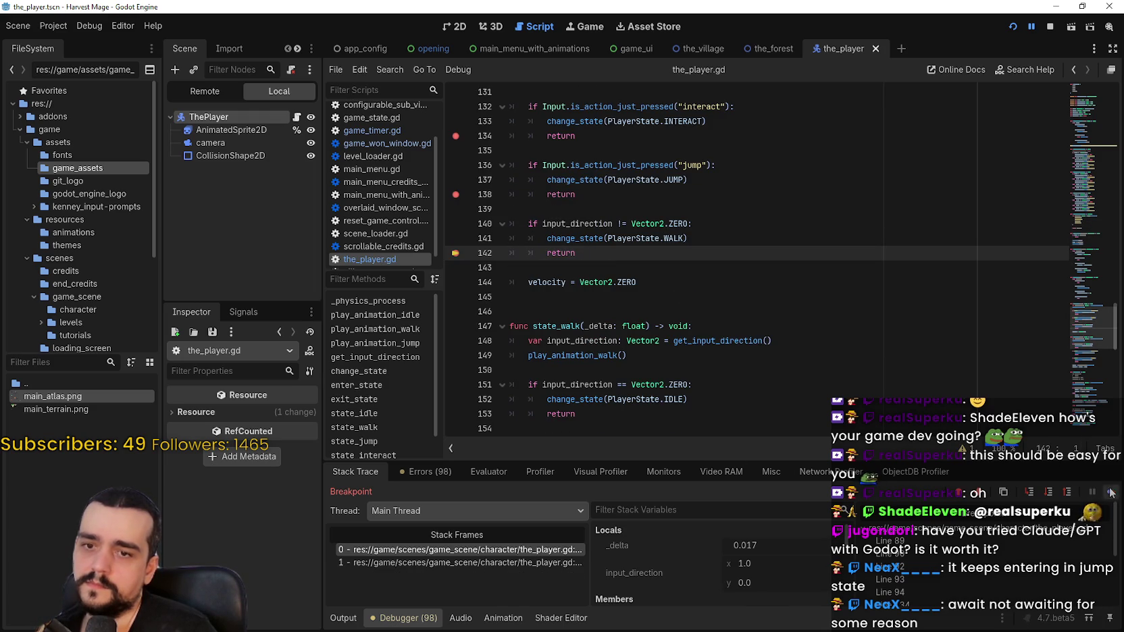
pyautogui.click(1111, 493)
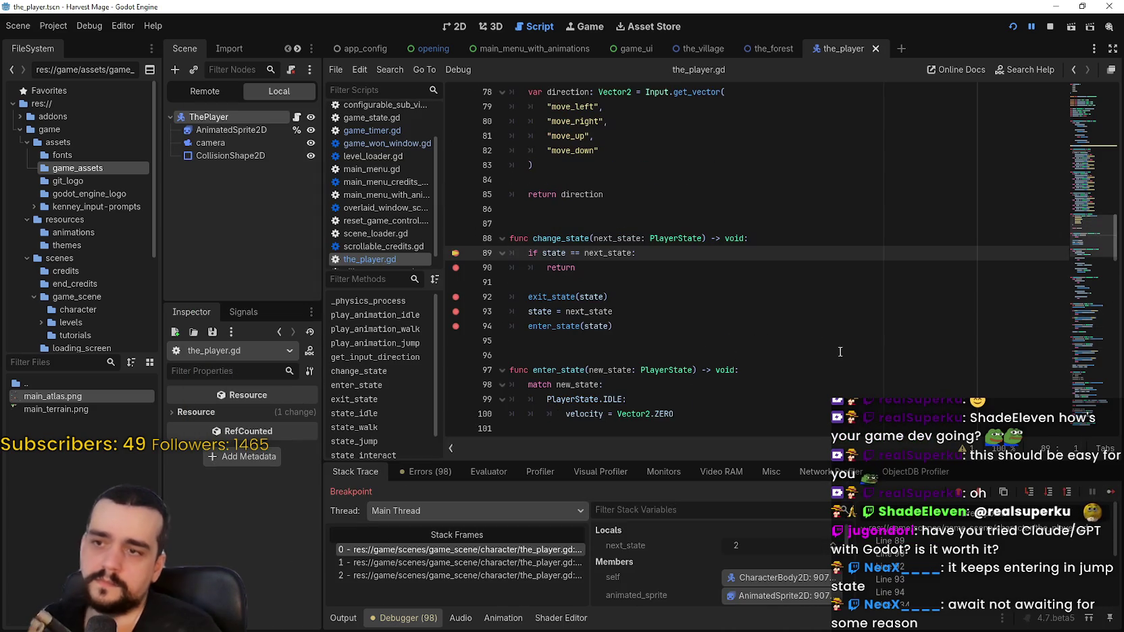
pyautogui.moveTo(692, 461); pyautogui.dragTo(713, 312)
# Step: Inspect the line 160 caller frame, resume, and select exit_state(state) on line 92
pyautogui.click(523, 452)
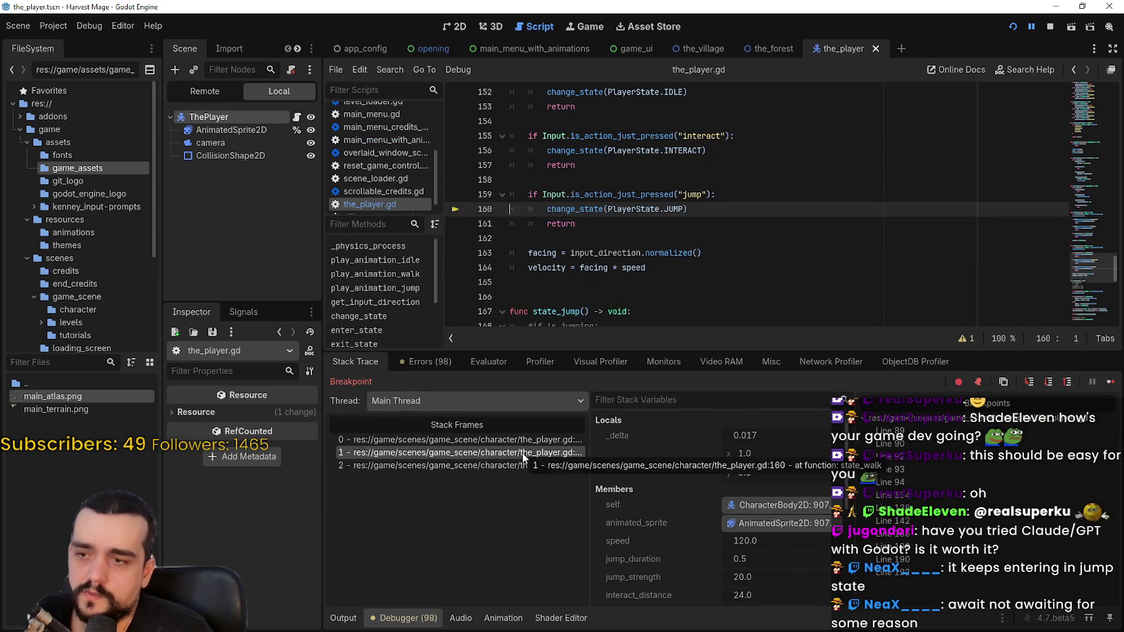
pyautogui.click(534, 440)
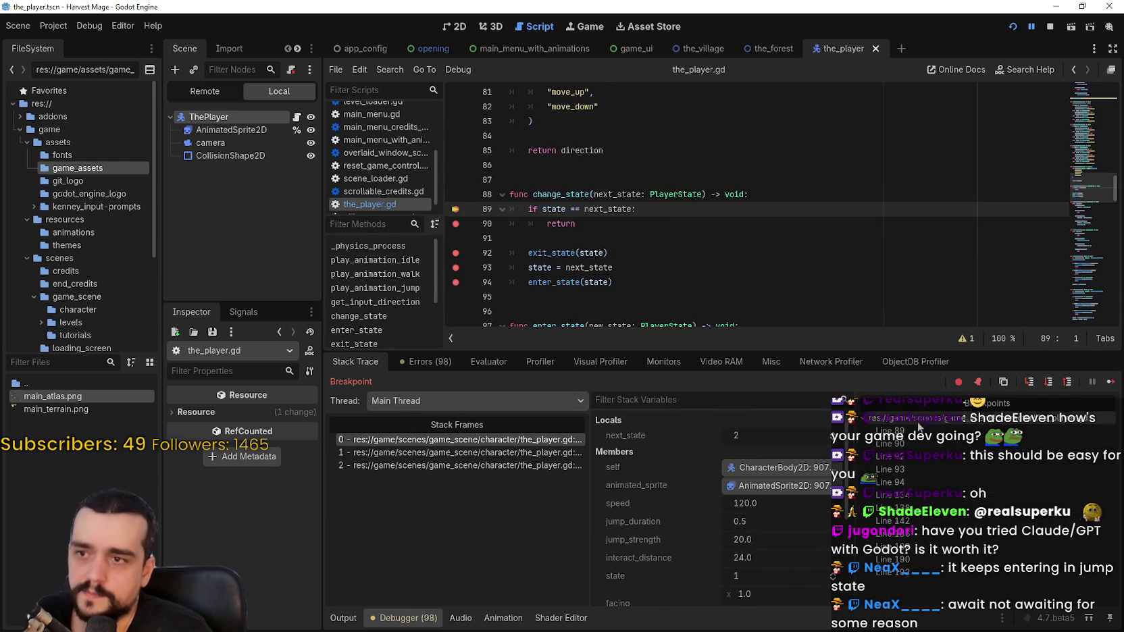
pyautogui.click(1109, 382)
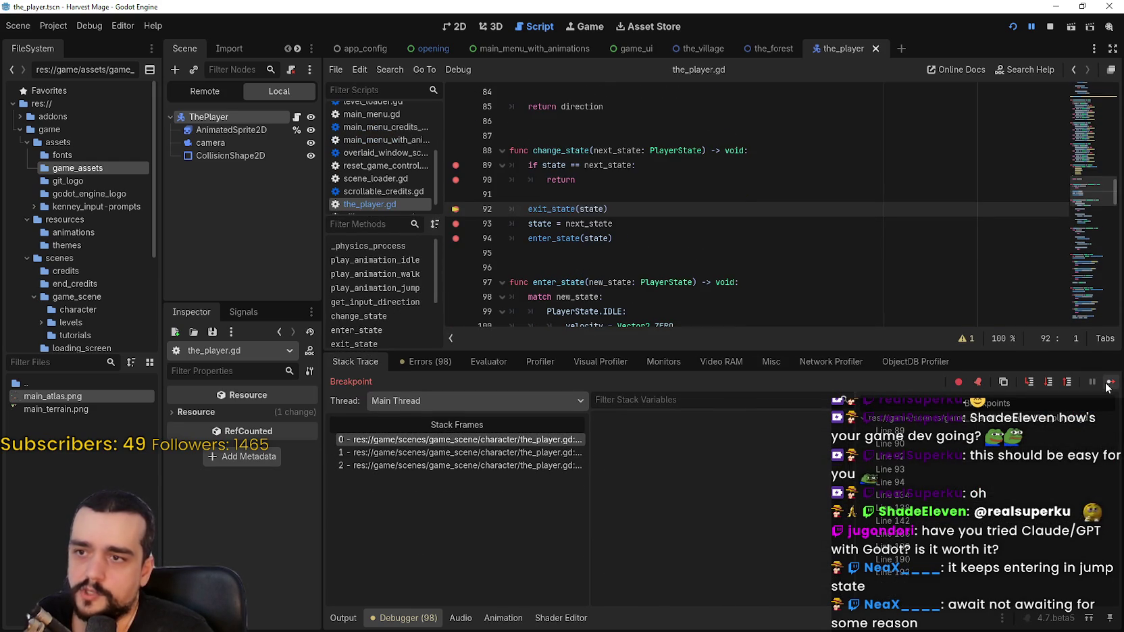
pyautogui.scroll(-2, 687, 576)
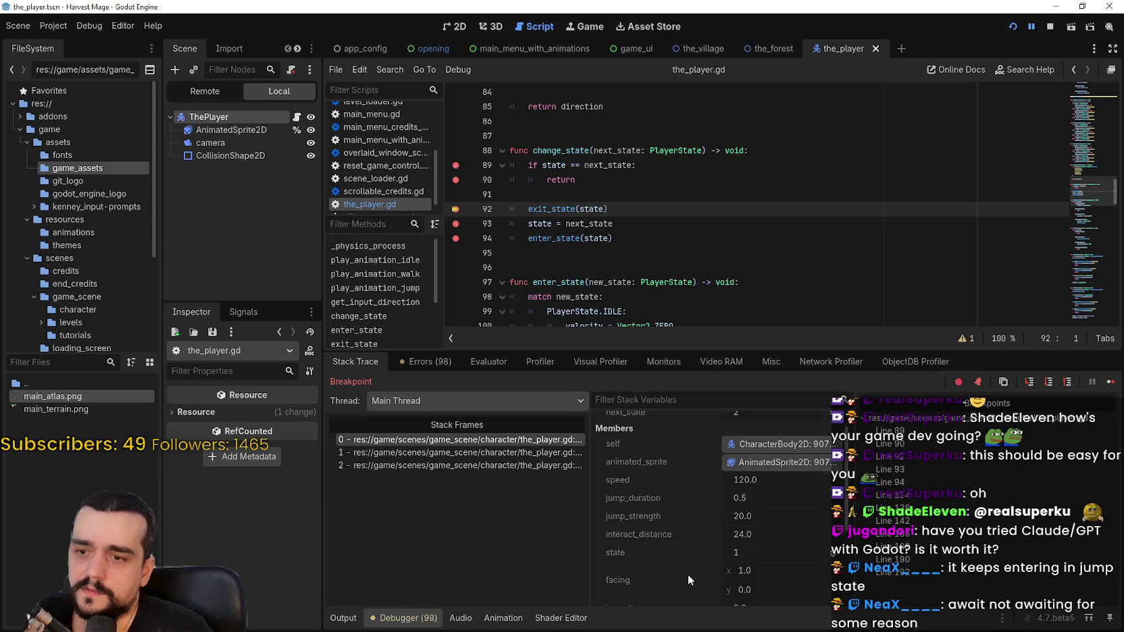
pyautogui.moveTo(529, 209); pyautogui.dragTo(608, 208)
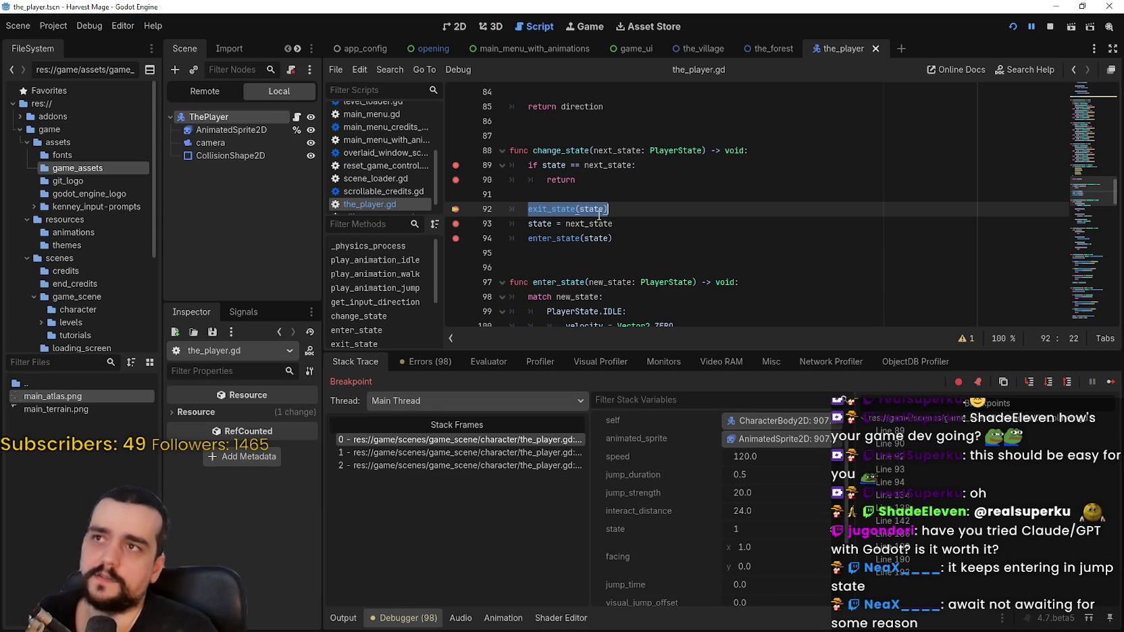
pyautogui.doubleClick(599, 210)
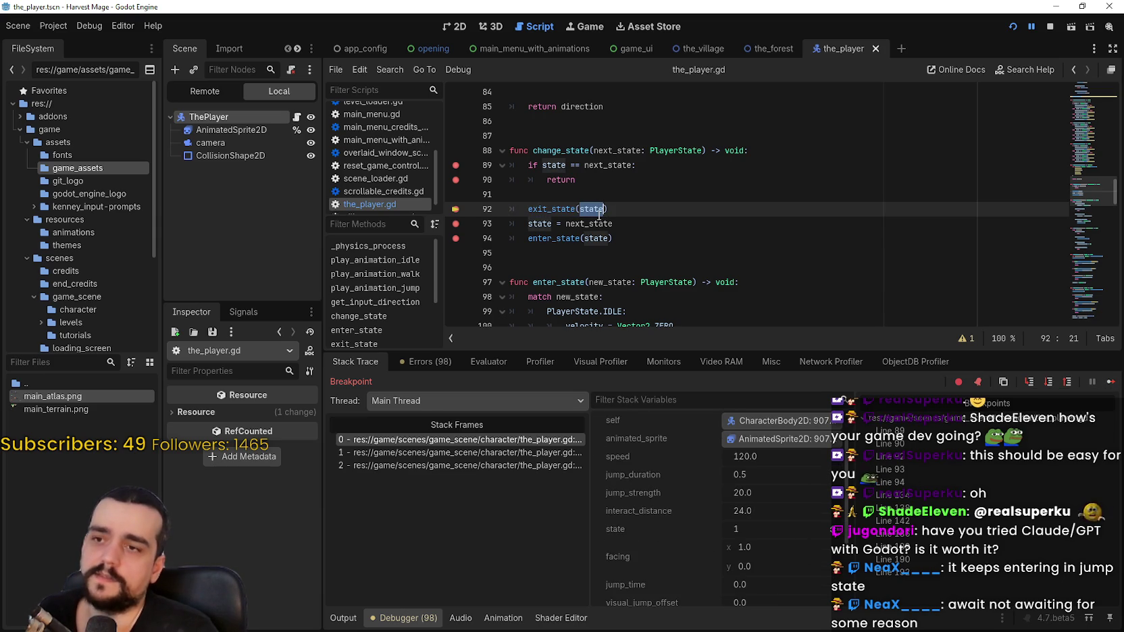
# Step: Continue past lines 93 and 94 to the line 186 await, checking the line 33 caller frame
pyautogui.click(1111, 385)
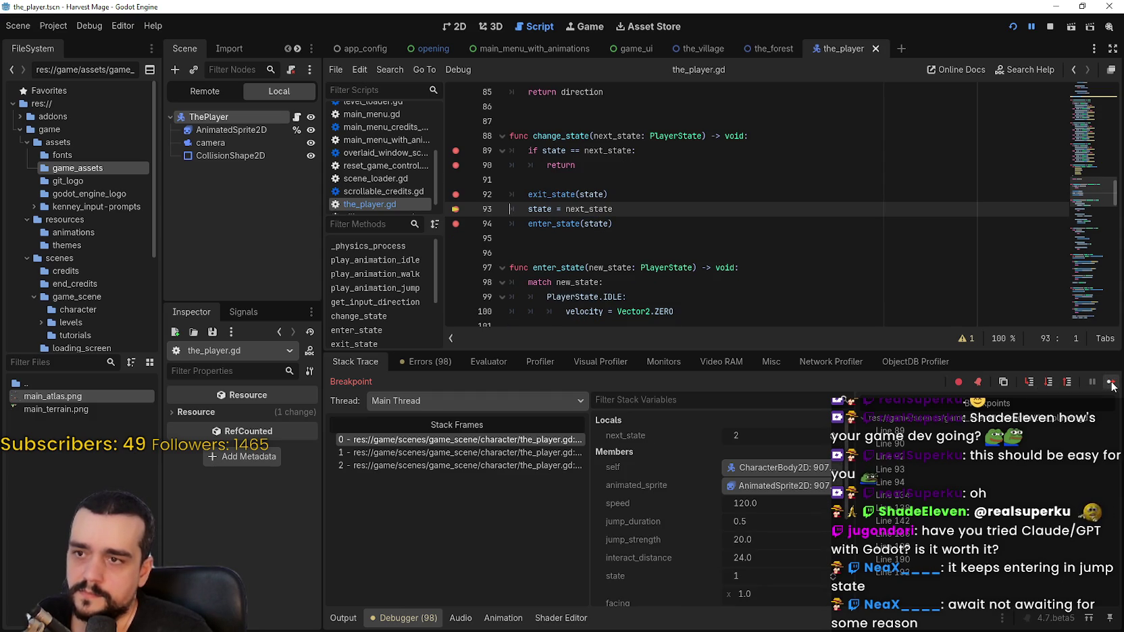
pyautogui.click(1111, 384)
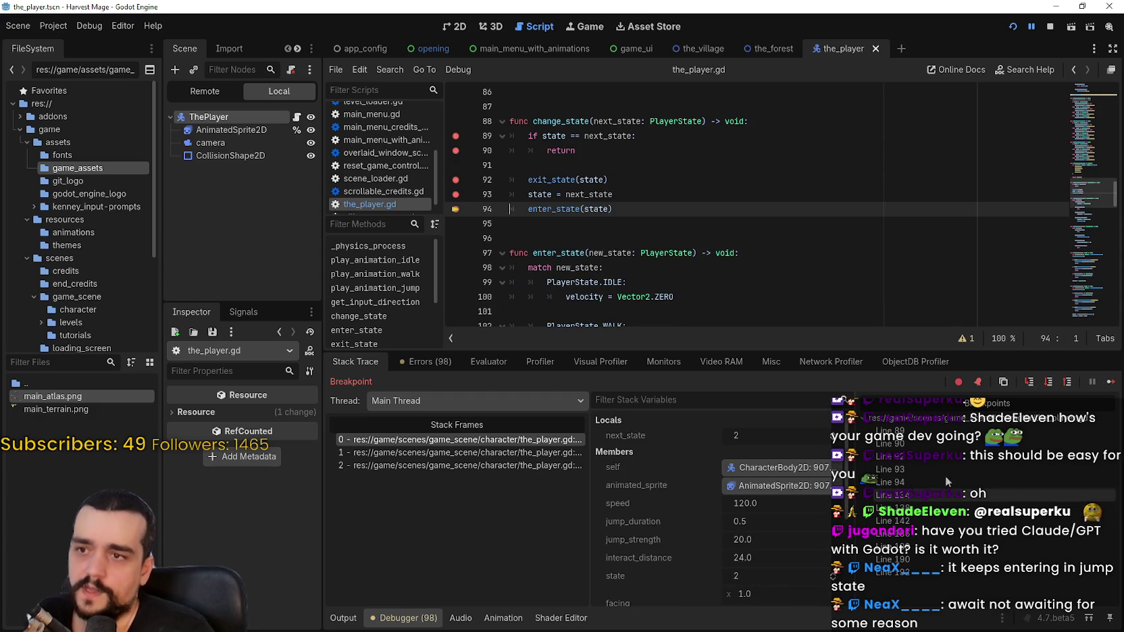
pyautogui.click(1109, 382)
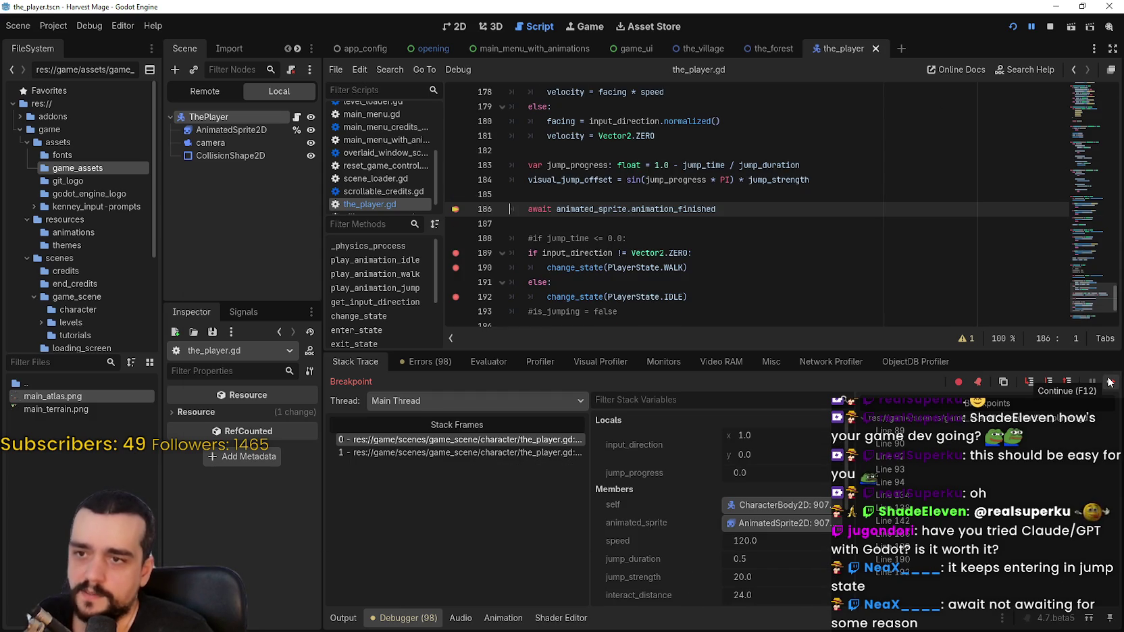
pyautogui.click(574, 453)
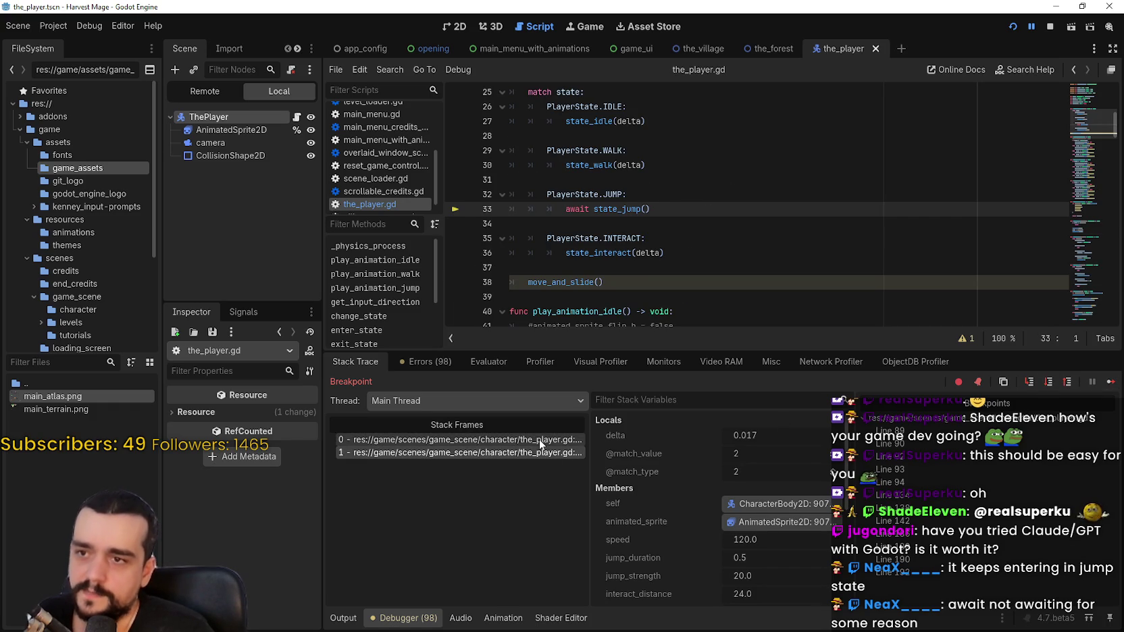
pyautogui.click(541, 440)
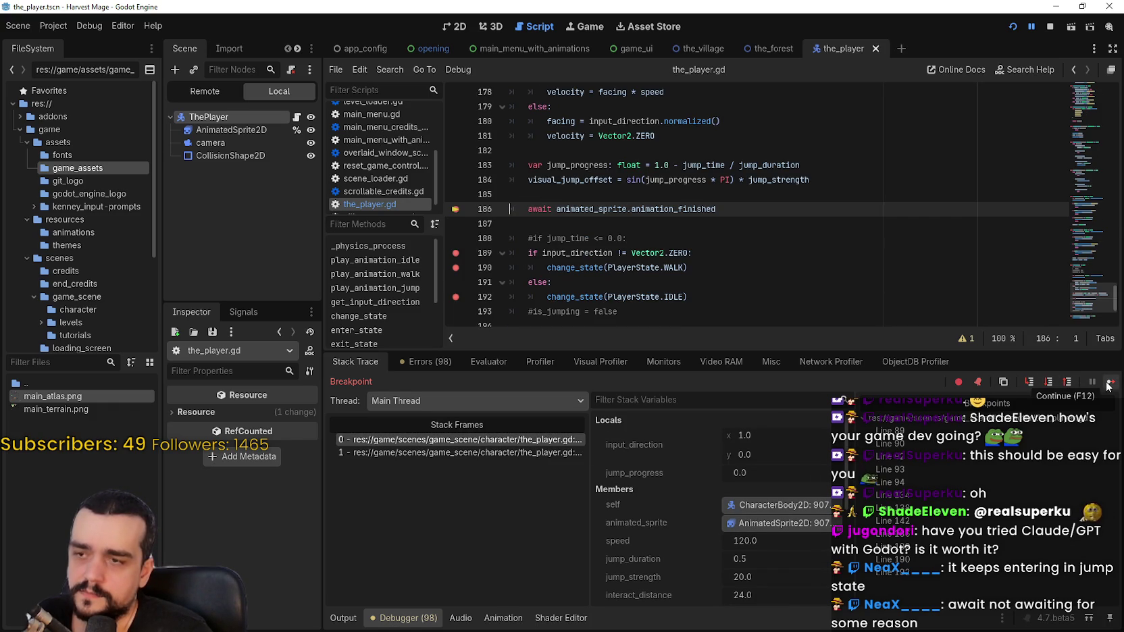
# Step: Compare the line 33 caller frame with the innermost frame and select the await on line 186
pyautogui.scroll(1, 608, 169)
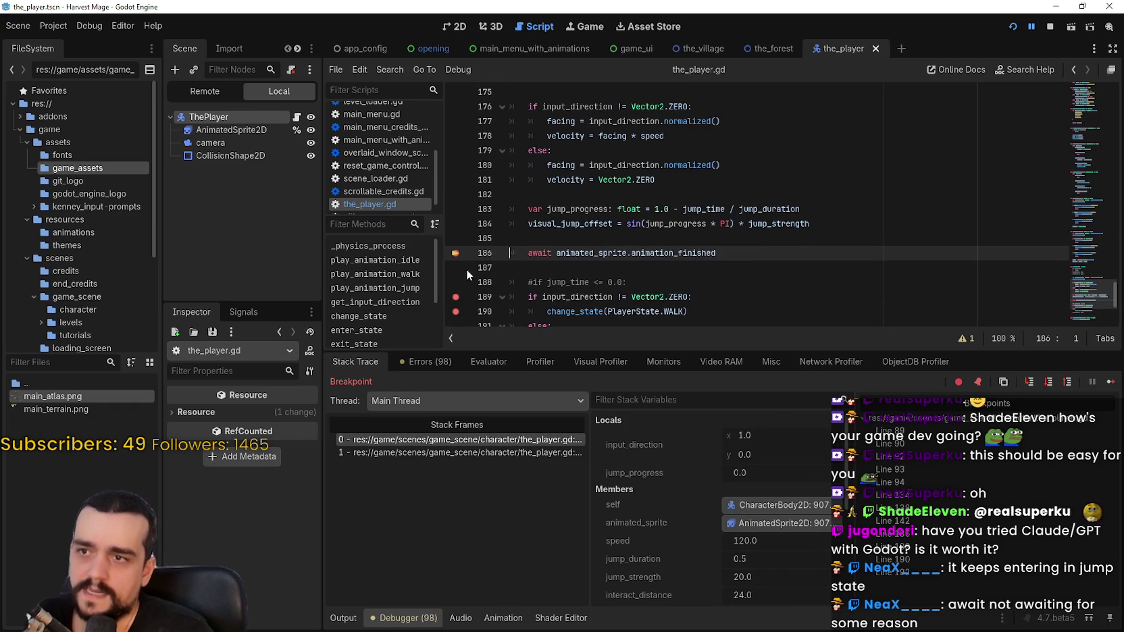
pyautogui.tripleClick(546, 258)
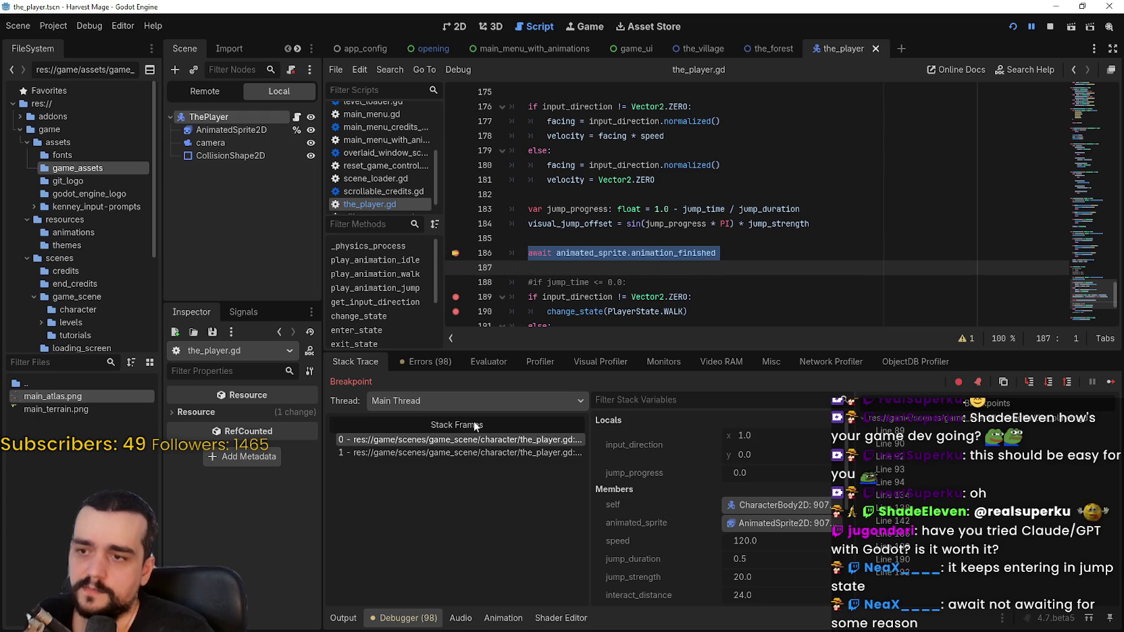
pyautogui.click(476, 450)
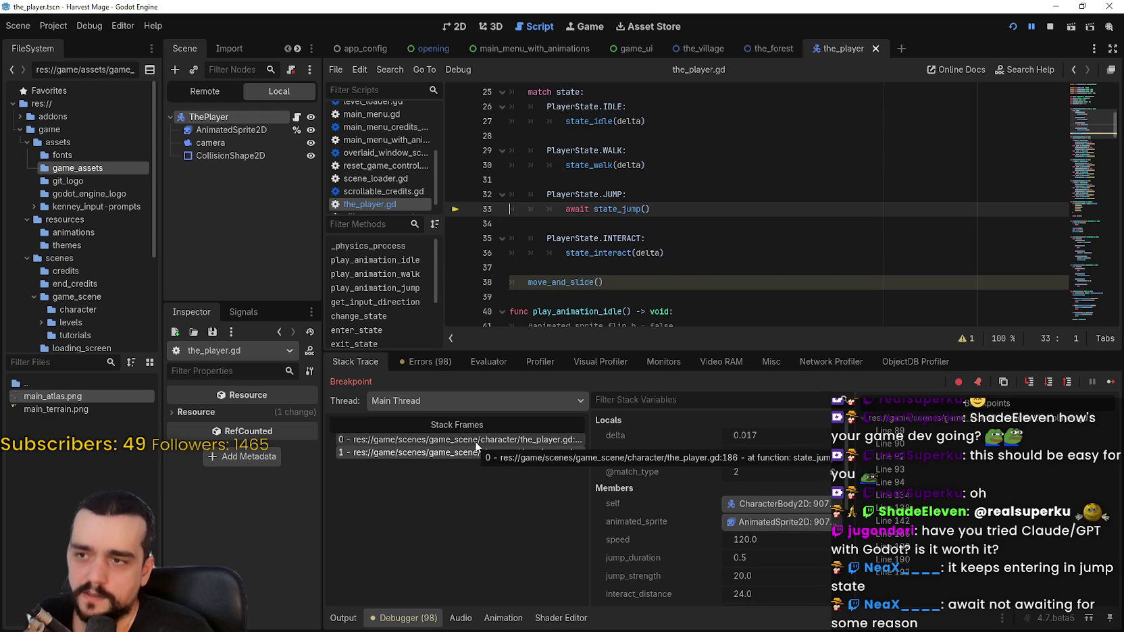
pyautogui.click(476, 440)
pyautogui.click(564, 223)
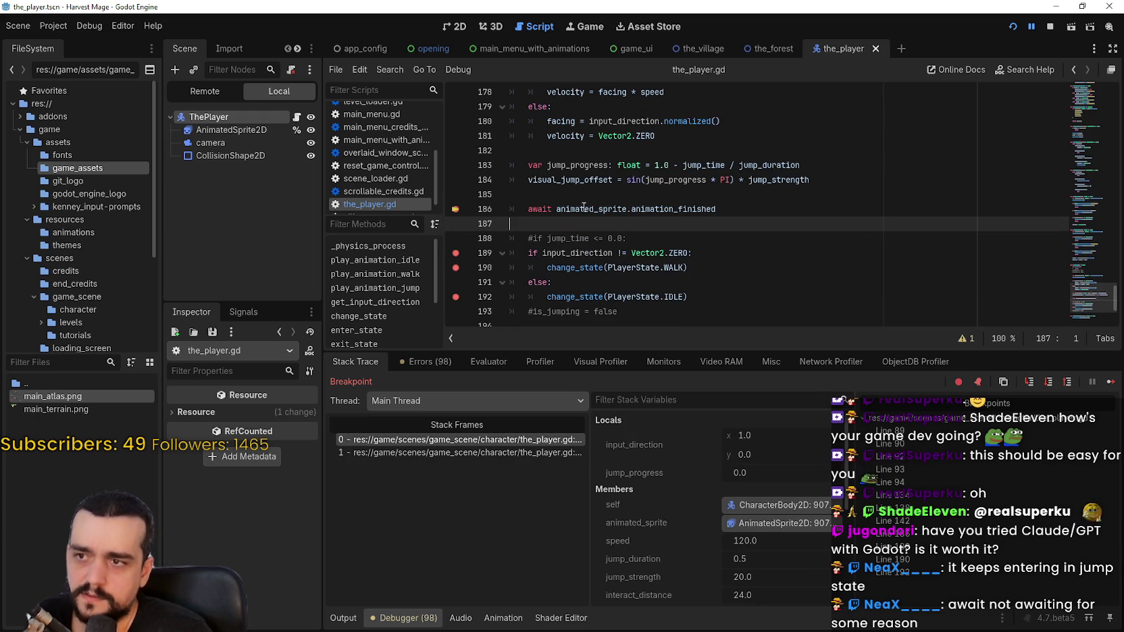
pyautogui.scroll(1, 554, 204)
pyautogui.click(481, 251)
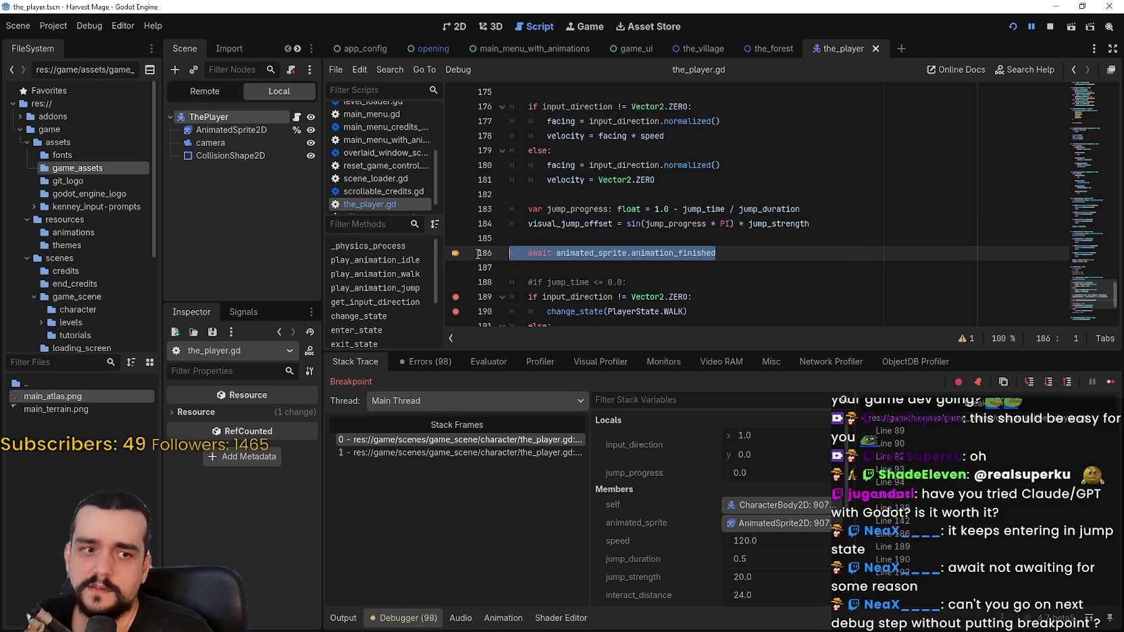
pyautogui.tripleClick(520, 256)
pyautogui.click(512, 262)
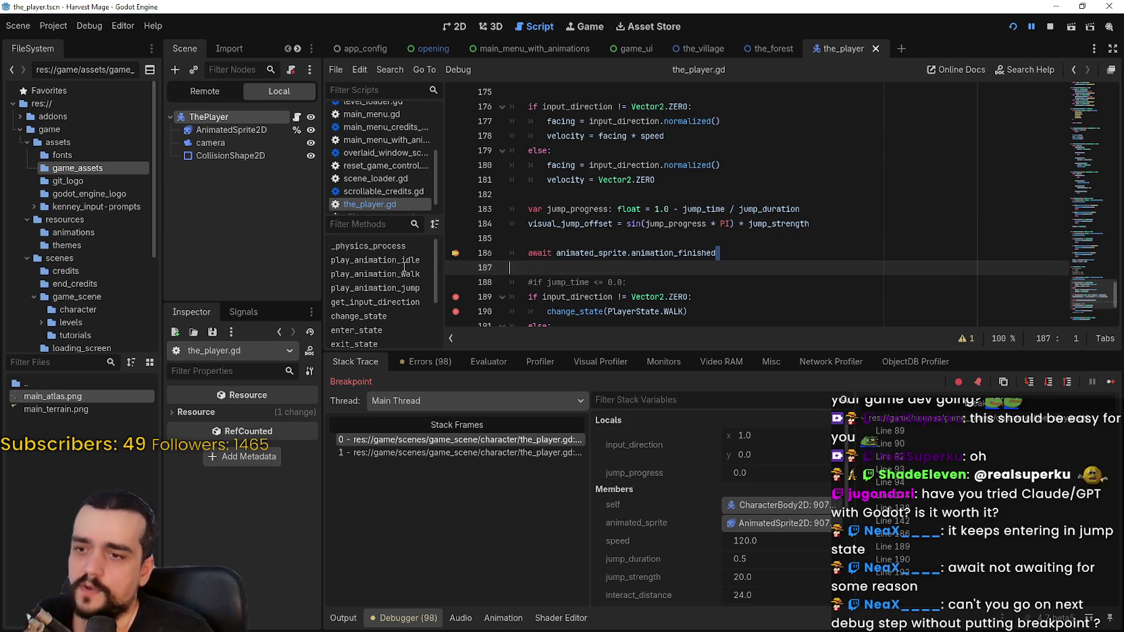
pyautogui.click(488, 254)
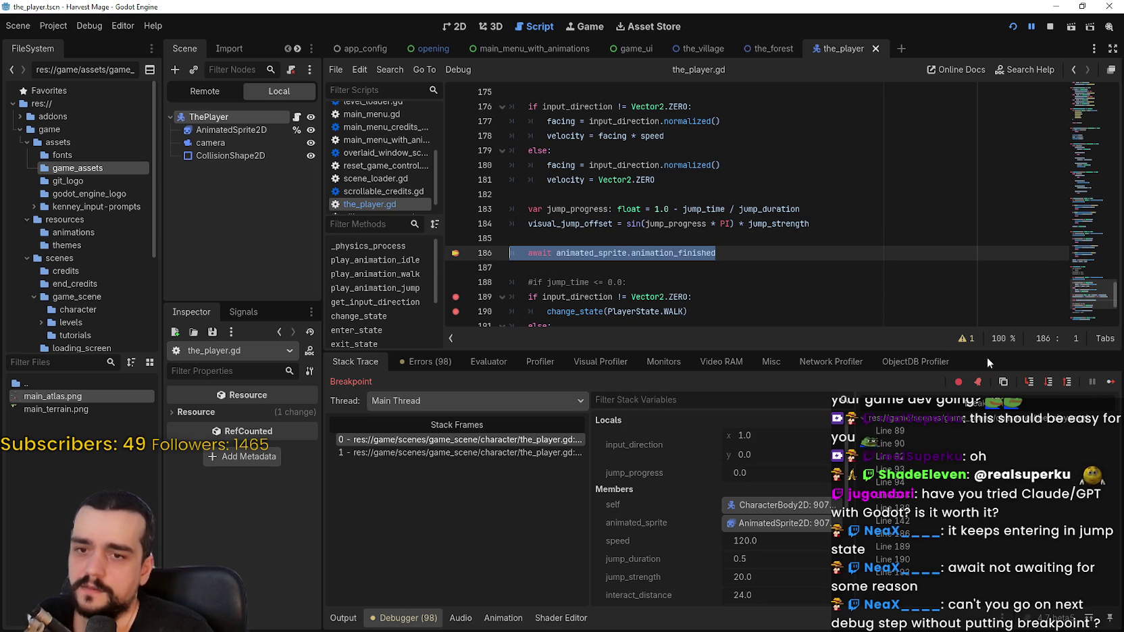
# Step: Resume three more times, inspect the line 33 frame, and show the Output log
pyautogui.click(1109, 382)
pyautogui.click(1109, 382)
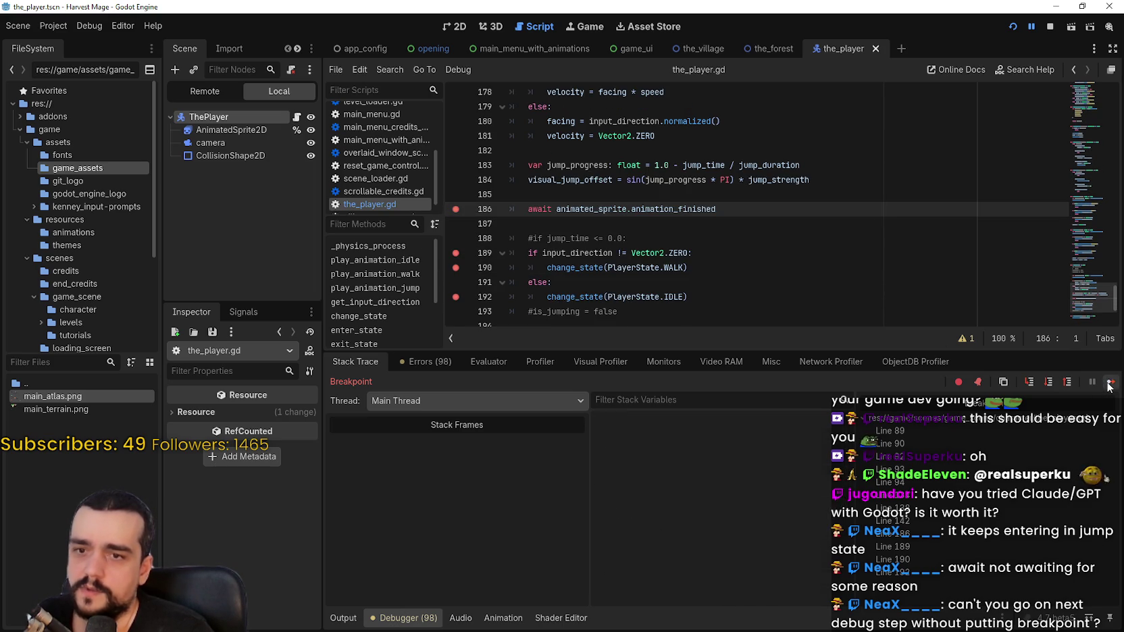
pyautogui.click(1109, 383)
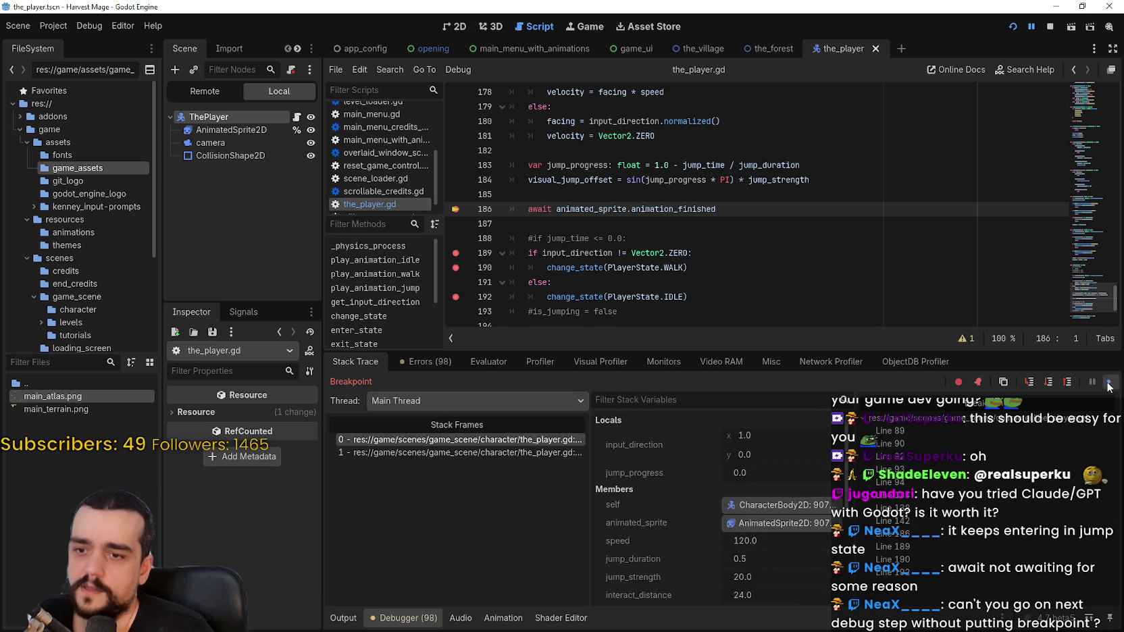
pyautogui.click(486, 452)
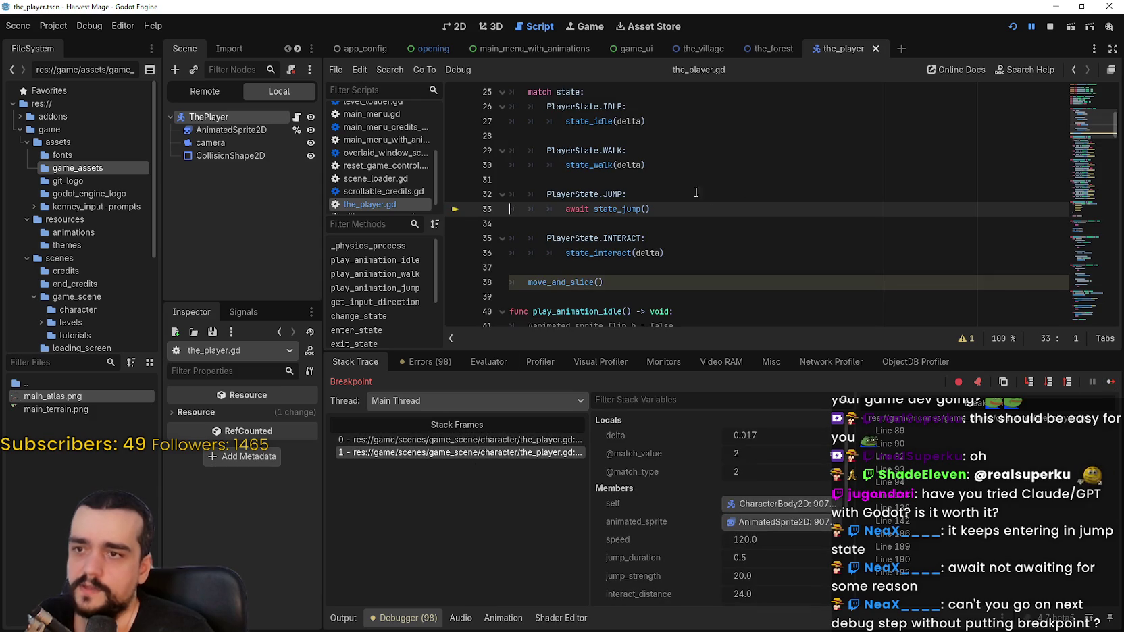
pyautogui.click(360, 617)
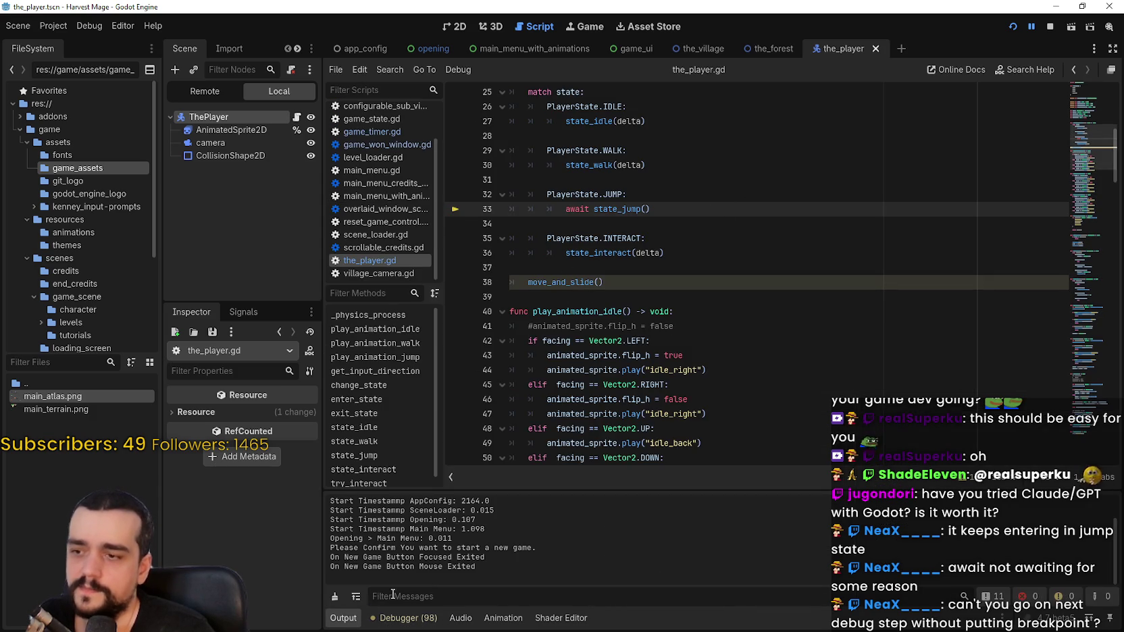
# Step: Add a print("Jumping A") line directly above await state_jump() under PlayerState.JUMP:
pyautogui.click(675, 194)
pyautogui.press('Return')
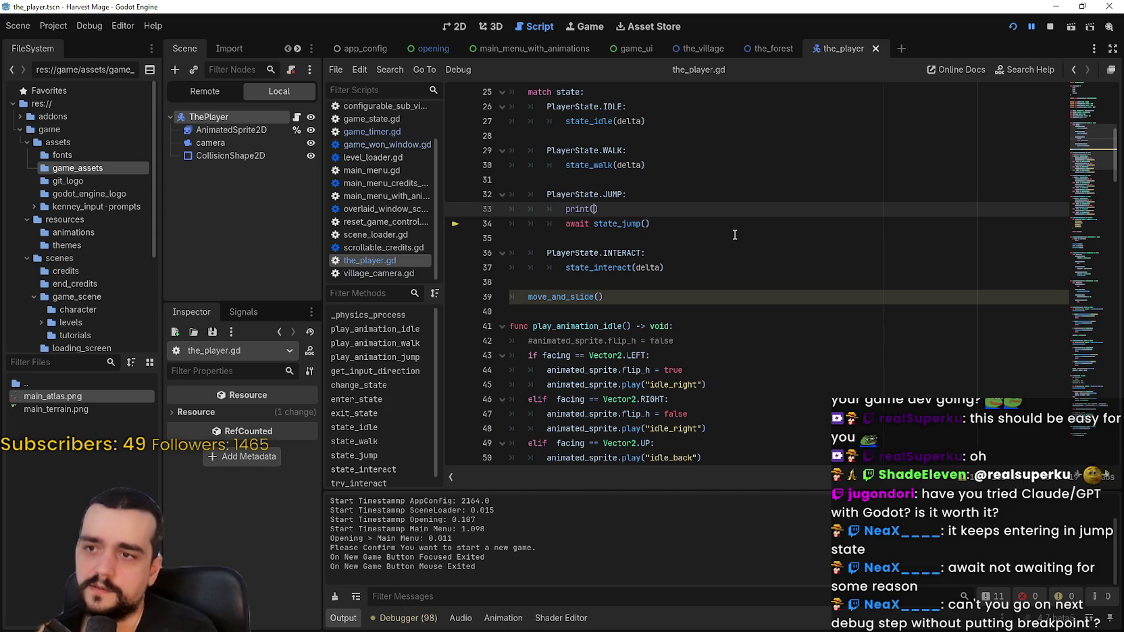
pyautogui.write('"J')
pyautogui.write('umping A')
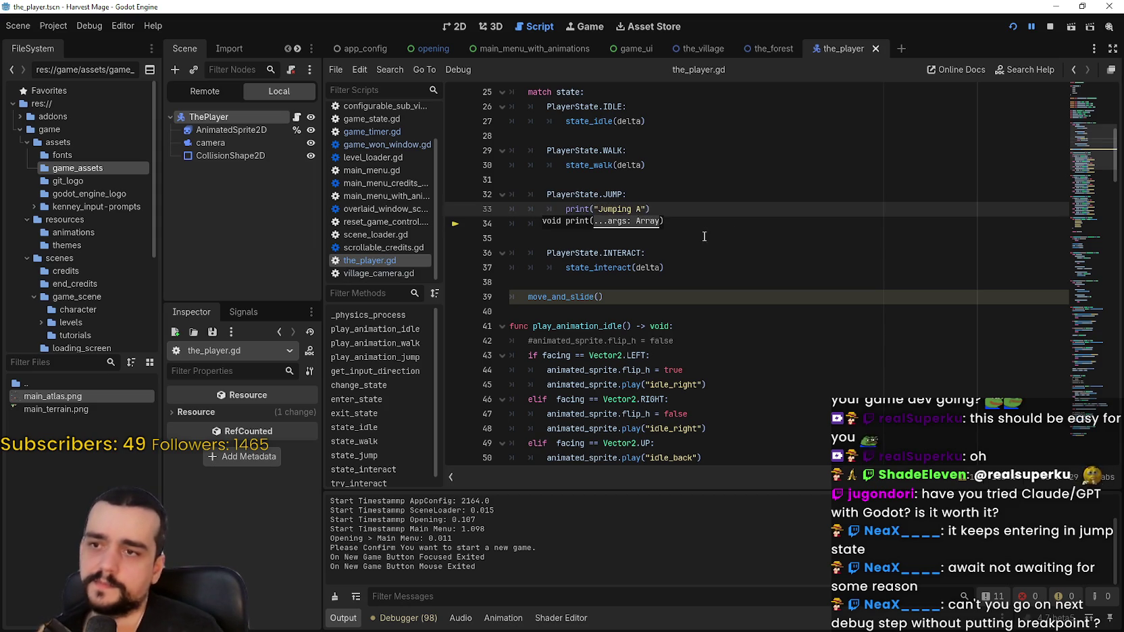
# Step: Add print("Jumping B") below await state_jump(), save the_player.gd, and return to the debugger
pyautogui.click(688, 227)
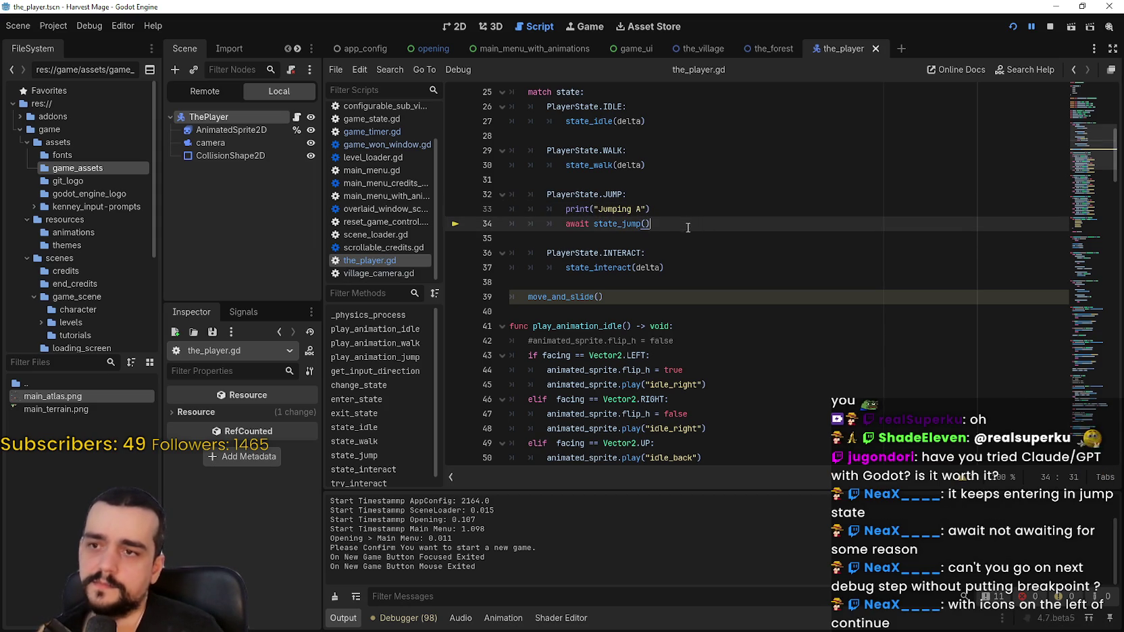
pyautogui.press('Return')
pyautogui.write('print(')
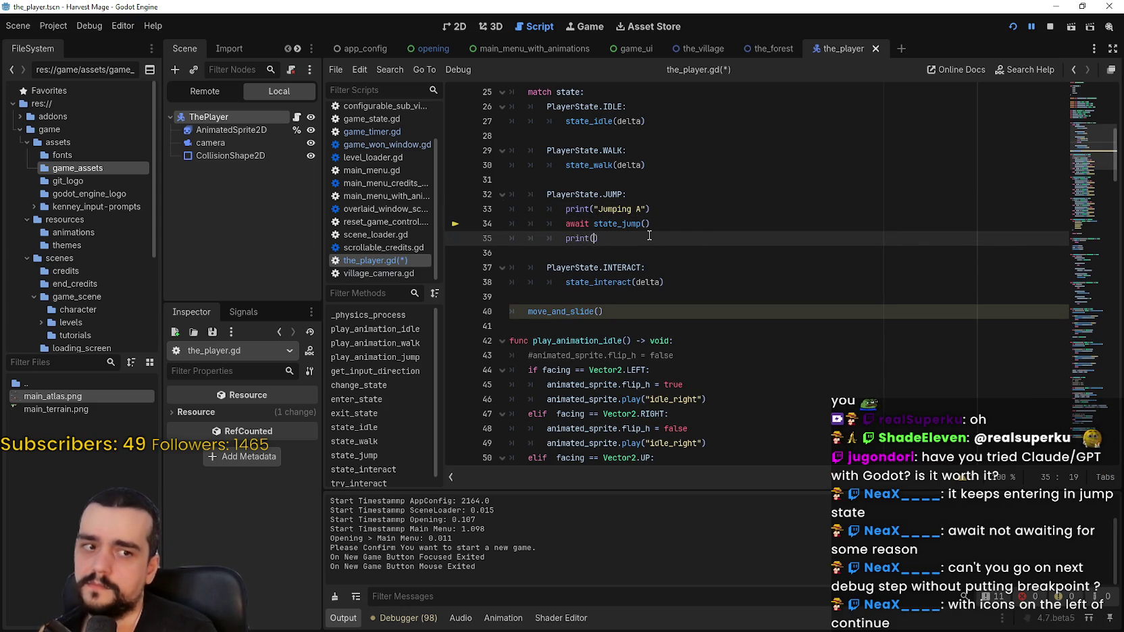
pyautogui.write('"Jumping B")')
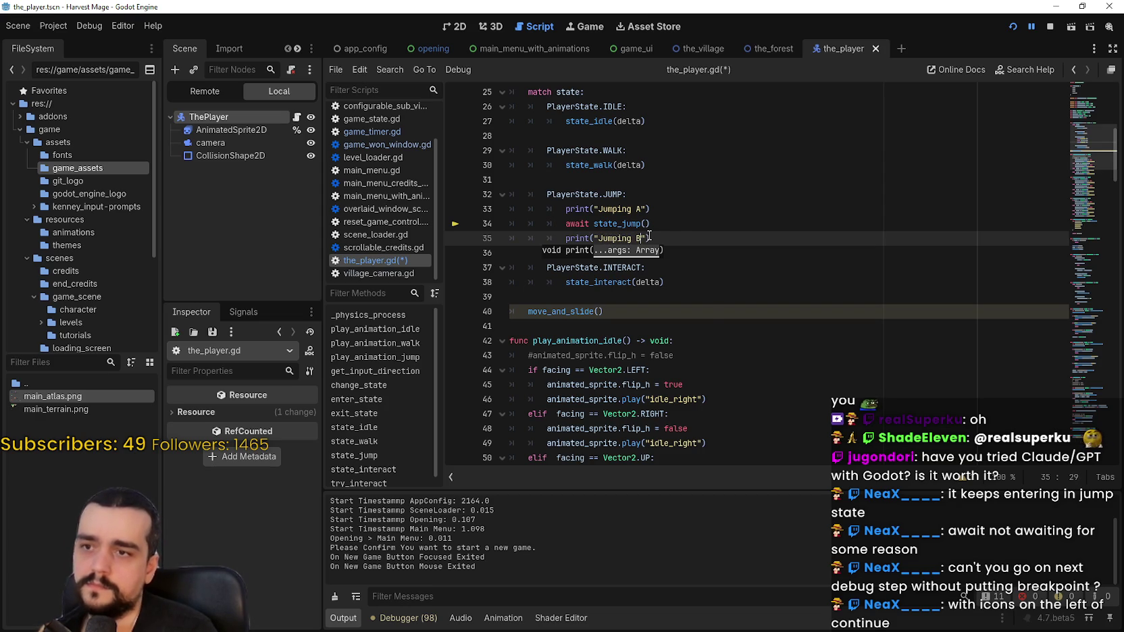
pyautogui.click(680, 227)
pyautogui.hotkey('ctrl', 's')
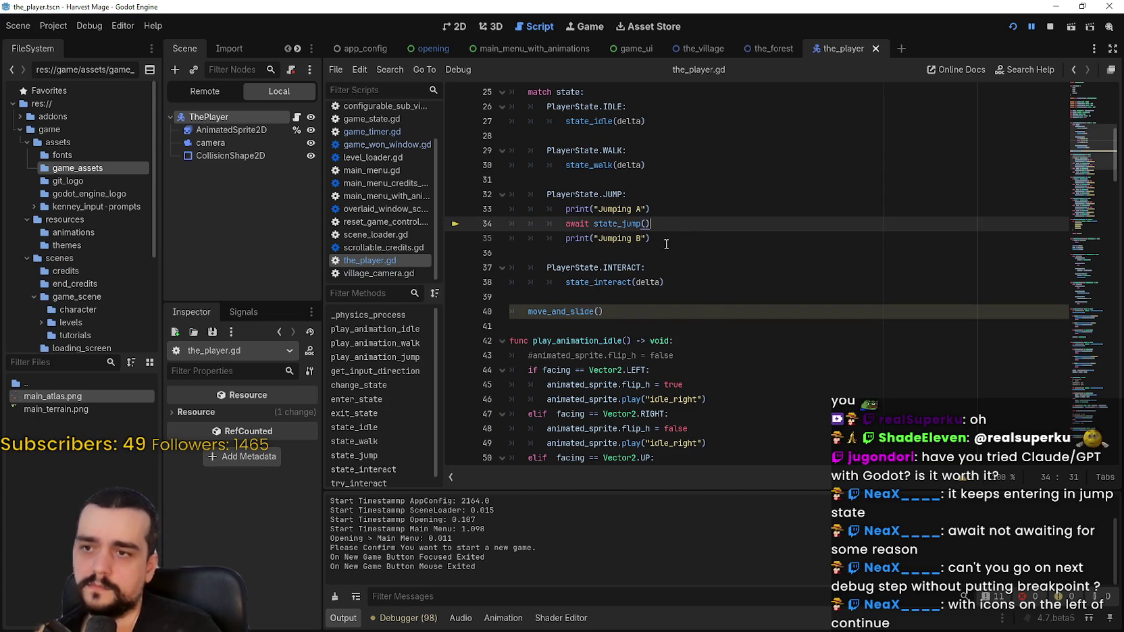
pyautogui.click(406, 618)
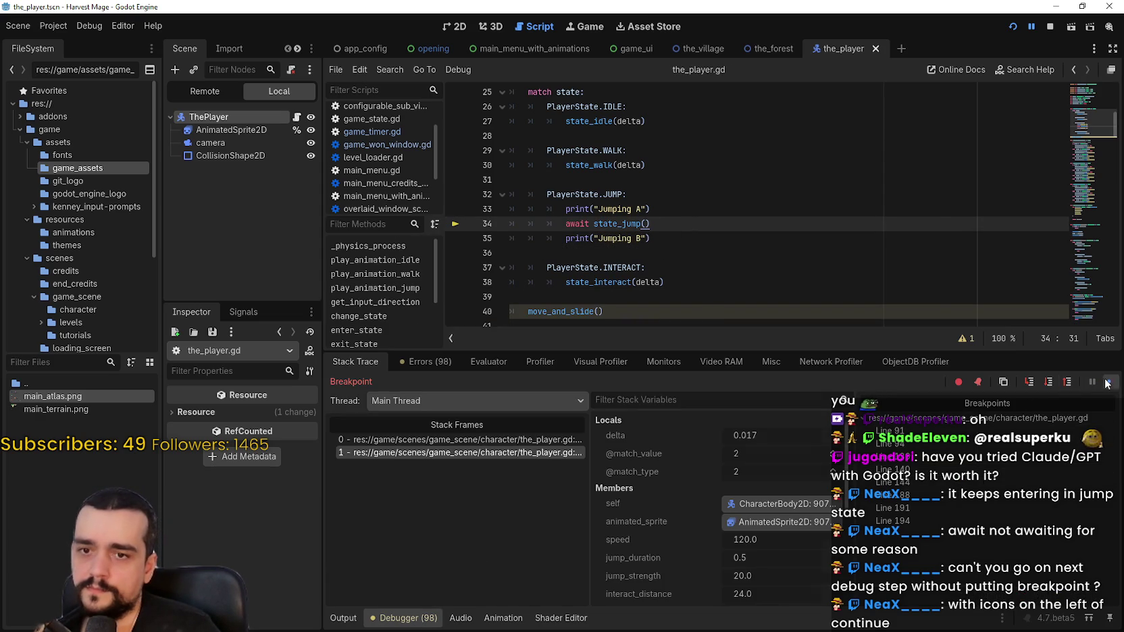
# Step: Resume the game, compare the Output log with the stack trace, and select the _physics_process frame
pyautogui.click(1108, 382)
pyautogui.click(343, 618)
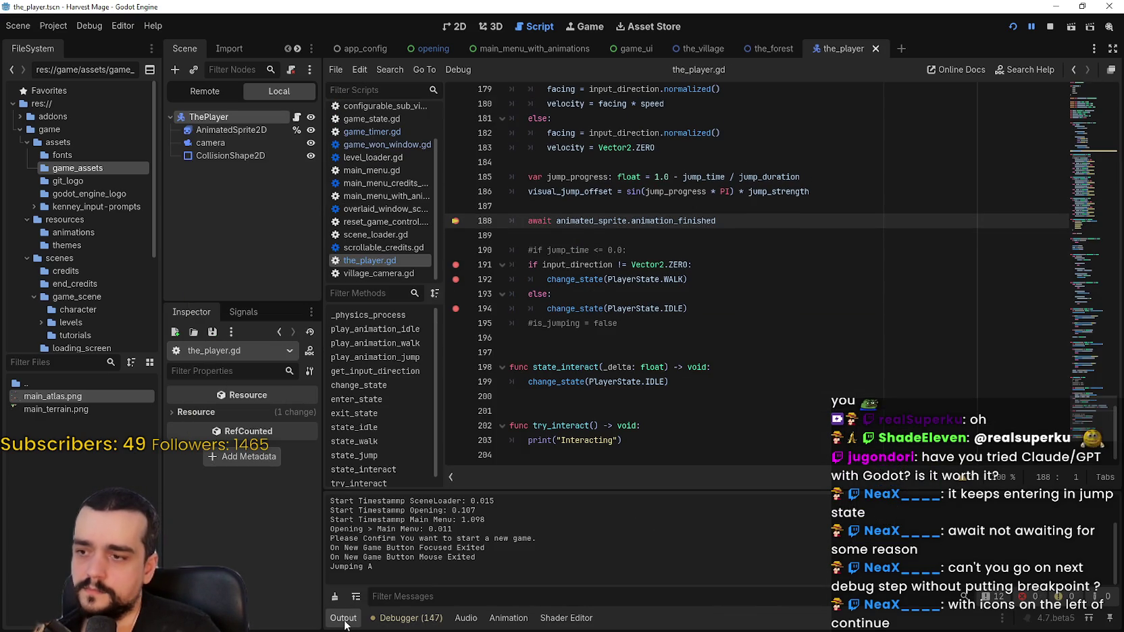
pyautogui.click(398, 618)
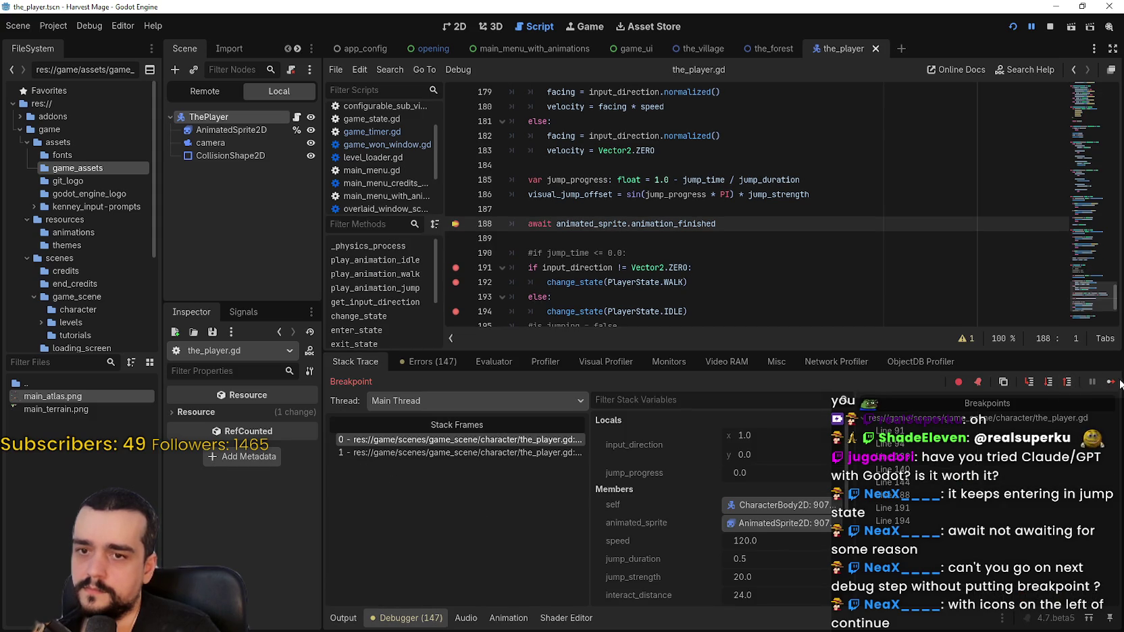
pyautogui.click(346, 618)
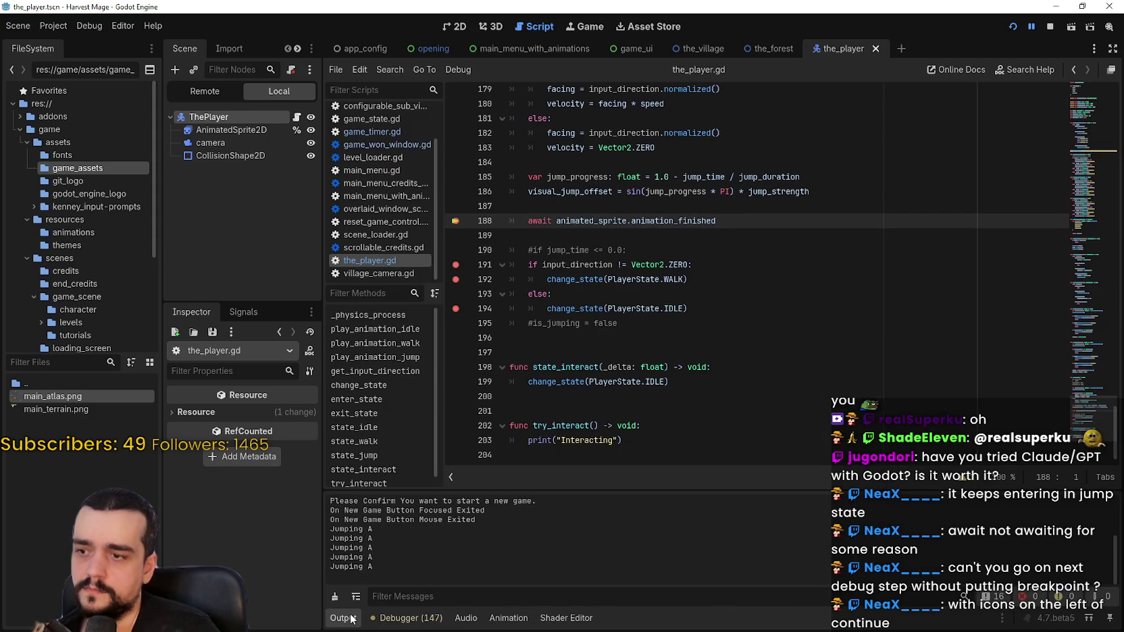
pyautogui.click(402, 618)
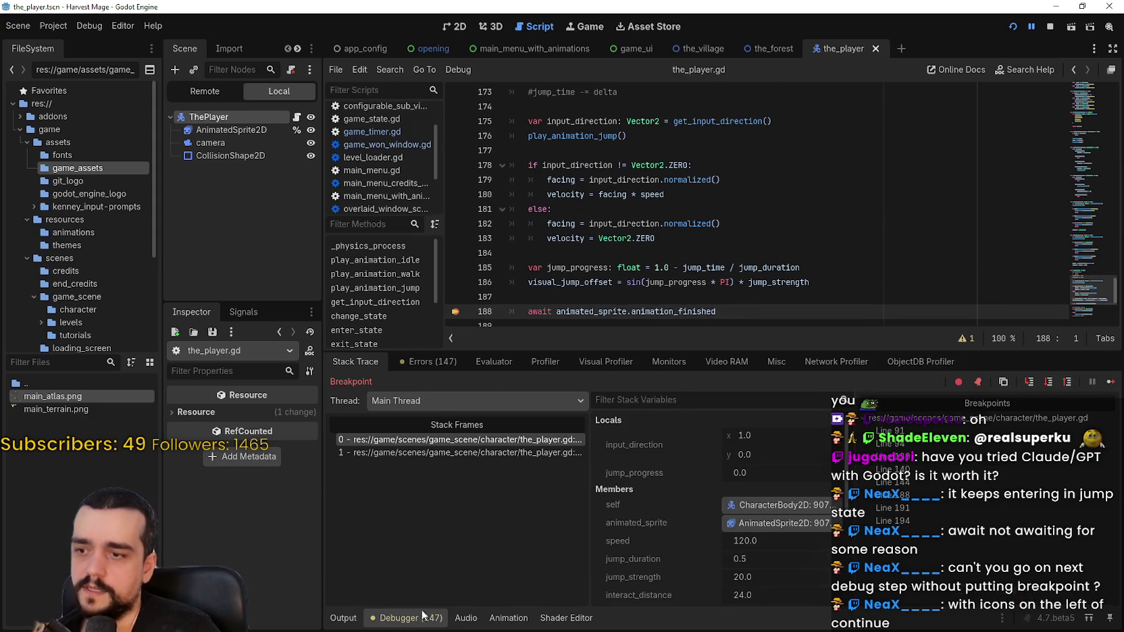
pyautogui.click(410, 453)
# Step: Examine the print("Jumping A") line and the PlayerState.JUMP: case label in the calling frame
pyautogui.moveTo(650, 194)
pyautogui.mouseDown()
pyautogui.moveTo(608, 209)
pyautogui.moveTo(536, 180)
pyautogui.moveTo(488, 177)
pyautogui.mouseUp()
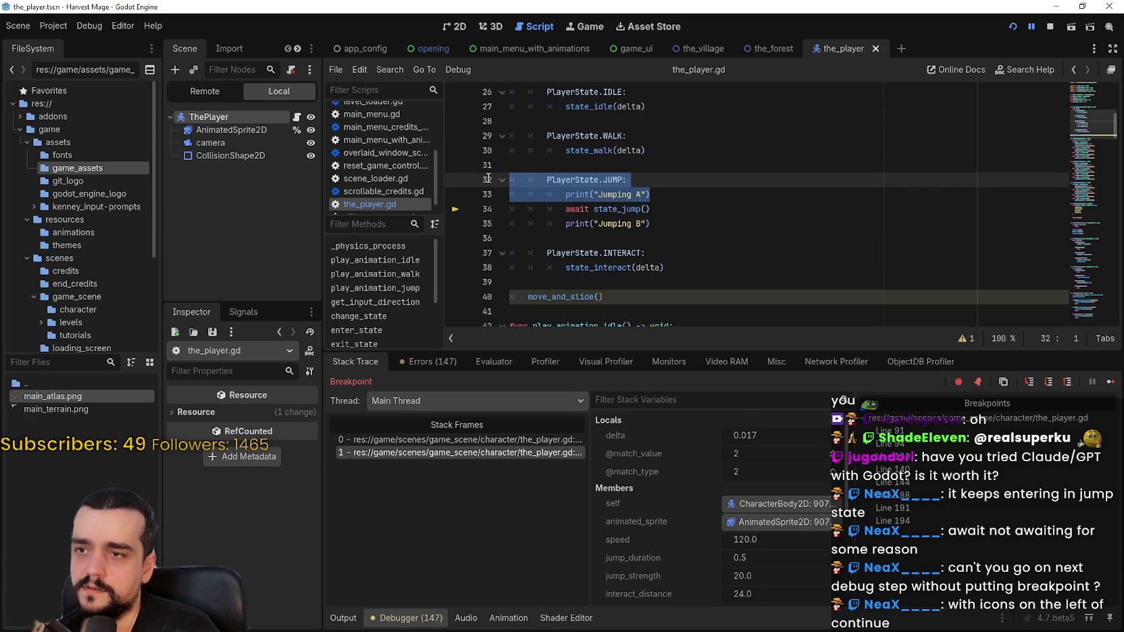
pyautogui.moveTo(581, 198)
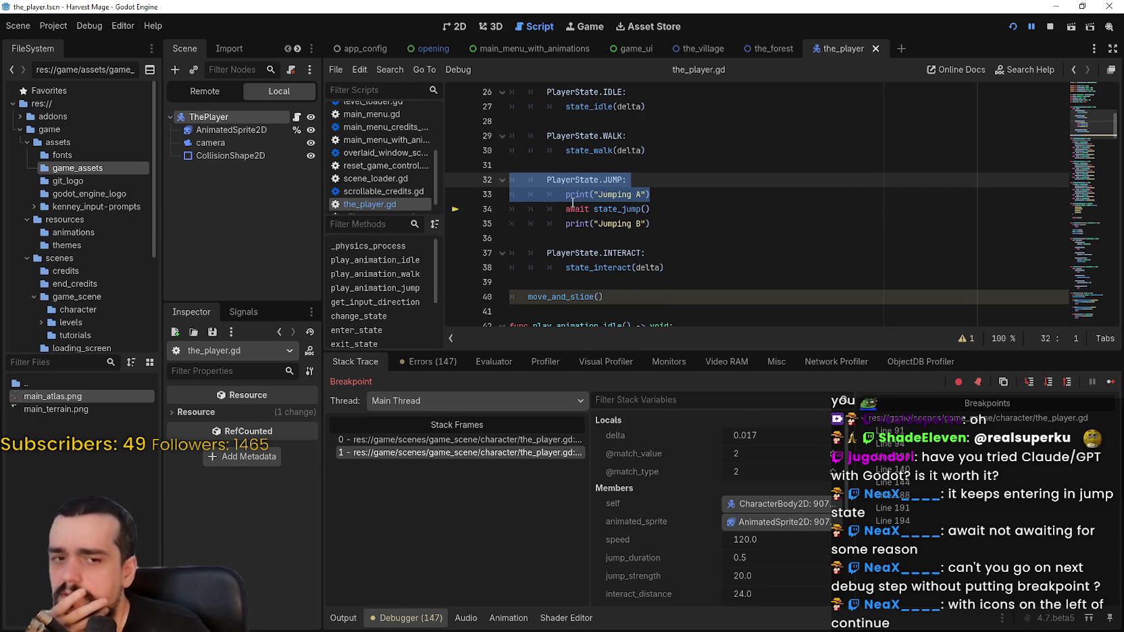
pyautogui.click(569, 209)
pyautogui.moveTo(547, 179); pyautogui.dragTo(636, 179)
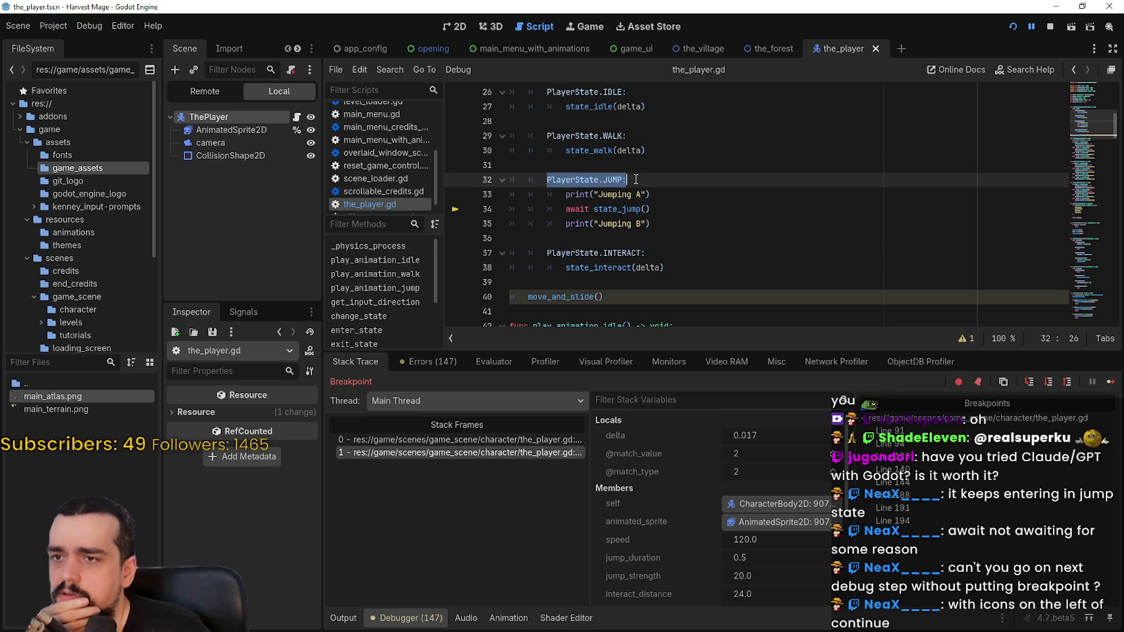
pyautogui.click(705, 206)
# Step: Enlarge the Output log panel and highlight the await state_jump() call in the jump branch
pyautogui.click(343, 618)
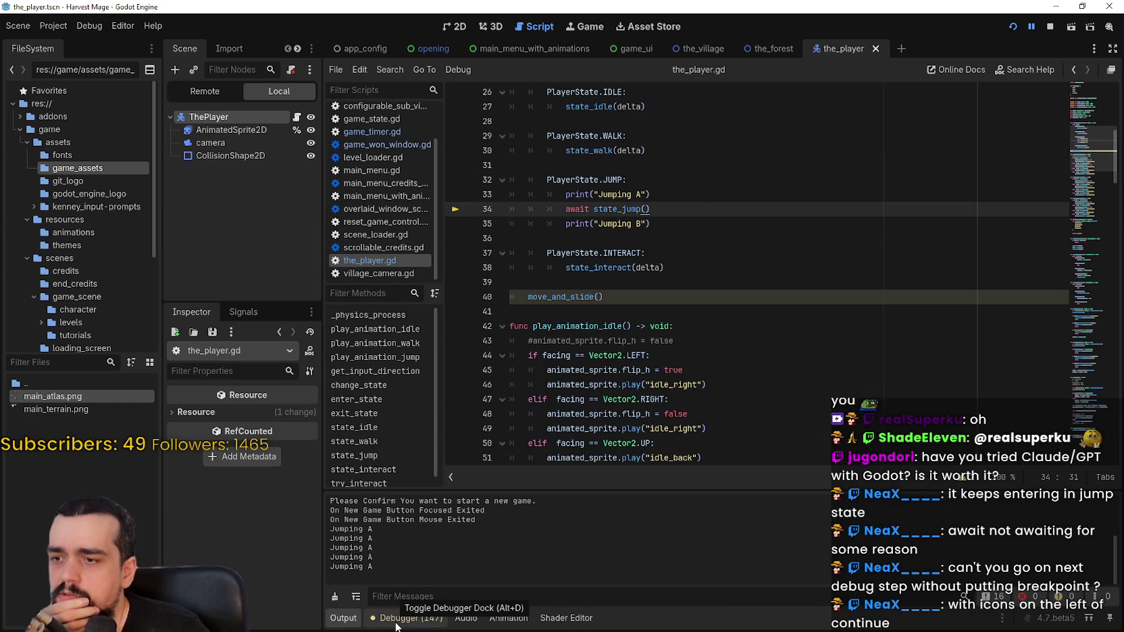
pyautogui.moveTo(447, 482)
pyautogui.mouseDown()
pyautogui.moveTo(479, 329)
pyautogui.moveTo(496, 425)
pyautogui.mouseUp()
pyautogui.scroll(1, 626, 279)
pyautogui.click(726, 268)
pyautogui.moveTo(714, 252); pyautogui.dragTo(617, 256)
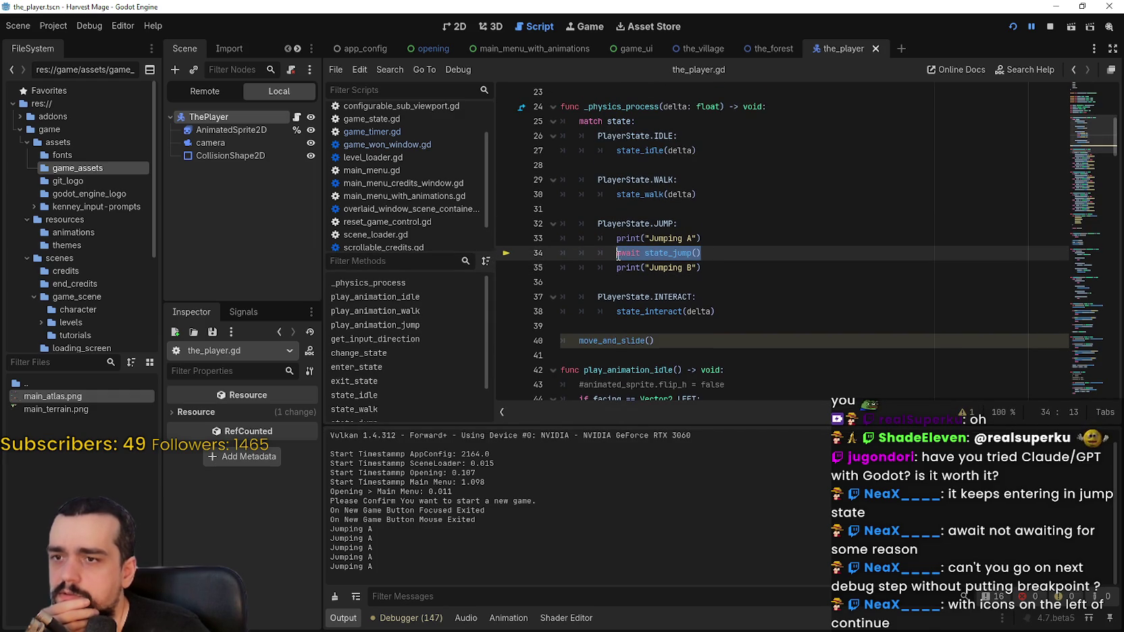
pyautogui.moveTo(686, 244)
pyautogui.mouseDown()
pyautogui.moveTo(742, 260)
pyautogui.moveTo(607, 258)
pyautogui.mouseUp()
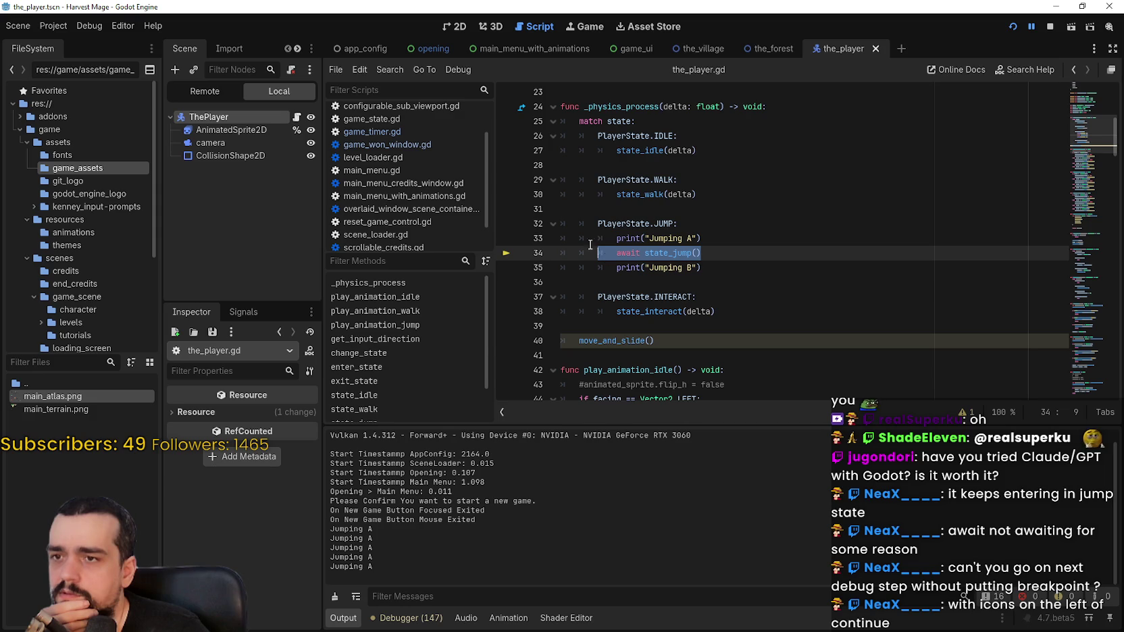
pyautogui.moveTo(736, 256); pyautogui.dragTo(613, 252)
pyautogui.click(420, 619)
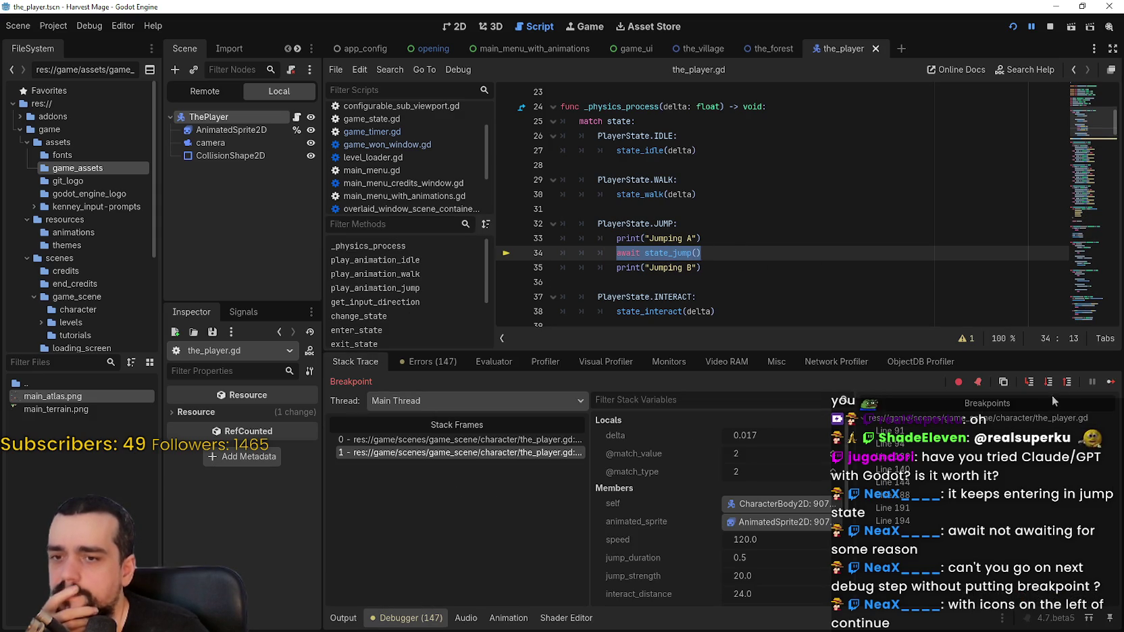
# Step: Continue through the breakpoints repeatedly until execution halts in change_state at line 91
pyautogui.click(1108, 383)
pyautogui.click(1108, 383)
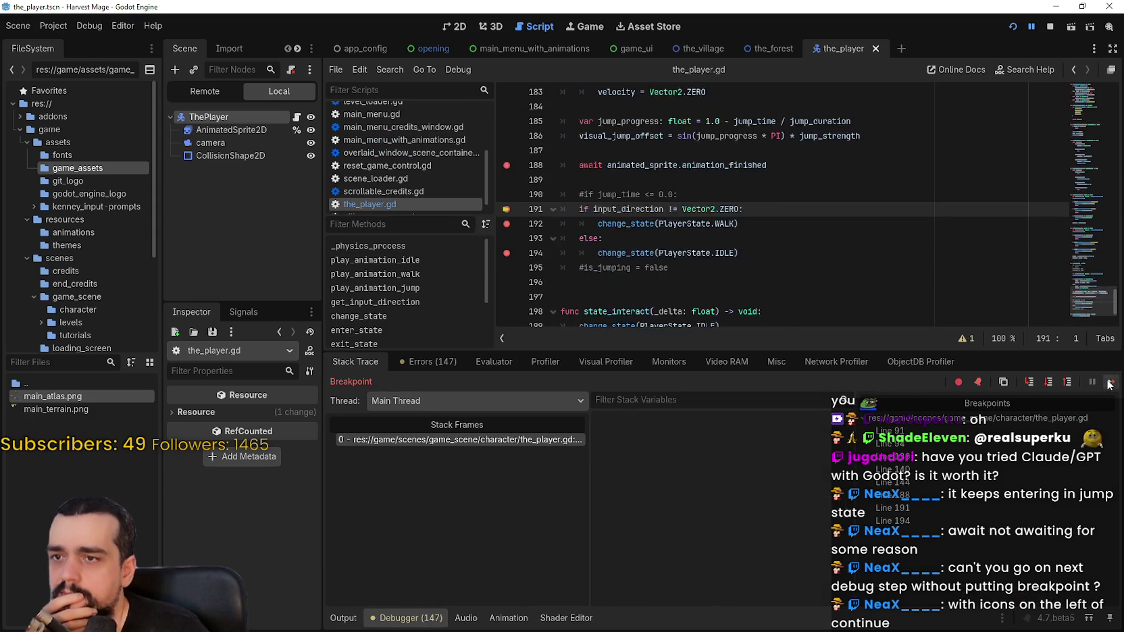
pyautogui.click(343, 618)
pyautogui.click(393, 619)
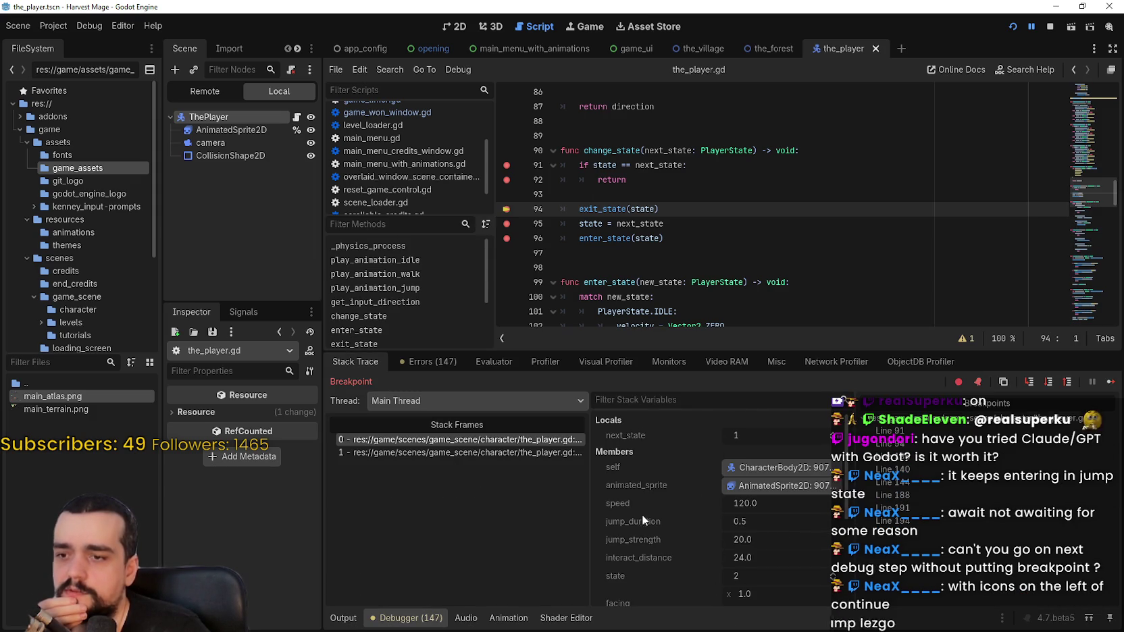
pyautogui.click(1106, 384)
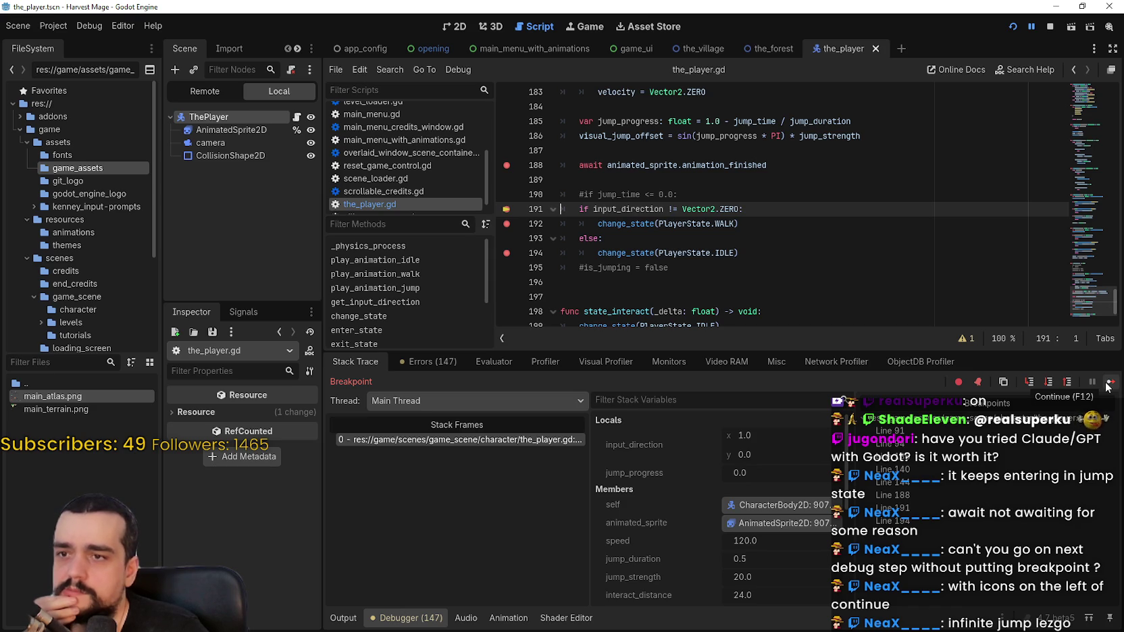
pyautogui.click(1106, 384)
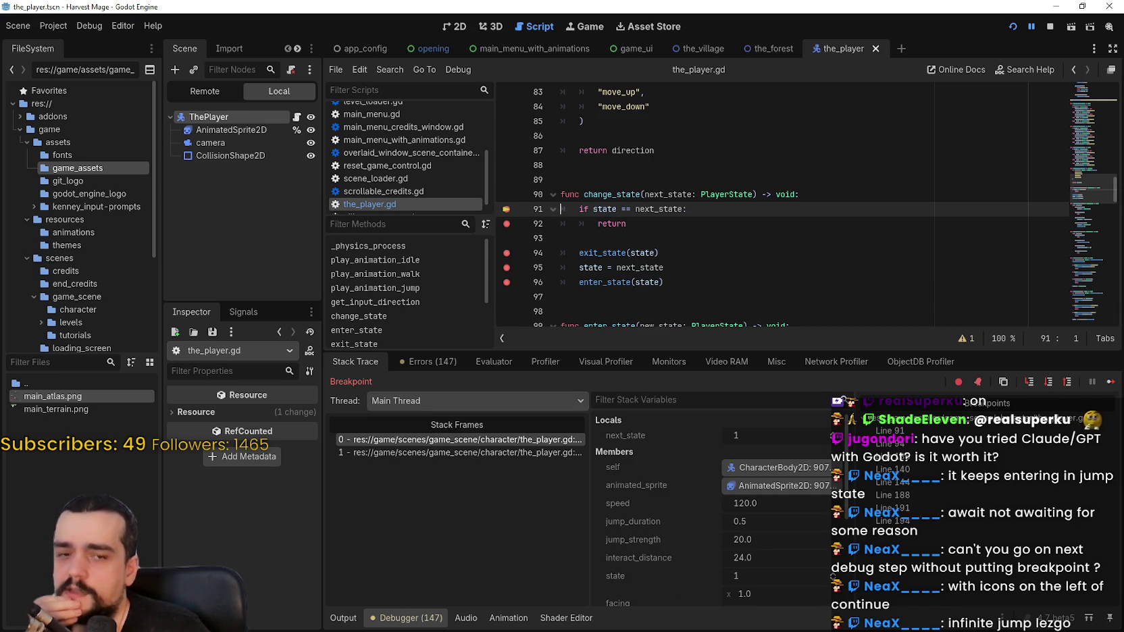
pyautogui.press('F12')
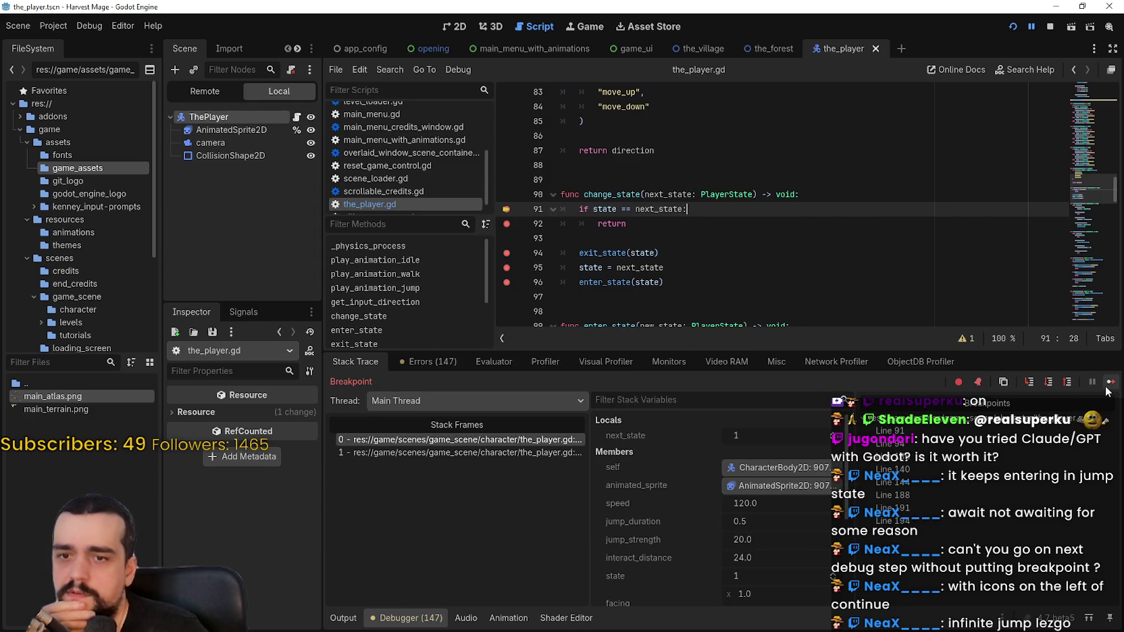
pyautogui.click(1109, 382)
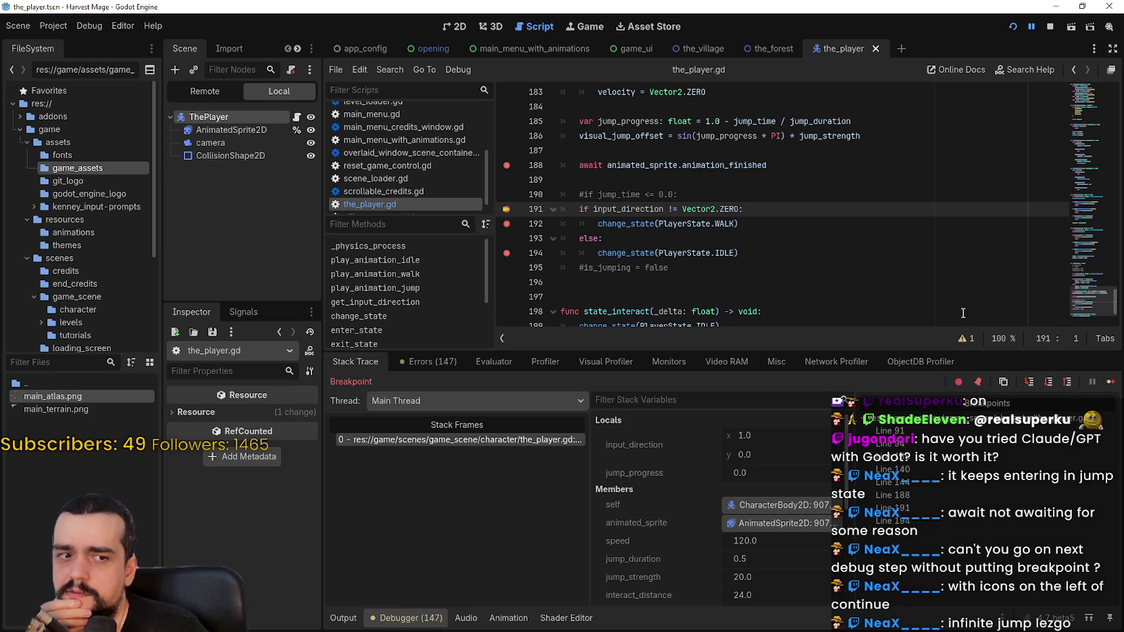
pyautogui.click(1111, 383)
pyautogui.click(1110, 382)
# Step: Continue past several more breakpoints in the_player.gd
pyautogui.click(1110, 382)
pyautogui.click(1110, 382)
pyautogui.click(1110, 382)
pyautogui.click(1110, 382)
pyautogui.click(1110, 383)
pyautogui.click(1110, 383)
# Step: Clear the breakpoints on lines 188, 192, 194 and the ones in change_state
pyautogui.click(506, 165)
pyautogui.click(507, 223)
pyautogui.click(506, 252)
pyautogui.click(890, 430)
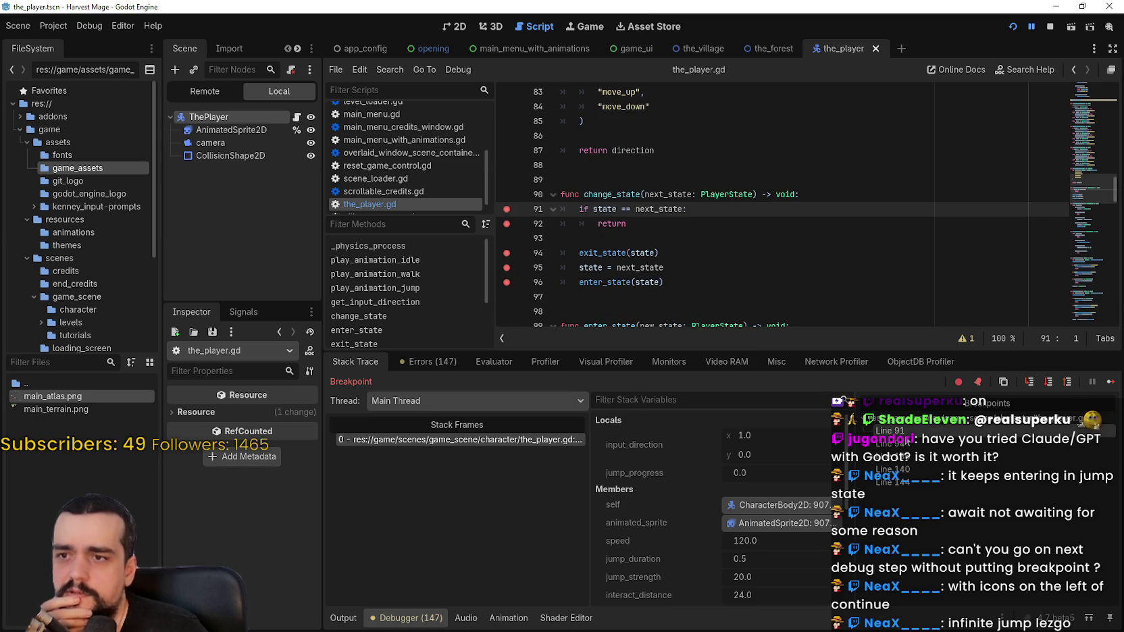
pyautogui.click(507, 209)
pyautogui.click(507, 224)
pyautogui.click(507, 252)
pyautogui.click(507, 267)
pyautogui.click(507, 282)
# Step: Clear the breakpoints on lines 136 and 140, then let the game run on
pyautogui.click(890, 430)
pyautogui.click(507, 209)
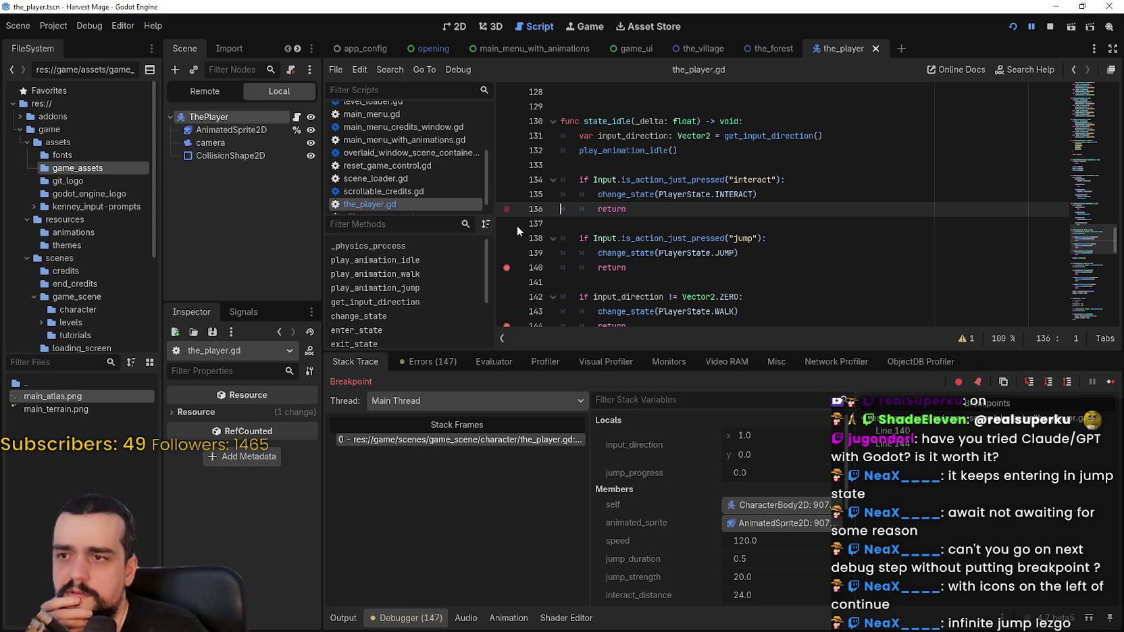
pyautogui.click(507, 267)
pyautogui.scroll(-1, 516, 305)
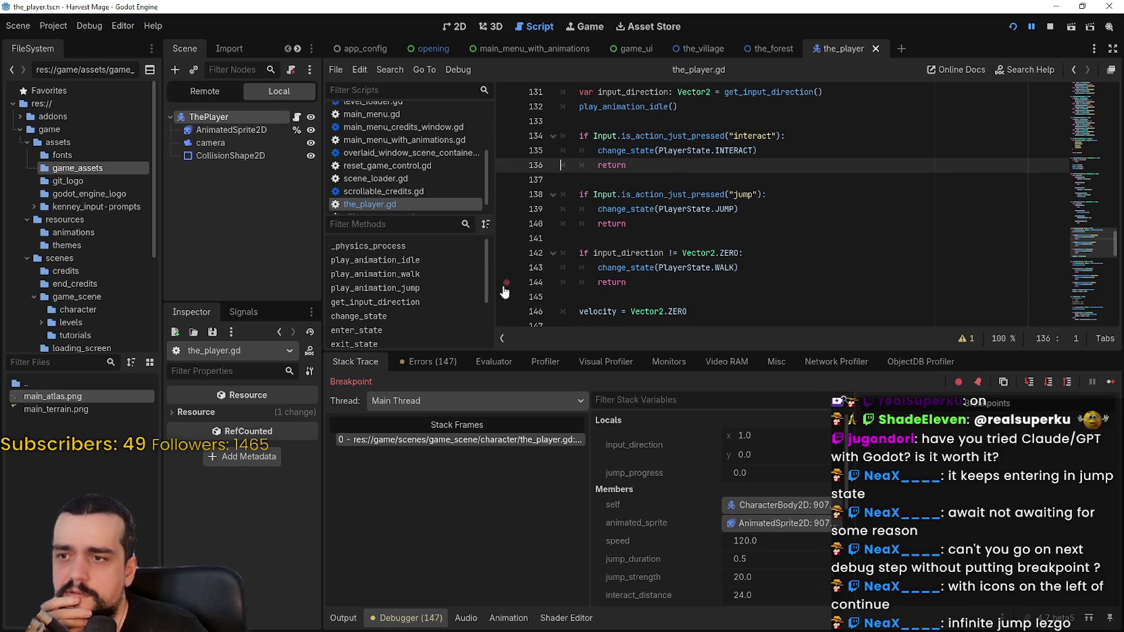
pyautogui.click(1109, 383)
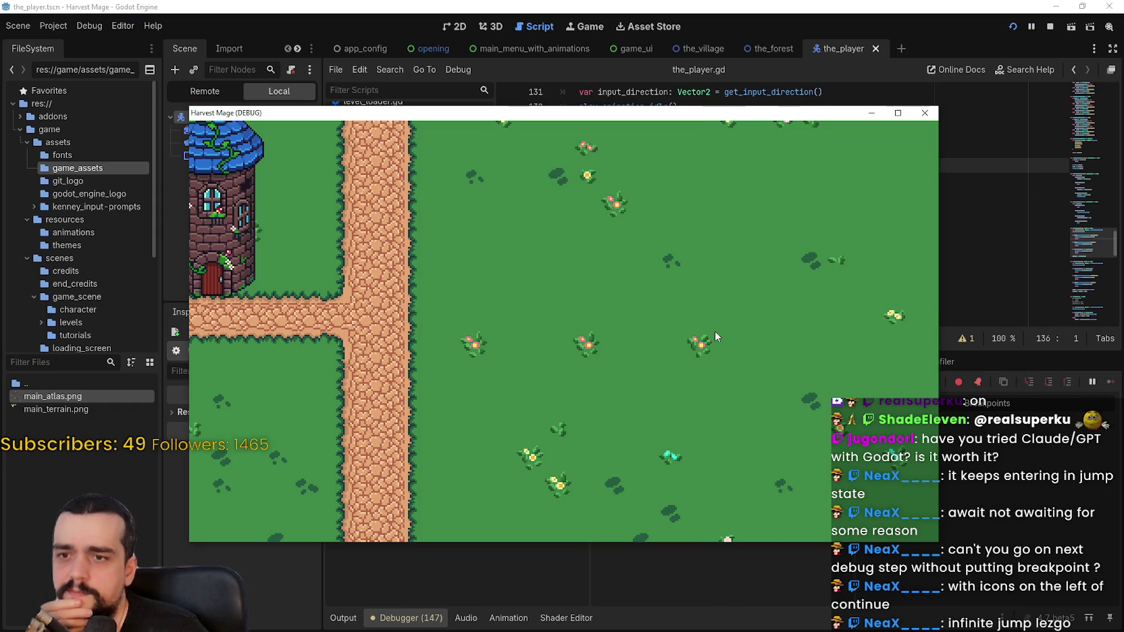
# Step: Walk the character around the Harvest Mage field with the arrow keys
pyautogui.press('Left')
pyautogui.press('Left')
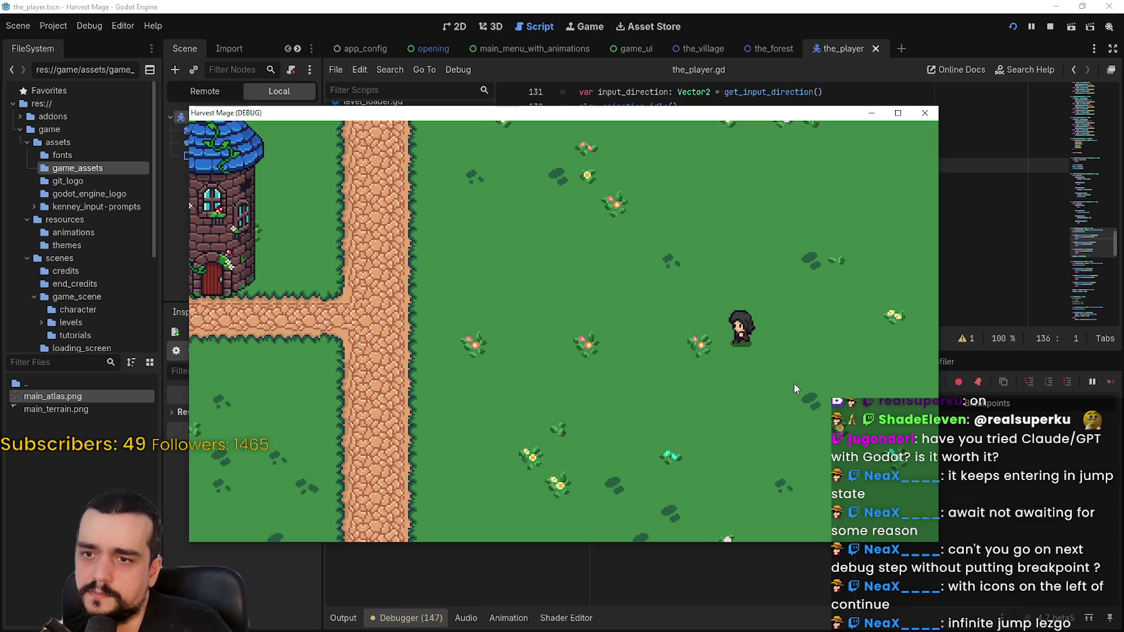
pyautogui.press('Left')
pyautogui.press('Left')
pyautogui.press('Right')
pyautogui.press('Left')
pyautogui.press('Left')
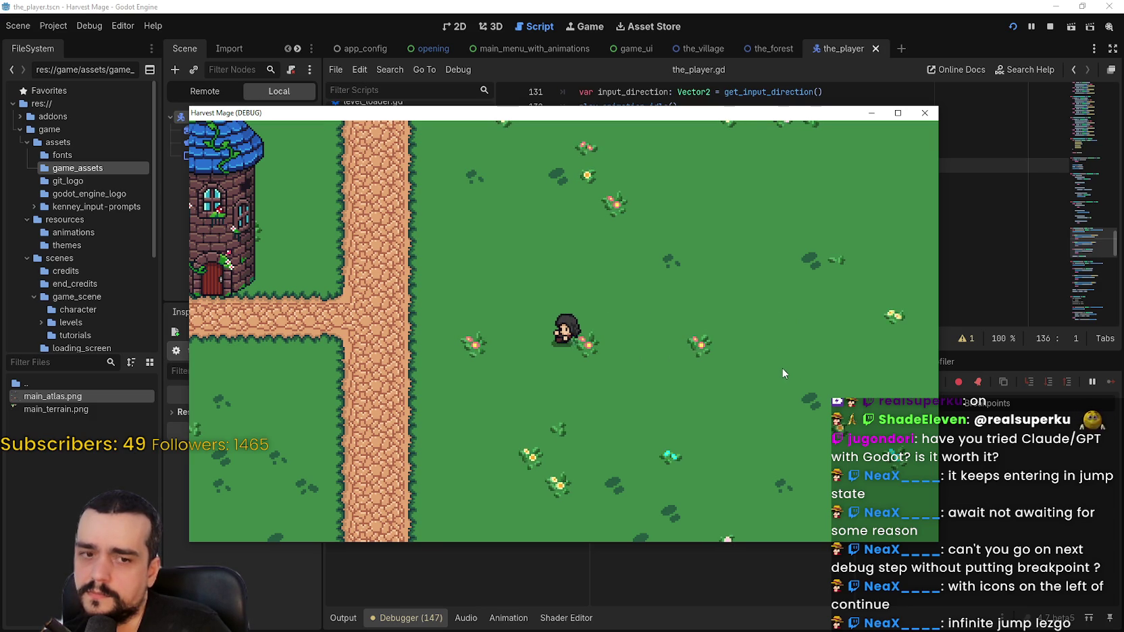
pyautogui.press('Left')
pyautogui.press('Left')
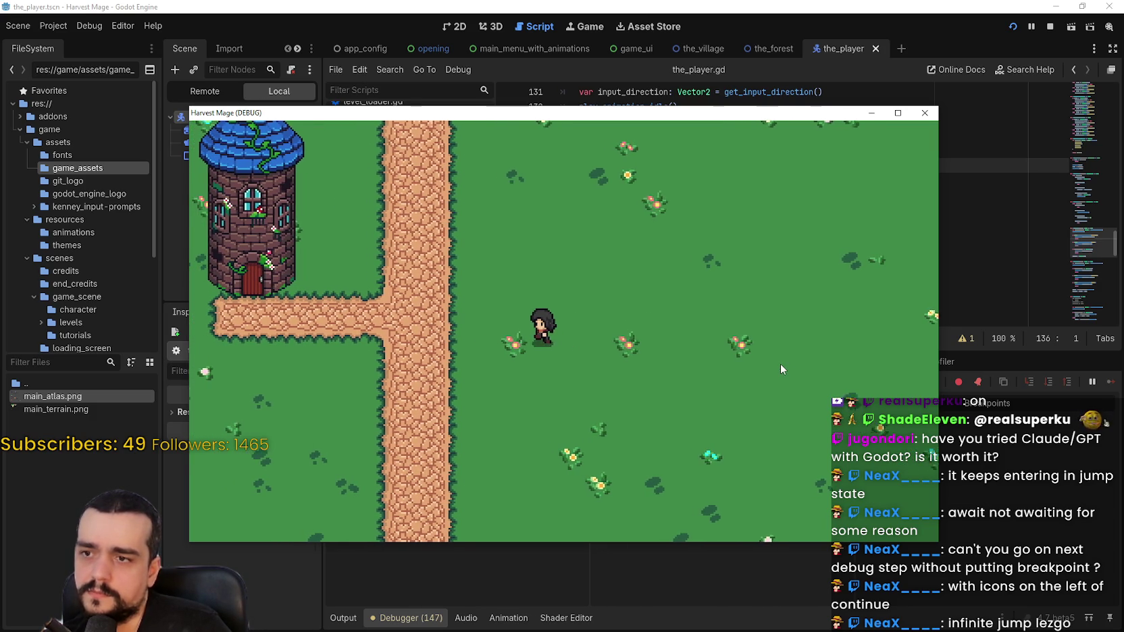
pyautogui.press('Up')
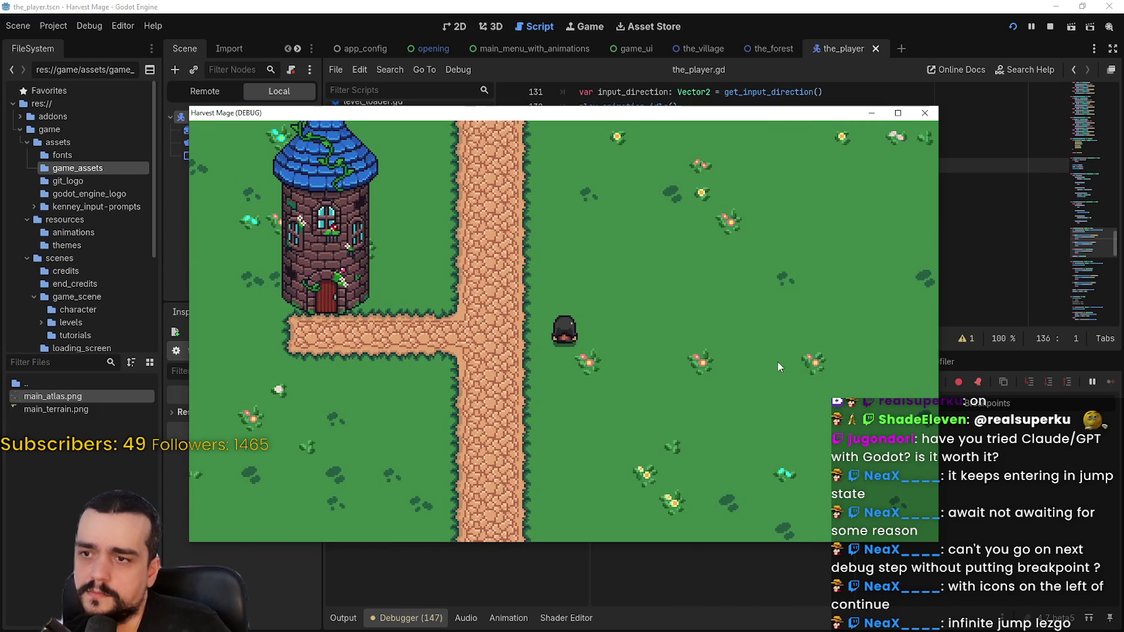
pyautogui.press('Right')
pyautogui.press('Up')
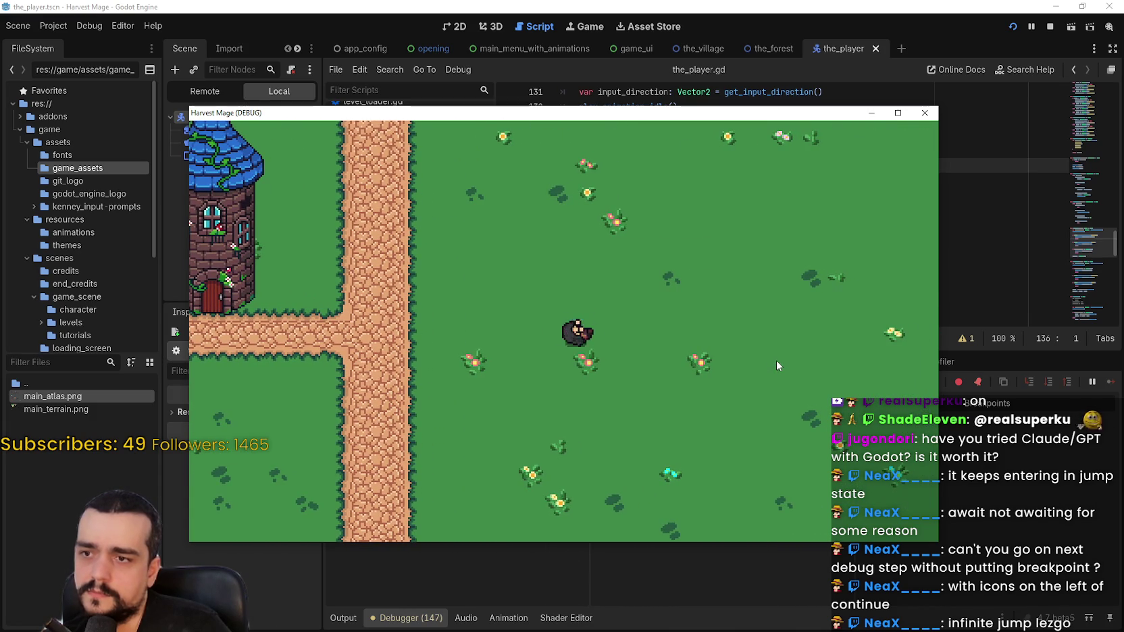
pyautogui.press('Left')
pyautogui.press('Up')
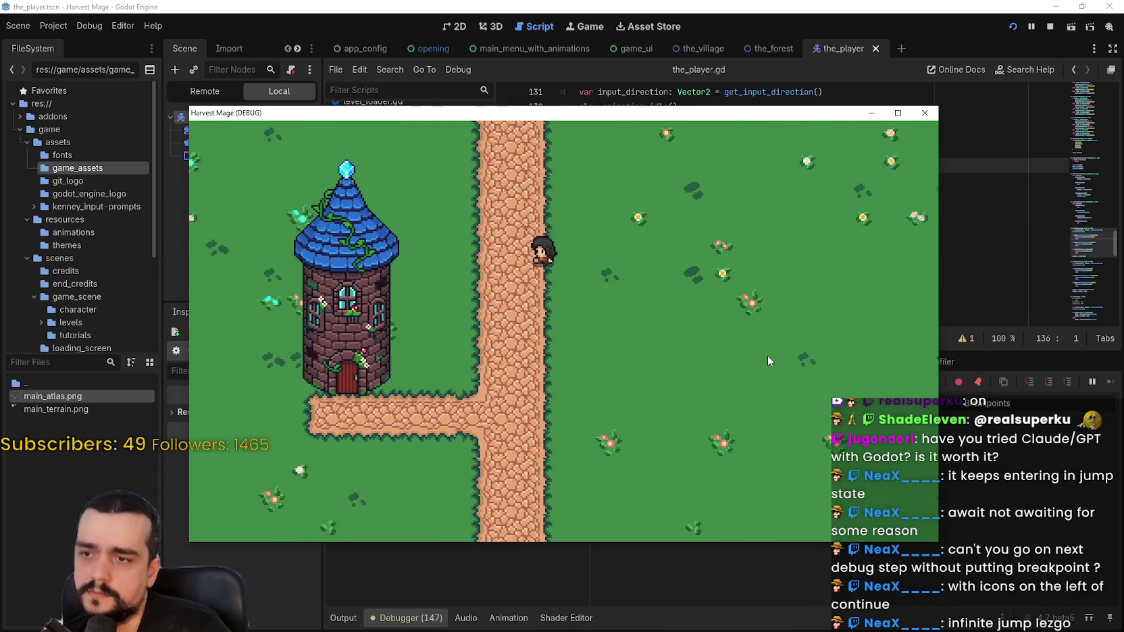
pyautogui.press('Right')
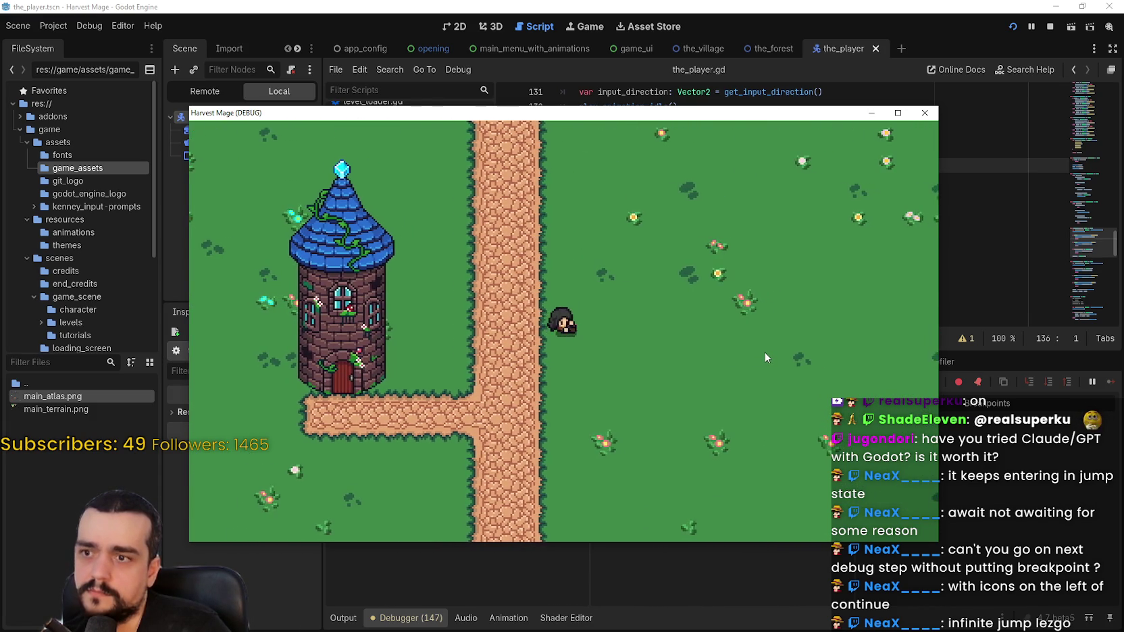
pyautogui.press('Down')
pyautogui.press('Right')
pyautogui.press('Up')
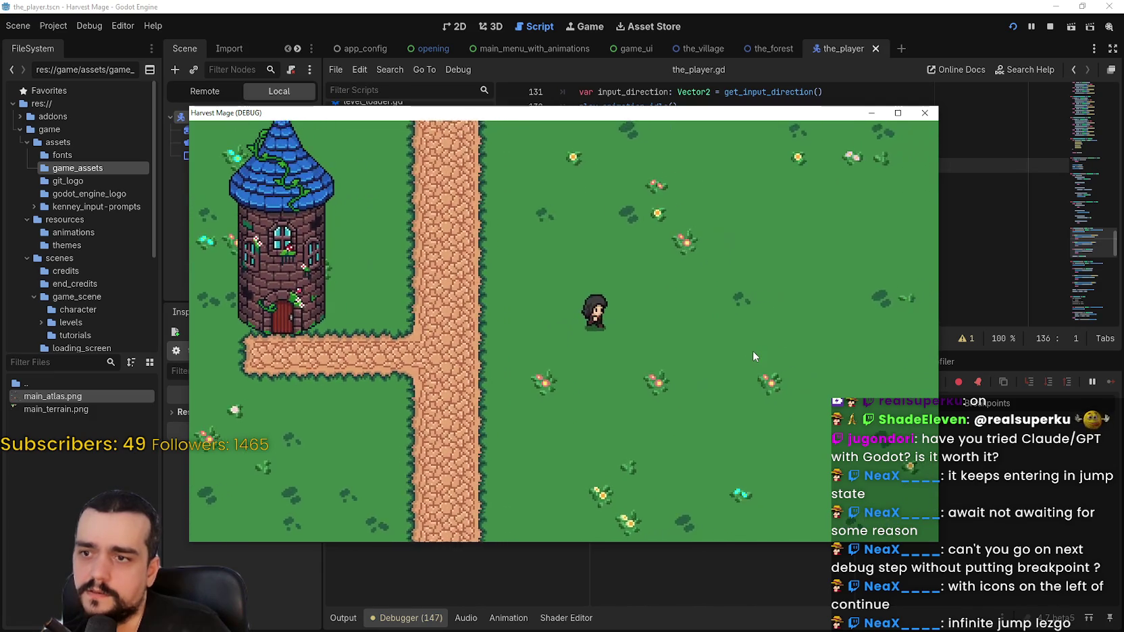
pyautogui.press('Down')
pyautogui.press('Left')
pyautogui.press('Right')
pyautogui.press('Left')
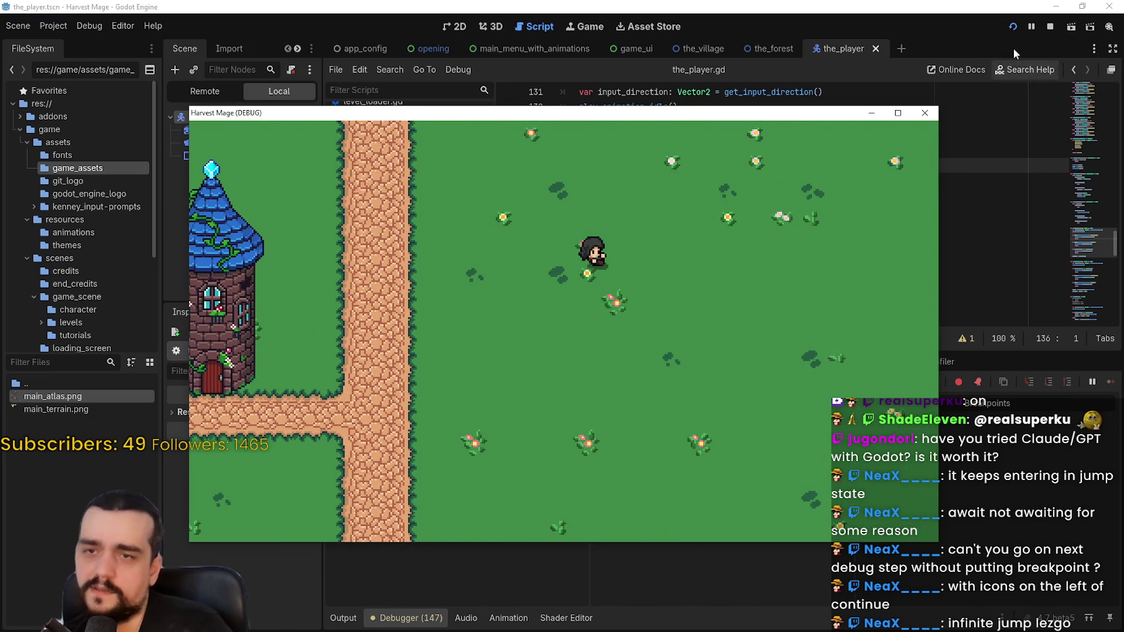
pyautogui.press('Right')
pyautogui.press('Down')
pyautogui.press('Left')
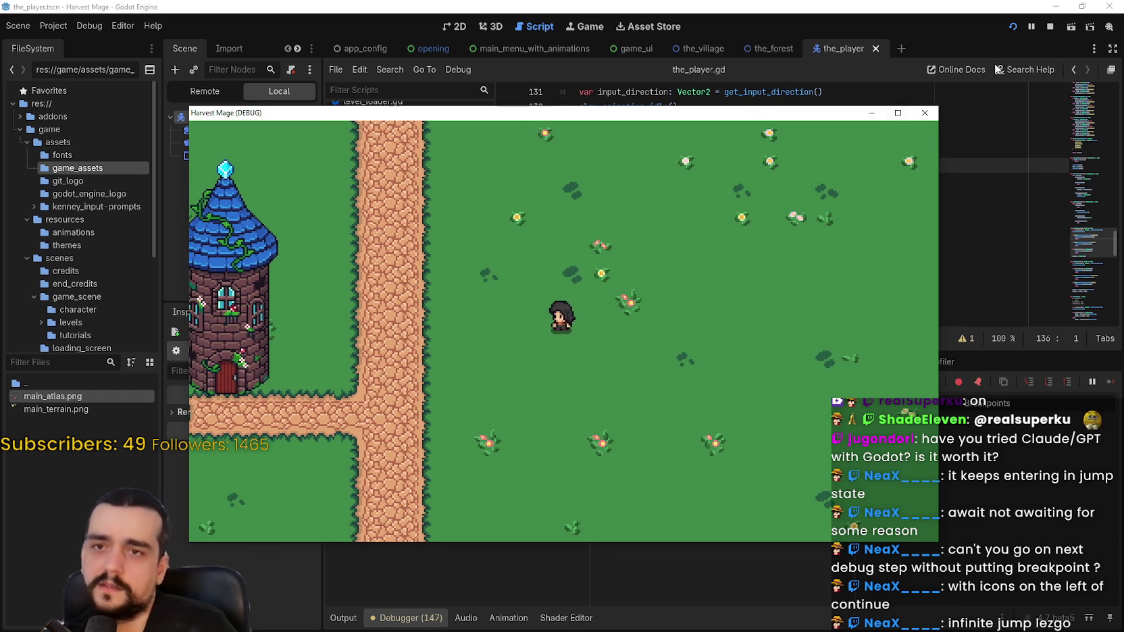
# Step: Stop the running project and return to the state_jump code
pyautogui.click(1050, 26)
pyautogui.moveTo(1089, 233); pyautogui.dragTo(1086, 303)
pyautogui.scroll(3, 1085, 303)
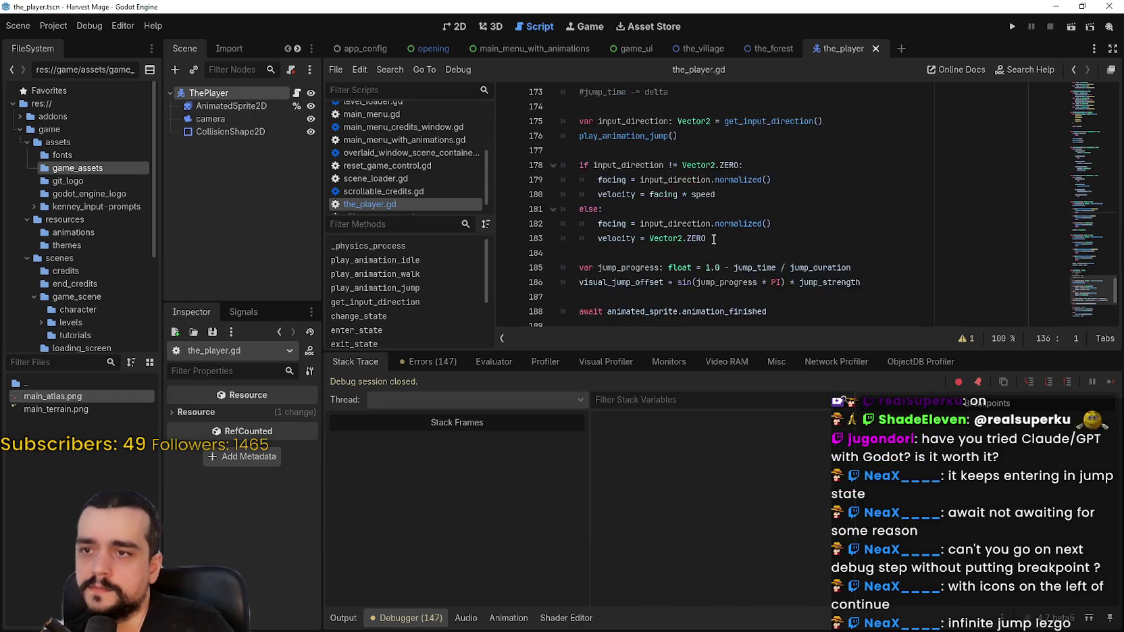
# Step: Comment out lines 182–183 of state_jump's else branch with Ctrl+K, save, and run the project
pyautogui.scroll(-1, 617, 266)
pyautogui.click(580, 217)
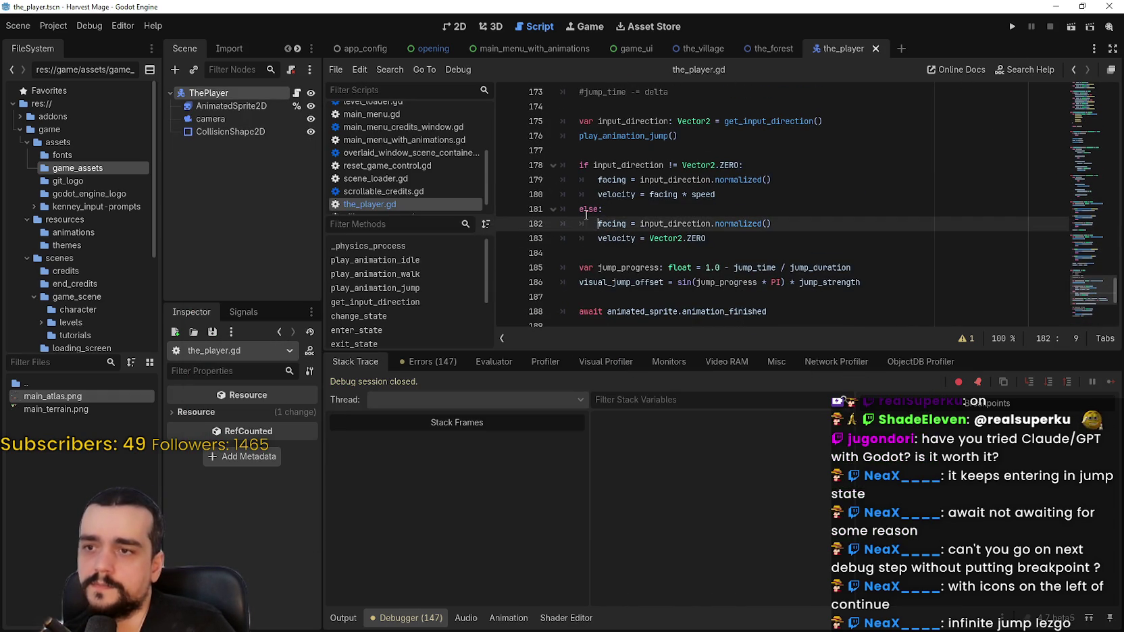
pyautogui.press('Up')
pyautogui.moveTo(579, 227); pyautogui.dragTo(709, 237)
pyautogui.hotkey('ctrl', 'k')
pyautogui.hotkey('ctrl', 's')
pyautogui.click(1012, 27)
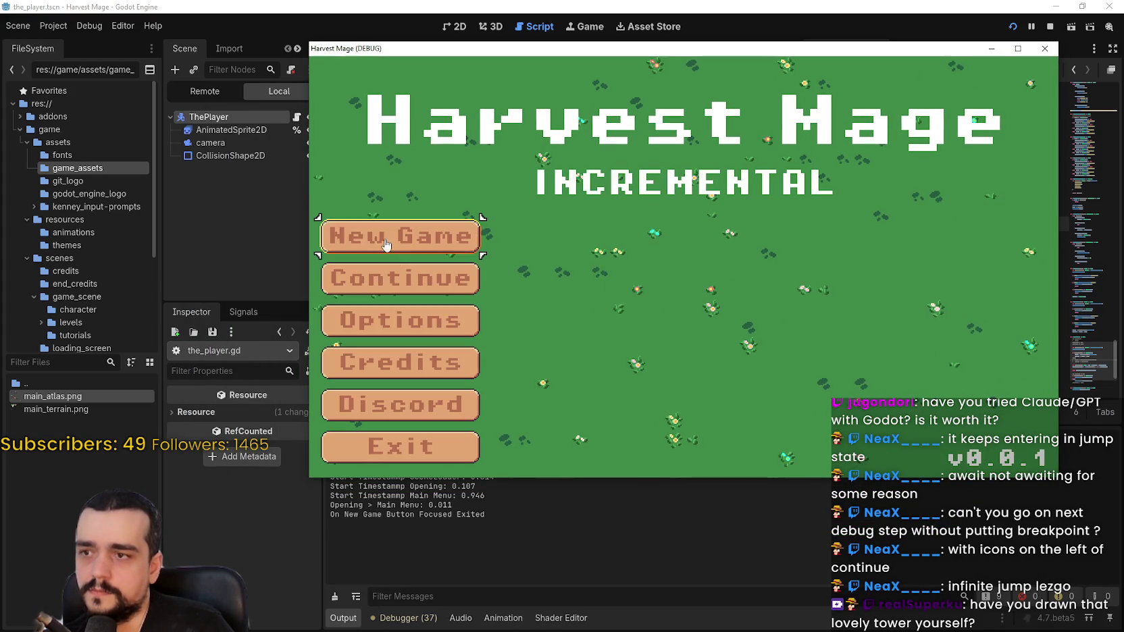
# Step: Start a New Game in Harvest Mage to test jumping, then close the game window
pyautogui.click(469, 239)
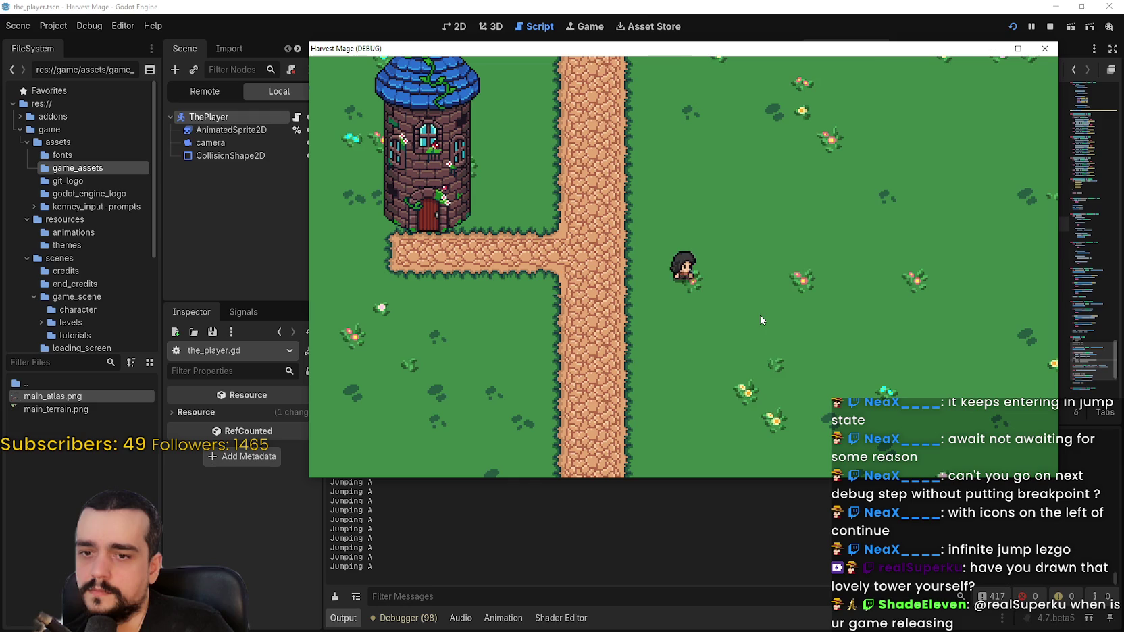
pyautogui.moveTo(888, 51)
pyautogui.mouseDown()
pyautogui.moveTo(856, 46)
pyautogui.moveTo(903, 59)
pyautogui.mouseUp()
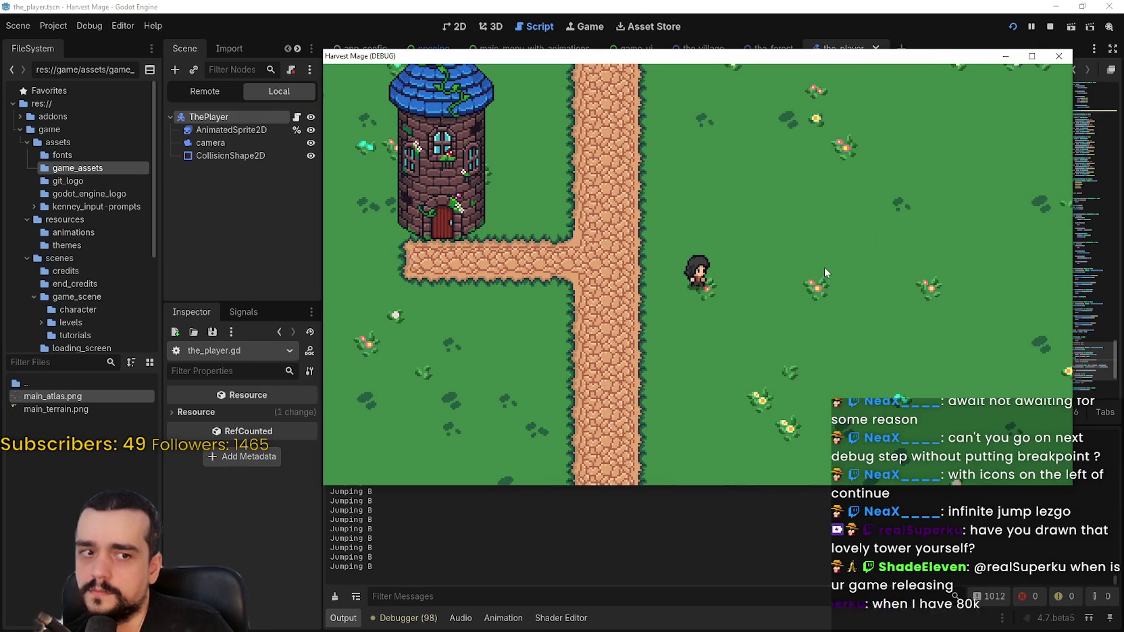
pyautogui.click(1050, 27)
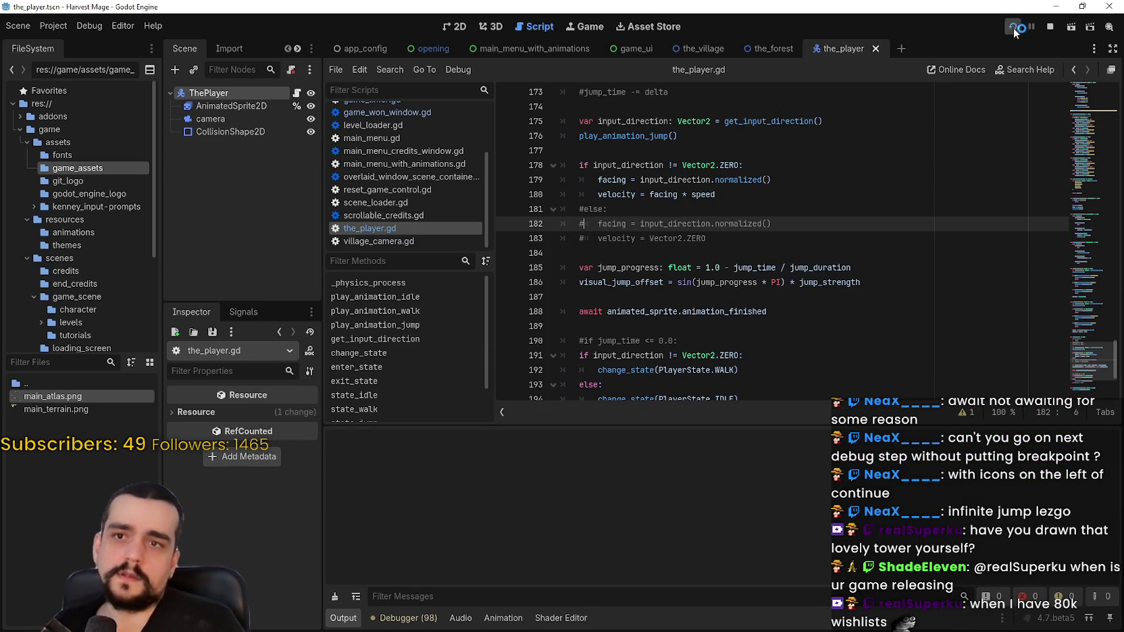
# Step: Run the project again, then switch over to Steam
pyautogui.click(1012, 26)
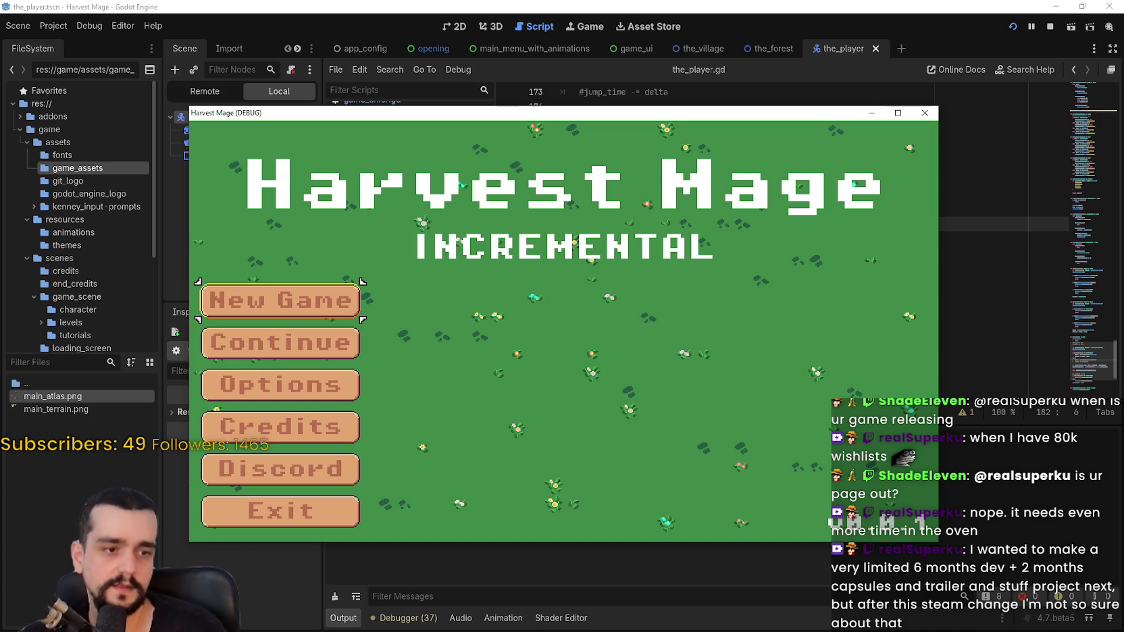
pyautogui.hotkey('alt', 'Tab')
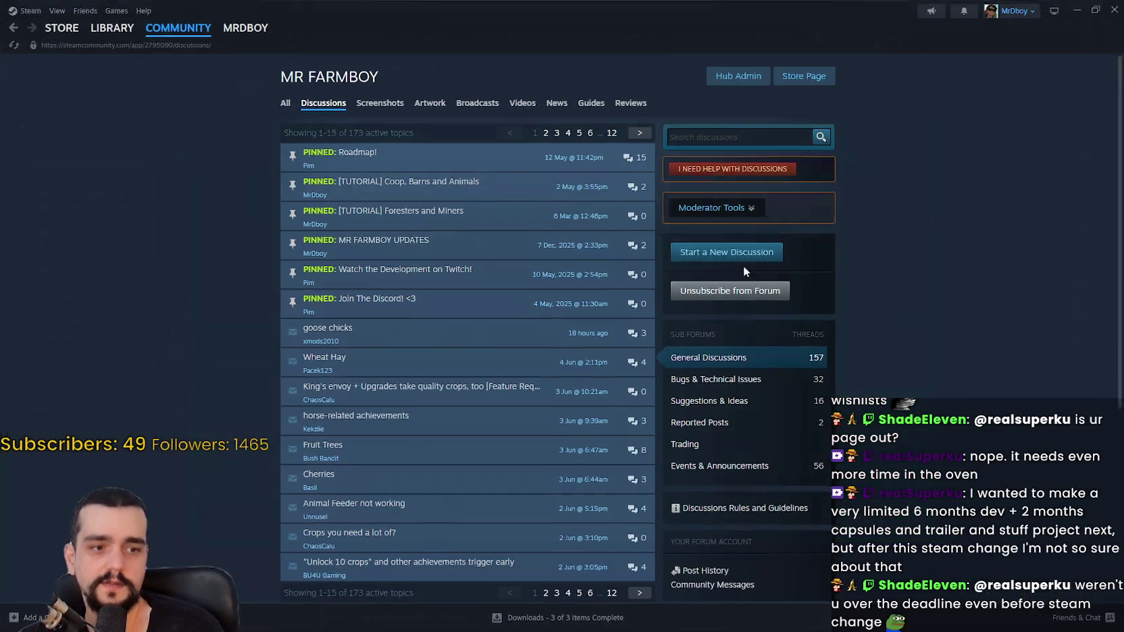
# Step: Go to the Steam STORE front page and advance the featured carousel twice
pyautogui.moveTo(64, 34)
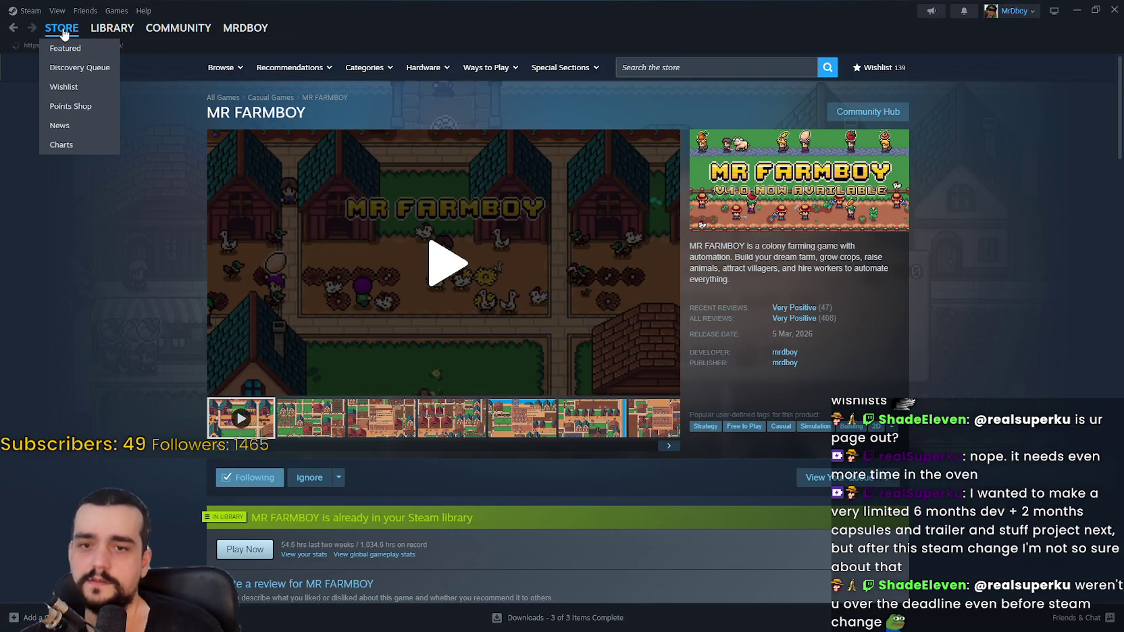
pyautogui.click(63, 28)
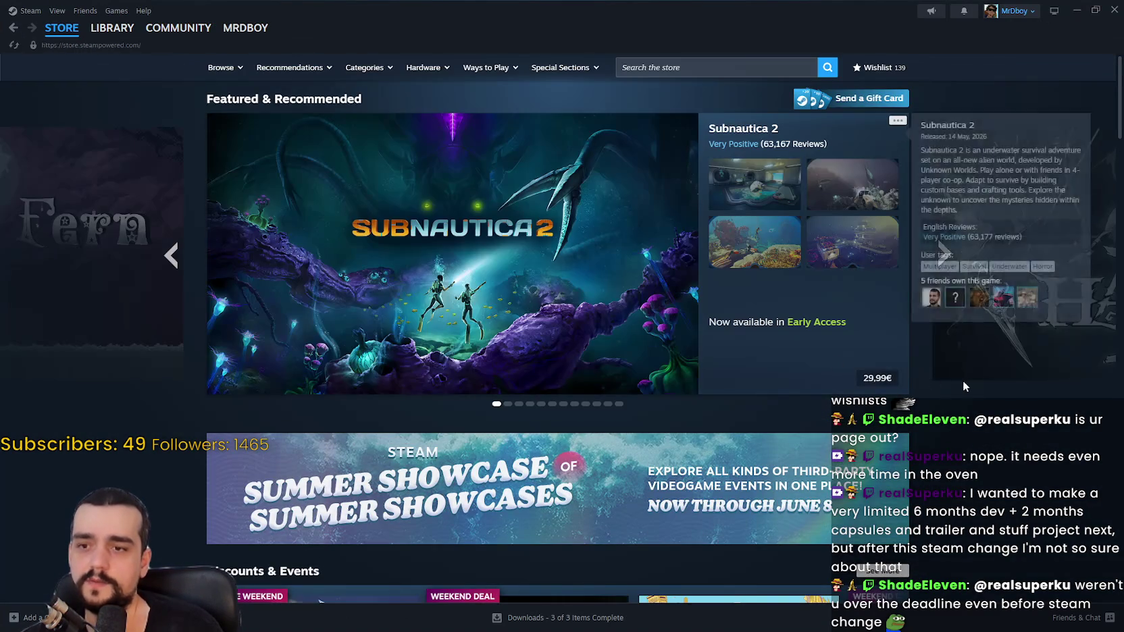
pyautogui.scroll(-1, 963, 408)
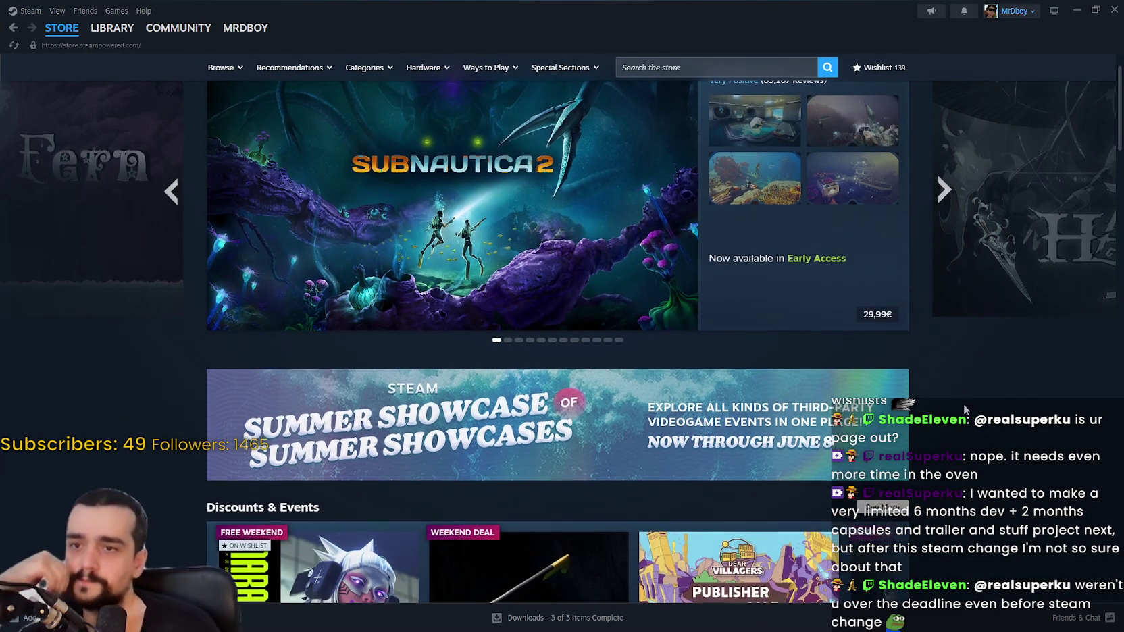
pyautogui.scroll(1, 965, 409)
pyautogui.click(941, 260)
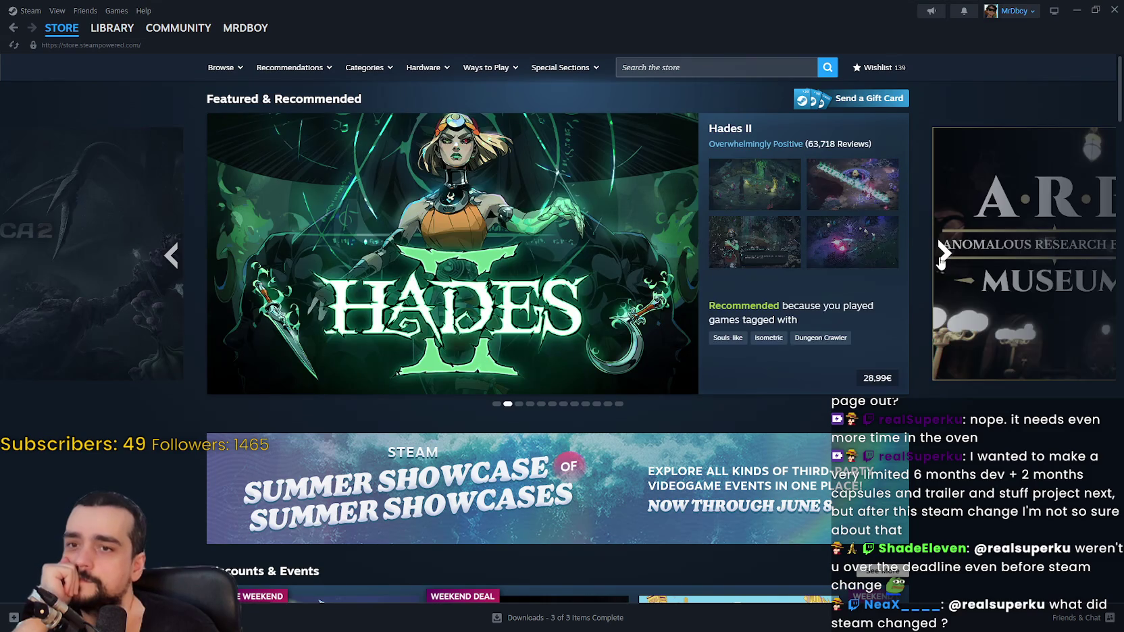
pyautogui.click(941, 261)
# Step: Scroll down to Your Personal Calendar and highlight its heading
pyautogui.scroll(-10, 960, 406)
pyautogui.scroll(-9, 958, 460)
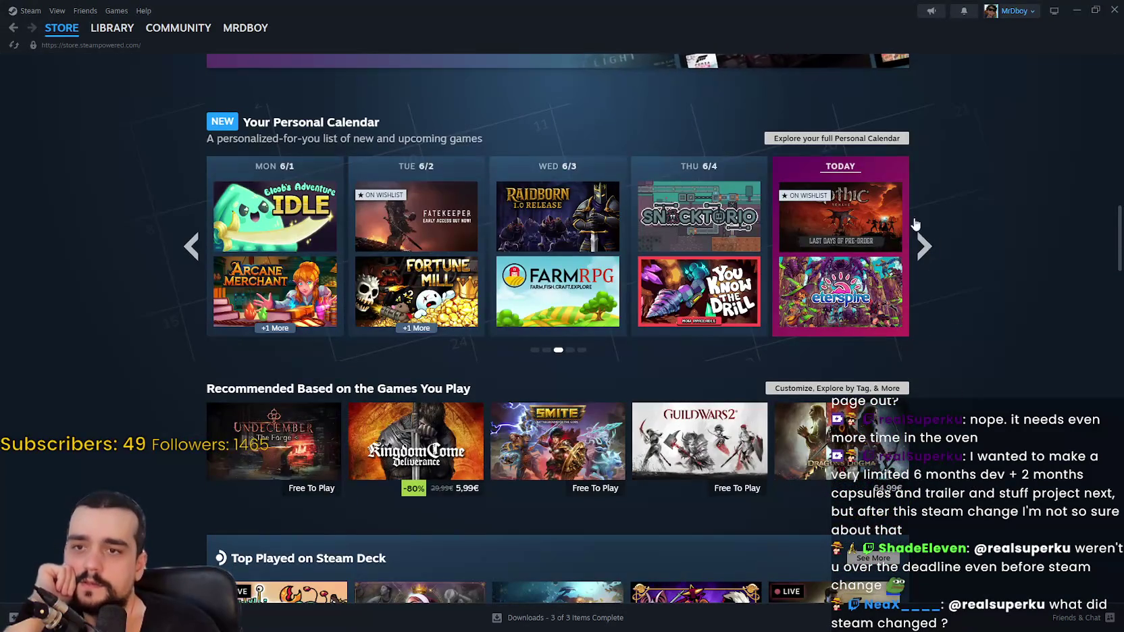
pyautogui.moveTo(876, 234)
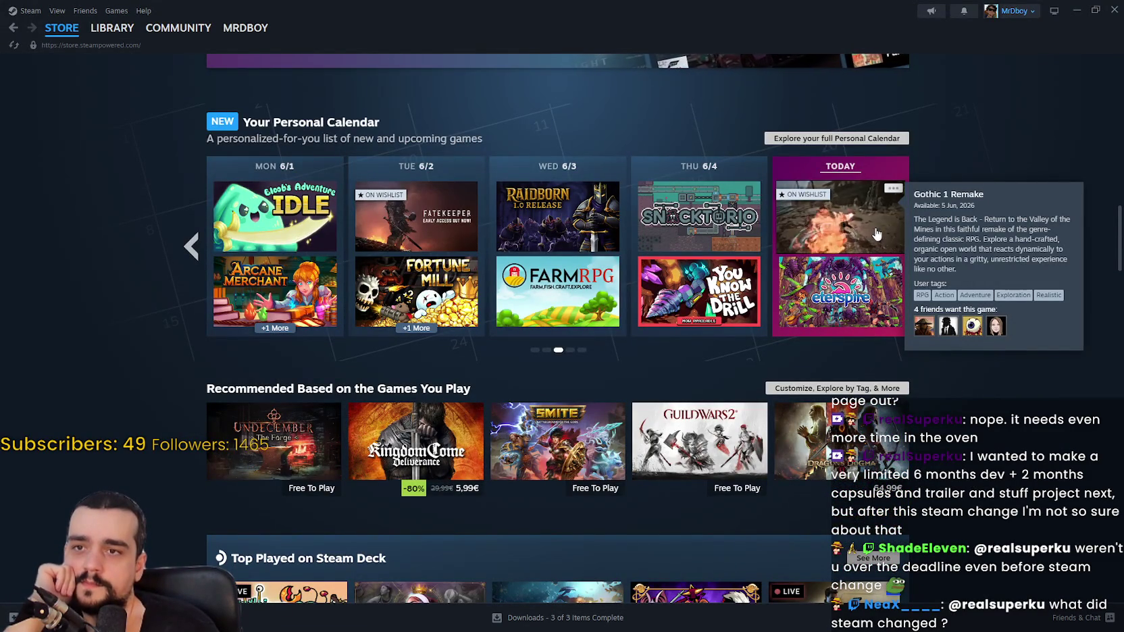
pyautogui.moveTo(379, 122); pyautogui.dragTo(264, 121)
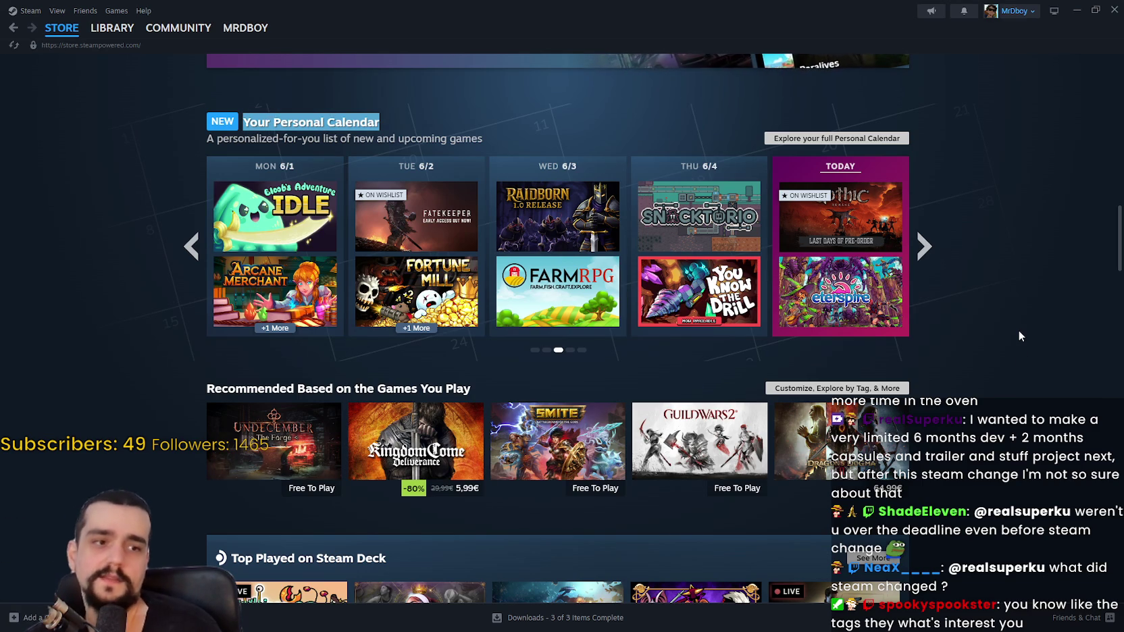
pyautogui.scroll(1, 1018, 336)
pyautogui.moveTo(860, 271)
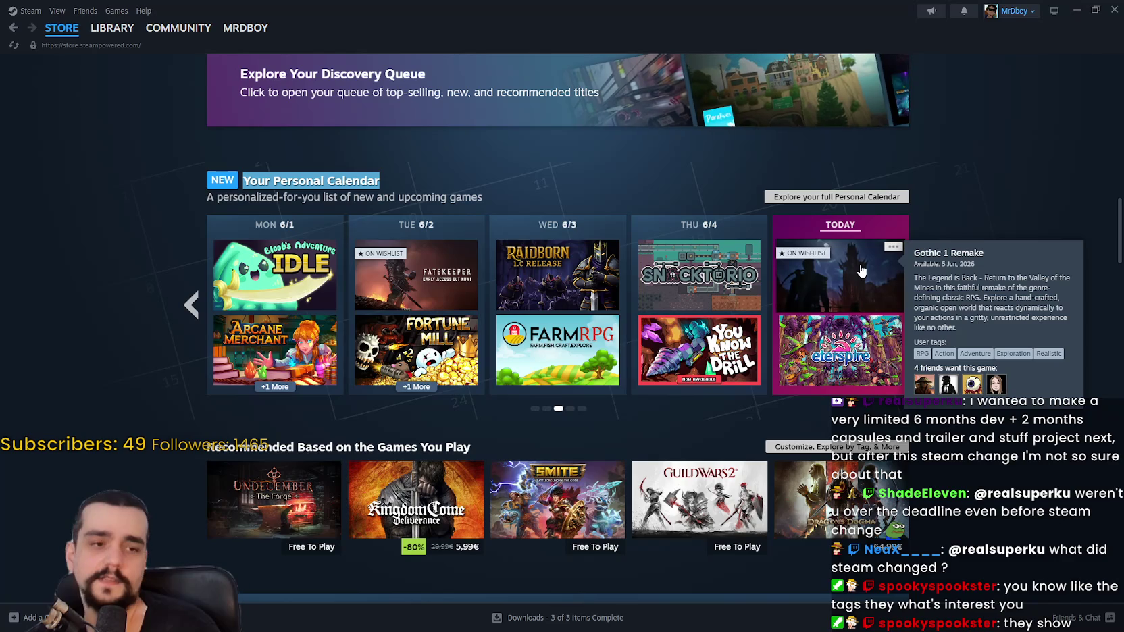
pyautogui.moveTo(865, 364)
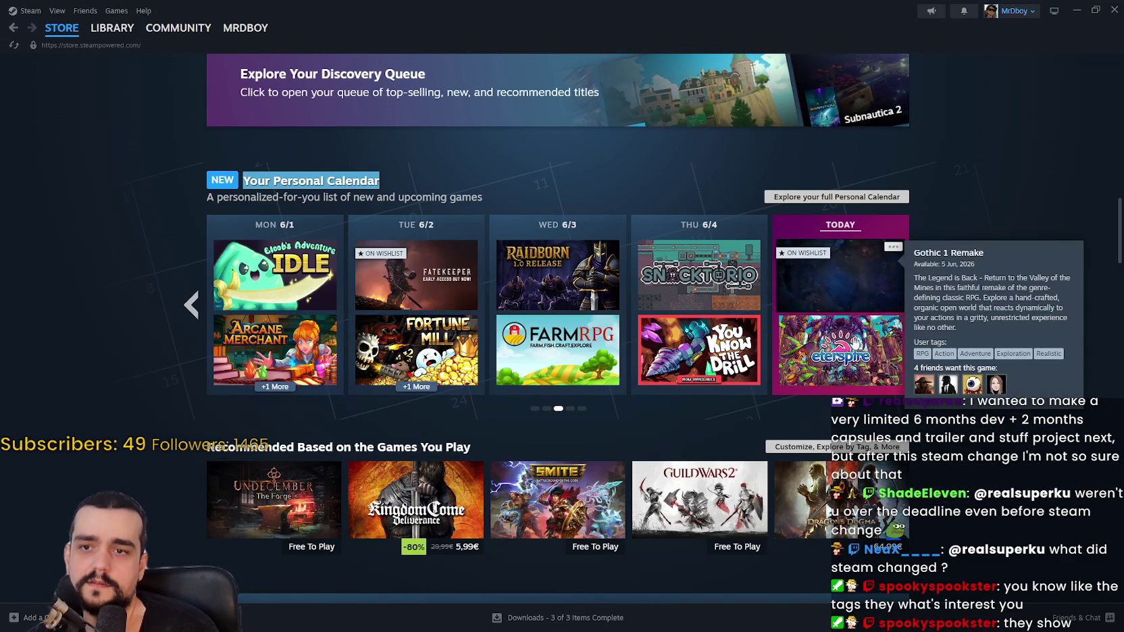
pyautogui.moveTo(855, 343)
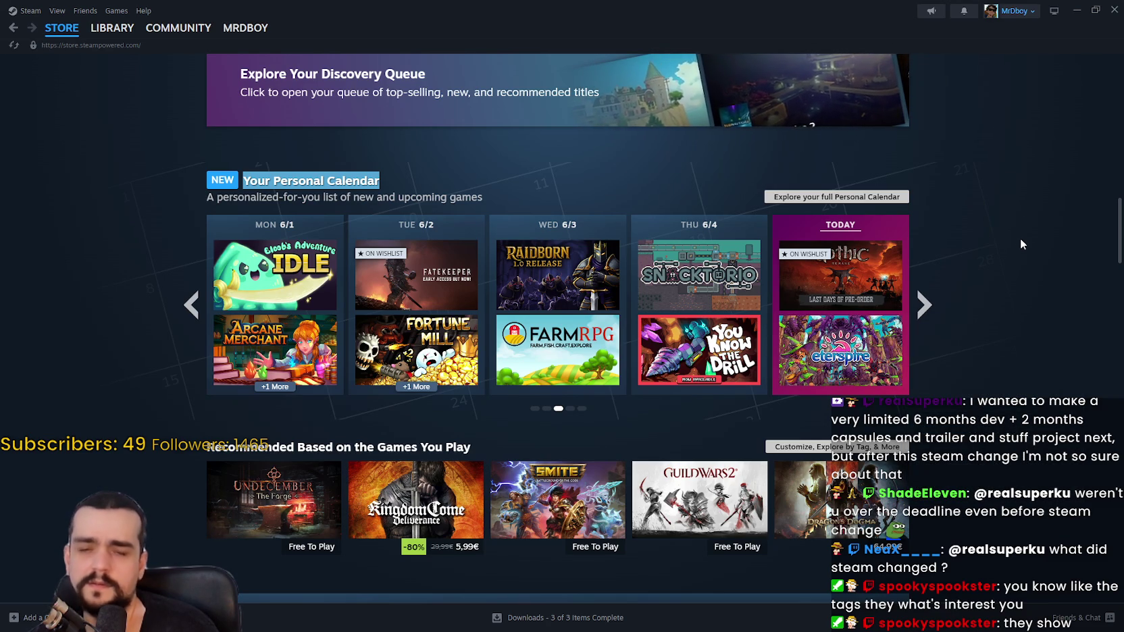
# Step: Switch the store's new-releases list to Popular Upcoming and scroll through it
pyautogui.scroll(-5, 1018, 233)
pyautogui.scroll(-10, 1015, 226)
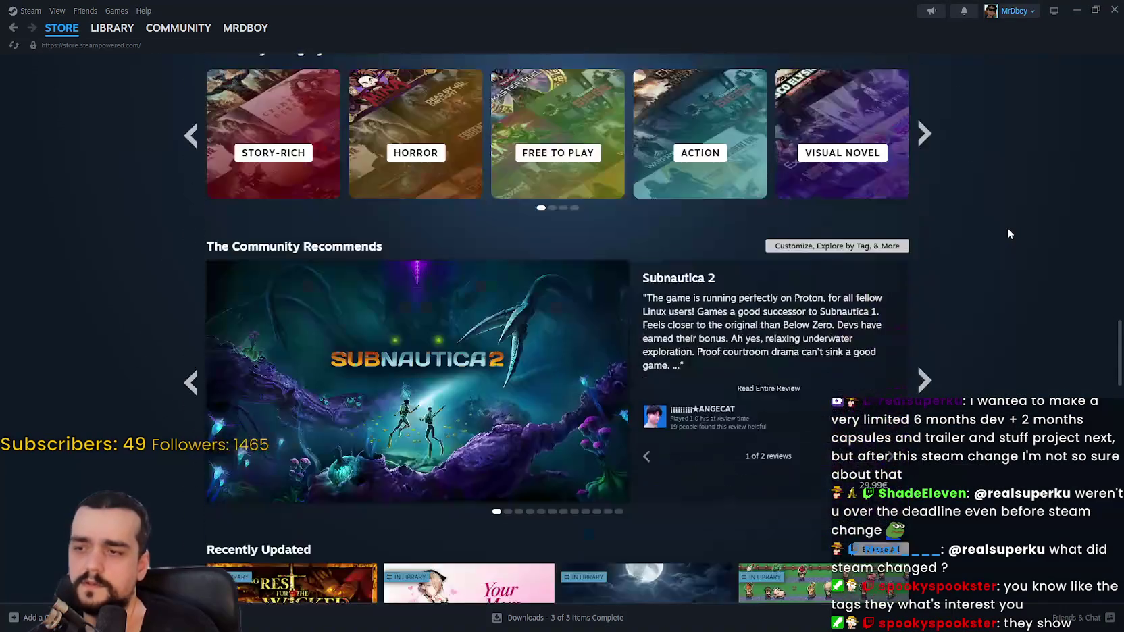
pyautogui.scroll(-5, 1008, 229)
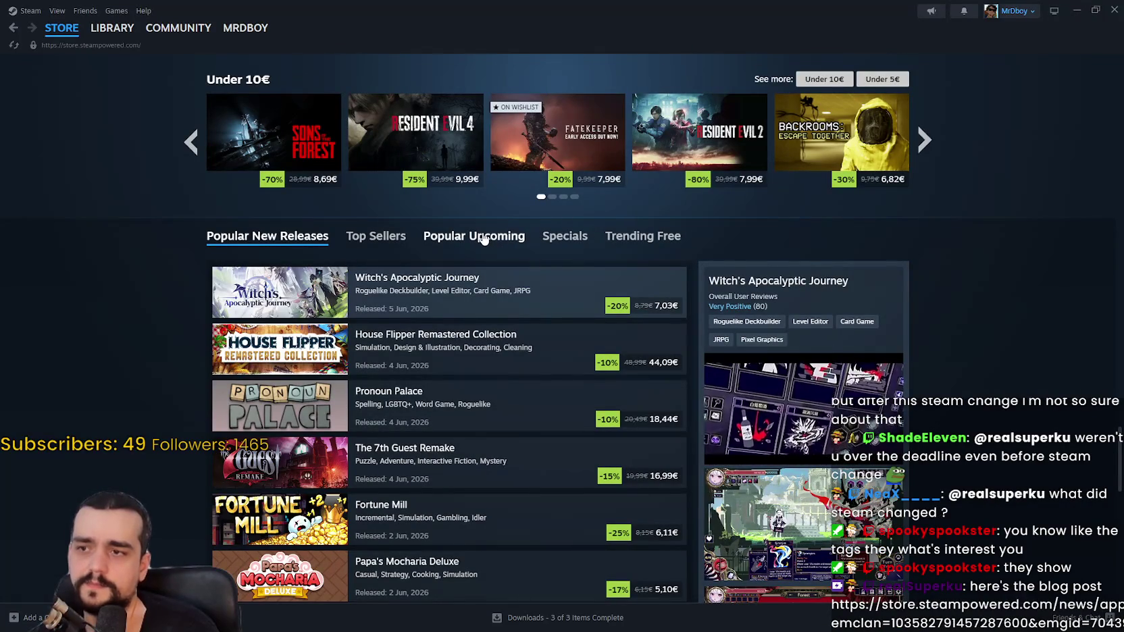
pyautogui.click(484, 239)
pyautogui.scroll(-2, 1018, 219)
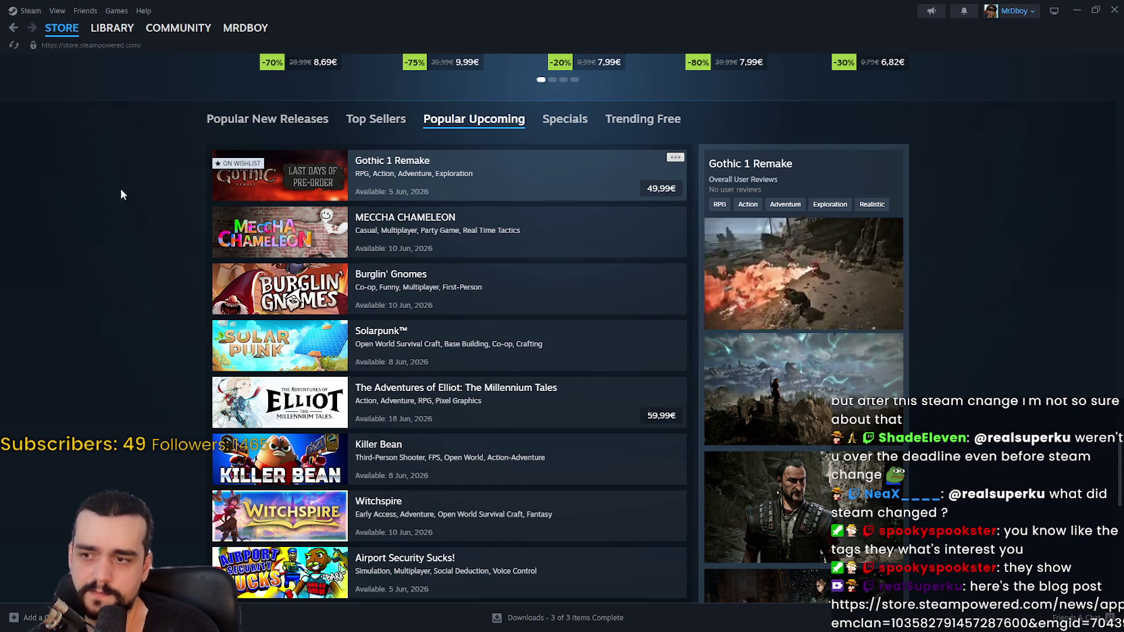
pyautogui.scroll(-2, 109, 349)
pyautogui.scroll(-2, 105, 338)
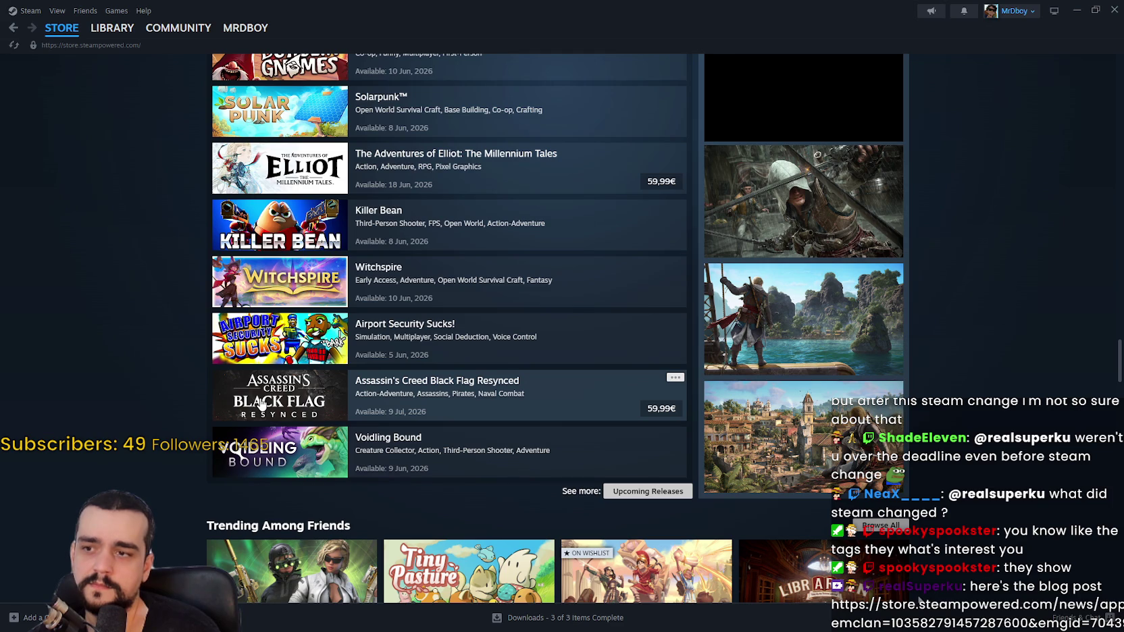
pyautogui.scroll(3, 262, 403)
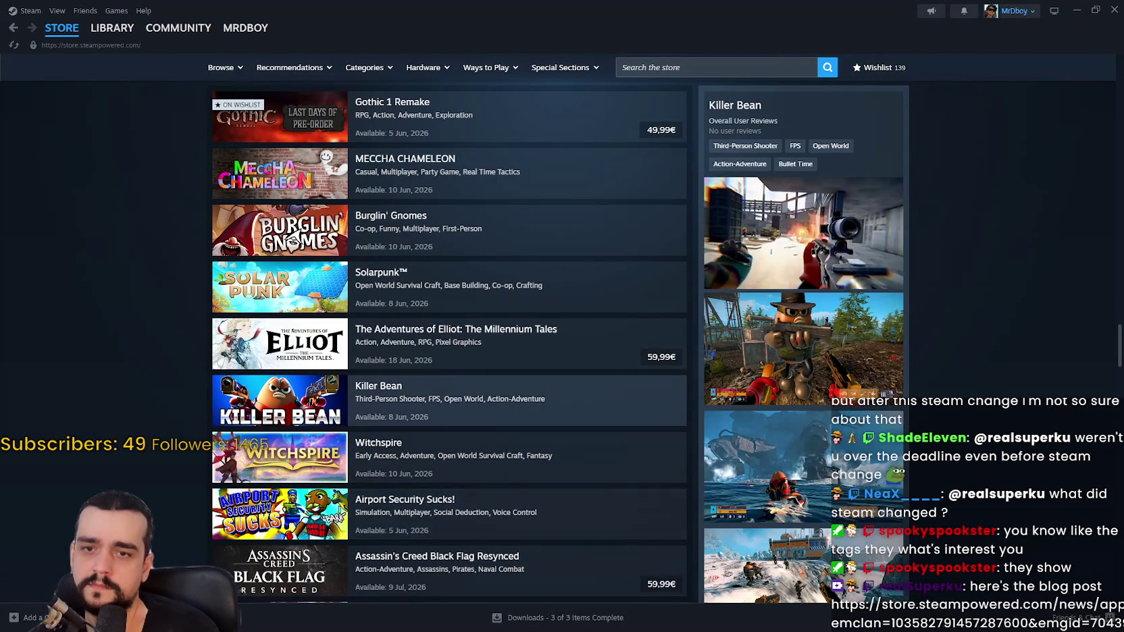
pyautogui.moveTo(1115, 349)
pyautogui.mouseDown()
pyautogui.moveTo(1095, 226)
pyautogui.moveTo(1064, 149)
pyautogui.mouseUp()
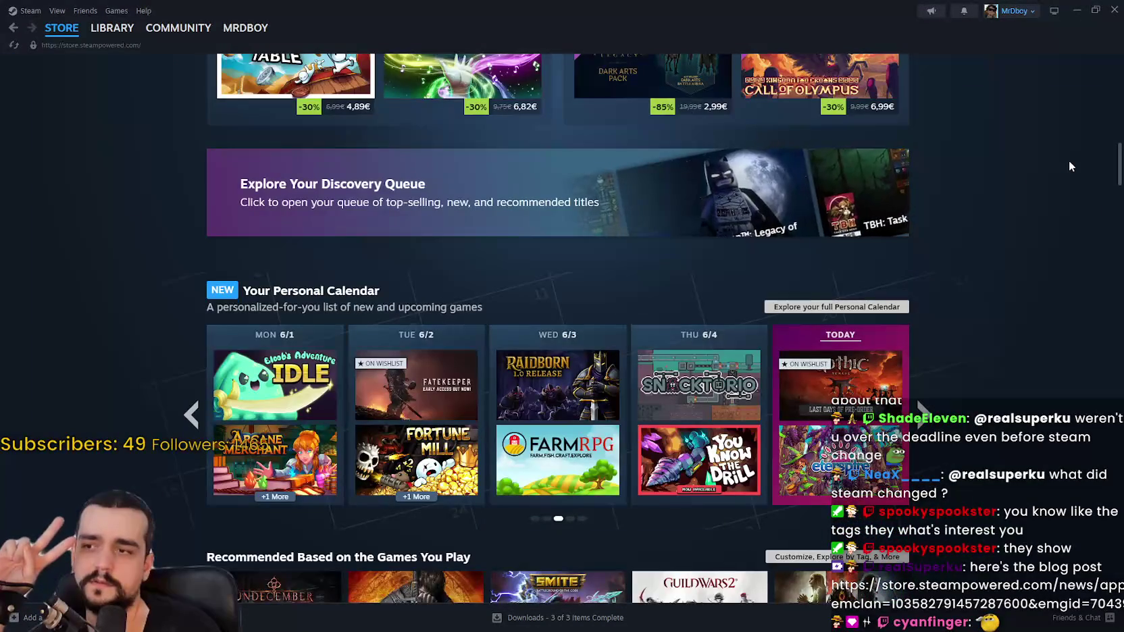
pyautogui.scroll(-2, 1069, 166)
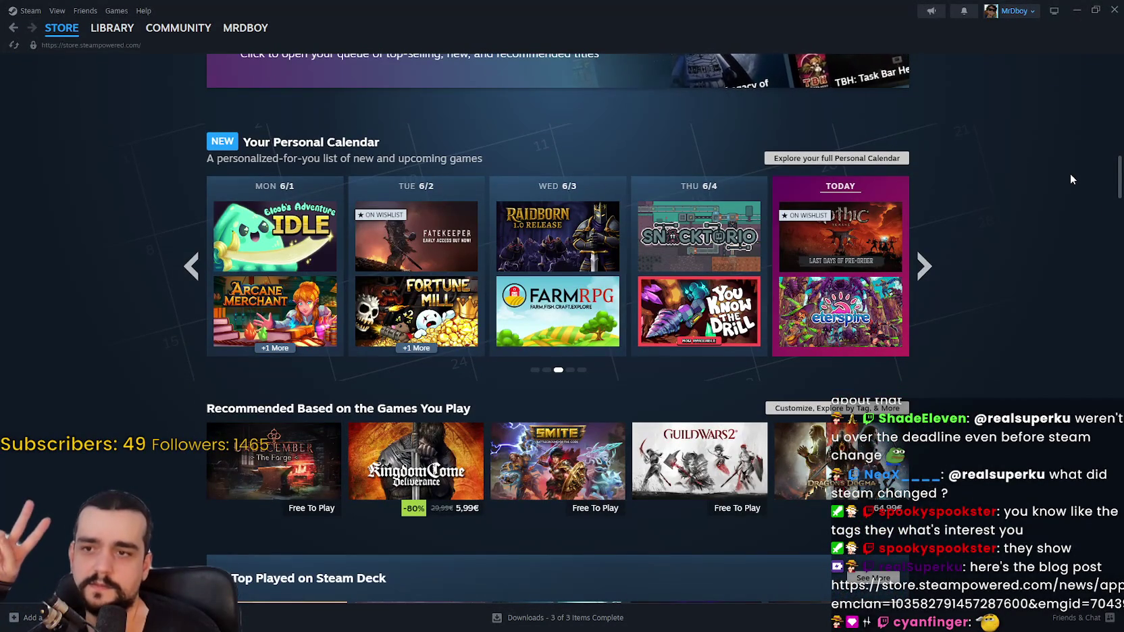
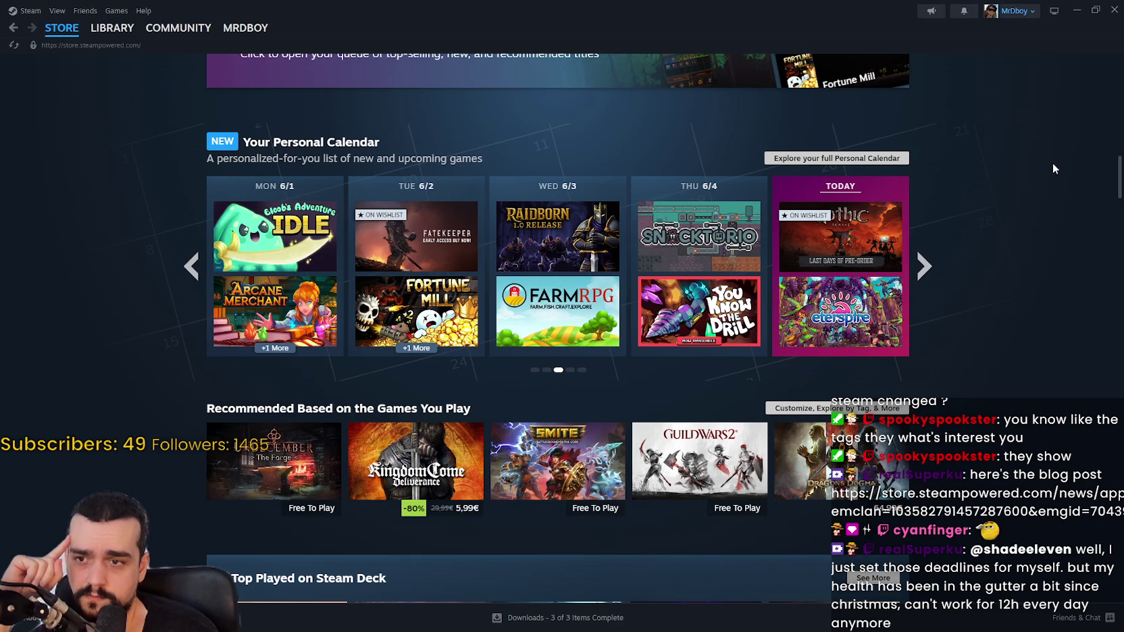
# Step: Scroll down and back through the Steam store front page's sections
pyautogui.scroll(-2, 997, 369)
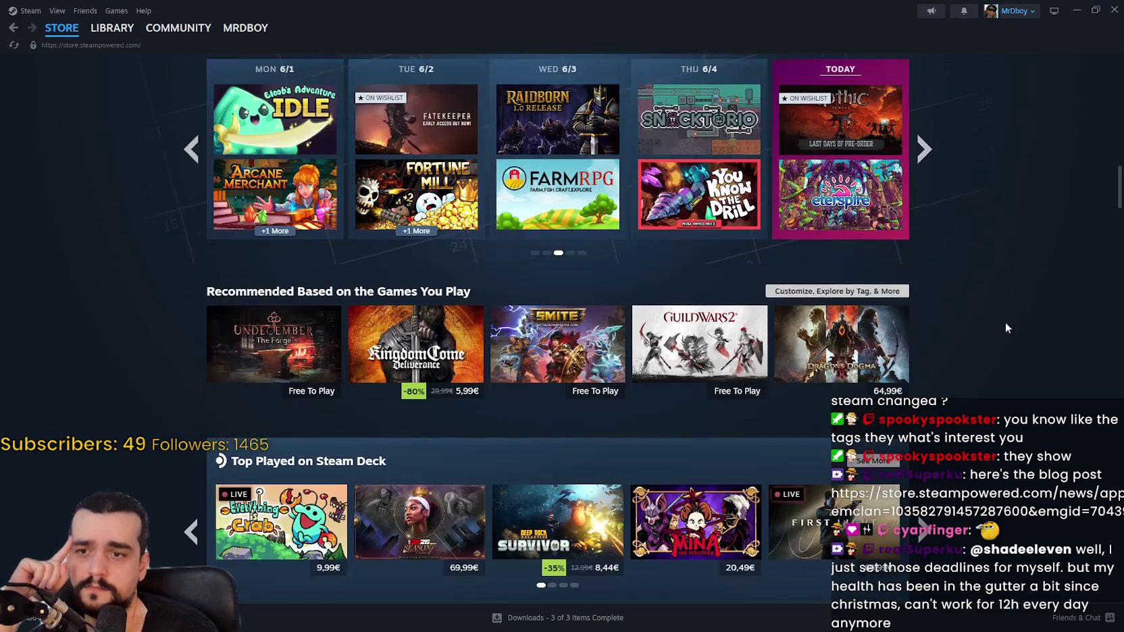
pyautogui.scroll(-4, 1085, 371)
pyautogui.moveTo(1119, 209)
pyautogui.mouseDown()
pyautogui.moveTo(1112, 318)
pyautogui.moveTo(1098, 339)
pyautogui.mouseUp()
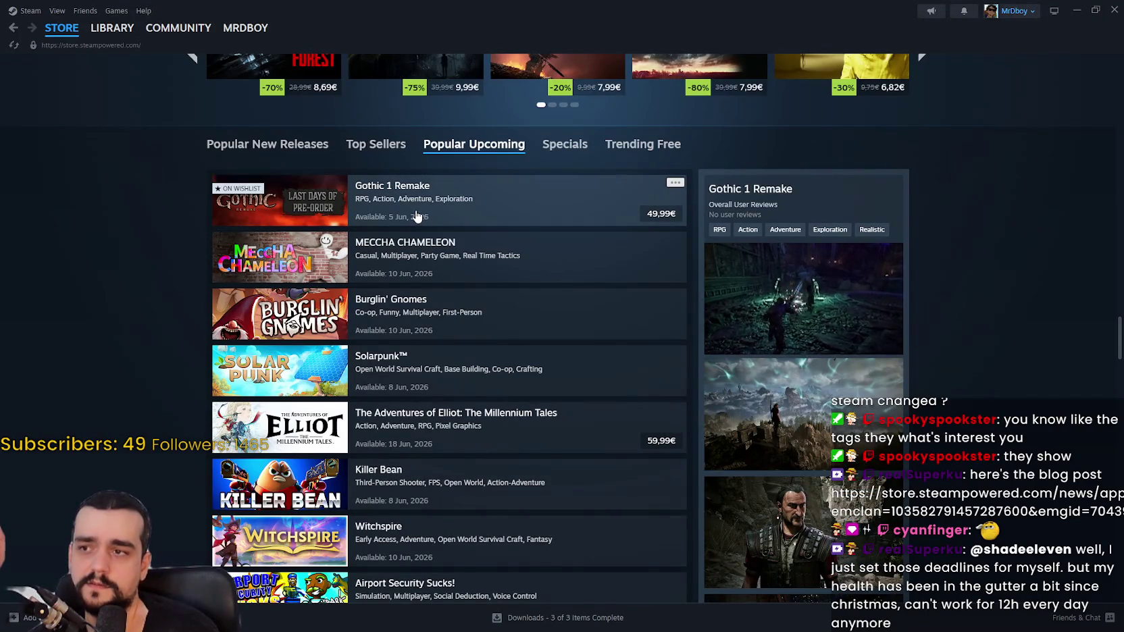
pyautogui.scroll(-1, 412, 215)
pyautogui.scroll(-3, 409, 212)
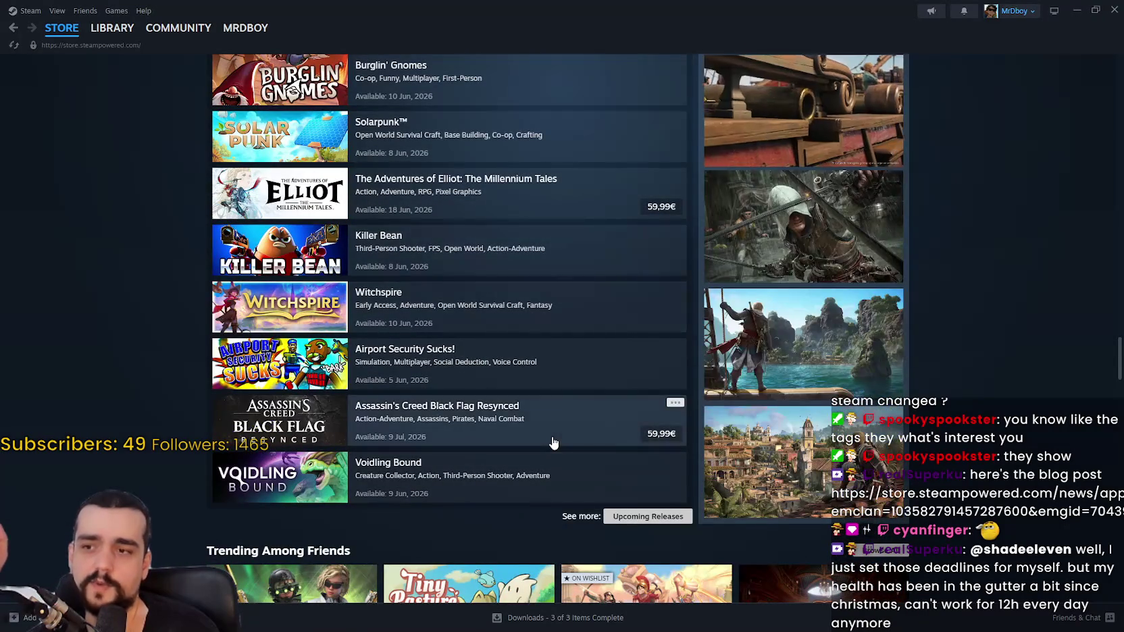
pyautogui.scroll(3, 618, 480)
pyautogui.scroll(3, 611, 481)
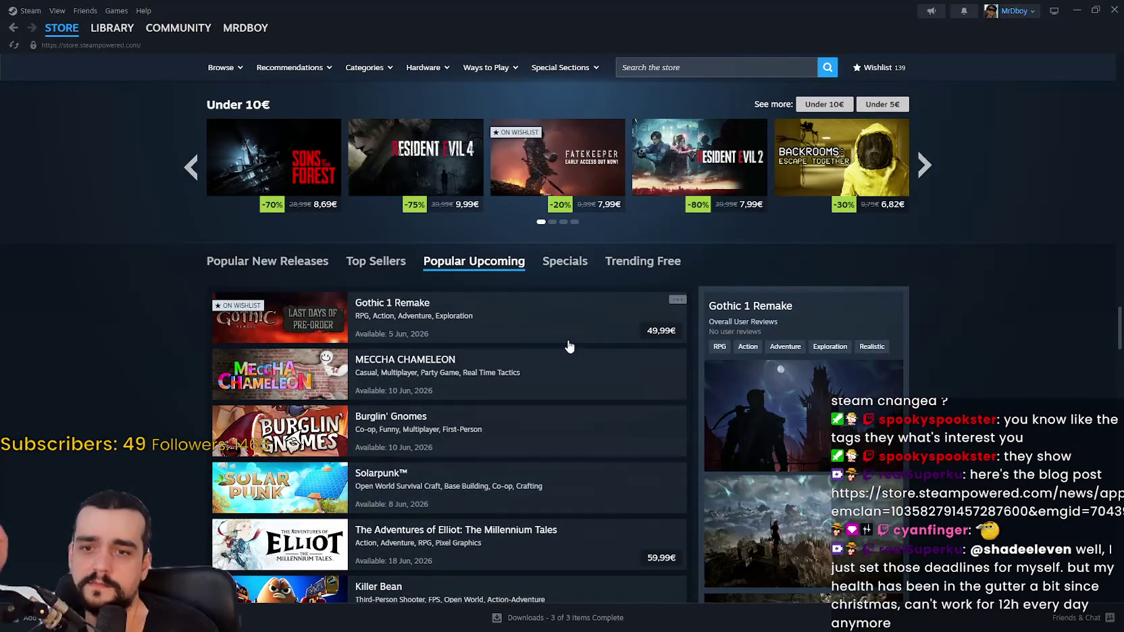
pyautogui.scroll(1, 1120, 336)
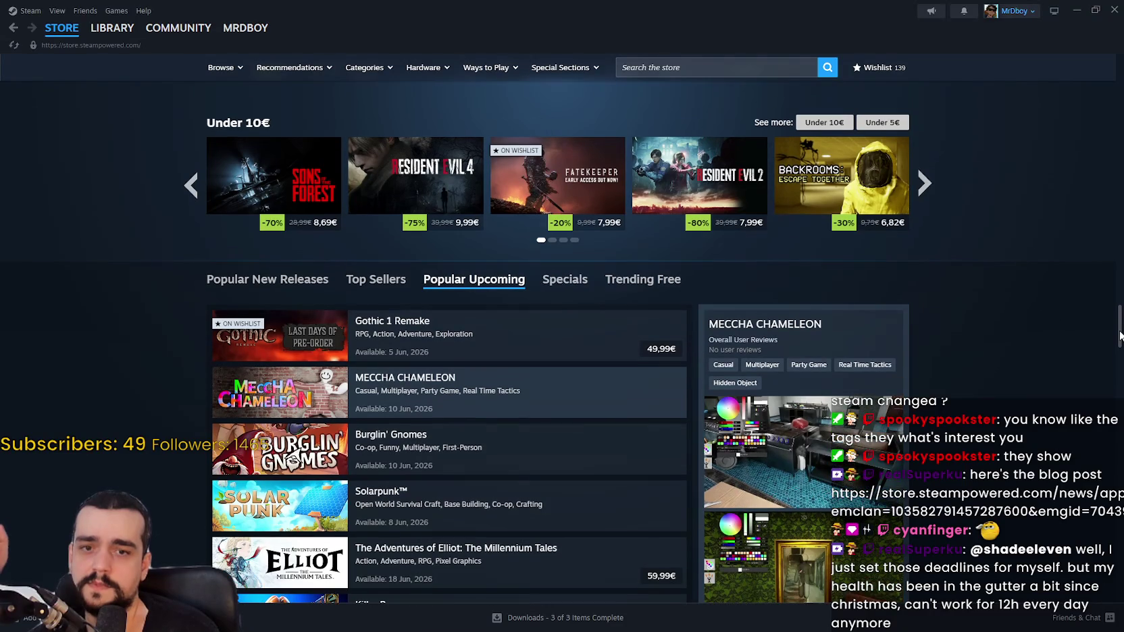
pyautogui.moveTo(1119, 336)
pyautogui.mouseDown()
pyautogui.moveTo(1118, 280)
pyautogui.moveTo(1121, 347)
pyautogui.moveTo(1119, 150)
pyautogui.moveTo(1117, 192)
pyautogui.mouseUp()
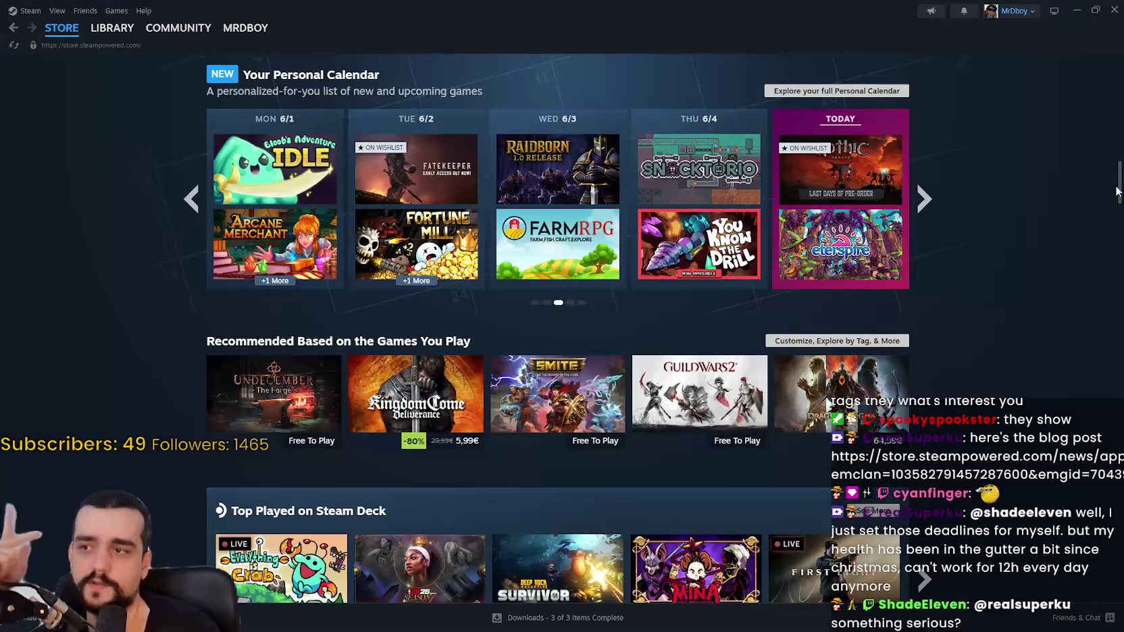
pyautogui.moveTo(1118, 191); pyautogui.dragTo(1116, 187)
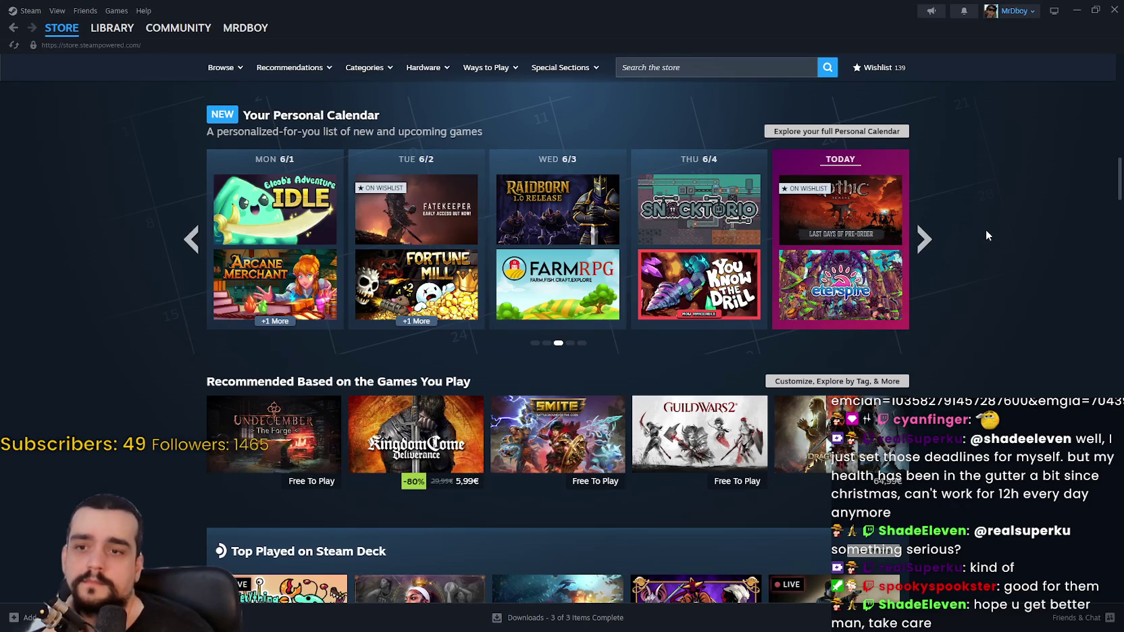
pyautogui.scroll(1, 988, 226)
pyautogui.scroll(-10, 987, 223)
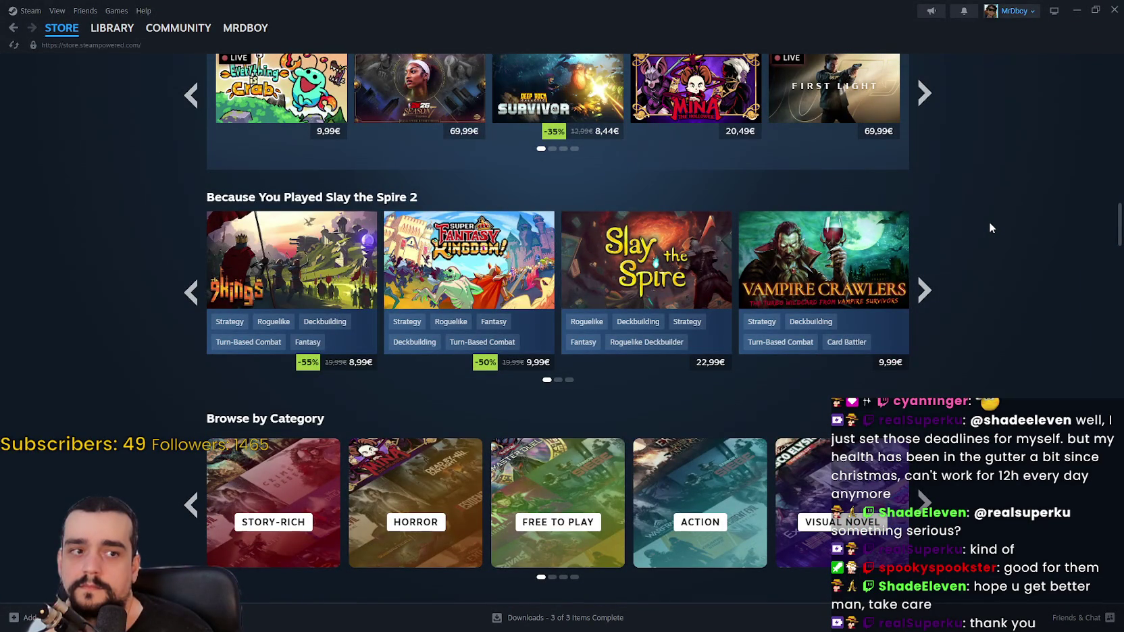
pyautogui.scroll(-5, 989, 223)
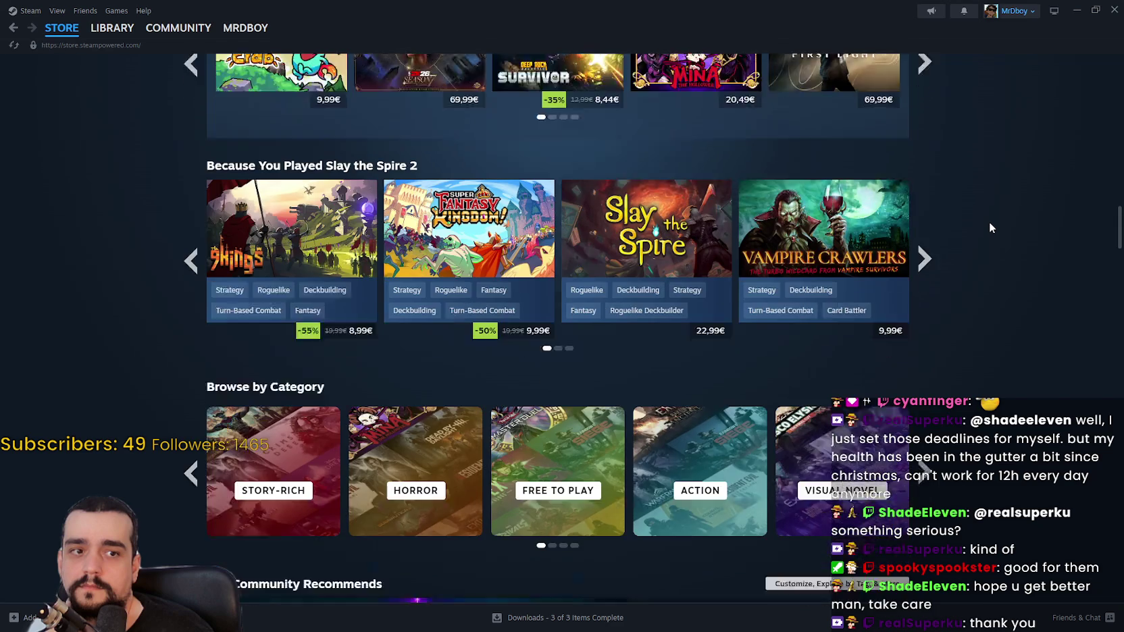
pyautogui.scroll(-2, 989, 228)
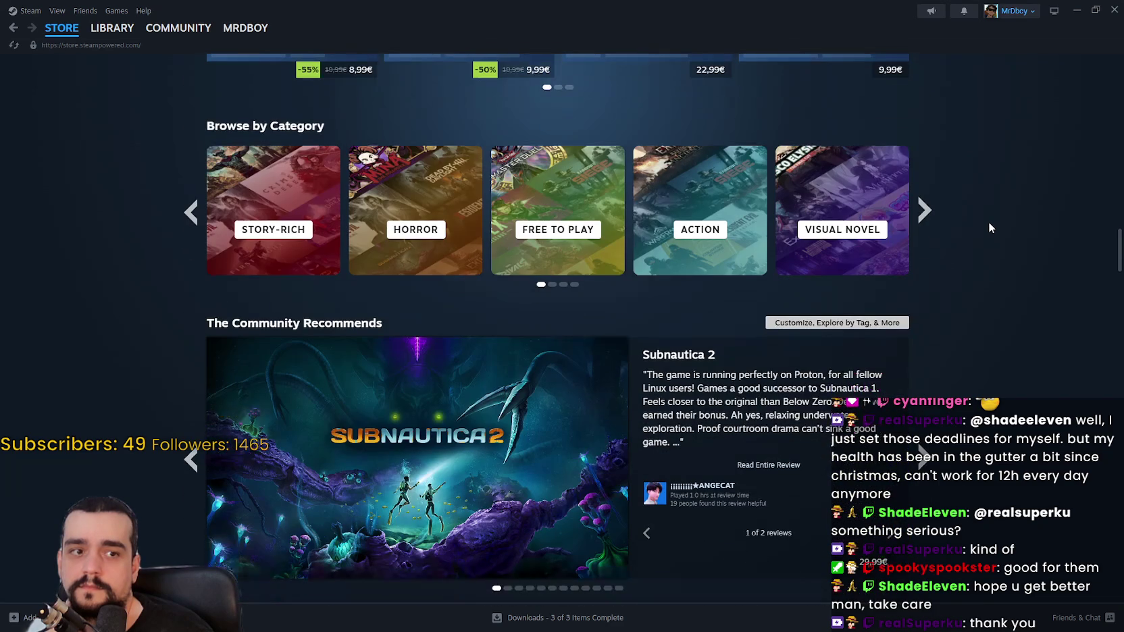
pyautogui.scroll(-18, 400, 316)
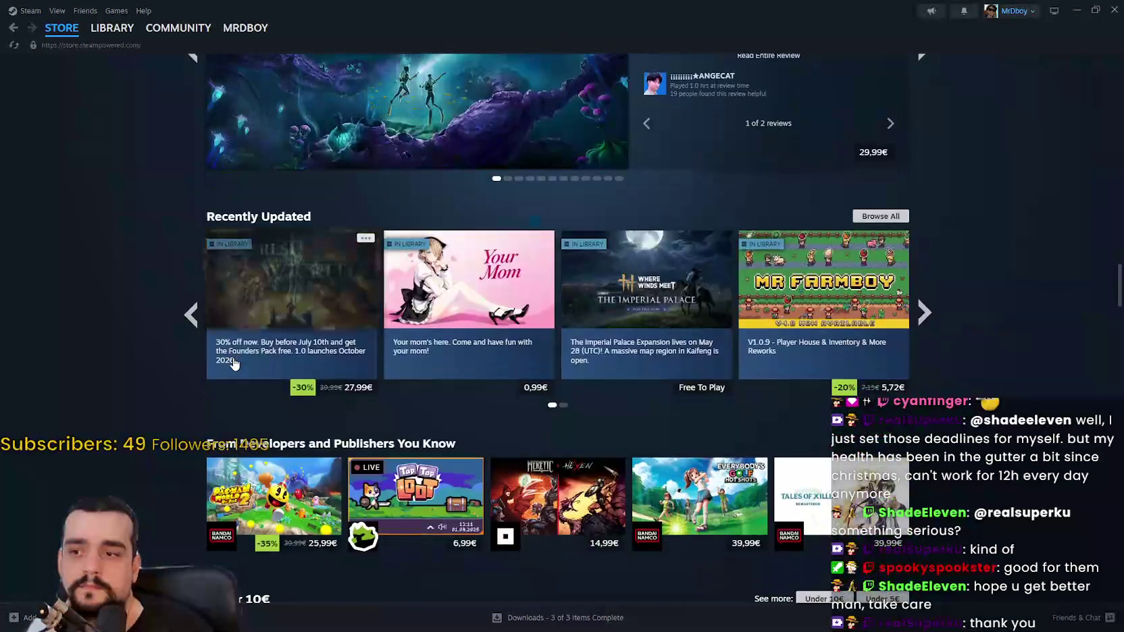
pyautogui.scroll(-3, 555, 274)
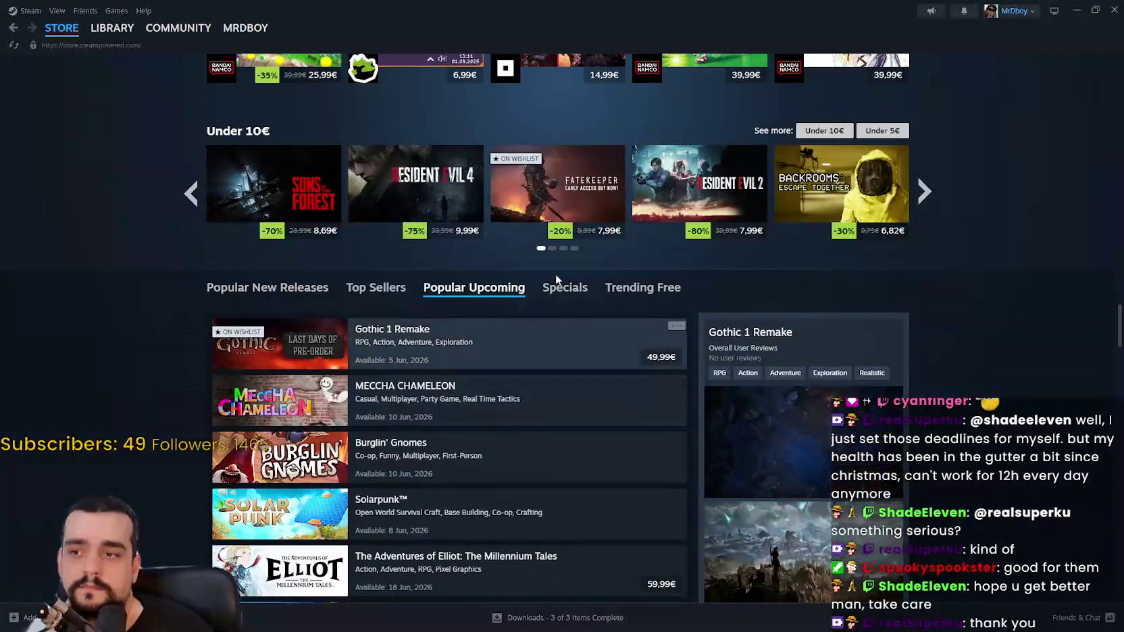
# Step: Open the Gothic 1 Remake store page and view its fourth media item
pyautogui.click(553, 324)
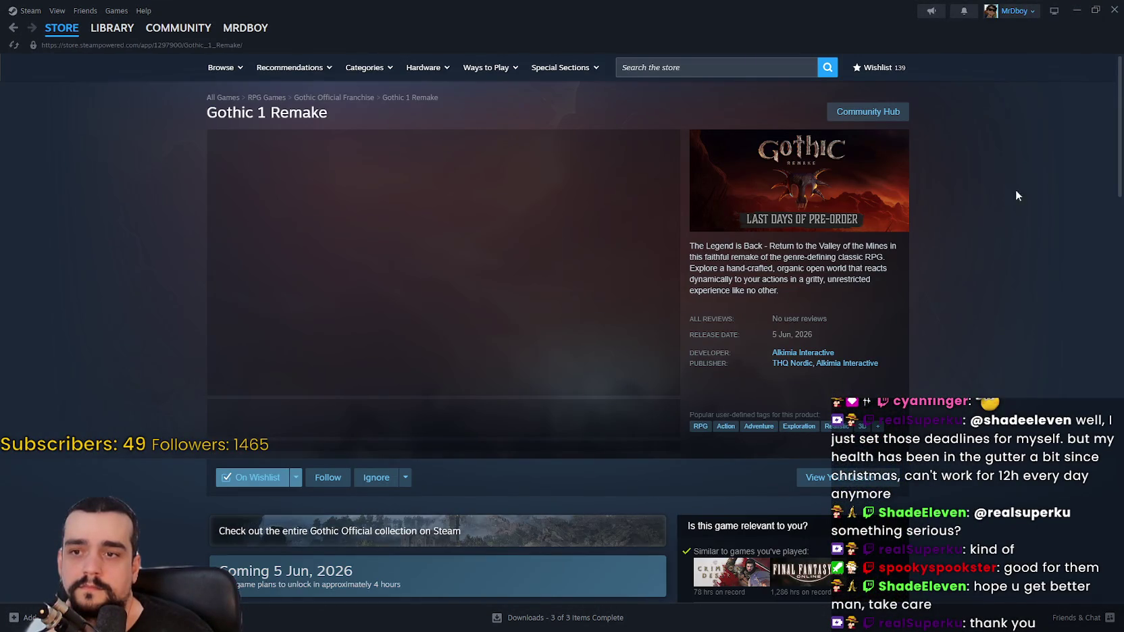
pyautogui.scroll(-4, 1016, 261)
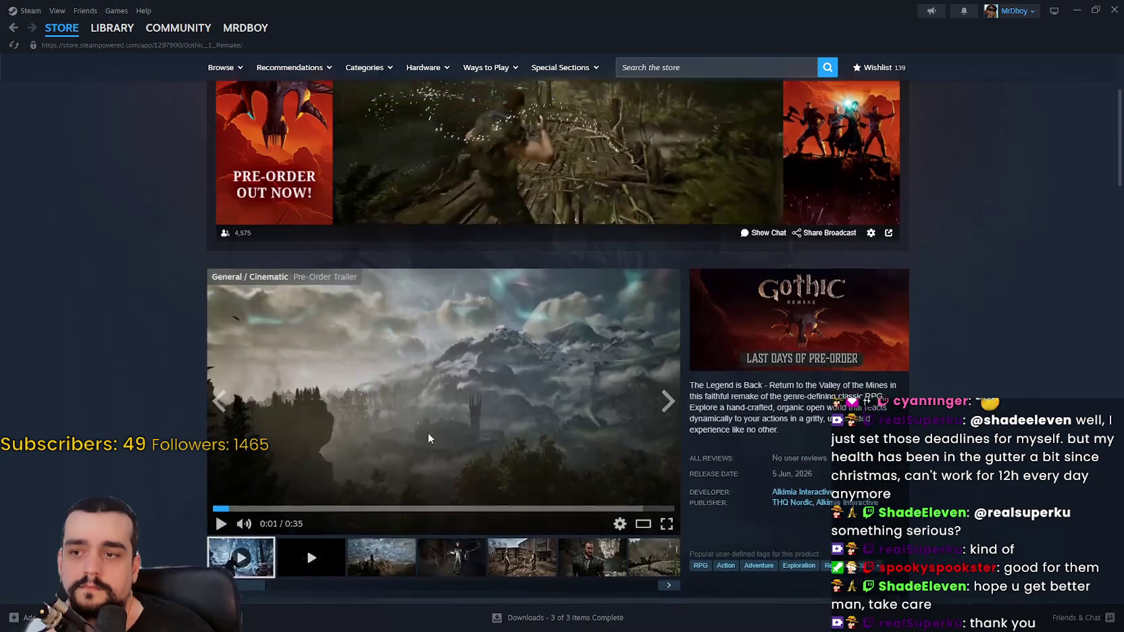
pyautogui.scroll(-3, 428, 439)
pyautogui.click(452, 395)
pyautogui.scroll(-3, 1013, 346)
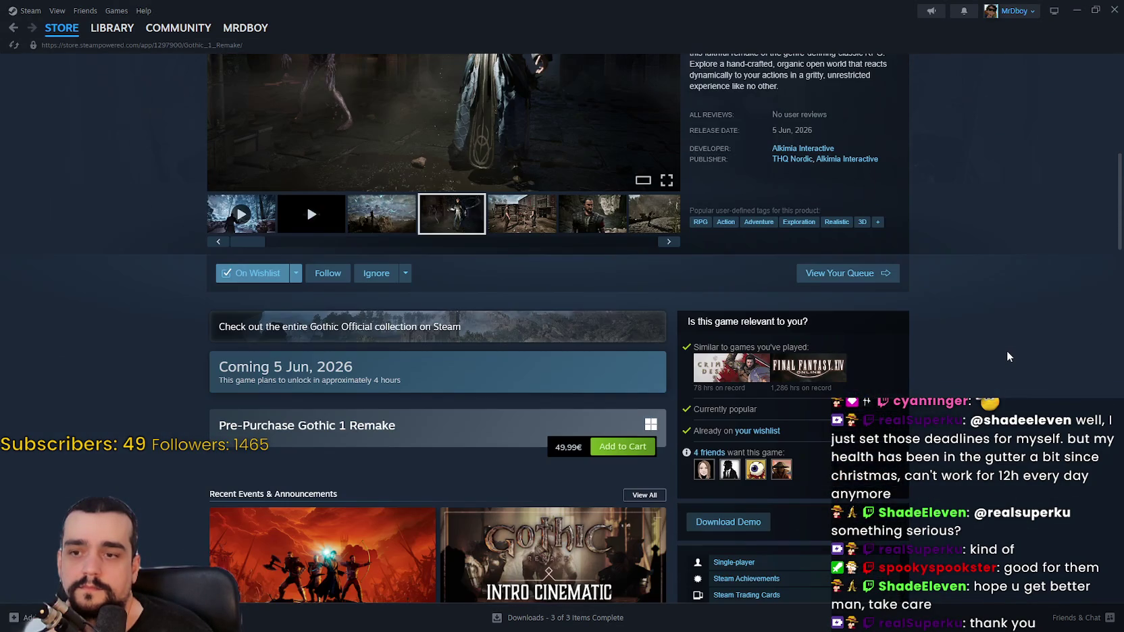
pyautogui.scroll(8, 1007, 350)
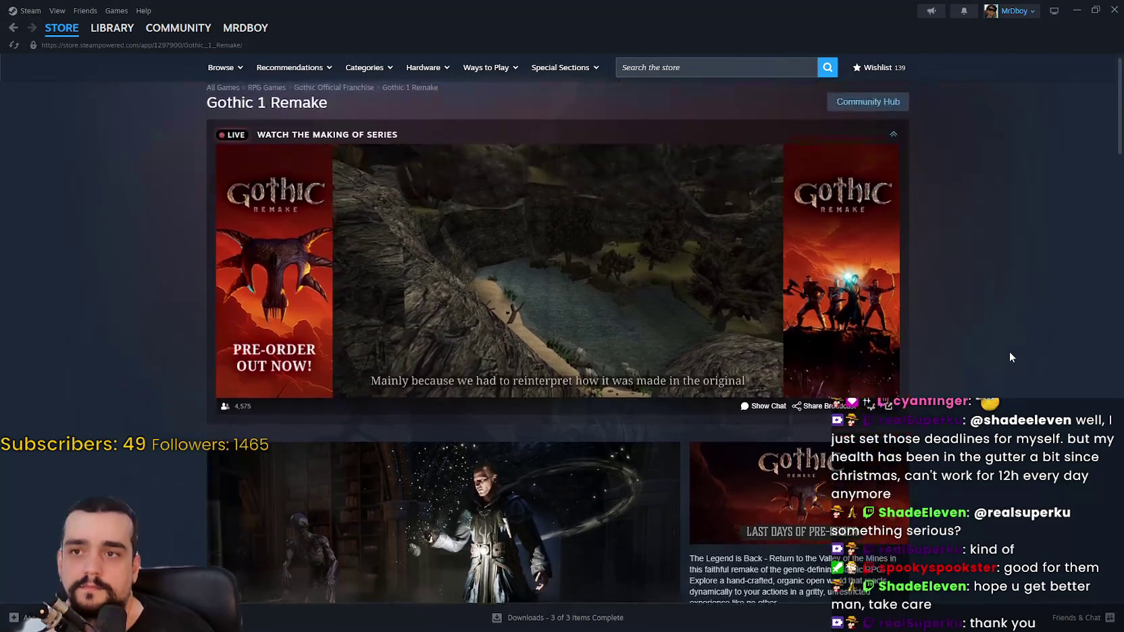
pyautogui.scroll(-1, 917, 98)
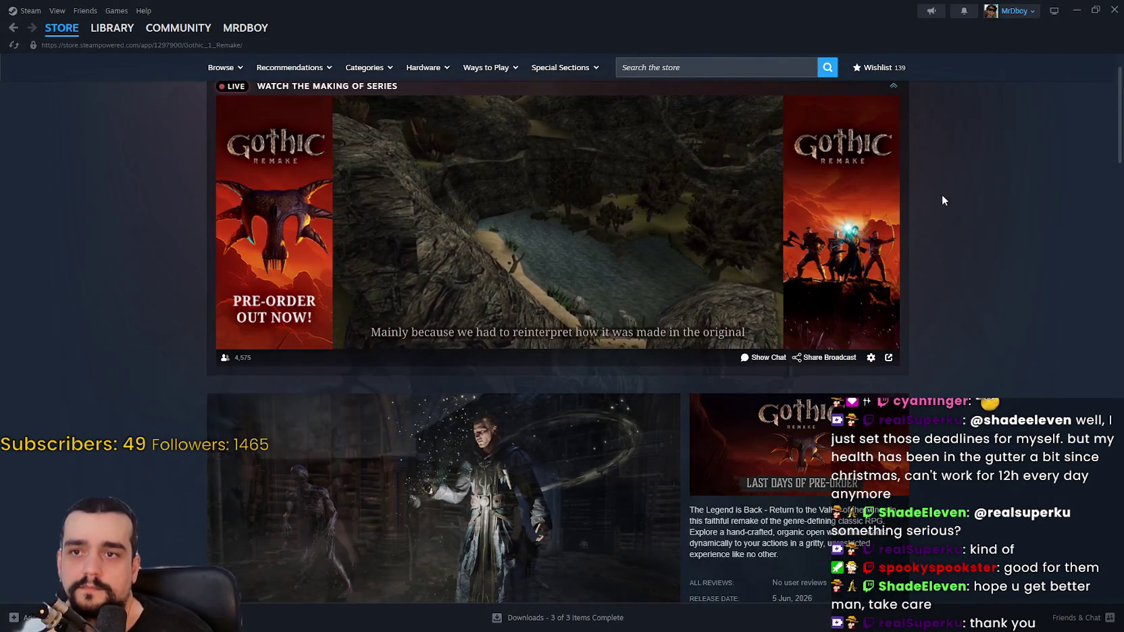
pyautogui.scroll(1, 864, 238)
# Step: Return to the store home page and advance the Personal Calendar one week
pyautogui.click(61, 28)
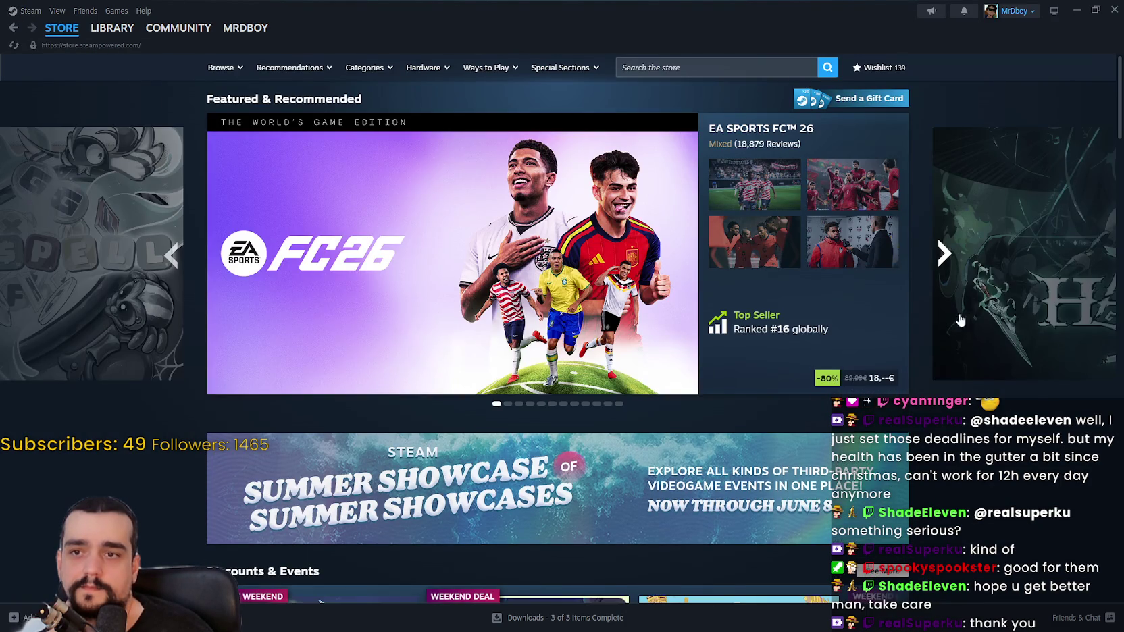
pyautogui.scroll(-5, 944, 346)
pyautogui.scroll(-6, 944, 345)
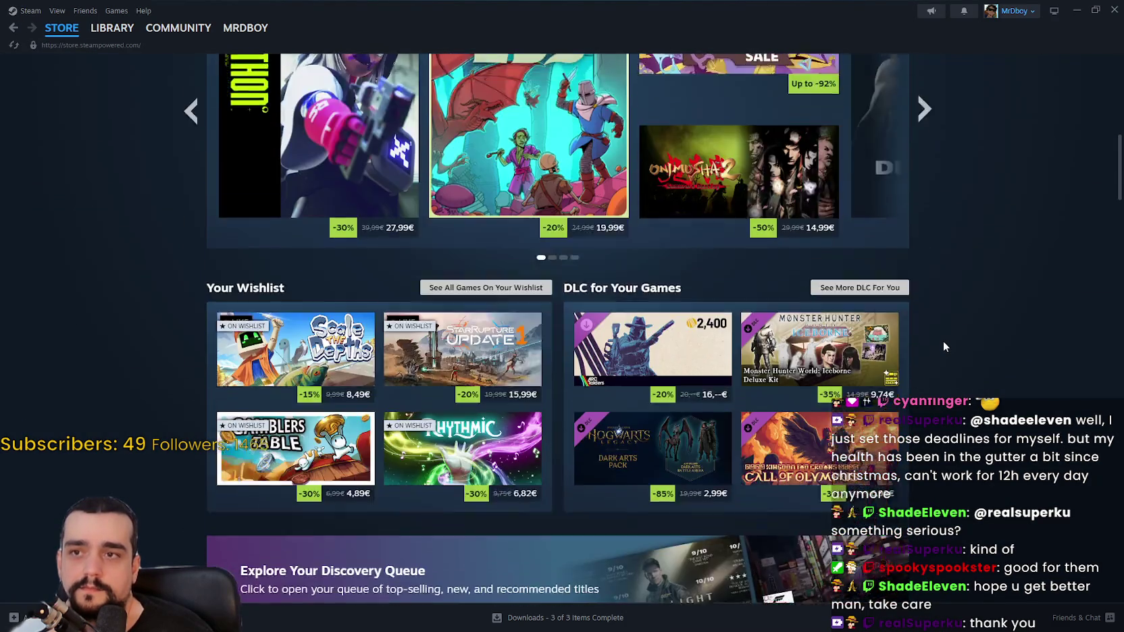
pyautogui.scroll(-7, 942, 339)
pyautogui.scroll(3, 928, 306)
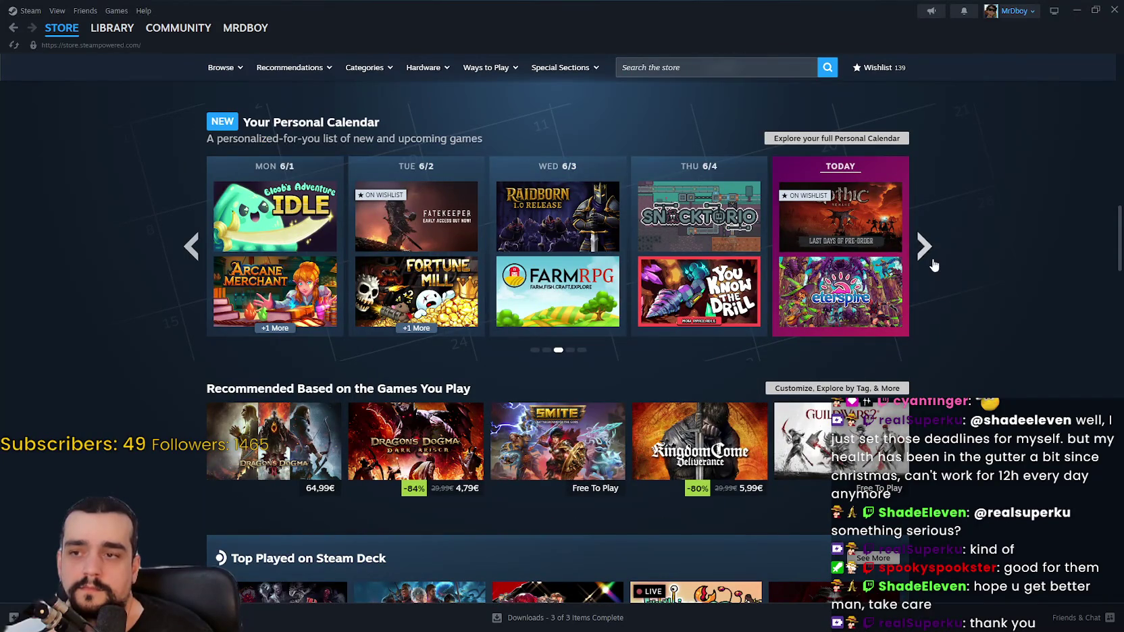
pyautogui.click(927, 256)
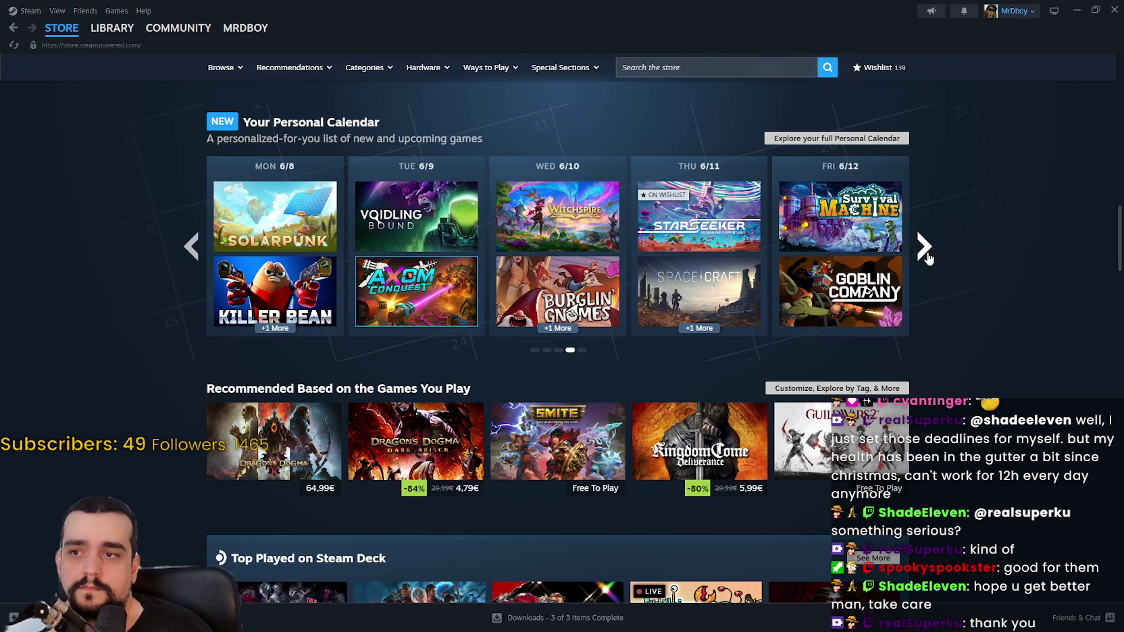
pyautogui.moveTo(510, 212)
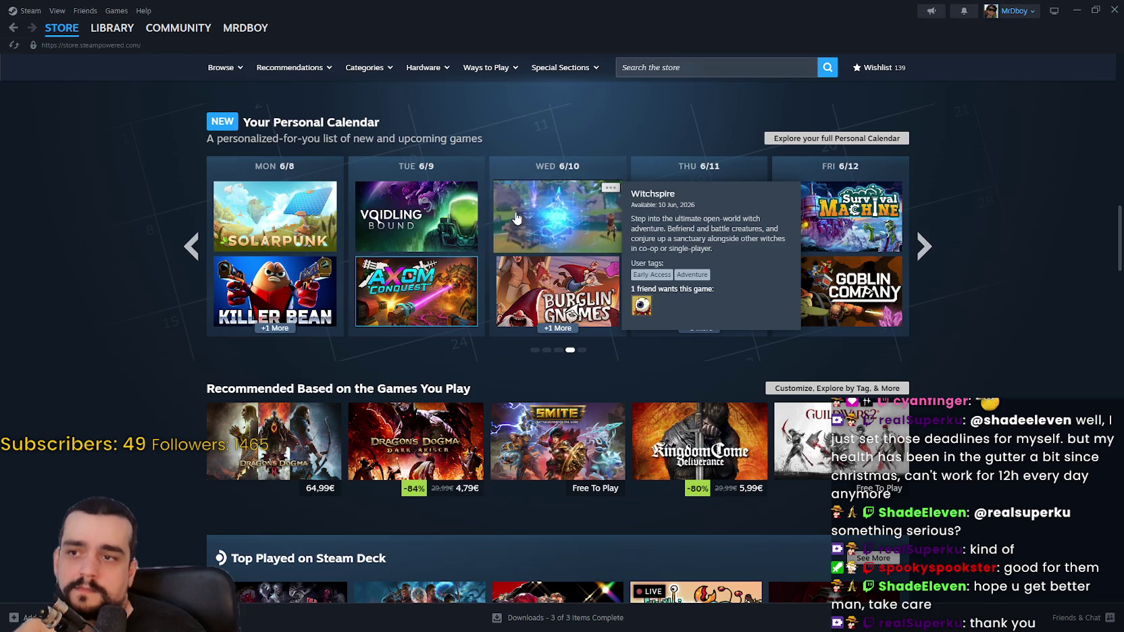
# Step: Page the Personal Calendar to the 6/15 week, then back to earlier weeks
pyautogui.scroll(-2, 158, 284)
pyautogui.scroll(-18, 95, 279)
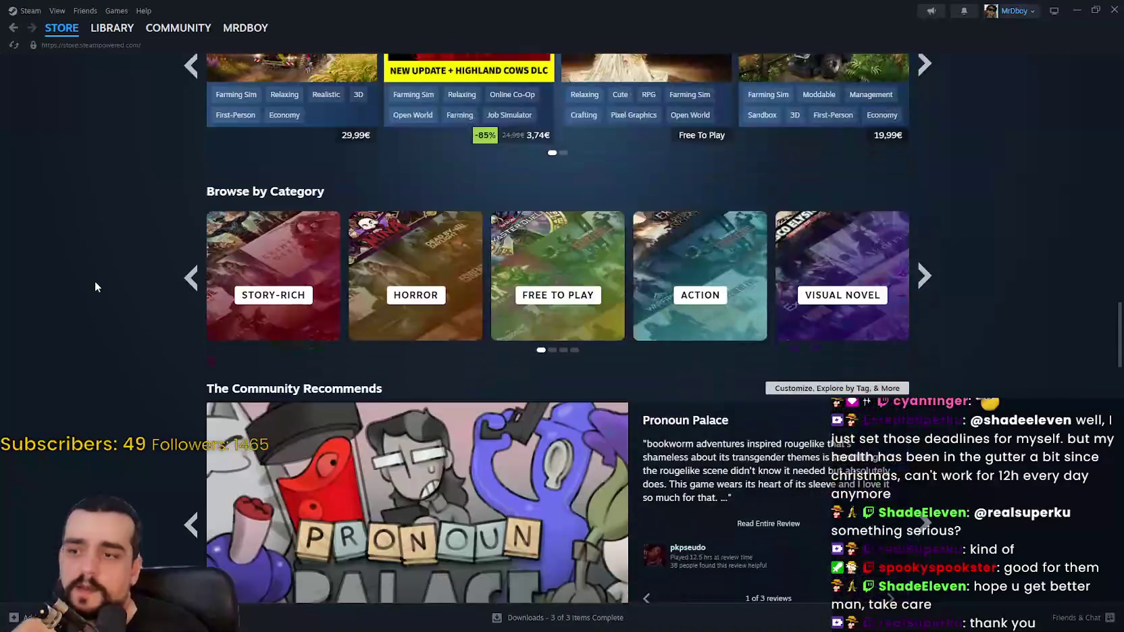
pyautogui.scroll(-10, 98, 274)
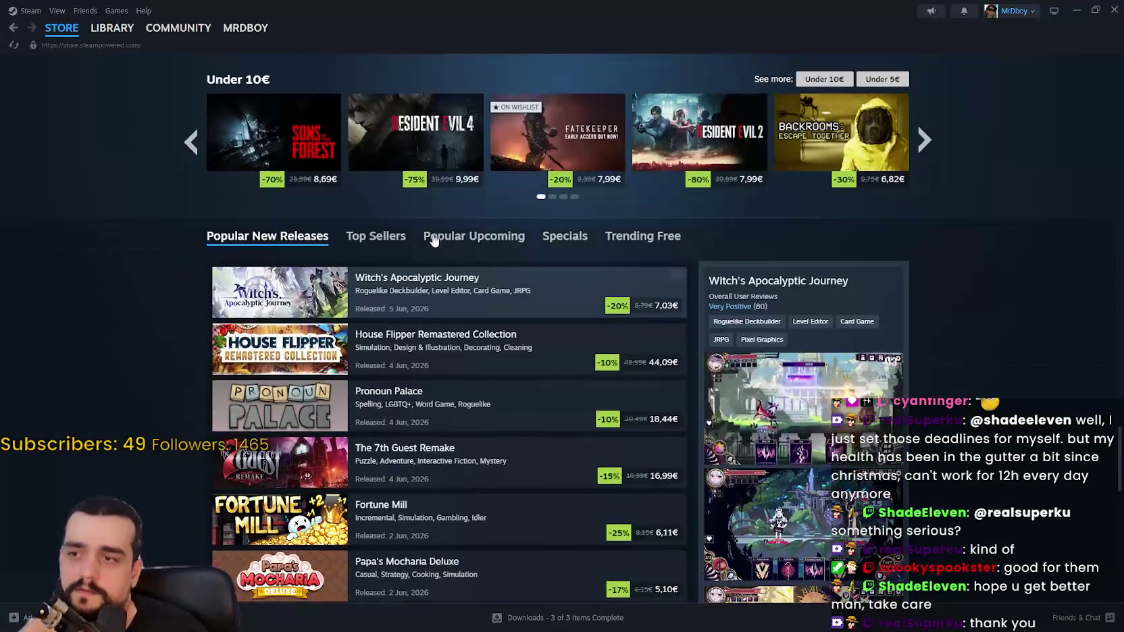
pyautogui.moveTo(432, 238)
pyautogui.scroll(-3, 149, 269)
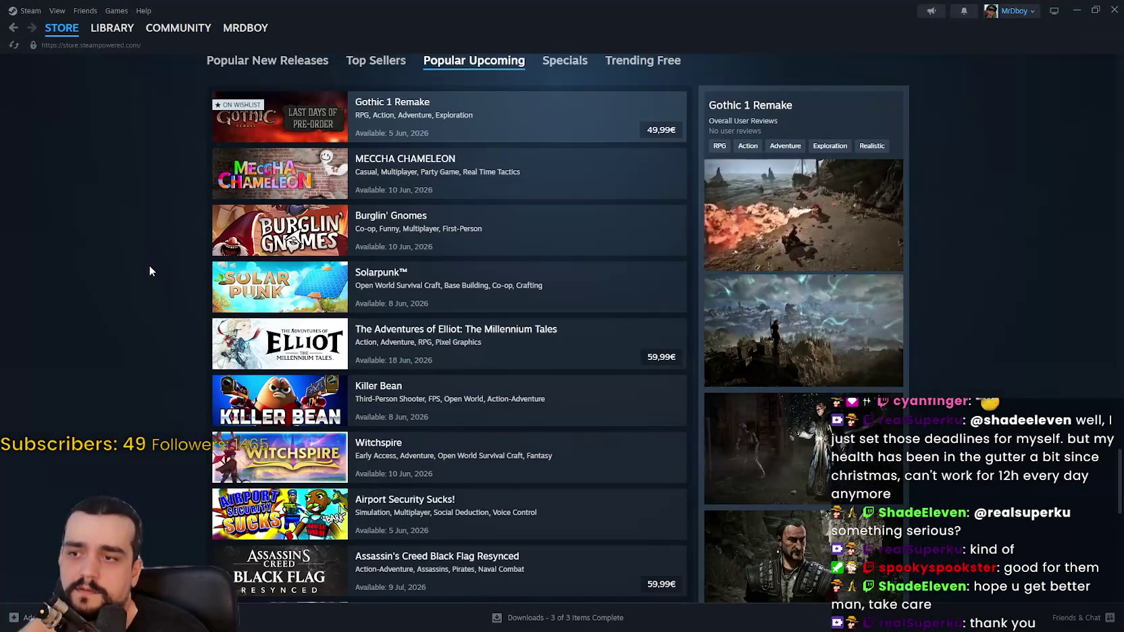
pyautogui.scroll(-2, 149, 263)
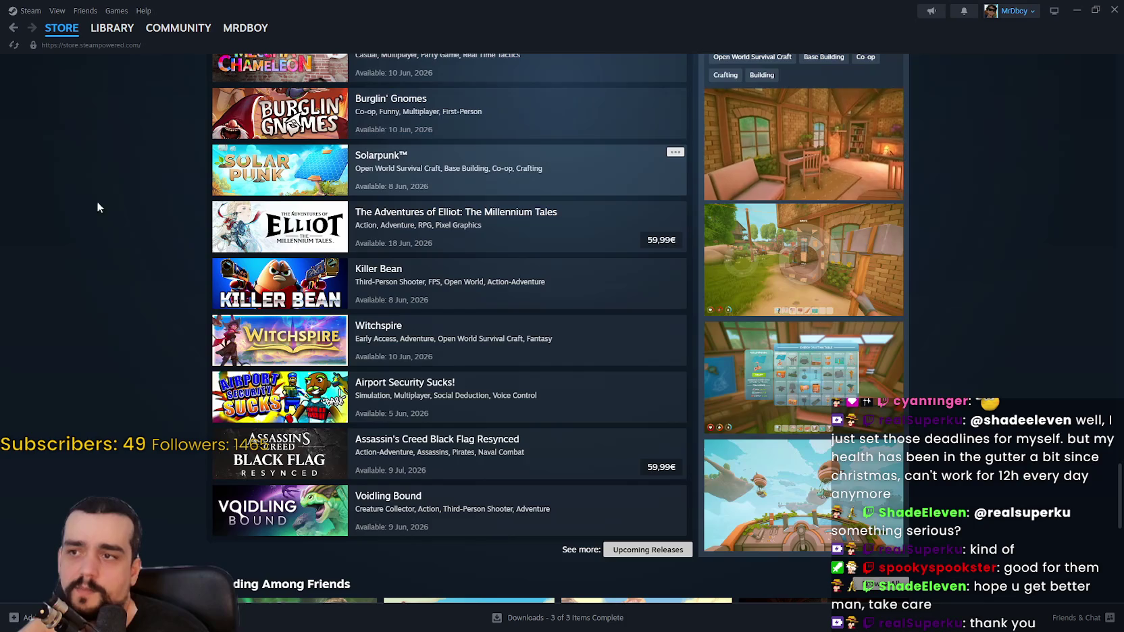
pyautogui.scroll(-2, 62, 211)
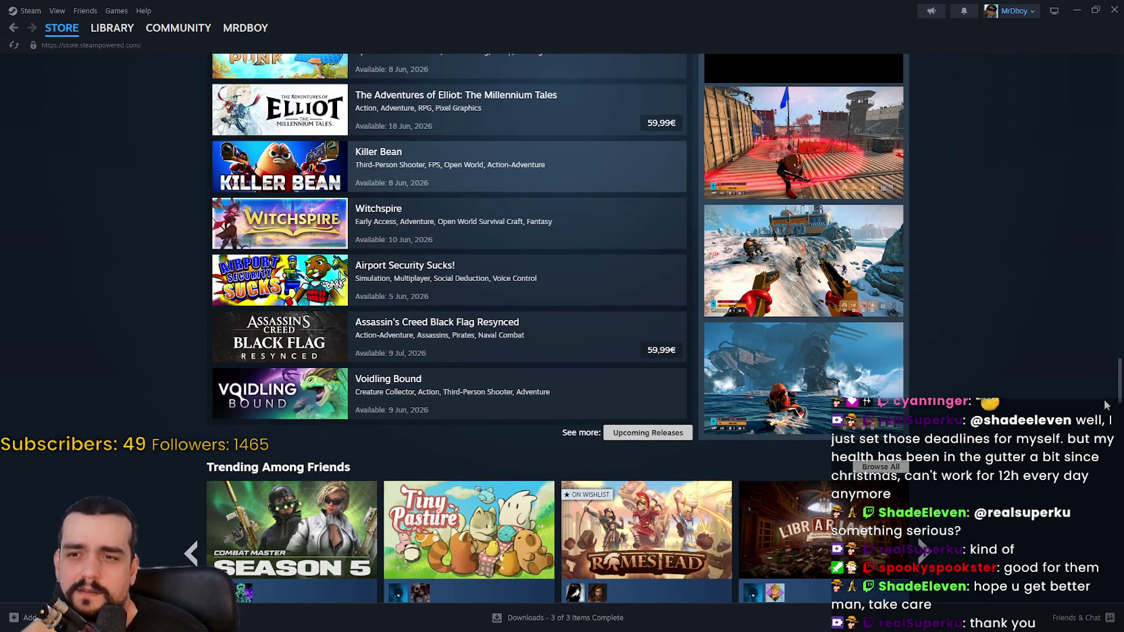
pyautogui.moveTo(1121, 390)
pyautogui.mouseDown()
pyautogui.moveTo(1120, 142)
pyautogui.moveTo(1120, 184)
pyautogui.mouseUp()
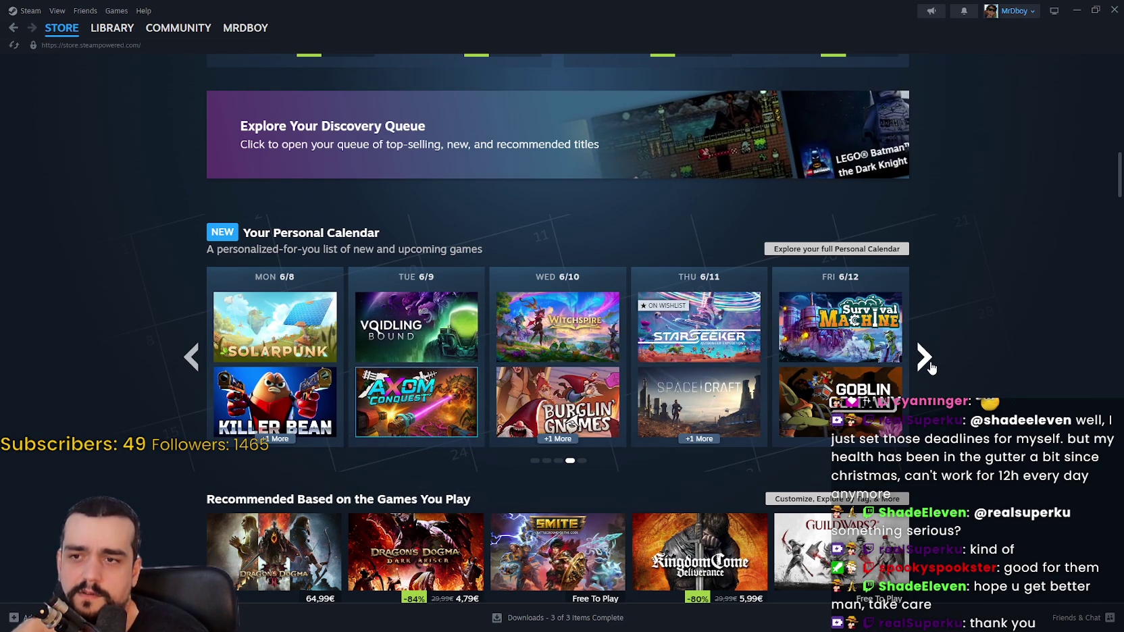
pyautogui.click(924, 358)
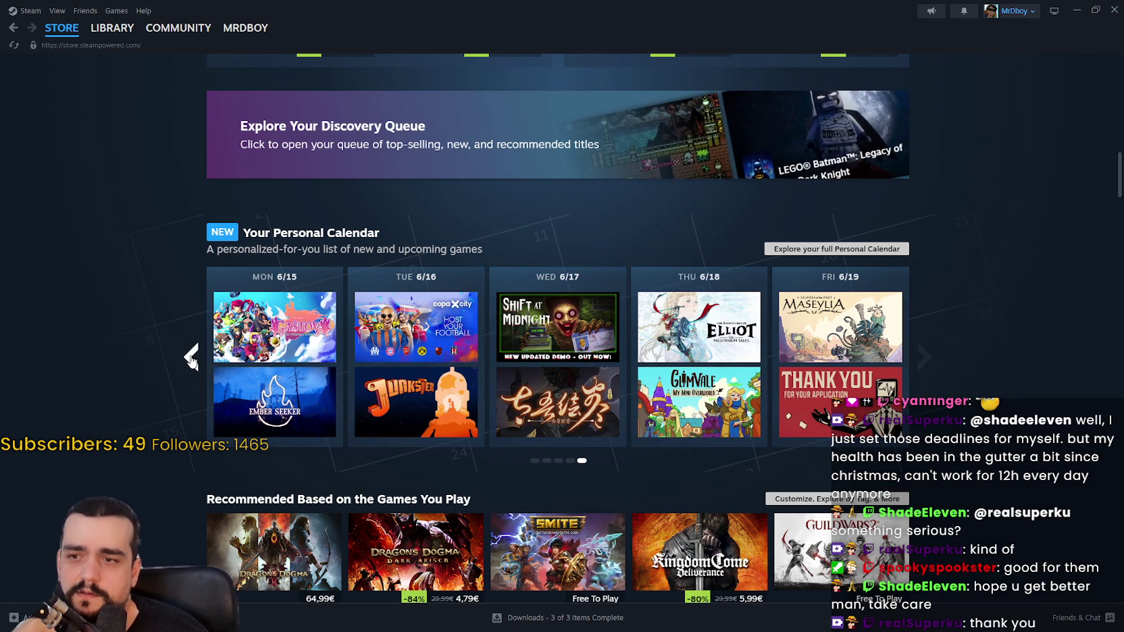
pyautogui.click(191, 357)
pyautogui.click(189, 355)
pyautogui.click(189, 355)
# Step: Scroll down past Under 10€ to the Popular Upcoming list near Voidling Bound
pyautogui.scroll(-5, 145, 405)
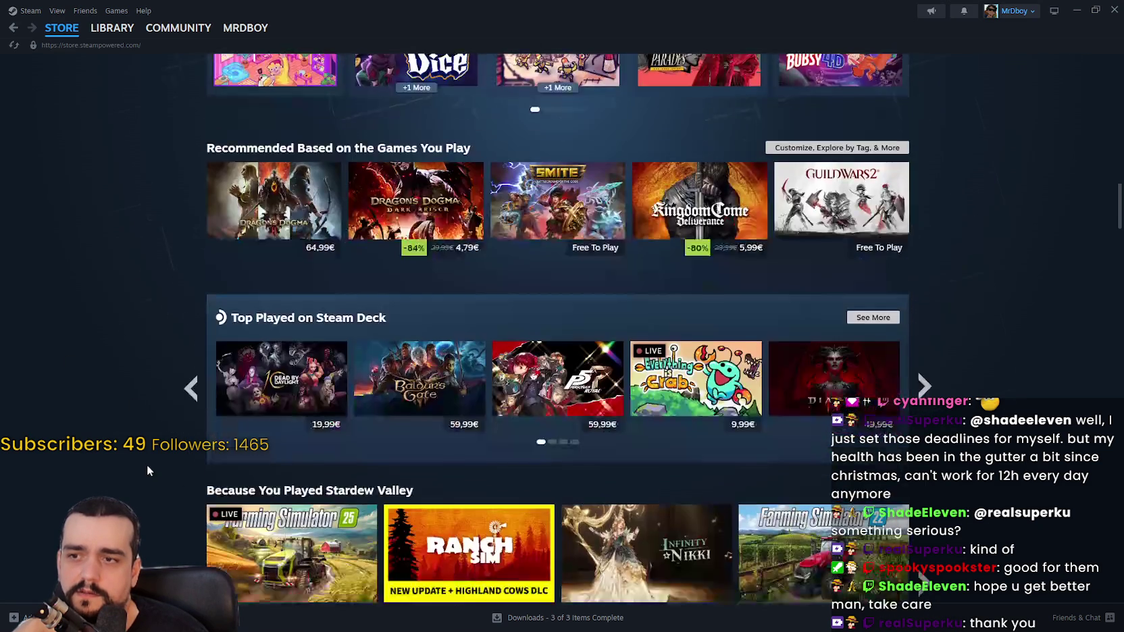
pyautogui.scroll(-3, 146, 465)
pyautogui.scroll(3, 954, 470)
pyautogui.scroll(4, 954, 471)
pyautogui.scroll(-12, 952, 470)
pyautogui.scroll(-6, 950, 468)
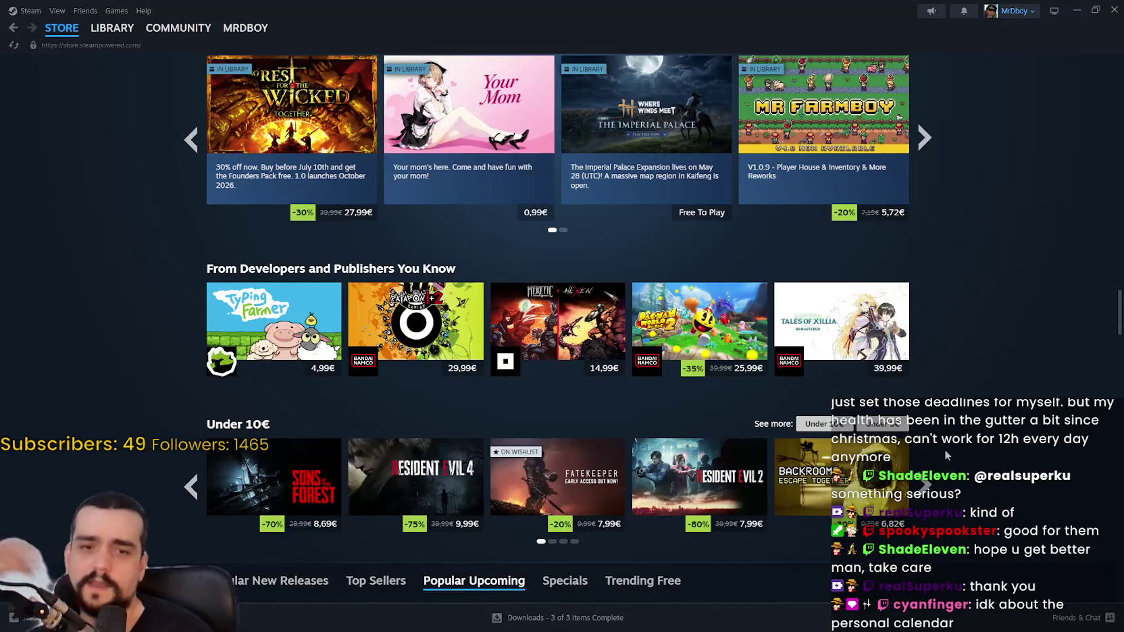
pyautogui.scroll(-8, 944, 450)
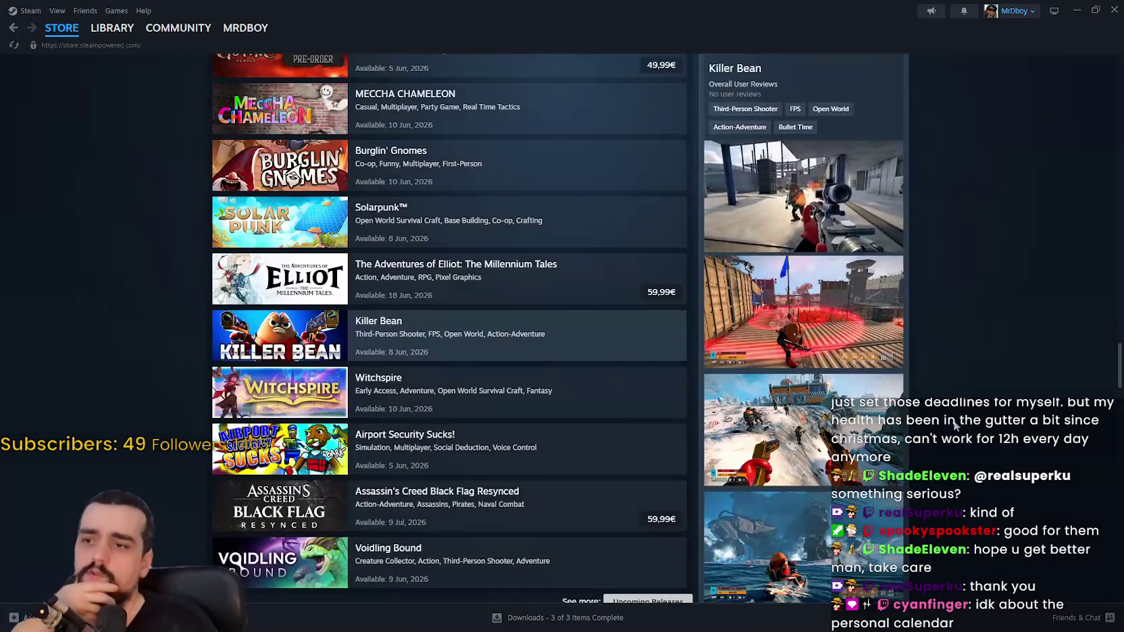
pyautogui.scroll(-2, 958, 419)
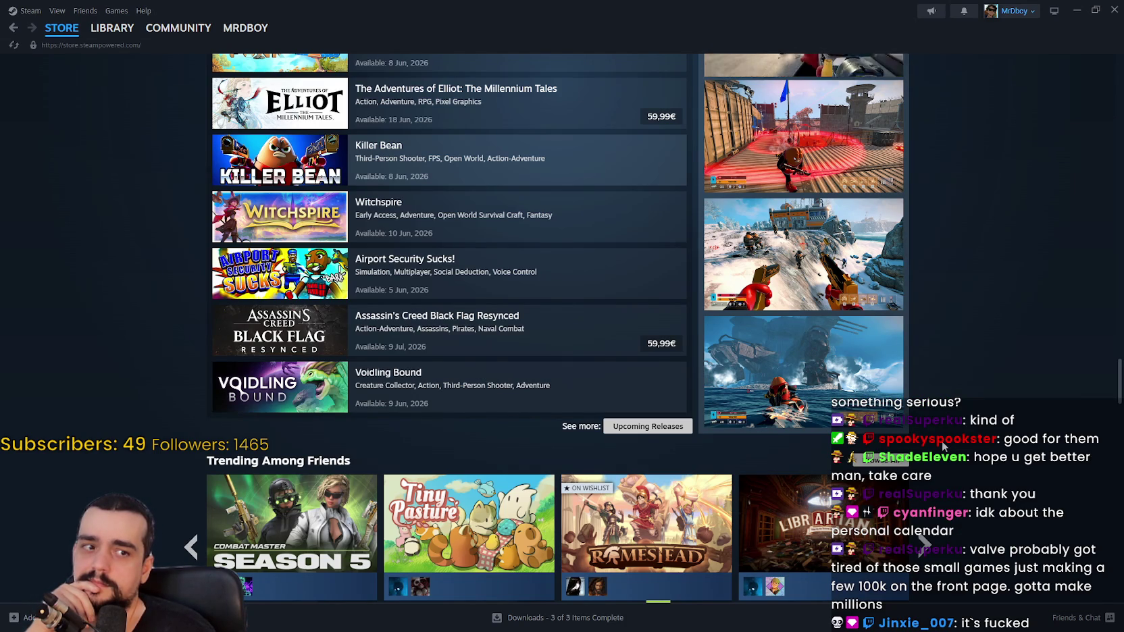
pyautogui.click(644, 428)
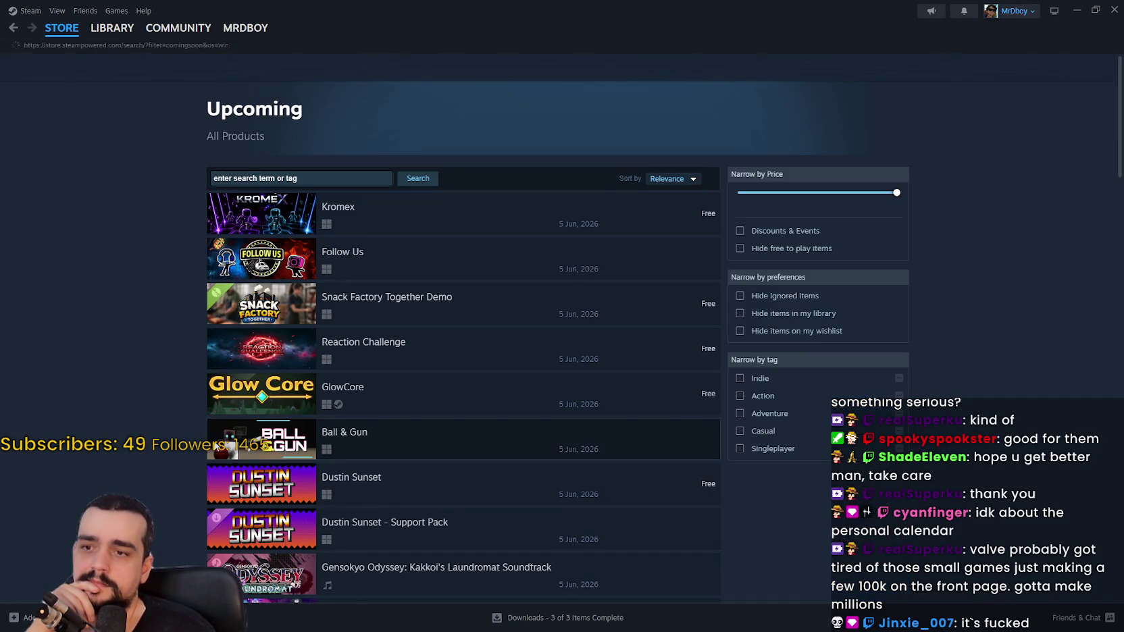
pyautogui.scroll(-3, 98, 392)
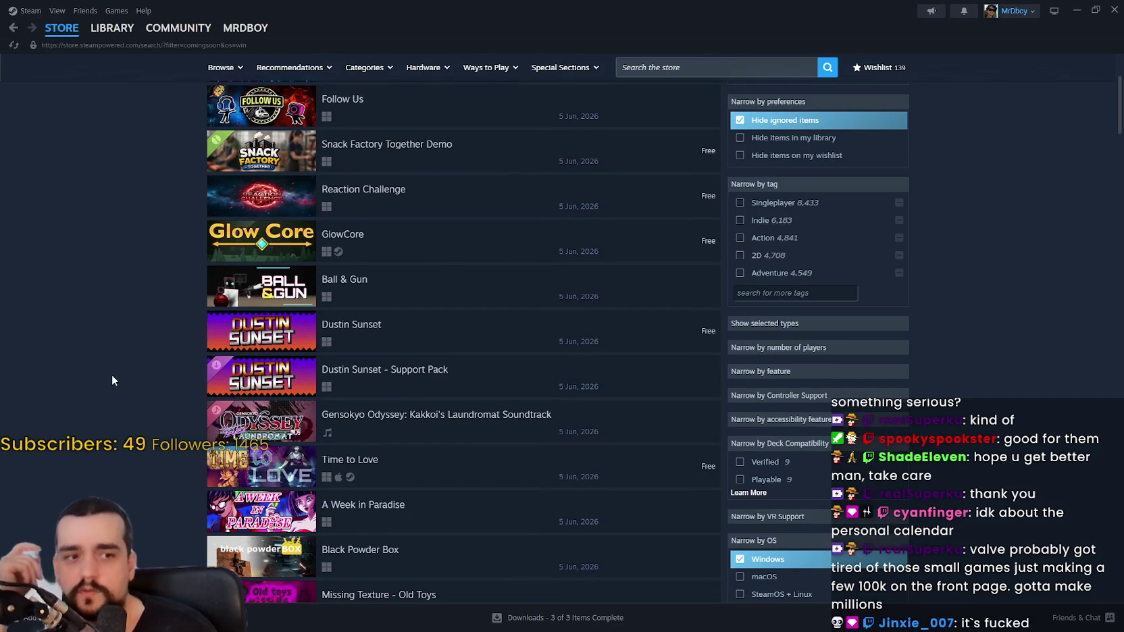
pyautogui.scroll(-1, 112, 375)
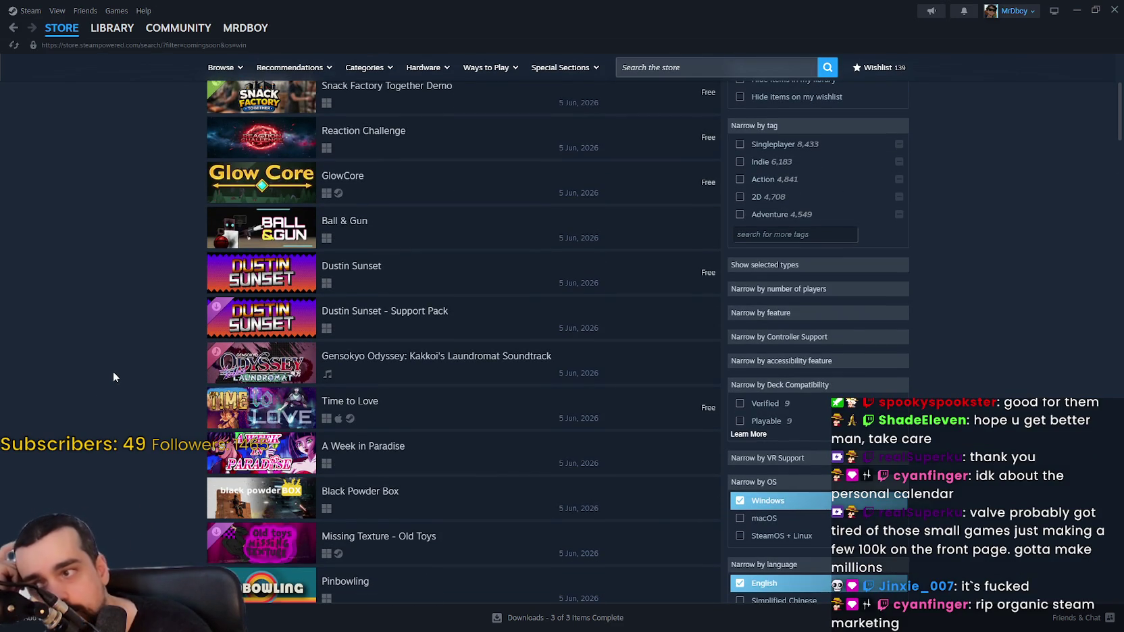
pyautogui.scroll(-3, 112, 371)
pyautogui.scroll(-3, 112, 368)
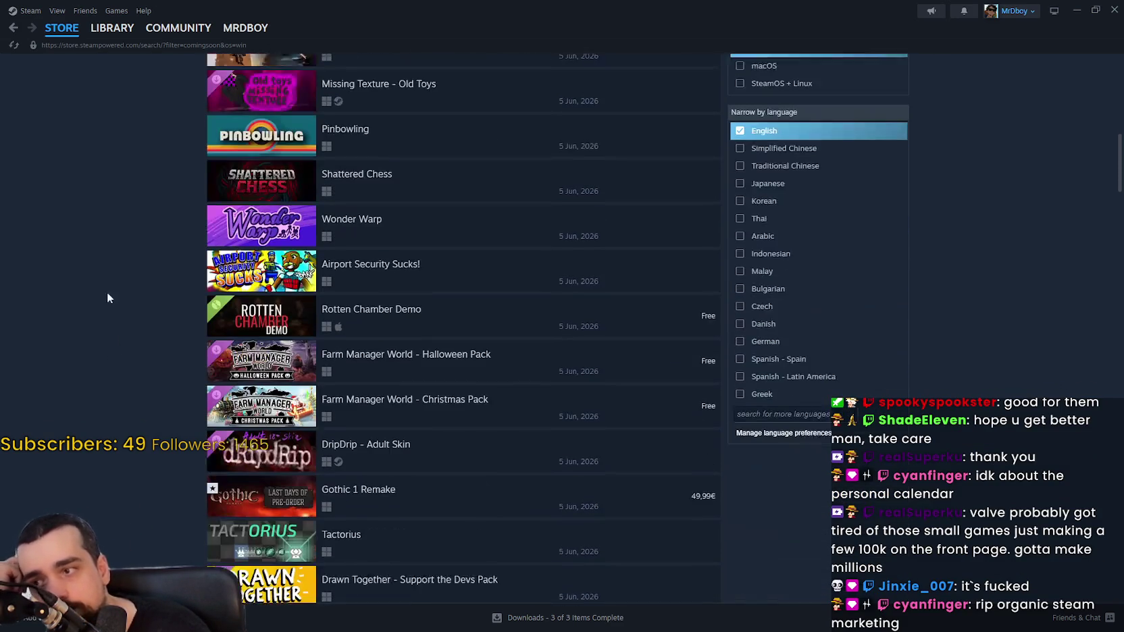
pyautogui.scroll(-8, 112, 316)
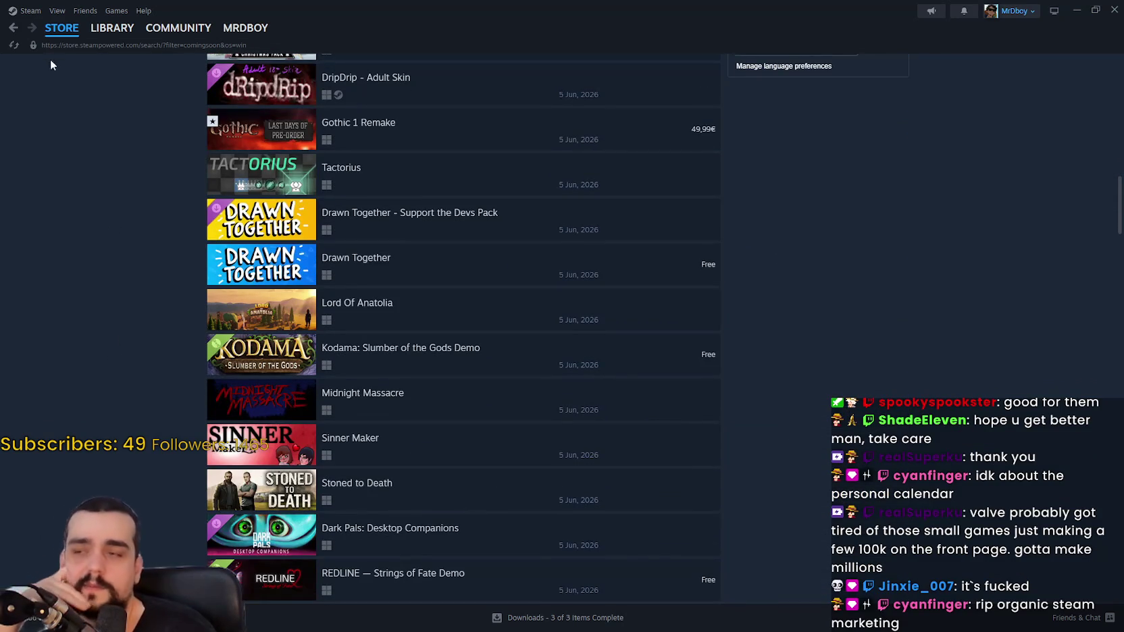
pyautogui.click(13, 27)
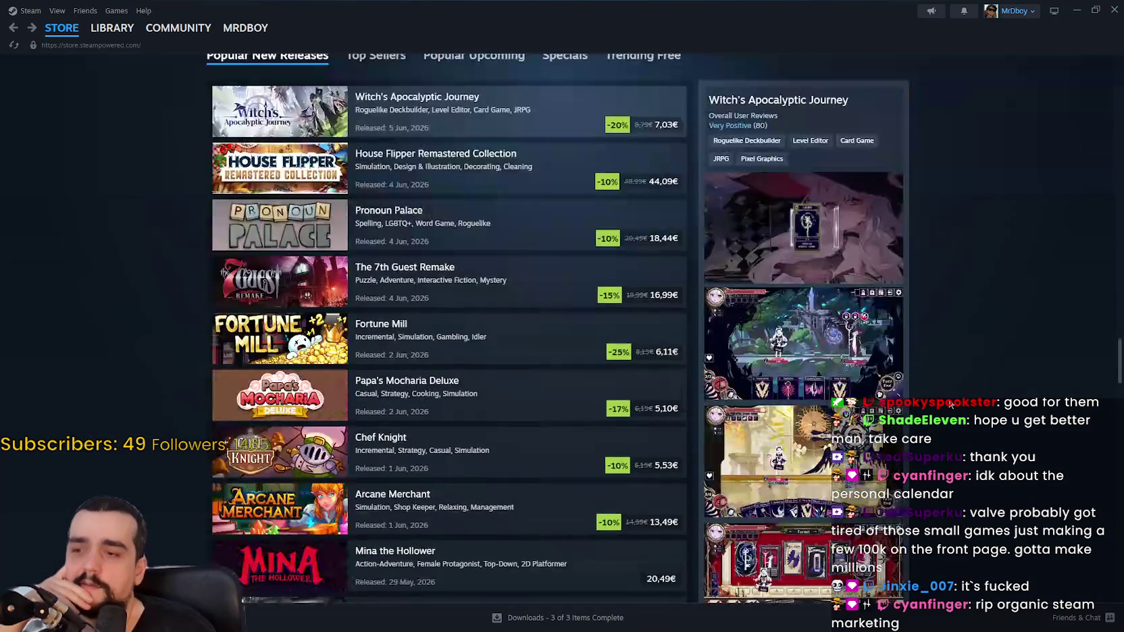
# Step: Show the Popular Upcoming list, led by Gothic 1 Remake at 49,99€, and scroll its entries
pyautogui.scroll(2, 949, 402)
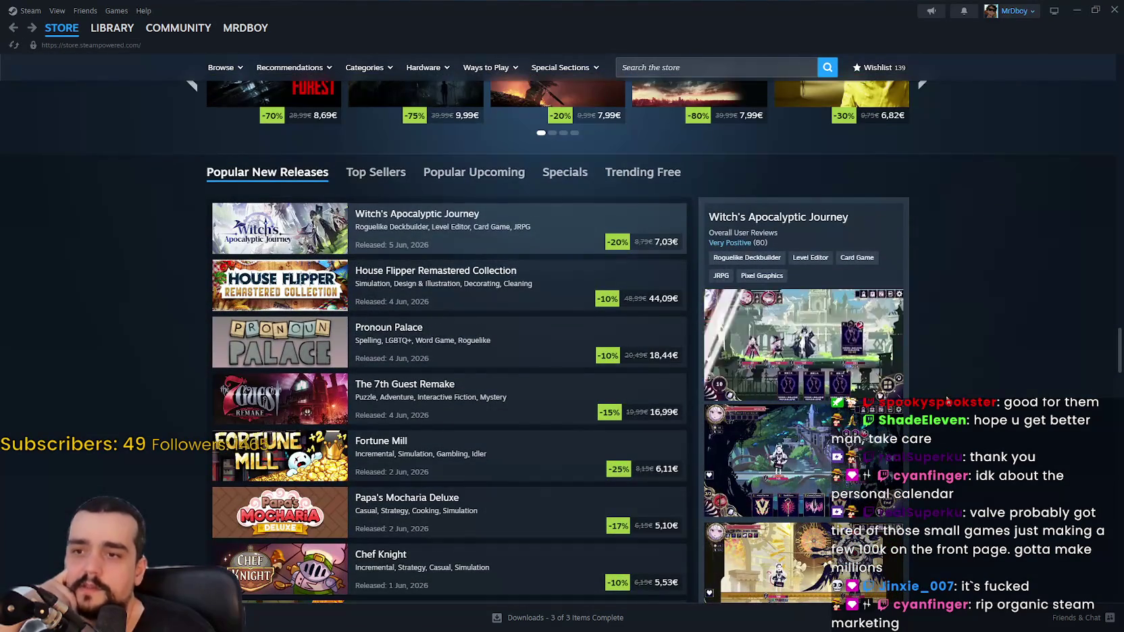
pyautogui.scroll(1, 871, 350)
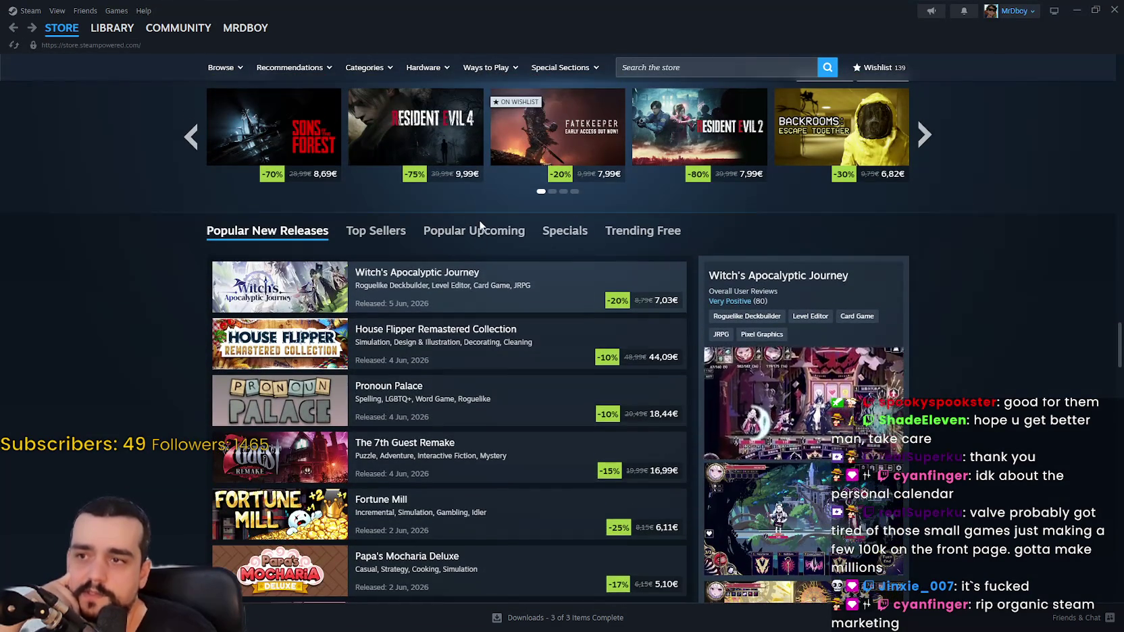
pyautogui.click(480, 226)
pyautogui.scroll(-4, 445, 196)
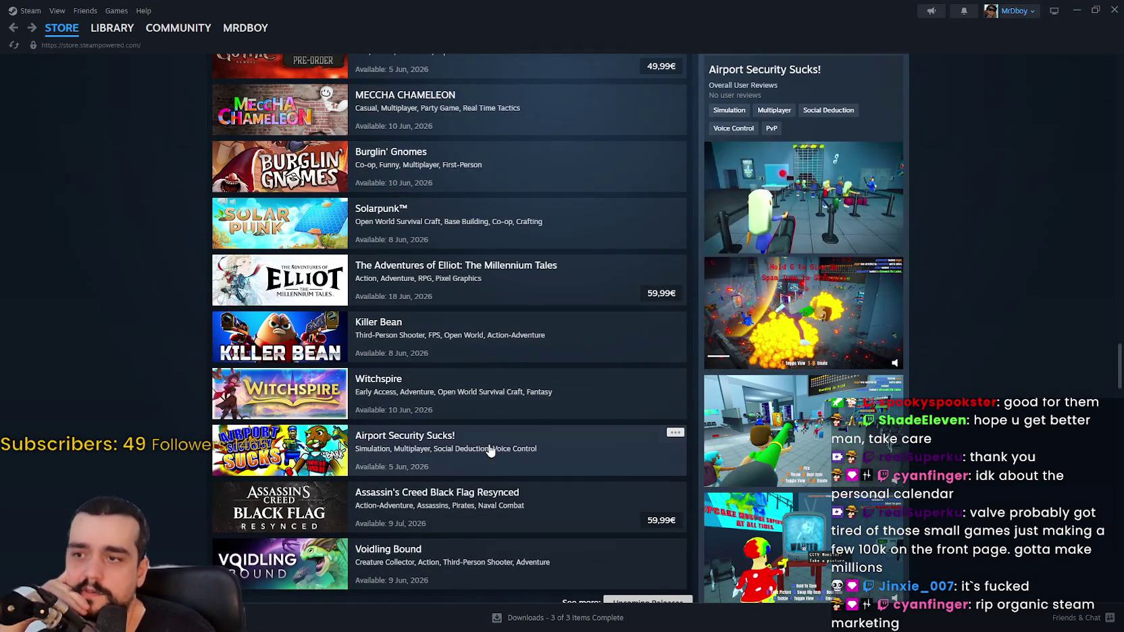
pyautogui.scroll(-3, 541, 587)
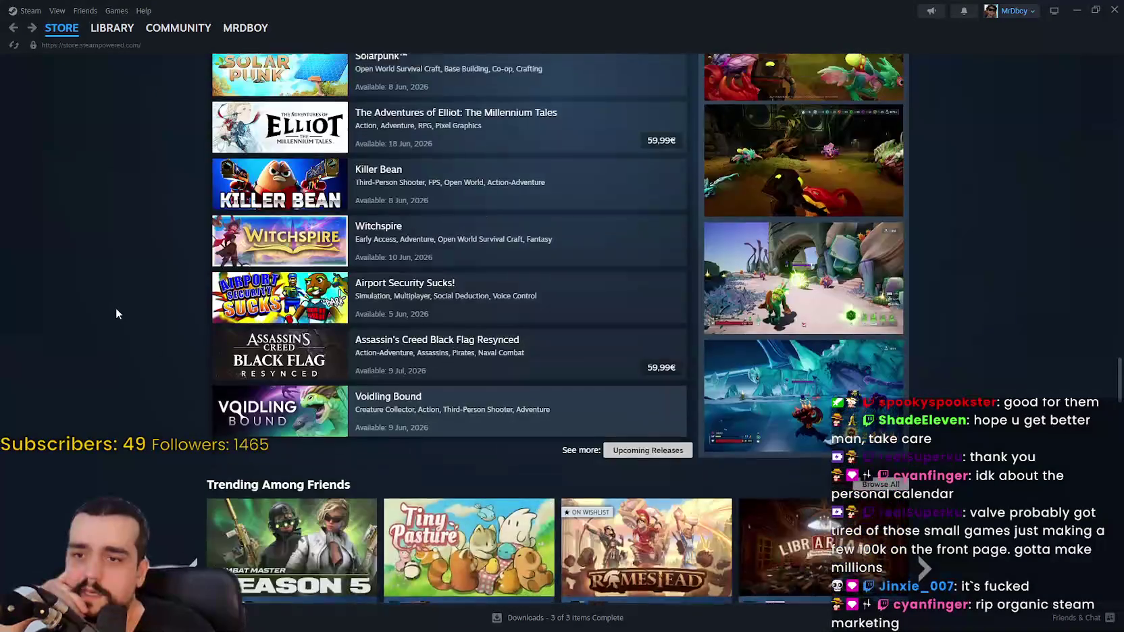
pyautogui.scroll(3, 116, 311)
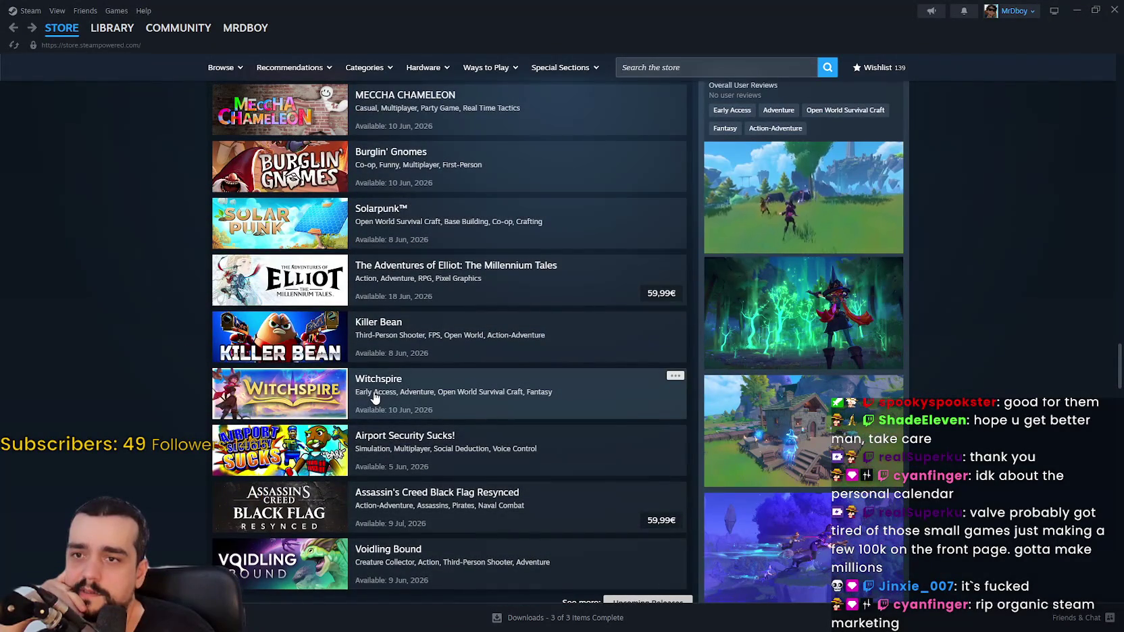
pyautogui.scroll(2, 375, 398)
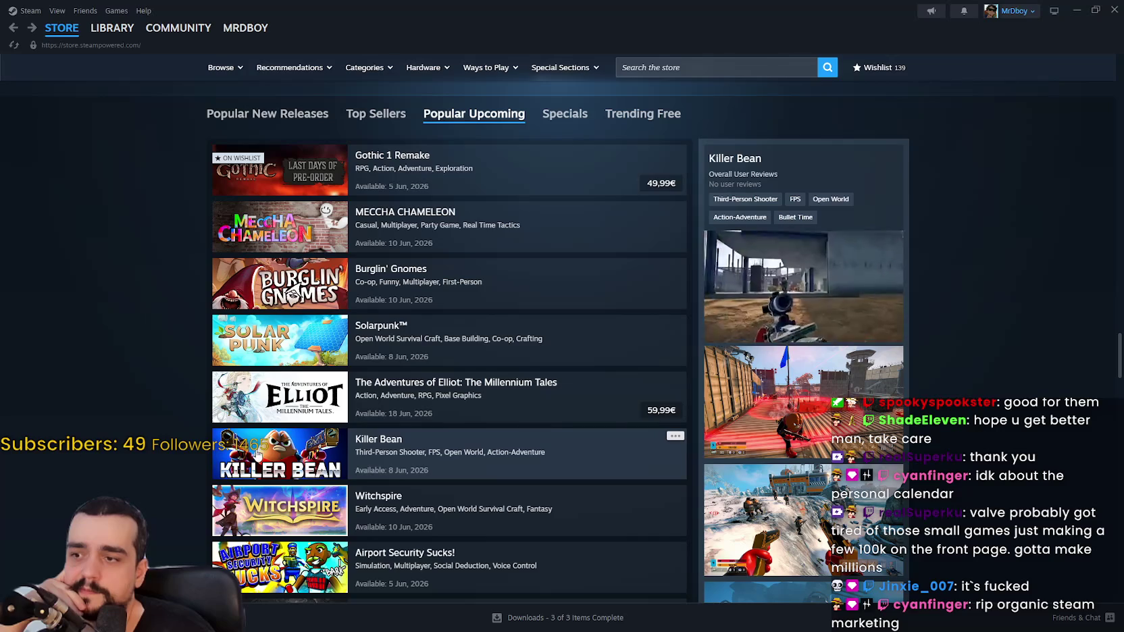
pyautogui.scroll(-2, 258, 453)
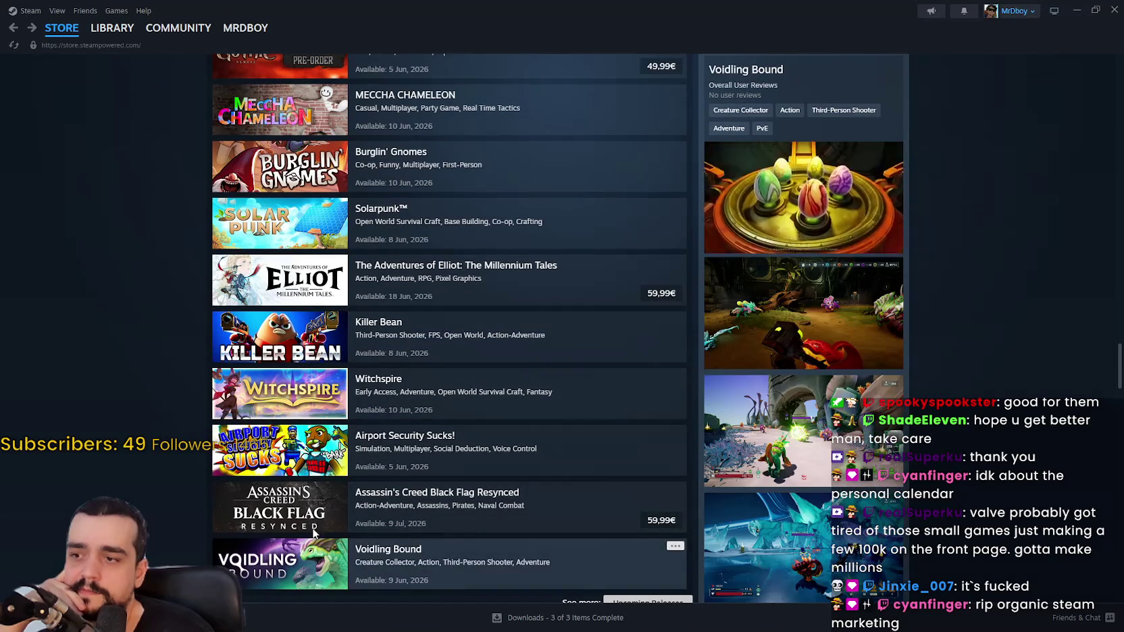
pyautogui.scroll(-2, 310, 515)
pyautogui.scroll(2, 279, 426)
pyautogui.scroll(2, 279, 426)
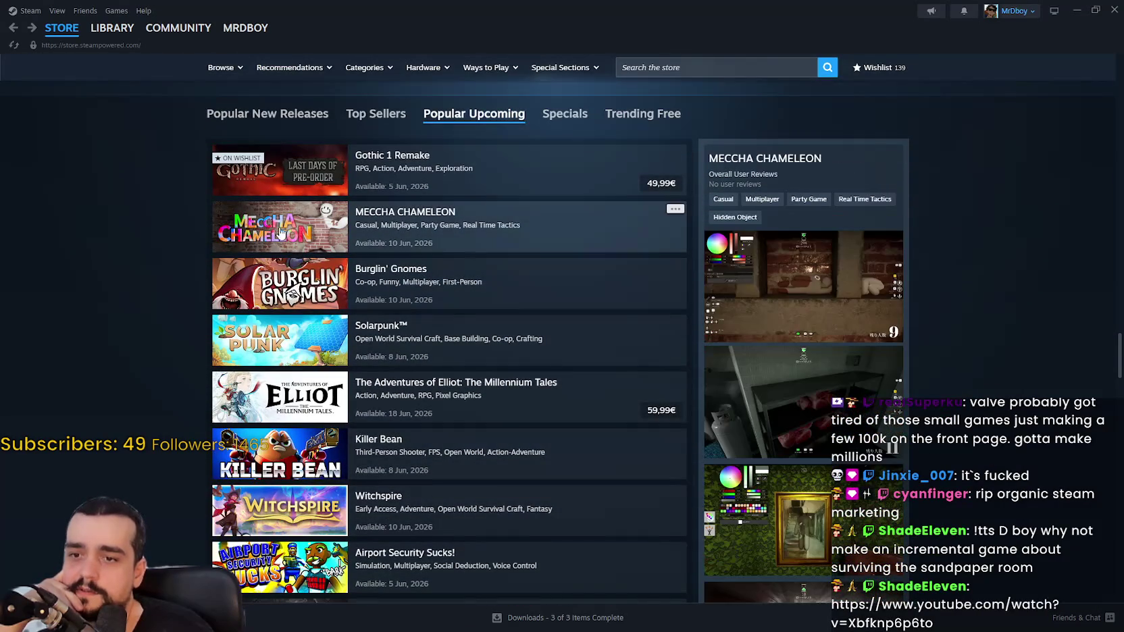
pyautogui.scroll(-2, 405, 456)
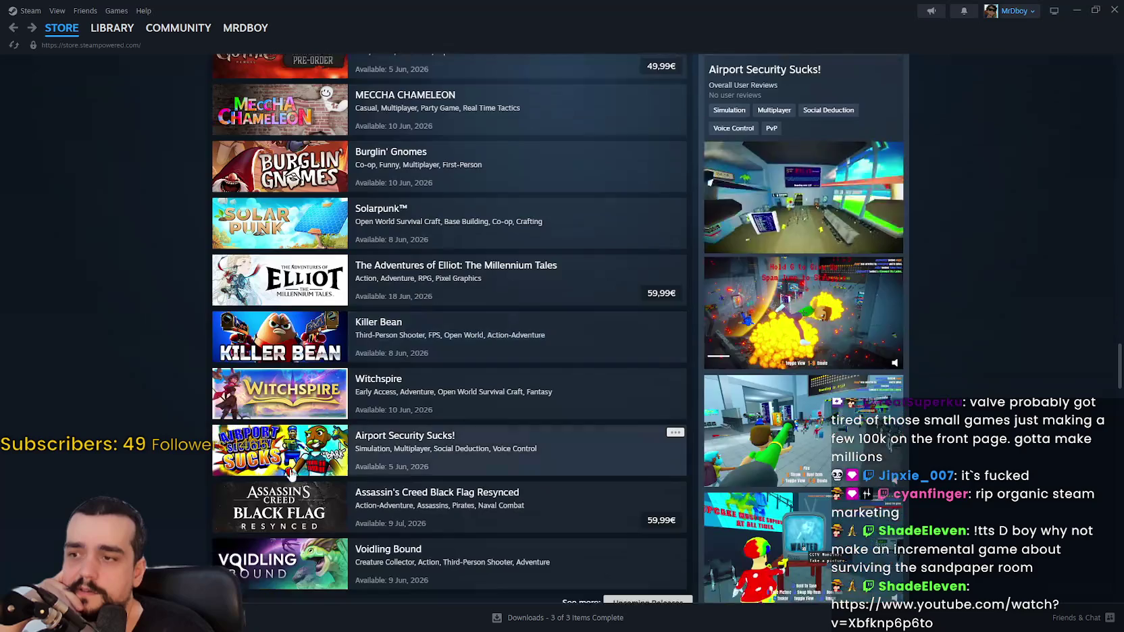
pyautogui.scroll(-2, 529, 570)
pyautogui.scroll(3, 267, 452)
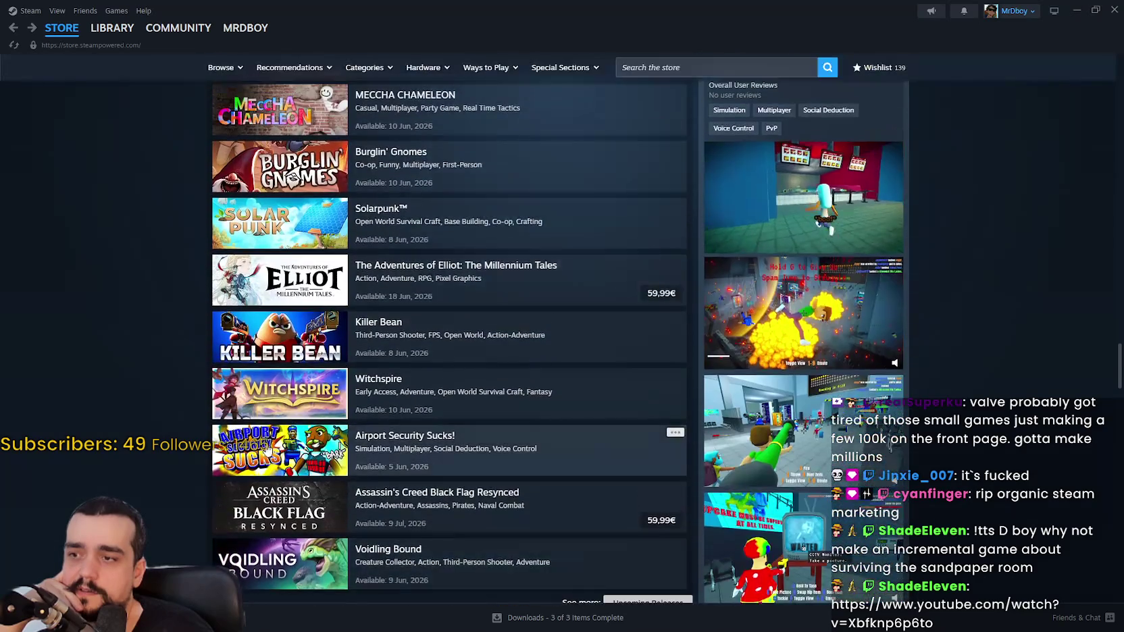
pyautogui.scroll(4, 265, 455)
pyautogui.scroll(3, 269, 356)
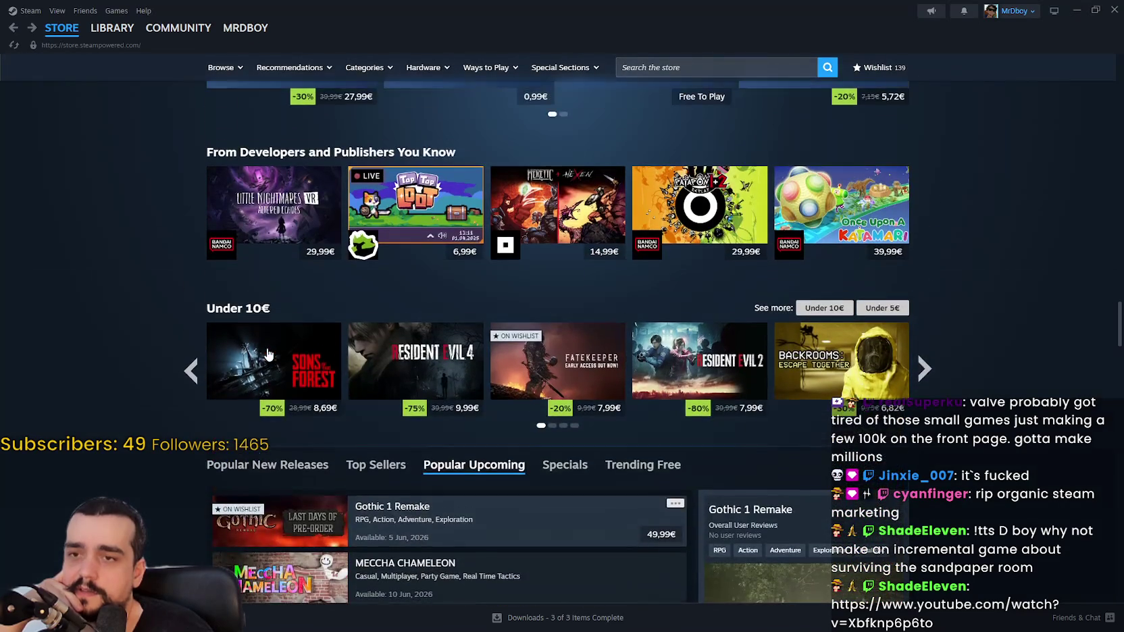
# Step: Scroll up to Your Personal Calendar and page it to the 6/8–6/12 week
pyautogui.scroll(1, 269, 356)
pyautogui.scroll(6, 955, 331)
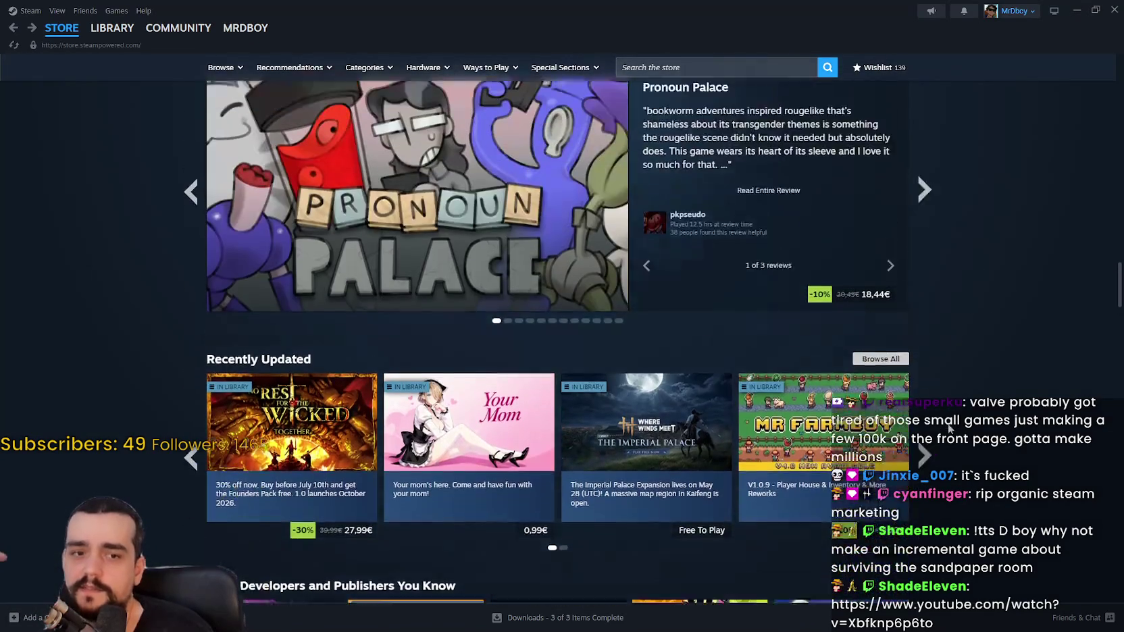
pyautogui.scroll(6, 923, 398)
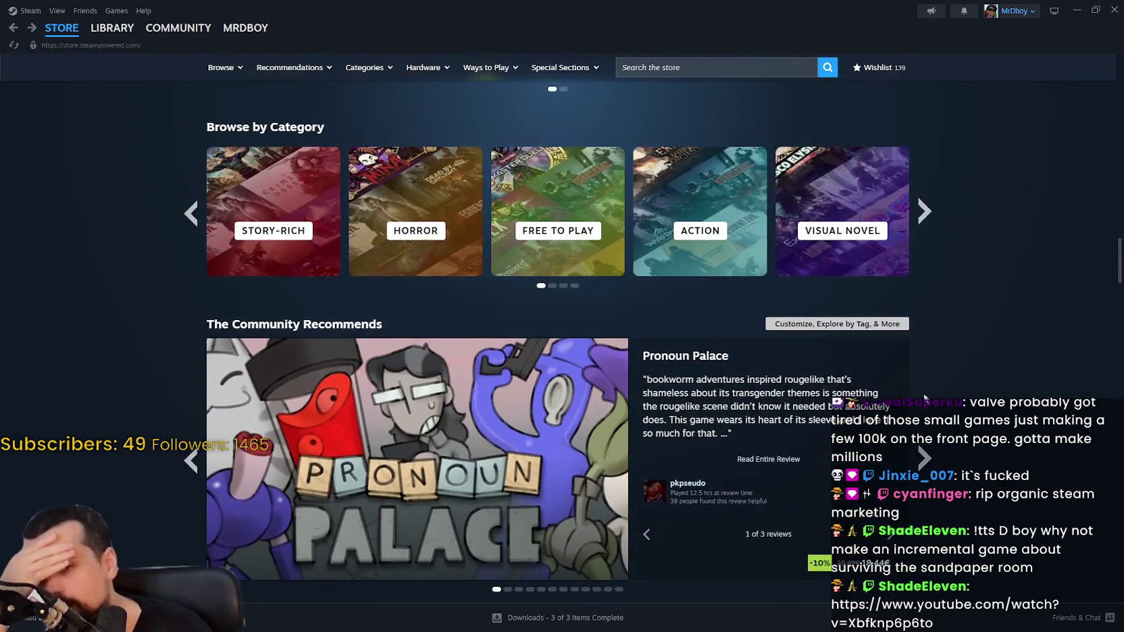
pyautogui.scroll(5, 979, 364)
pyautogui.scroll(4, 986, 404)
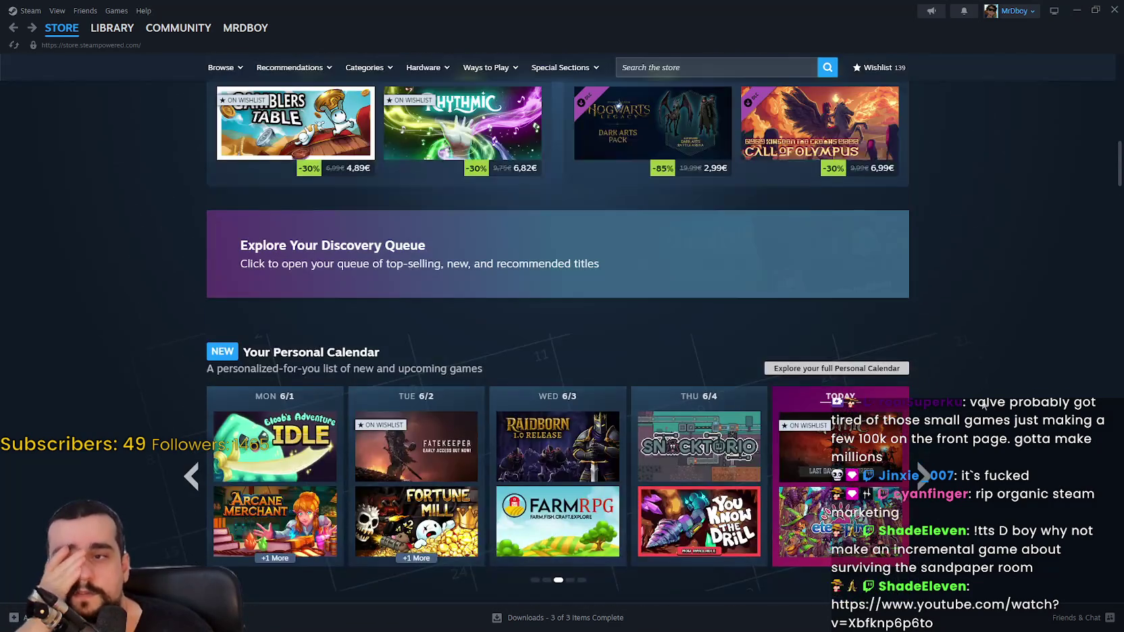
pyautogui.scroll(-4, 979, 404)
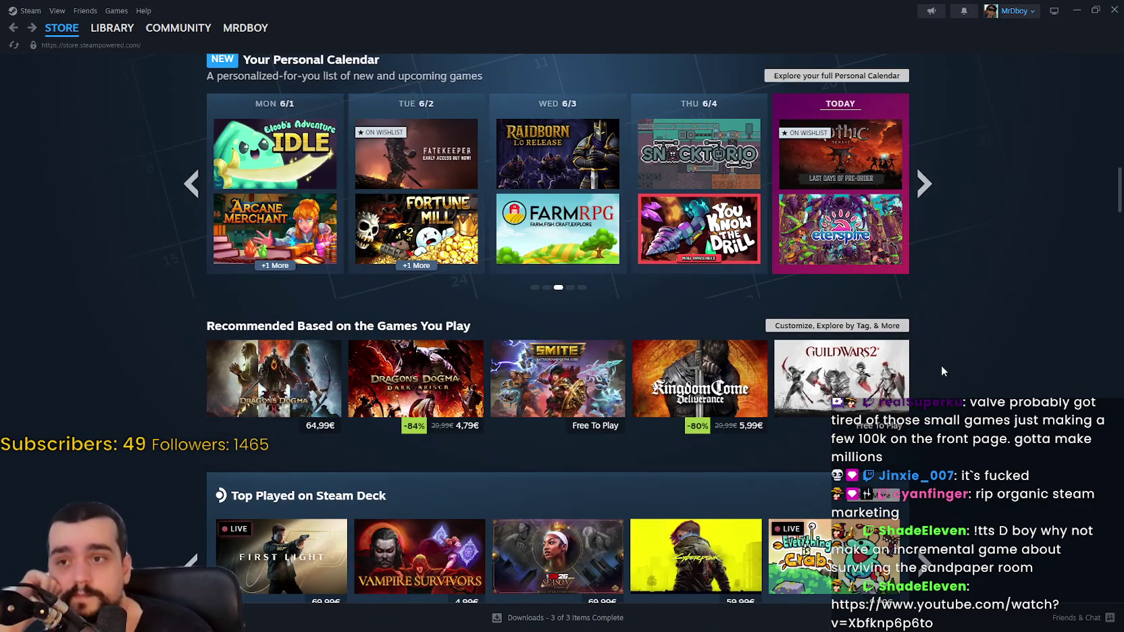
pyautogui.moveTo(871, 173)
pyautogui.moveTo(855, 242)
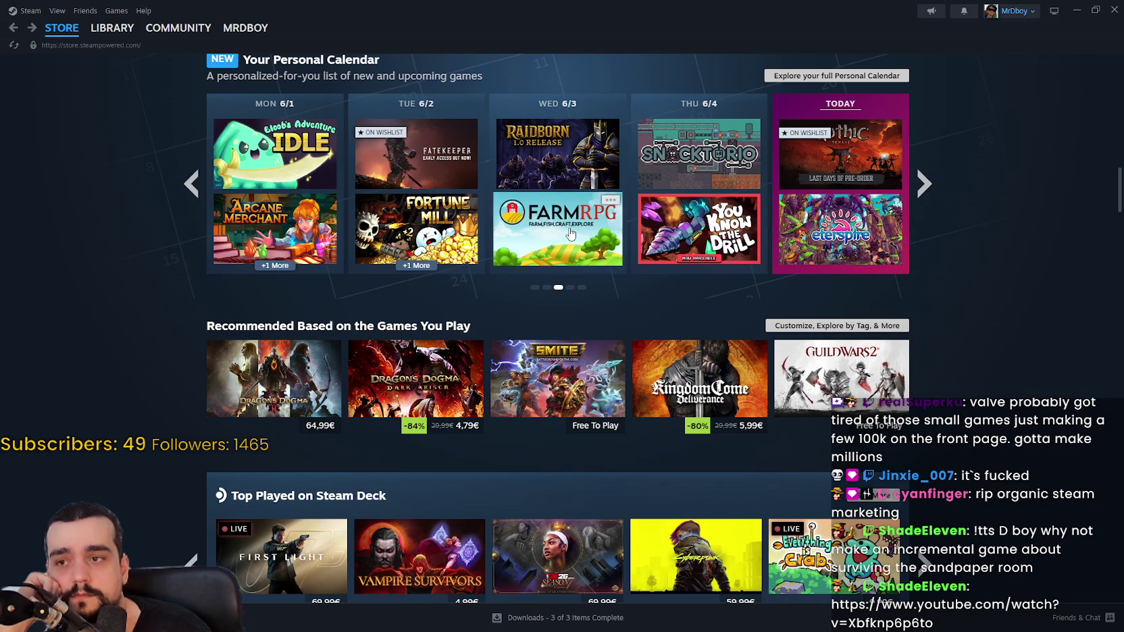
pyautogui.moveTo(571, 233)
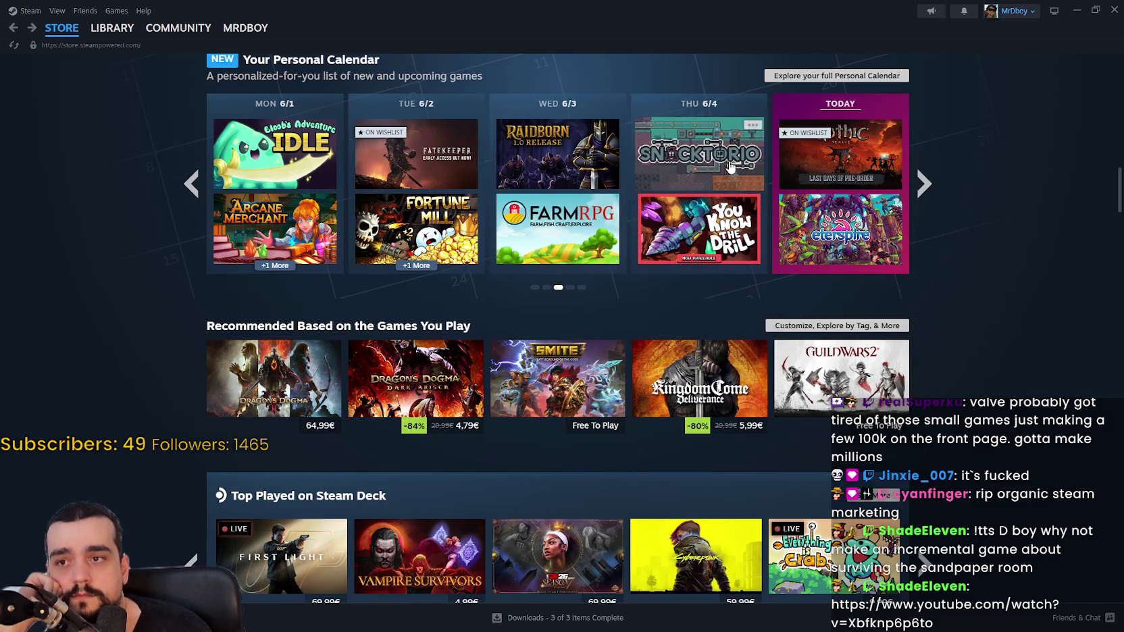
pyautogui.click(918, 189)
# Step: Open Witchspire's store page from the calendar
pyautogui.moveTo(281, 163)
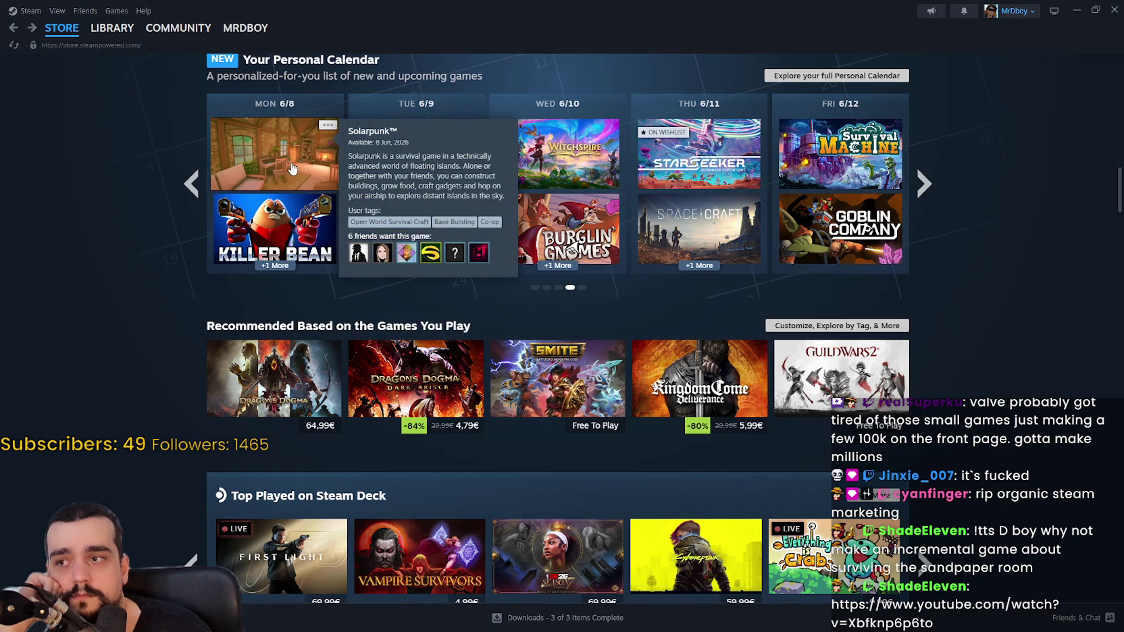
pyautogui.moveTo(281, 222)
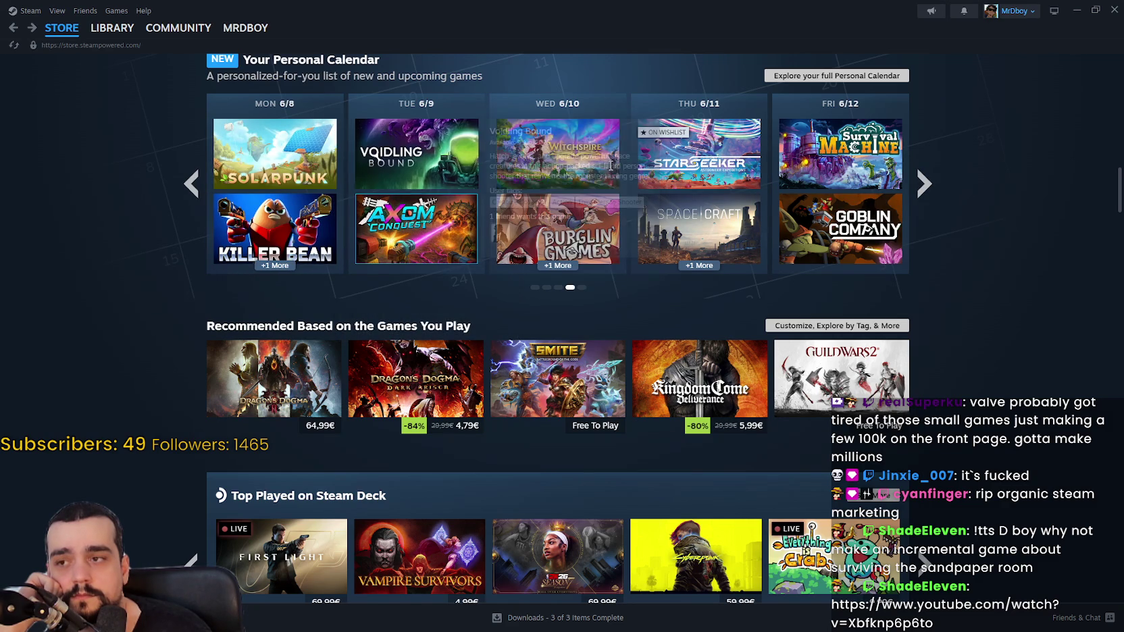
pyautogui.moveTo(606, 169)
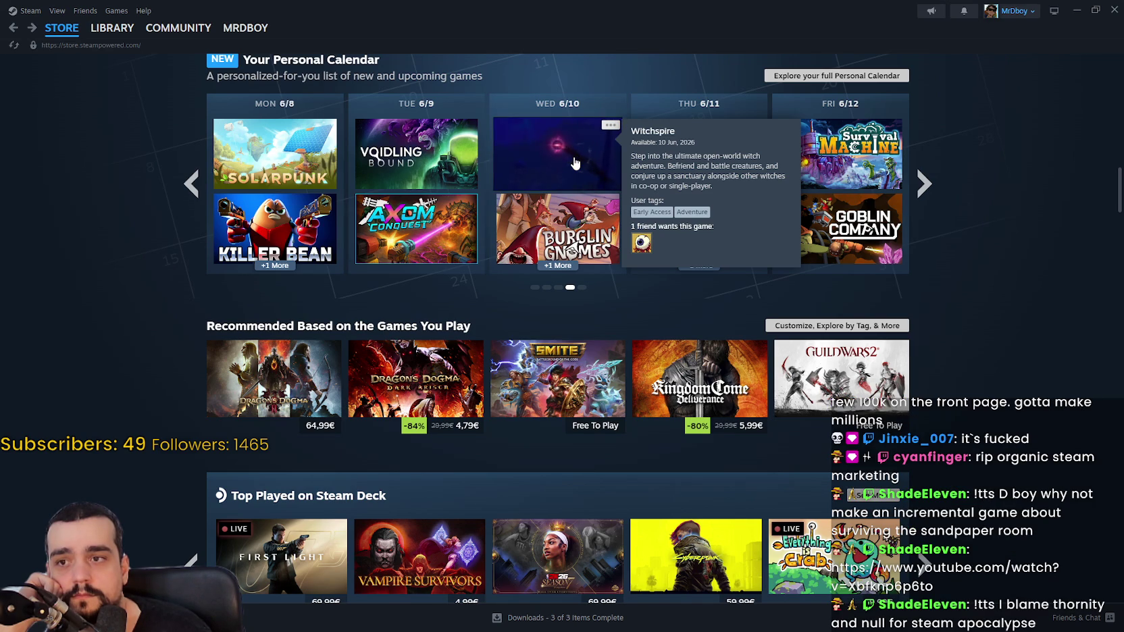
pyautogui.click(575, 162)
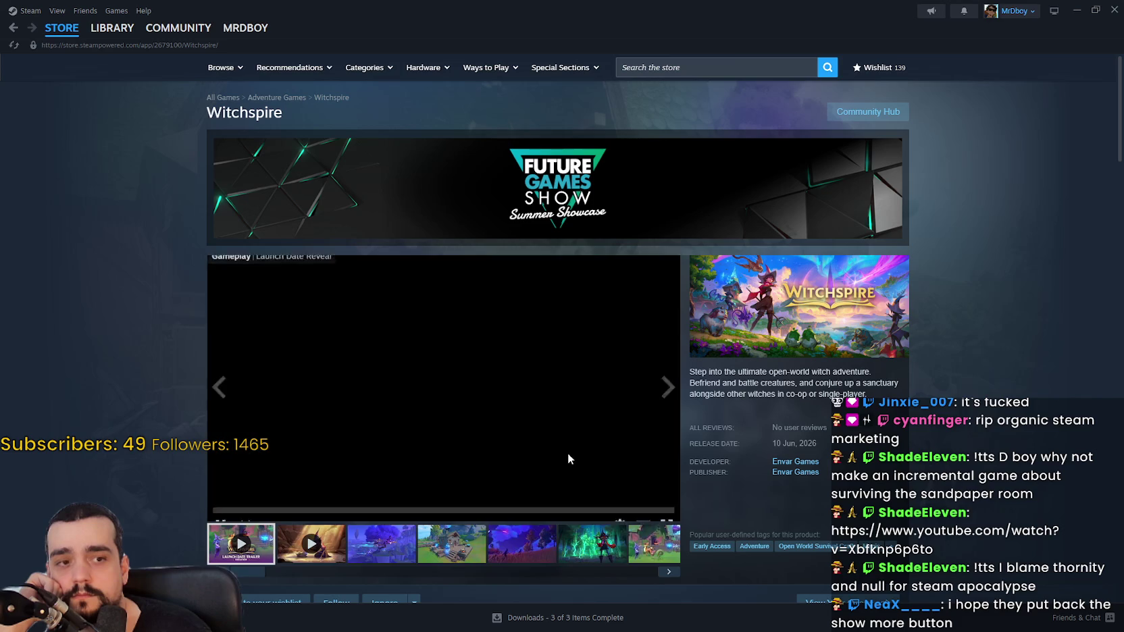
# Step: View Witchspire's third screenshot full size and step through to the green-forest witch one
pyautogui.scroll(-2, 379, 407)
pyautogui.click(379, 408)
pyautogui.click(472, 271)
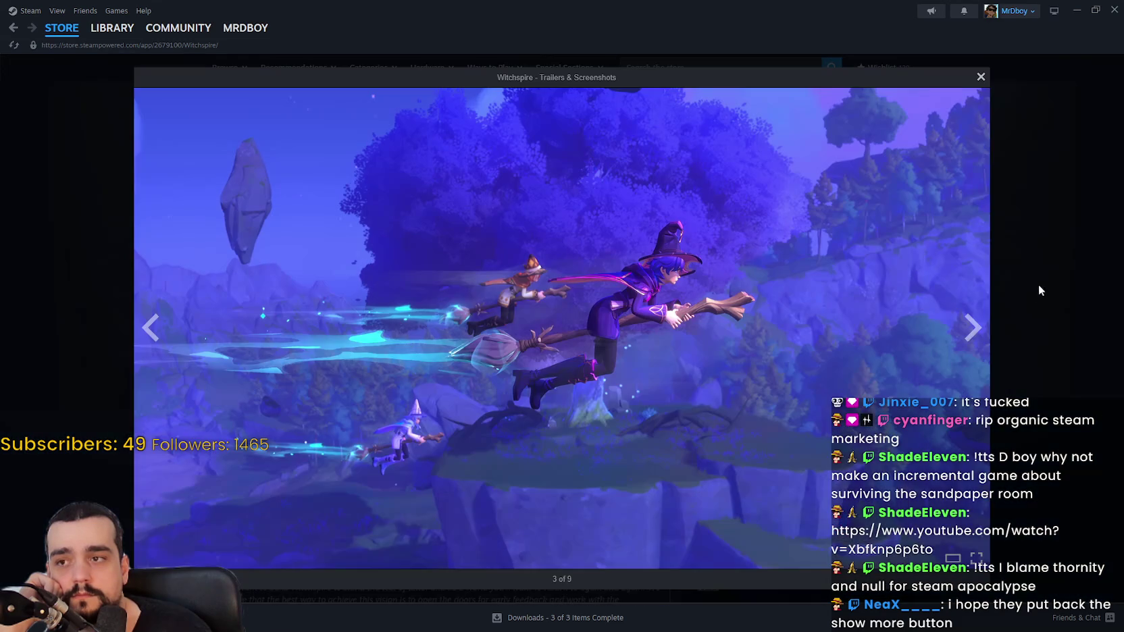
pyautogui.click(969, 338)
pyautogui.click(971, 339)
pyautogui.click(971, 339)
pyautogui.click(1005, 303)
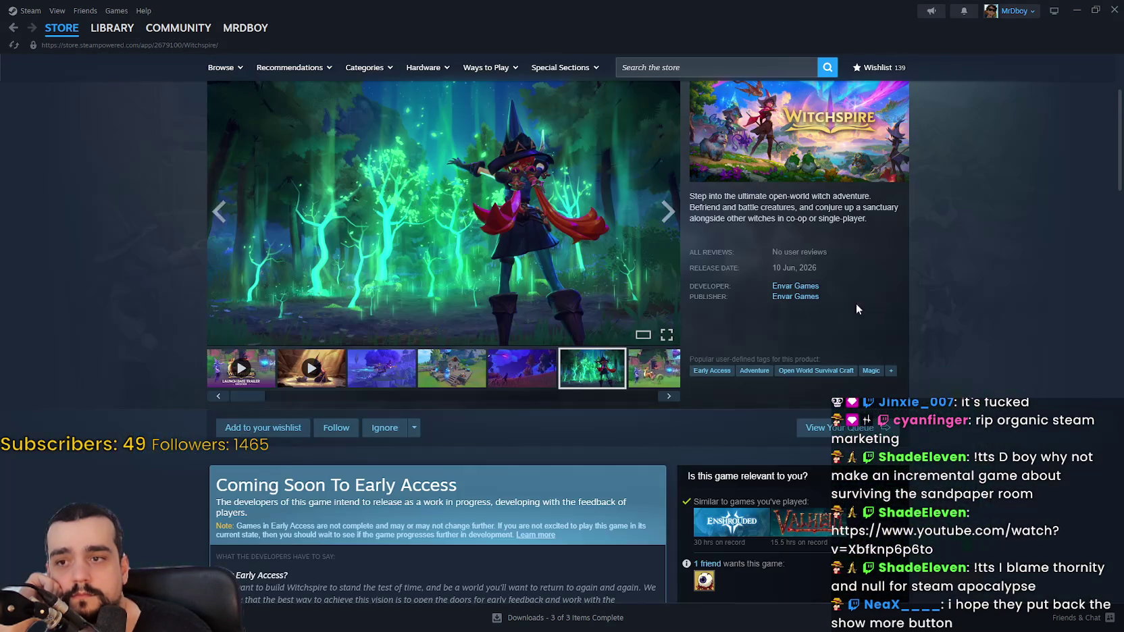
# Step: Scroll down Witchspire's page to its recent events and reviews
pyautogui.scroll(-3, 965, 350)
pyautogui.scroll(-5, 961, 347)
pyautogui.scroll(-1, 961, 346)
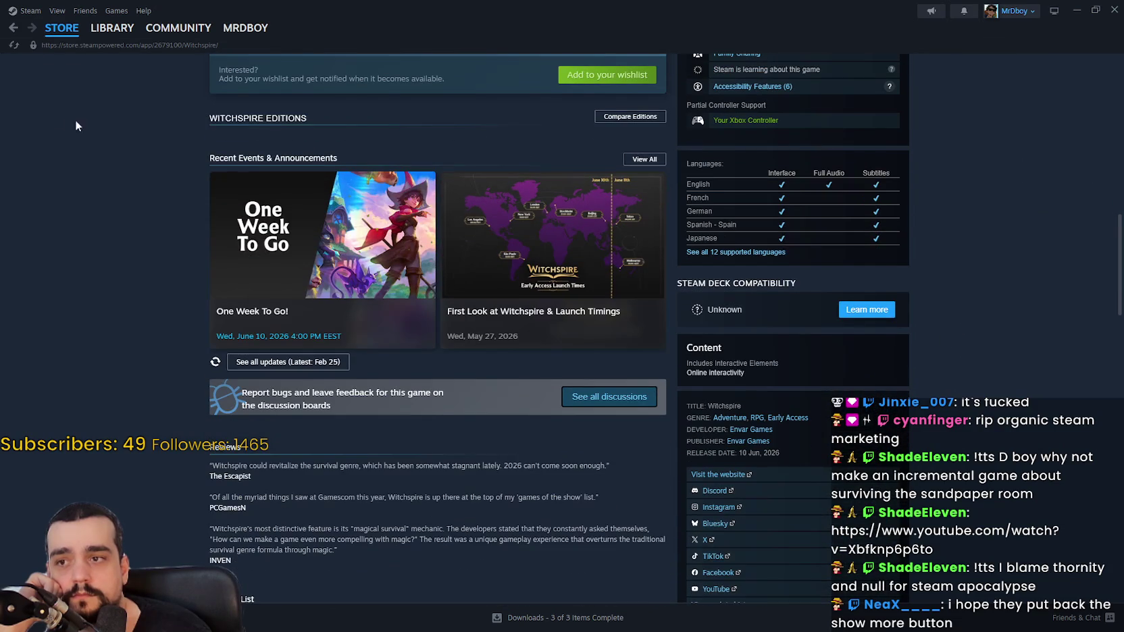
pyautogui.moveTo(51, 29)
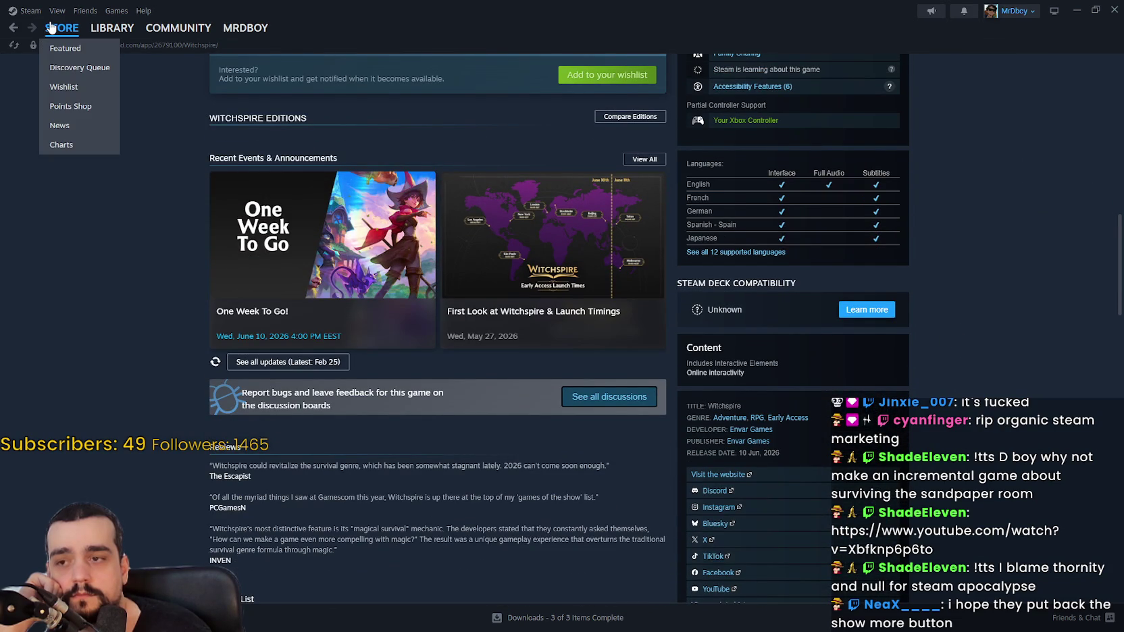
pyautogui.scroll(-2, 125, 288)
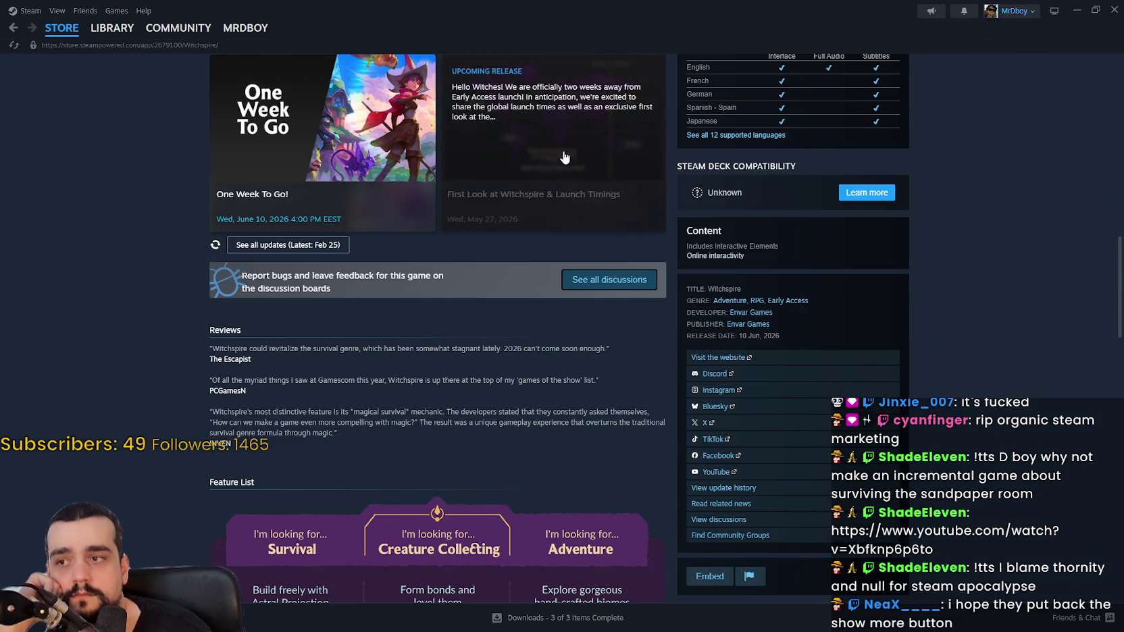
pyautogui.click(562, 157)
pyautogui.scroll(-8, 549, 378)
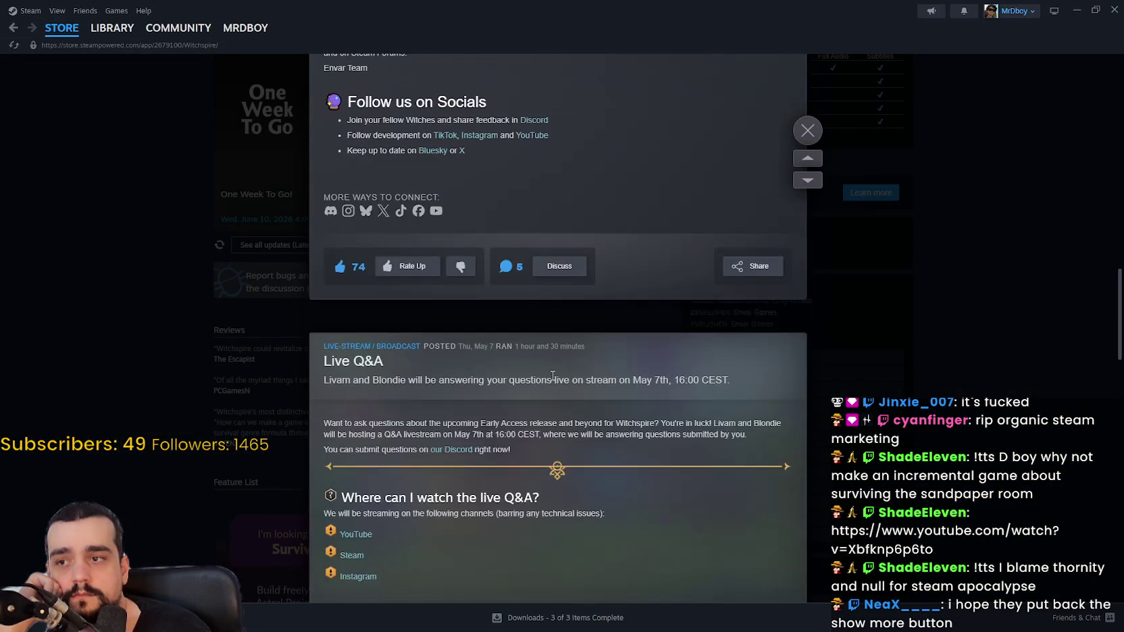
pyautogui.scroll(-12, 552, 373)
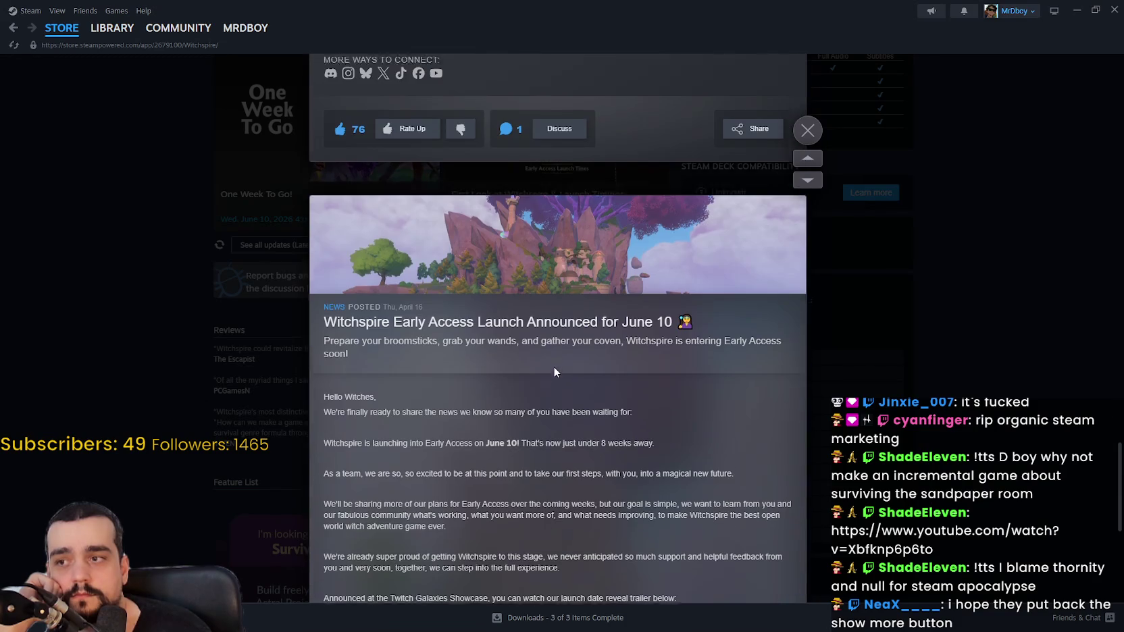
pyautogui.scroll(-5, 554, 370)
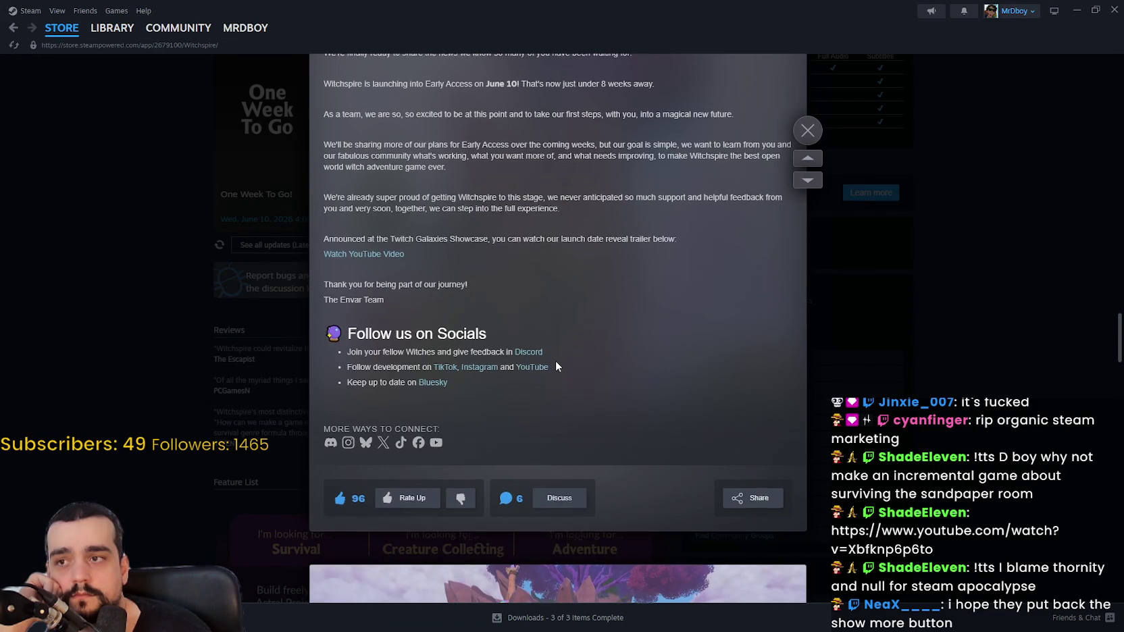
pyautogui.scroll(3, 555, 365)
pyautogui.scroll(-10, 555, 365)
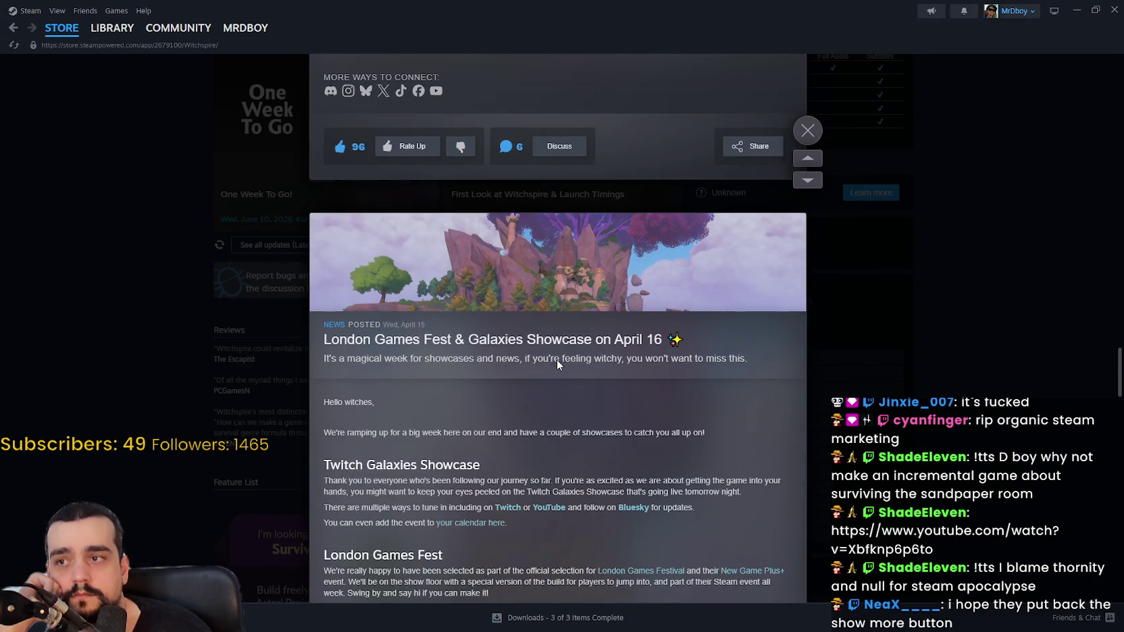
pyautogui.scroll(-12, 558, 358)
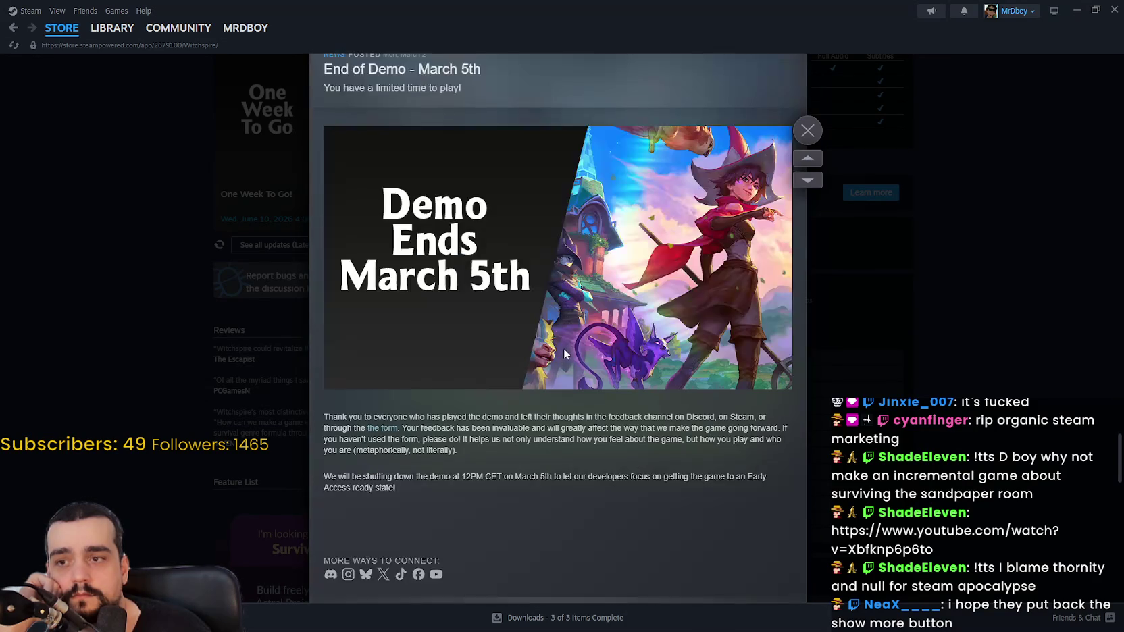
pyautogui.scroll(-15, 566, 352)
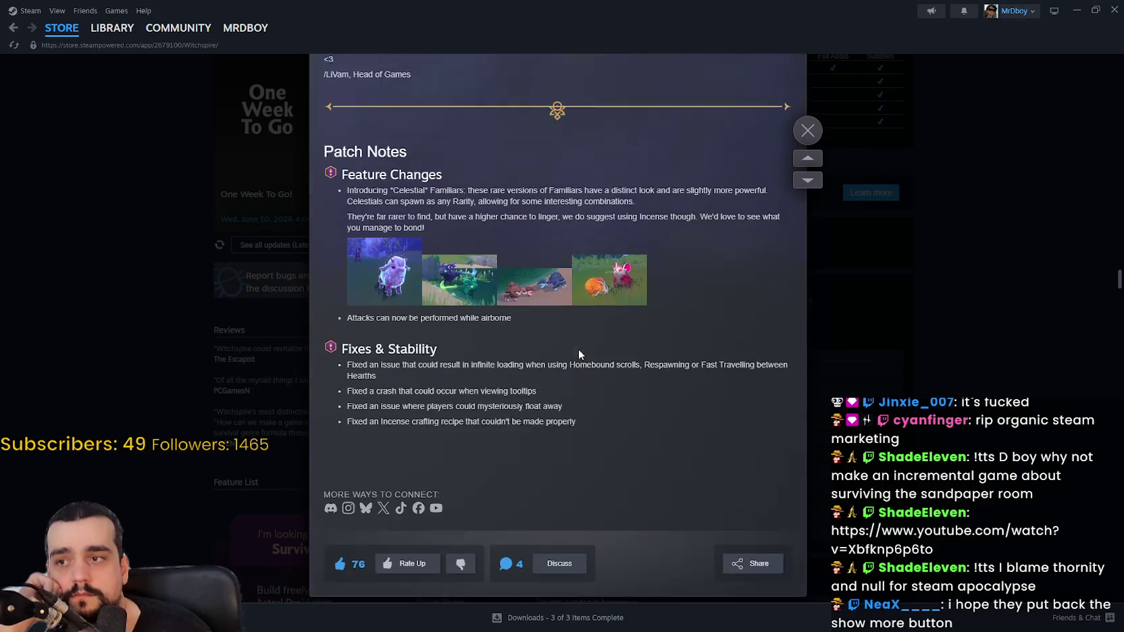
pyautogui.scroll(-15, 578, 347)
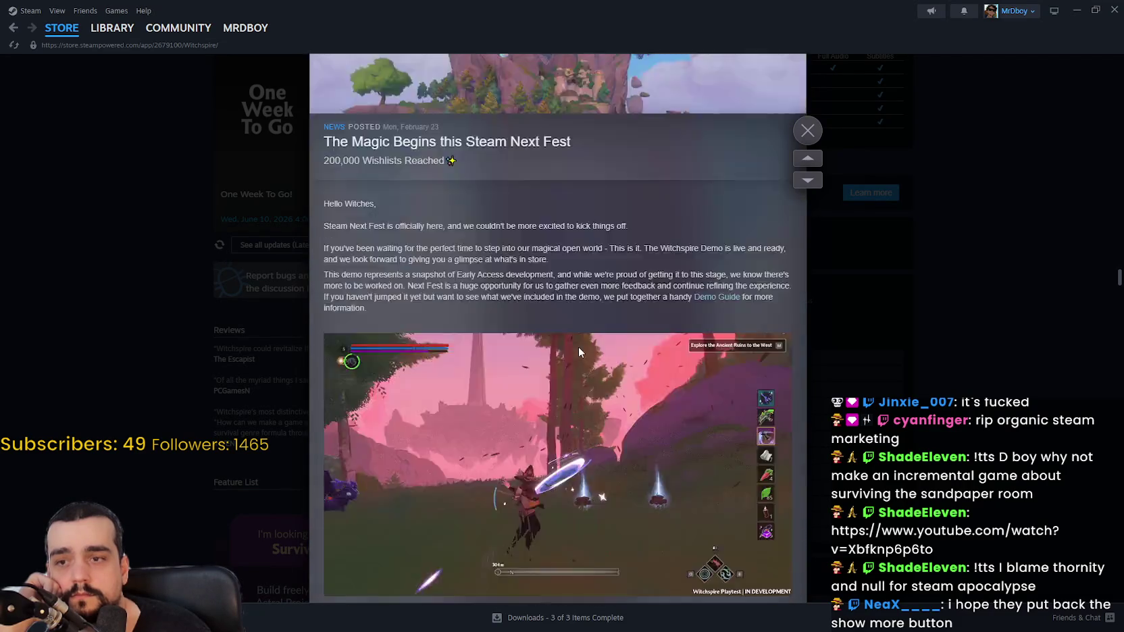
pyautogui.click(830, 296)
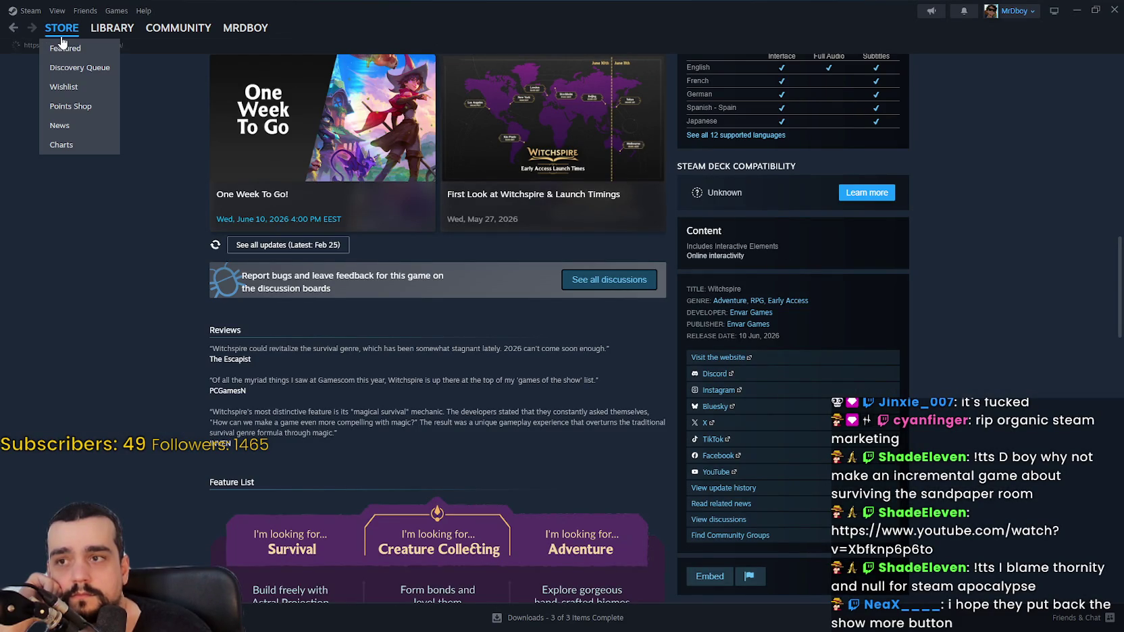
# Step: Return to the featured store front and page the Personal Calendar to the 6/15–6/19 week
pyautogui.click(61, 43)
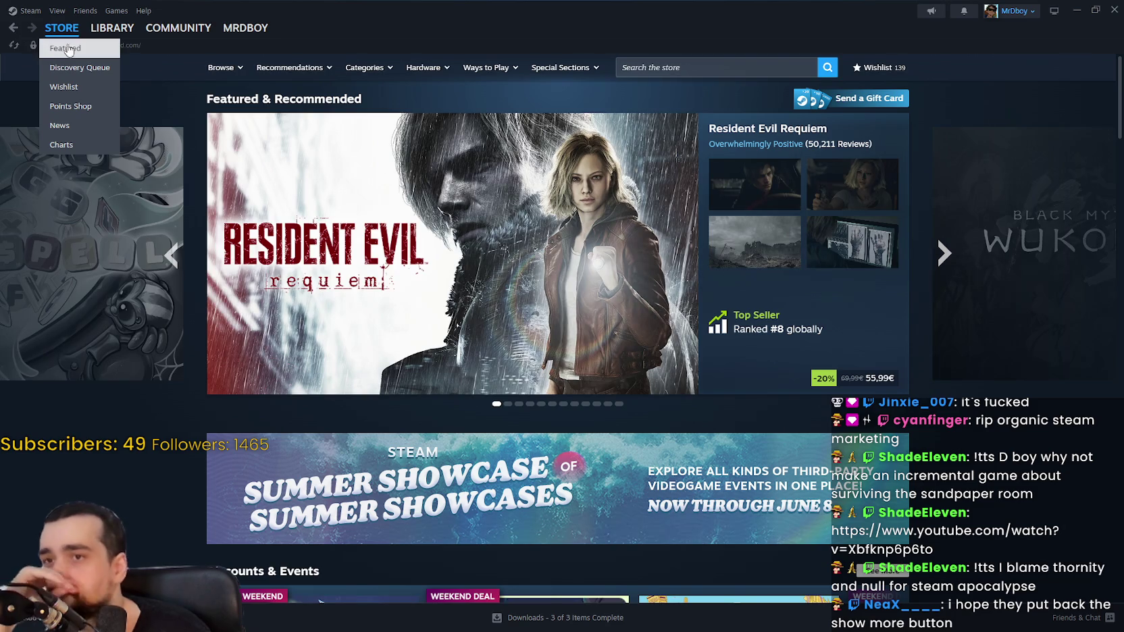
pyautogui.scroll(-10, 999, 339)
pyautogui.scroll(-8, 1000, 364)
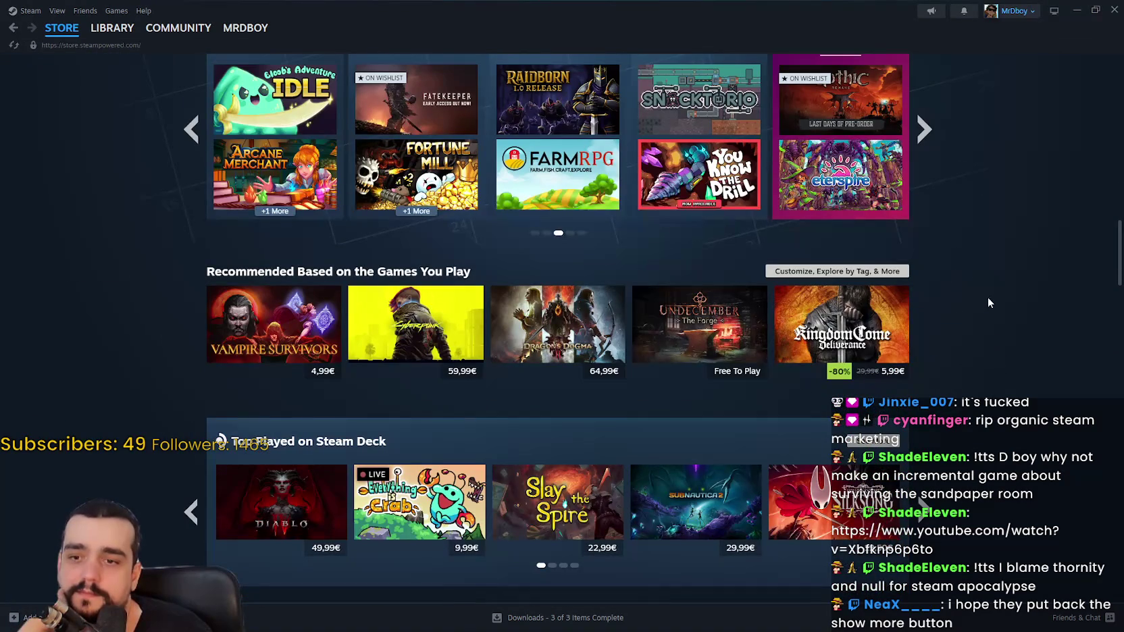
pyautogui.scroll(3, 935, 375)
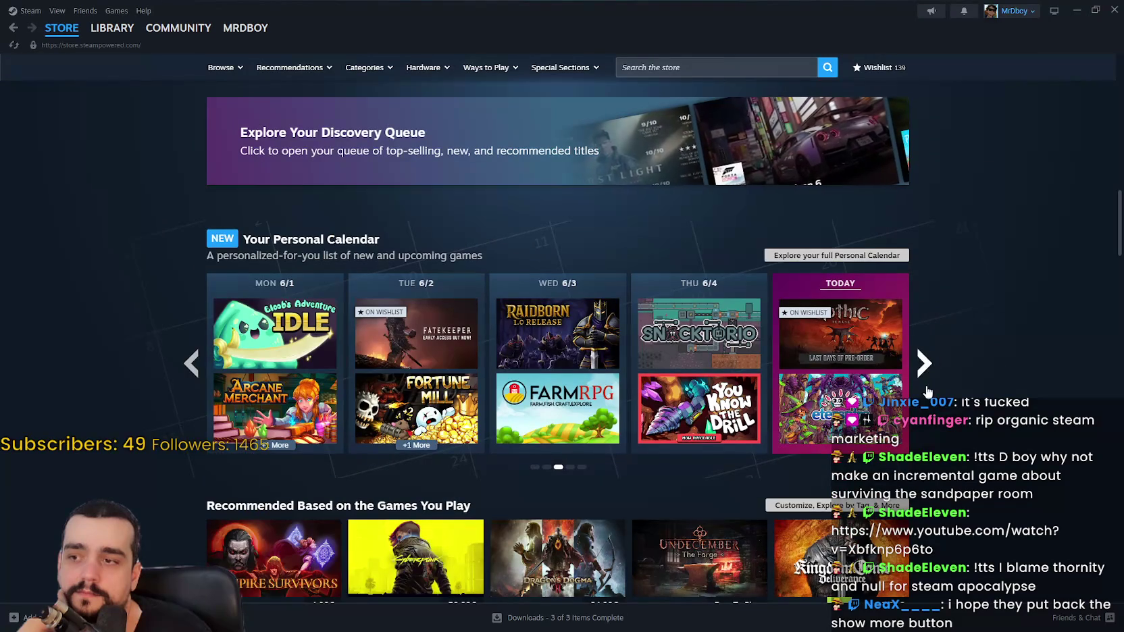
pyautogui.click(924, 364)
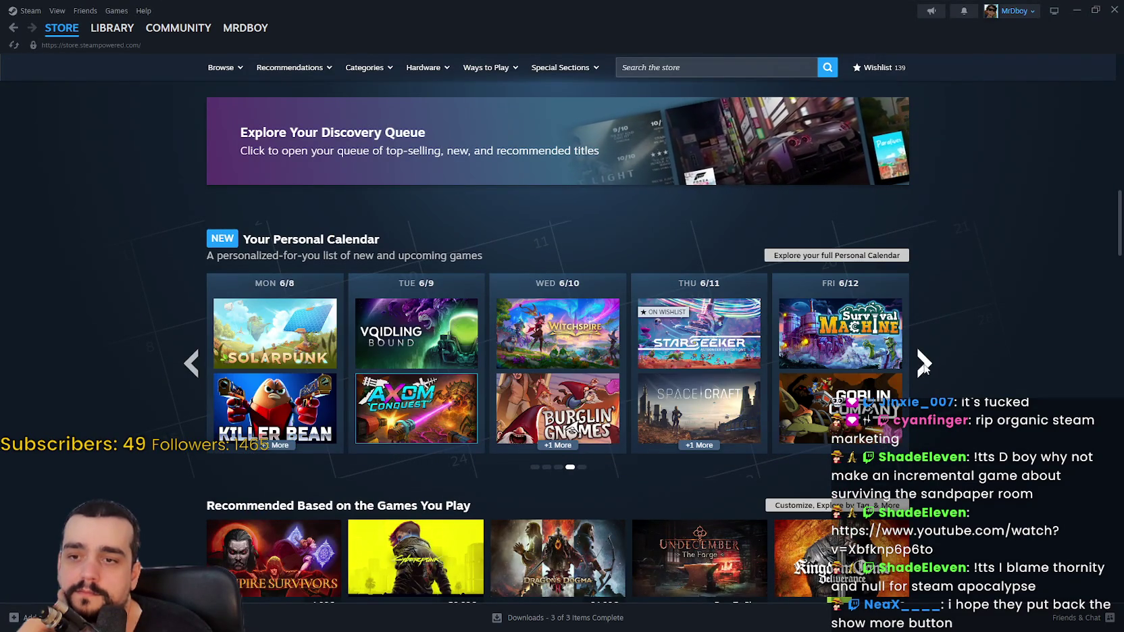
pyautogui.click(924, 364)
pyautogui.moveTo(52, 39)
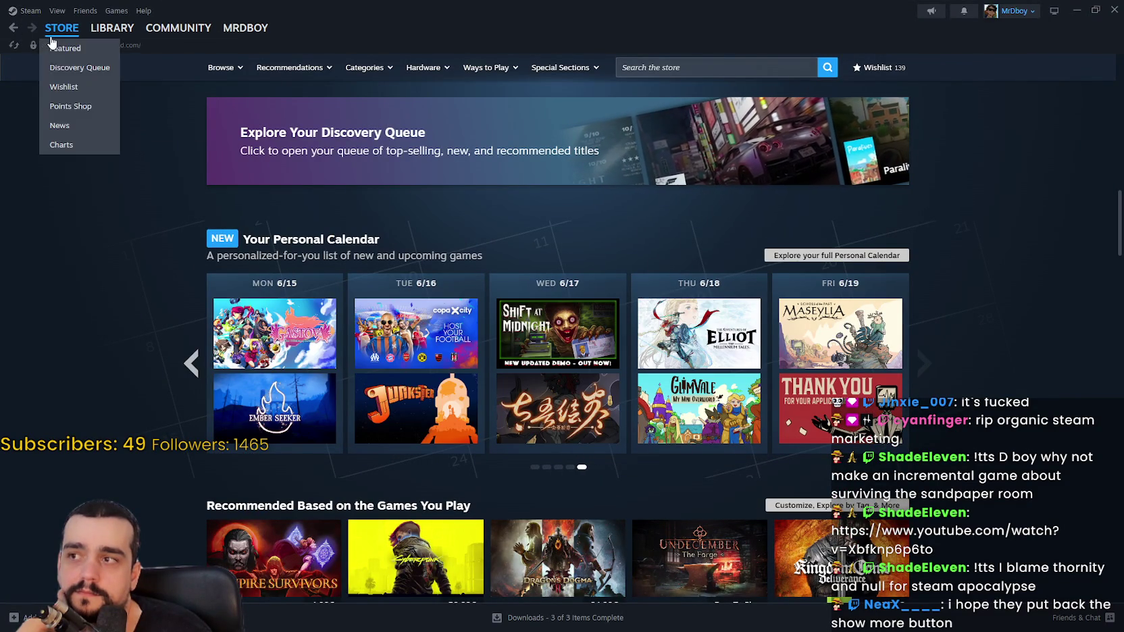
# Step: Scroll the store front, then close Steam to get back to the Godot editor
pyautogui.scroll(-3, 695, 270)
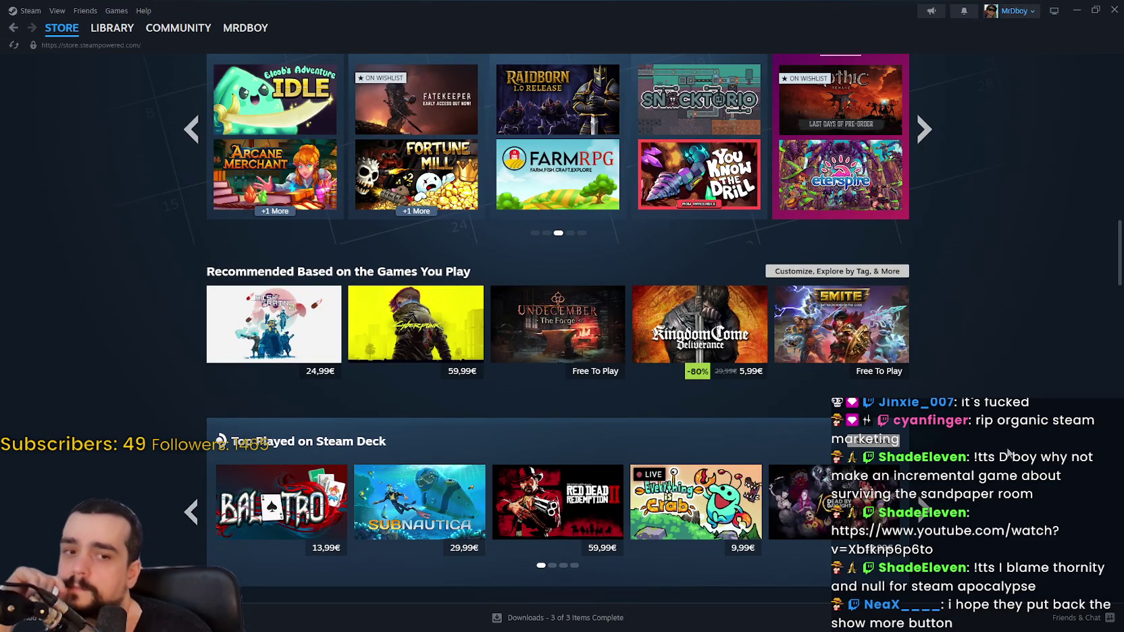
pyautogui.scroll(4, 1006, 451)
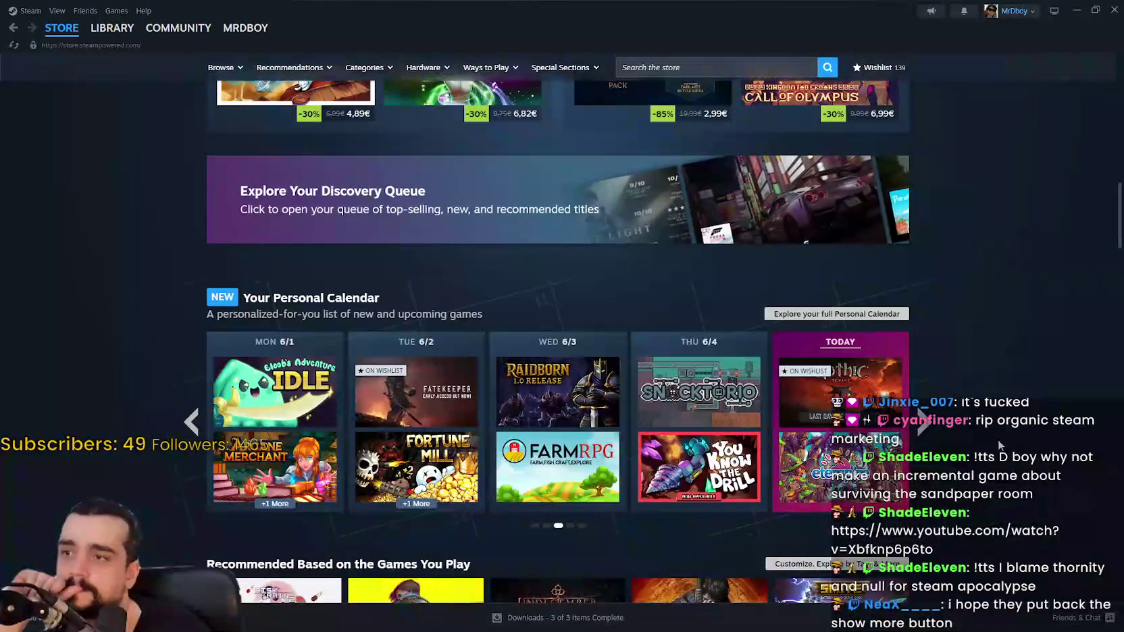
pyautogui.scroll(-7, 1000, 445)
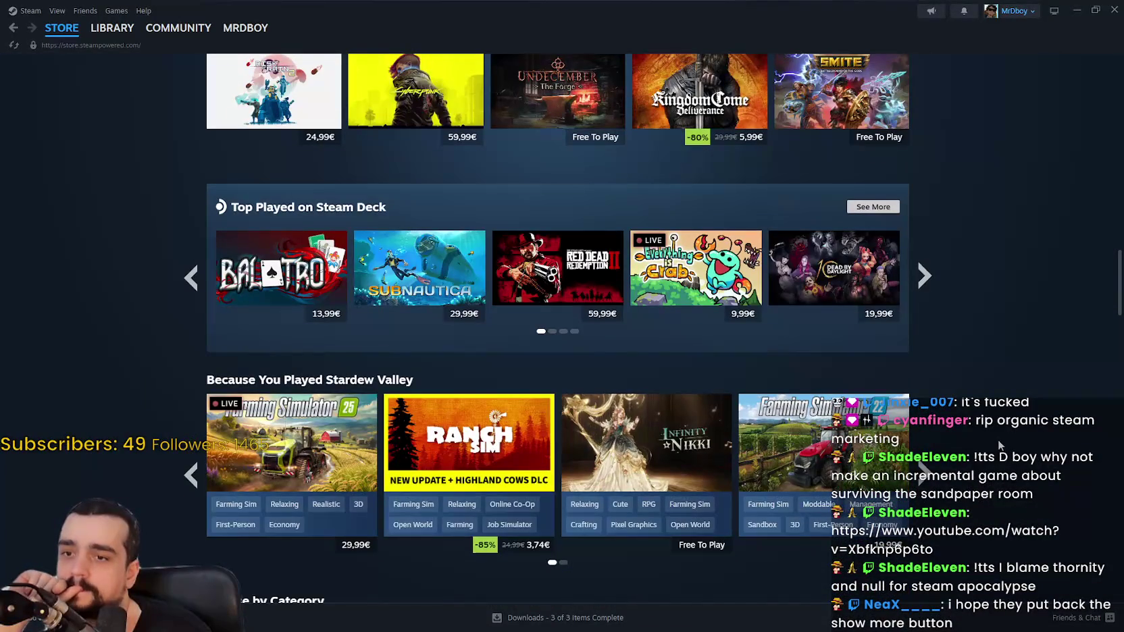
pyautogui.scroll(-6, 999, 445)
pyautogui.click(1114, 8)
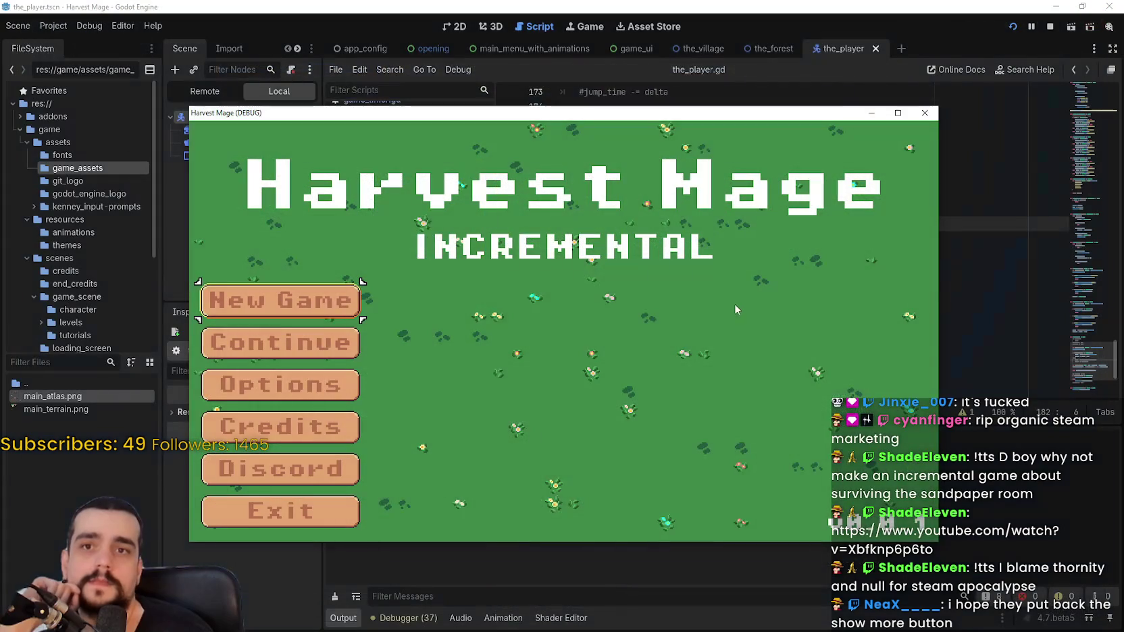
# Step: Start a new Harvest Mage game and maximize the game window
pyautogui.click(253, 299)
pyautogui.click(253, 299)
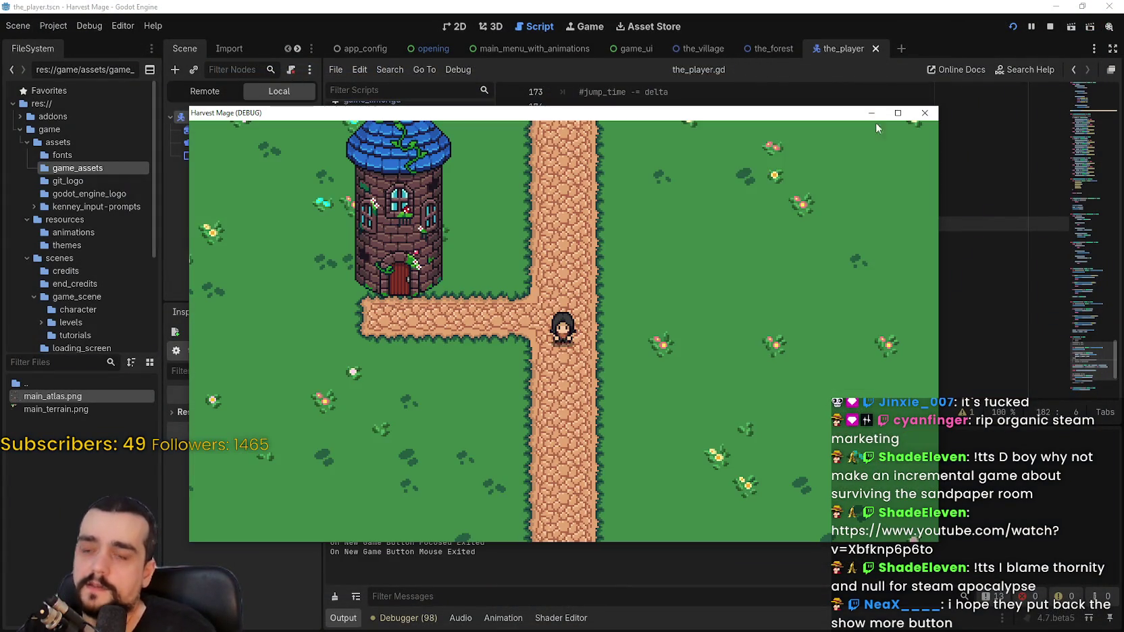
pyautogui.click(897, 113)
# Step: Walk the character with D, A, W, jump with S, then restore the window and stop the test
pyautogui.press('d')
pyautogui.press('a')
pyautogui.press('w')
pyautogui.press('d')
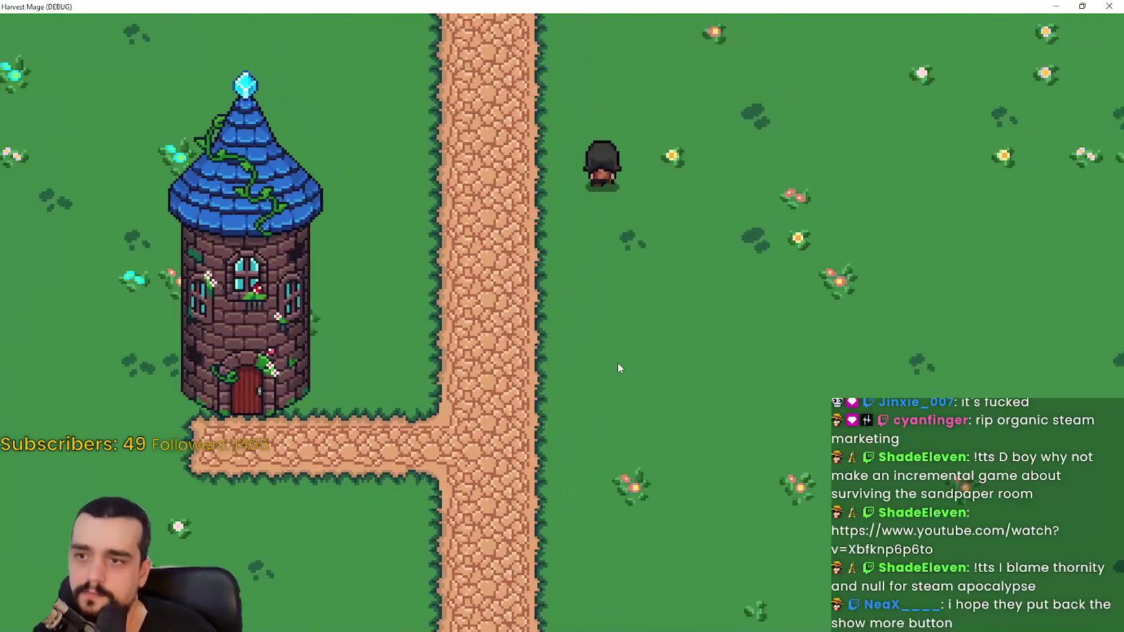
pyautogui.press('s')
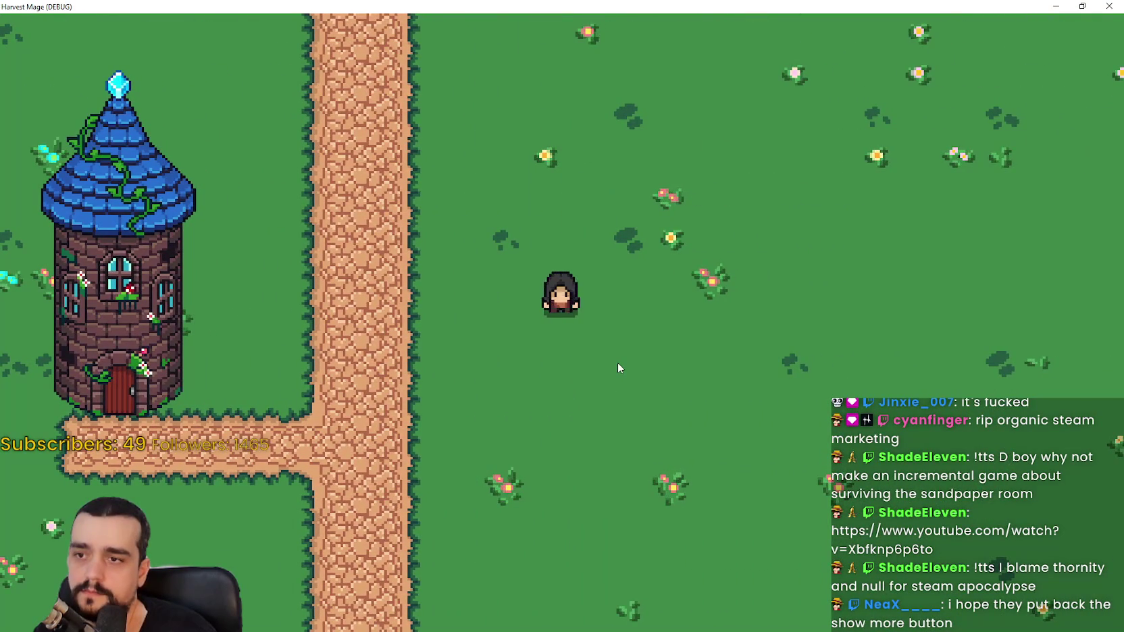
pyautogui.click(1082, 6)
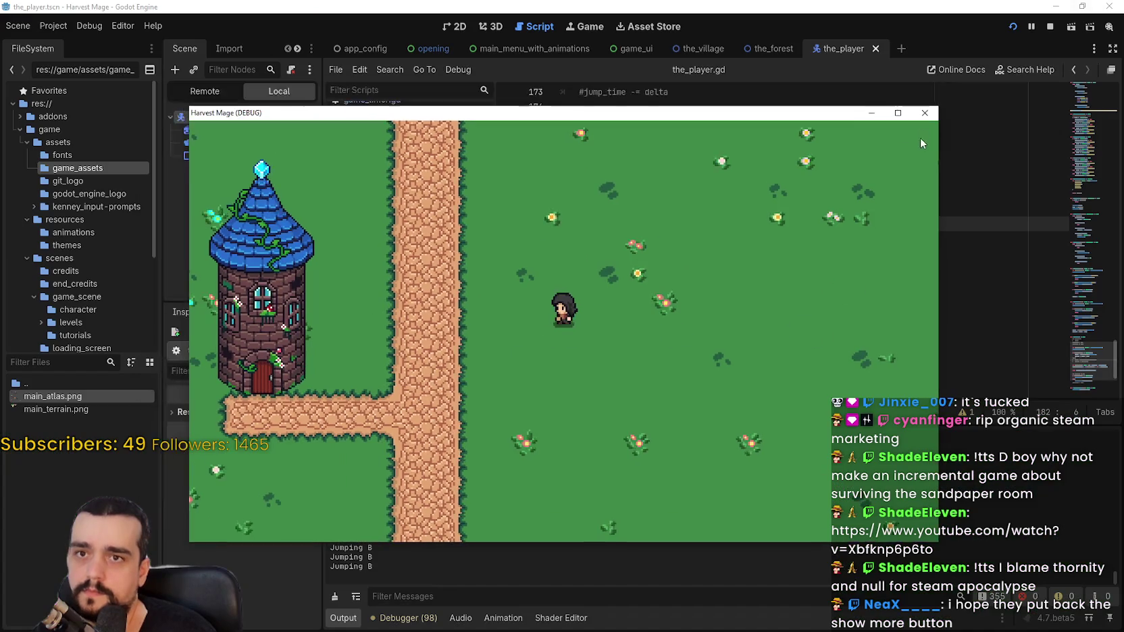
pyautogui.press('d')
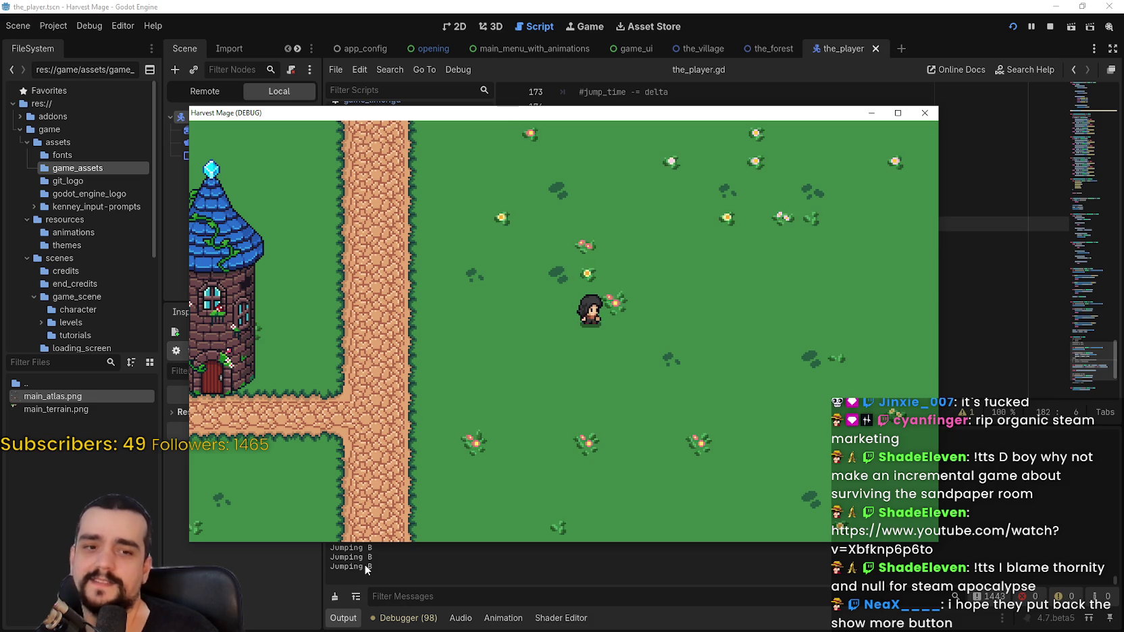
pyautogui.click(1049, 29)
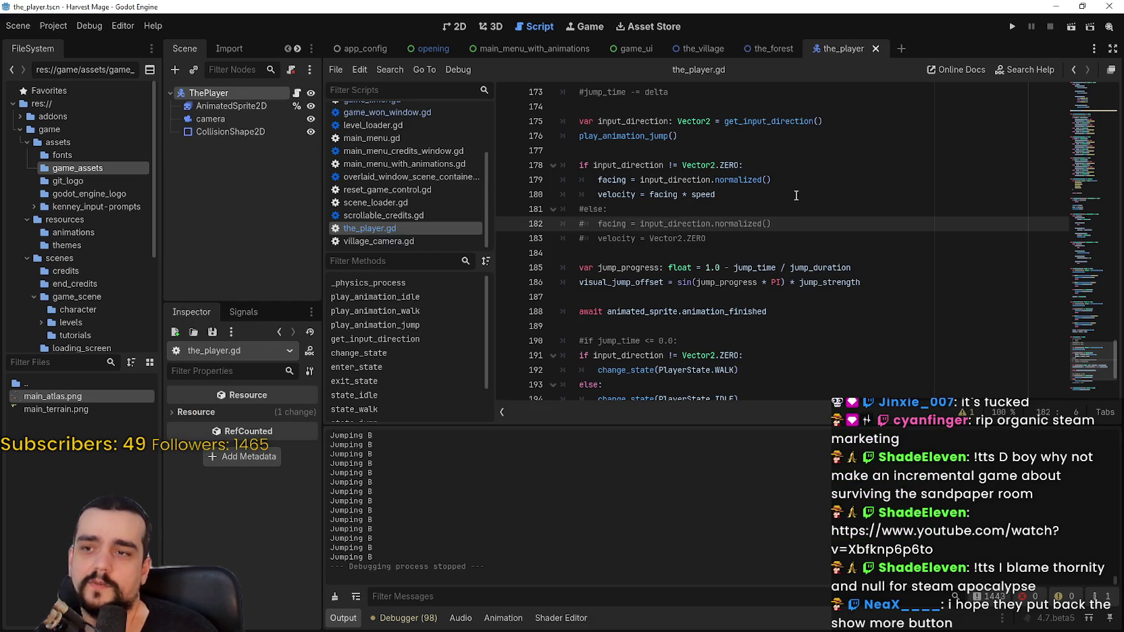
# Step: Scroll the_player.gd up to state_idle and select is_action_just_pressed on line 138
pyautogui.click(737, 236)
pyautogui.scroll(-5, 983, 186)
pyautogui.moveTo(1091, 377)
pyautogui.mouseDown()
pyautogui.moveTo(1085, 332)
pyautogui.moveTo(1087, 360)
pyautogui.mouseUp()
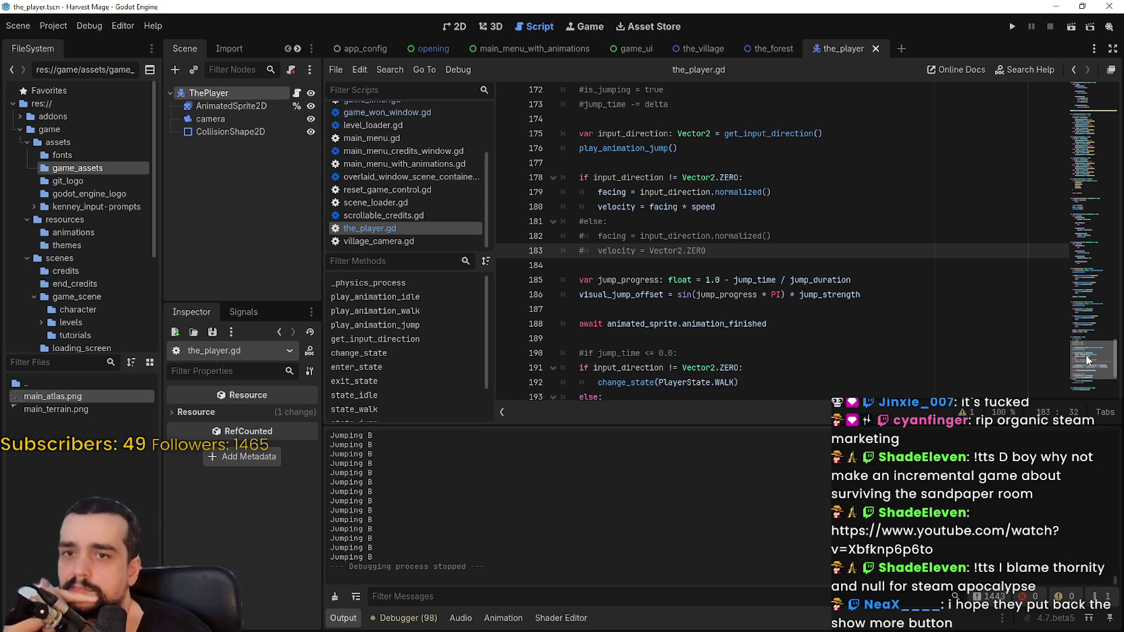
pyautogui.moveTo(1087, 360)
pyautogui.mouseDown()
pyautogui.moveTo(1090, 170)
pyautogui.moveTo(1090, 265)
pyautogui.mouseUp()
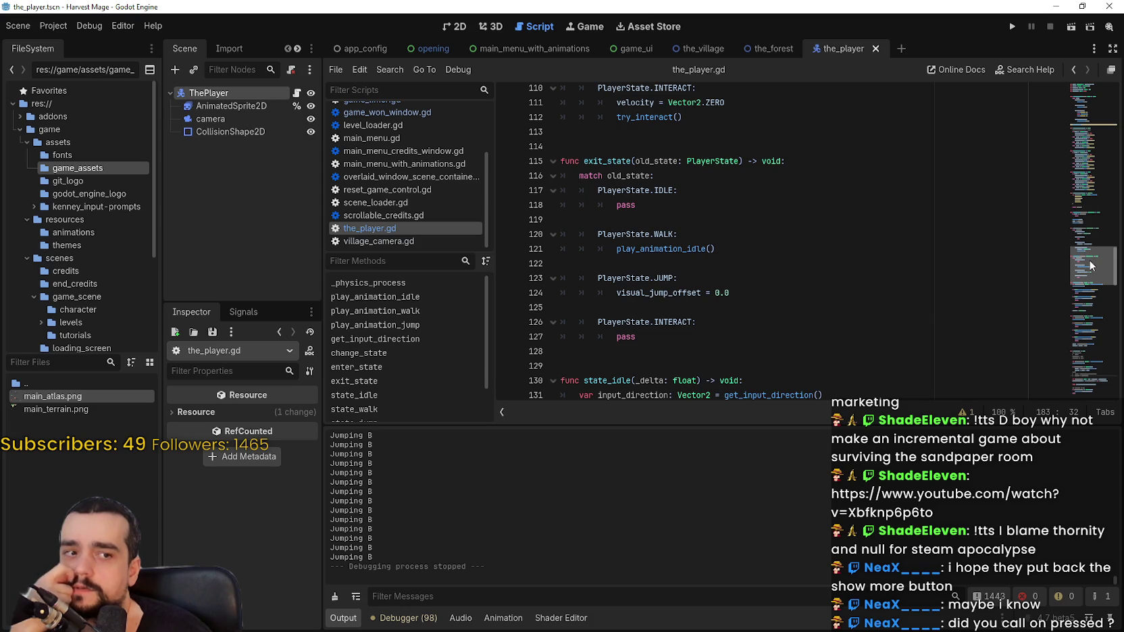
pyautogui.moveTo(1090, 265); pyautogui.dragTo(1090, 295)
pyautogui.scroll(2, 729, 212)
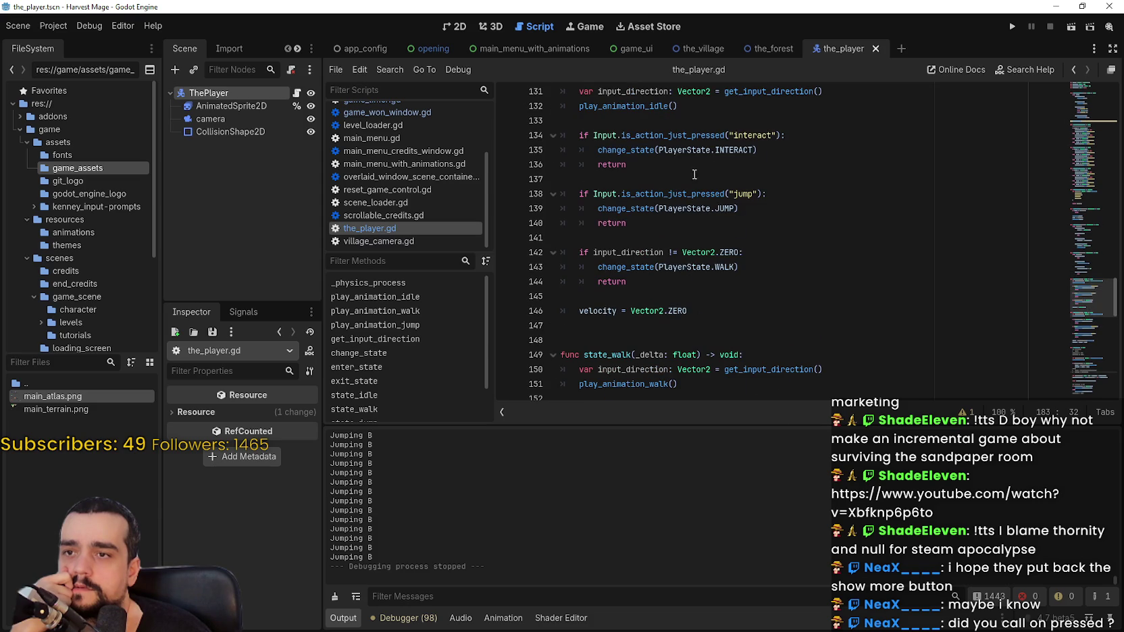
pyautogui.moveTo(695, 192)
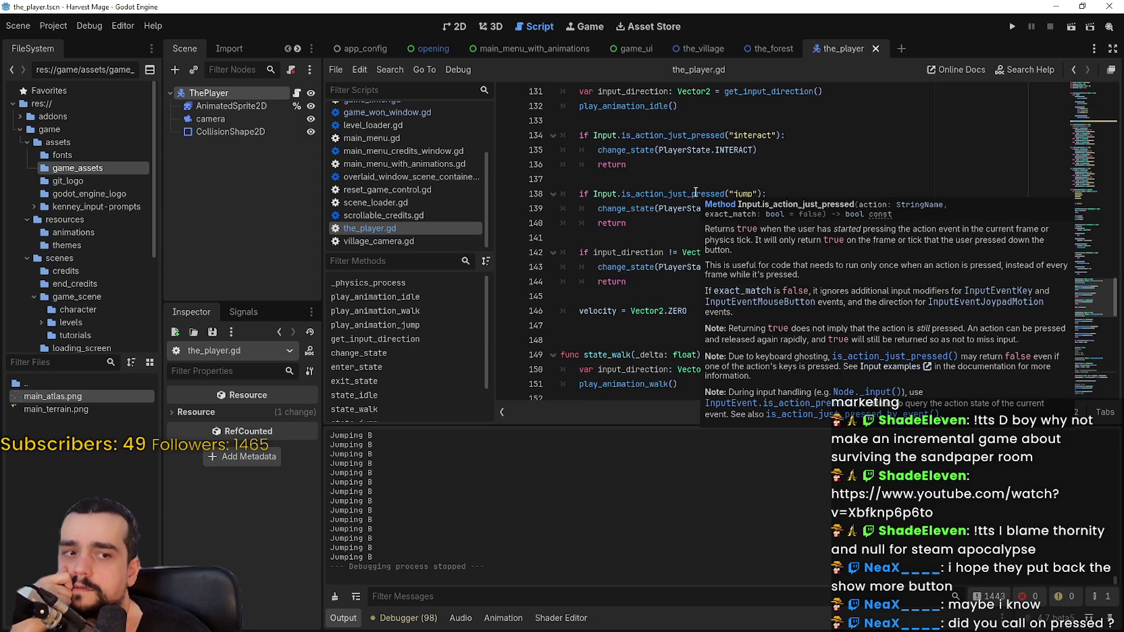
pyautogui.doubleClick(695, 193)
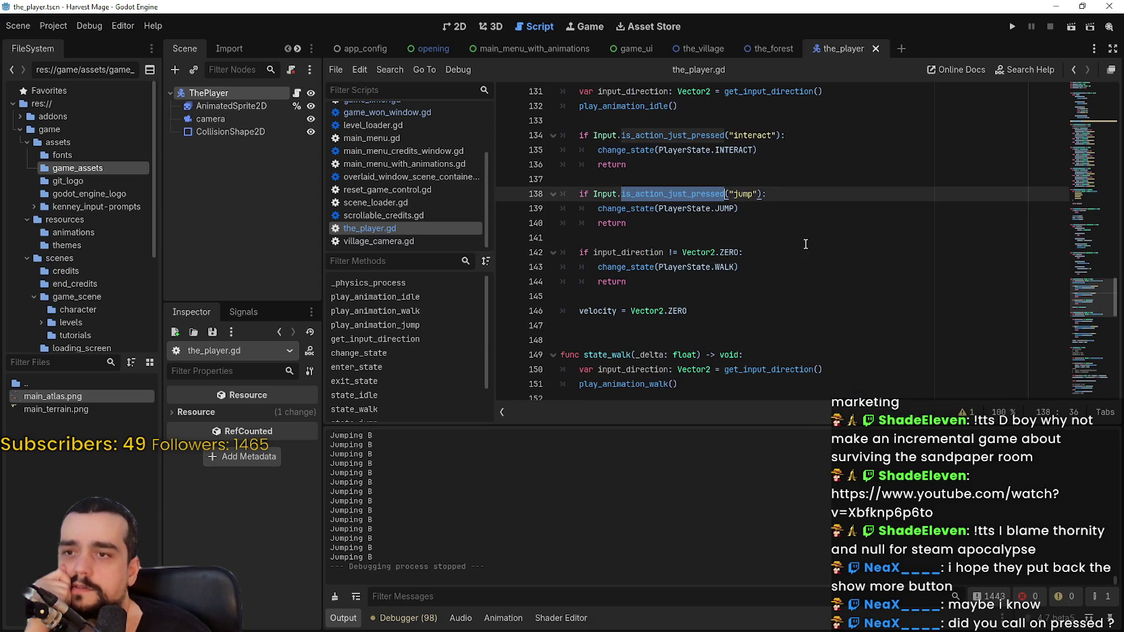
pyautogui.scroll(1, 855, 229)
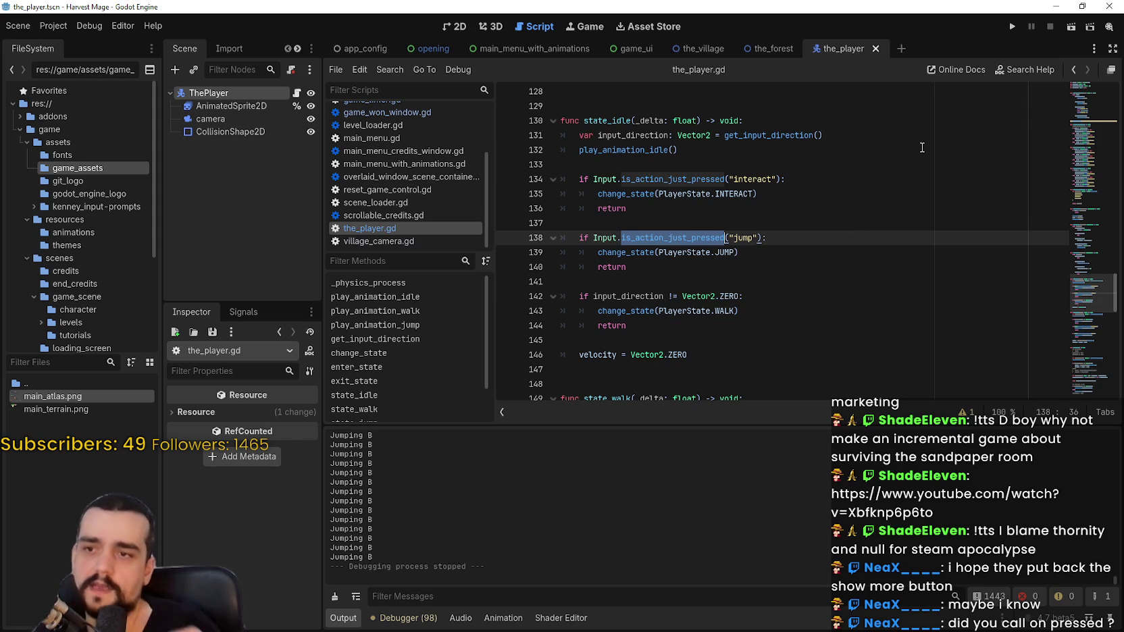
# Step: Replace line 138's check with is_action_pressed via autocomplete
pyautogui.write('is')
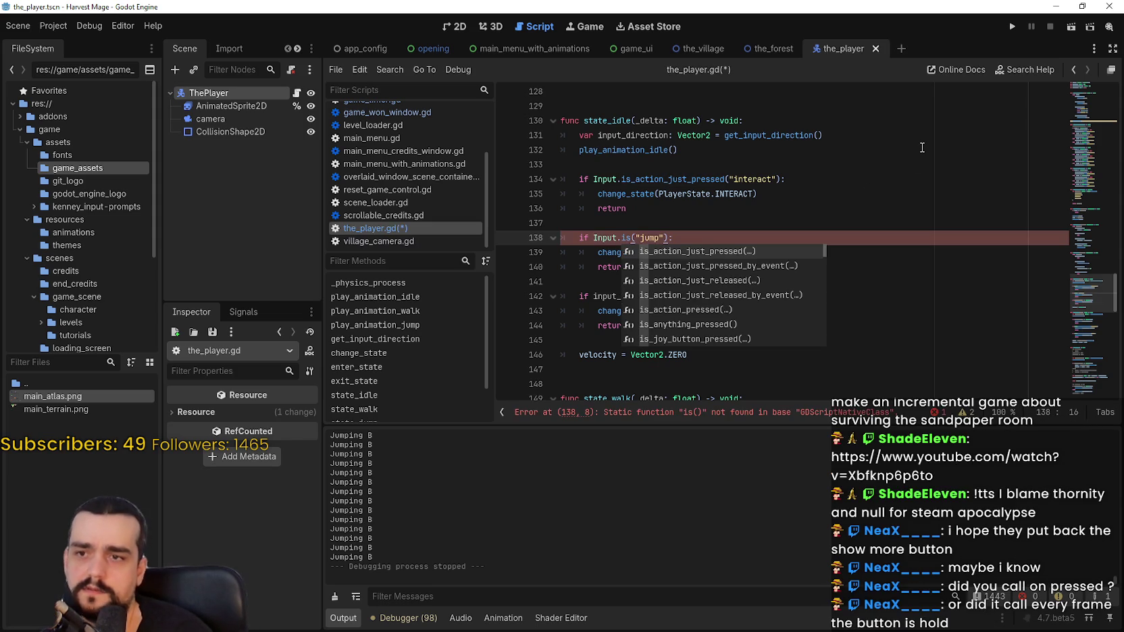
pyautogui.press('Down')
pyautogui.press('Down')
pyautogui.press('Down')
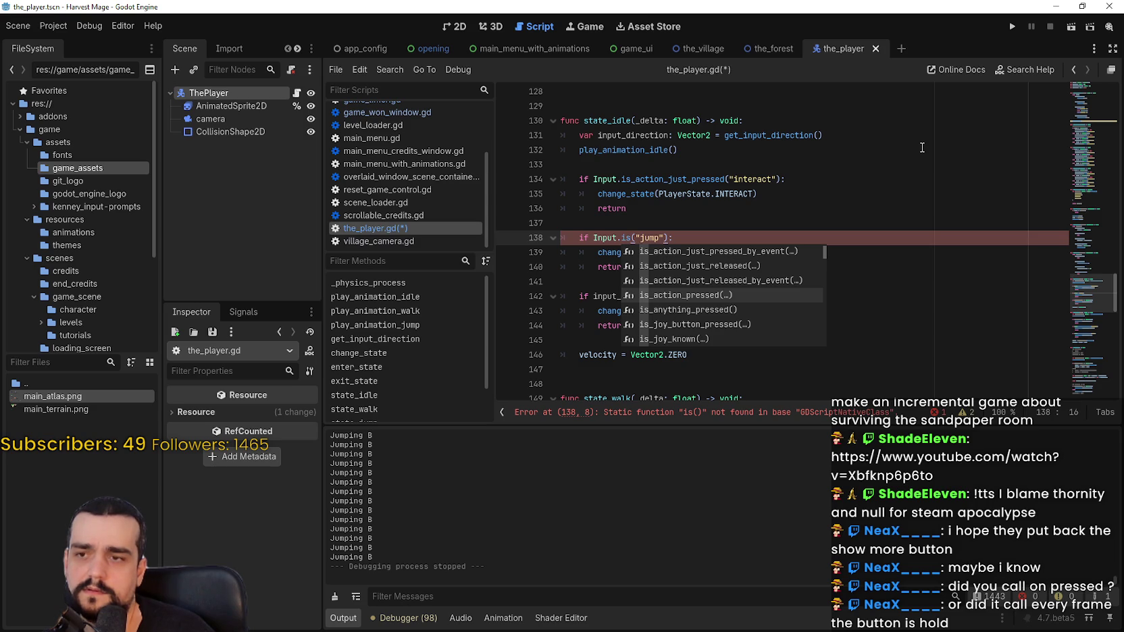
pyautogui.press('Return')
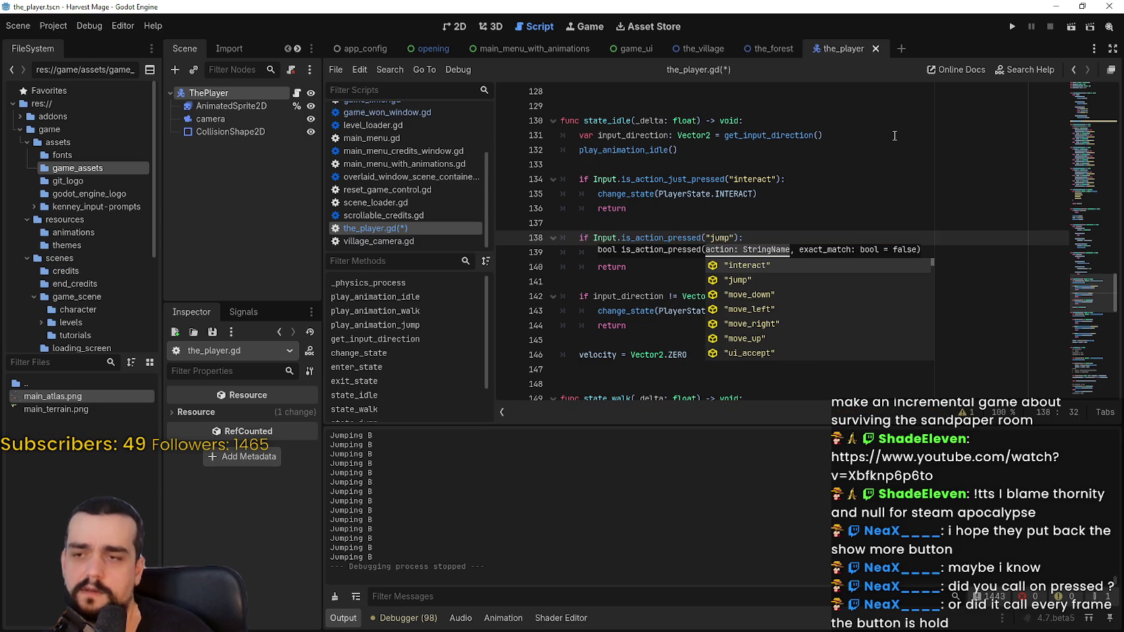
pyautogui.click(873, 156)
# Step: Select is_action_just_pressed on line 134, save the_player.gd, and run the project
pyautogui.doubleClick(680, 241)
pyautogui.doubleClick(697, 181)
pyautogui.click(827, 265)
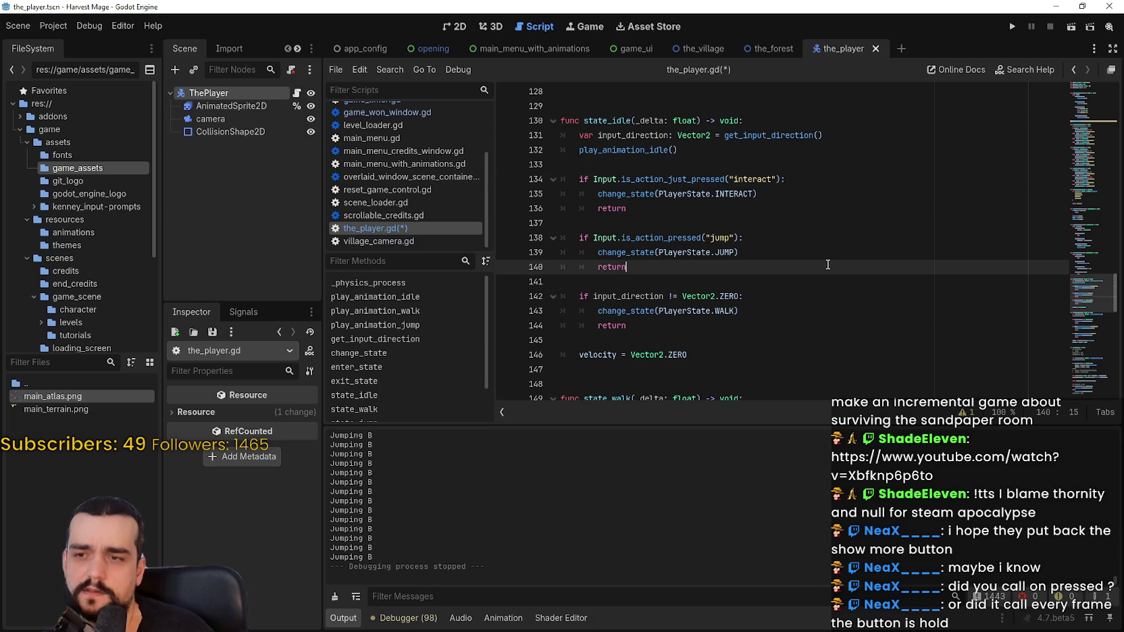
pyautogui.hotkey('ctrl', 's')
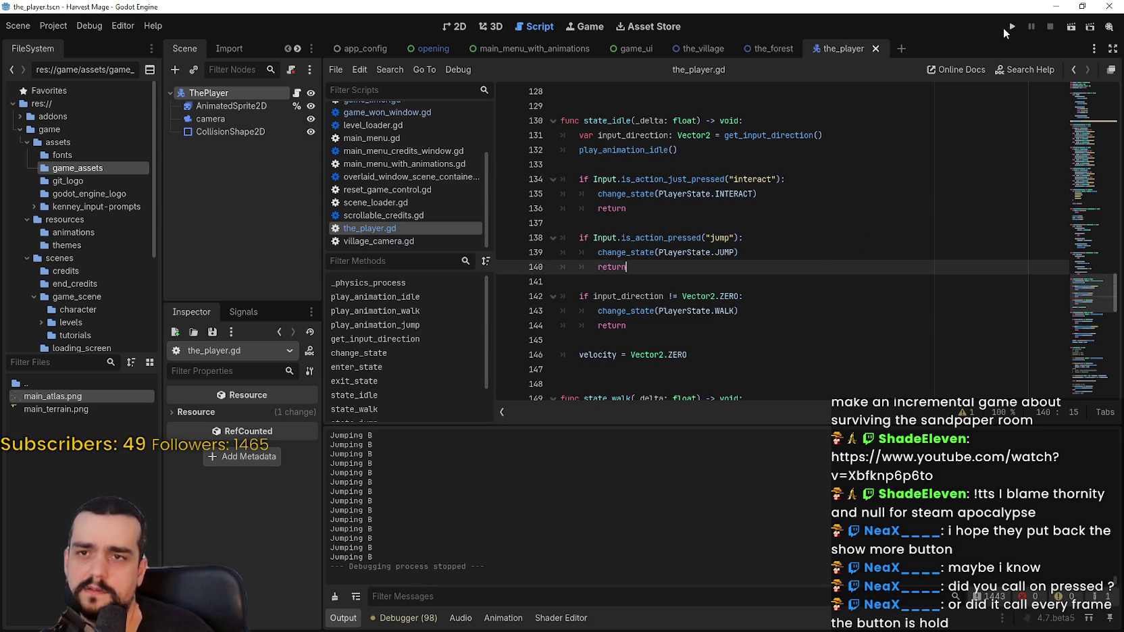
pyautogui.click(1011, 28)
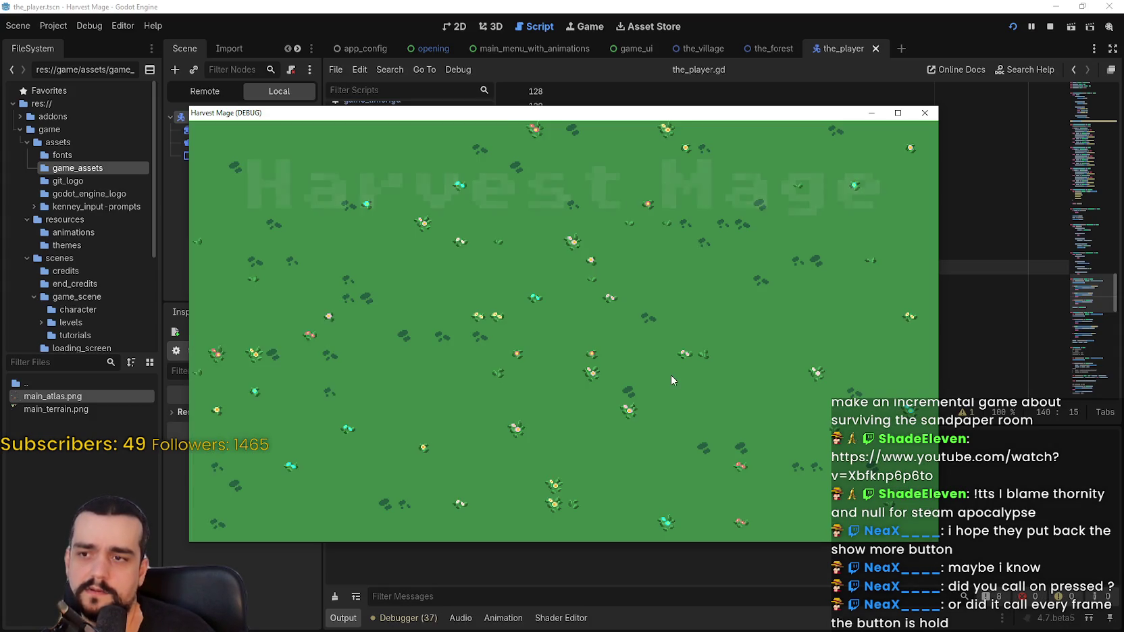
# Step: Start a new game, walk the player right, up, down and left, then stop the run and start reverting line 138
pyautogui.click(341, 300)
pyautogui.press('Right')
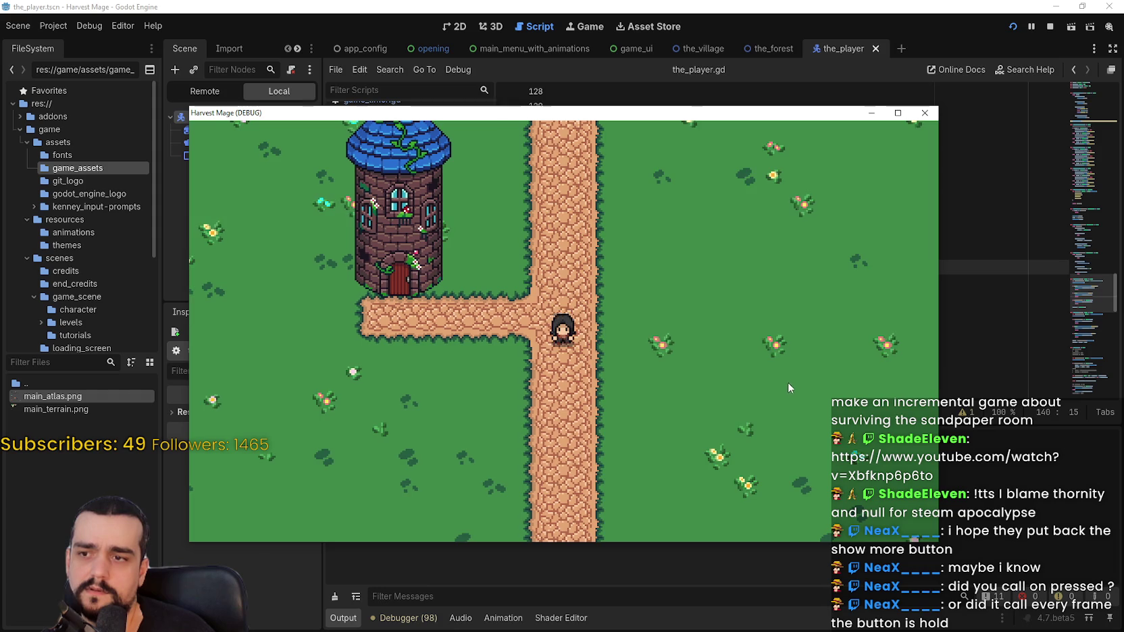
pyautogui.press('Up')
pyautogui.press('Down')
pyautogui.press('Left')
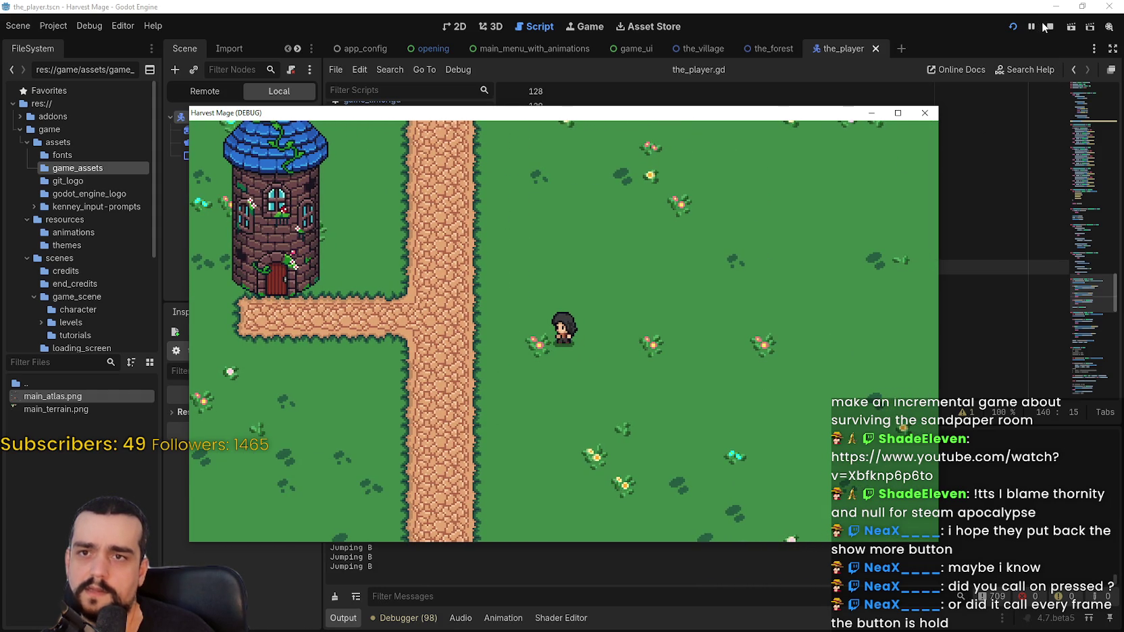
pyautogui.click(1049, 26)
pyautogui.hotkey('ctrl', 's')
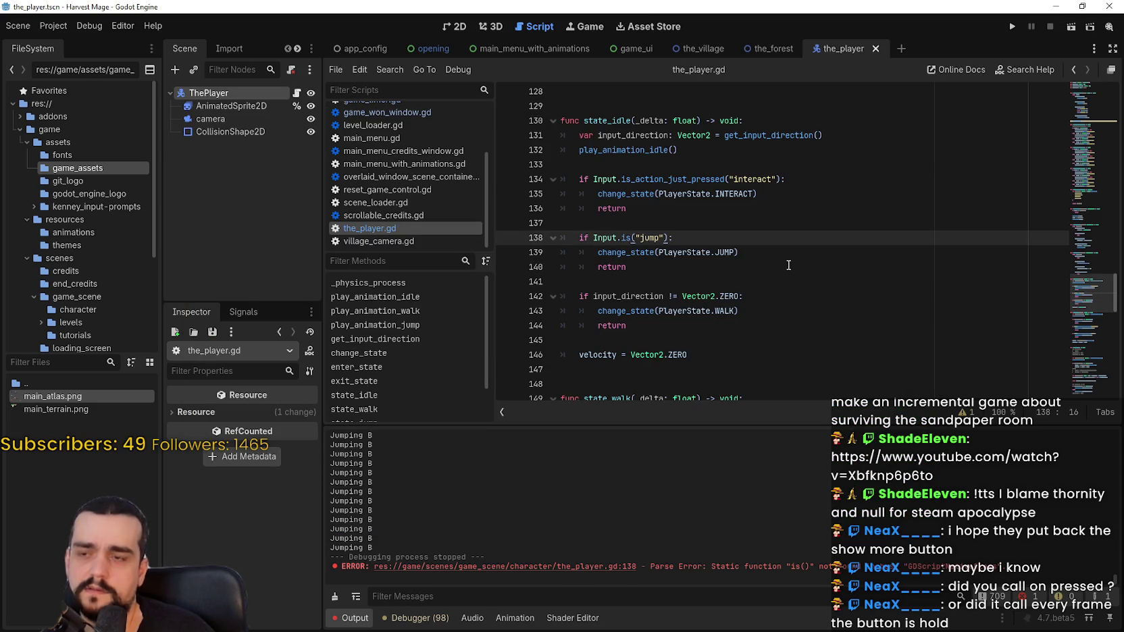
# Step: Revert line 138 back to is_action_just_pressed and save the script
pyautogui.hotkey('ctrl', 'z')
pyautogui.hotkey('ctrl', 's')
pyautogui.moveTo(619, 254)
pyautogui.mouseDown()
pyautogui.moveTo(739, 253)
pyautogui.moveTo(579, 238)
pyautogui.mouseUp()
pyautogui.click(666, 272)
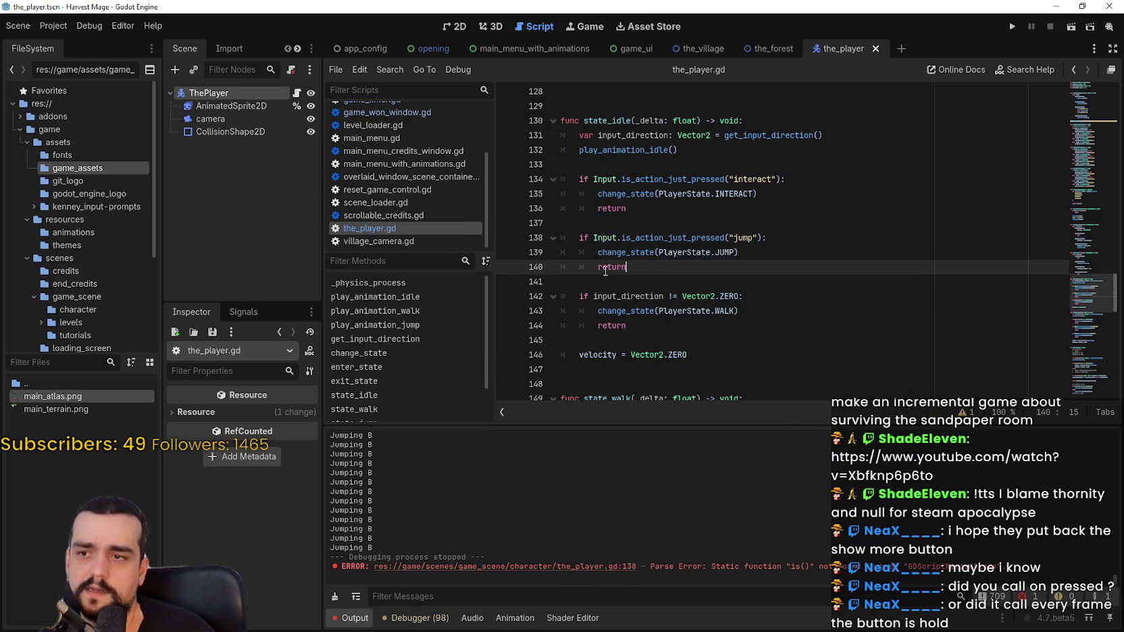
# Step: Look up the change_state function definition and browse the surrounding code
pyautogui.rightClick(620, 252)
pyautogui.click(645, 441)
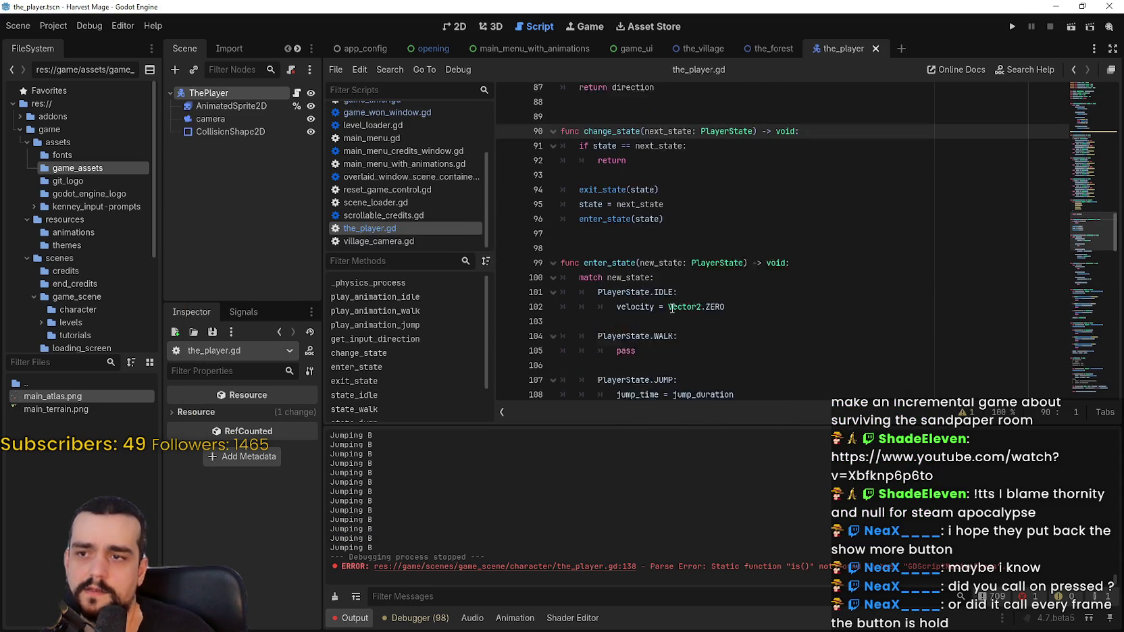
pyautogui.scroll(-2, 668, 202)
pyautogui.click(679, 209)
pyautogui.scroll(1, 691, 205)
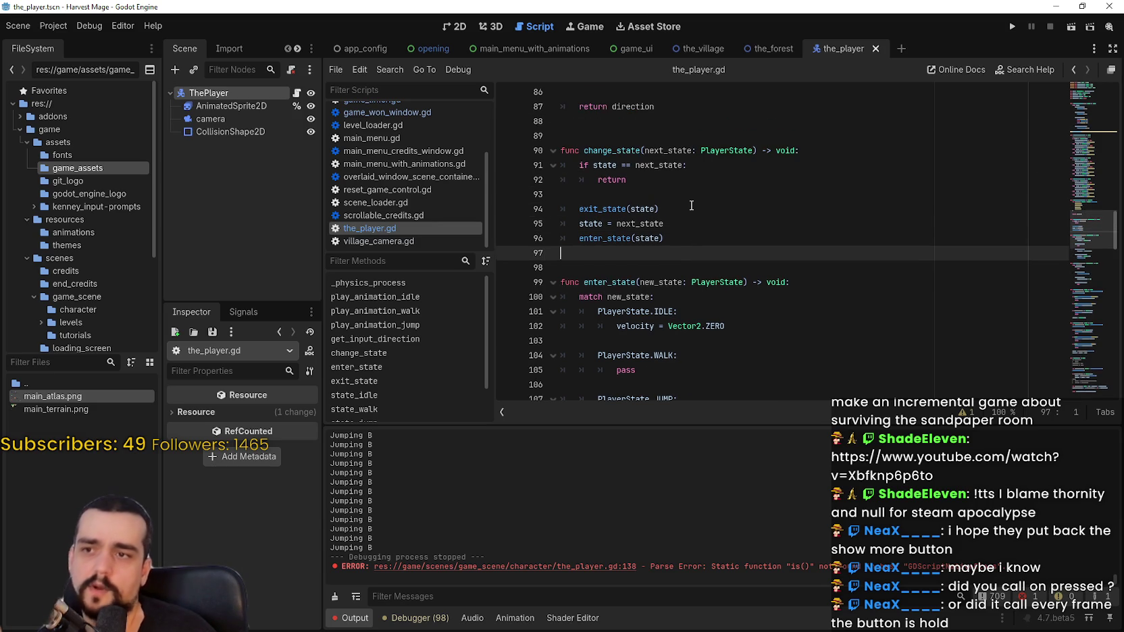
pyautogui.scroll(1, 690, 205)
pyautogui.scroll(-4, 682, 208)
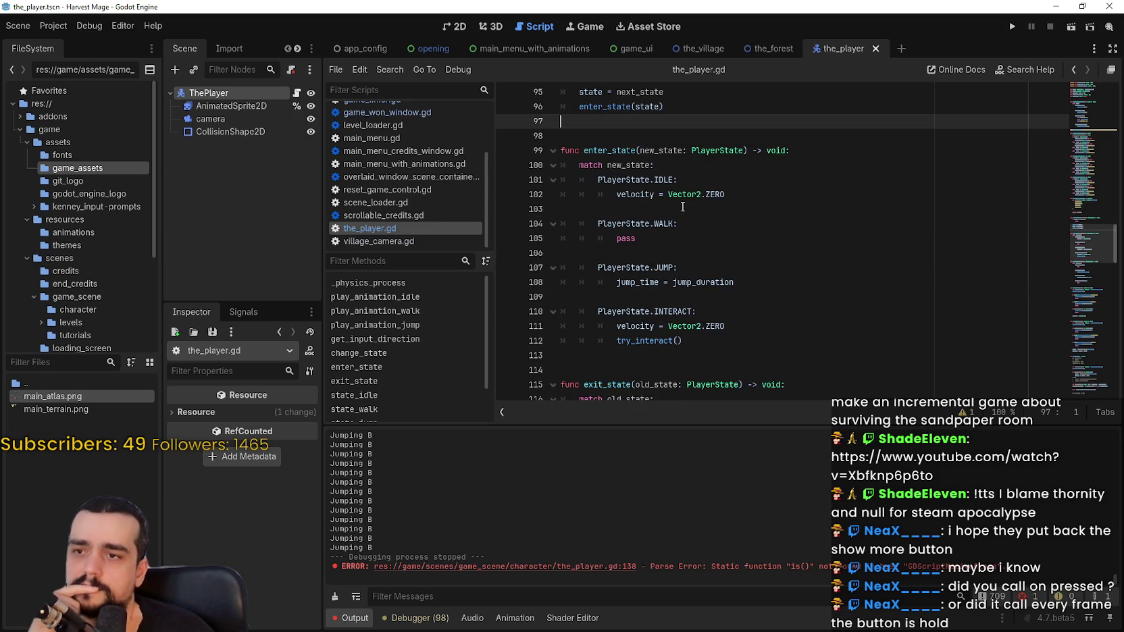
pyautogui.scroll(-1, 683, 196)
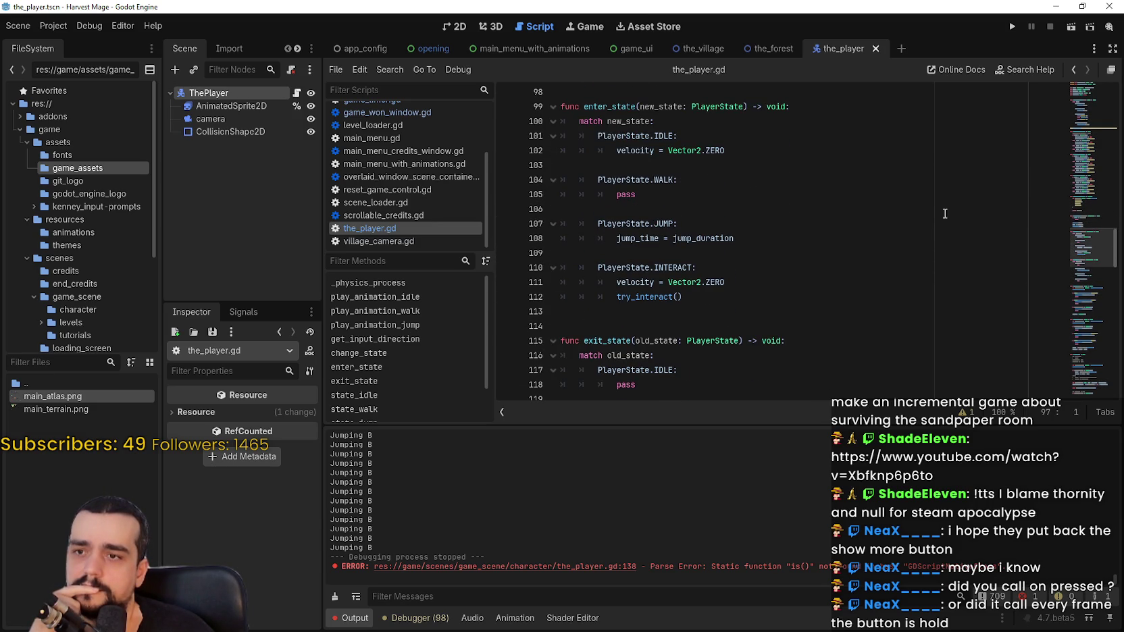
pyautogui.scroll(2, 1093, 249)
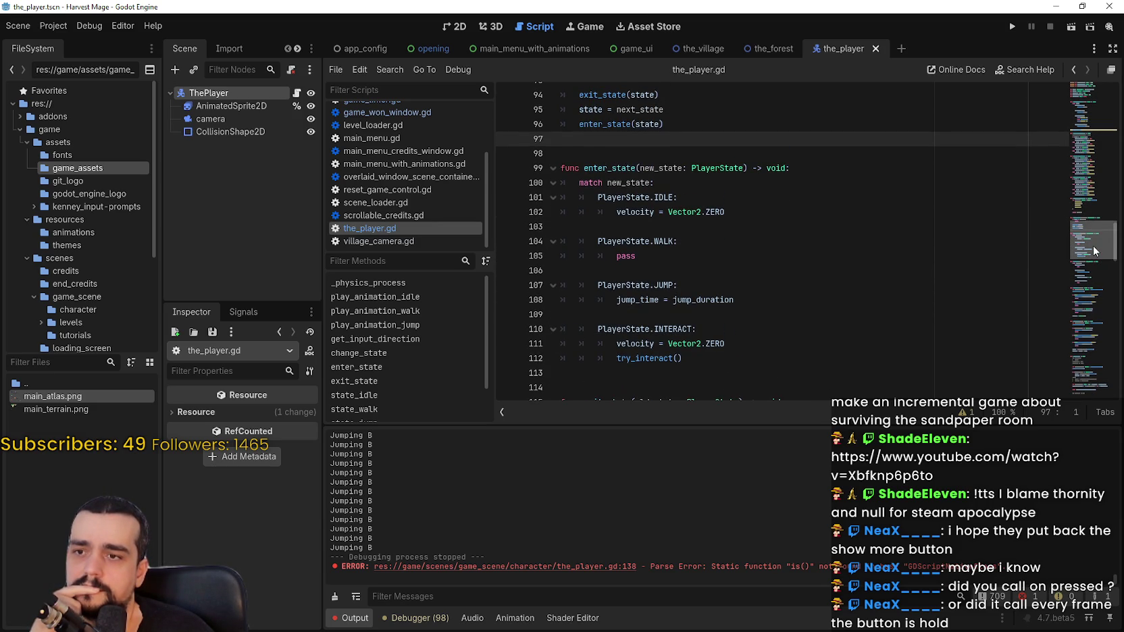
pyautogui.scroll(-1, 1093, 250)
pyautogui.moveTo(1095, 255); pyautogui.dragTo(1082, 327)
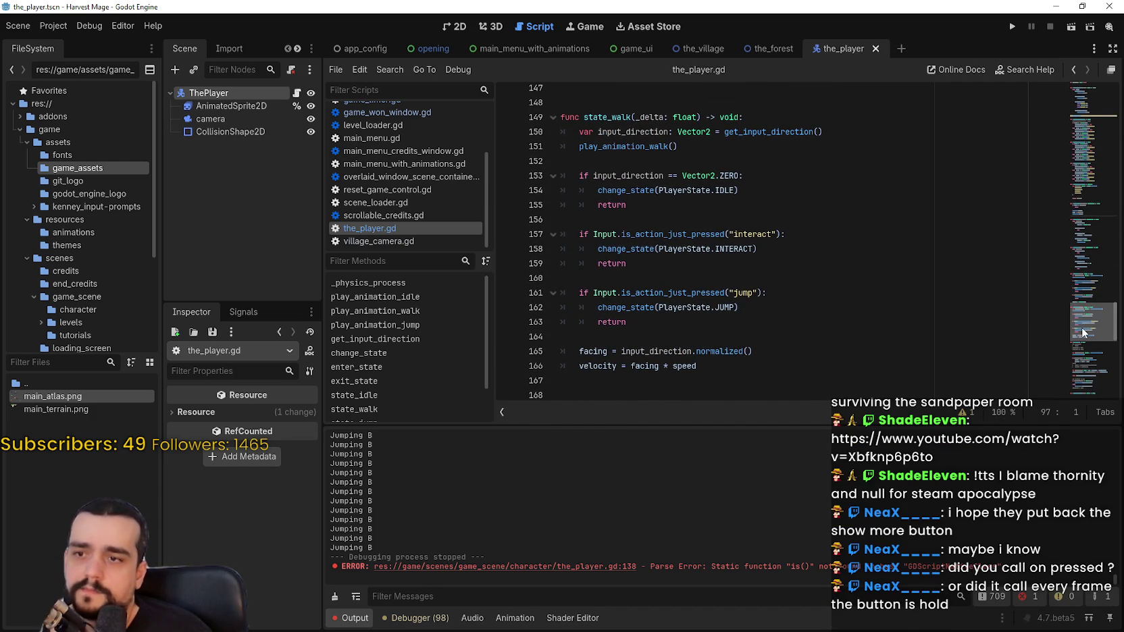
# Step: Select the state_jump name and search the script to reach its call in _physics_process
pyautogui.click(649, 307)
pyautogui.doubleClick(648, 308)
pyautogui.click(861, 308)
pyautogui.scroll(-5, 861, 304)
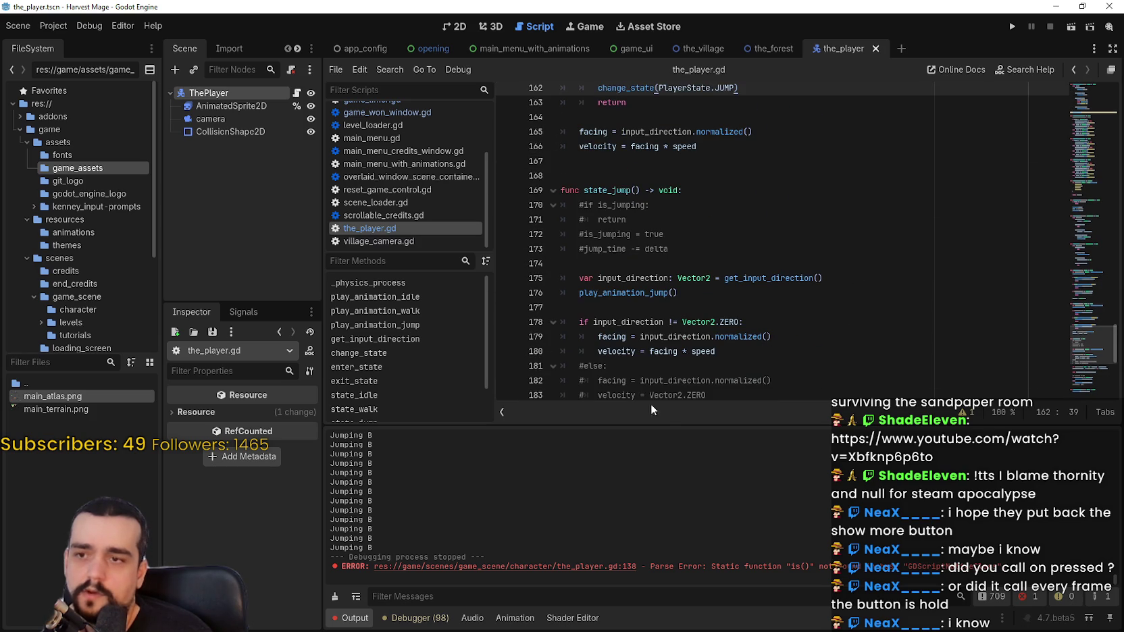
pyautogui.scroll(-1, 677, 395)
pyautogui.click(688, 217)
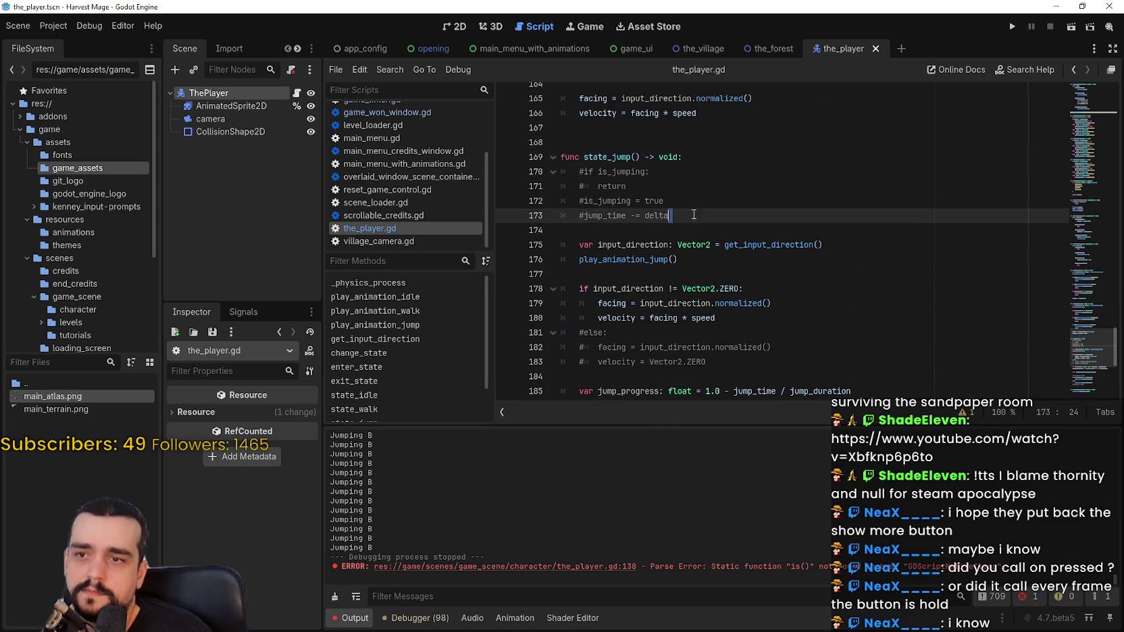
pyautogui.moveTo(693, 213)
pyautogui.mouseDown()
pyautogui.moveTo(598, 196)
pyautogui.moveTo(559, 172)
pyautogui.mouseUp()
pyautogui.scroll(3, 642, 227)
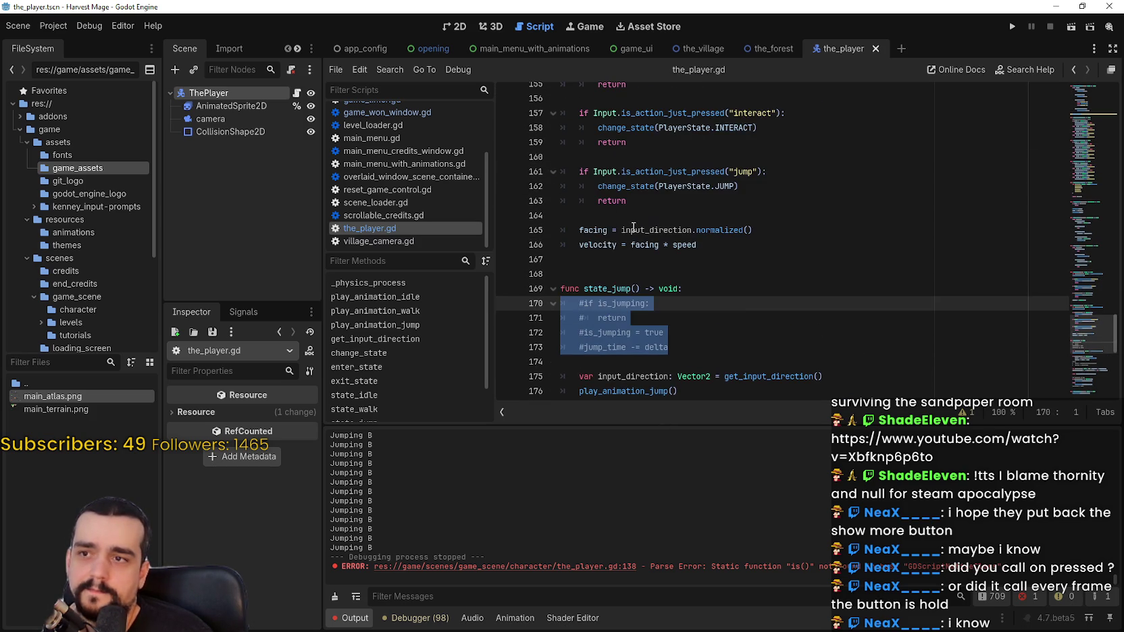
pyautogui.doubleClick(620, 286)
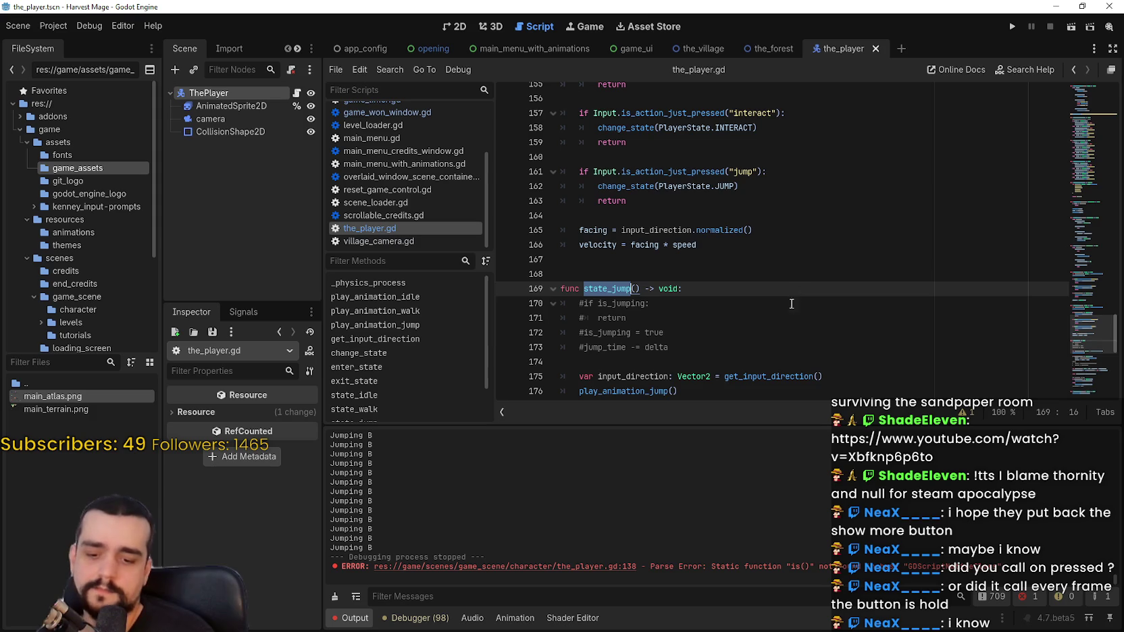
pyautogui.hotkey('ctrl', 'f')
pyautogui.click(928, 413)
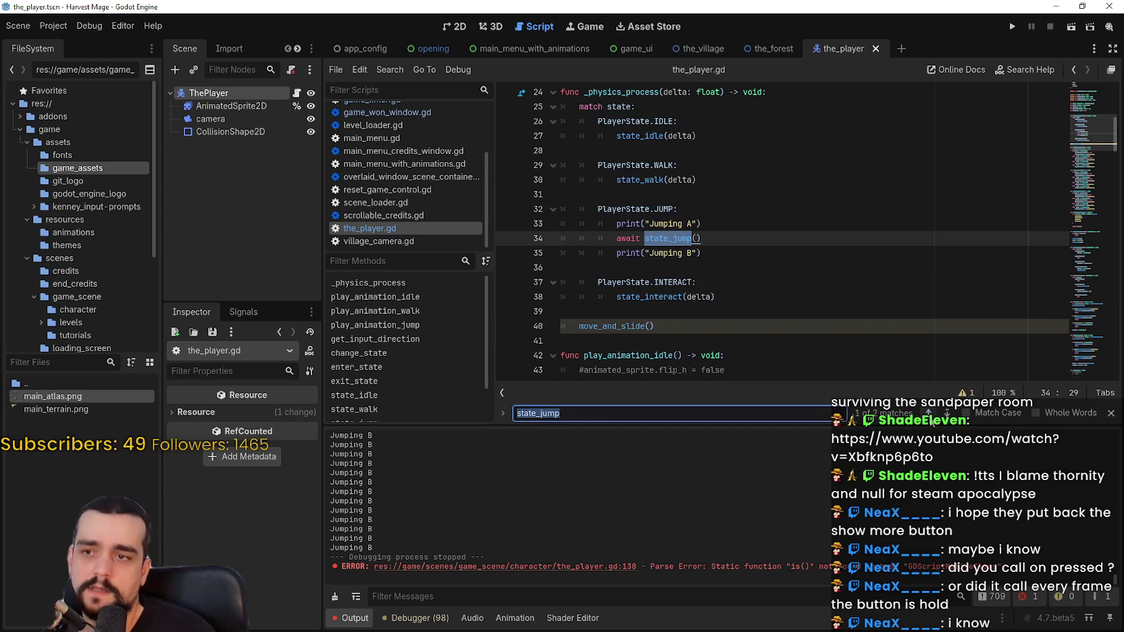
# Step: Delete 'await' before the state_jump() call in the JUMP branch and save
pyautogui.moveTo(715, 224); pyautogui.dragTo(597, 231)
pyautogui.moveTo(702, 254); pyautogui.dragTo(564, 209)
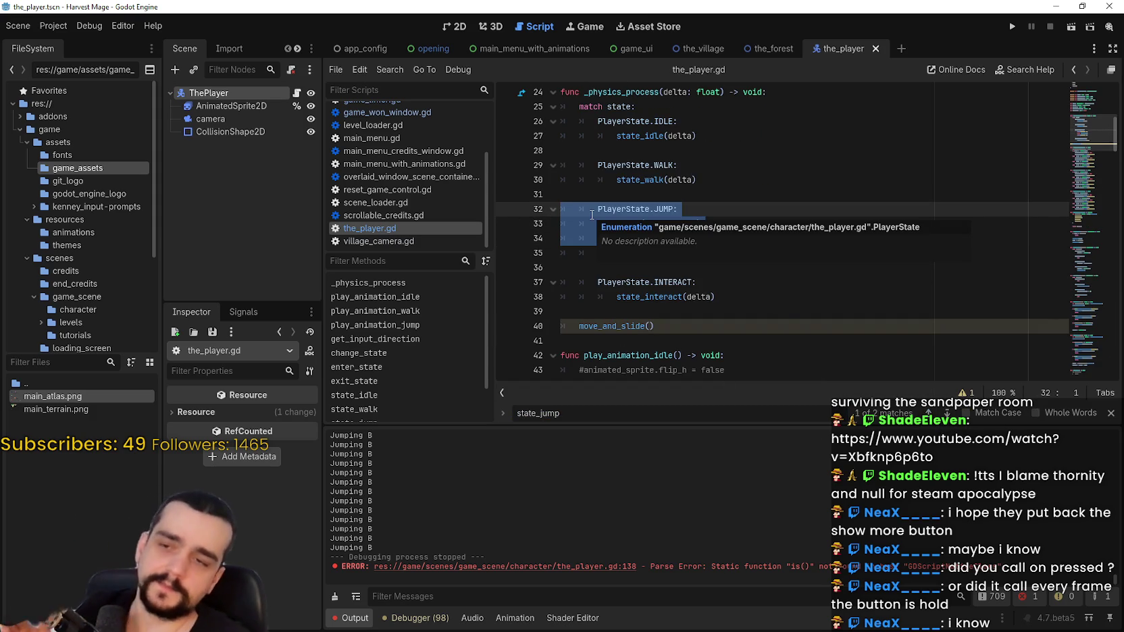
pyautogui.doubleClick(636, 235)
pyautogui.press('Delete')
pyautogui.press('Delete')
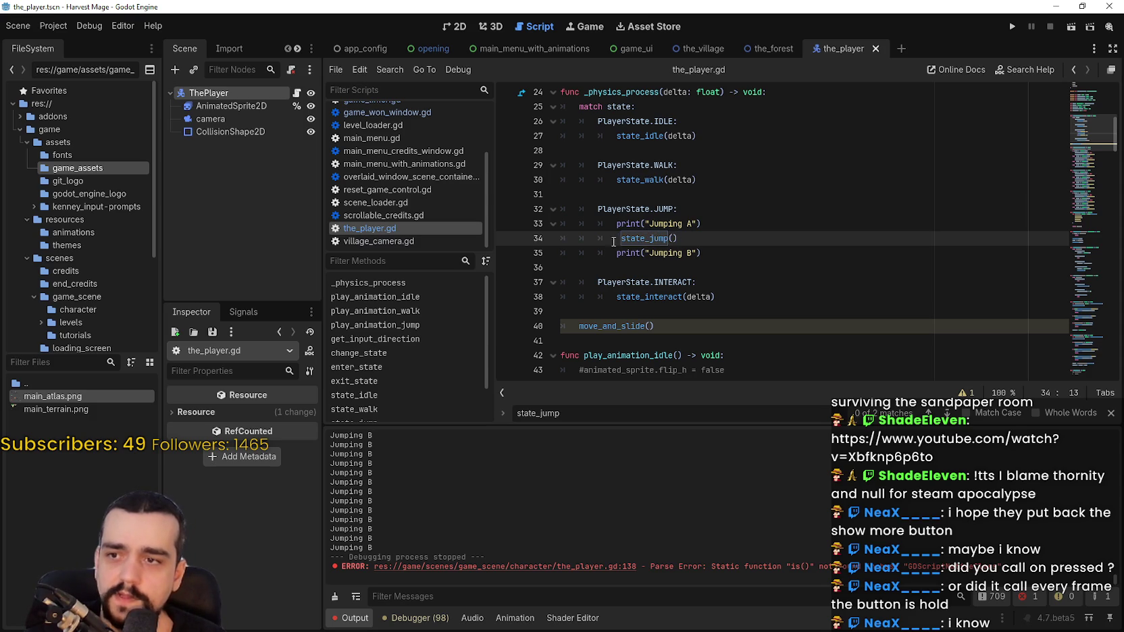
pyautogui.click(730, 252)
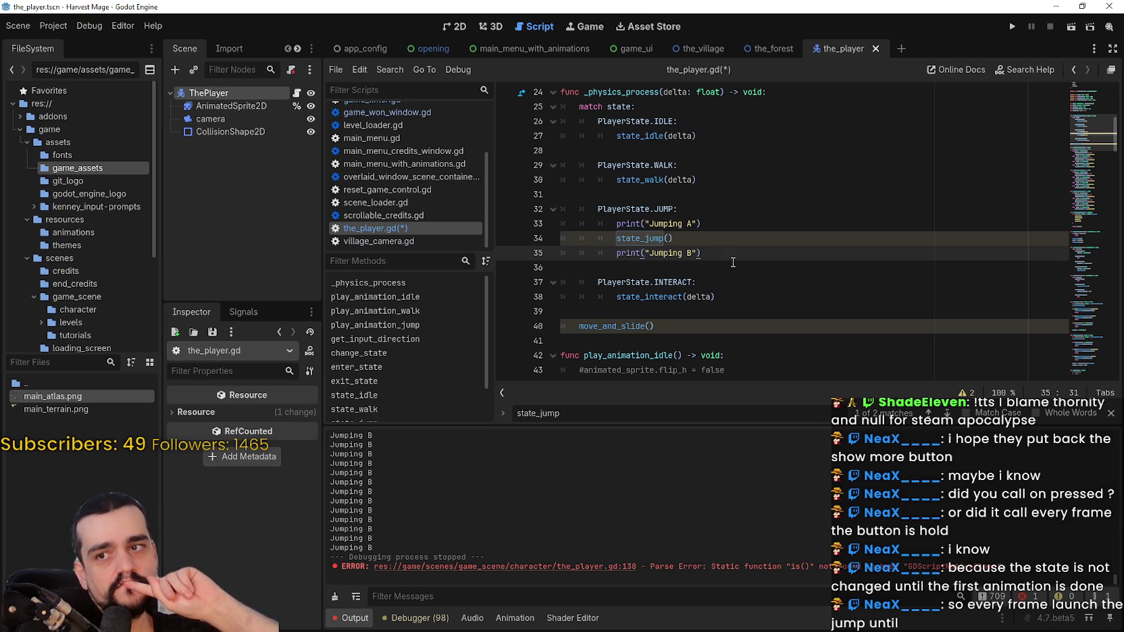
pyautogui.hotkey('ctrl', 's')
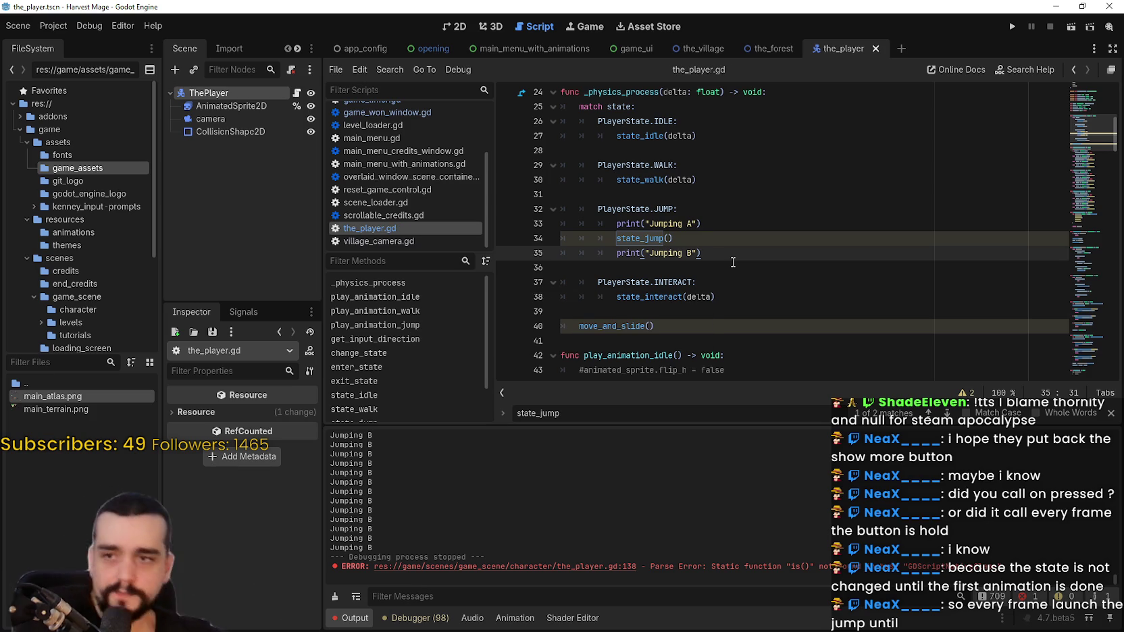
# Step: Insert a new line after the Jumping A print and begin typing an if statement
pyautogui.click(747, 230)
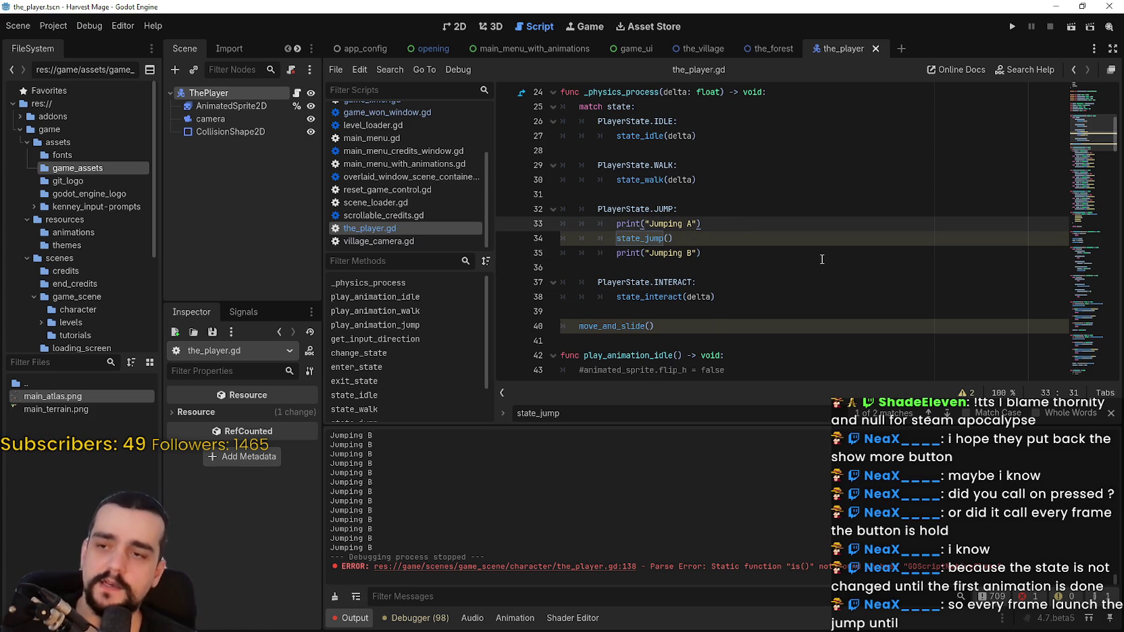
pyautogui.press('Return')
pyautogui.write('if')
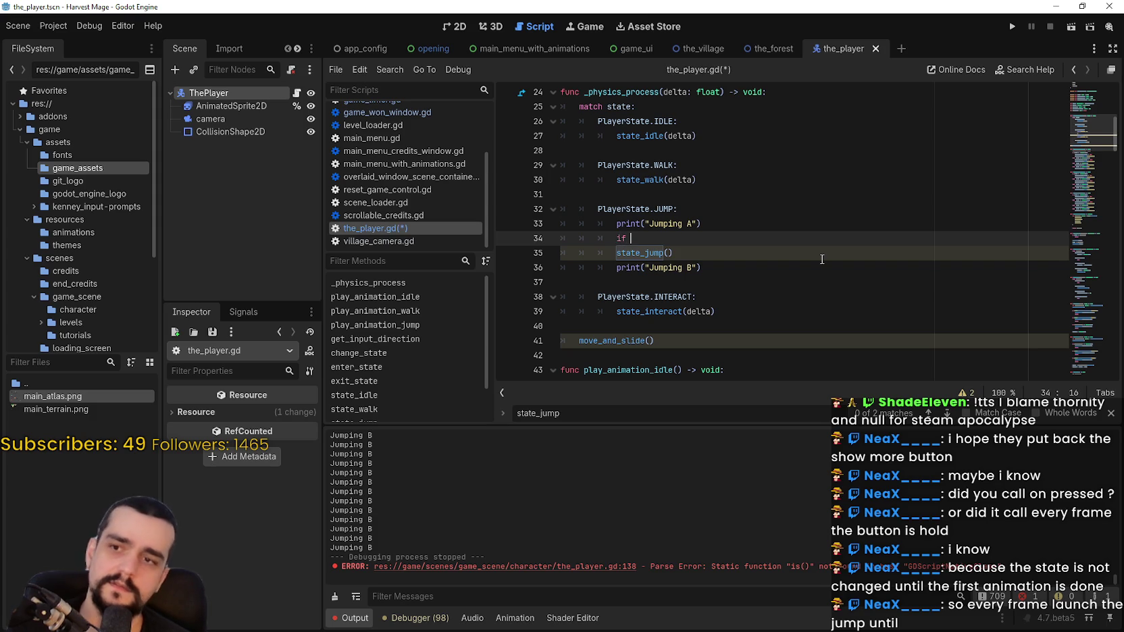
# Step: Complete the guard 'if is_jumping:' with an indented return and save the script
pyautogui.write('is_j')
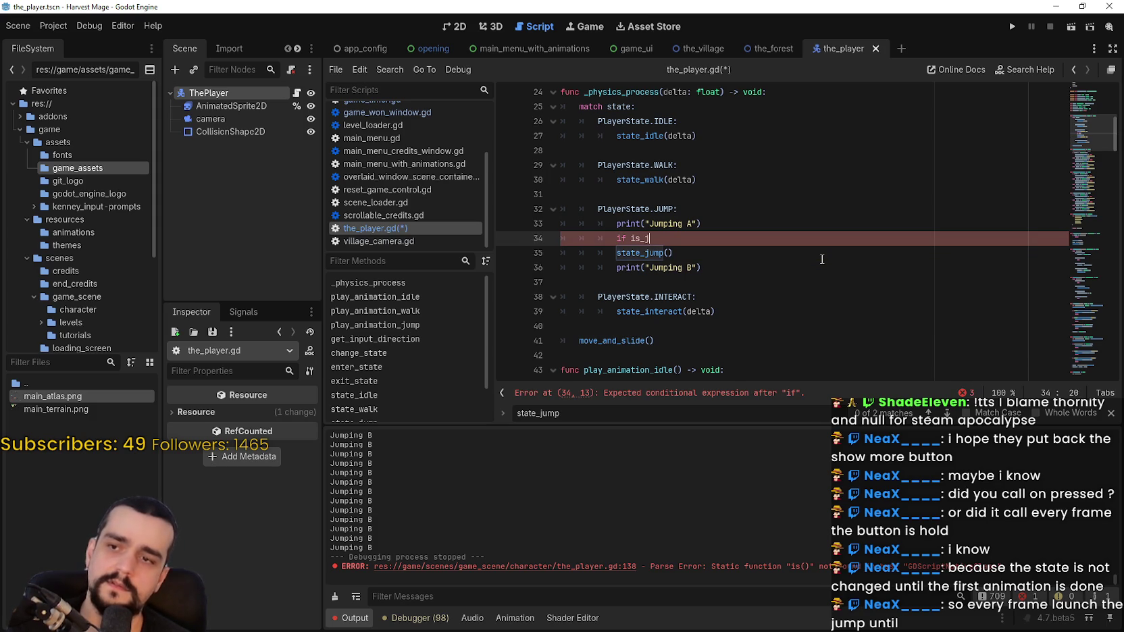
pyautogui.press('BackSpace')
pyautogui.write('ing:')
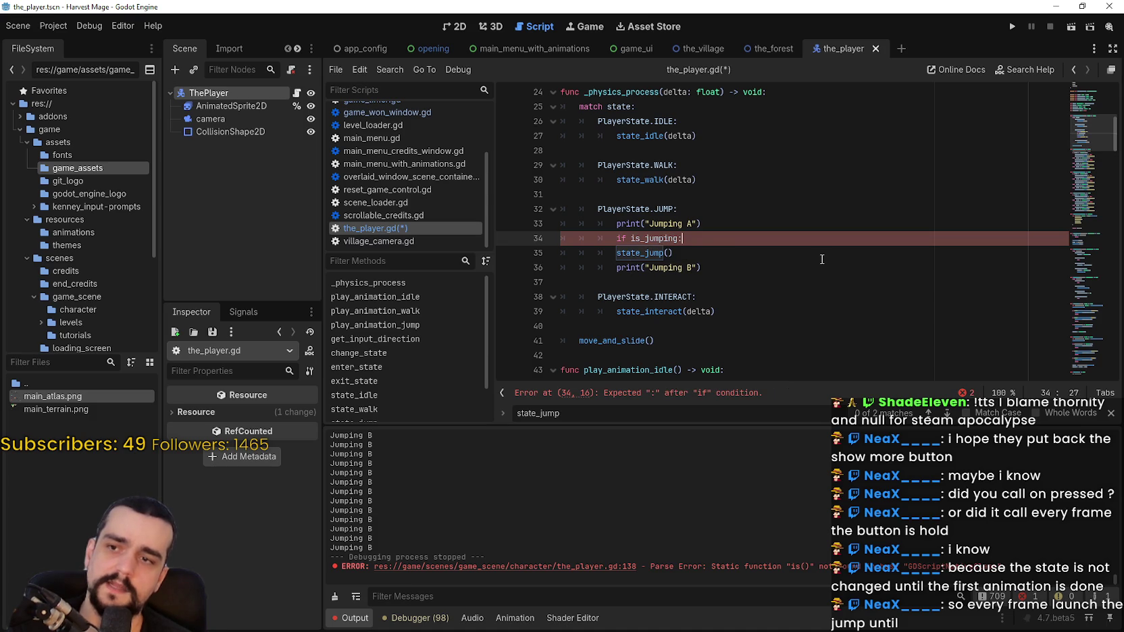
pyautogui.press('Return')
pyautogui.write('return')
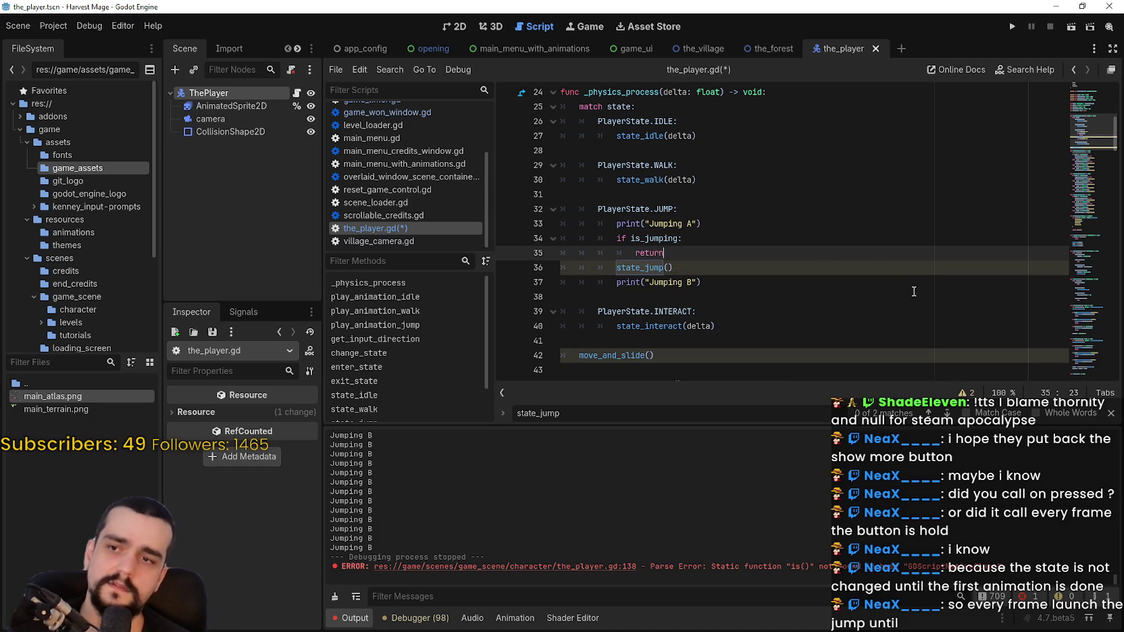
pyautogui.click(920, 292)
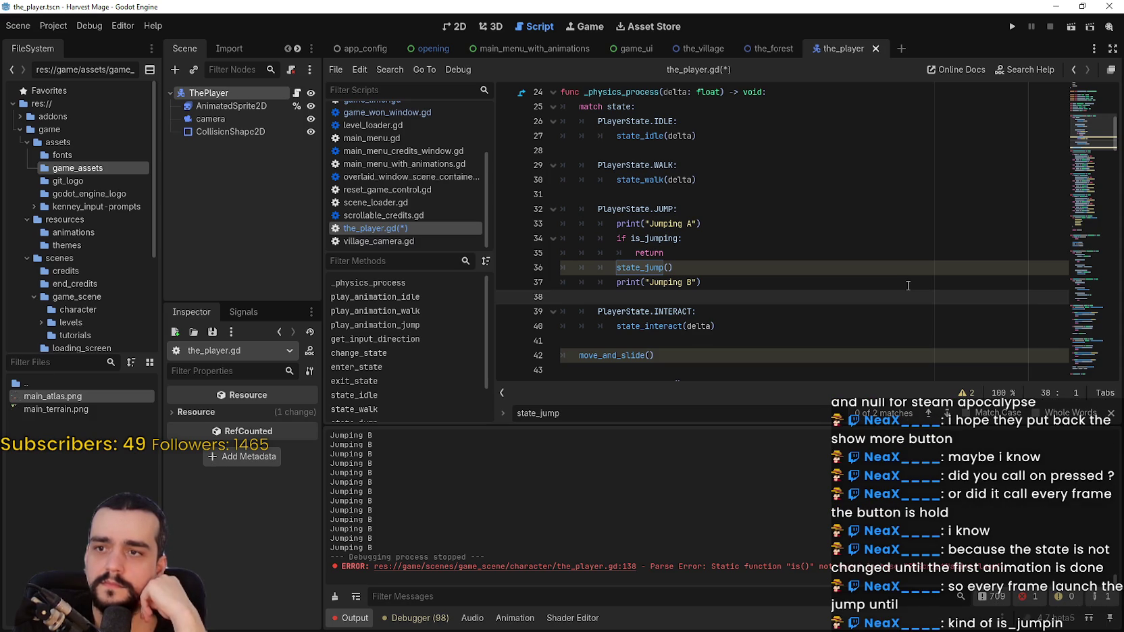
pyautogui.hotkey('ctrl', 's')
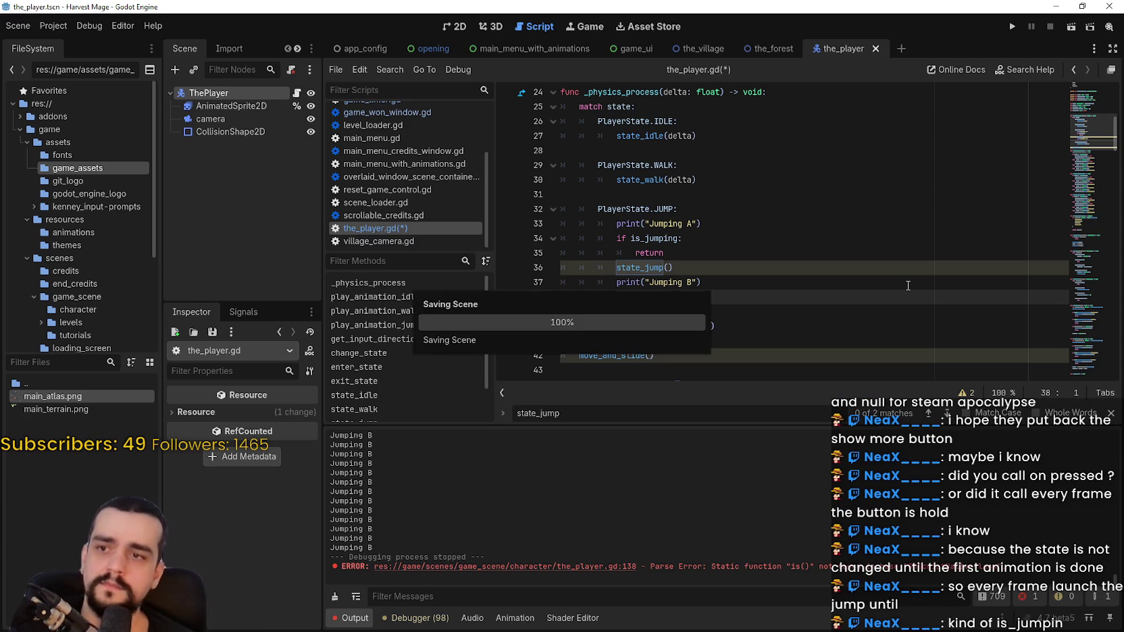
# Step: Jump to the state_jump definition and review its commented is_jumping lines
pyautogui.rightClick(638, 267)
pyautogui.click(671, 452)
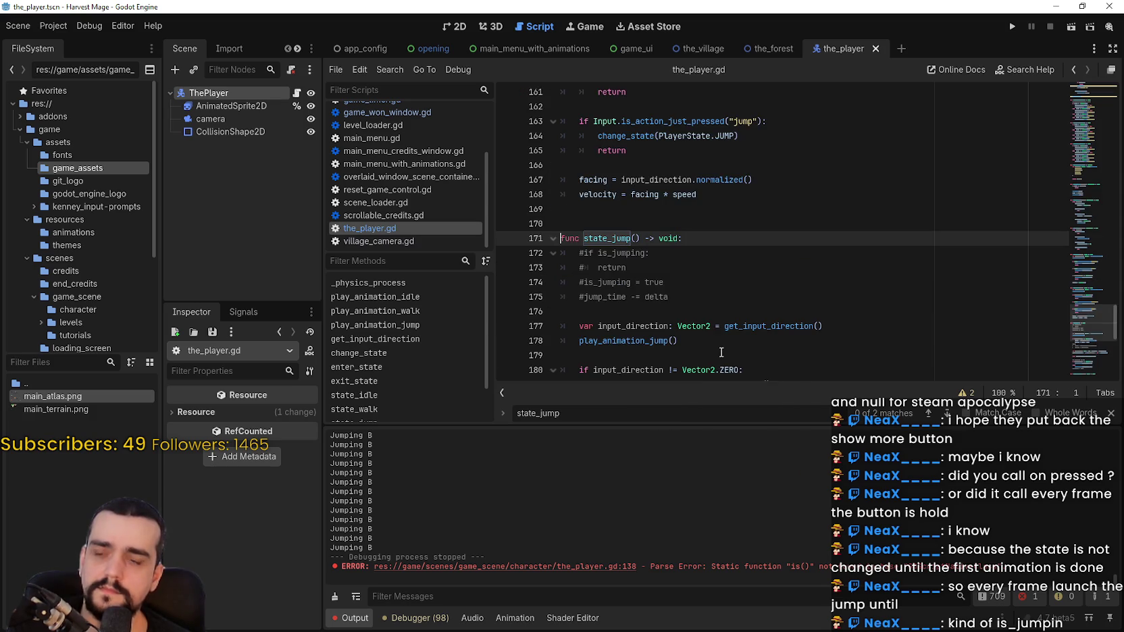
pyautogui.scroll(-2, 688, 181)
pyautogui.click(675, 150)
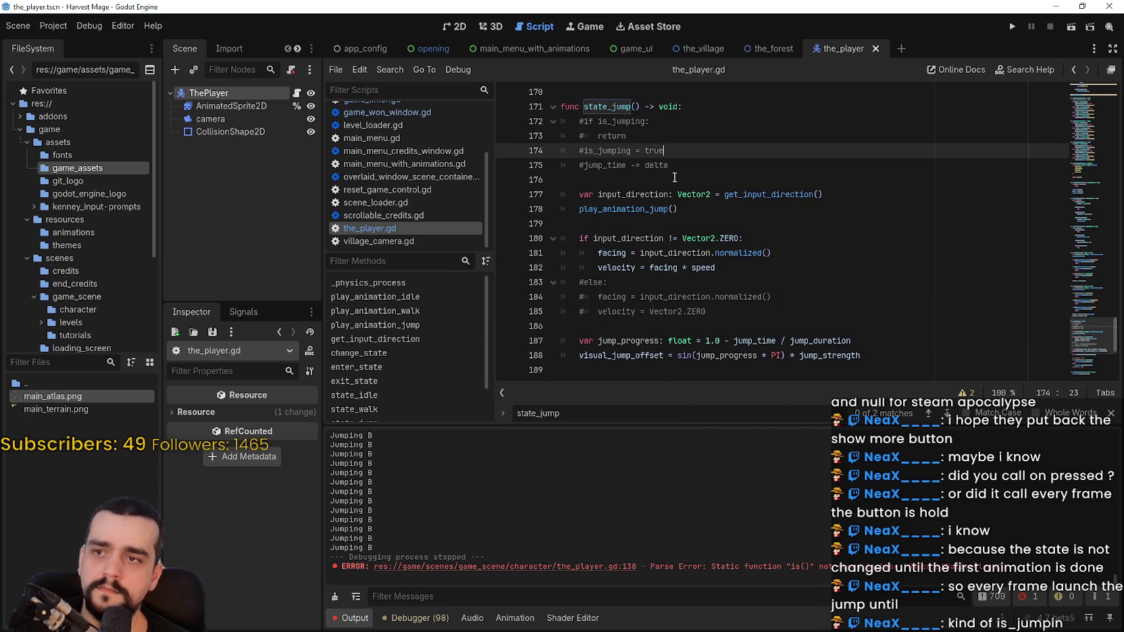
pyautogui.scroll(-2, 702, 236)
pyautogui.scroll(2, 718, 284)
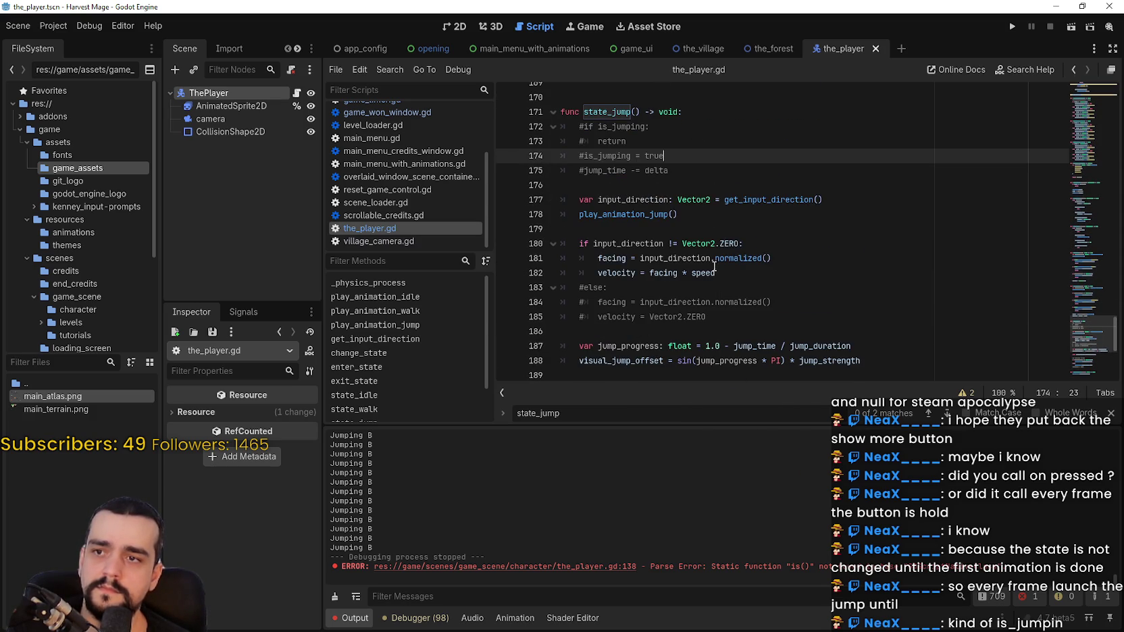
pyautogui.click(587, 126)
pyautogui.scroll(2, 727, 193)
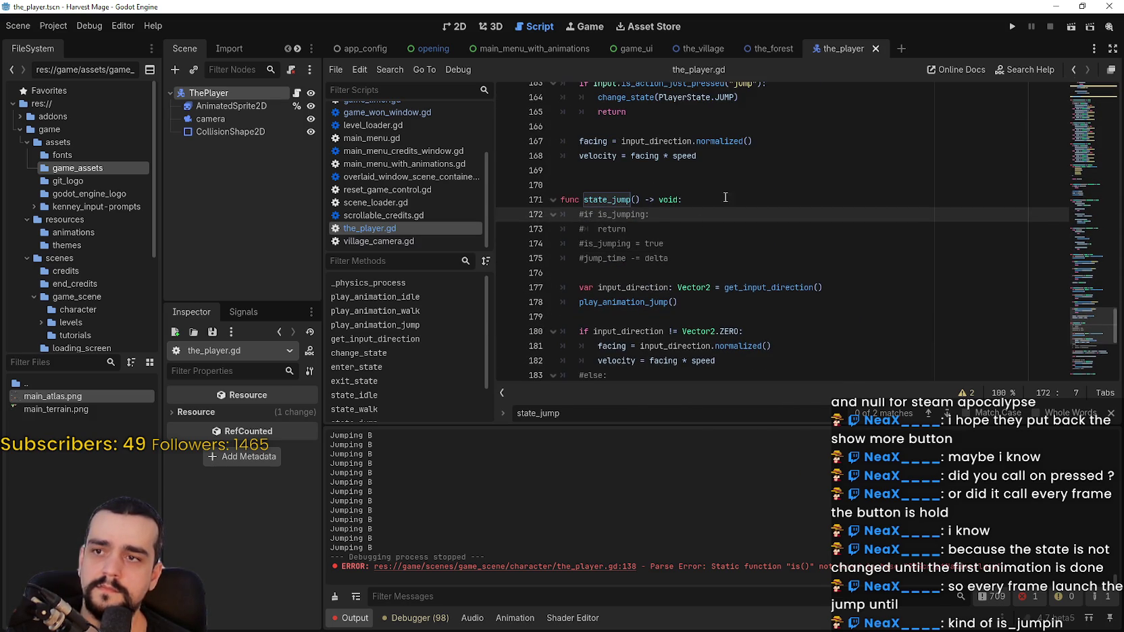
pyautogui.click(635, 233)
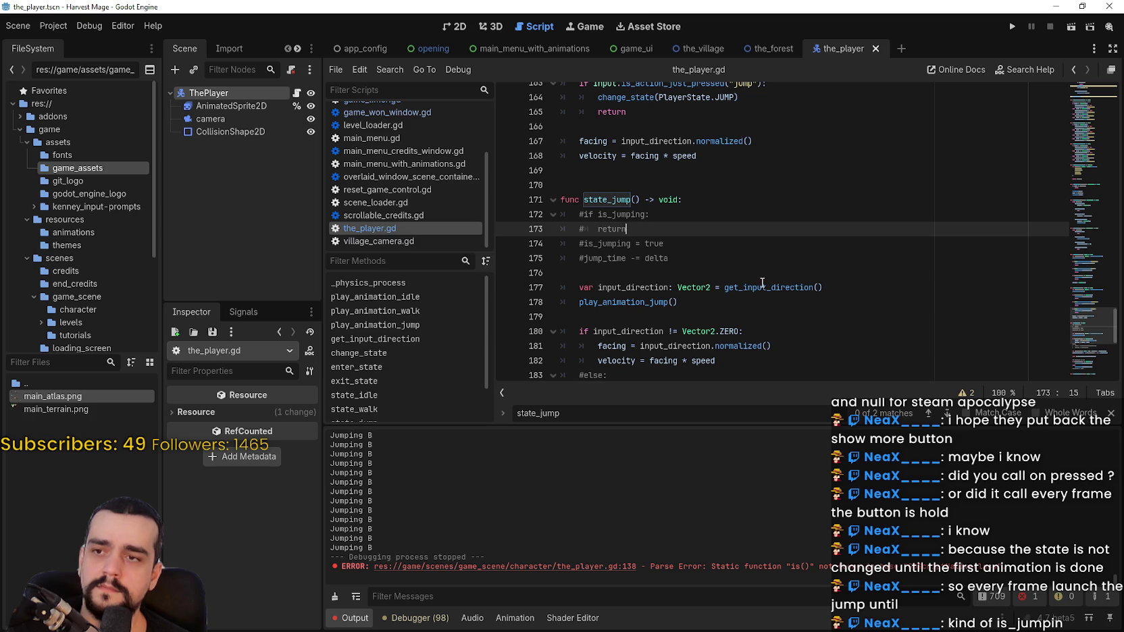
# Step: Uncomment 'is_jumping = true' at the start of state_jump
pyautogui.click(580, 244)
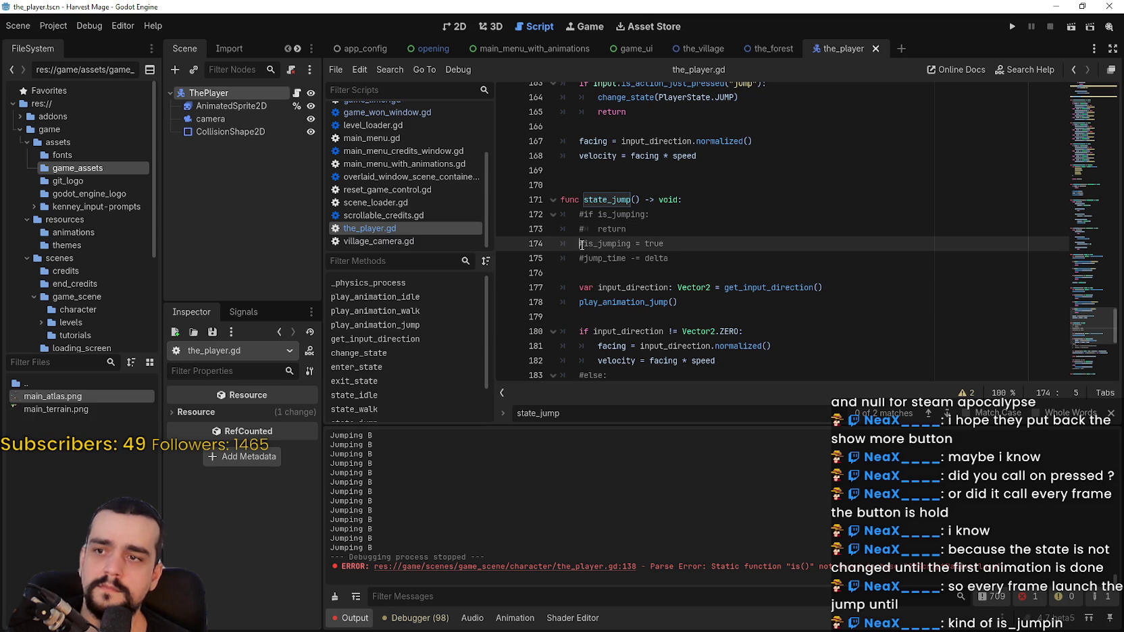
pyautogui.press('Delete')
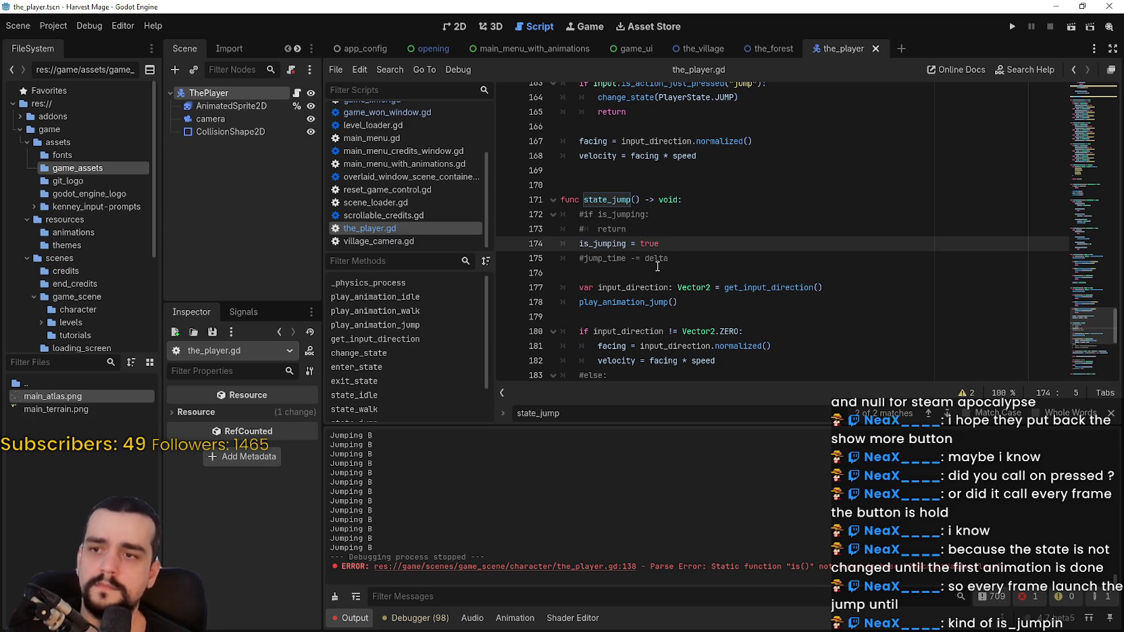
pyautogui.scroll(-5, 743, 256)
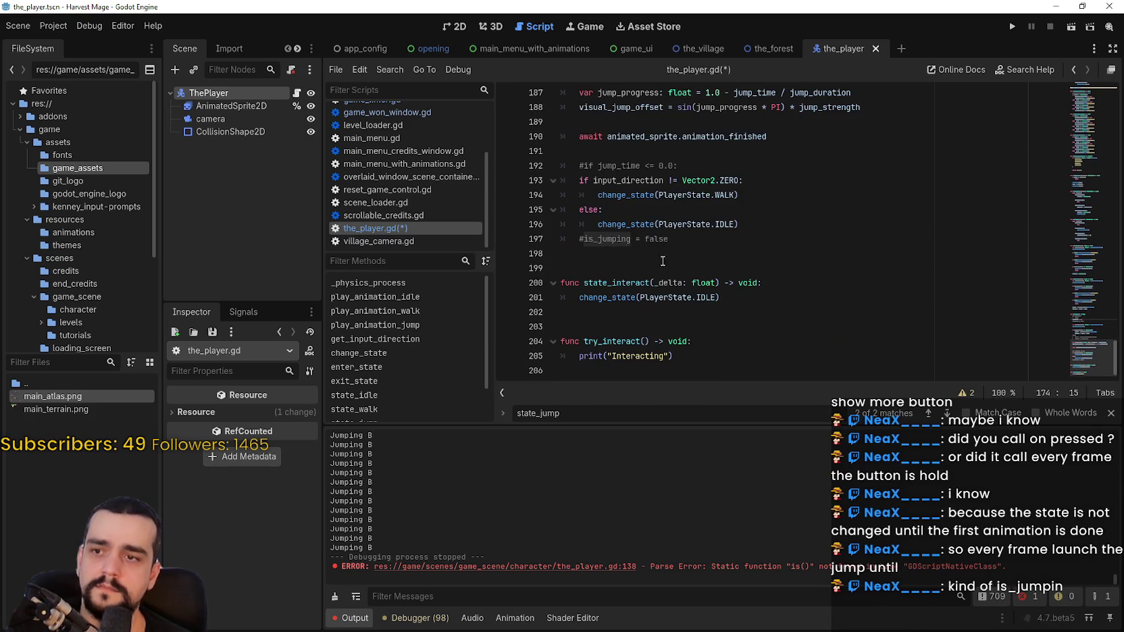
pyautogui.click(822, 273)
# Step: Add 'is_jumping = false' after the animation await line, save, and run the project
pyautogui.click(743, 244)
pyautogui.scroll(2, 743, 245)
pyautogui.click(784, 227)
pyautogui.press('Return')
pyautogui.write('is_jumping')
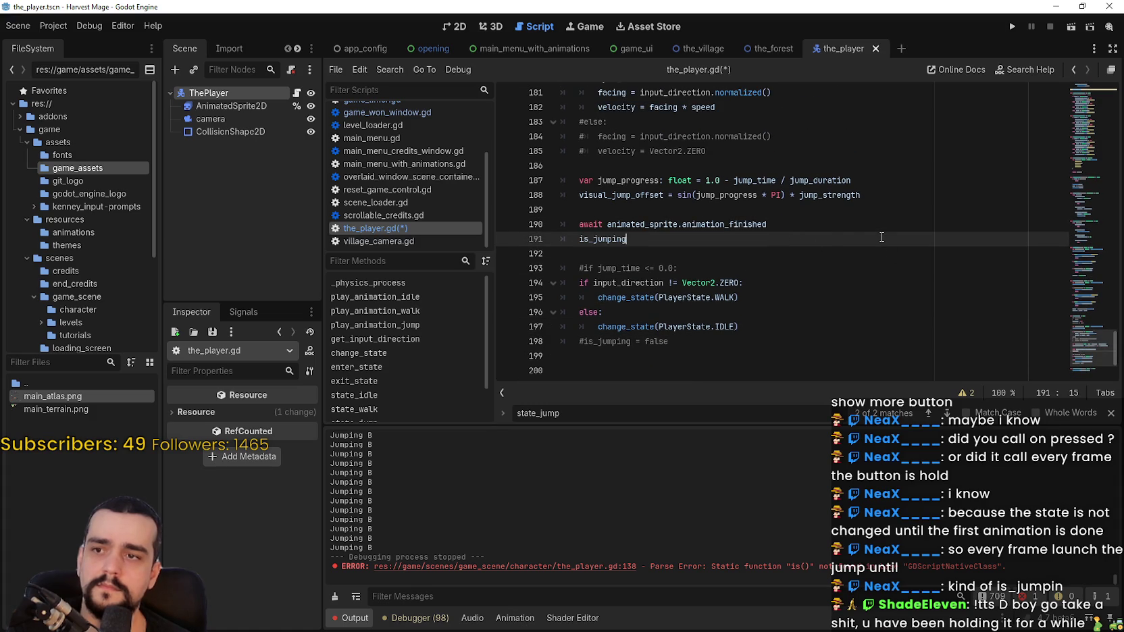
pyautogui.write(' = false')
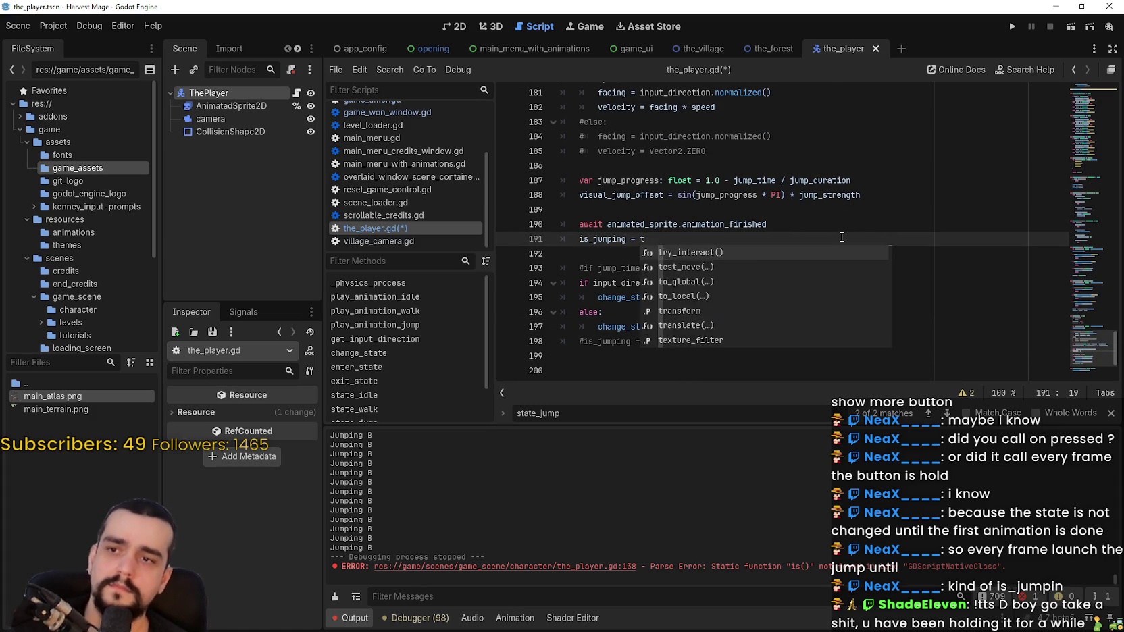
pyautogui.hotkey('ctrl', 's')
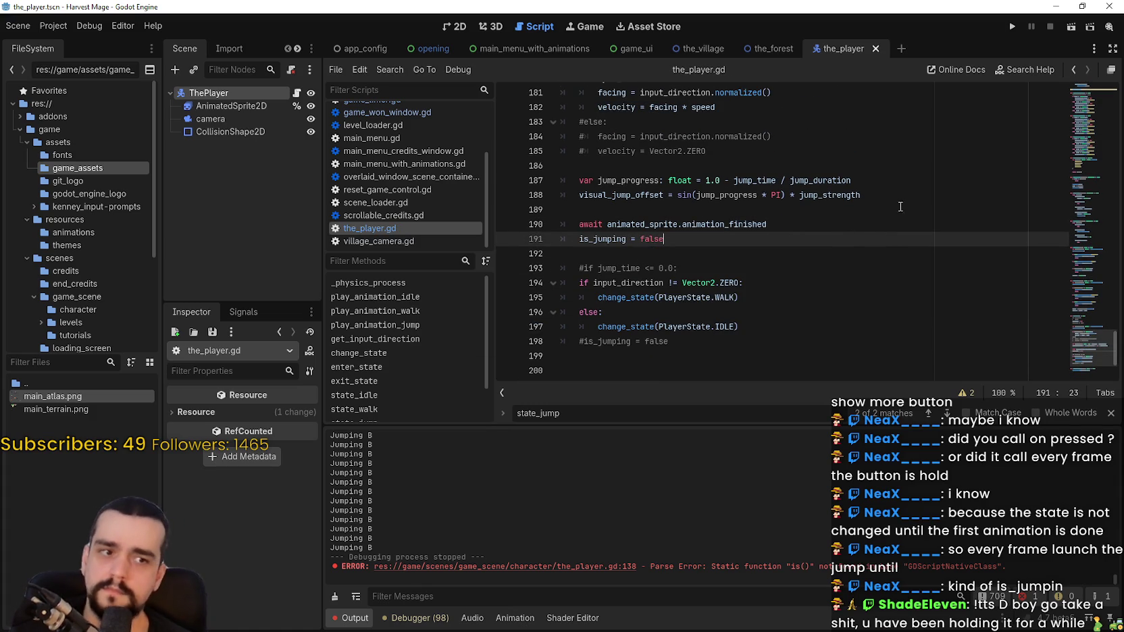
pyautogui.press('F5')
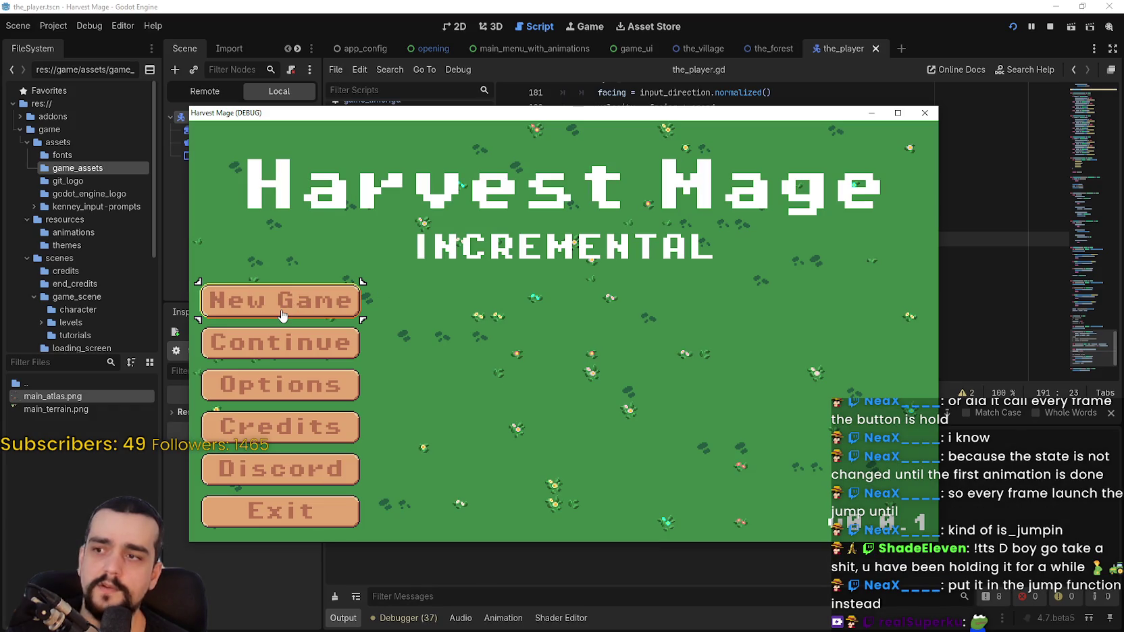
# Step: Start a new game, walk the character right and left, and try jumping with space
pyautogui.click(282, 307)
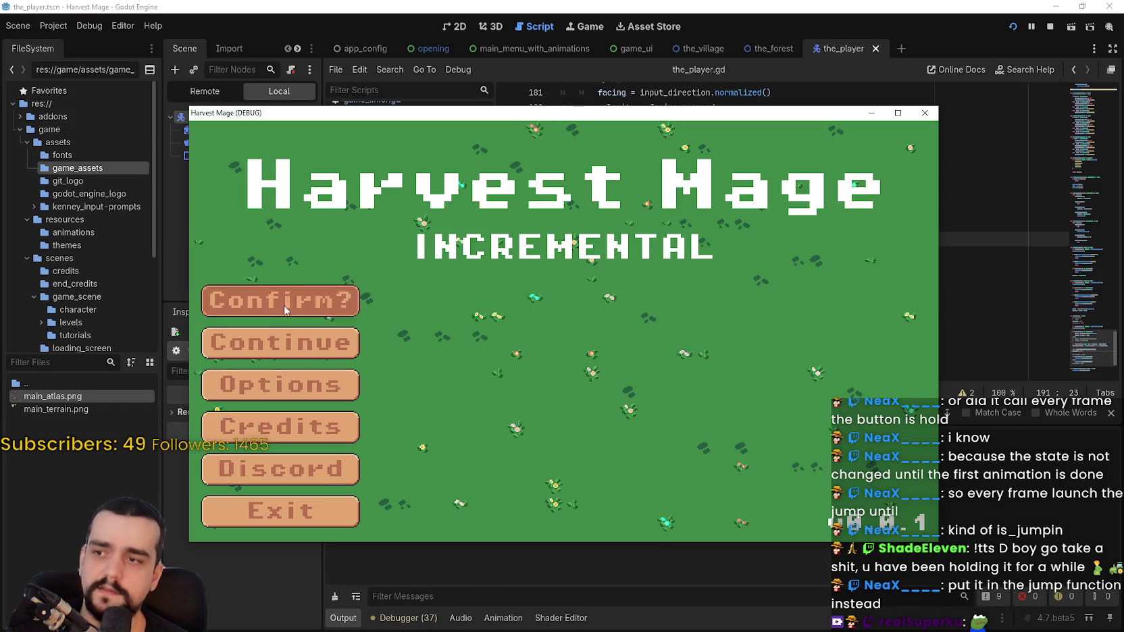
pyautogui.click(283, 312)
pyautogui.press('d')
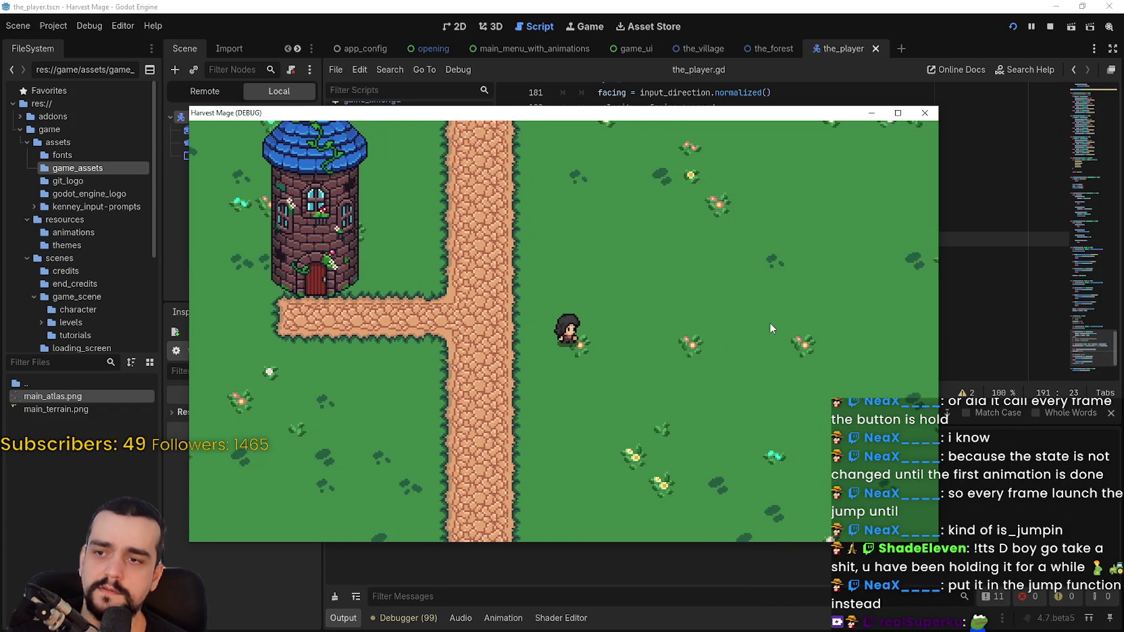
pyautogui.press('space')
pyautogui.press('d')
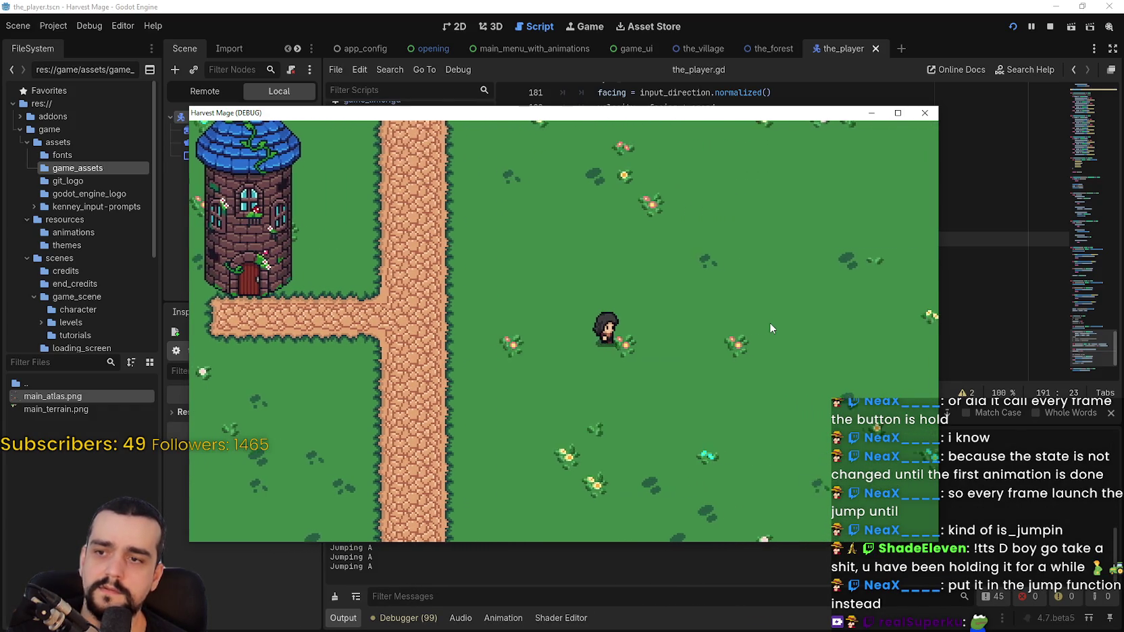
pyautogui.press('a')
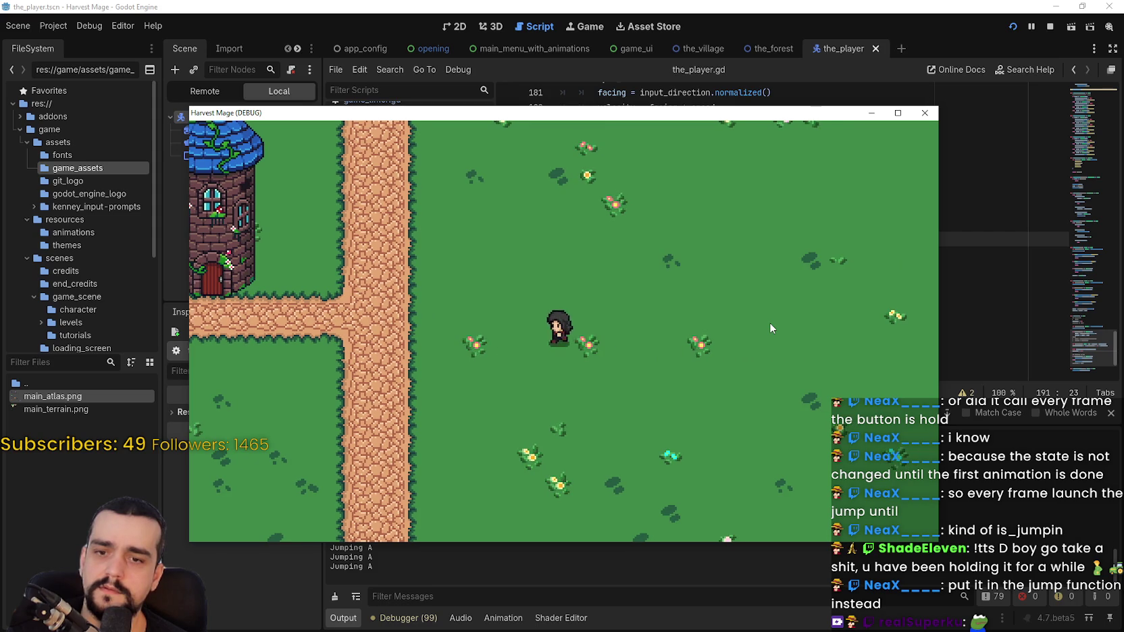
# Step: Reposition the game window, jump and walk around, then stop the test run
pyautogui.moveTo(639, 112); pyautogui.dragTo(757, 35)
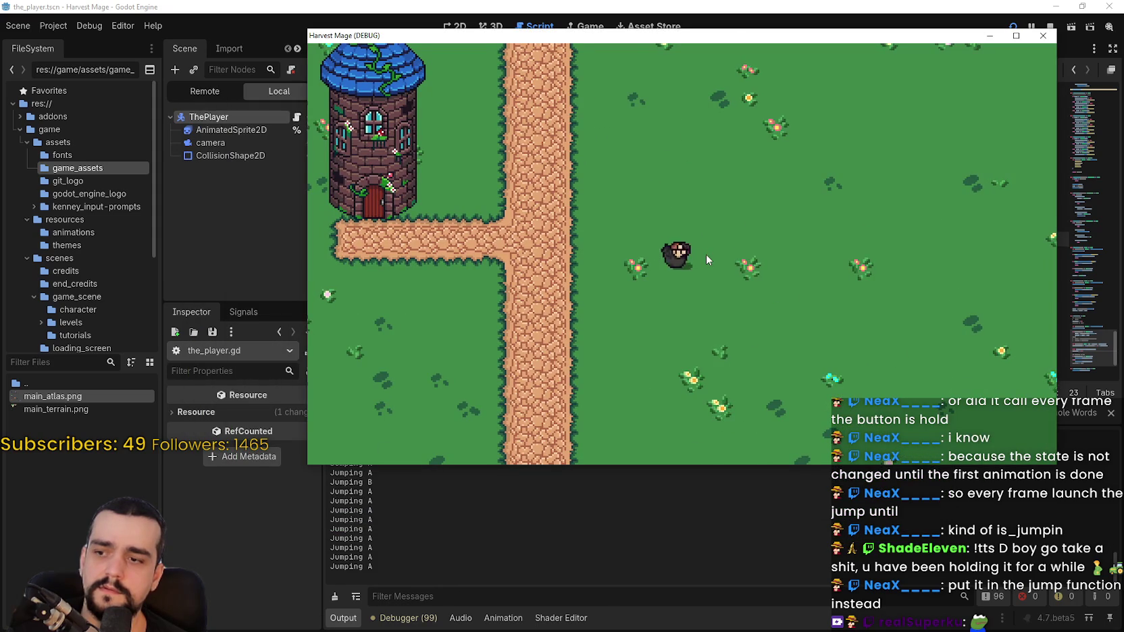
pyautogui.press('space')
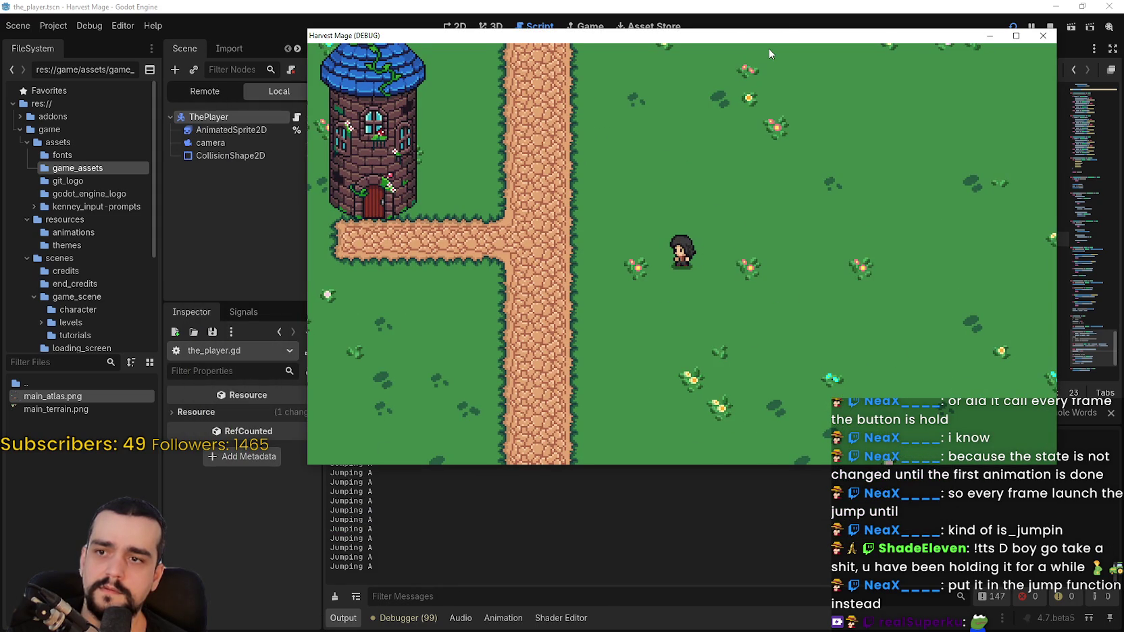
pyautogui.moveTo(770, 36); pyautogui.dragTo(730, 74)
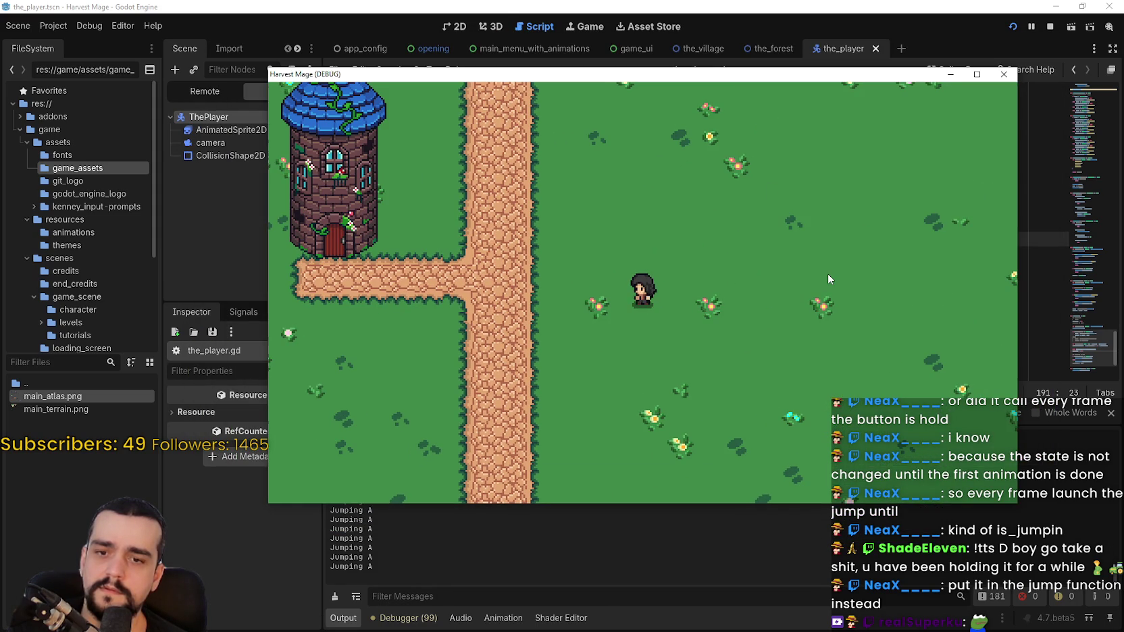
pyautogui.press('Left')
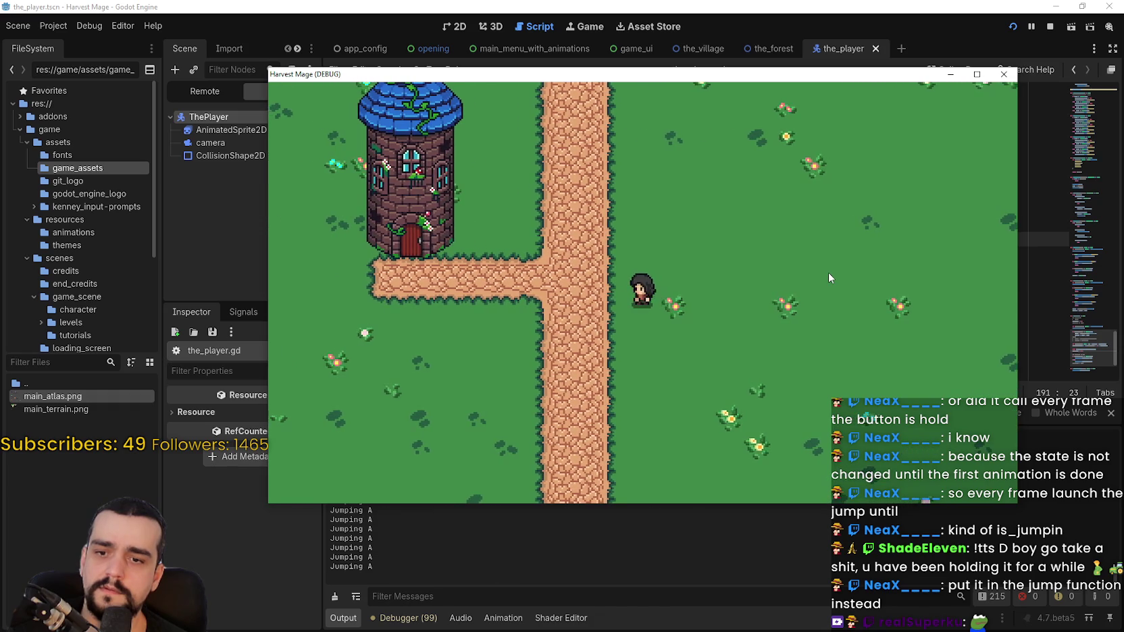
pyautogui.press('Right')
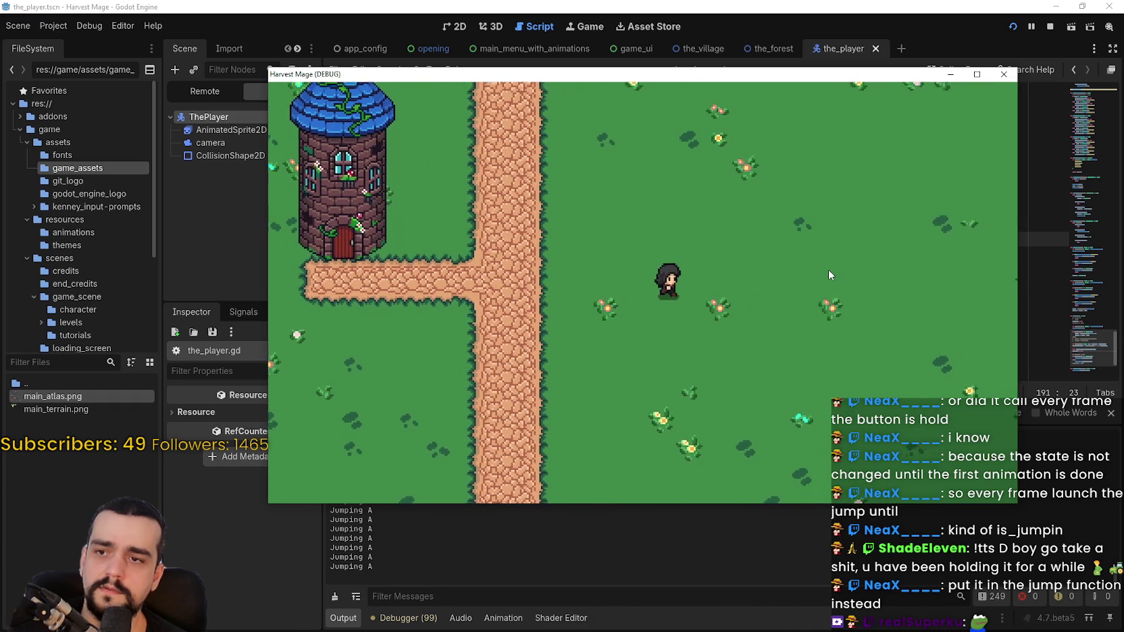
pyautogui.press('Up')
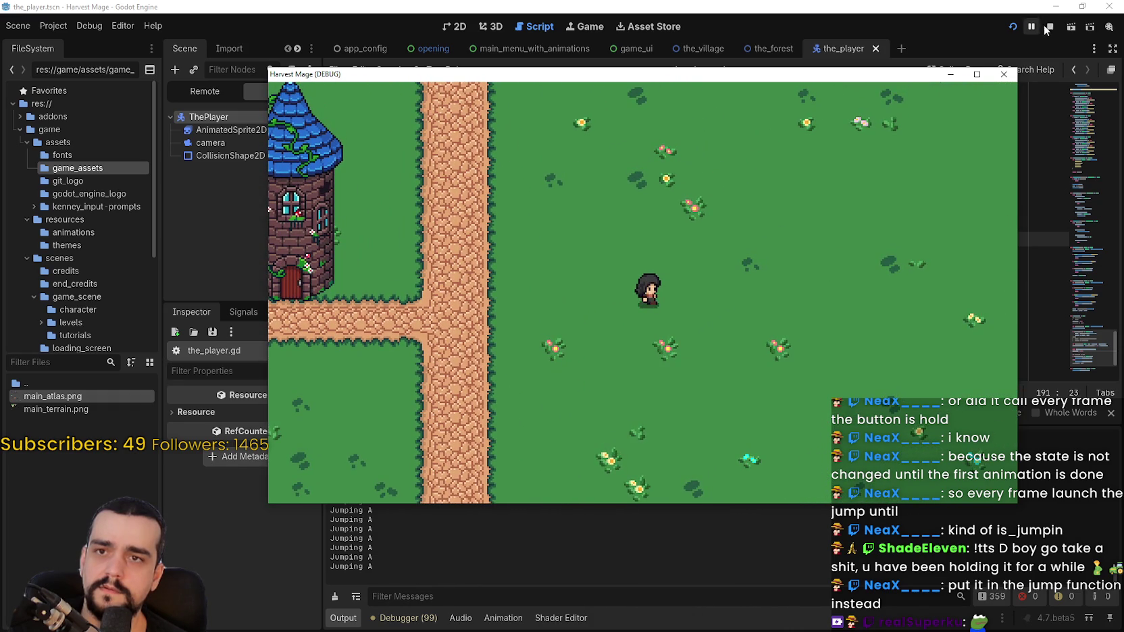
pyautogui.click(1049, 27)
pyautogui.scroll(2, 661, 260)
# Step: Uncomment the 'if is_jumping:' / return guard lines inside state_jump
pyautogui.scroll(3, 608, 256)
pyautogui.scroll(3, 576, 251)
pyautogui.scroll(-2, 576, 251)
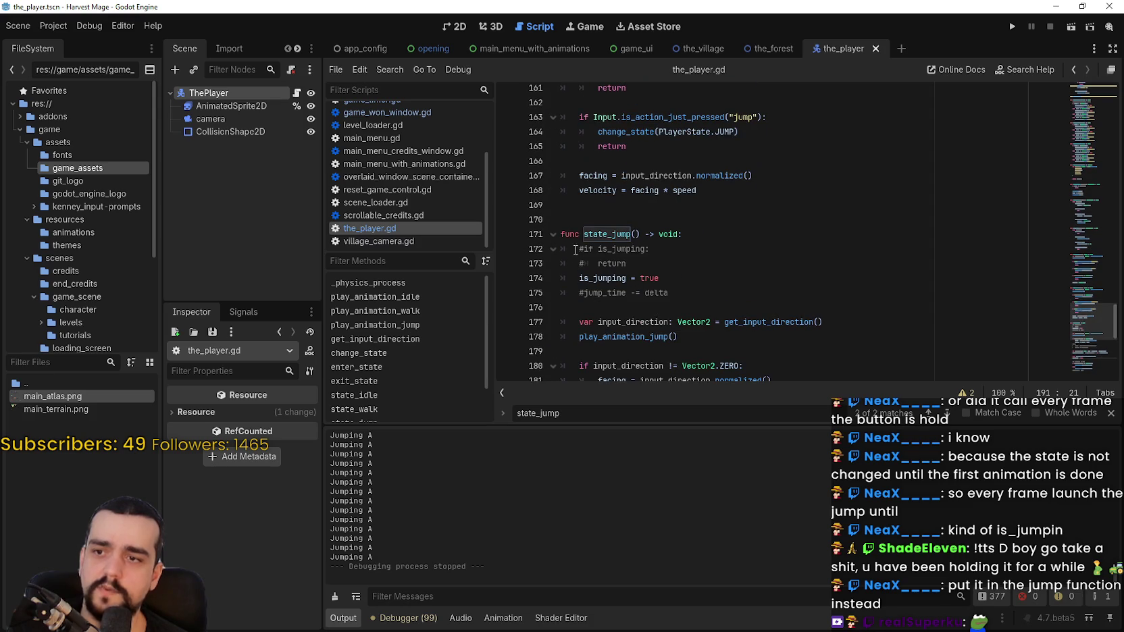
pyautogui.click(576, 251)
pyautogui.press('Delete')
pyautogui.press('Down')
pyautogui.press('Delete')
pyautogui.click(709, 272)
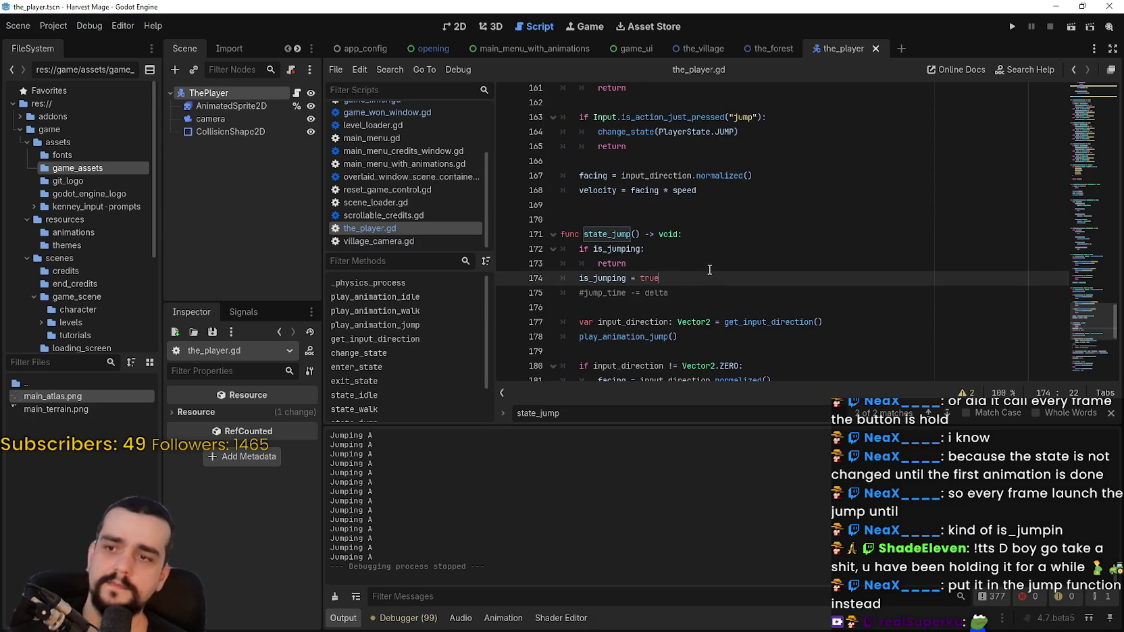
pyautogui.click(1082, 259)
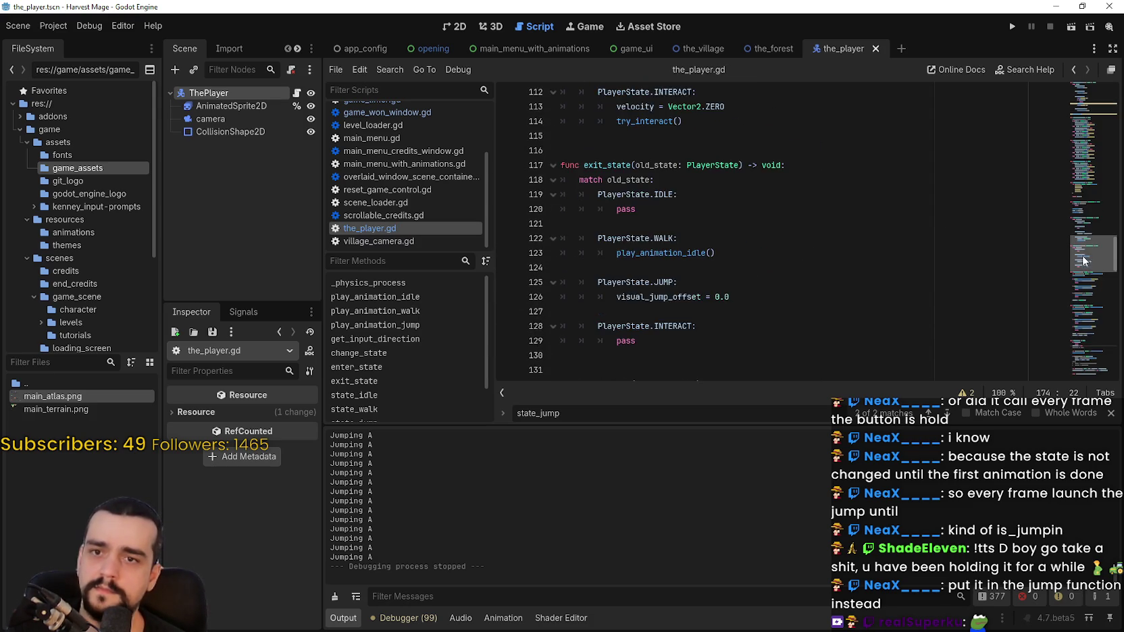
# Step: Delete the is_jumping guard from the JUMP case of _physics_process and run the game
pyautogui.scroll(-3, 1081, 256)
pyautogui.scroll(4, 1083, 233)
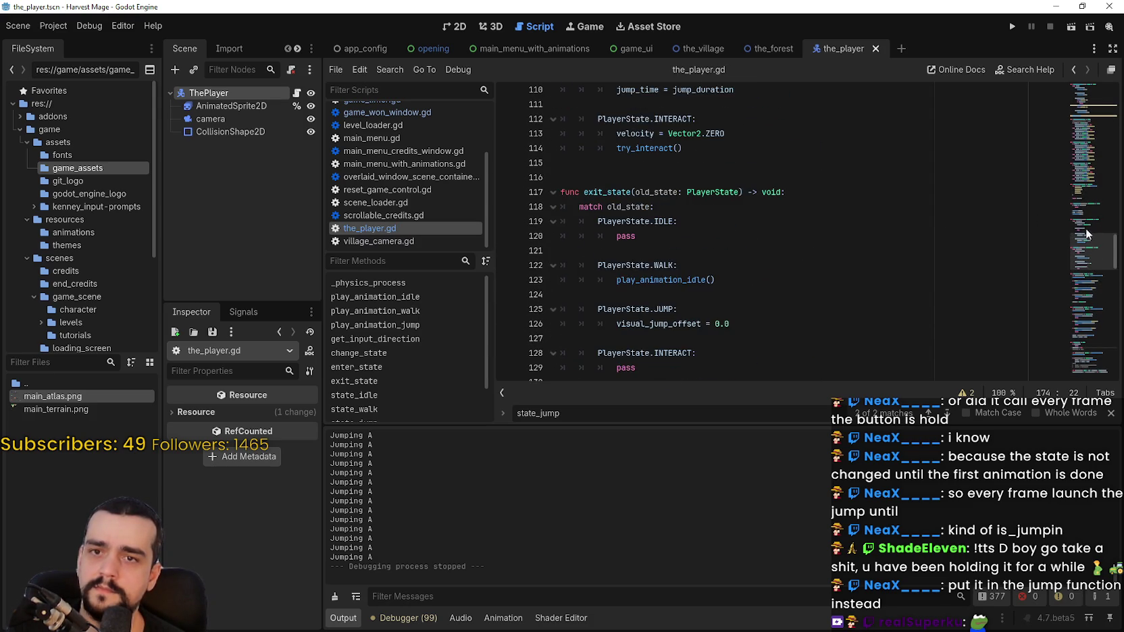
pyautogui.scroll(10, 1084, 222)
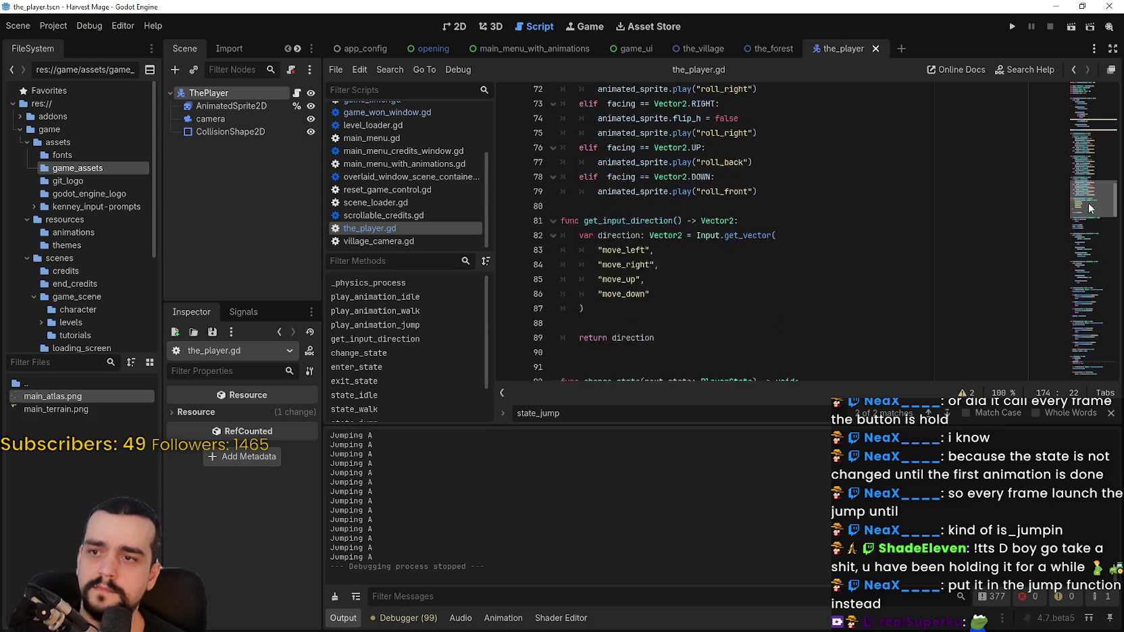
pyautogui.scroll(-7, 1088, 216)
pyautogui.moveTo(1089, 235); pyautogui.dragTo(1089, 129)
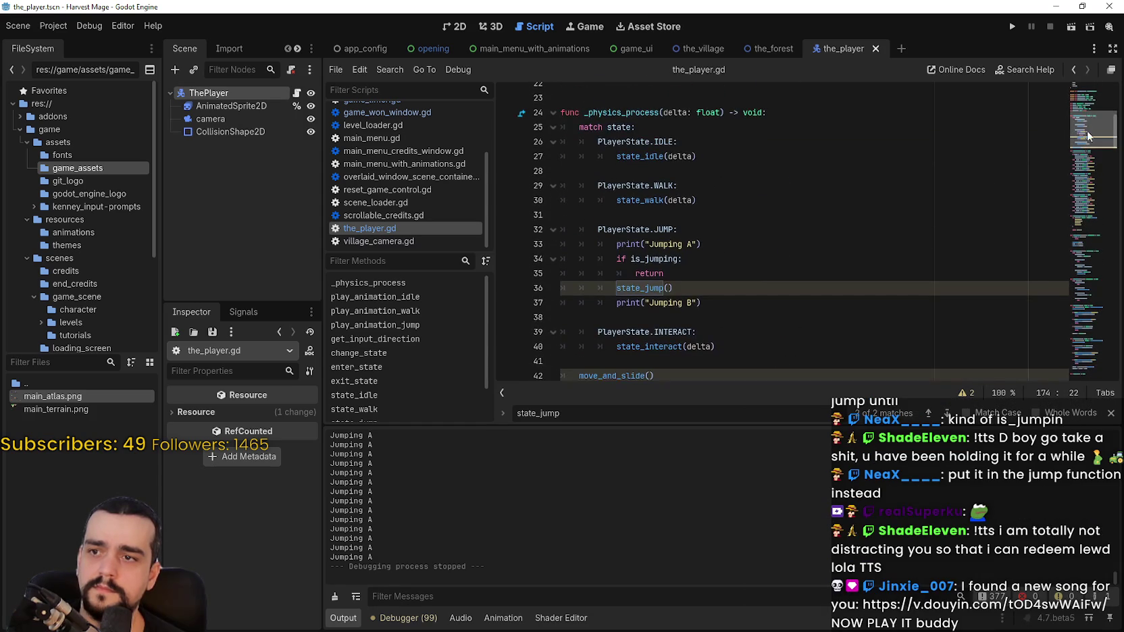
pyautogui.click(676, 271)
pyautogui.moveTo(659, 273); pyautogui.dragTo(547, 261)
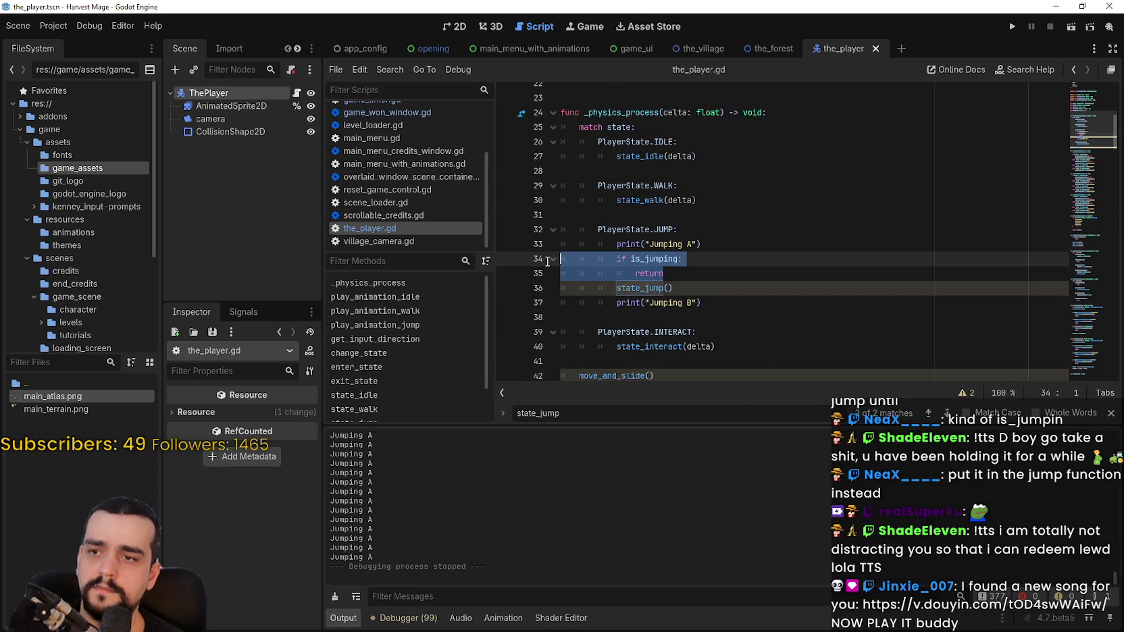
pyautogui.hotkey('ctrl', 'shift', 'k')
pyautogui.click(612, 303)
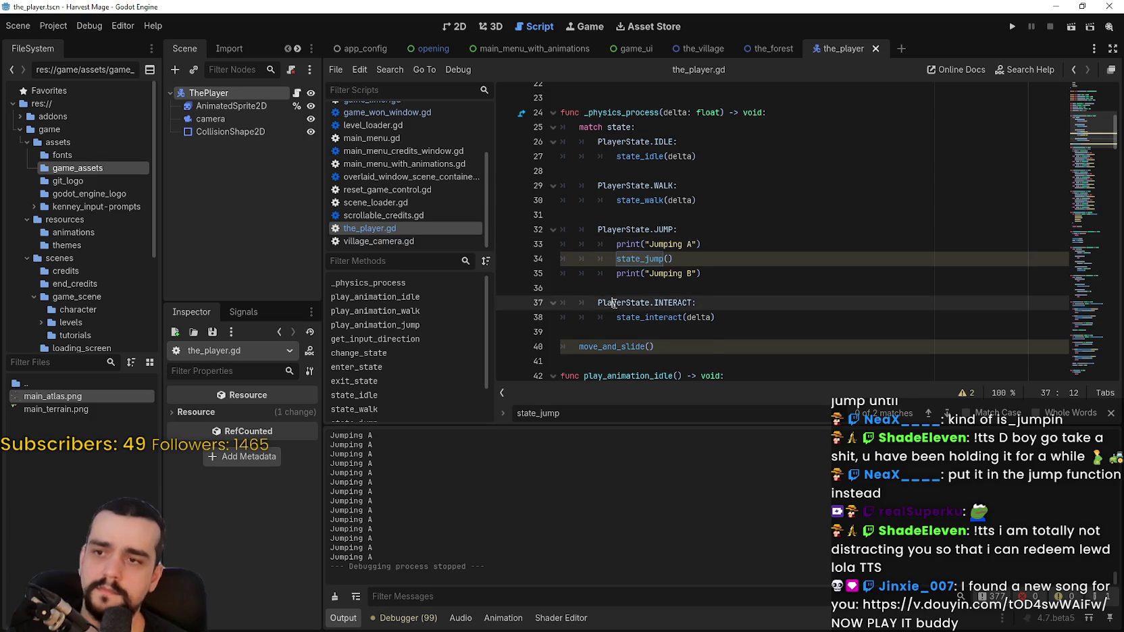
pyautogui.click(667, 288)
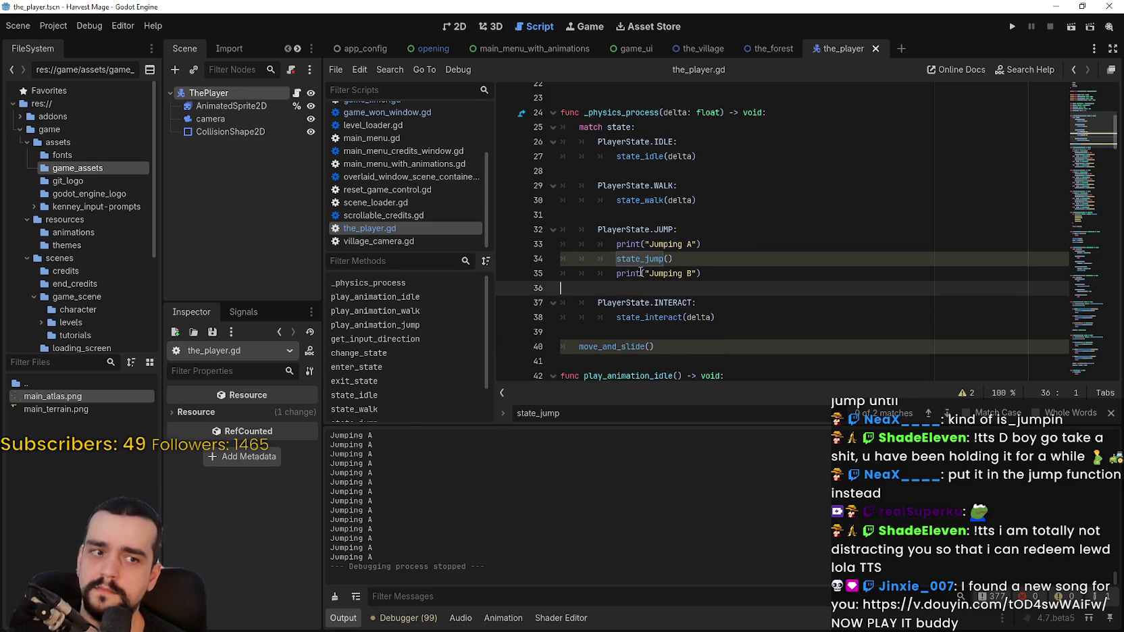
pyautogui.moveTo(640, 271)
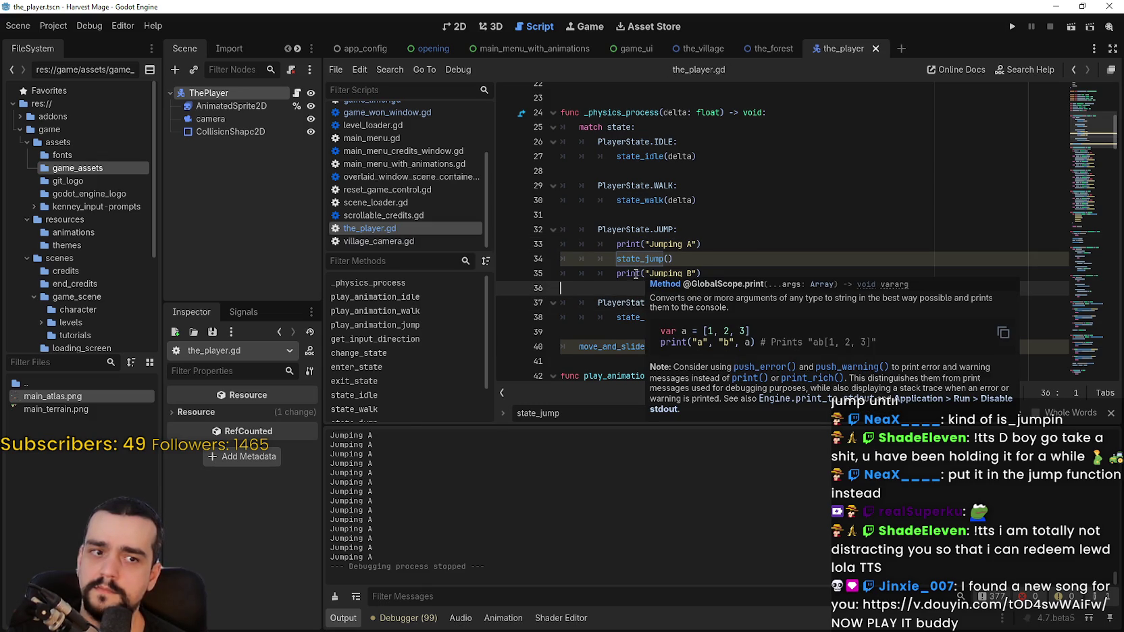
pyautogui.click(1011, 27)
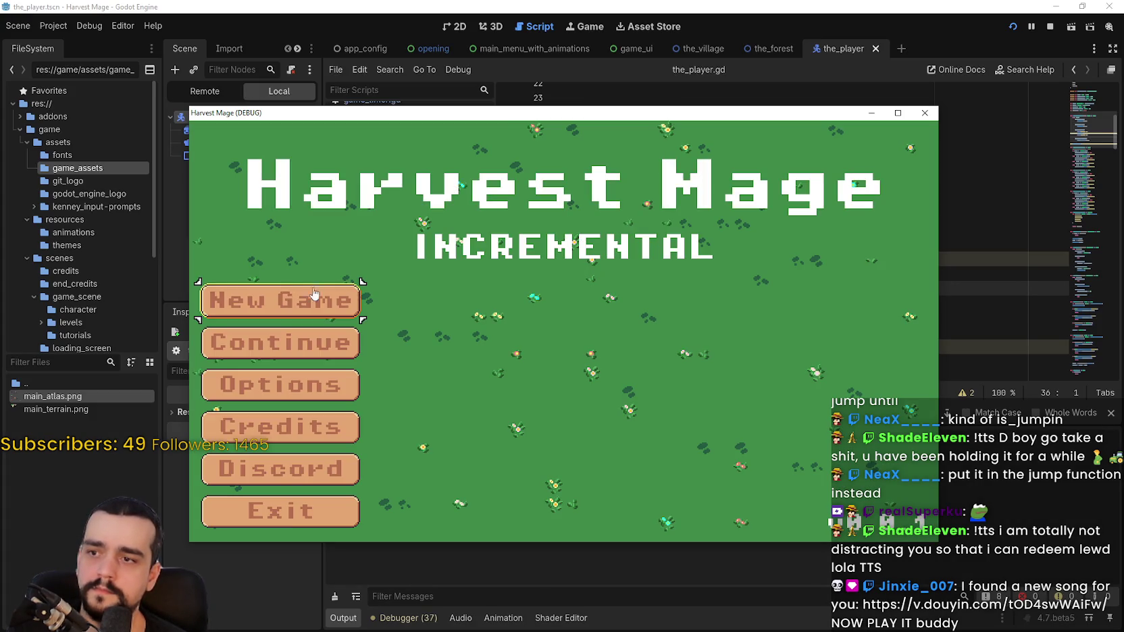
# Step: Start a new game, walk right and jump, then bring the script editor back to front
pyautogui.click(283, 289)
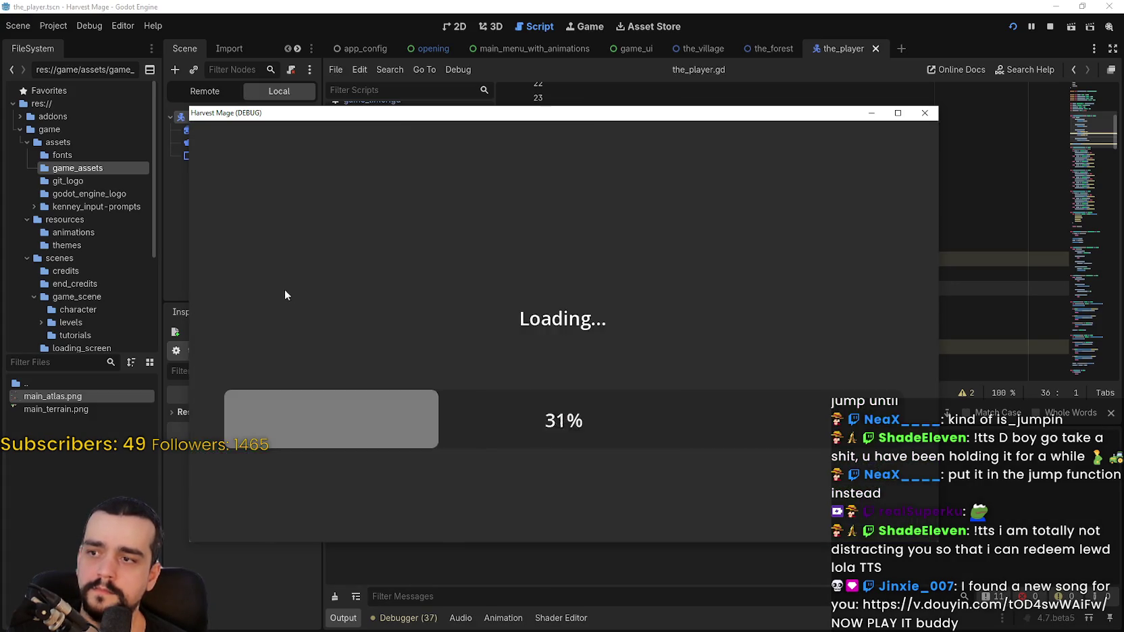
pyautogui.moveTo(609, 118); pyautogui.dragTo(700, 54)
pyautogui.press('d')
pyautogui.press('space')
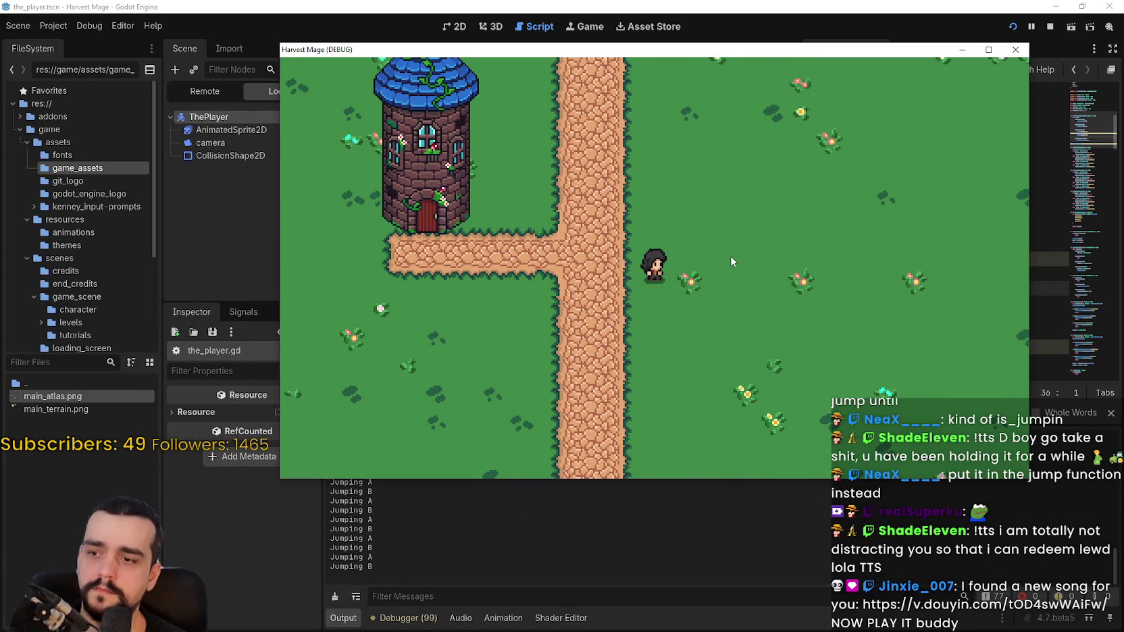
pyautogui.press('d')
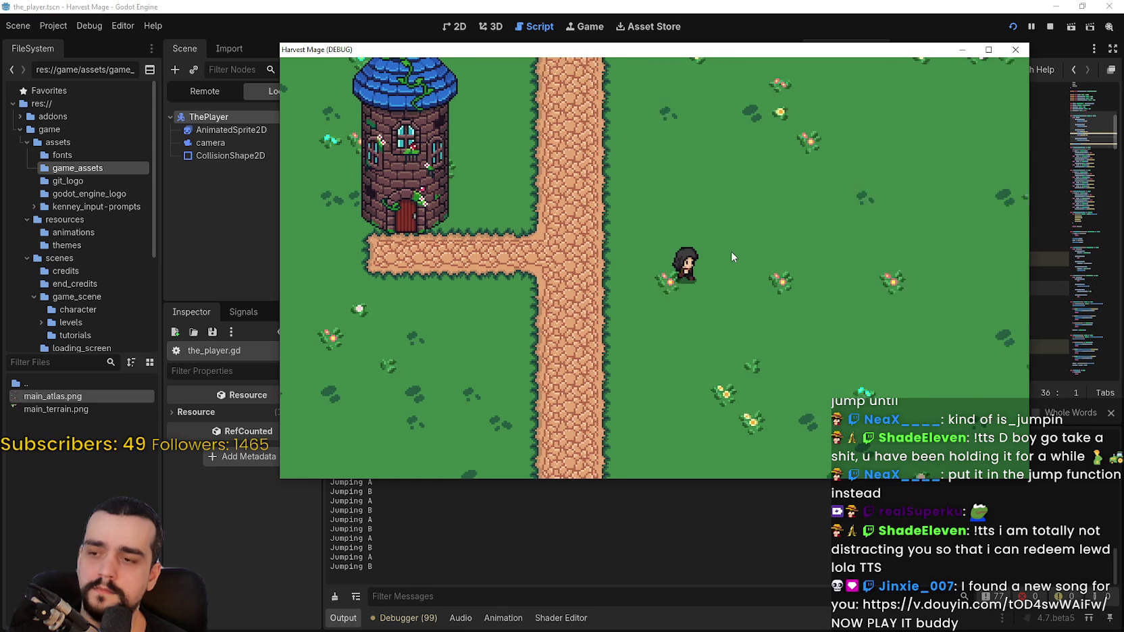
pyautogui.press('d')
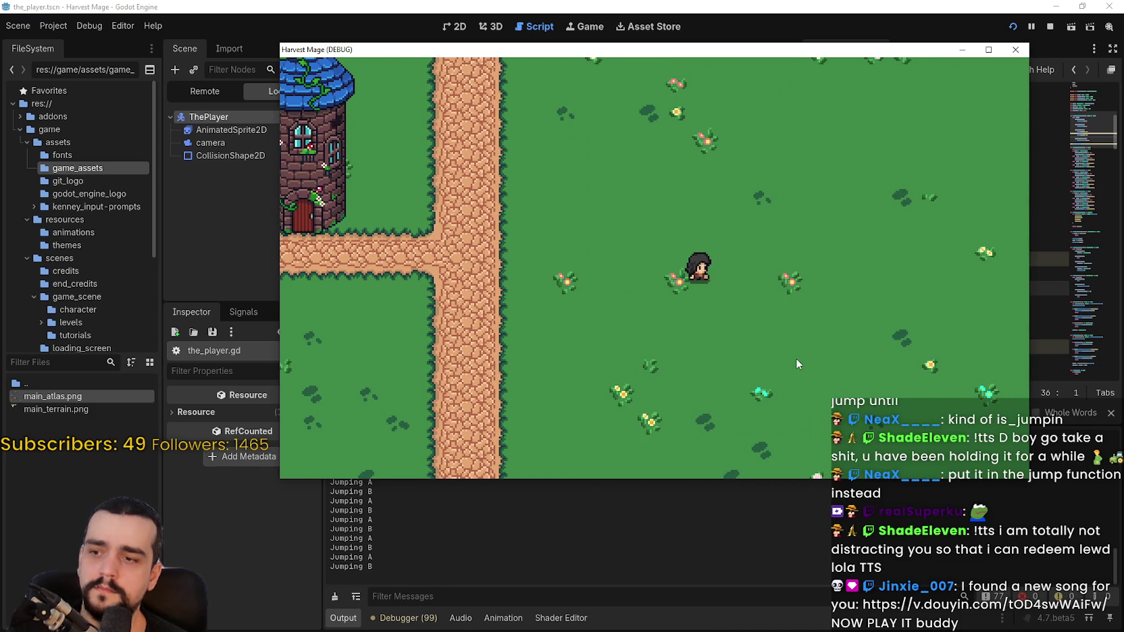
pyautogui.click(830, 5)
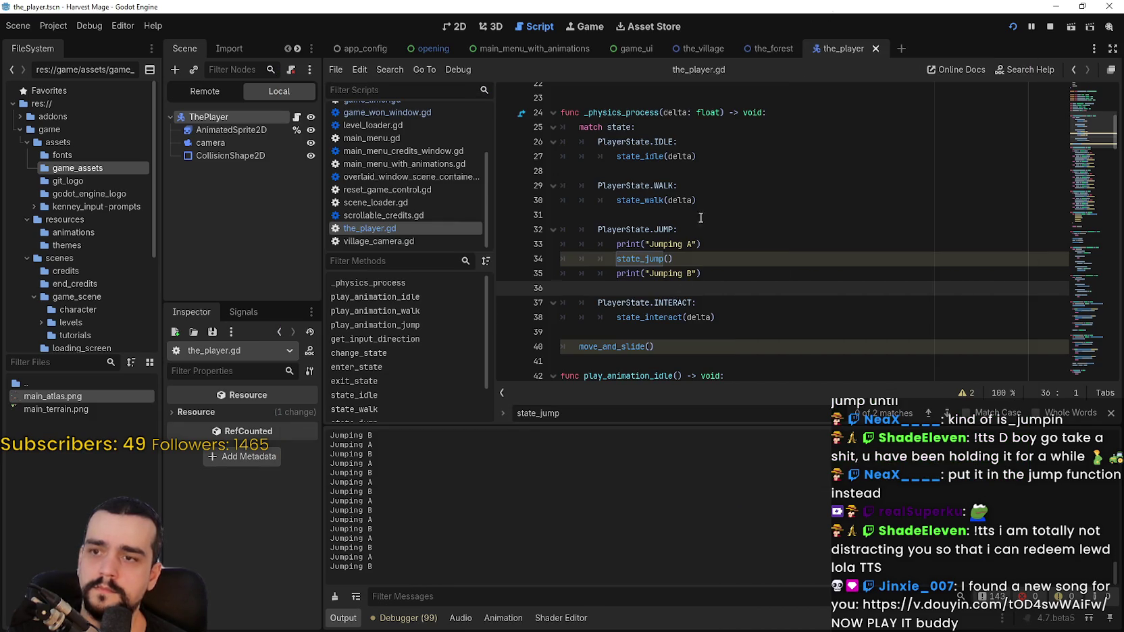
# Step: Comment out the Jumping A print and delete the Jumping B print line from _physics_process
pyautogui.click(617, 273)
pyautogui.write('#')
pyautogui.click(617, 244)
pyautogui.write('#')
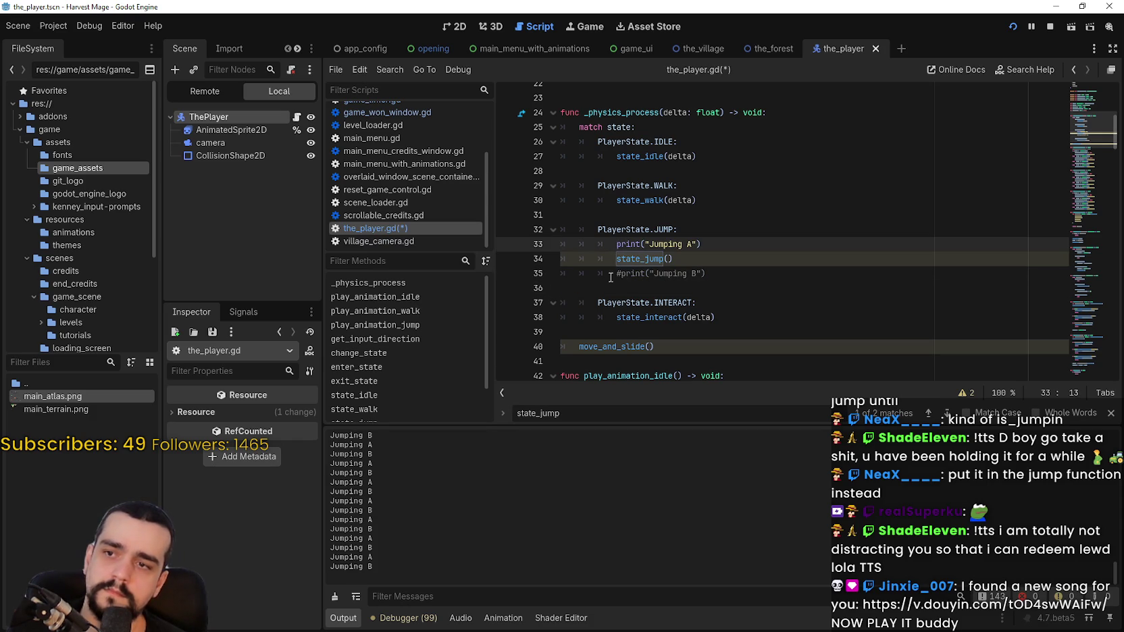
pyautogui.hotkey('ctrl', 's')
pyautogui.press('Down')
pyautogui.press('Down')
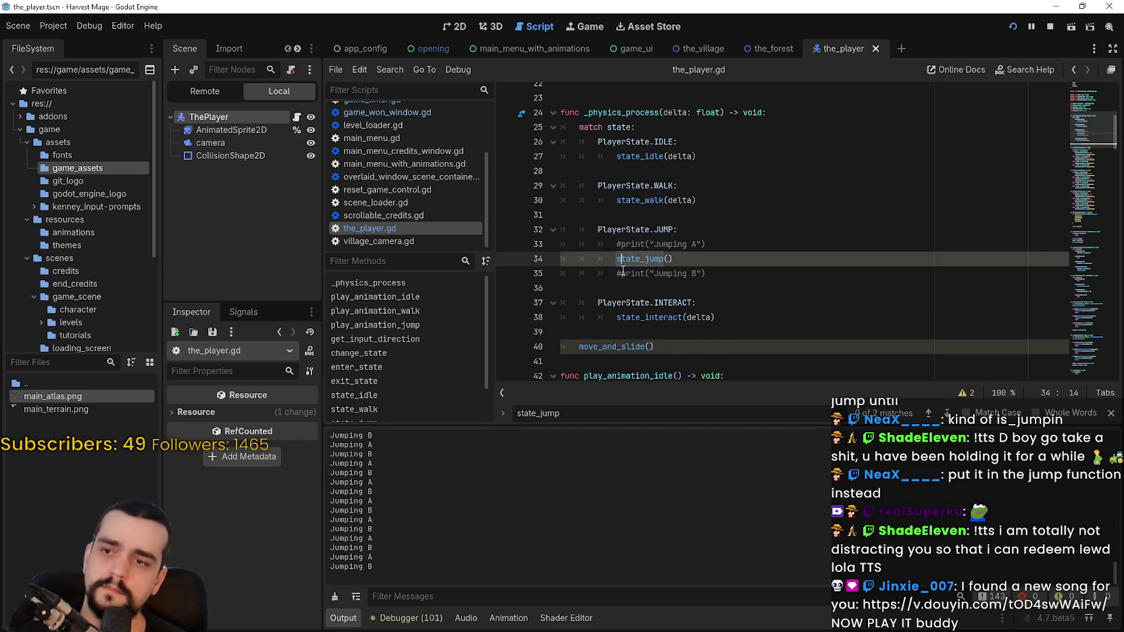
pyautogui.press('BackSpace')
pyautogui.hotkey('ctrl', 's')
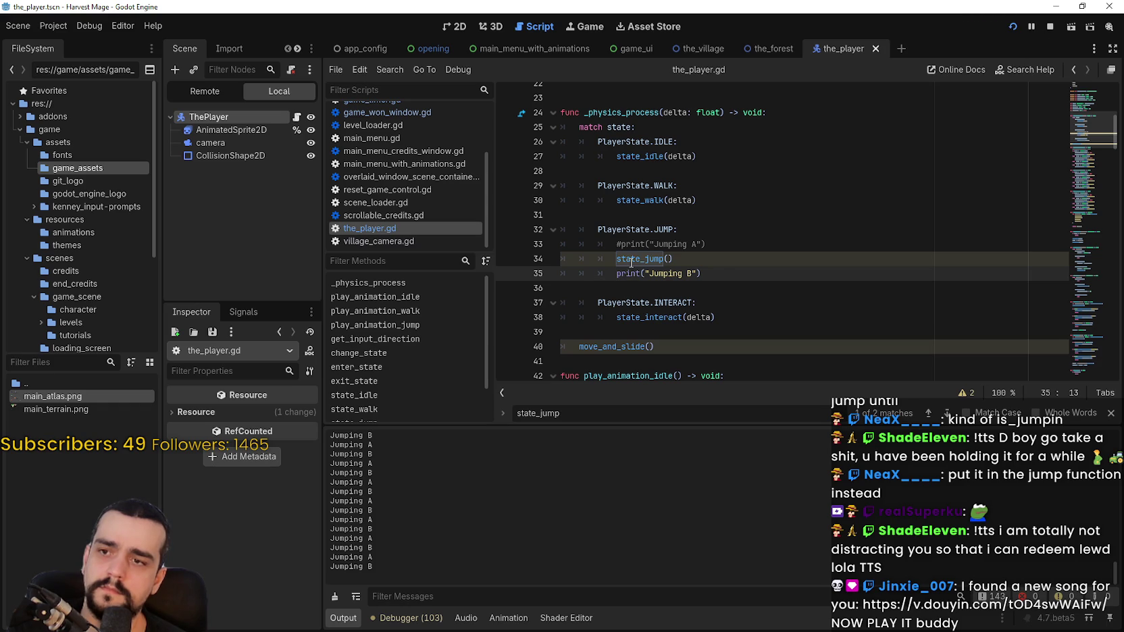
pyautogui.tripleClick(656, 279)
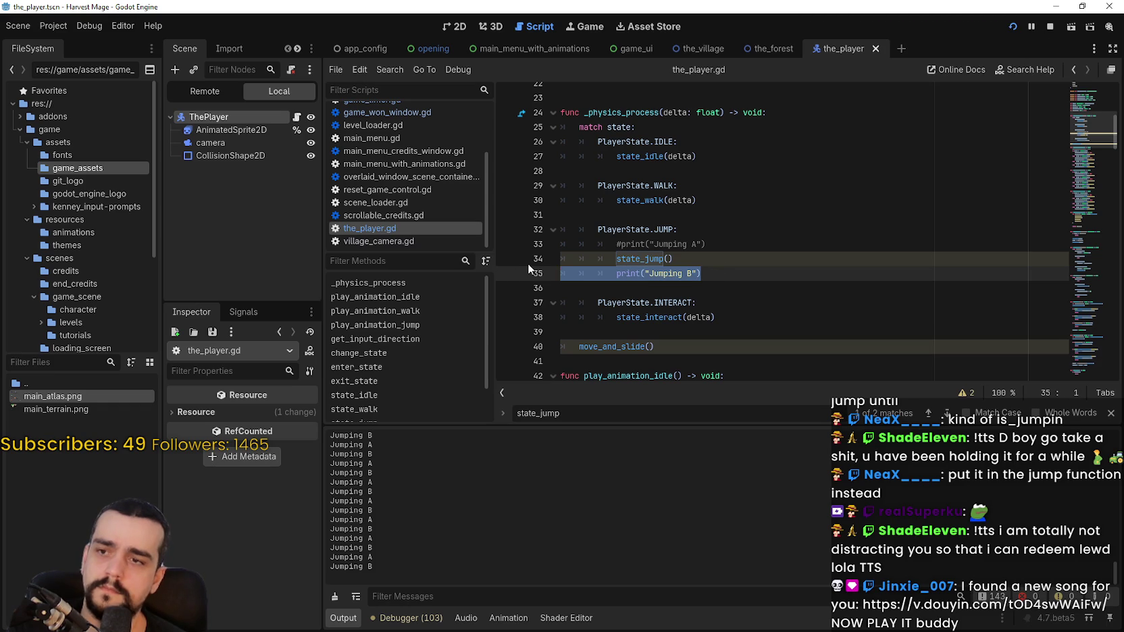
pyautogui.press('BackSpace')
# Step: Go to the state_jump definition and add a Jumping A print after its is_jumping guard
pyautogui.rightClick(611, 259)
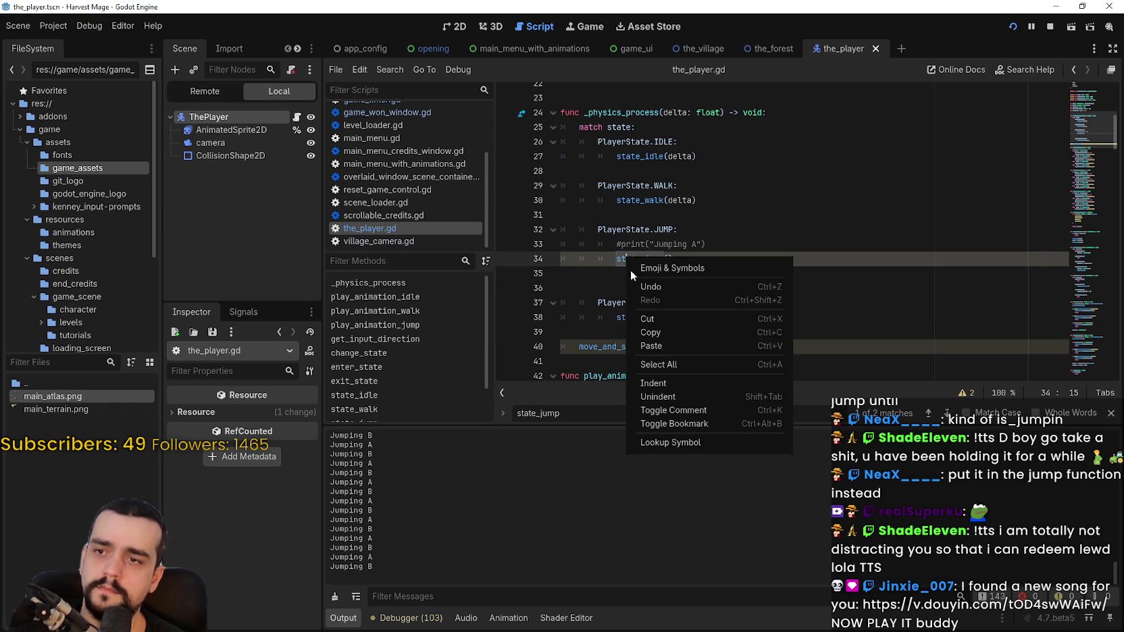
pyautogui.click(651, 438)
pyautogui.click(692, 247)
pyautogui.click(741, 263)
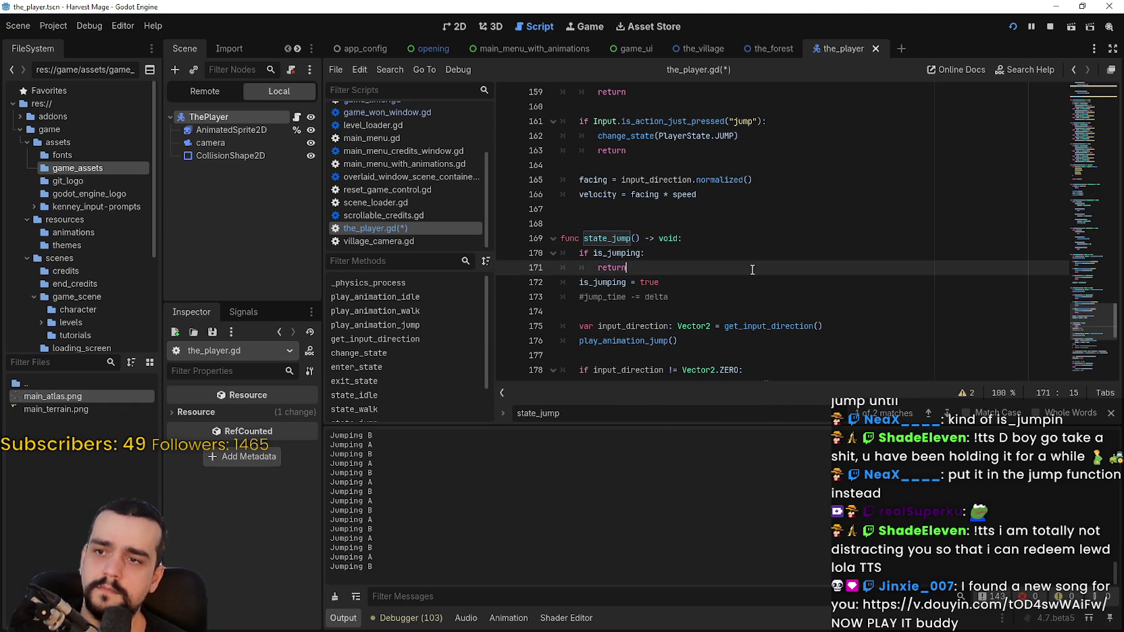
pyautogui.press('Return')
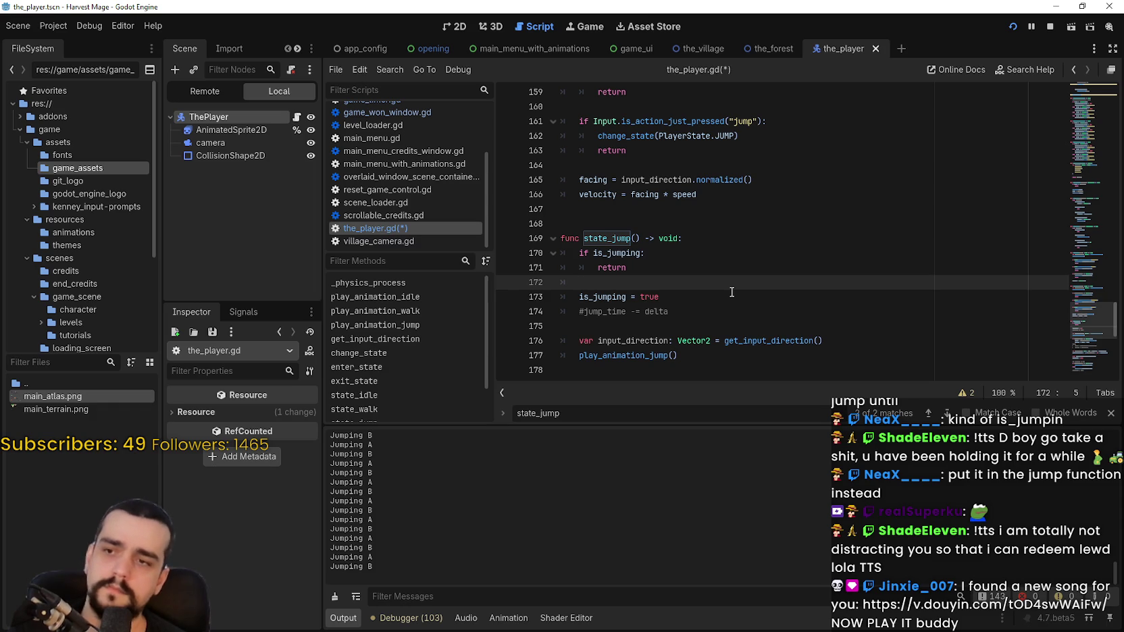
pyautogui.write('print*')
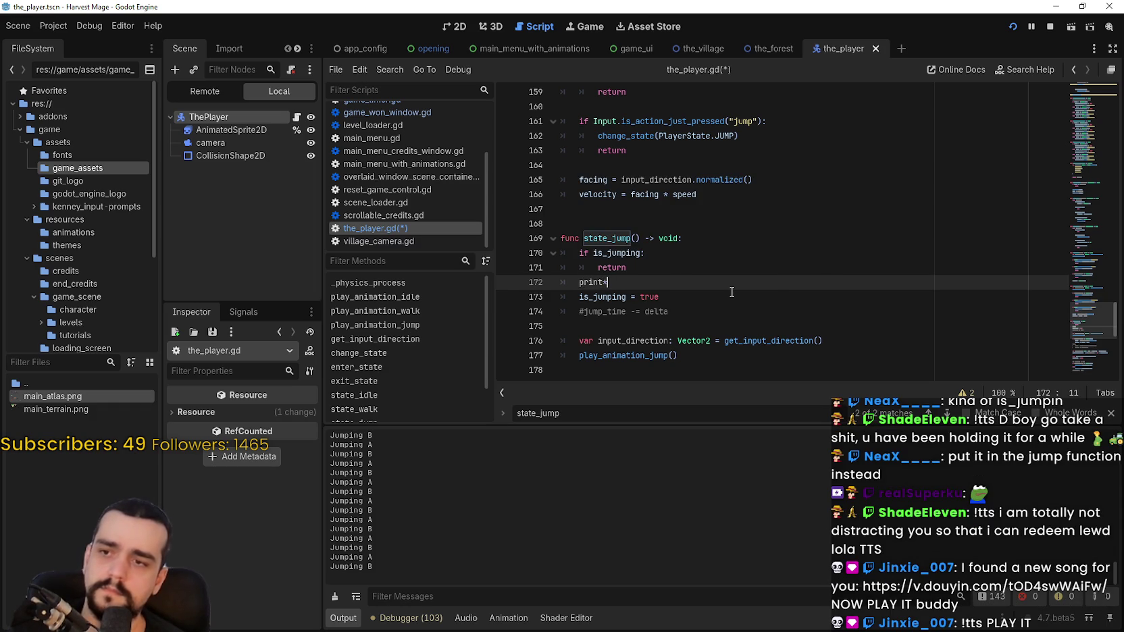
pyautogui.write('"Jumping A")')
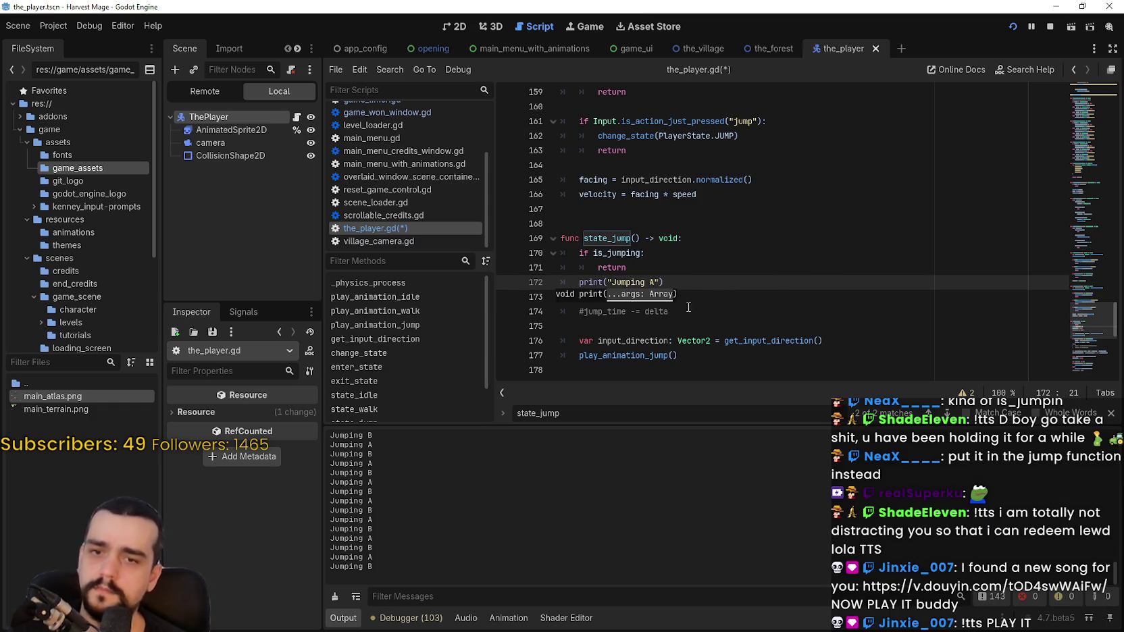
pyautogui.click(718, 306)
pyautogui.moveTo(664, 282); pyautogui.dragTo(579, 281)
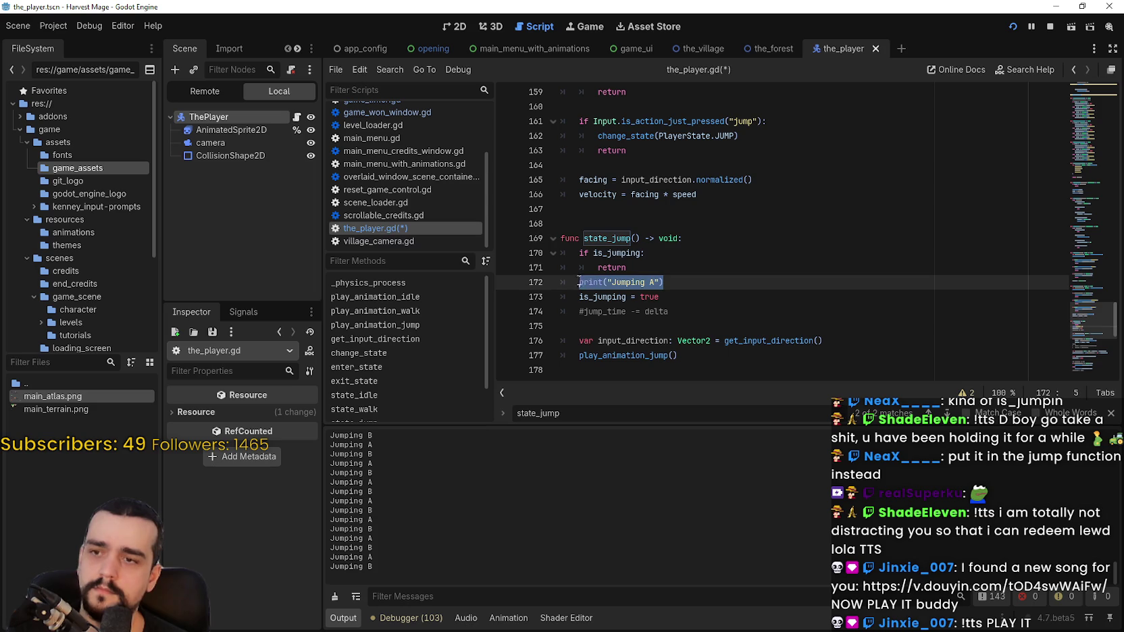
# Step: Add a Jumping B print after 'is_jumping = false', save, and relaunch the game
pyautogui.scroll(-7, 584, 278)
pyautogui.scroll(-1, 584, 279)
pyautogui.click(686, 180)
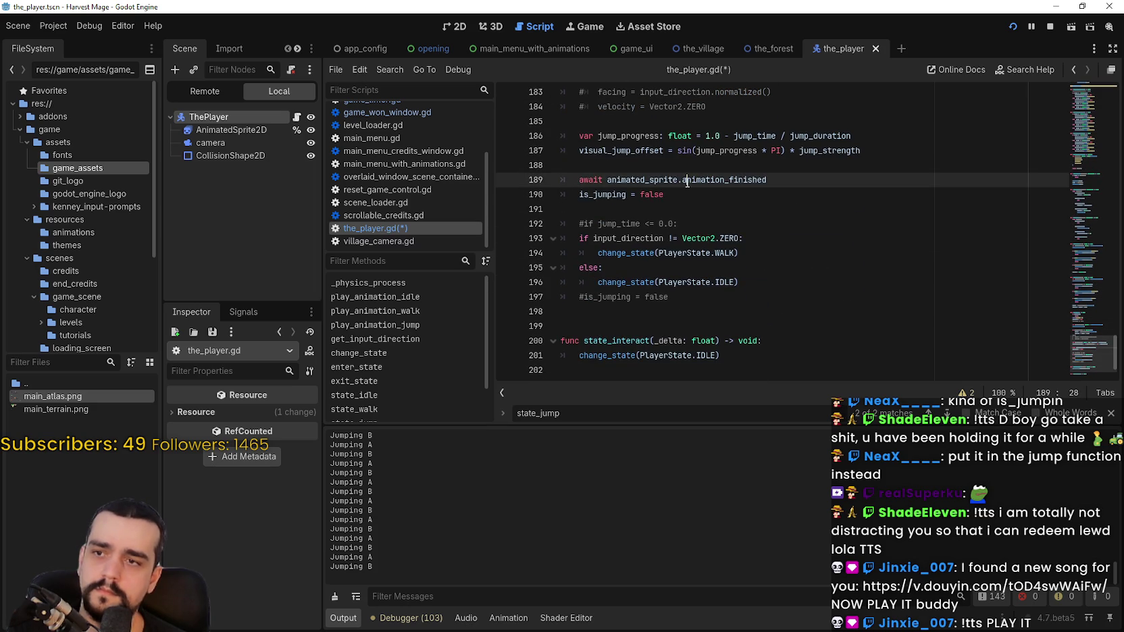
pyautogui.press('Down')
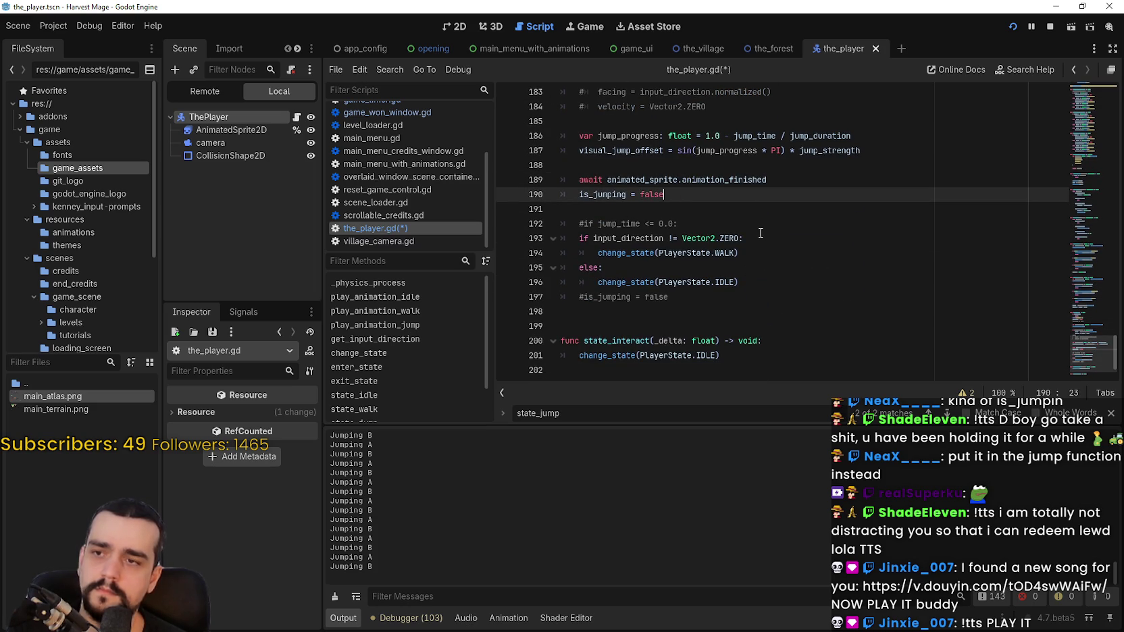
pyautogui.press('Return')
pyautogui.write('print("Jumping A")')
pyautogui.press('BackSpace')
pyautogui.write('B')
pyautogui.press('End')
pyautogui.hotkey('ctrl', 's')
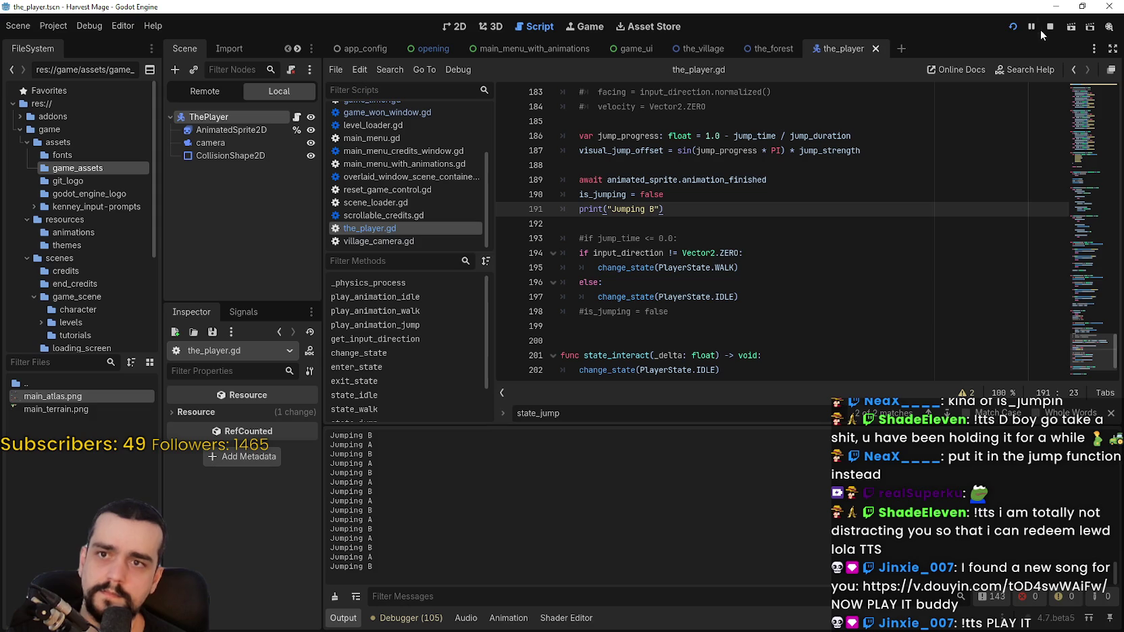
pyautogui.press('F5')
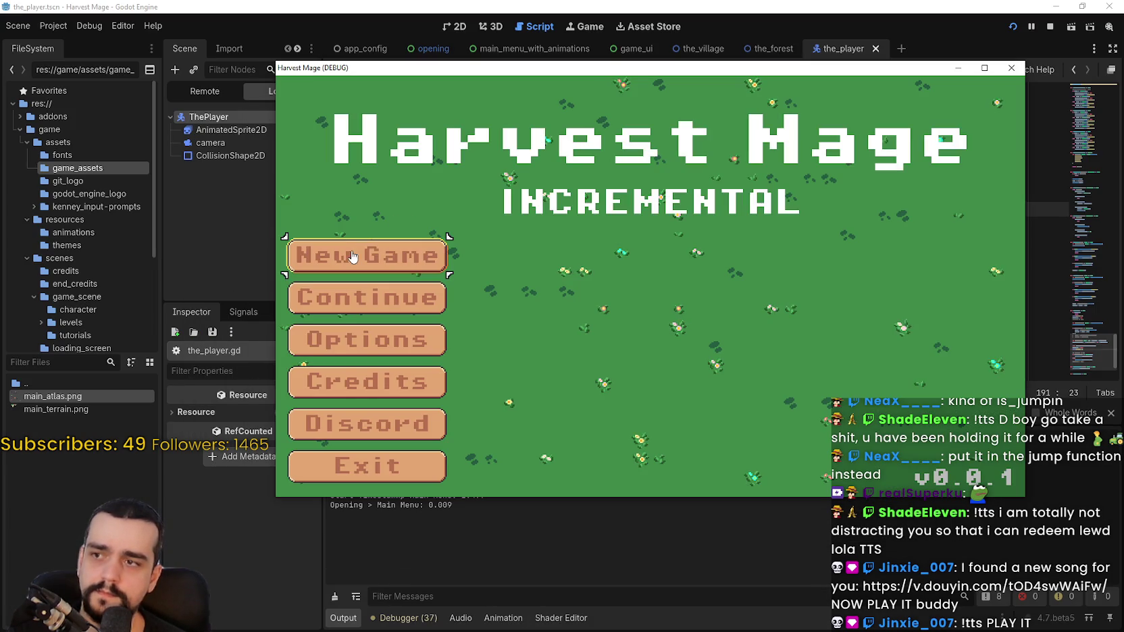
# Step: Start a new game and walk the player in all directions while jumping repeatedly
pyautogui.click(349, 251)
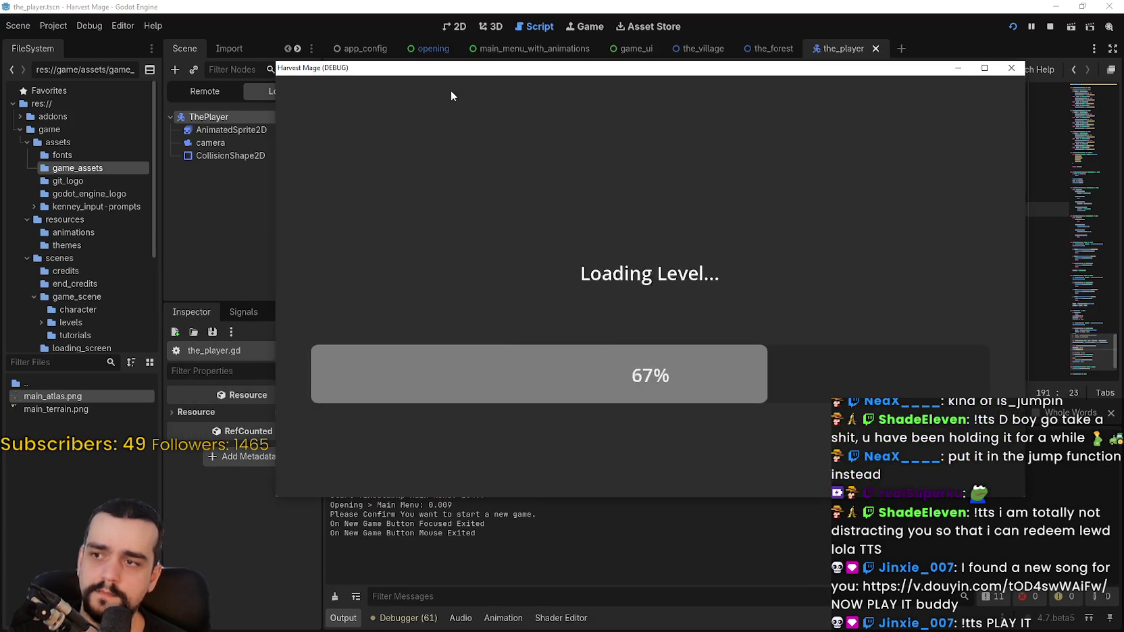
pyautogui.press('d')
pyautogui.press('space')
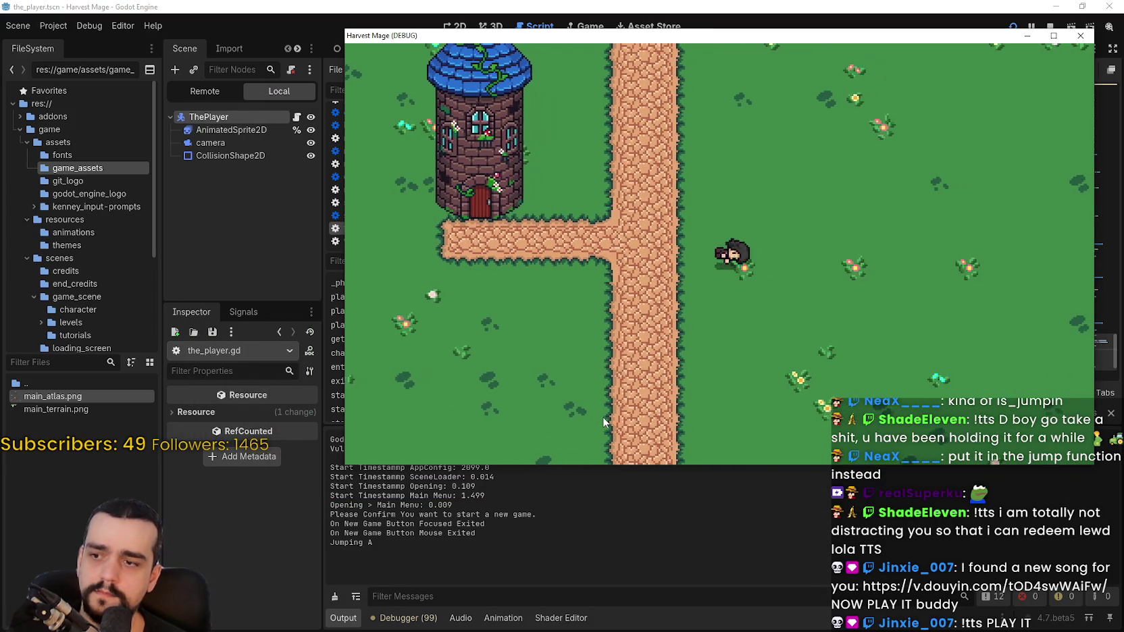
pyautogui.press('d')
pyautogui.press('space')
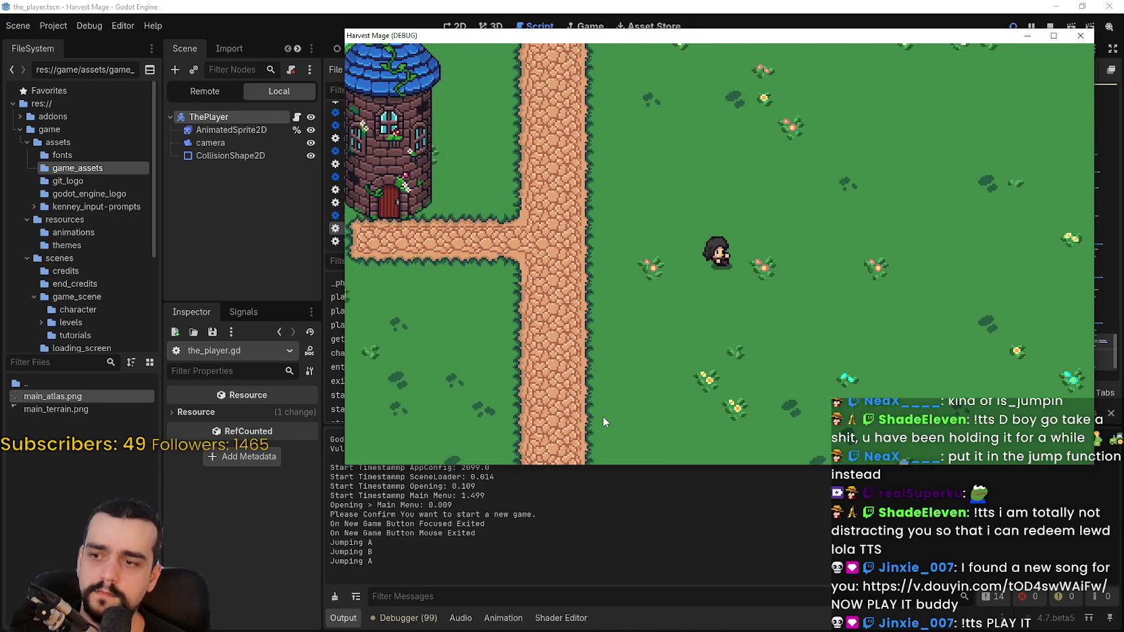
pyautogui.press('a')
pyautogui.press('space')
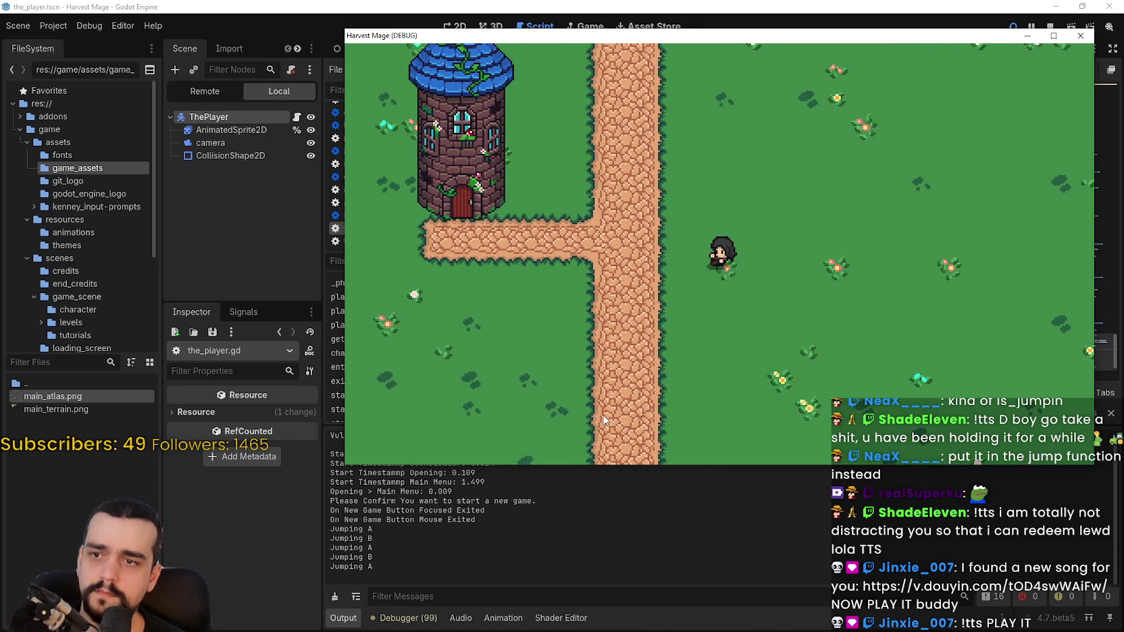
pyautogui.press('a')
pyautogui.press('space')
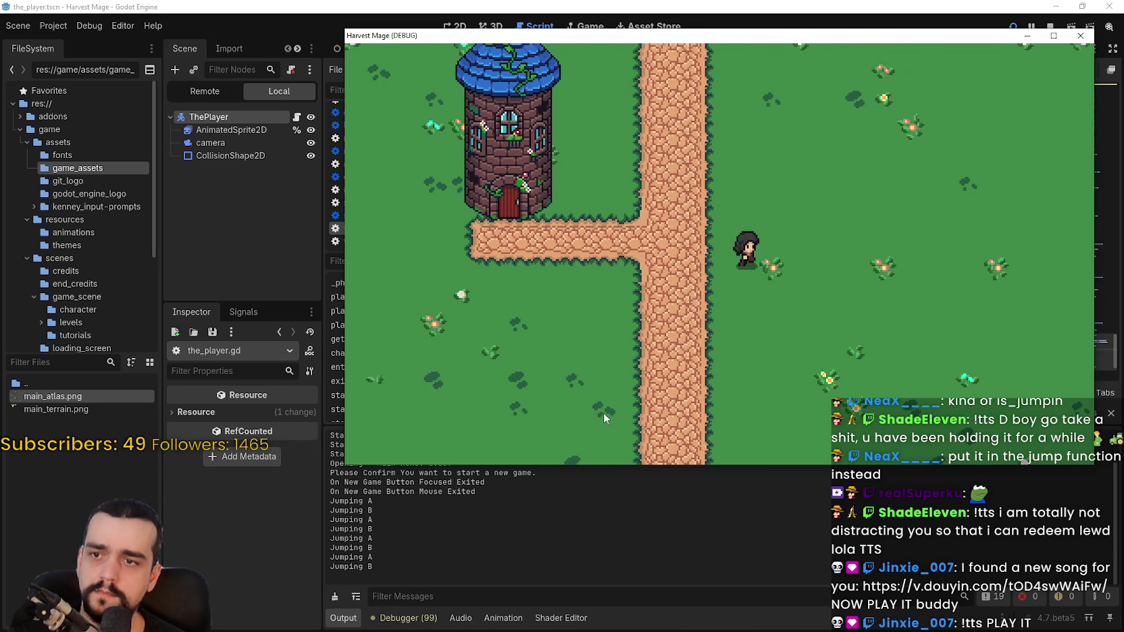
pyautogui.press('d')
pyautogui.press('space')
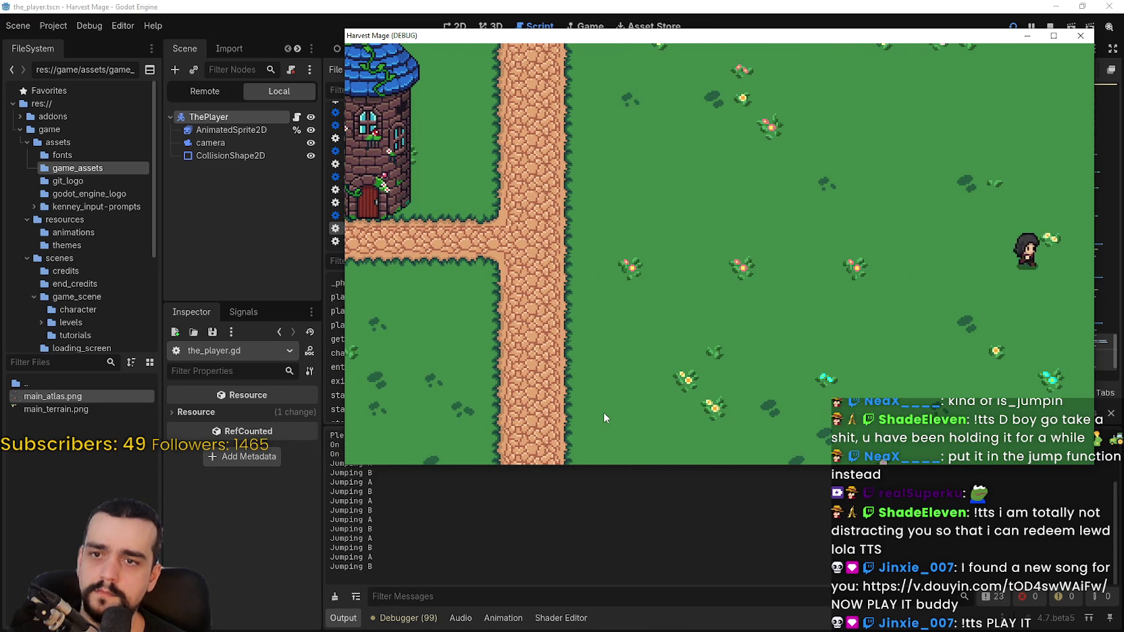
pyautogui.press('a')
pyautogui.press('space')
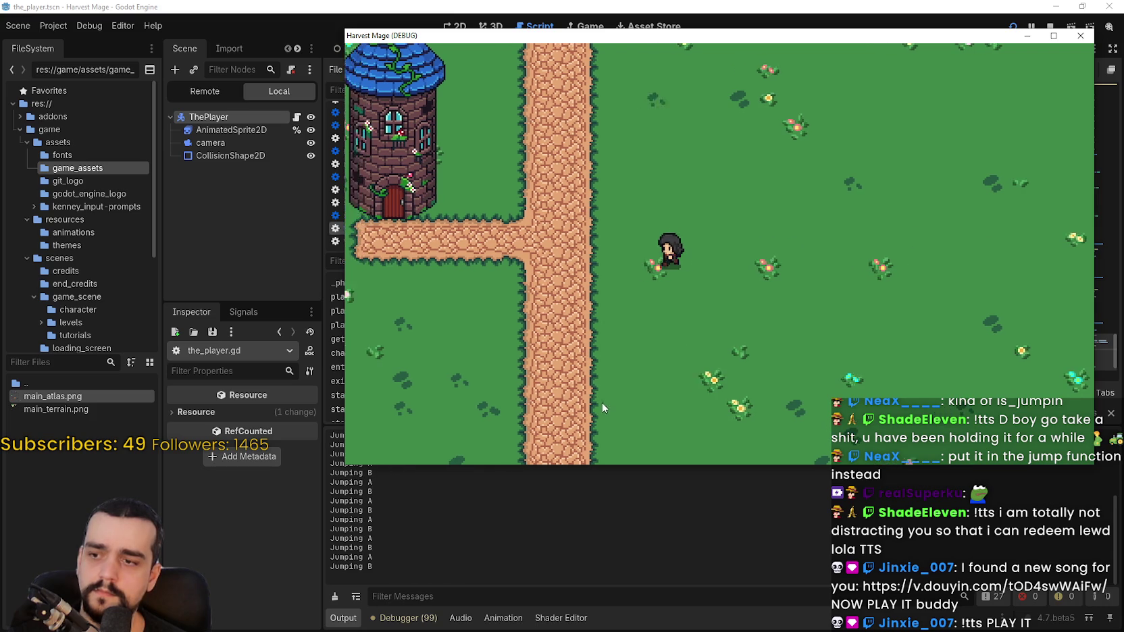
pyautogui.press('a')
pyautogui.press('space')
pyautogui.press('d')
pyautogui.press('space')
pyautogui.press('s')
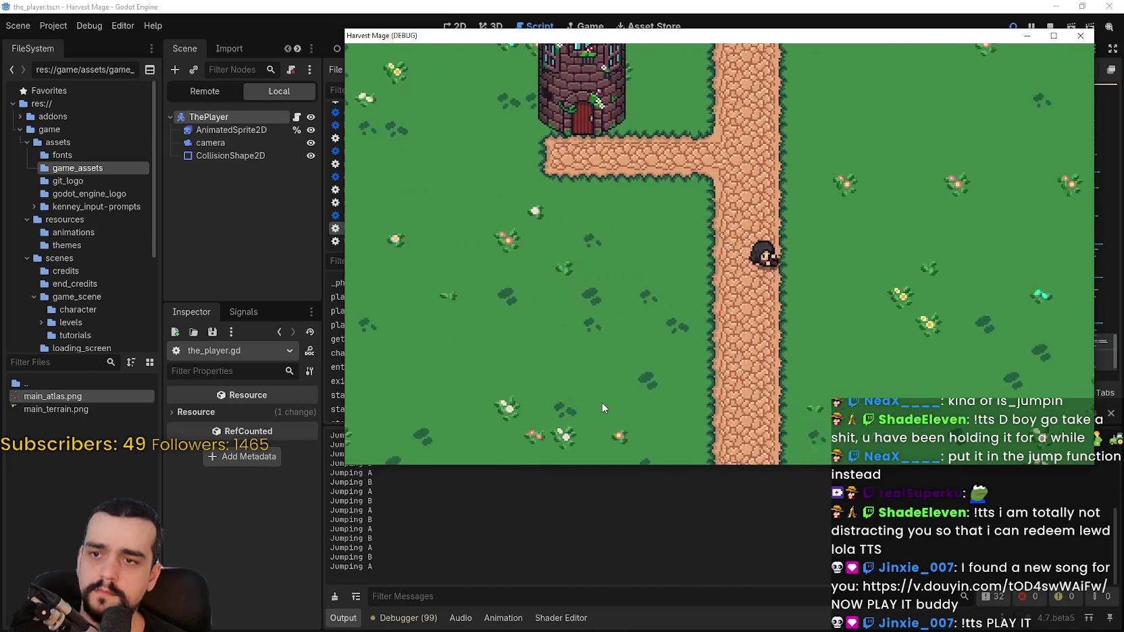
pyautogui.press('w')
pyautogui.press('d')
pyautogui.press('space')
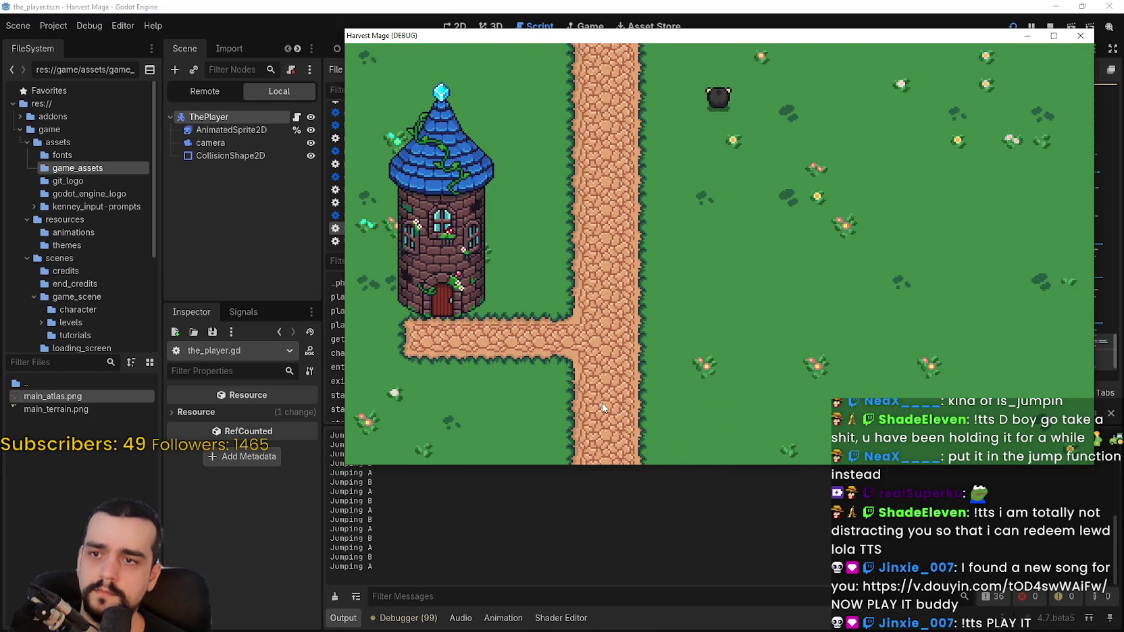
pyautogui.press('d')
pyautogui.press('s')
pyautogui.press('space')
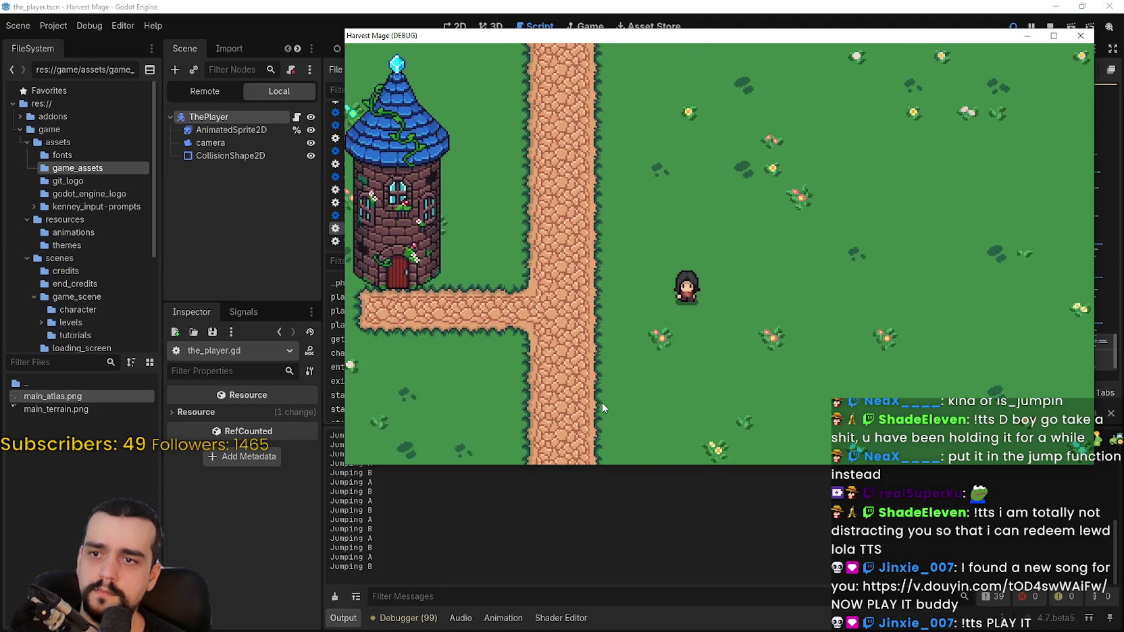
pyautogui.press('d')
pyautogui.press('s')
pyautogui.press('space')
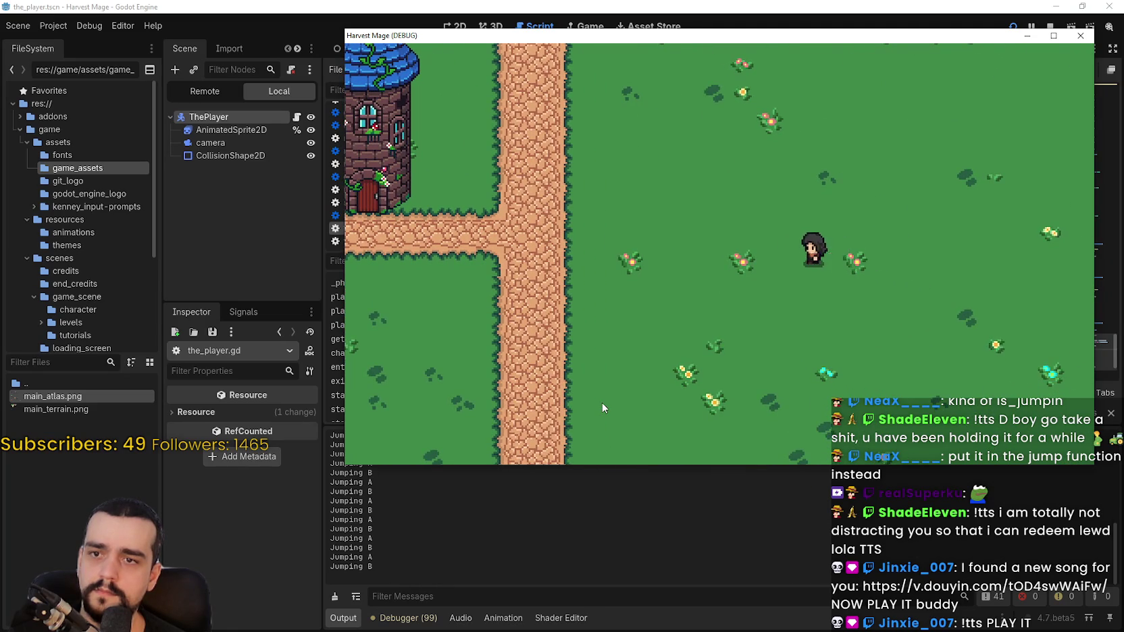
pyautogui.press('a')
pyautogui.press('space')
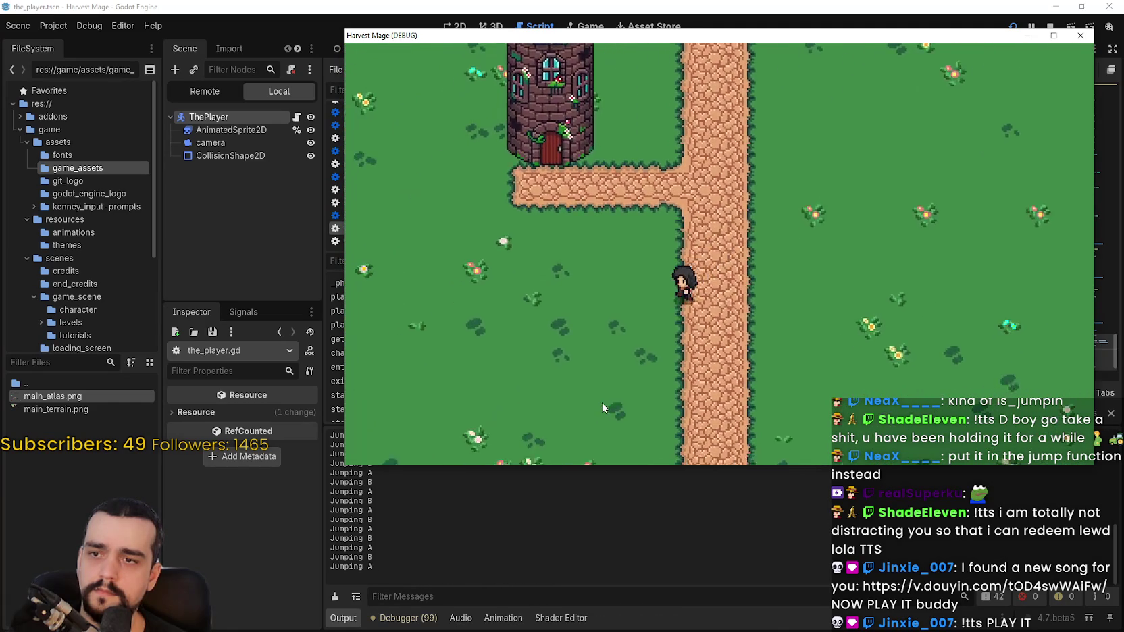
pyautogui.press('s')
pyautogui.press('a')
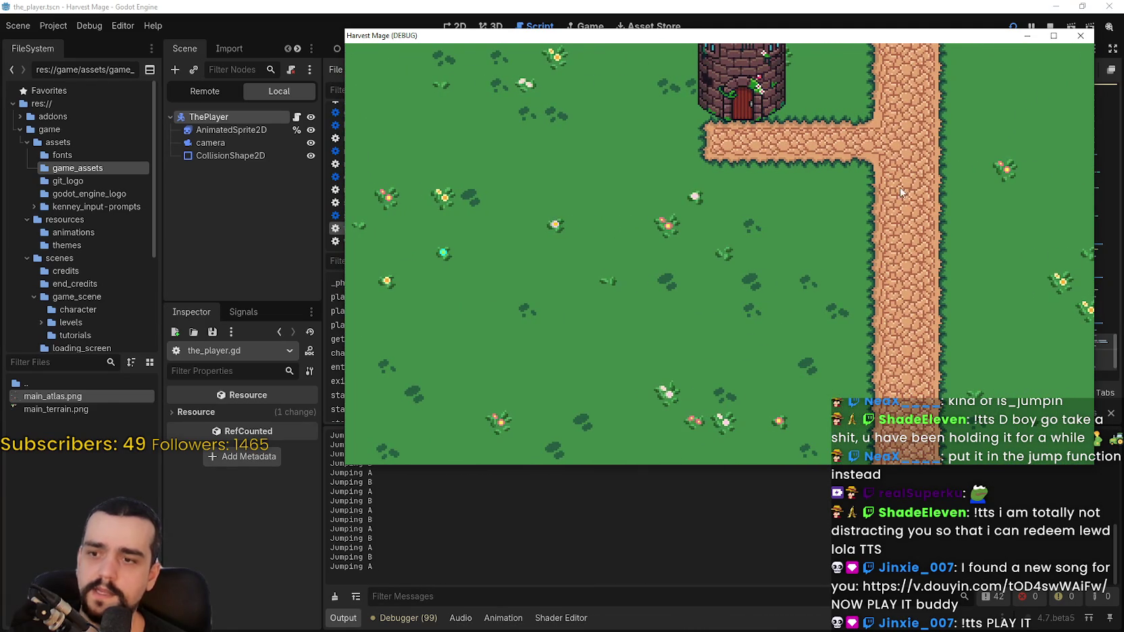
# Step: Stop the debug run and check the Output log's alternating 'Jumping A' / 'Jumping B' lines
pyautogui.click(1080, 35)
pyautogui.scroll(-3, 731, 260)
pyautogui.scroll(4, 731, 260)
pyautogui.scroll(-3, 716, 322)
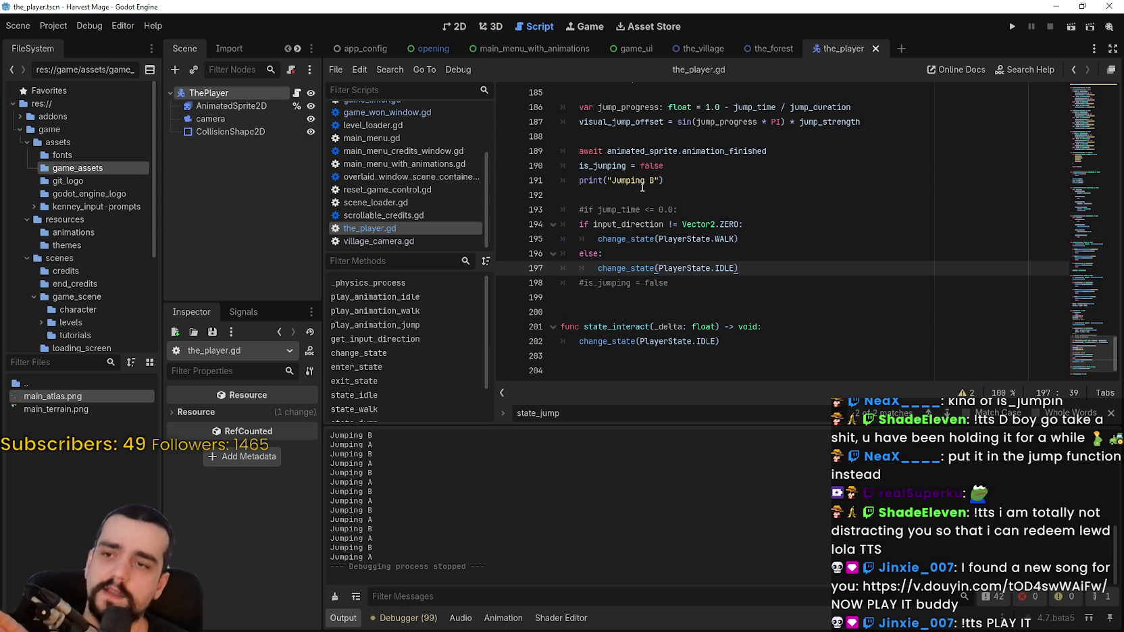
# Step: Uncomment the else: line on line 182 of state_jump and save the script
pyautogui.scroll(2, 648, 183)
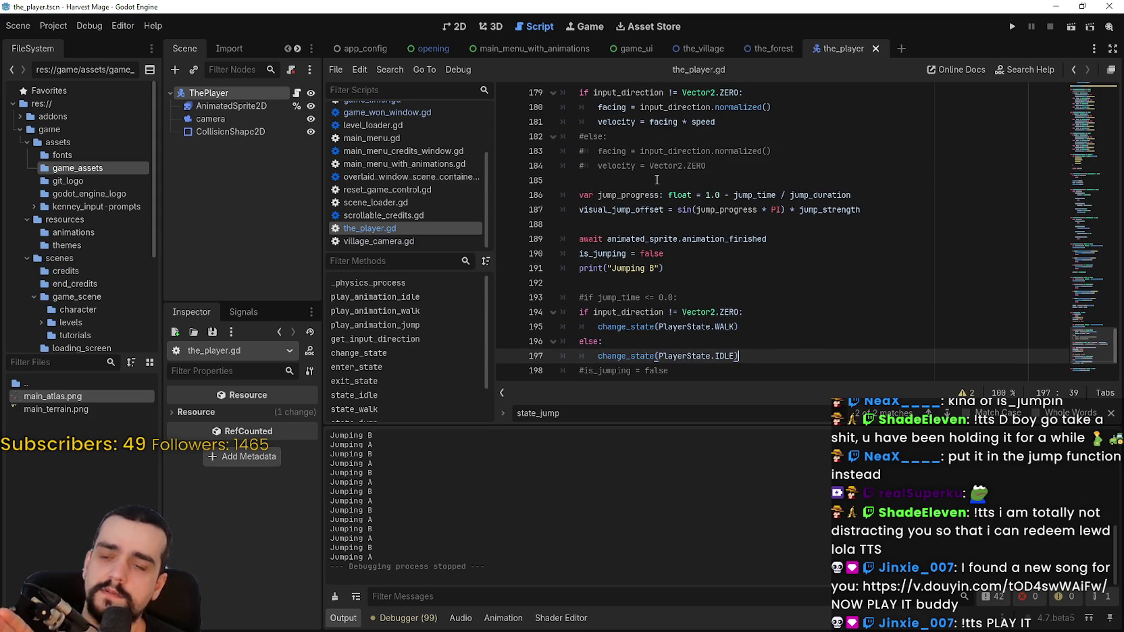
pyautogui.click(657, 179)
pyautogui.scroll(1, 715, 230)
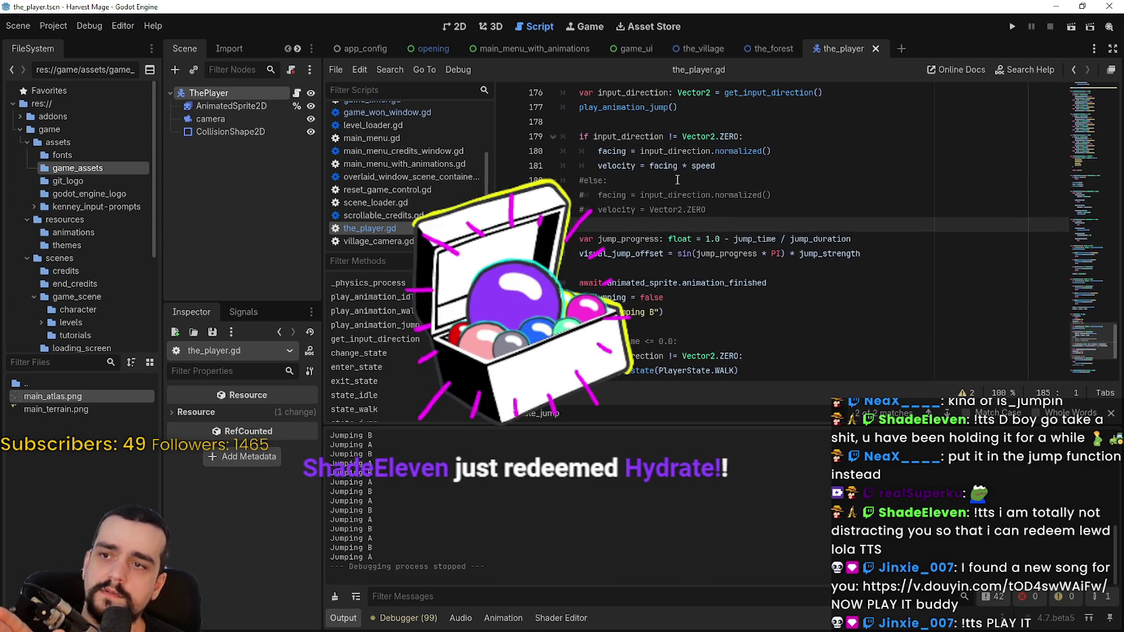
pyautogui.doubleClick(616, 210)
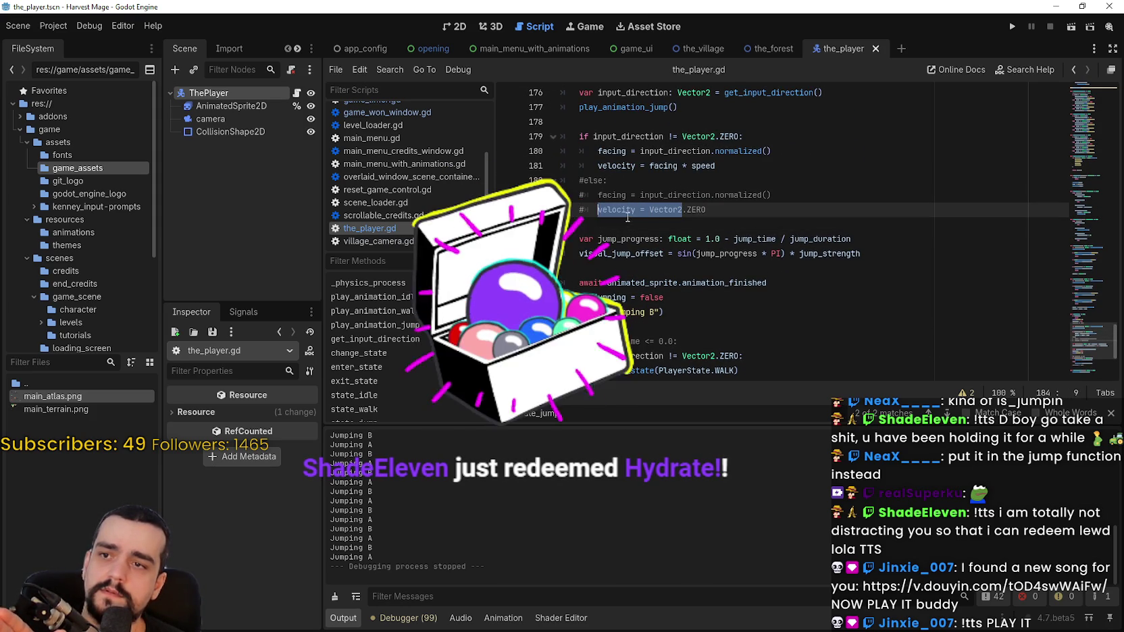
pyautogui.keyDown('shift'); pyautogui.click(709, 206); pyautogui.keyUp('shift')
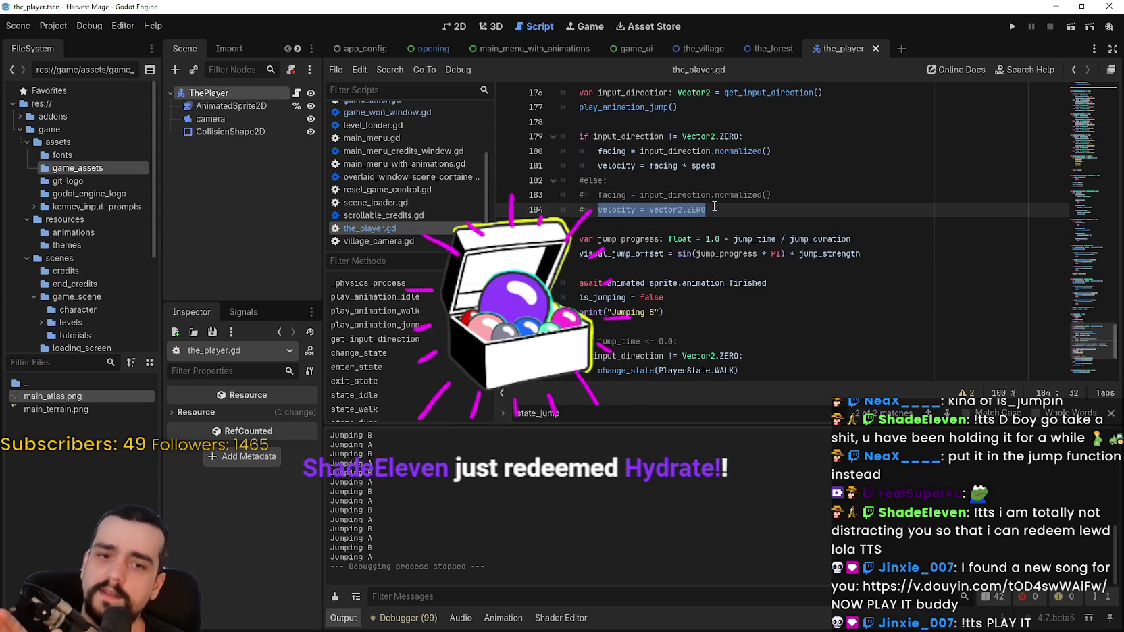
pyautogui.click(587, 189)
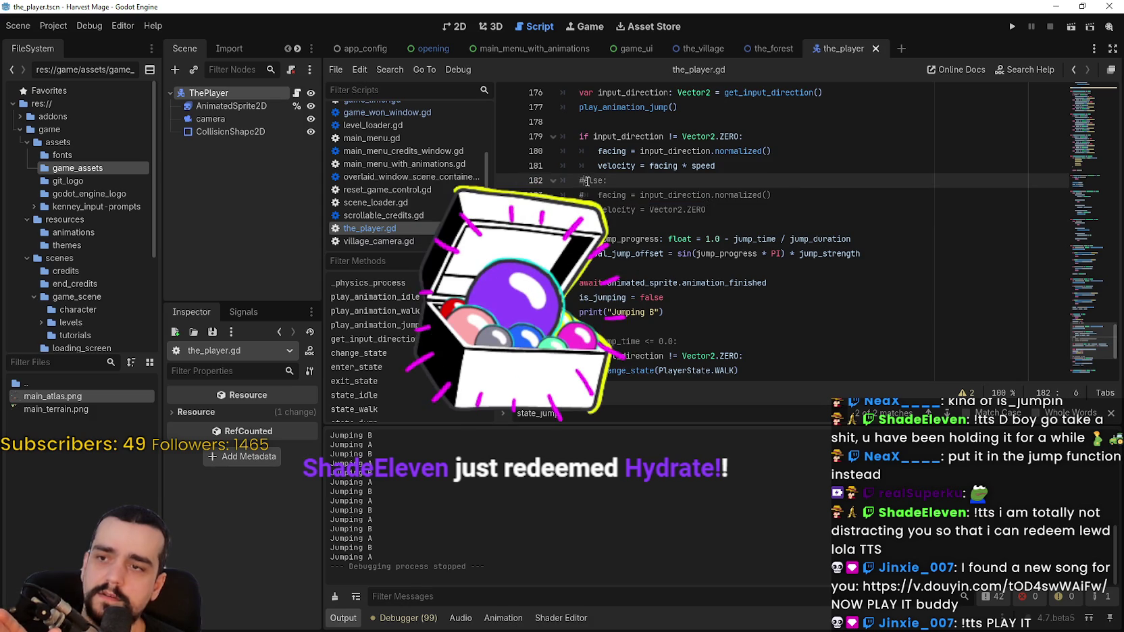
pyautogui.press('BackSpace')
pyautogui.click(634, 180)
pyautogui.hotkey('ctrl', 's')
# Step: Uncomment jump_time -= delta on line 174 and inspect the undeclared delta against the state_jump signature
pyautogui.scroll(2, 585, 188)
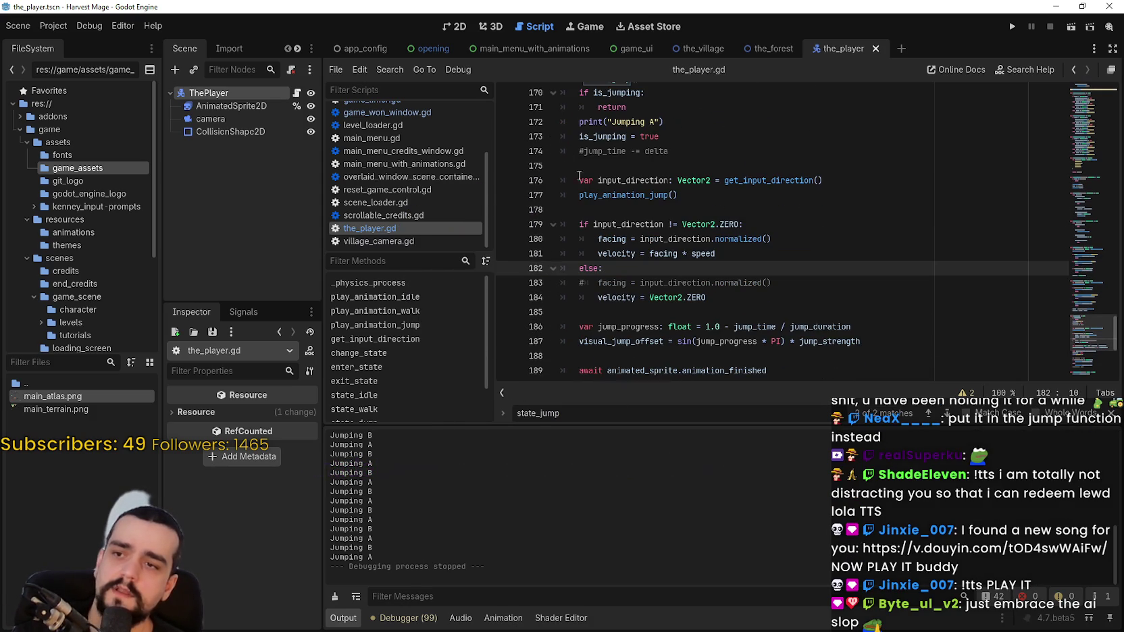
pyautogui.moveTo(706, 298); pyautogui.dragTo(550, 155)
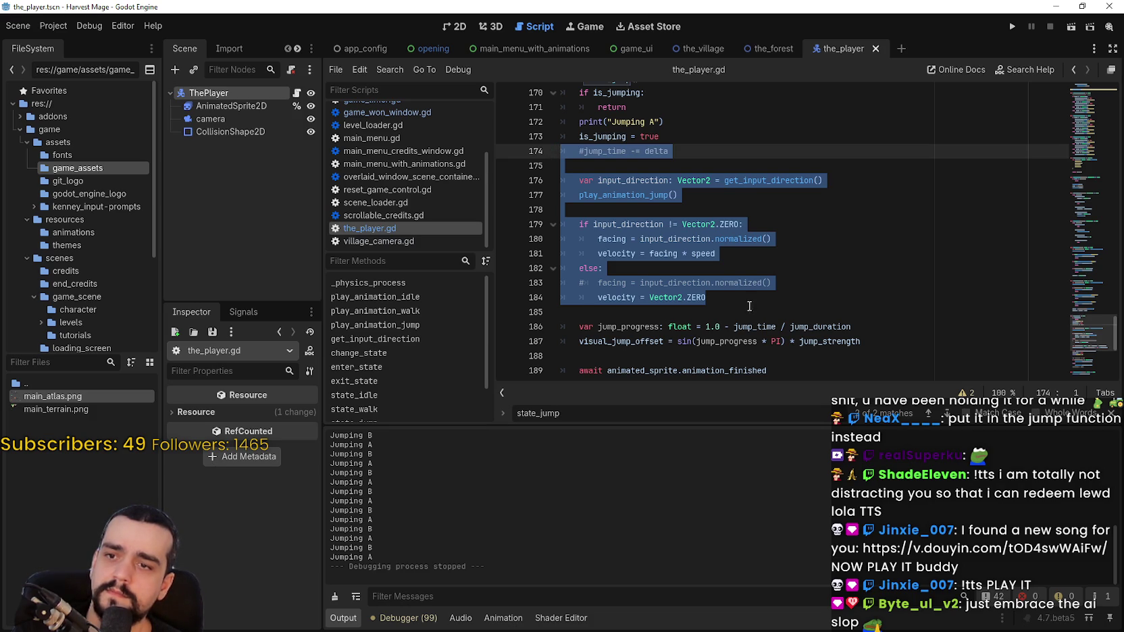
pyautogui.click(749, 326)
pyautogui.scroll(1, 676, 271)
pyautogui.click(587, 196)
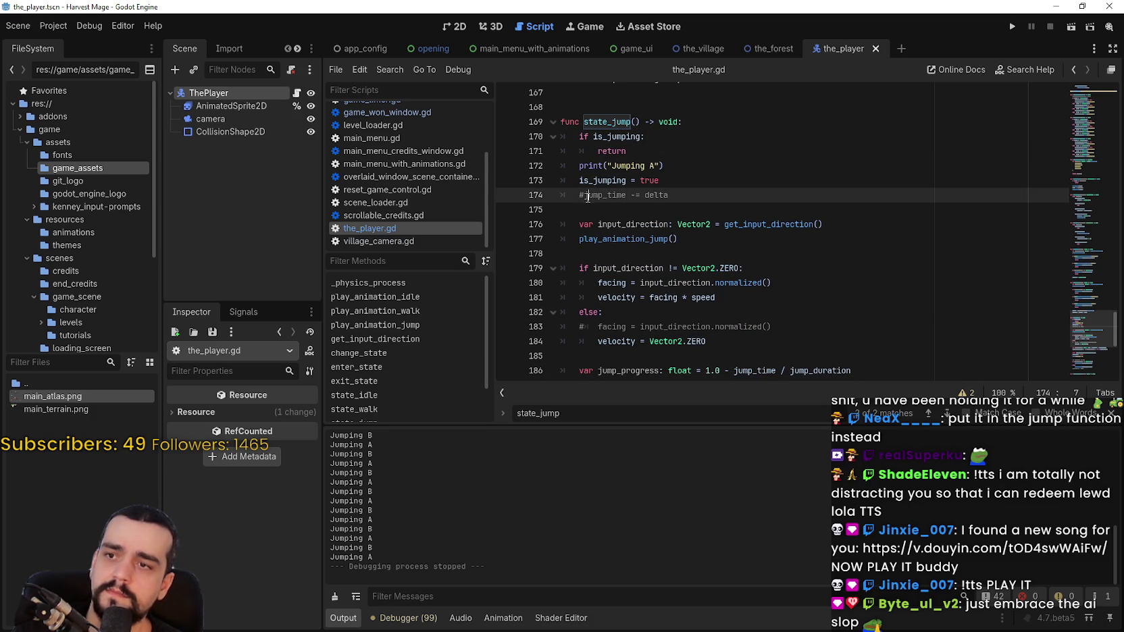
pyautogui.press('BackSpace')
pyautogui.click(591, 154)
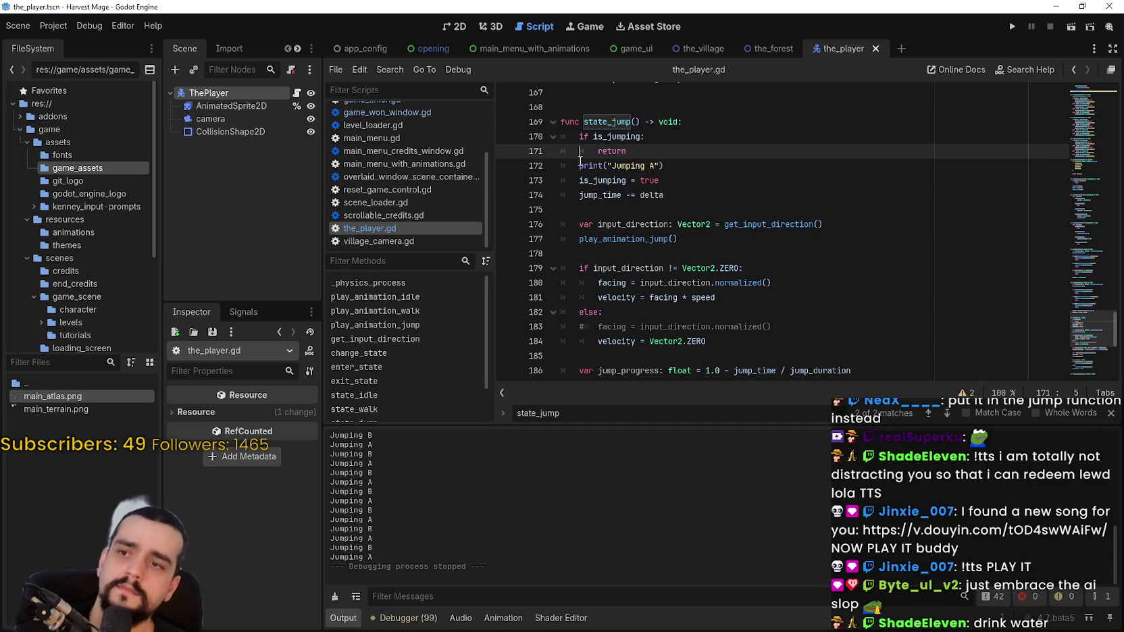
pyautogui.click(592, 163)
pyautogui.scroll(-3, 594, 197)
pyautogui.scroll(3, 599, 199)
pyautogui.click(691, 199)
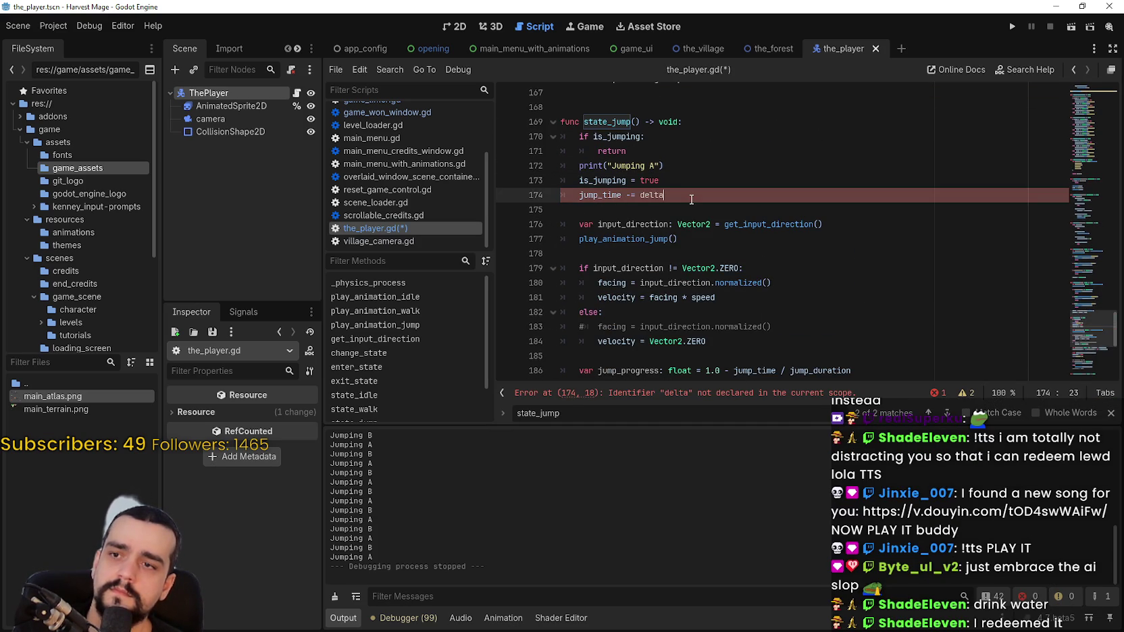
pyautogui.doubleClick(643, 195)
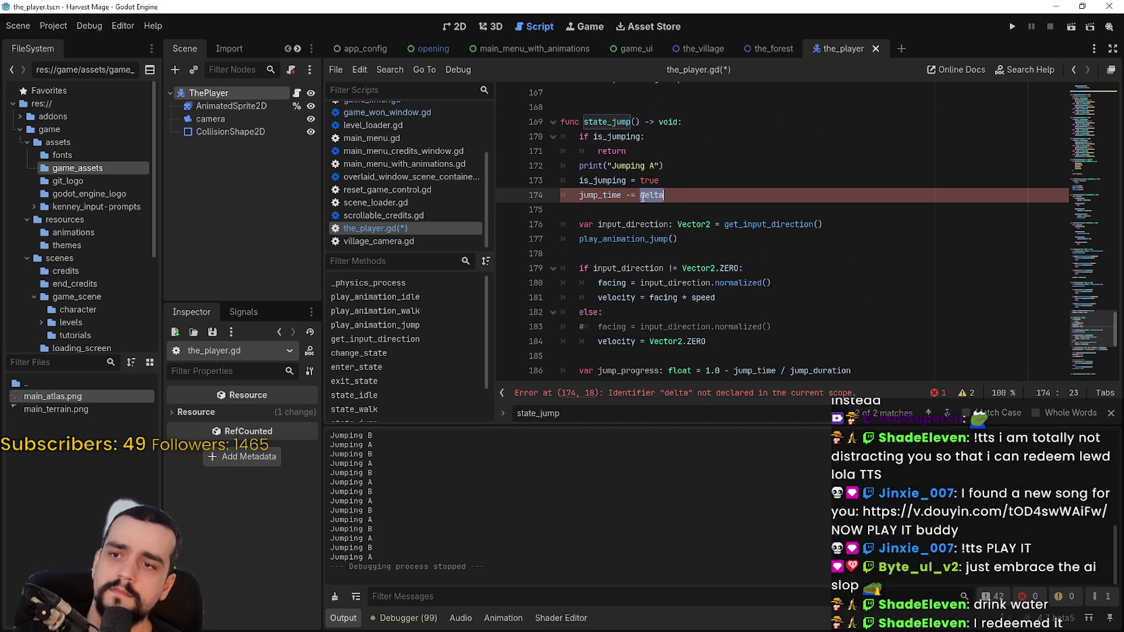
pyautogui.click(640, 123)
pyautogui.click(722, 169)
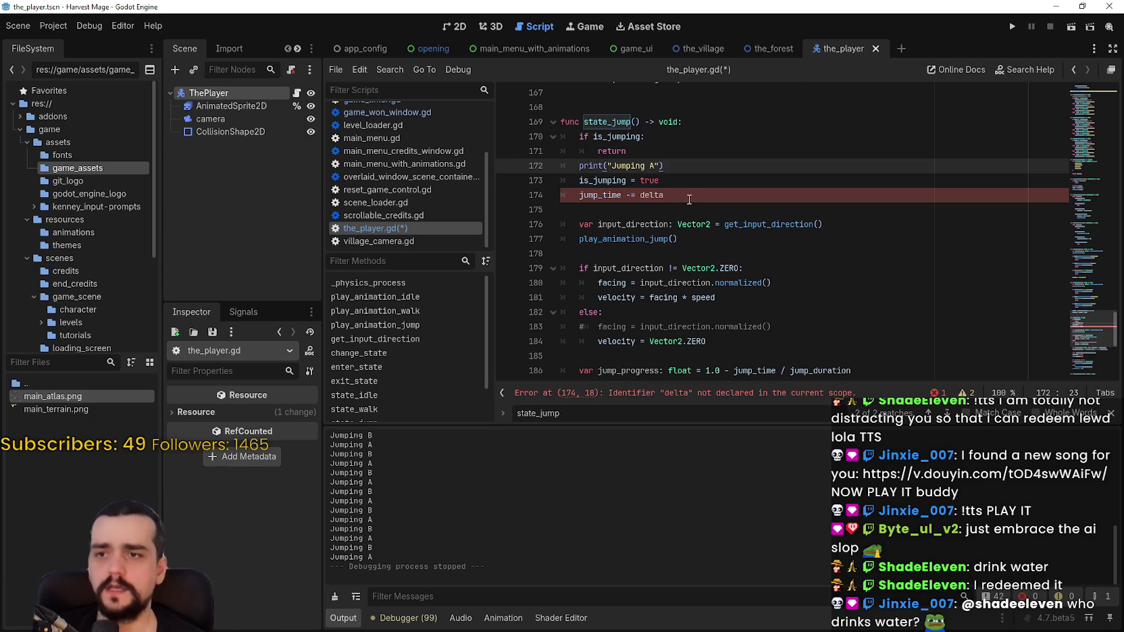
# Step: Highlight the uses of is_jumping and jump_time within state_jump
pyautogui.click(669, 180)
pyautogui.scroll(-1, 669, 180)
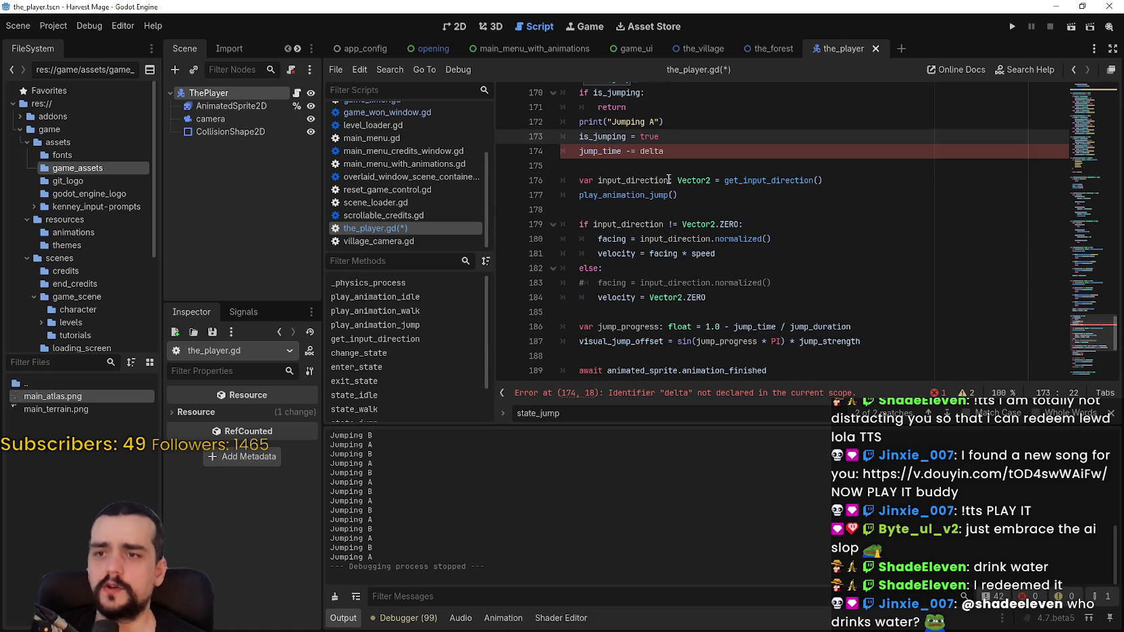
pyautogui.doubleClick(583, 141)
pyautogui.doubleClick(583, 145)
pyautogui.click(583, 143)
pyautogui.scroll(1, 687, 153)
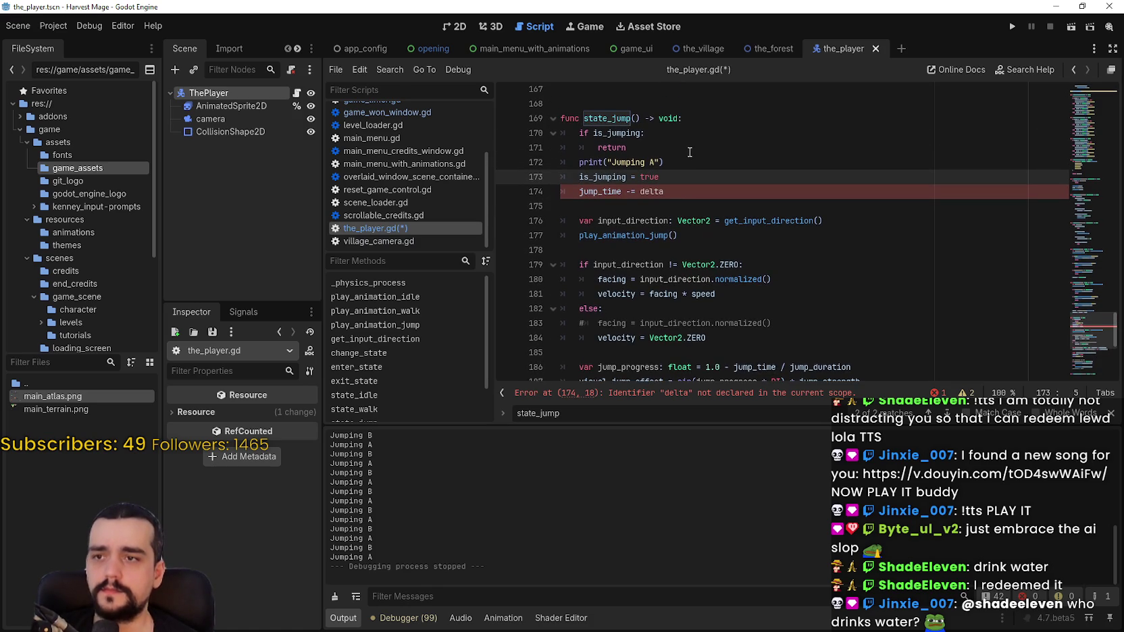
pyautogui.click(650, 121)
pyautogui.scroll(1, 650, 122)
pyautogui.click(717, 262)
pyautogui.click(717, 245)
# Step: Undo edits until state_jump takes delta: float and jump_time -= delta is active again
pyautogui.hotkey('ctrl', 'z')
pyautogui.hotkey('ctrl', 'z')
pyautogui.hotkey('ctrl', 'z')
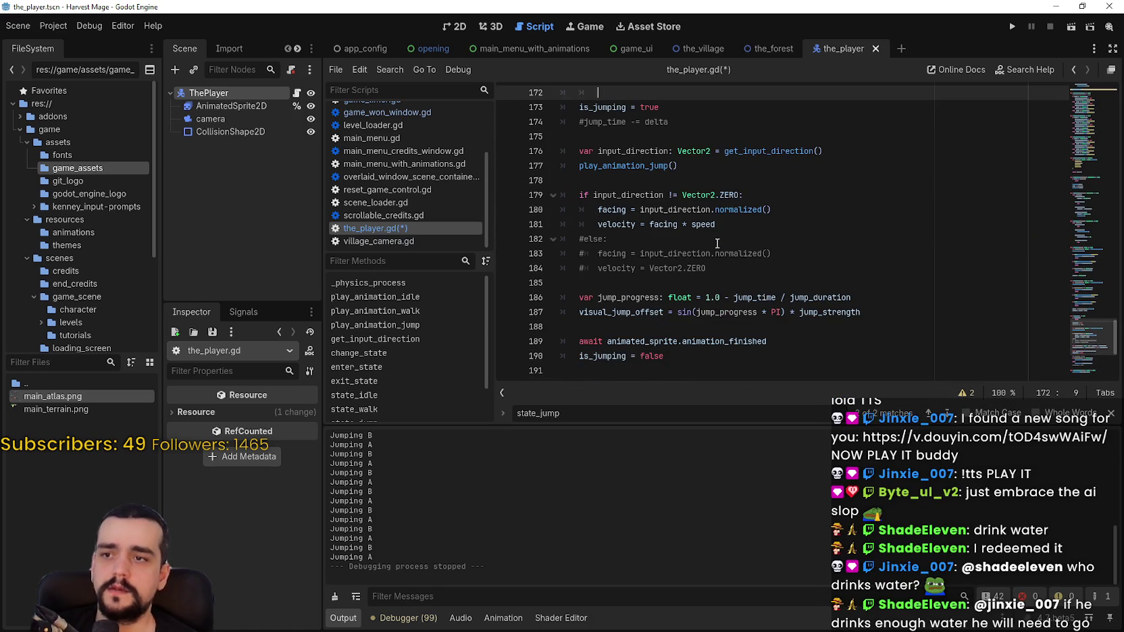
pyautogui.hotkey('ctrl', 'z')
pyautogui.hotkey('ctrl', 'z')
pyautogui.hotkey('ctrl', 'z')
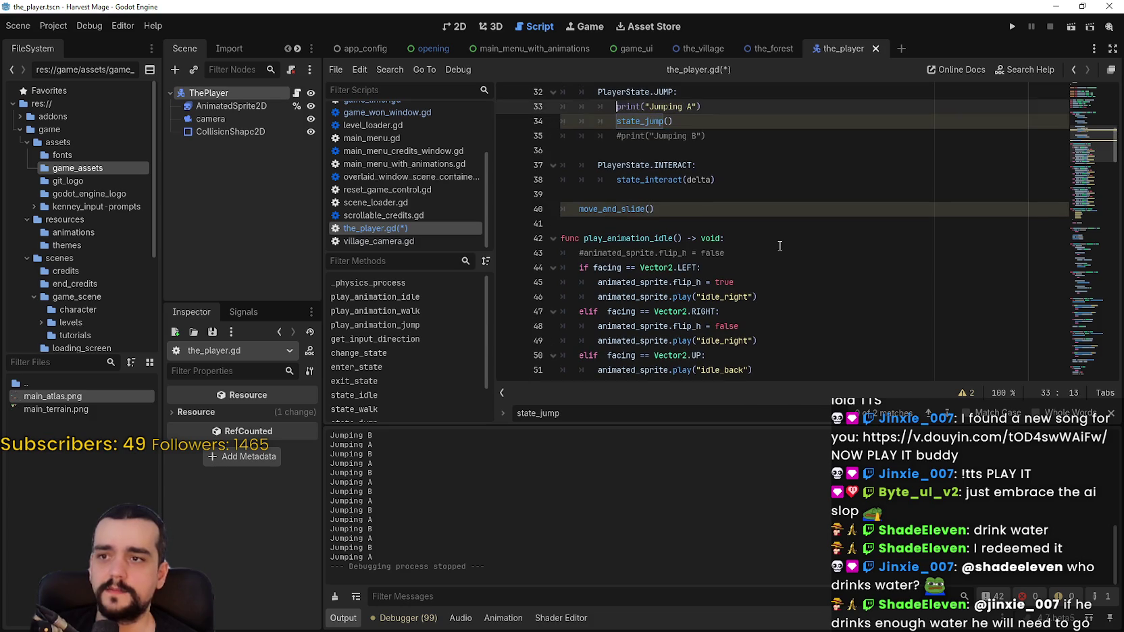
pyautogui.hotkey('ctrl', 'z')
pyautogui.hotkey('ctrl', 'z')
pyautogui.hotkey('ctrl', 'z')
pyautogui.hotkey('ctrl', 'z')
pyautogui.hotkey('ctrl', 'z')
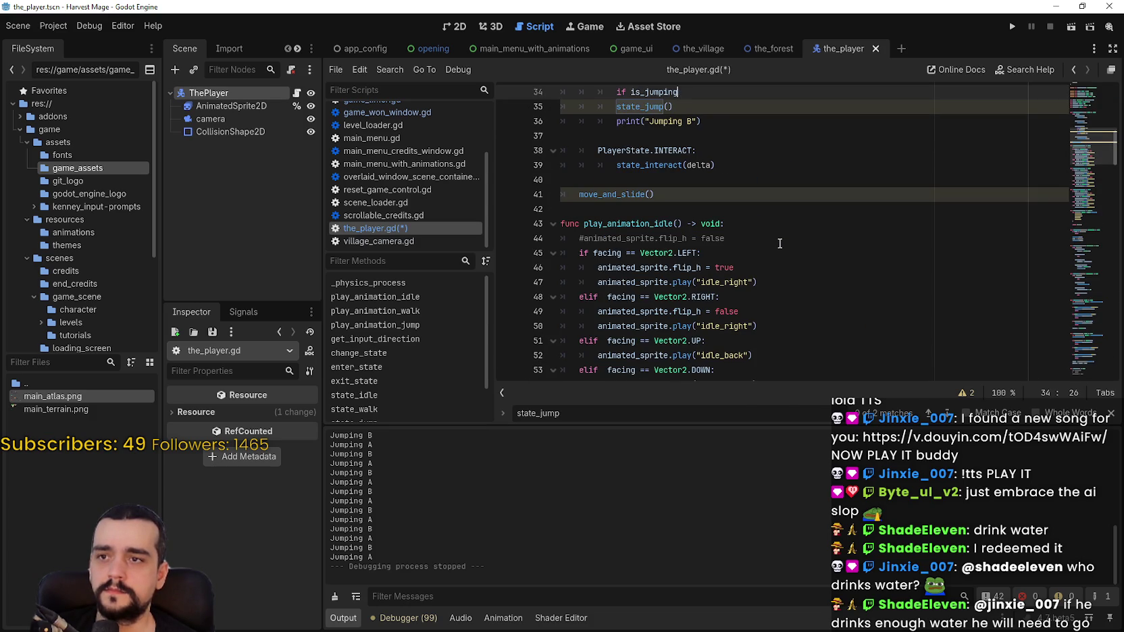
pyautogui.hotkey('ctrl', 'z')
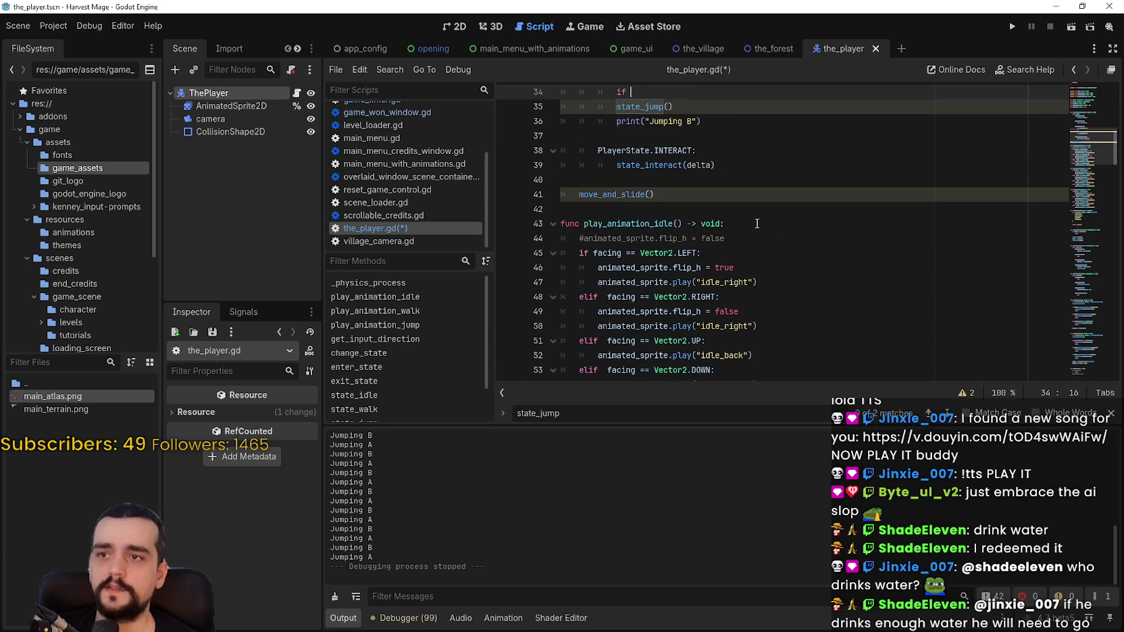
pyautogui.hotkey('ctrl', 'z')
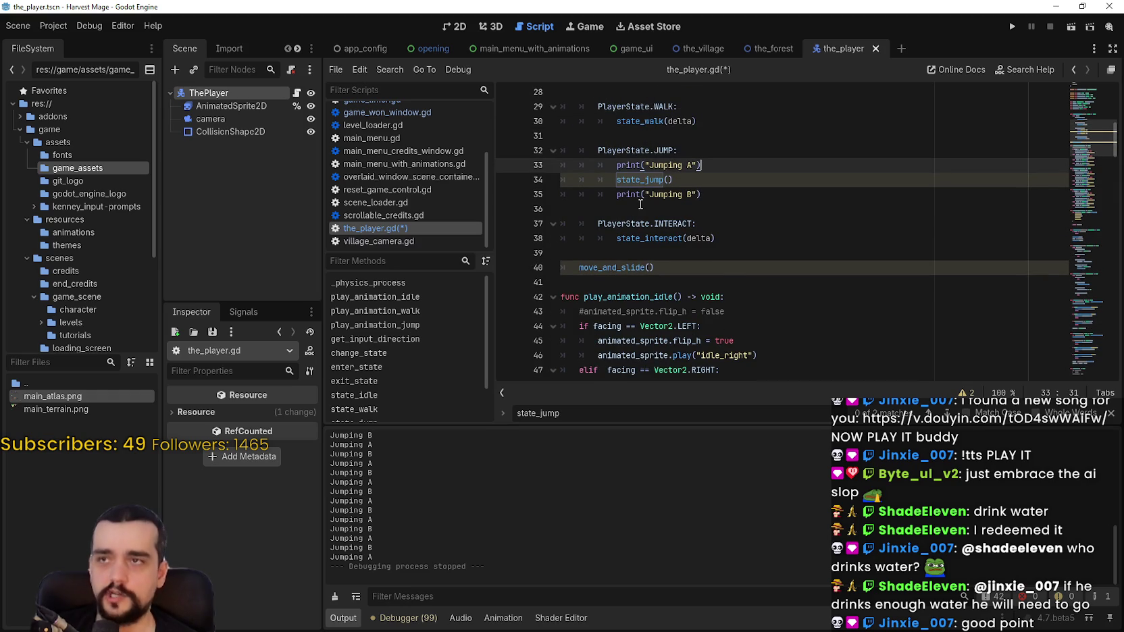
pyautogui.hotkey('ctrl', 'z')
pyautogui.hotkey('ctrl', 'z')
pyautogui.hotkey('ctrl', 'z')
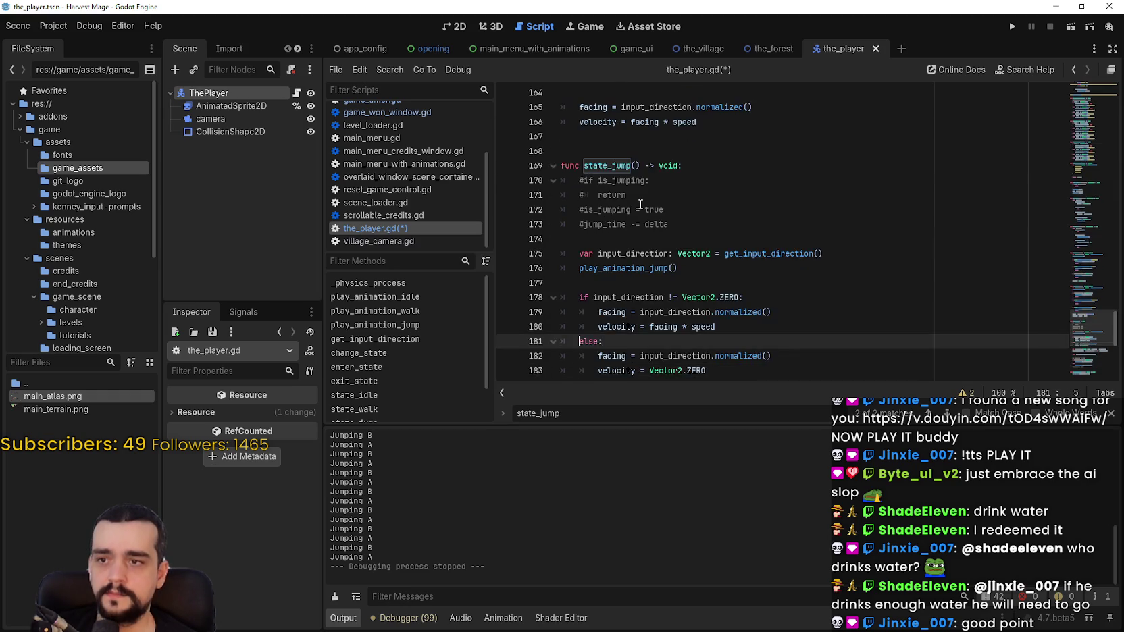
pyautogui.hotkey('ctrl', 'z')
pyautogui.scroll(3, 642, 203)
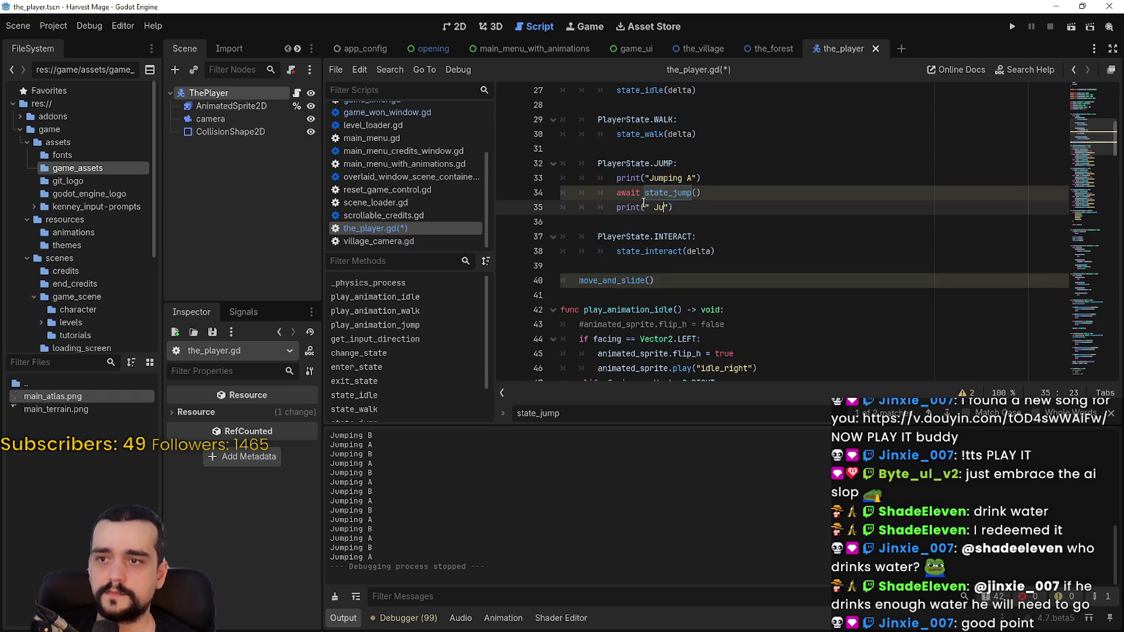
pyautogui.hotkey('ctrl', 'z')
pyautogui.hotkey('ctrl', 'z')
pyautogui.hotkey('ctrl', 'z')
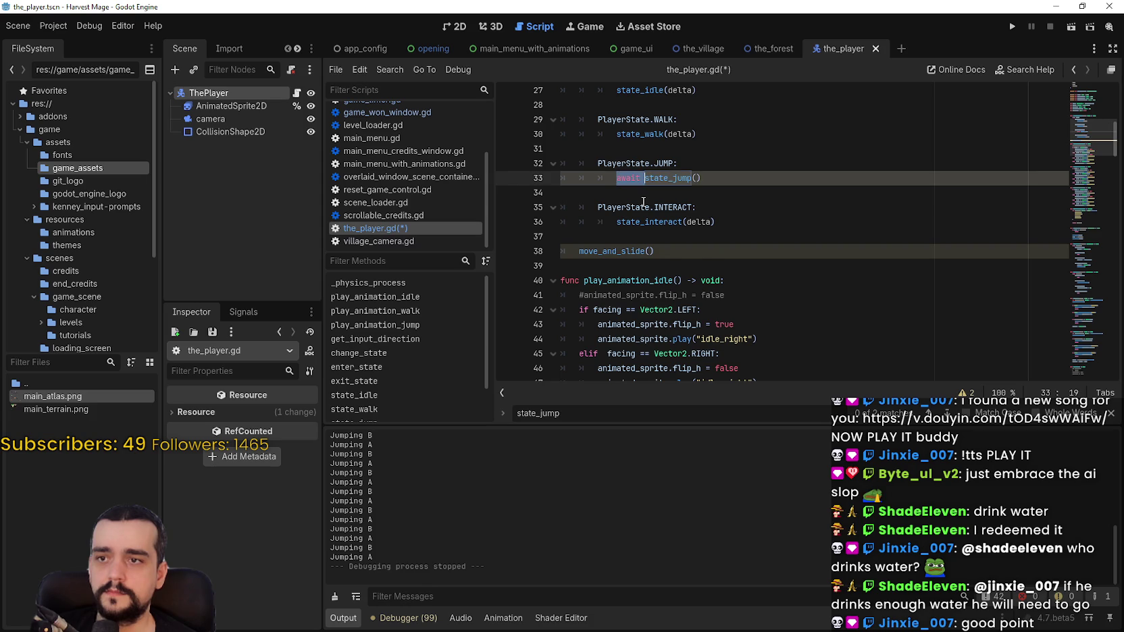
pyautogui.hotkey('ctrl', 'z')
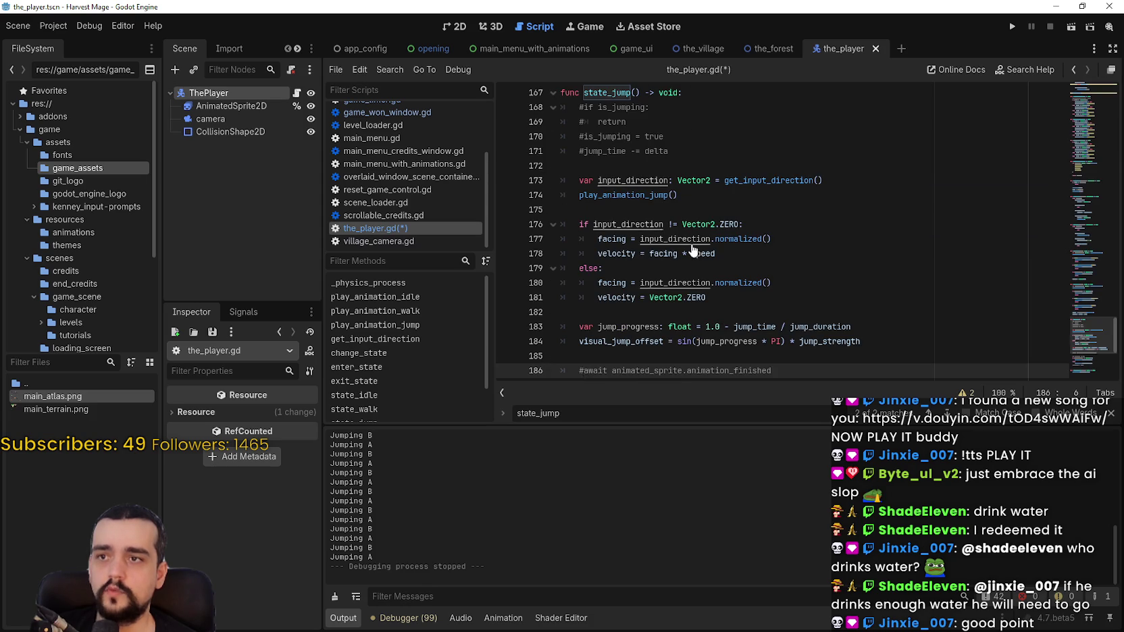
pyautogui.hotkey('ctrl', 'z')
pyautogui.hotkey('ctrl', 'z')
pyautogui.hotkey('ctrl', 'z')
pyautogui.hotkey('ctrl', 'z')
pyautogui.hotkey('ctrl', 'z')
pyautogui.hotkey('ctrl', 'z')
pyautogui.hotkey('ctrl', 'z')
pyautogui.hotkey('ctrl', 'z')
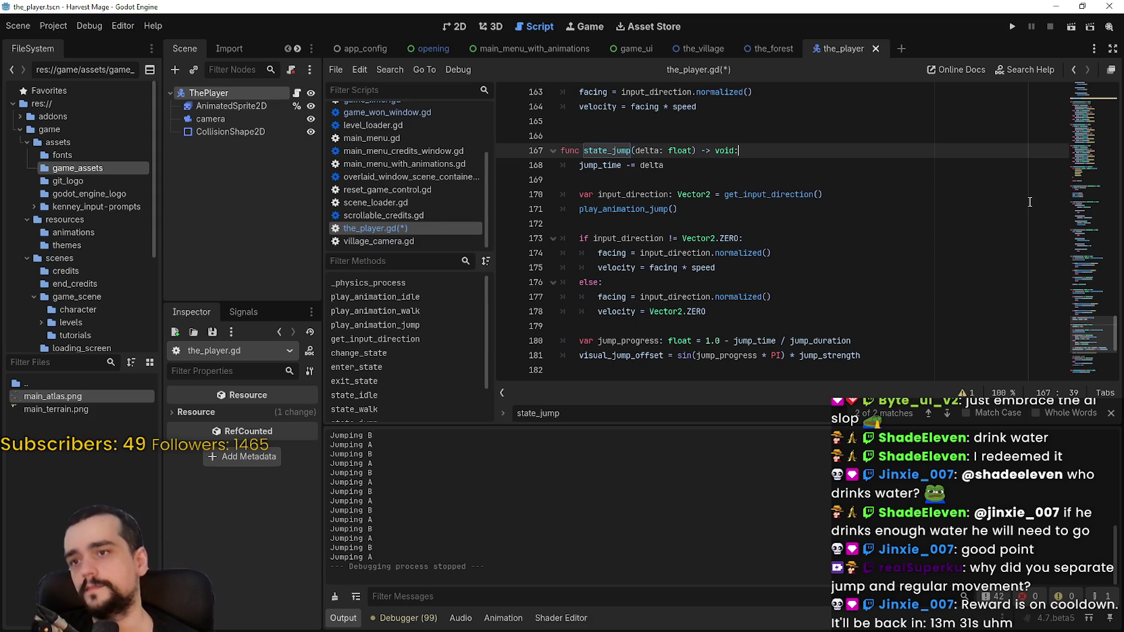
pyautogui.hotkey('ctrl', 'z')
pyautogui.hotkey('ctrl', 'z')
pyautogui.hotkey('ctrl', 'z')
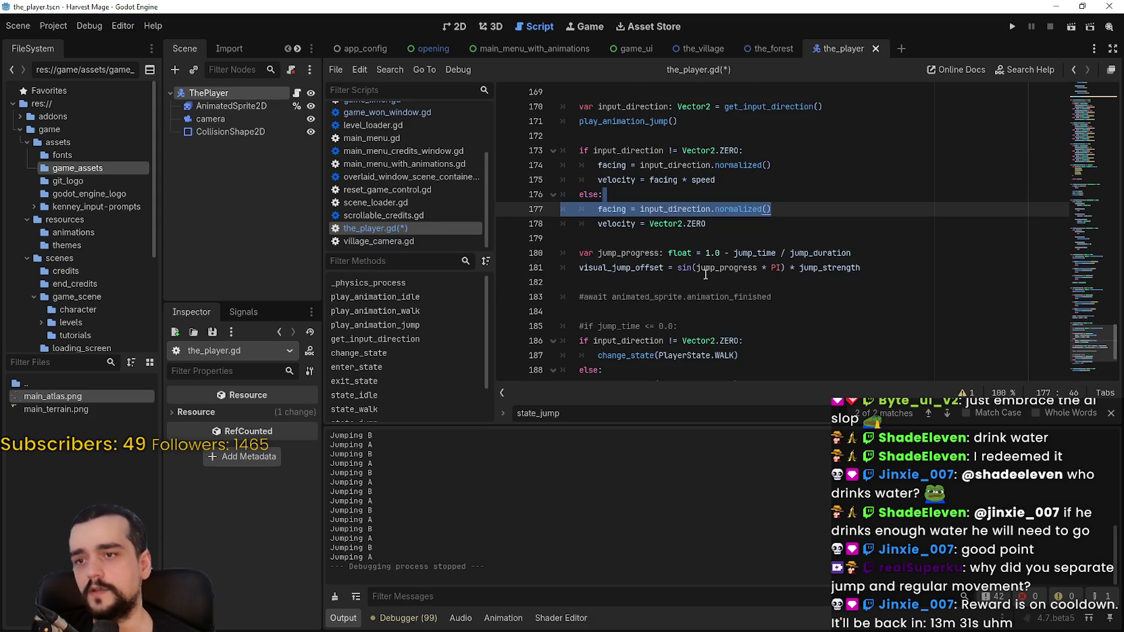
# Step: Add a blank line after the visual jump offset calculation and save the_player.gd
pyautogui.scroll(-1, 942, 287)
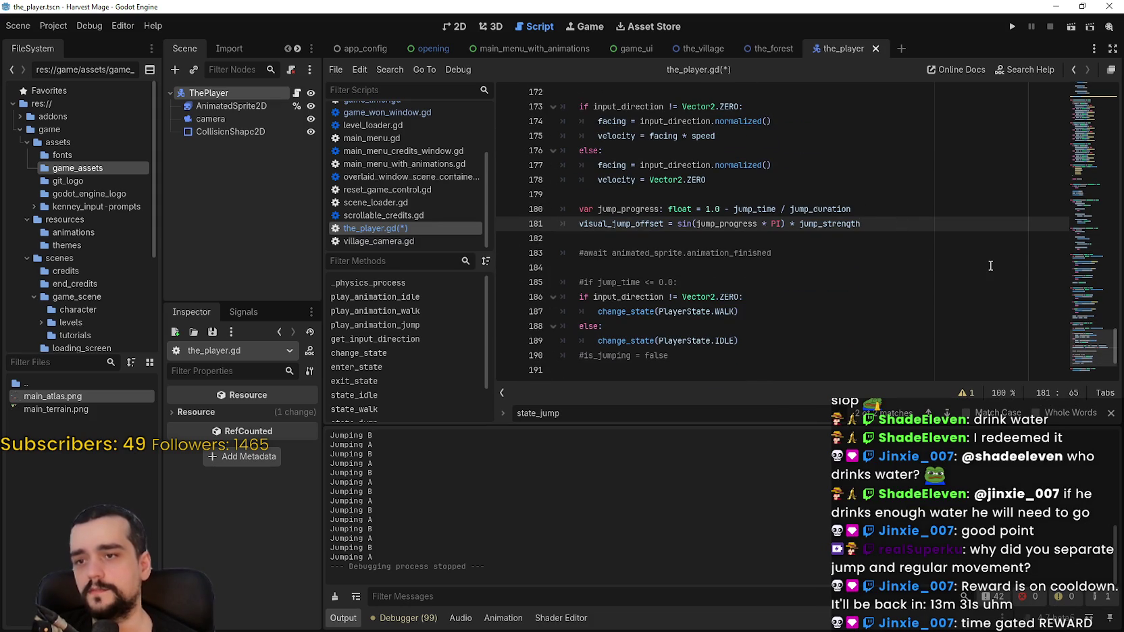
pyautogui.press('Return')
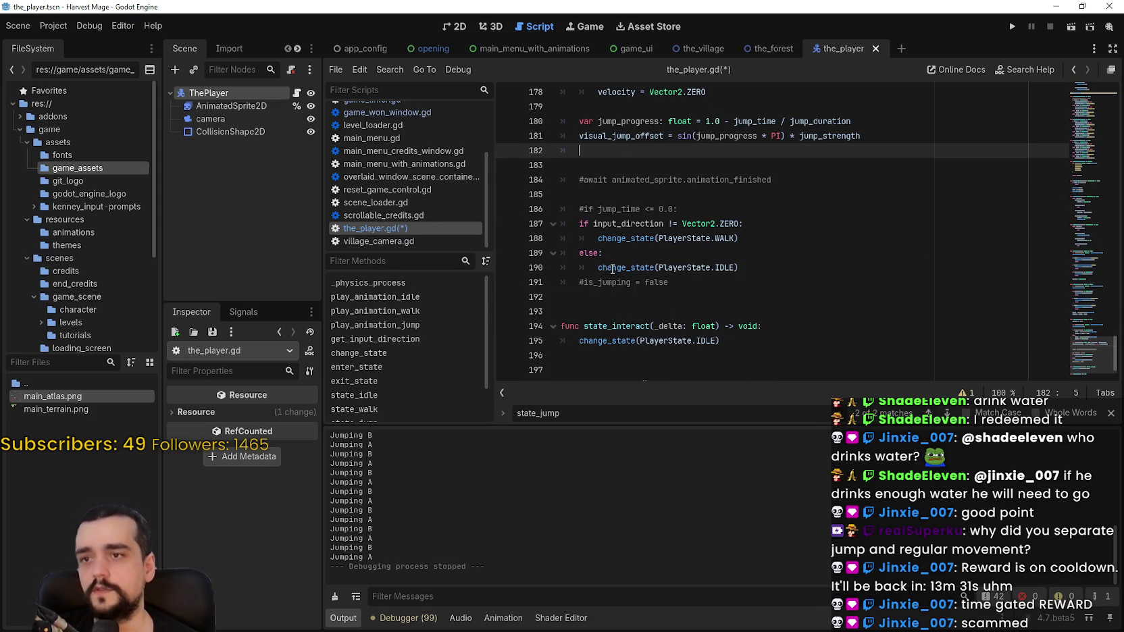
pyautogui.click(589, 209)
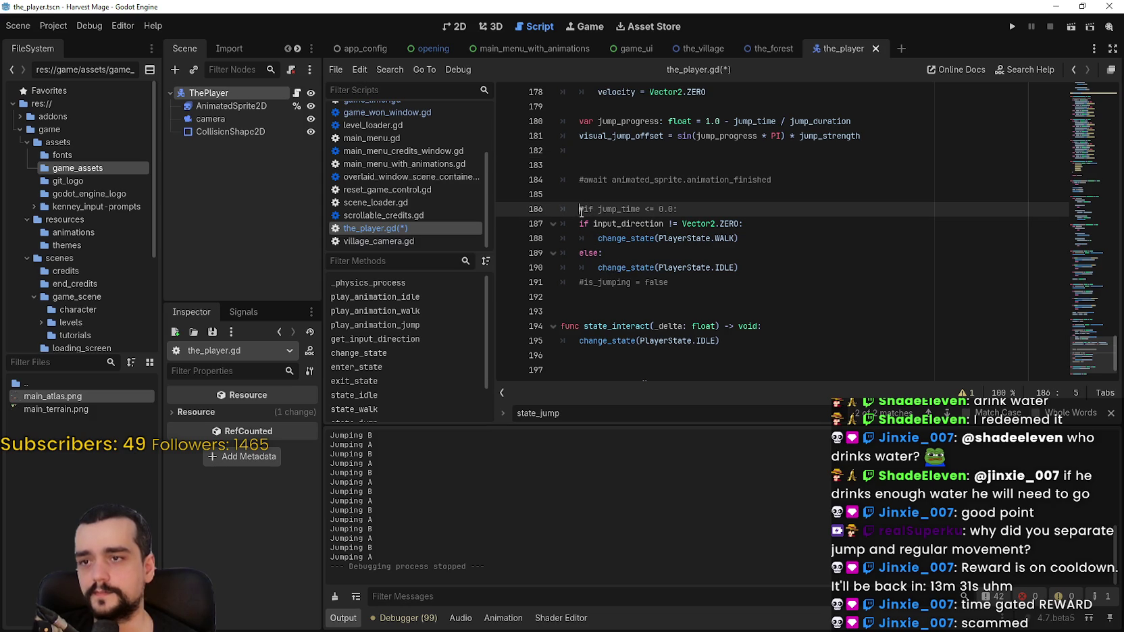
pyautogui.scroll(1, 600, 310)
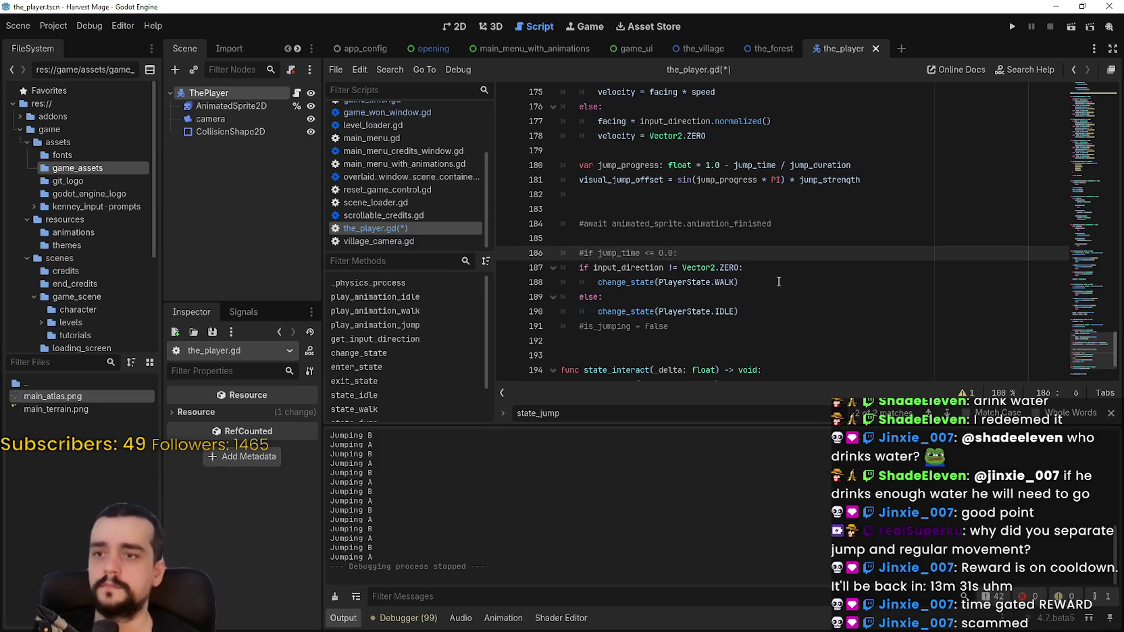
pyautogui.press('Up')
pyautogui.press('Up')
pyautogui.press('Up')
pyautogui.moveTo(763, 311); pyautogui.dragTo(547, 269)
pyautogui.scroll(4, 777, 271)
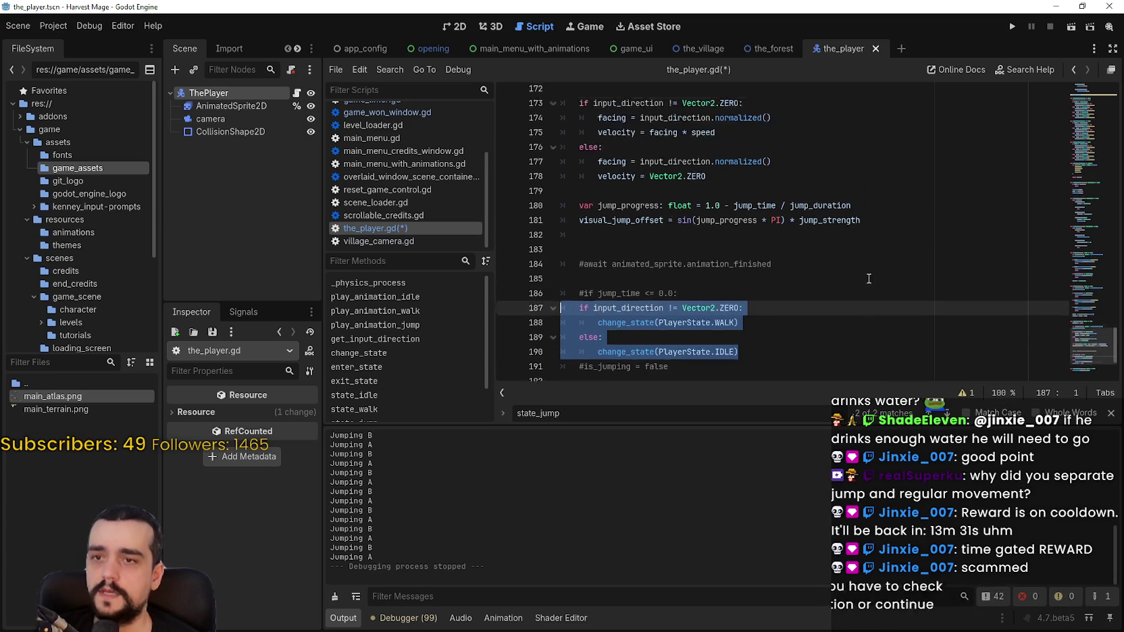
pyautogui.click(612, 182)
pyautogui.hotkey('ctrl', 's')
# Step: Select the play_animation_jump() call near the top of state_jump
pyautogui.scroll(-2, 612, 182)
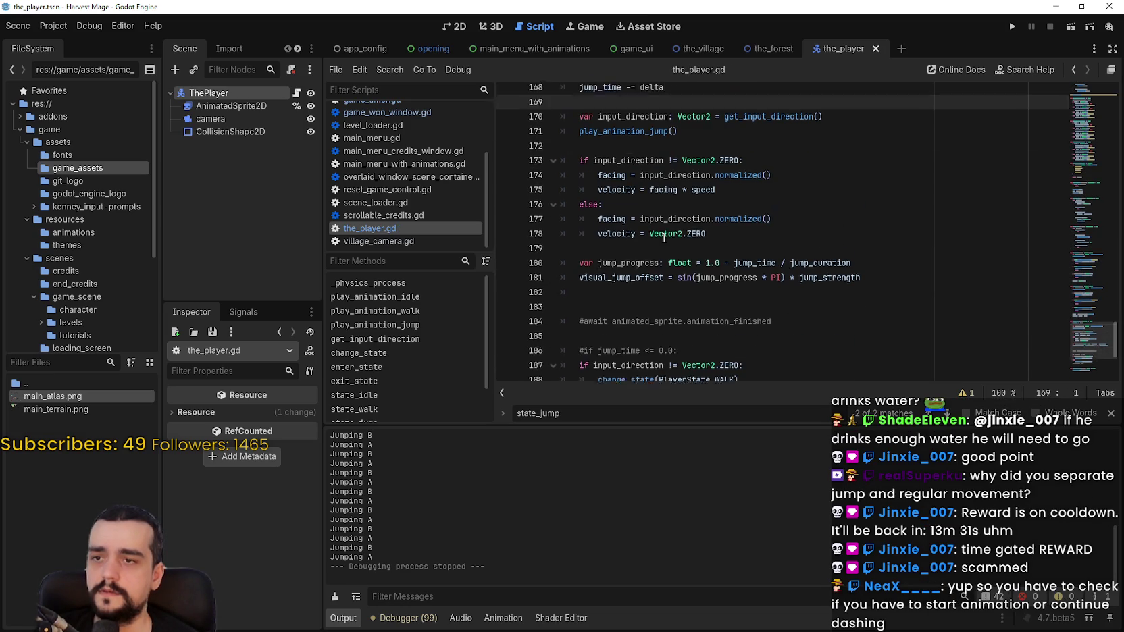
pyautogui.scroll(1, 671, 167)
pyautogui.doubleClick(622, 164)
pyautogui.moveTo(622, 165); pyautogui.dragTo(694, 167)
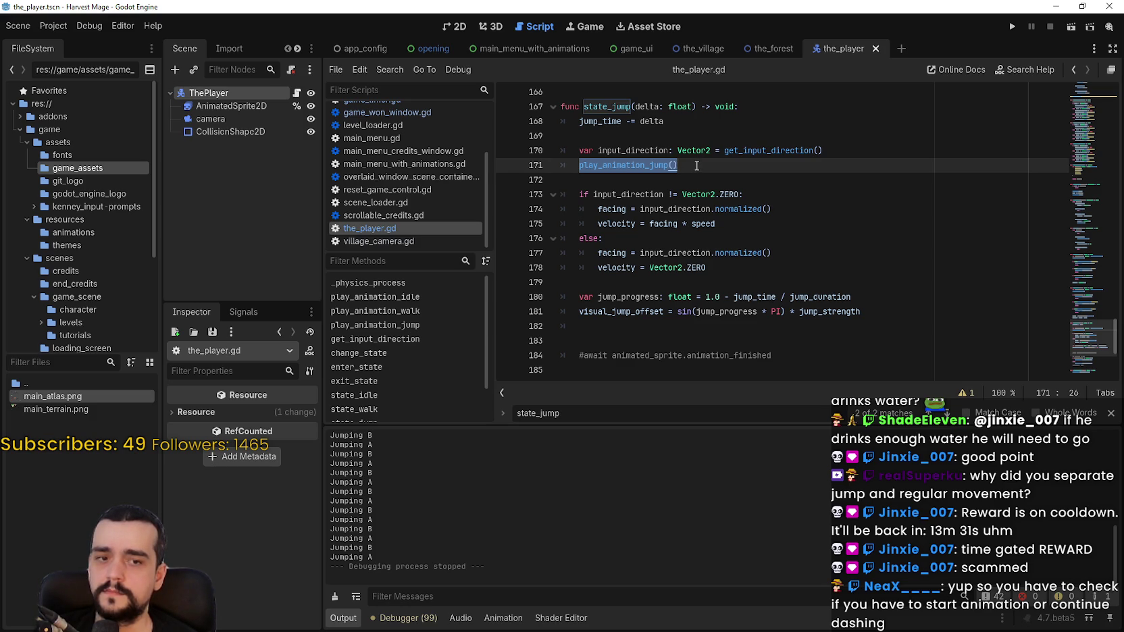
pyautogui.scroll(-3, 667, 189)
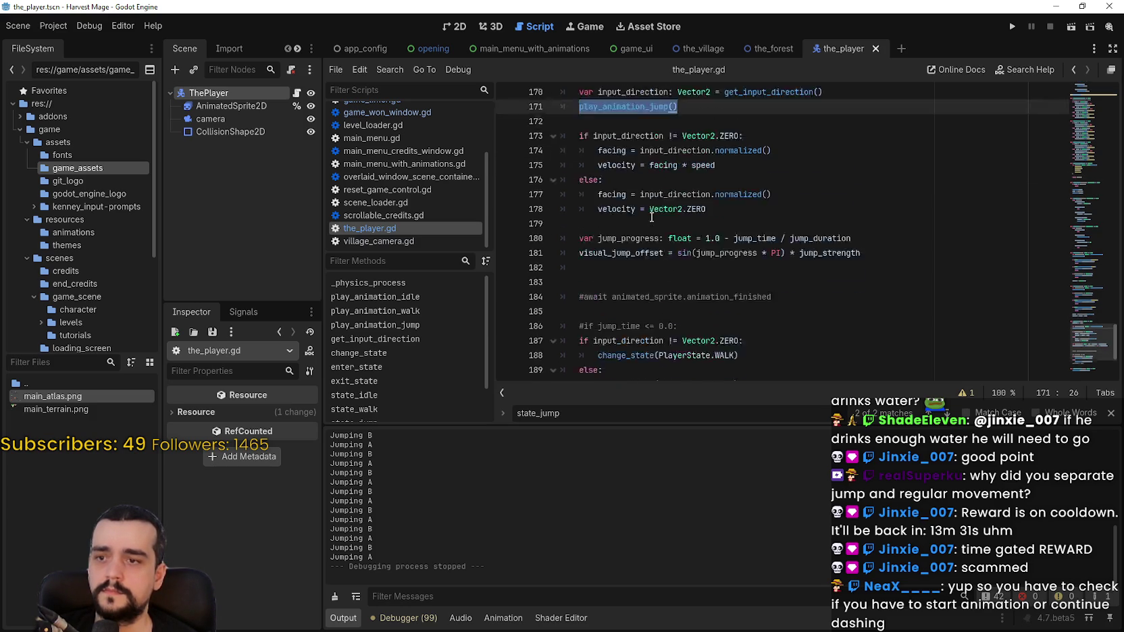
pyautogui.scroll(3, 632, 276)
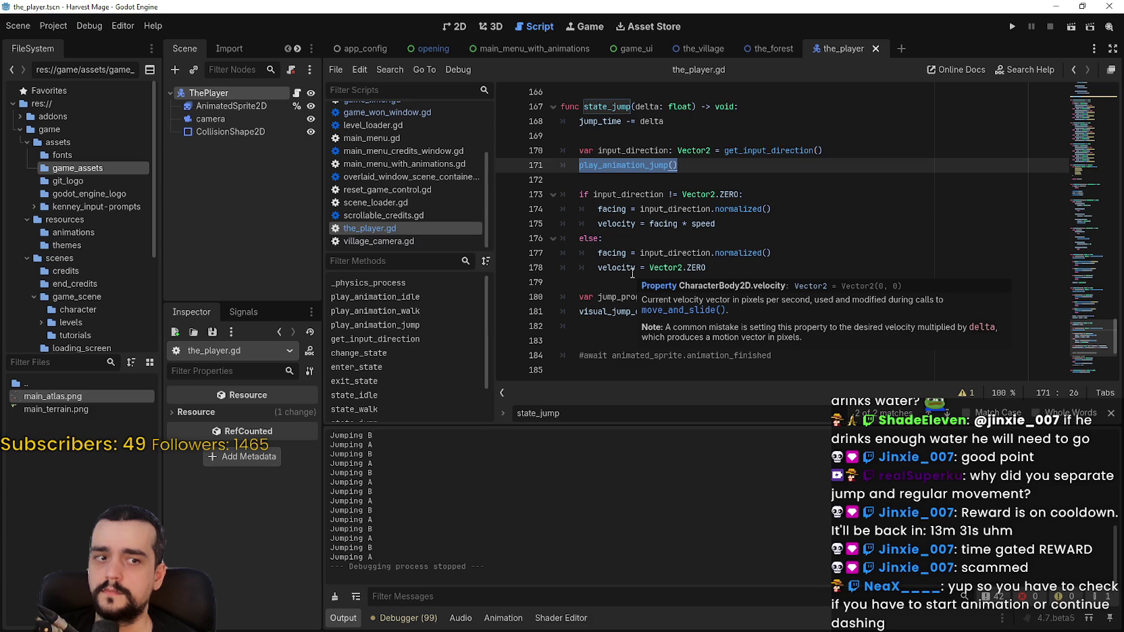
pyautogui.click(654, 180)
# Step: Review the input_direction and play_animation_jump() lines at the start of state_jump
pyautogui.scroll(1, 815, 222)
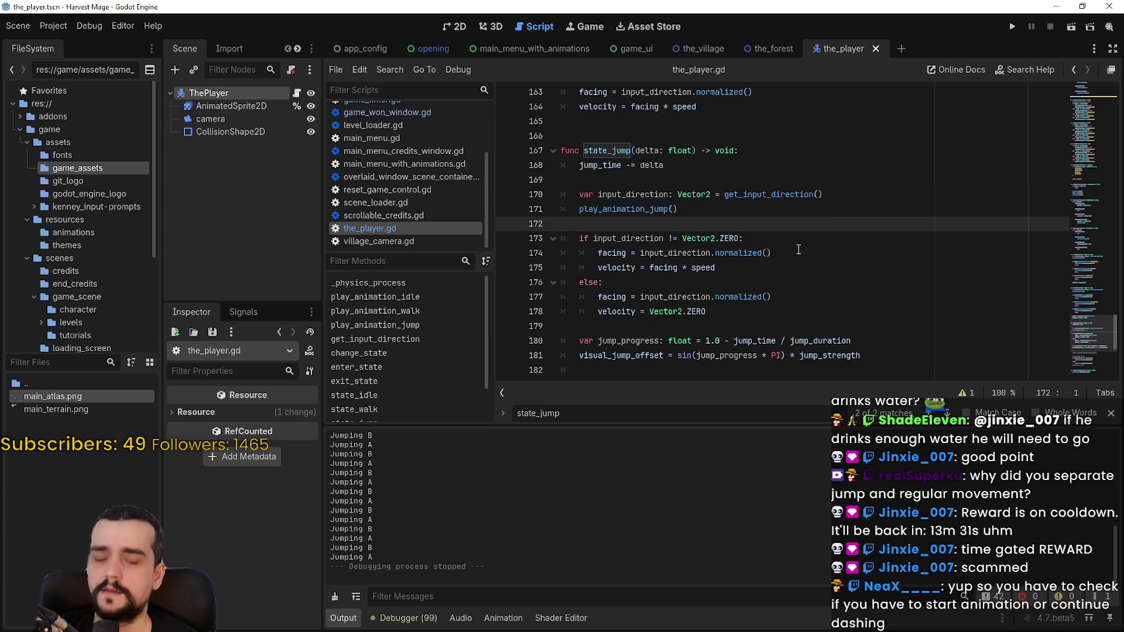
pyautogui.scroll(-1, 735, 146)
pyautogui.press('Down')
pyautogui.press('Down')
pyautogui.press('Down')
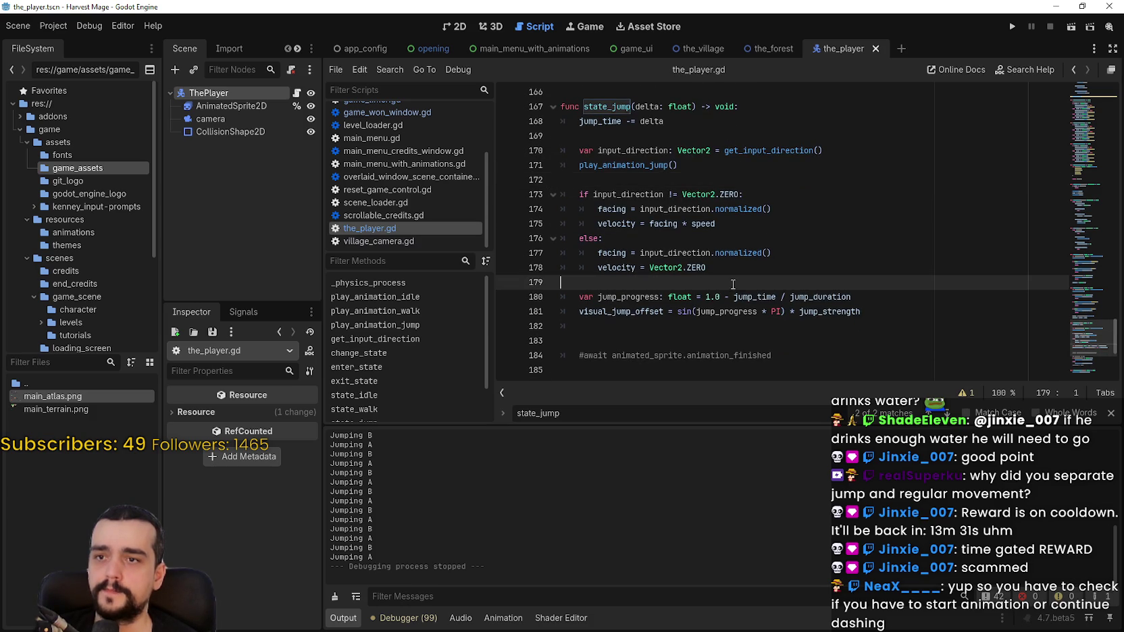
pyautogui.moveTo(679, 165)
pyautogui.mouseDown()
pyautogui.moveTo(598, 150)
pyautogui.moveTo(483, 153)
pyautogui.mouseUp()
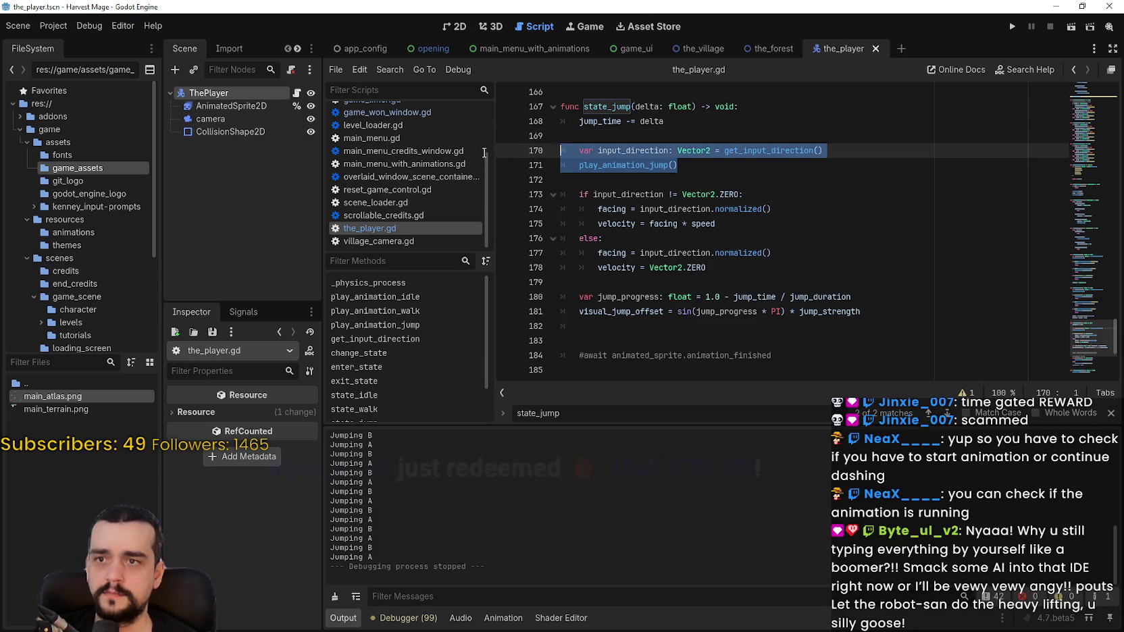
pyautogui.keyDown('shift'); pyautogui.click(545, 160); pyautogui.keyUp('shift')
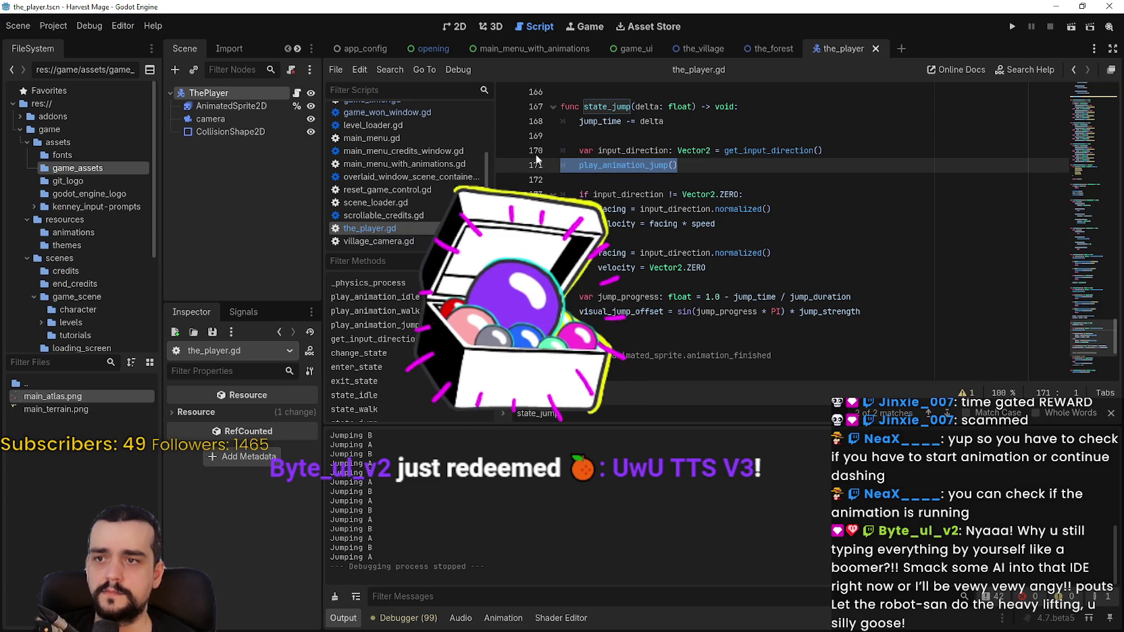
pyautogui.click(622, 151)
pyautogui.doubleClick(634, 154)
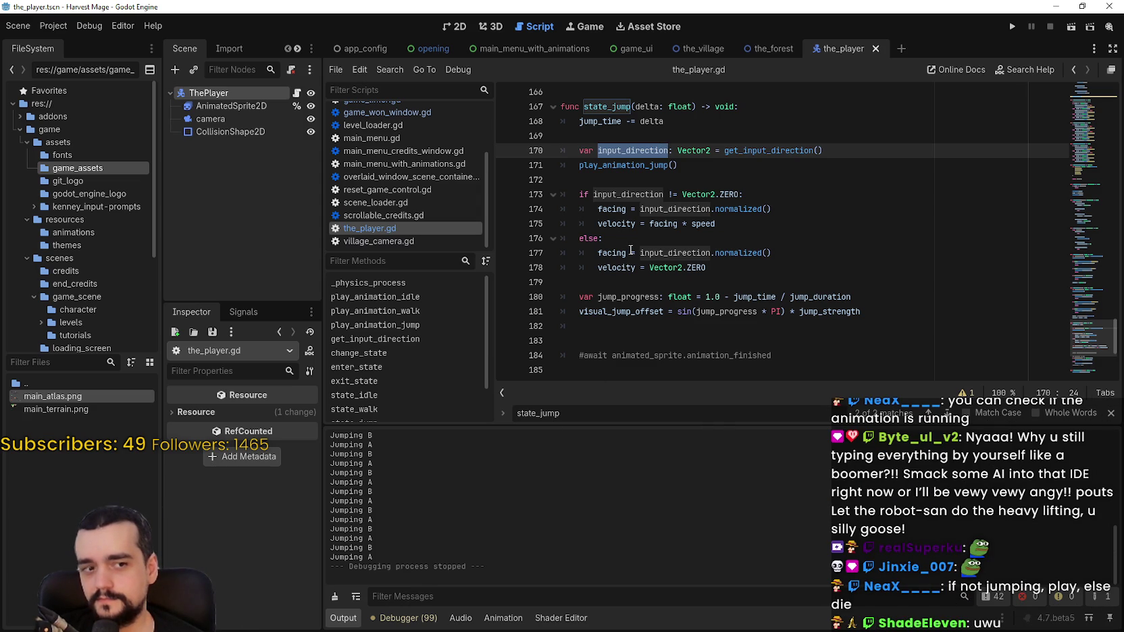
pyautogui.click(703, 164)
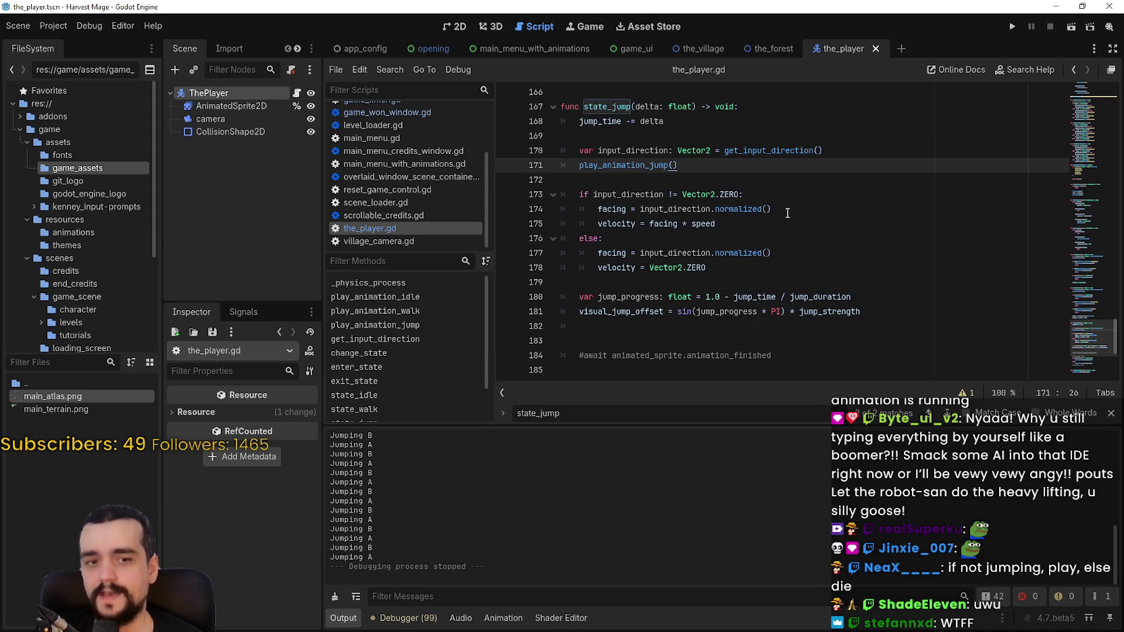
pyautogui.click(770, 184)
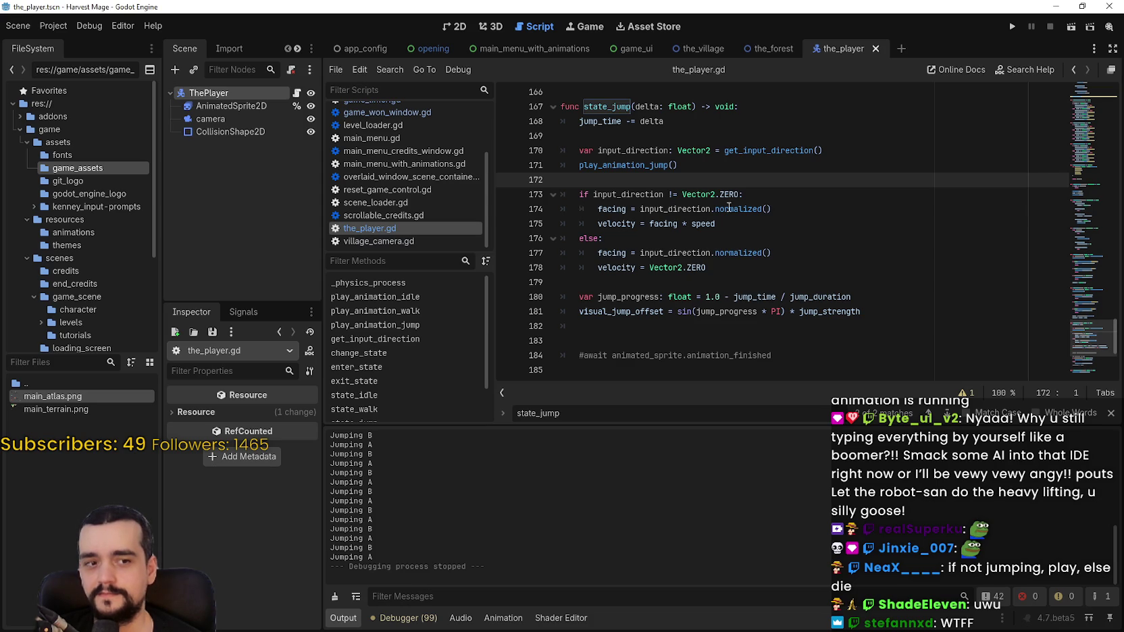
pyautogui.click(763, 207)
pyautogui.click(784, 179)
pyautogui.scroll(1, 531, 182)
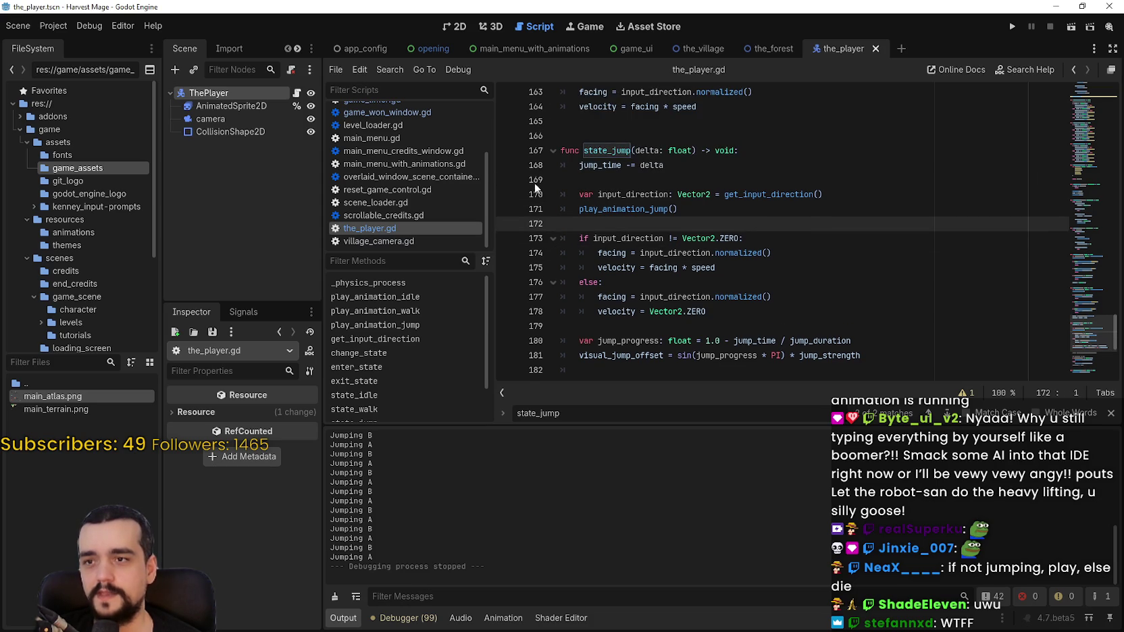
pyautogui.click(646, 209)
pyautogui.doubleClick(645, 209)
pyautogui.scroll(-2, 787, 257)
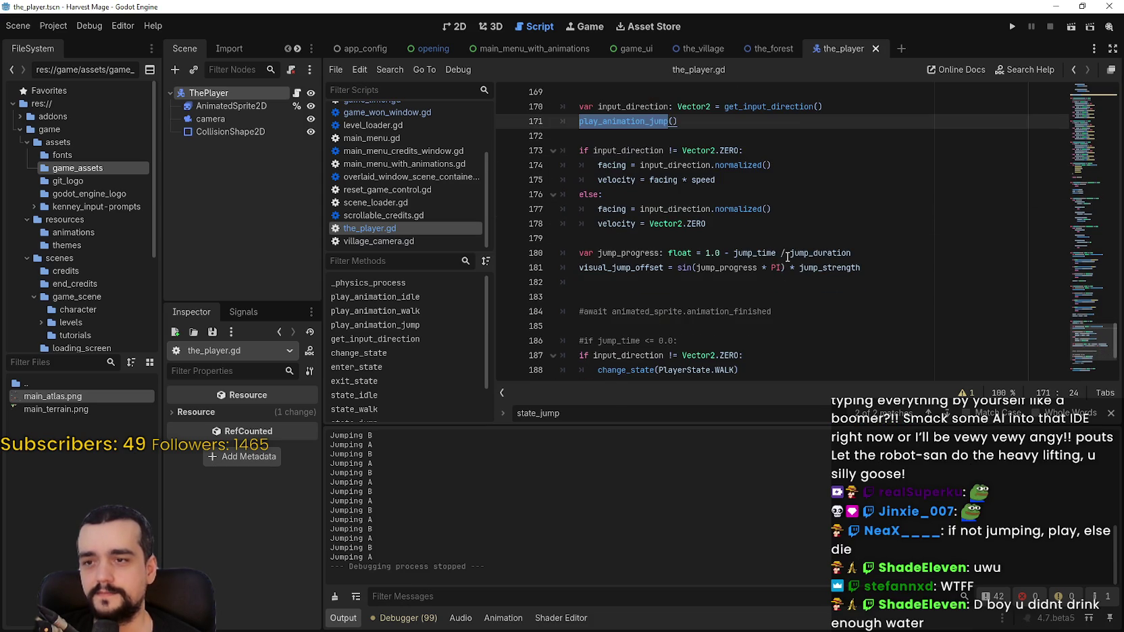
pyautogui.doubleClick(651, 274)
pyautogui.scroll(2, 794, 286)
pyautogui.click(693, 219)
pyautogui.click(695, 209)
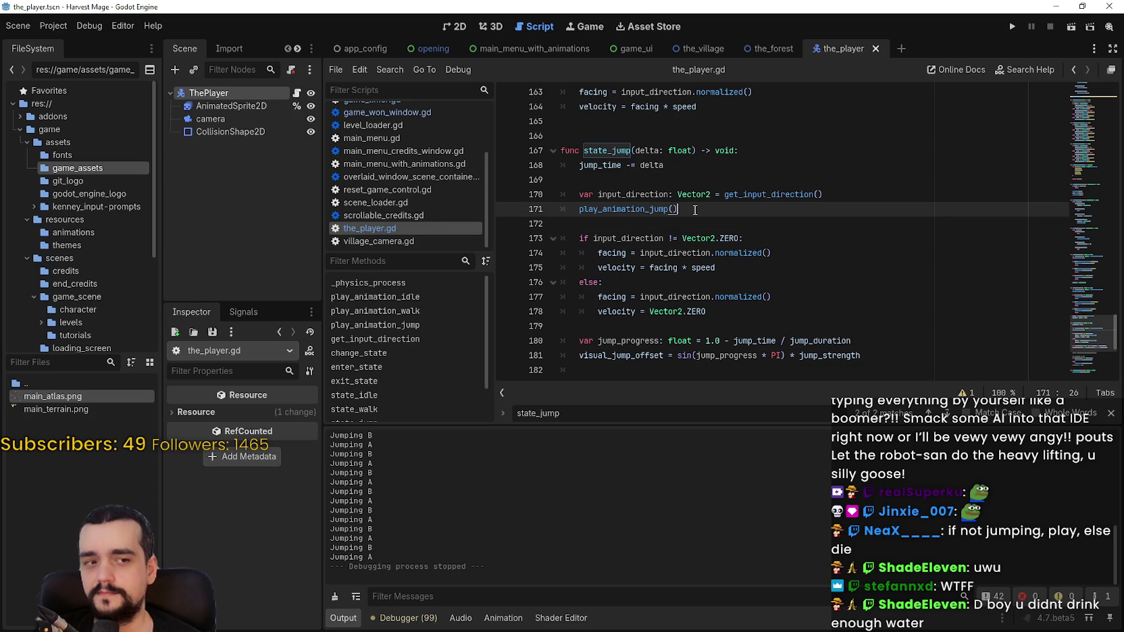
pyautogui.scroll(-2, 759, 275)
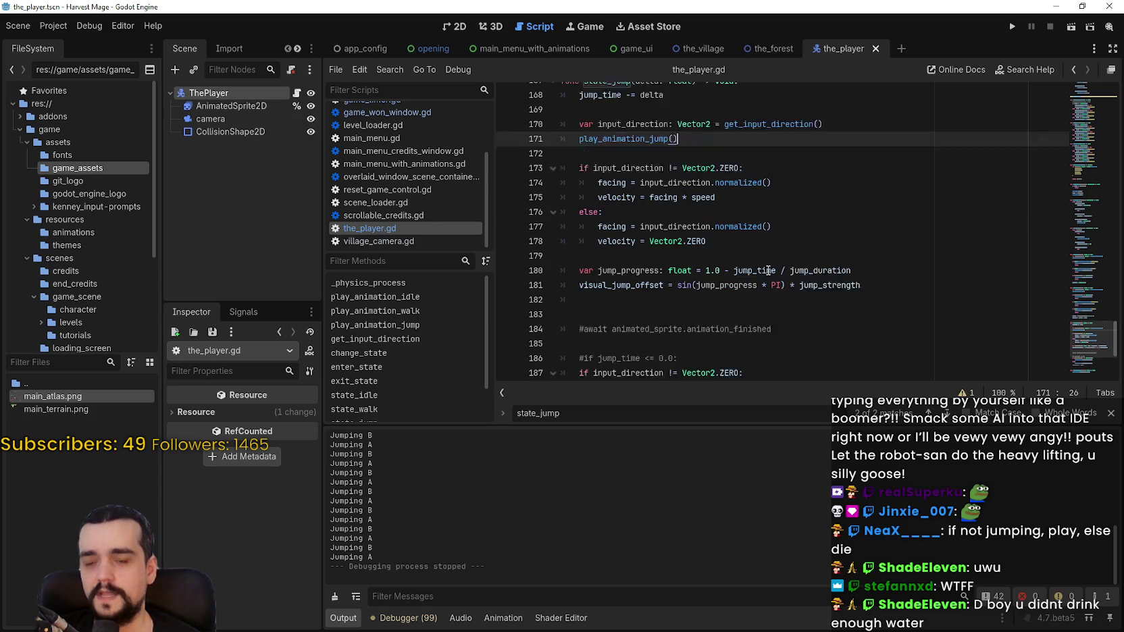
pyautogui.click(834, 299)
pyautogui.scroll(-2, 736, 296)
pyautogui.click(669, 238)
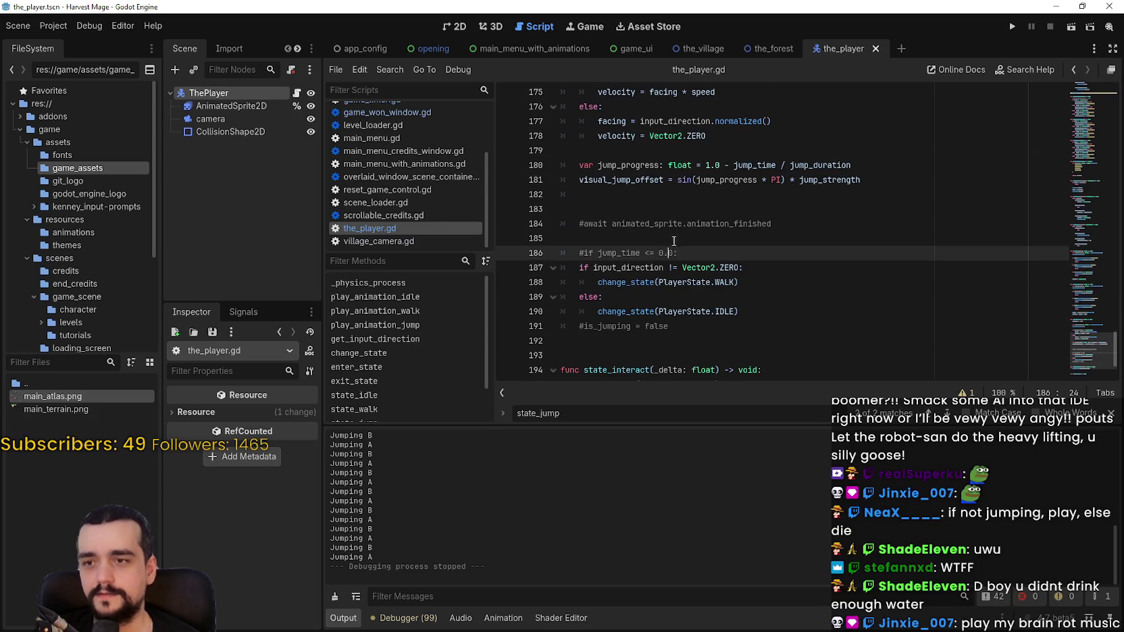
pyautogui.click(582, 252)
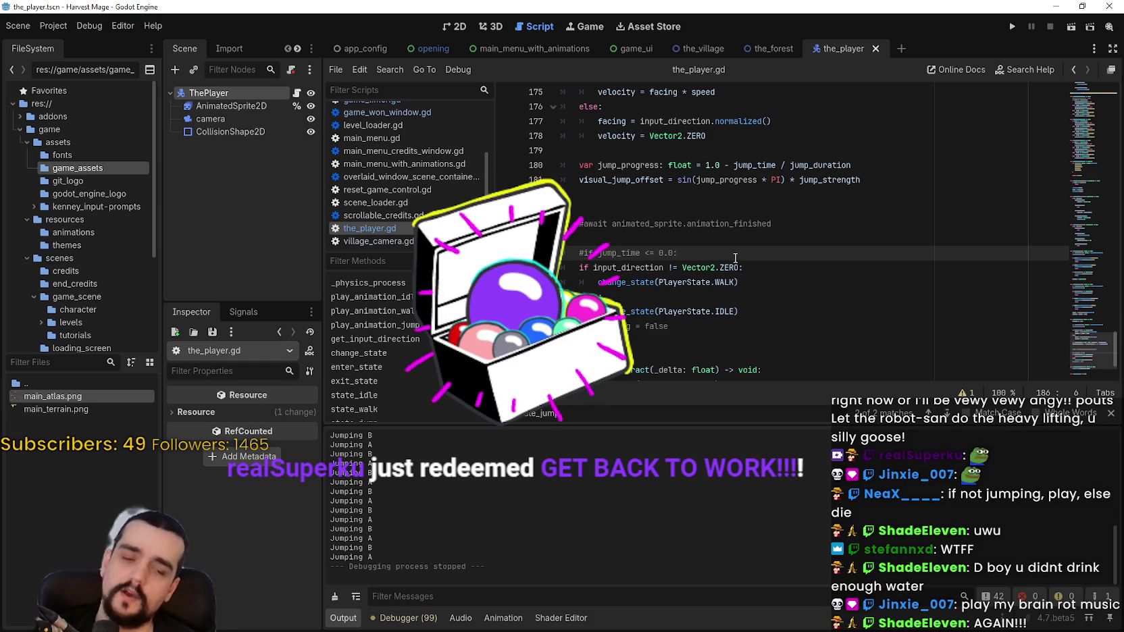
pyautogui.click(616, 254)
pyautogui.click(674, 253)
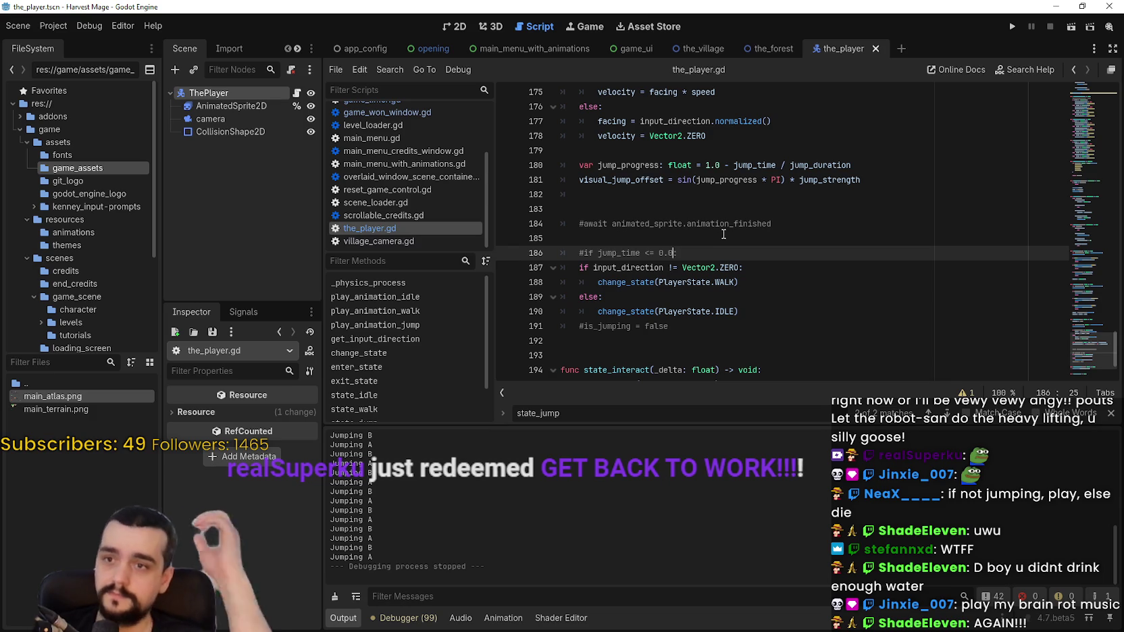
pyautogui.scroll(3, 723, 234)
pyautogui.scroll(1, 704, 223)
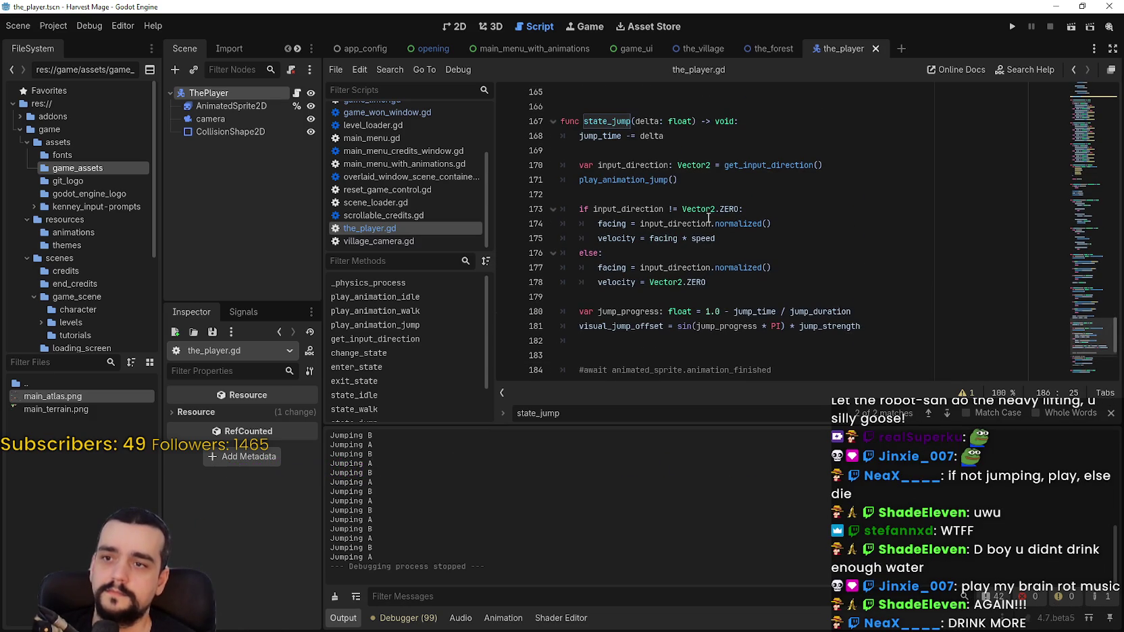
pyautogui.scroll(-1, 589, 169)
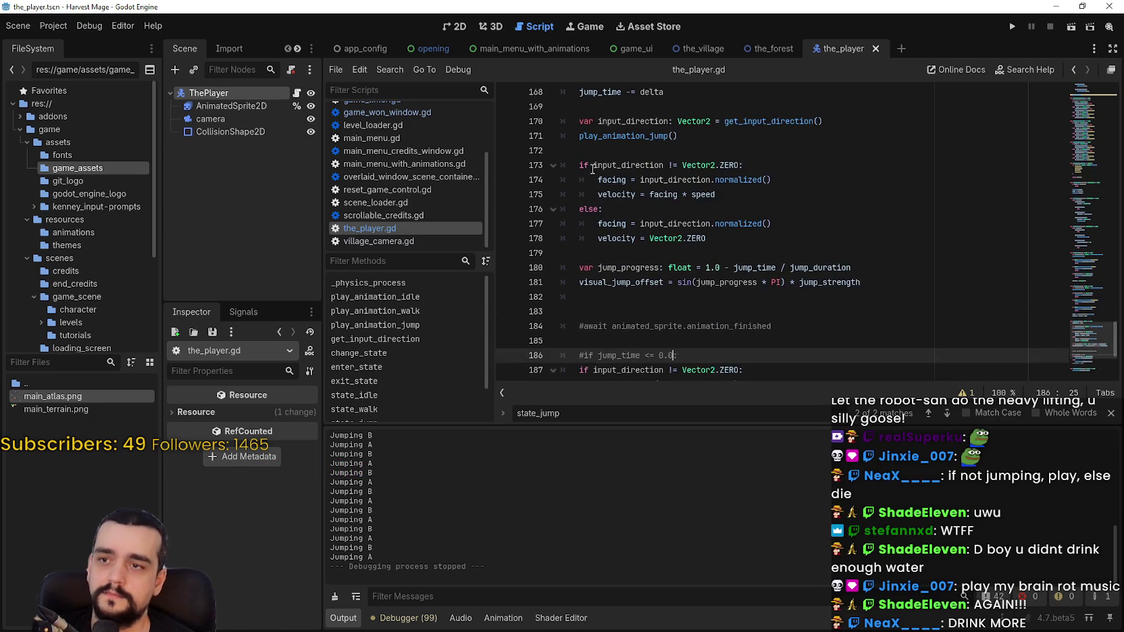
pyautogui.scroll(-1, 755, 212)
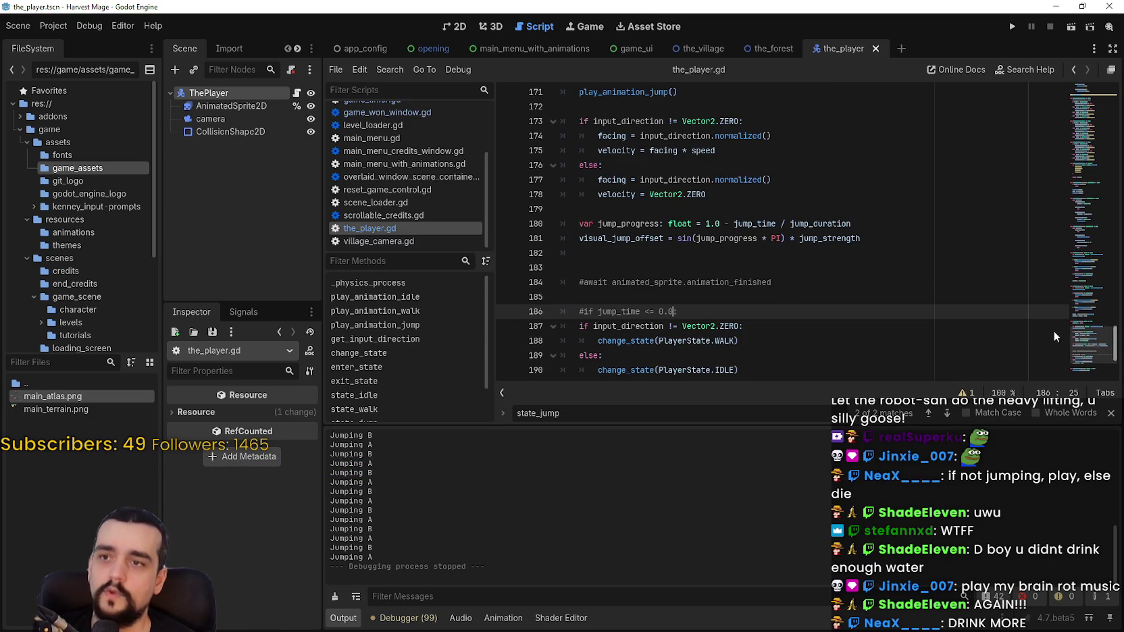
pyautogui.scroll(4, 641, 237)
pyautogui.moveTo(679, 268)
pyautogui.mouseDown()
pyautogui.moveTo(550, 251)
pyautogui.moveTo(560, 268)
pyautogui.mouseUp()
pyautogui.hotkey('ctrl', 'c')
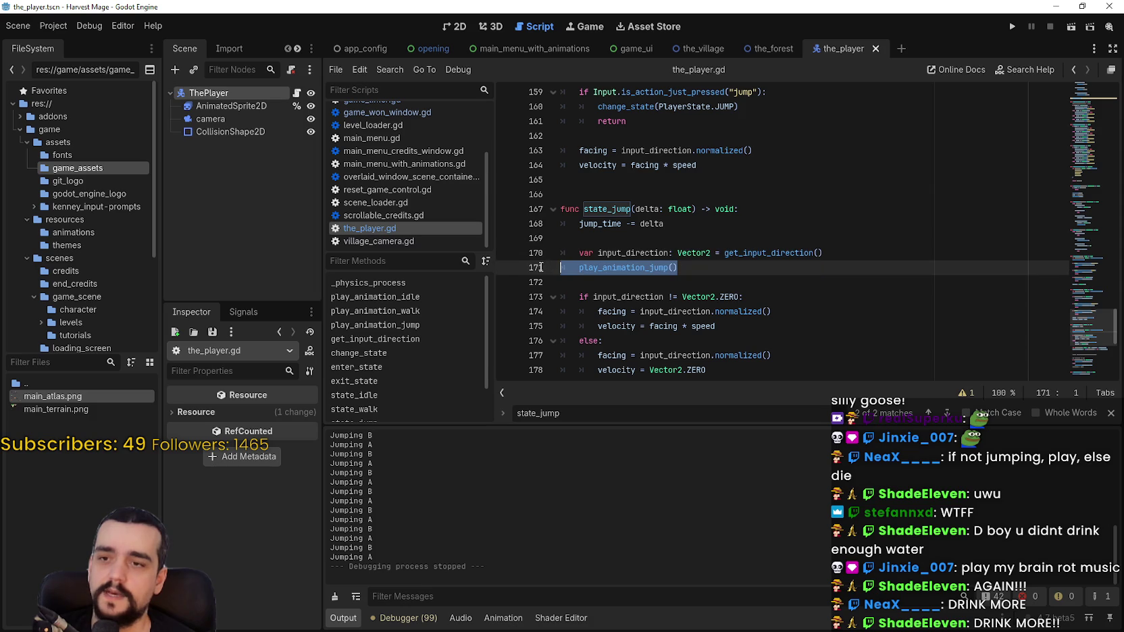
# Step: Remove play_animation_jump() from the top of state_jump and paste it after visual_jump_offset
pyautogui.press('BackSpace')
pyautogui.press('BackSpace')
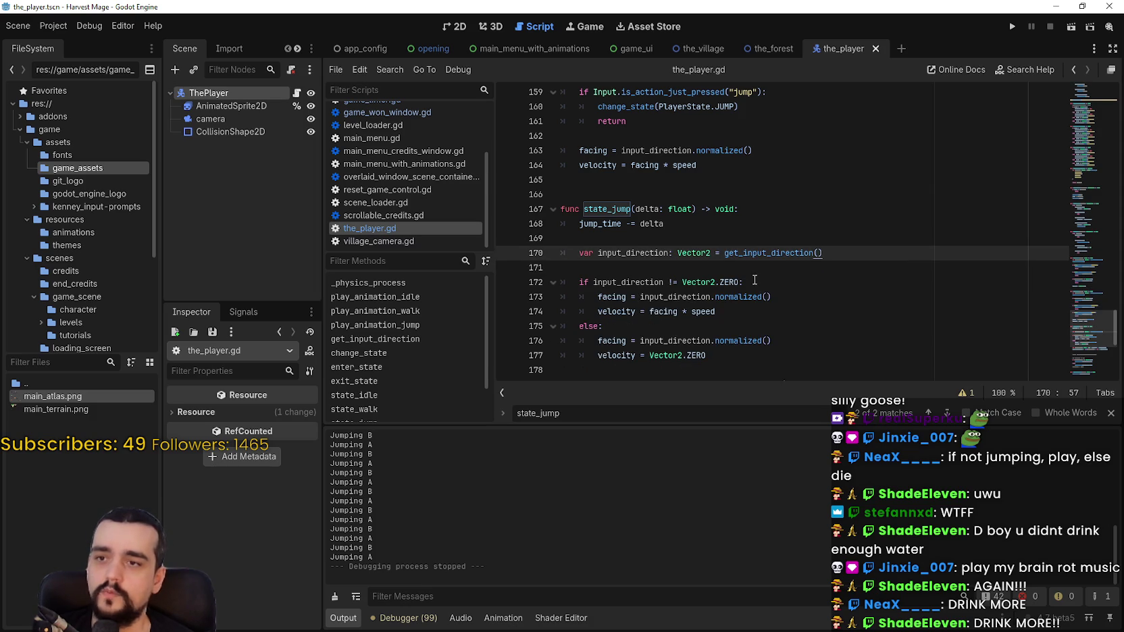
pyautogui.scroll(-4, 755, 280)
pyautogui.click(807, 268)
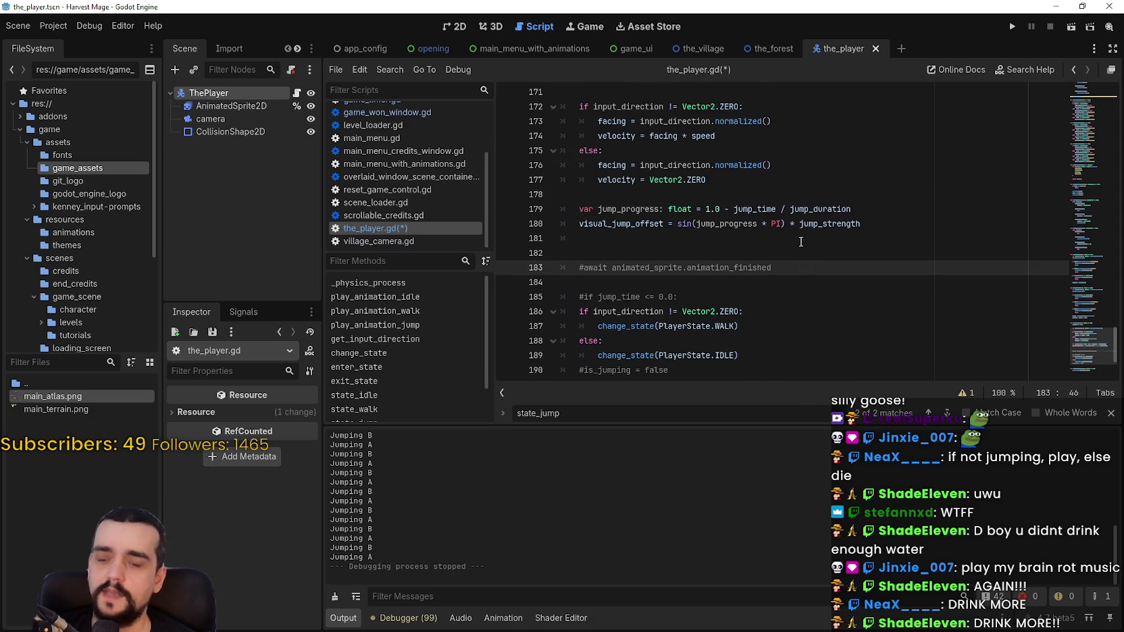
pyautogui.click(797, 249)
pyautogui.press('Return')
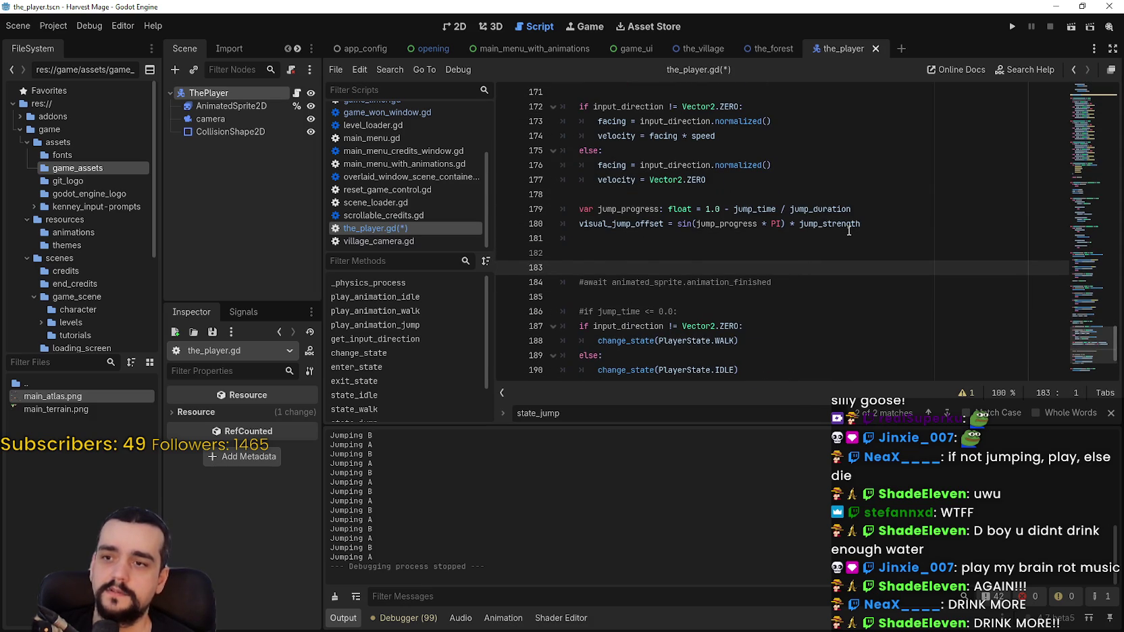
pyautogui.hotkey('ctrl', 'v')
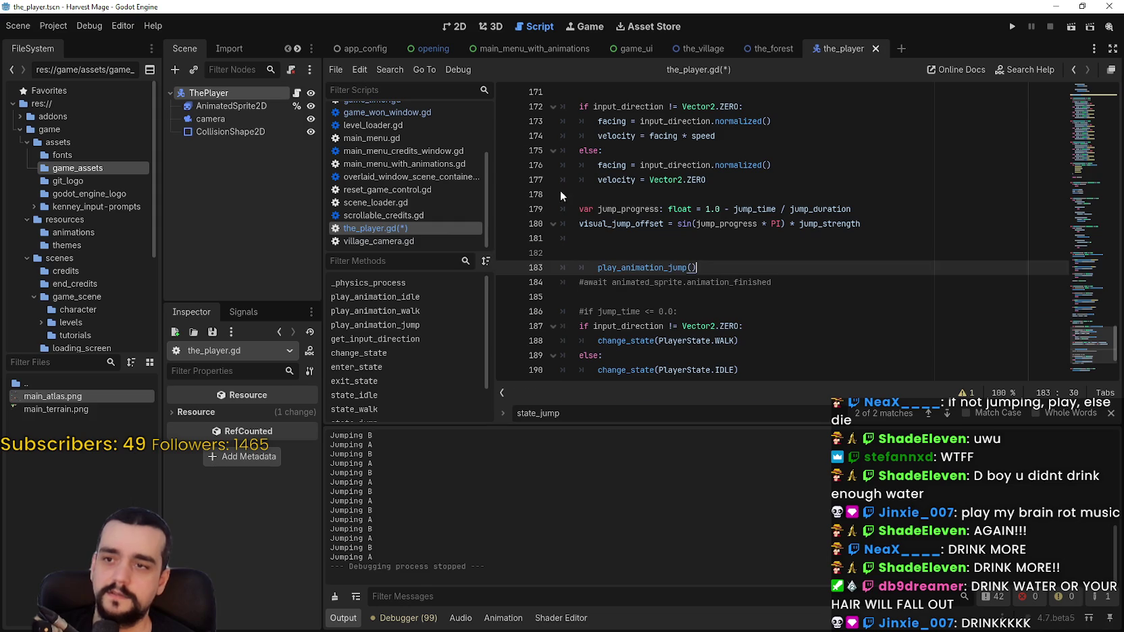
# Step: Remove the pasted call's extra indent and put the caret on the empty line 182 above it
pyautogui.click(600, 279)
pyautogui.click(597, 267)
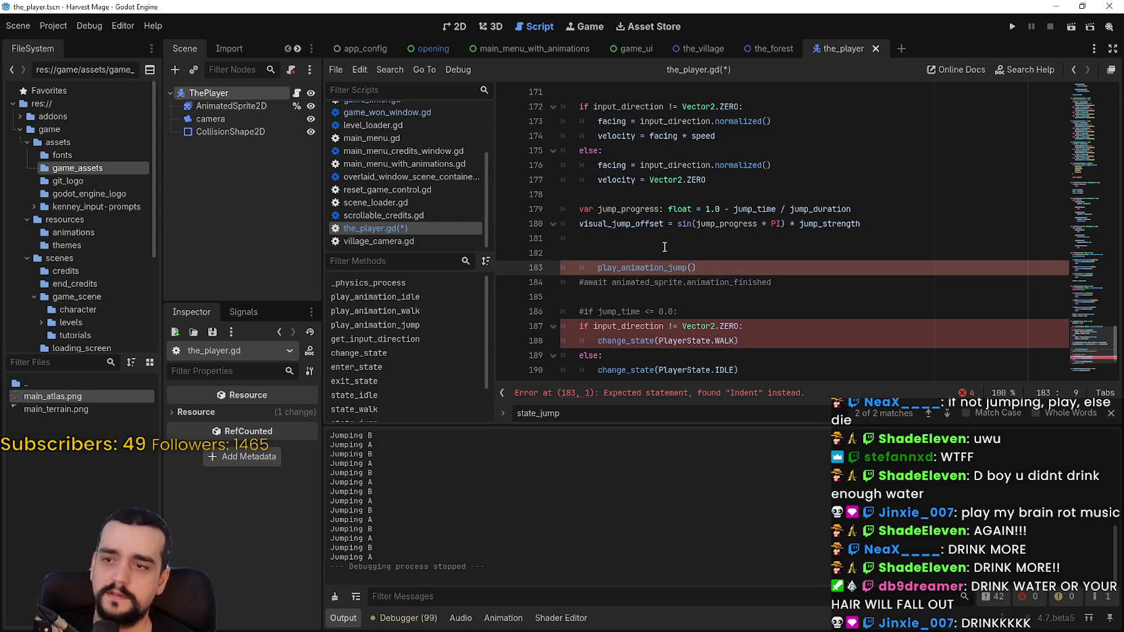
pyautogui.press('BackSpace')
pyautogui.click(662, 250)
pyautogui.click(725, 282)
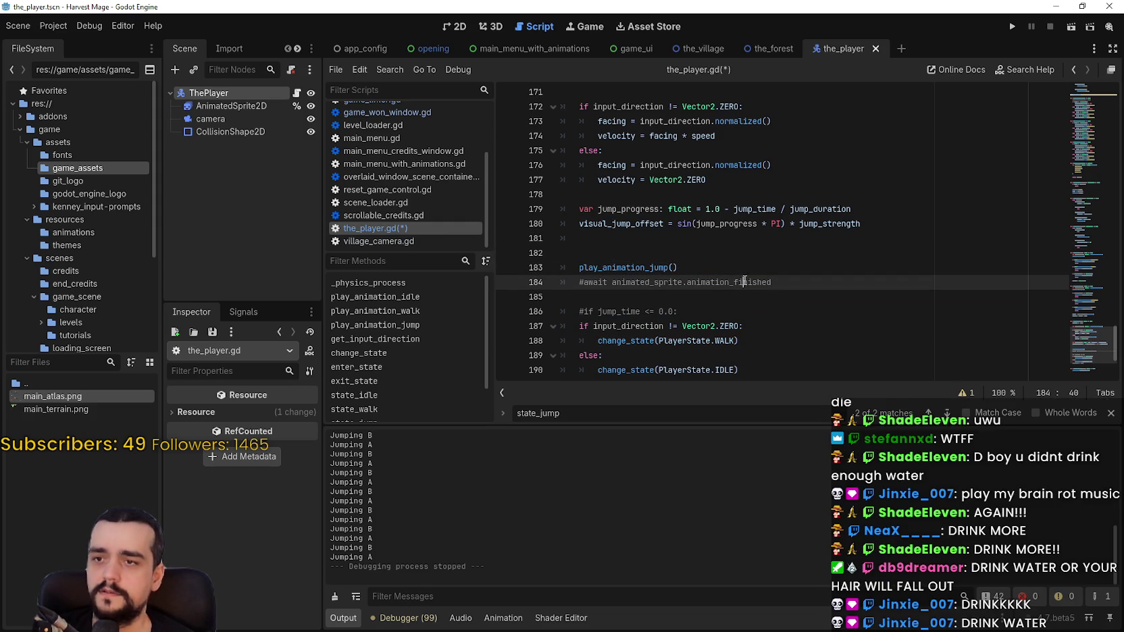
pyautogui.doubleClick(640, 267)
pyautogui.scroll(3, 639, 260)
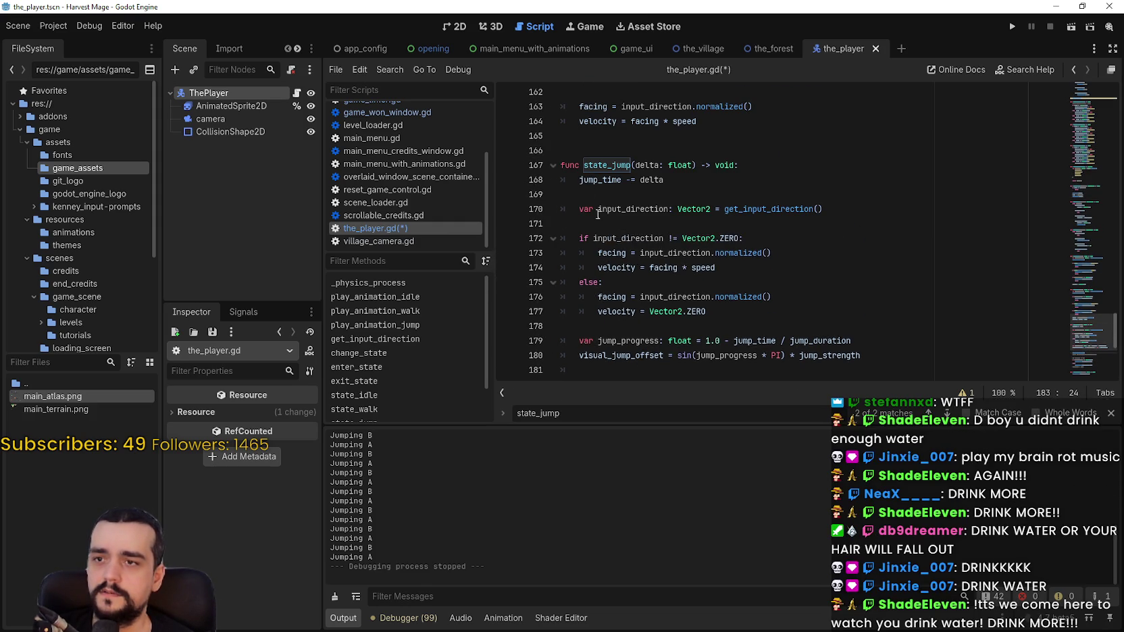
pyautogui.scroll(-2, 594, 270)
pyautogui.click(624, 298)
pyautogui.write('if')
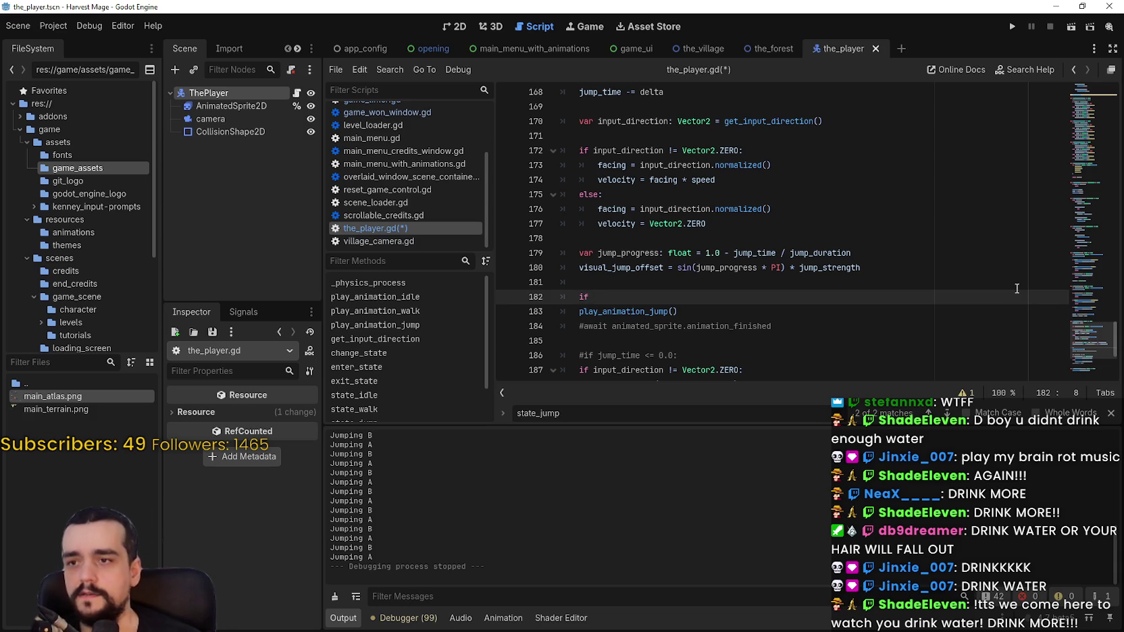
# Step: Uncomment the await animation_finished line below play_animation_jump()
pyautogui.click(605, 327)
pyautogui.moveTo(604, 327); pyautogui.dragTo(773, 327)
pyautogui.click(585, 323)
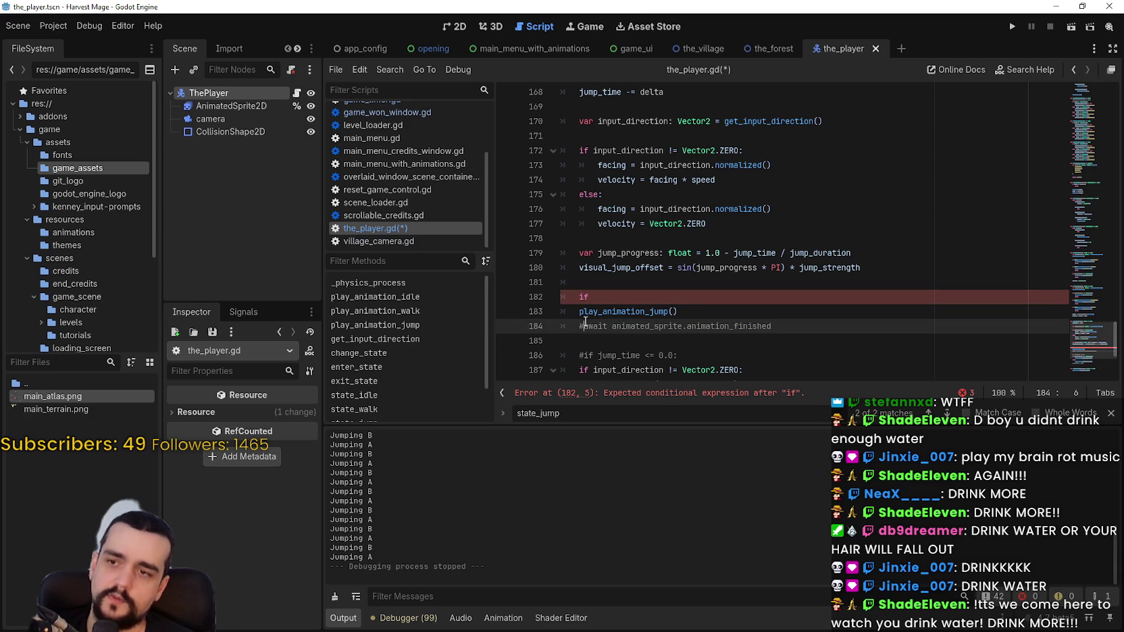
pyautogui.press('BackSpace')
pyautogui.moveTo(630, 327); pyautogui.dragTo(768, 327)
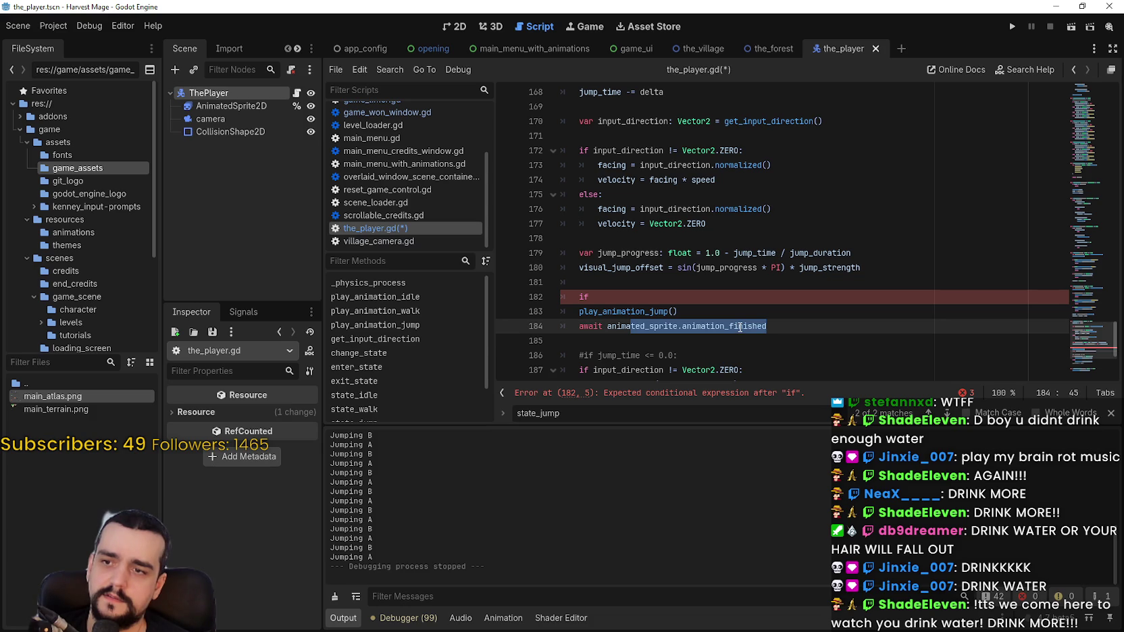
# Step: Write 'if animated_sprite.is_playing():' with an indented 'return' above play_animation_jump()
pyautogui.click(683, 298)
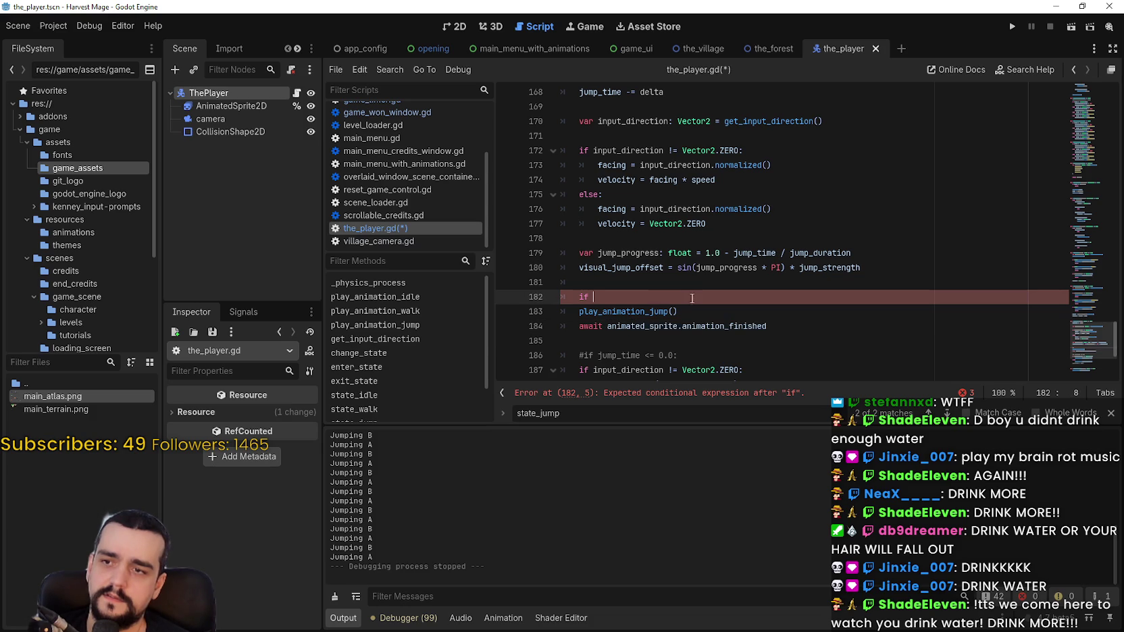
pyautogui.write('animat')
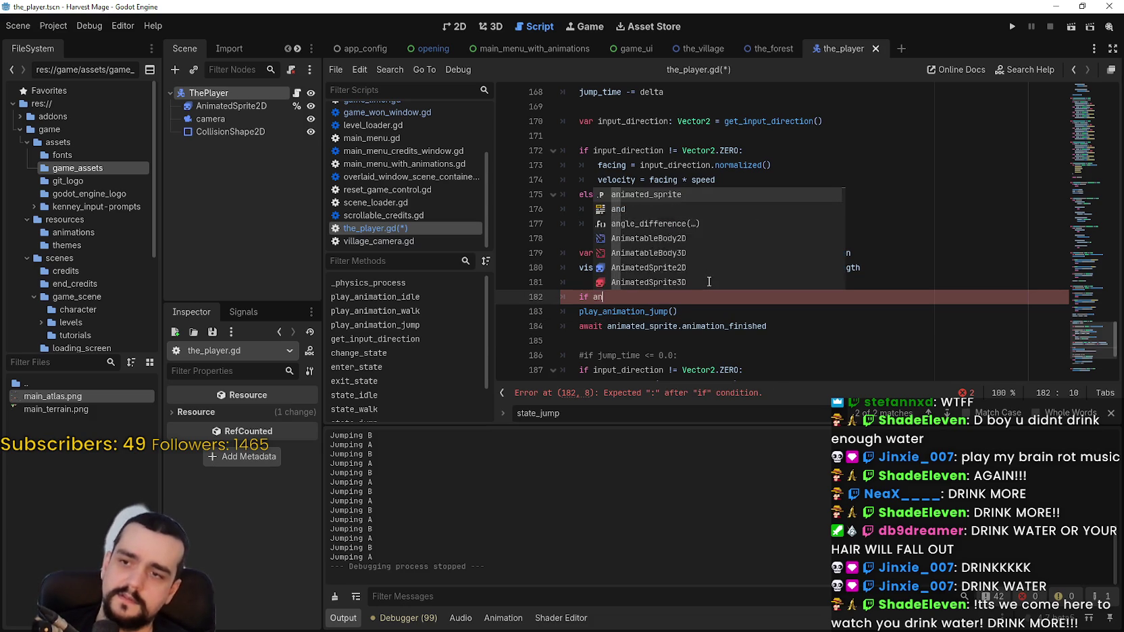
pyautogui.press('Return')
pyautogui.write('.')
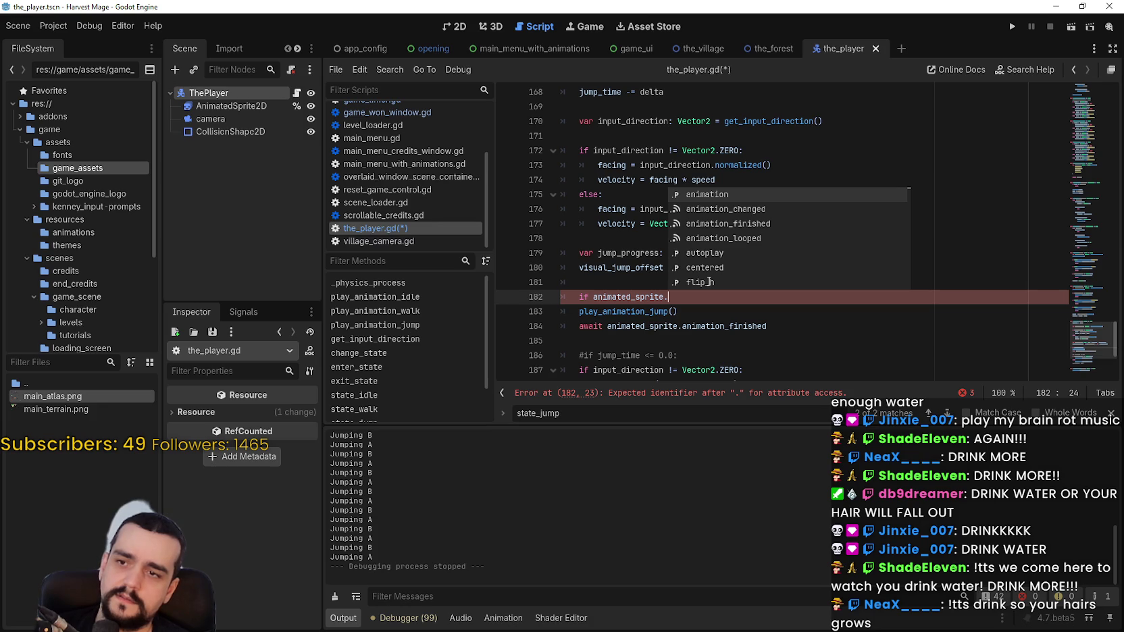
pyautogui.write('playing')
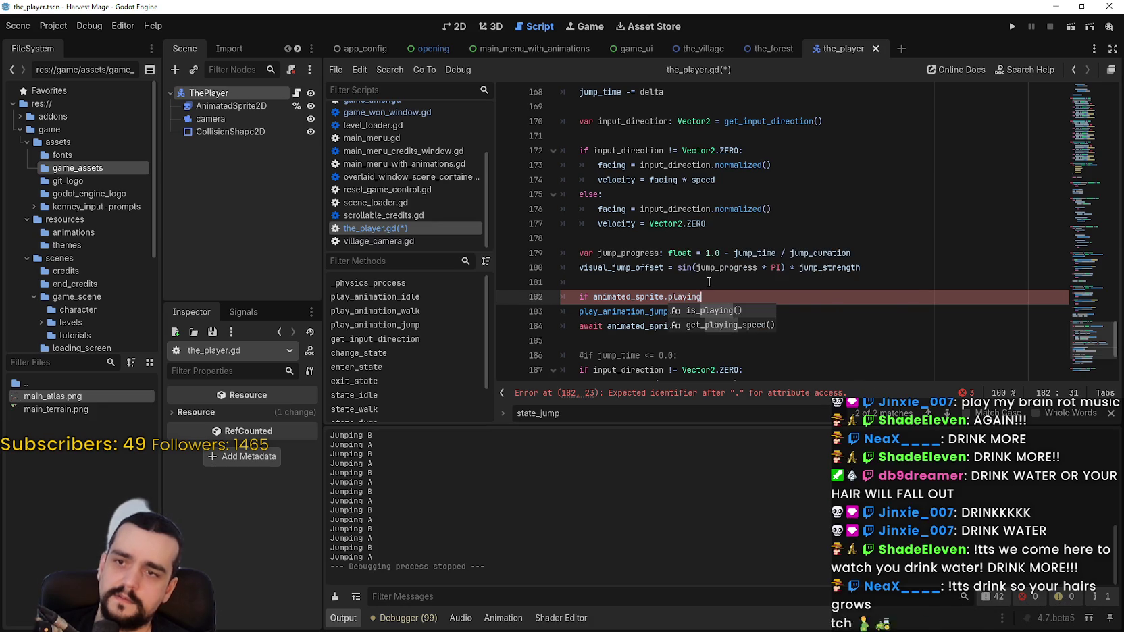
pyautogui.press('Return')
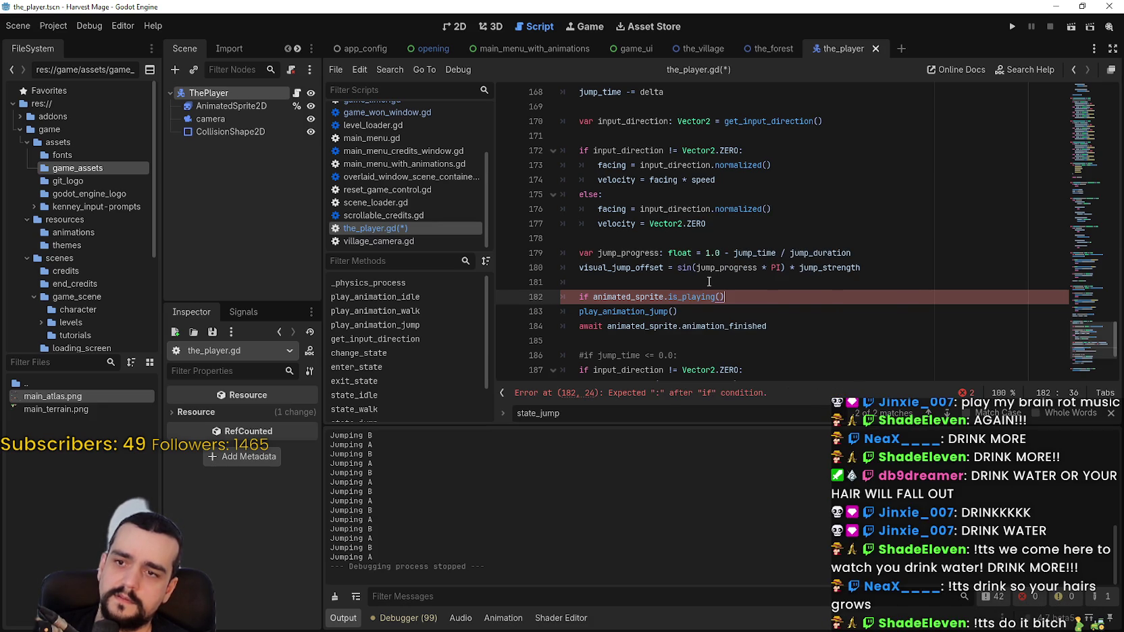
pyautogui.write(':')
pyautogui.press('Return')
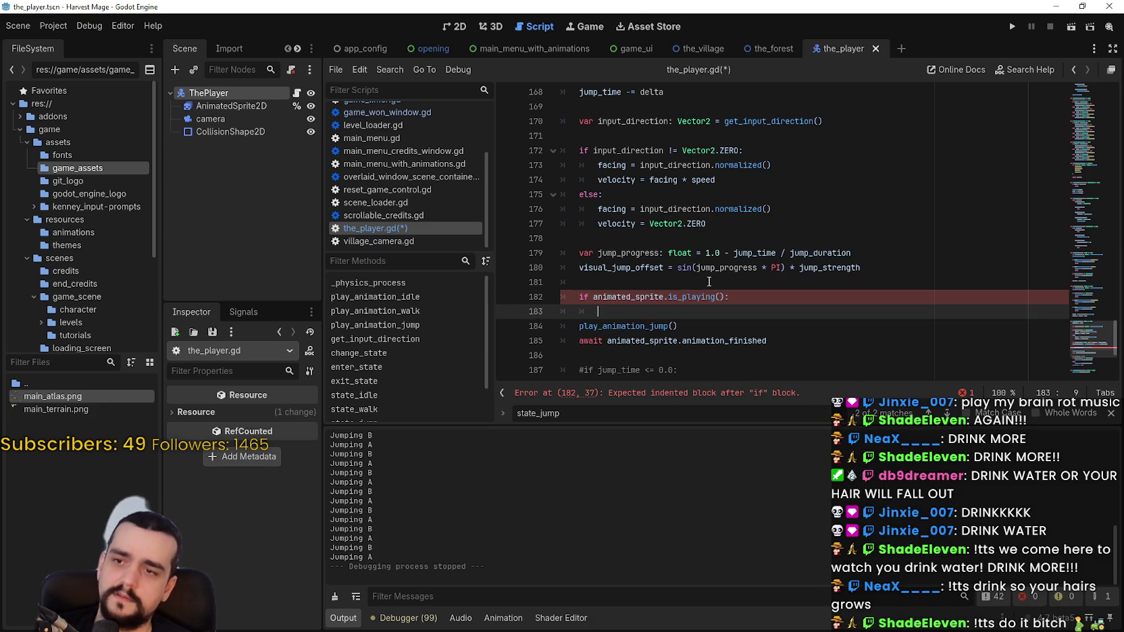
pyautogui.write('return')
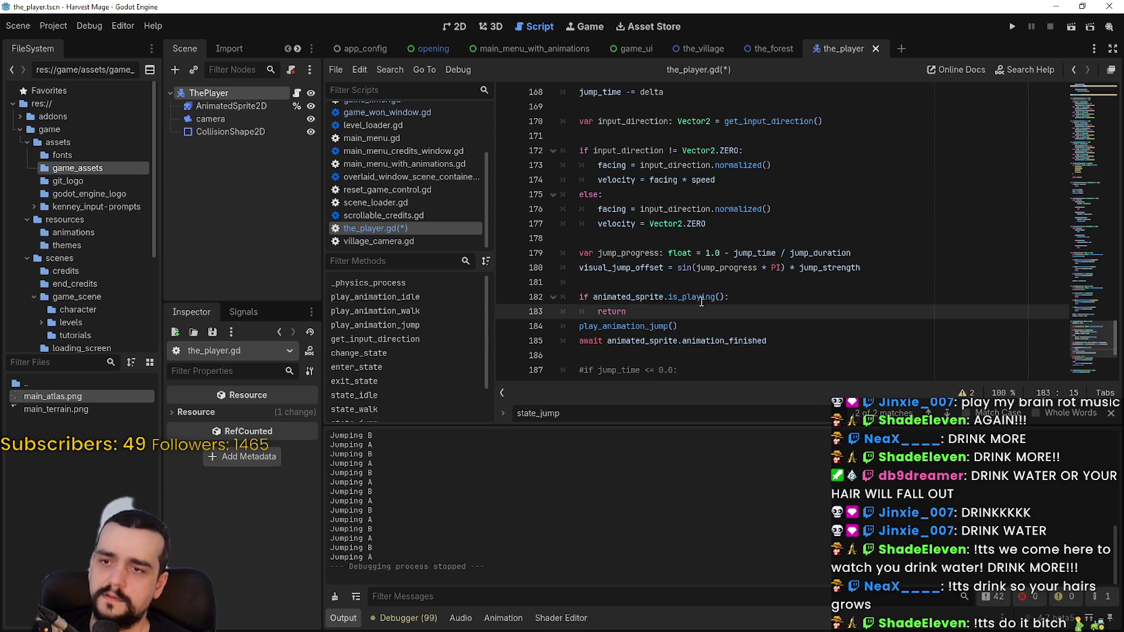
pyautogui.moveTo(701, 302)
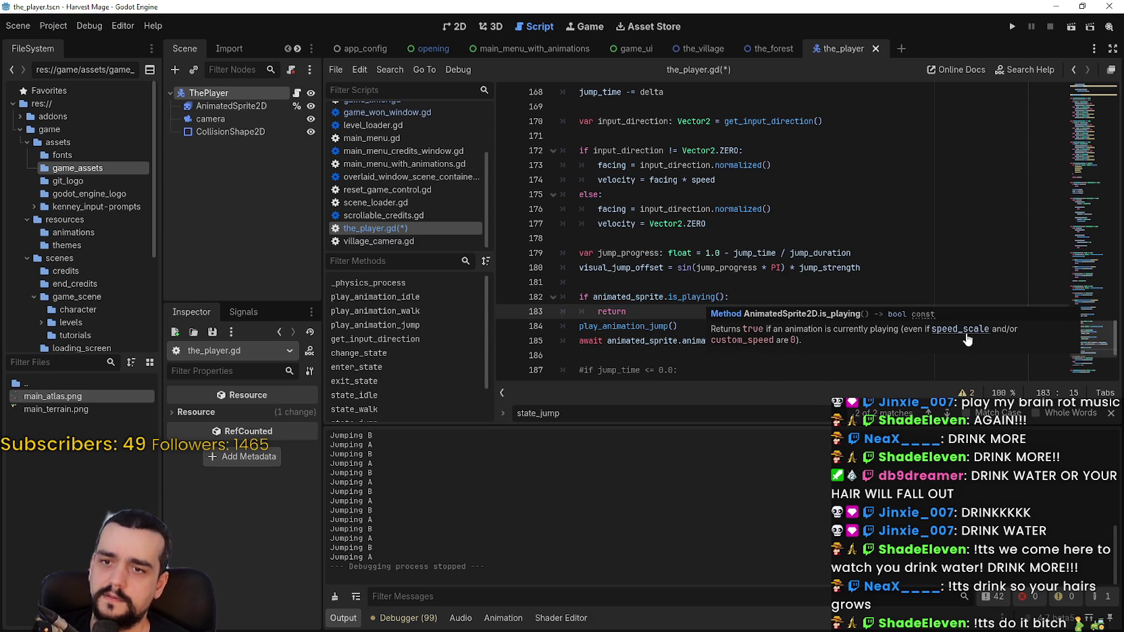
pyautogui.hotkey('shift', 'Up')
pyautogui.hotkey('shift', 'Up')
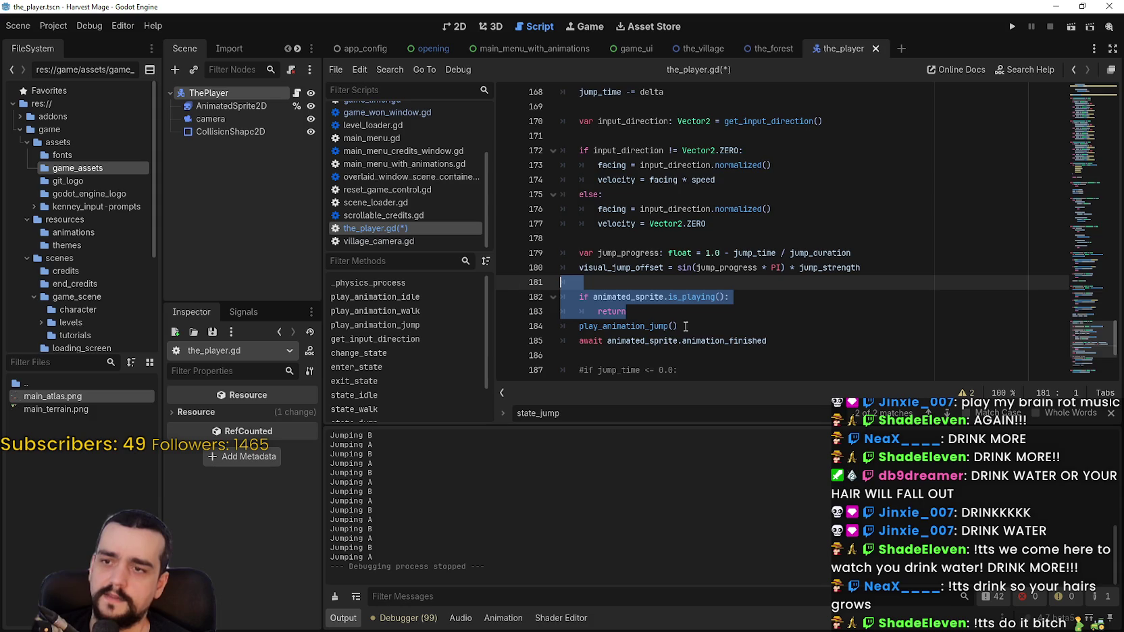
pyautogui.scroll(-2, 675, 290)
pyautogui.click(688, 266)
# Step: Save the_player.gd and review the end of the state_jump function
pyautogui.hotkey('ctrl', 's')
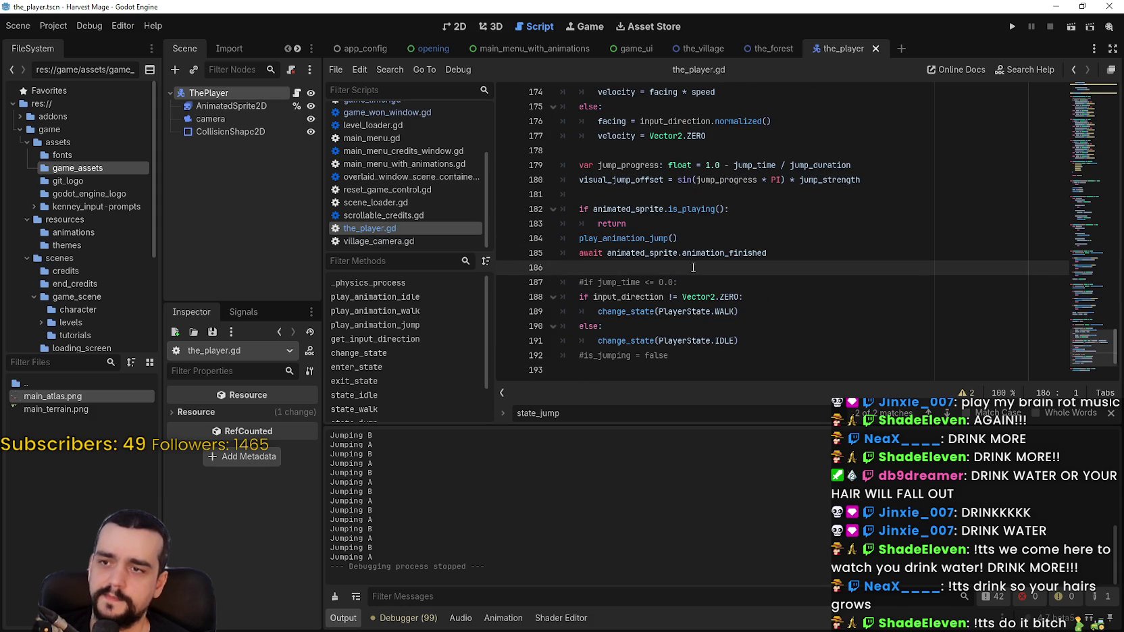
pyautogui.scroll(-1, 702, 277)
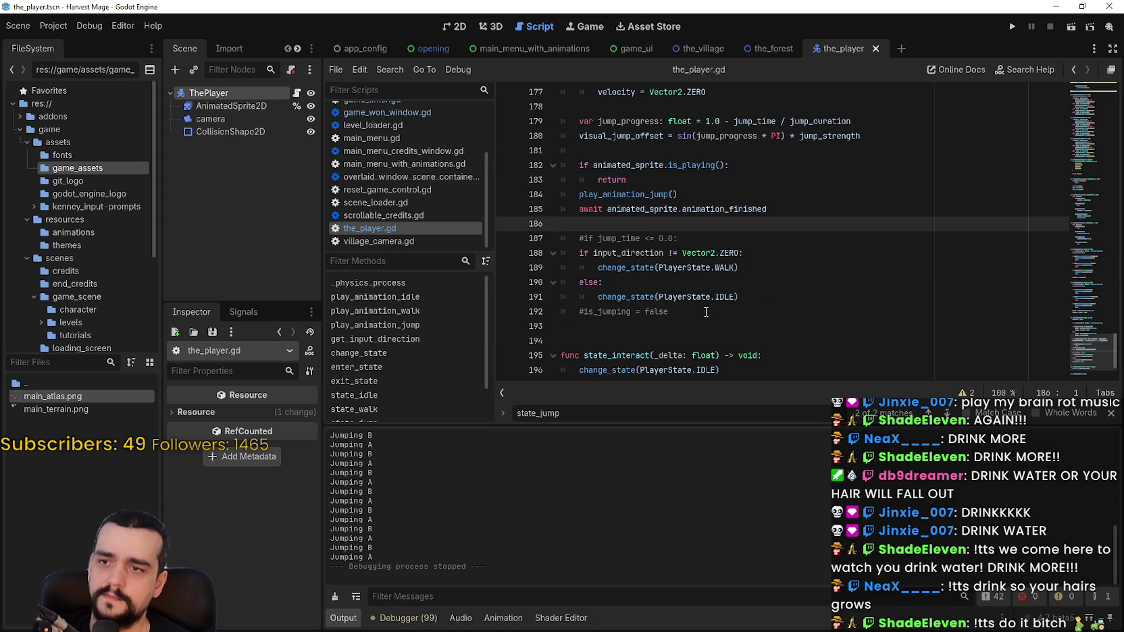
pyautogui.click(706, 312)
pyautogui.click(765, 326)
pyautogui.scroll(4, 765, 324)
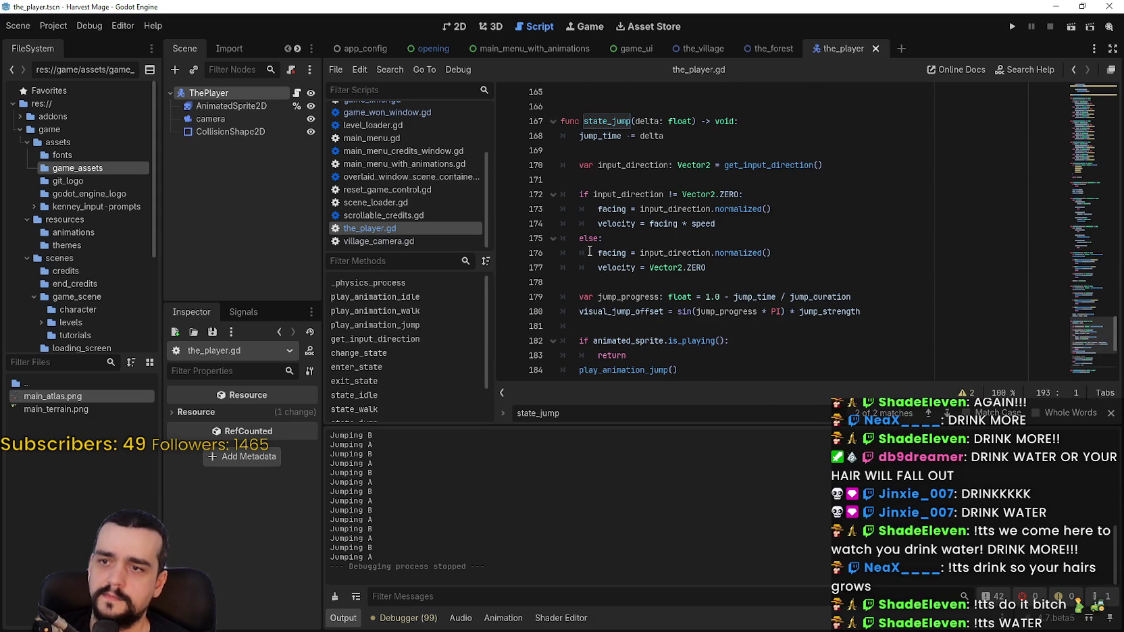
# Step: Comment out line 176's facing = input_direction.normalized() in the else branch, then save
pyautogui.click(598, 254)
pyautogui.write('#')
pyautogui.hotkey('ctrl', 's')
pyautogui.scroll(-5, 597, 259)
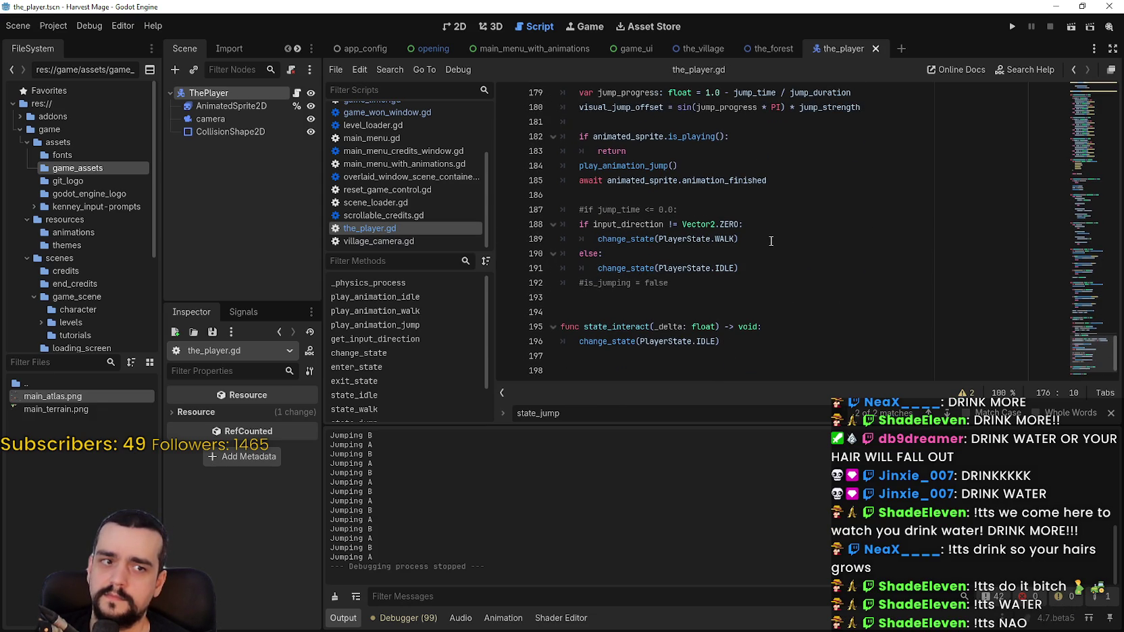
pyautogui.scroll(-1, 770, 241)
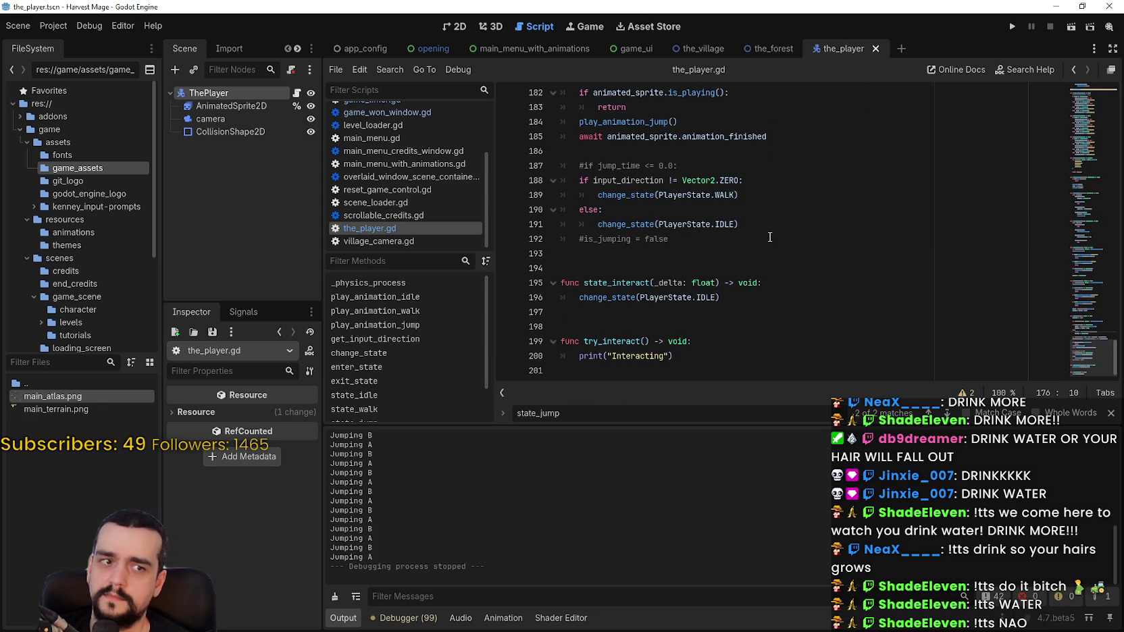
pyautogui.scroll(1, 769, 237)
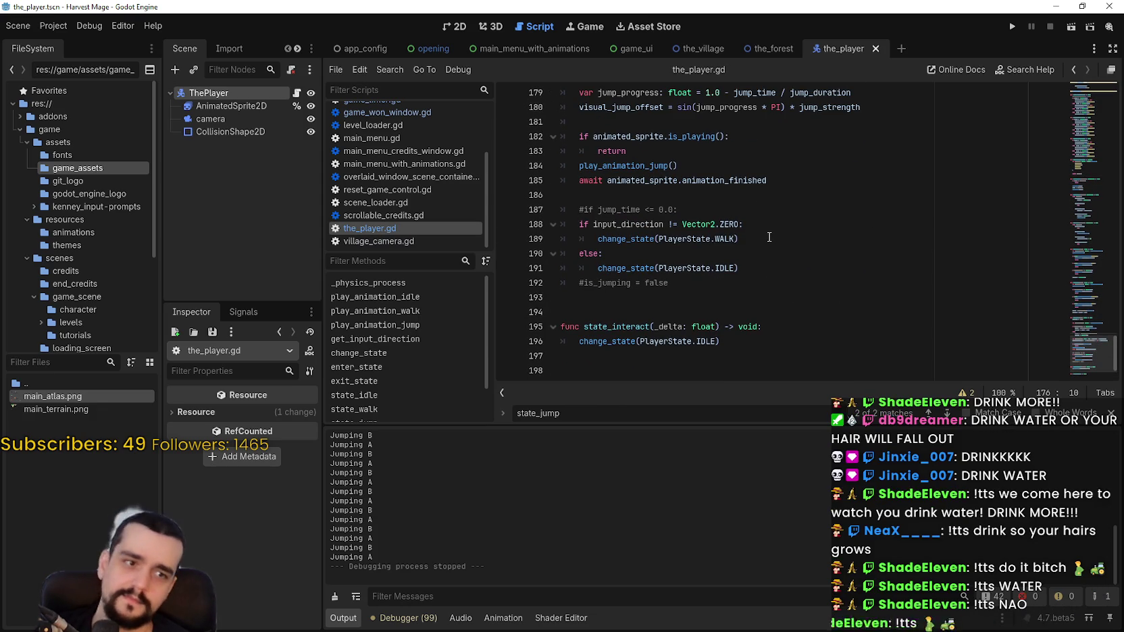
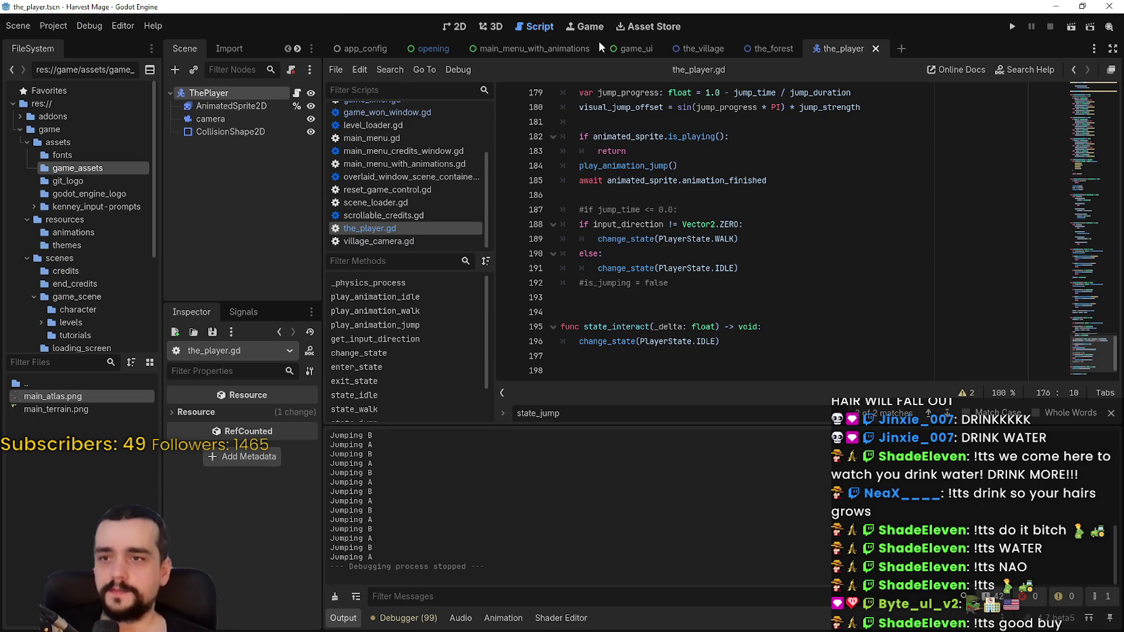
# Step: Playtest the game: start a new game and walk the character right, left and up
pyautogui.click(1011, 26)
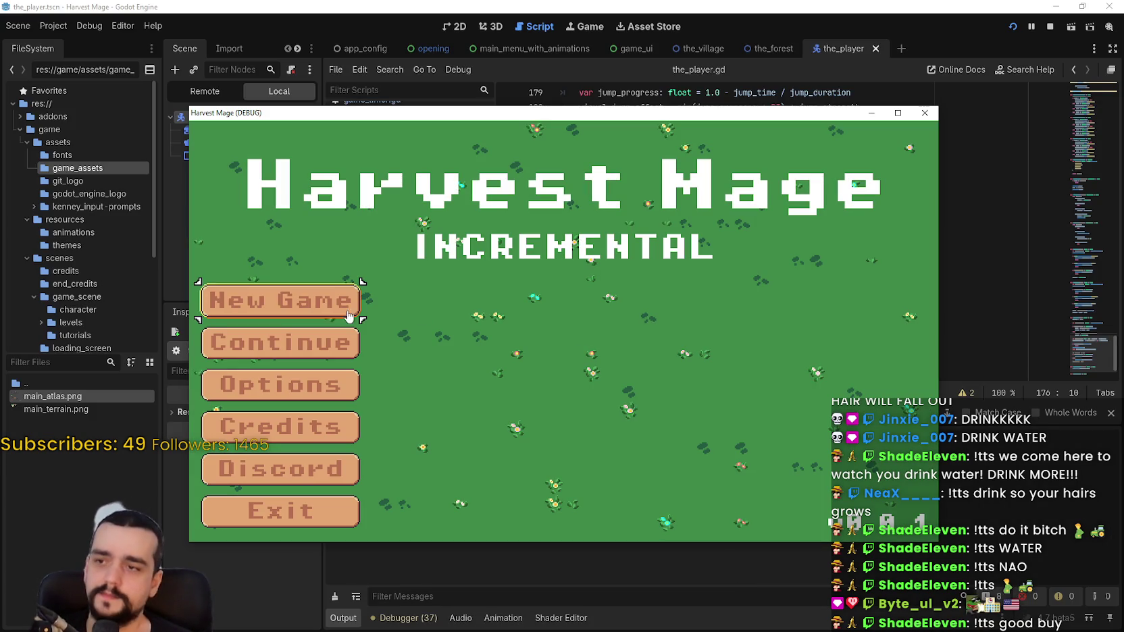
pyautogui.click(345, 309)
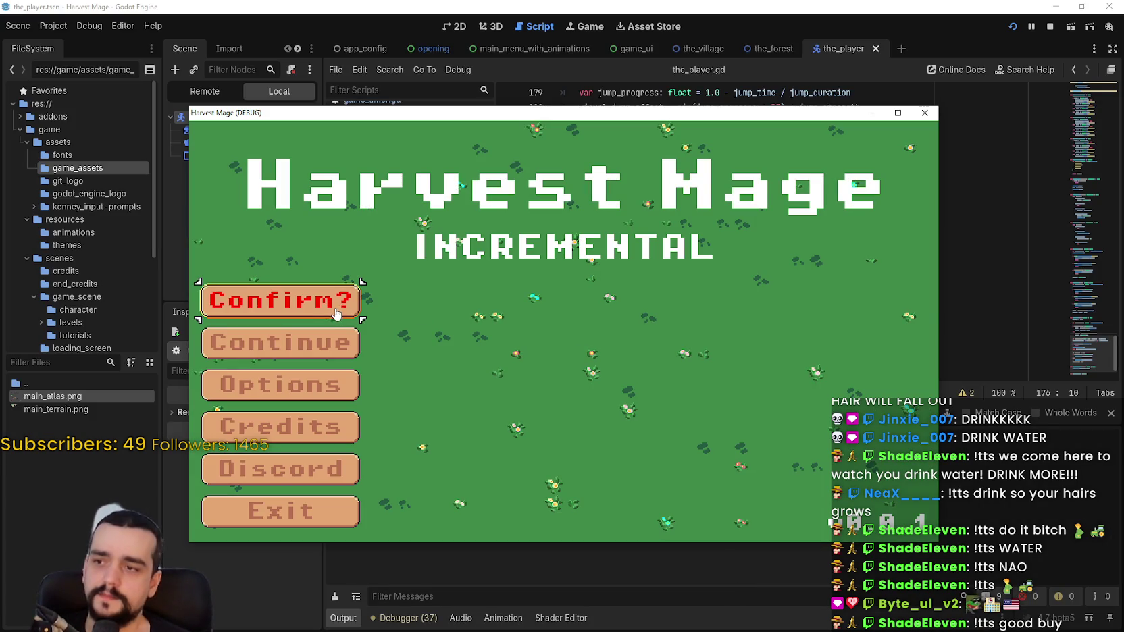
pyautogui.click(331, 304)
pyautogui.press('Right')
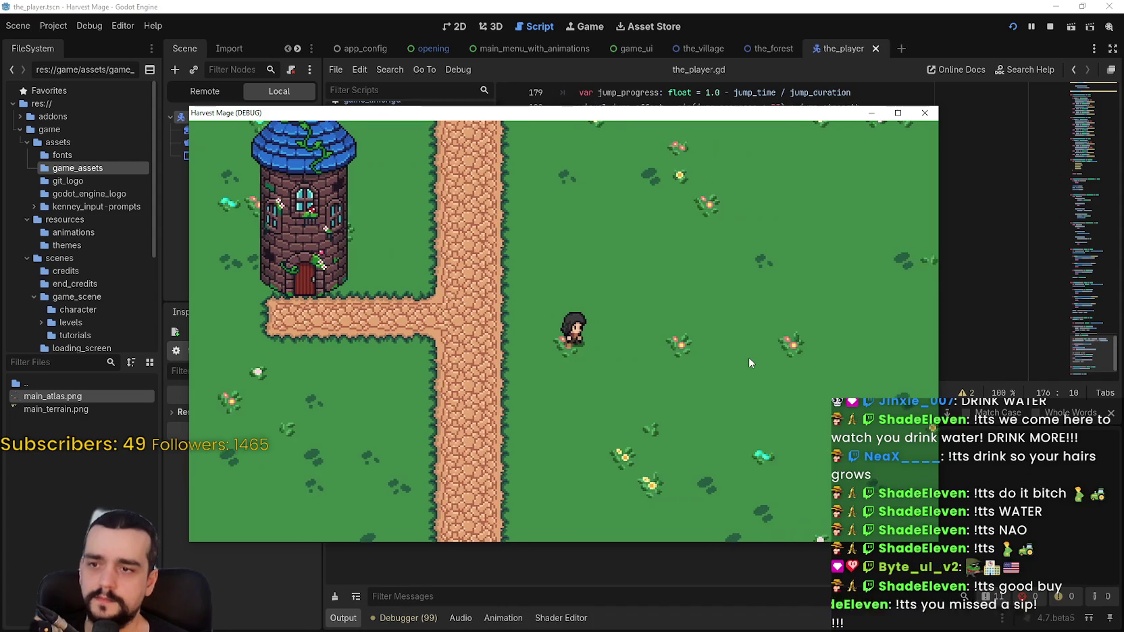
pyautogui.press('Left')
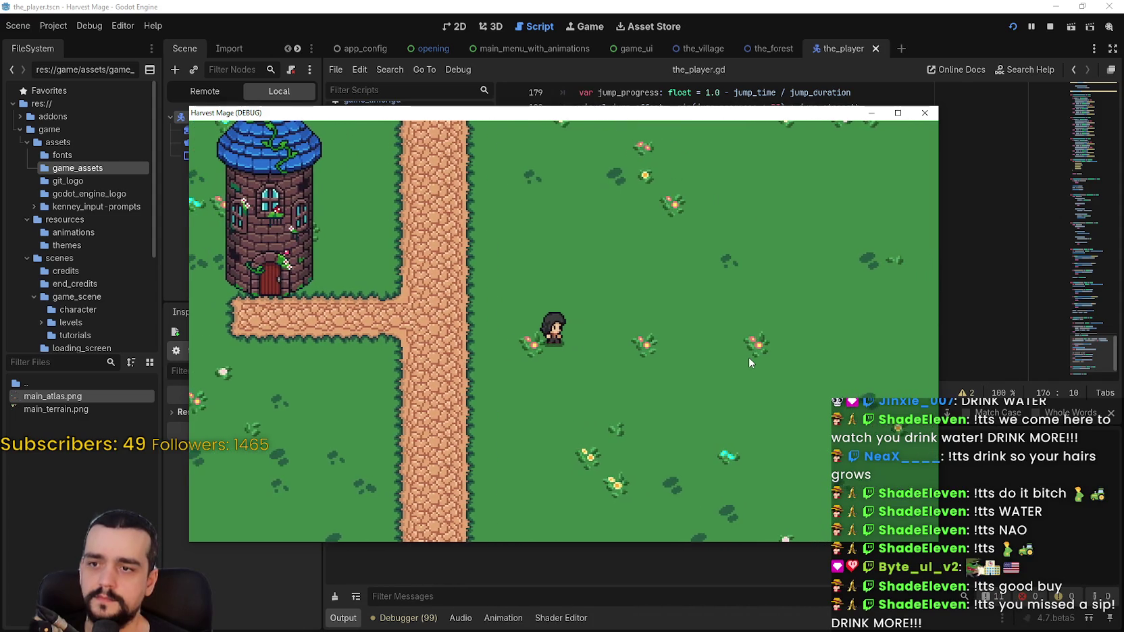
pyautogui.press('Right')
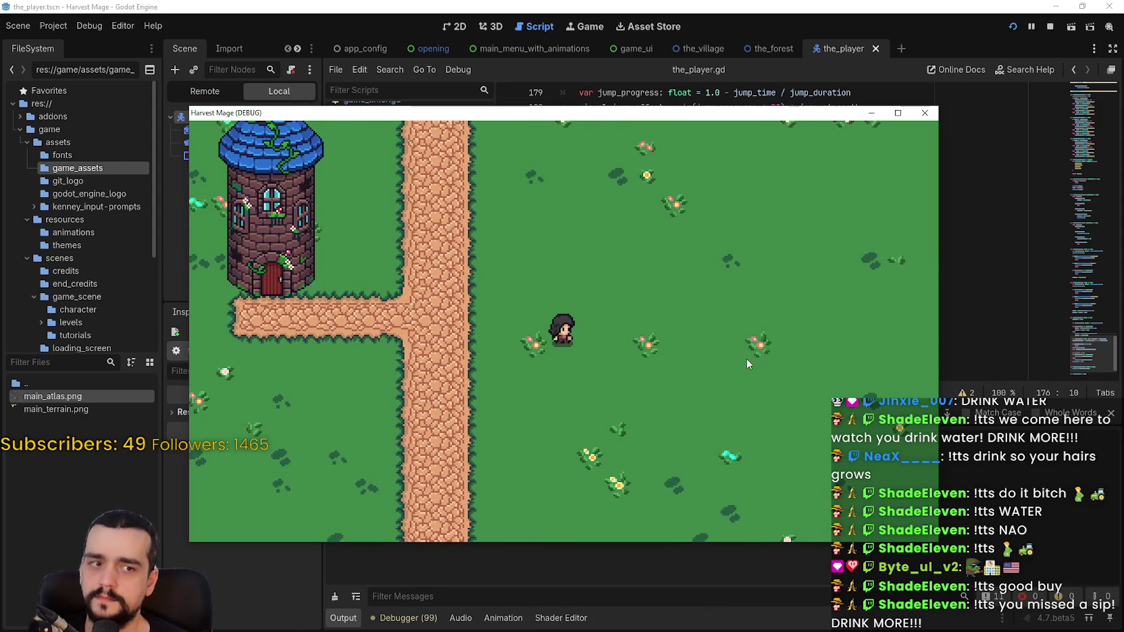
pyautogui.press('Up')
pyautogui.press('Right')
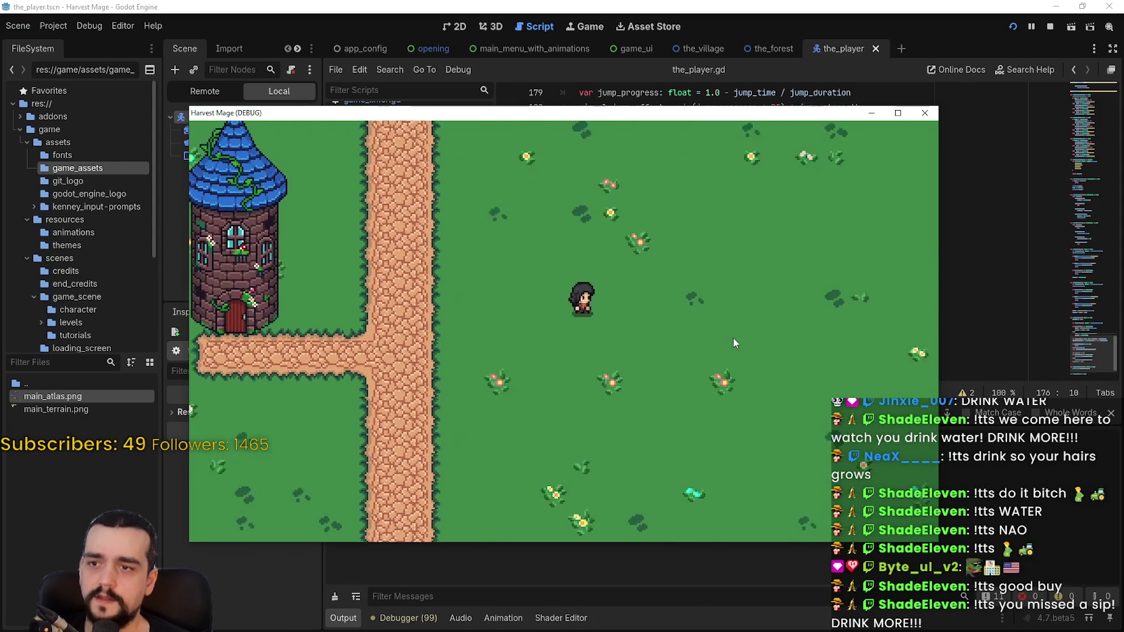
pyautogui.click(1049, 26)
# Step: Delete is_playing from line 182's jump check, leaving `if animated_sprite.:` unfinished
pyautogui.click(752, 266)
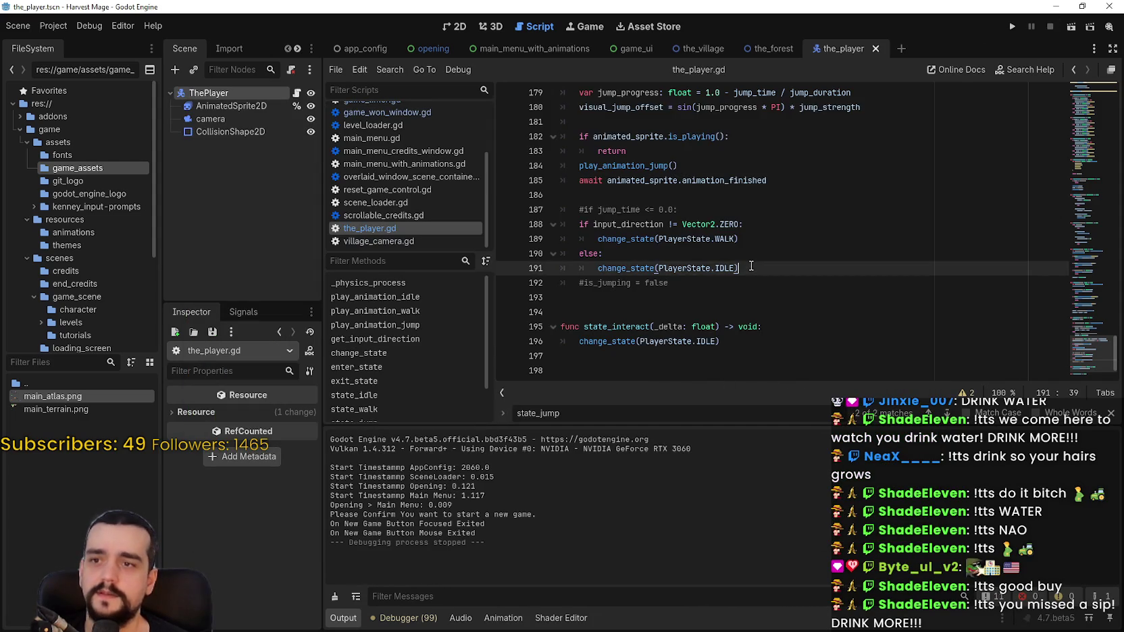
pyautogui.scroll(1, 751, 257)
pyautogui.moveTo(593, 181); pyautogui.dragTo(775, 183)
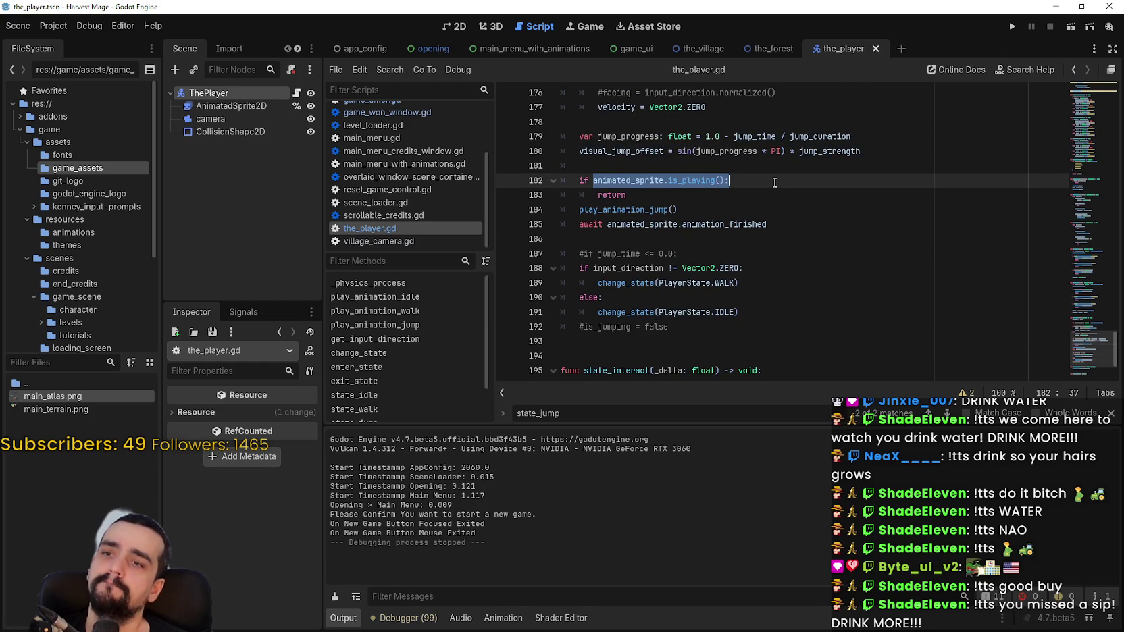
pyautogui.click(679, 180)
pyautogui.moveTo(684, 180)
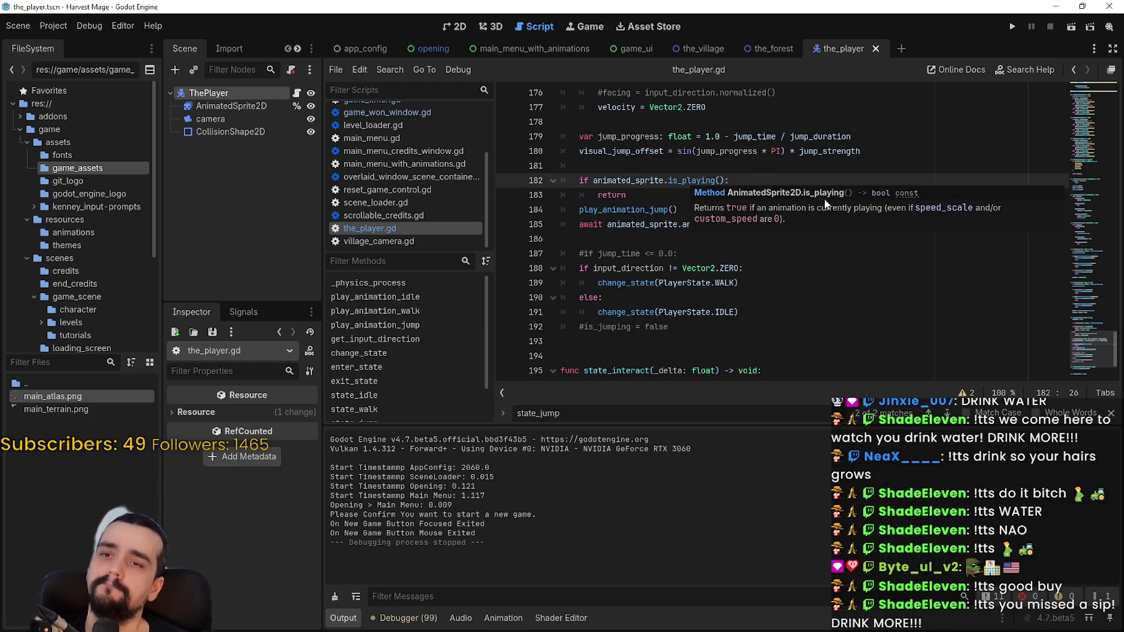
pyautogui.doubleClick(690, 181)
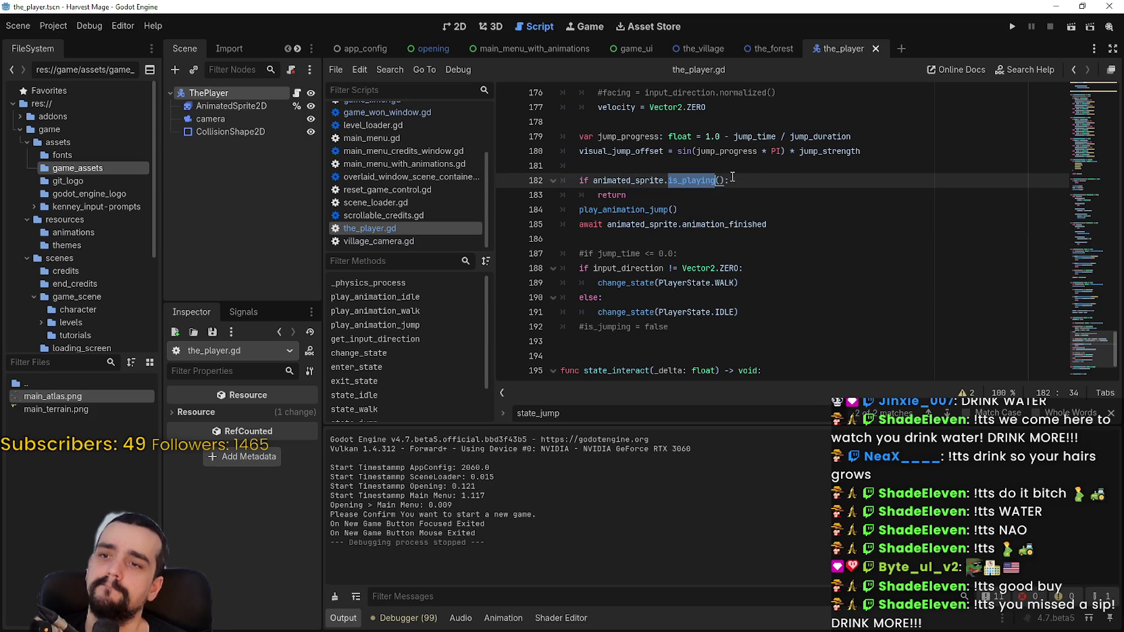
pyautogui.press('BackSpace')
pyautogui.press('BackSpace')
pyautogui.press('BackSpace')
pyautogui.write('pl')
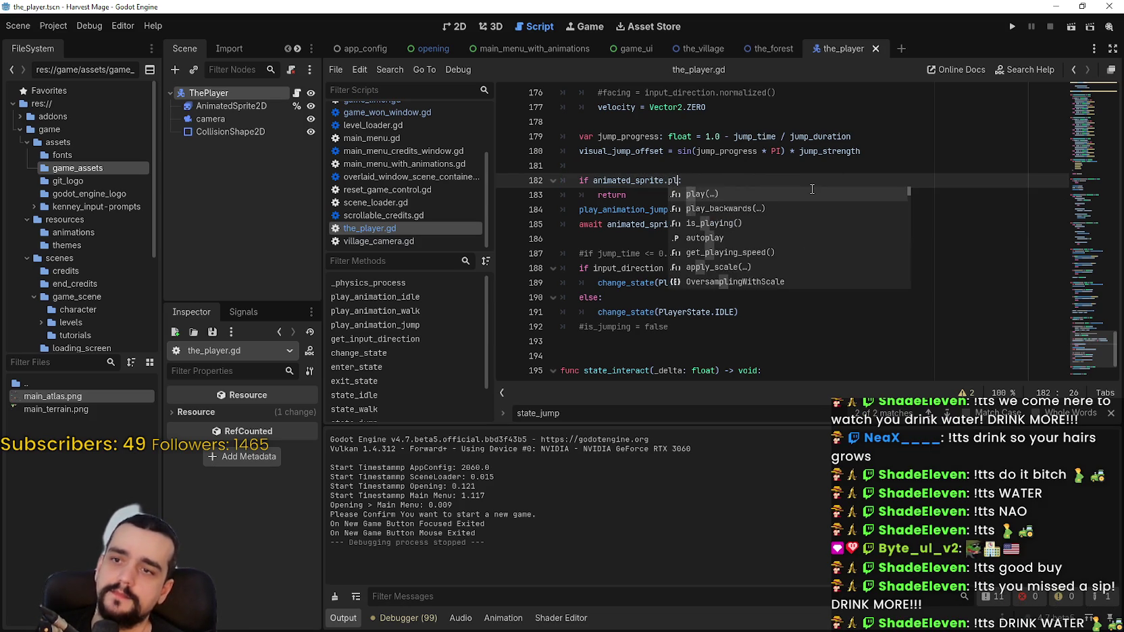
pyautogui.write('aying:')
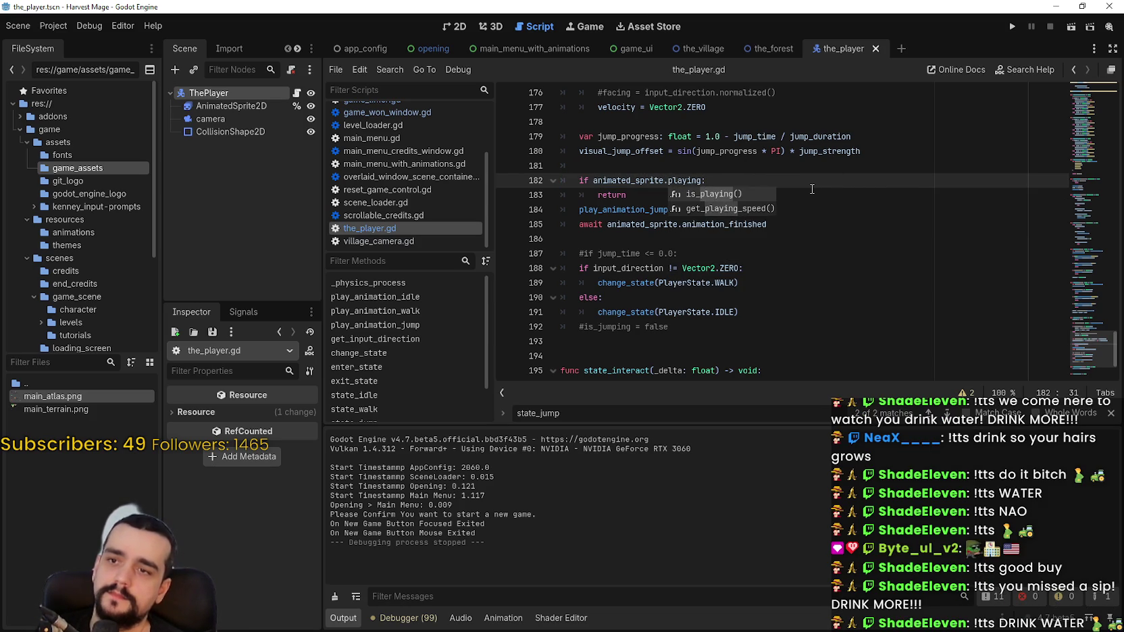
pyautogui.press('BackSpace')
pyautogui.press('BackSpace')
pyautogui.press('BackSpace')
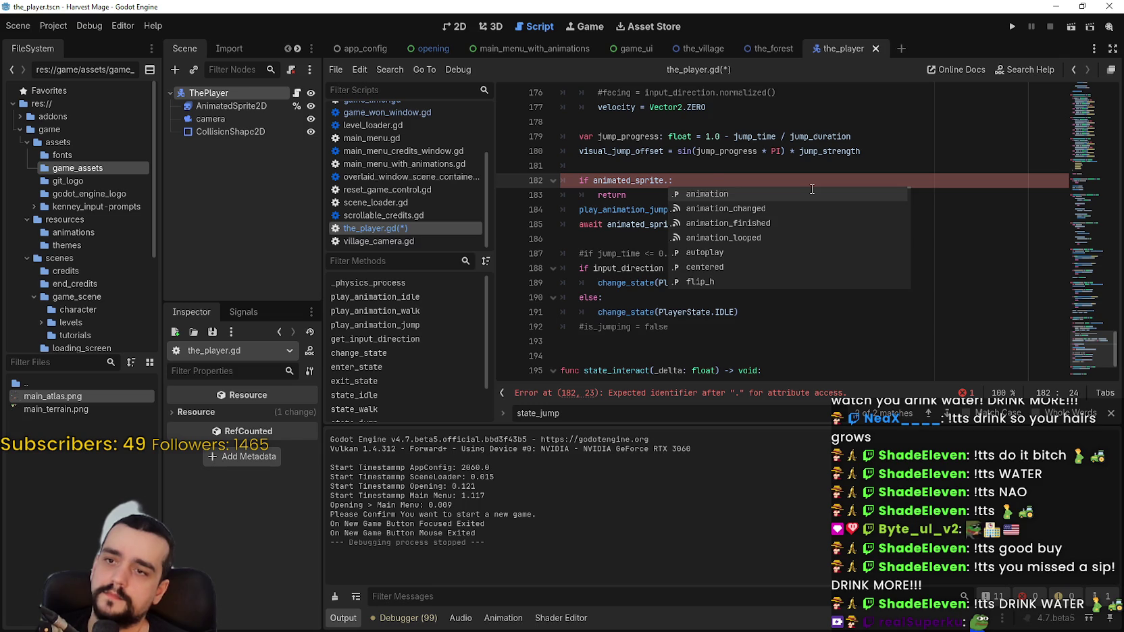
# Step: Try an animation comparison on line 182, then erase it back to the bare dot
pyautogui.press('Return')
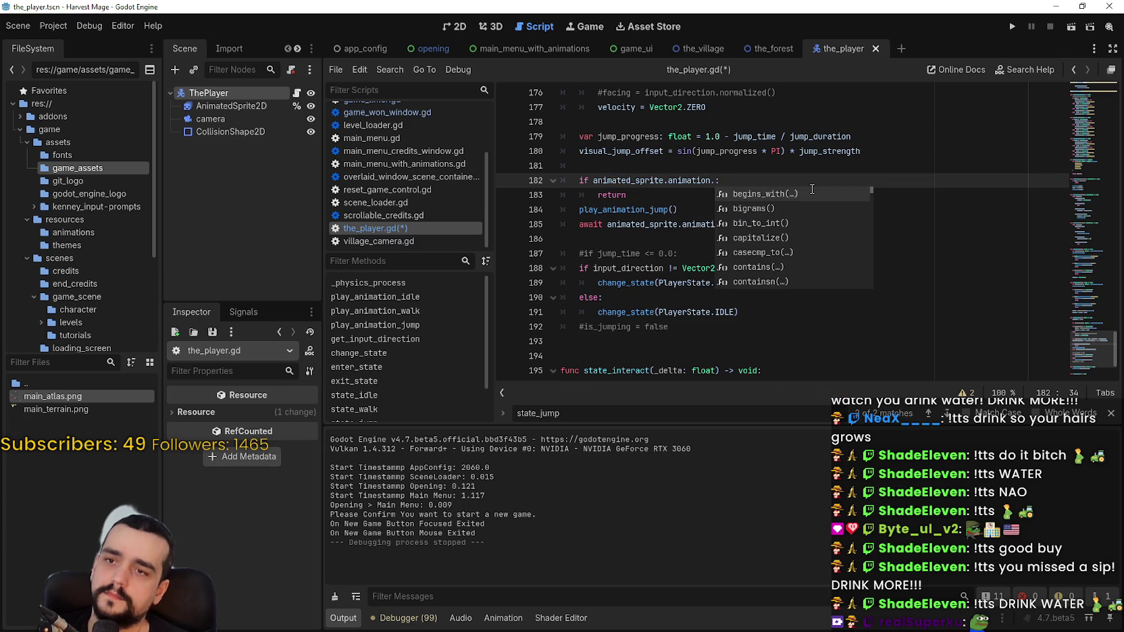
pyautogui.press('BackSpace')
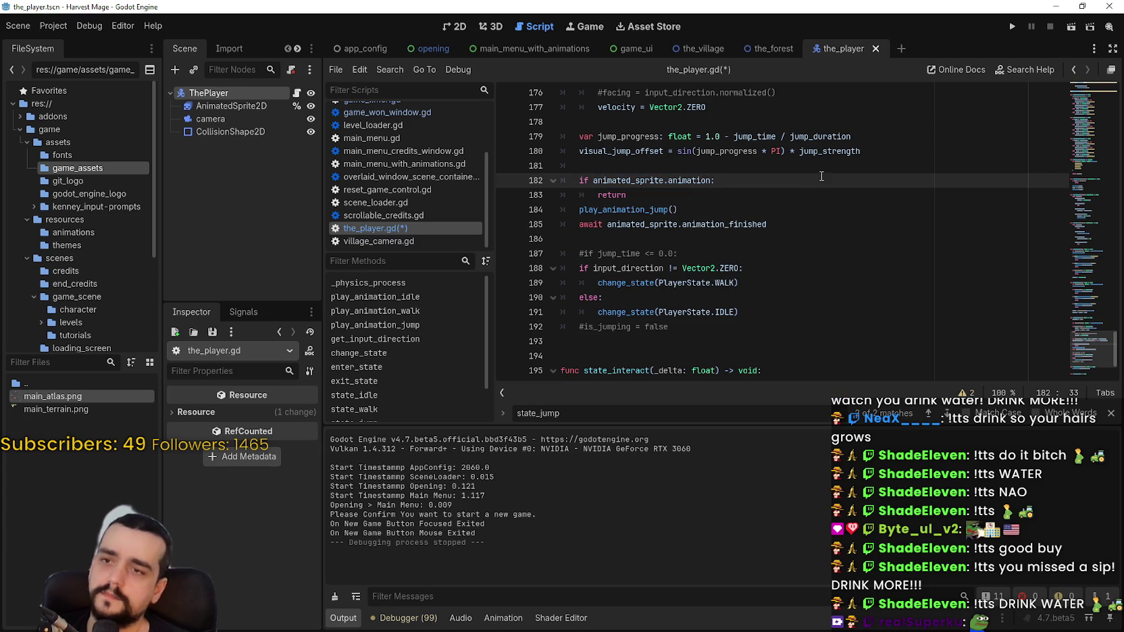
pyautogui.moveTo(693, 177)
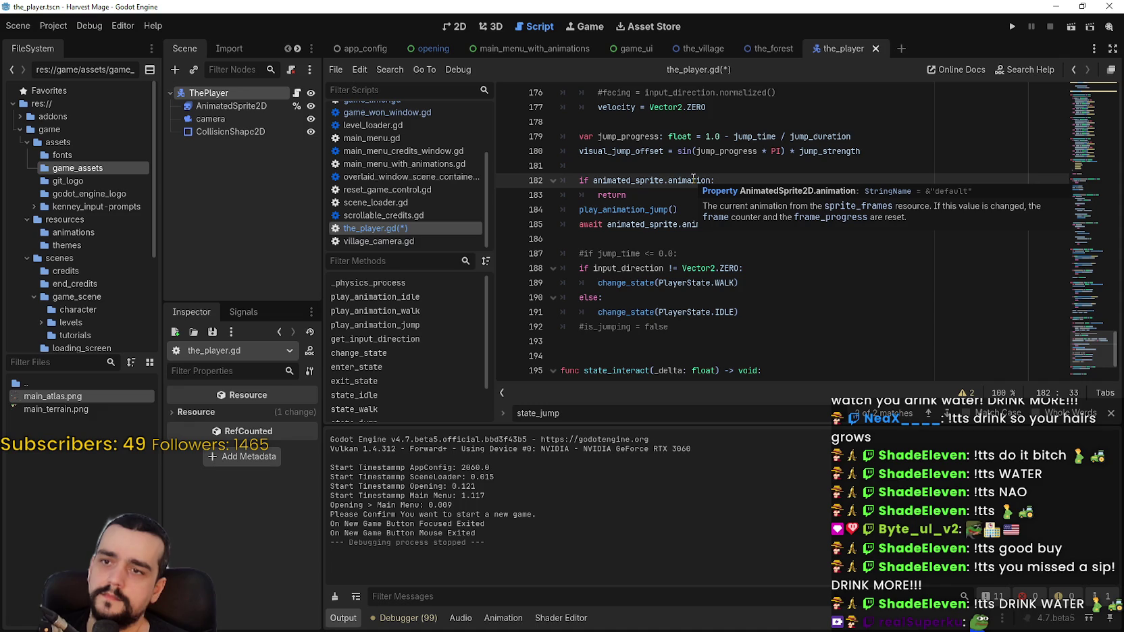
pyautogui.write('=')
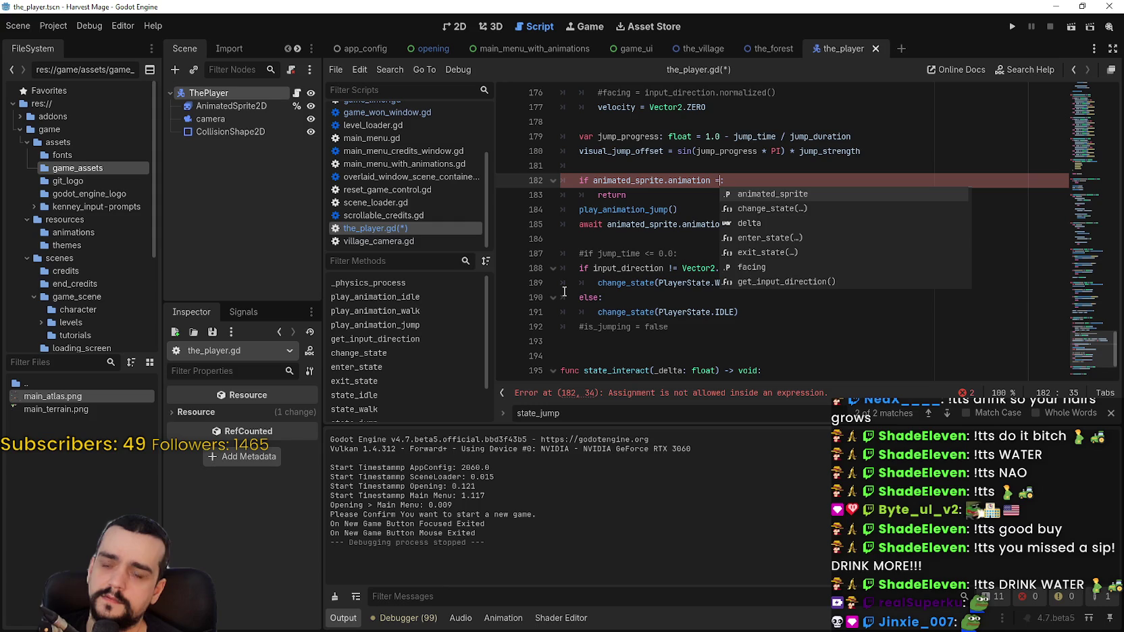
pyautogui.press('BackSpace')
pyautogui.press('BackSpace')
pyautogui.press('BackSpace')
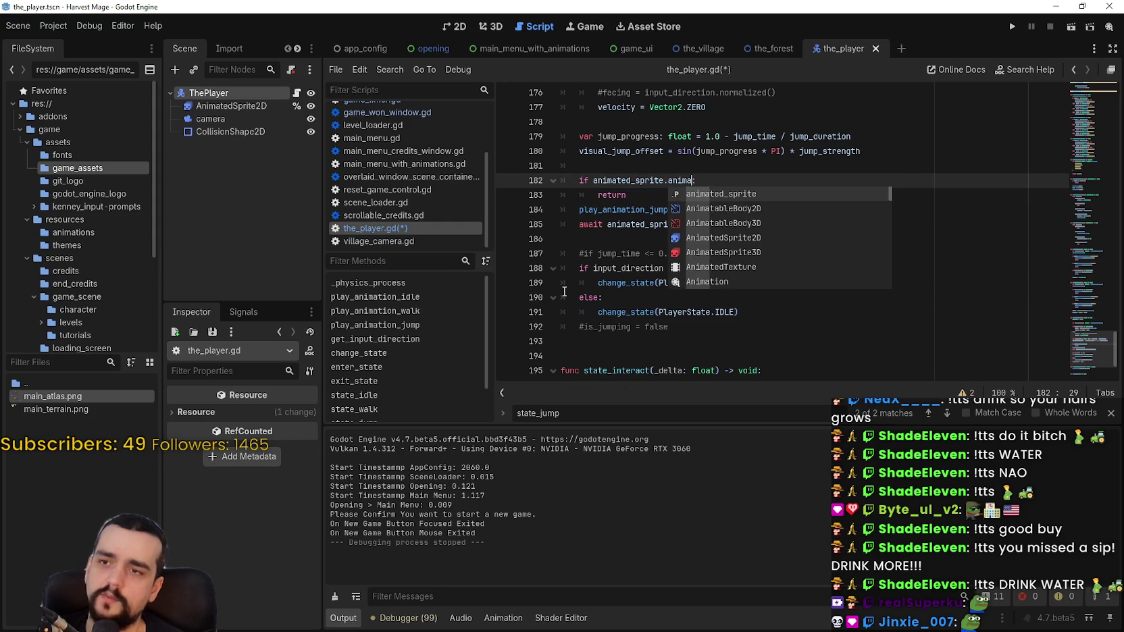
pyautogui.press('BackSpace')
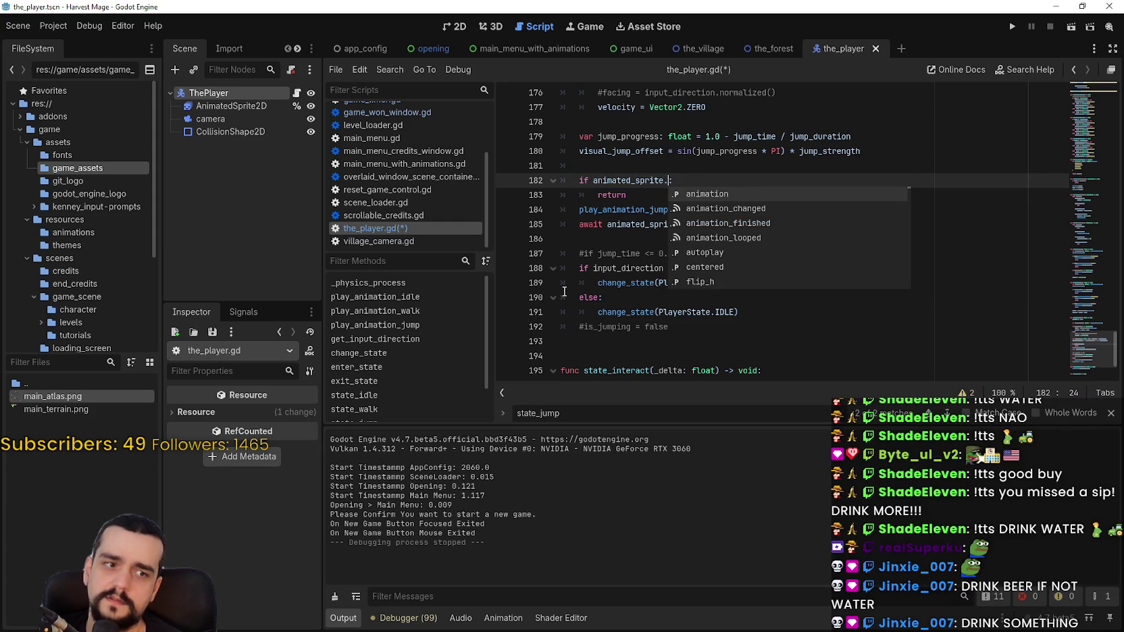
# Step: Browse the sprite's member suggestions and complete the check as animated_sprite.is_playing
pyautogui.press('Down')
pyautogui.press('Down')
pyautogui.press('Down')
pyautogui.press('Down')
pyautogui.press('Down')
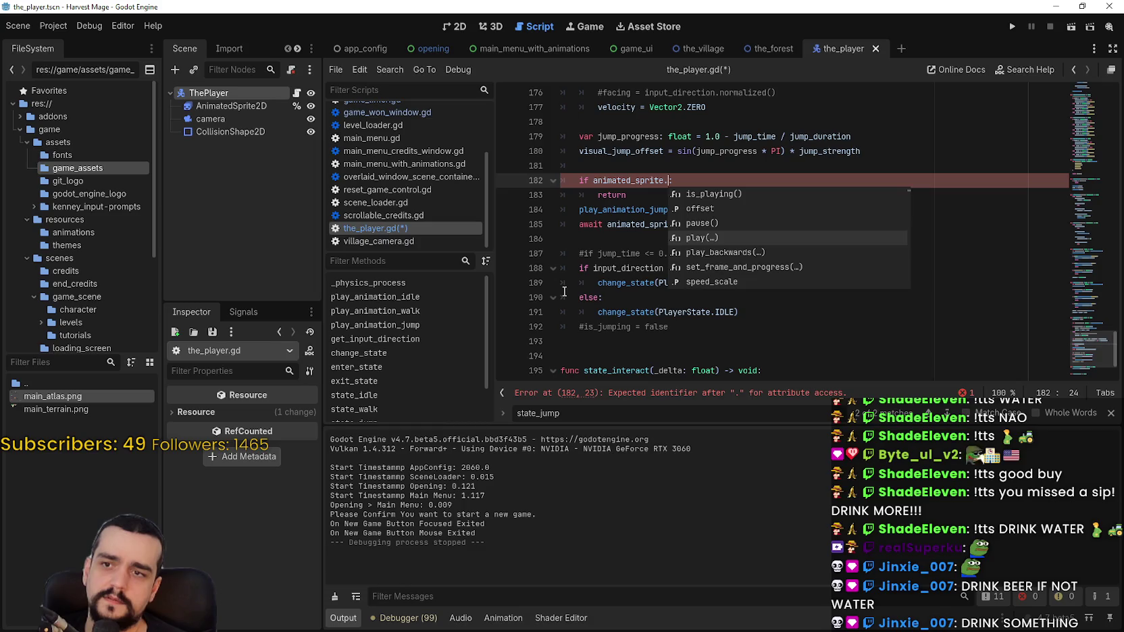
pyautogui.press('Down')
pyautogui.press('Down')
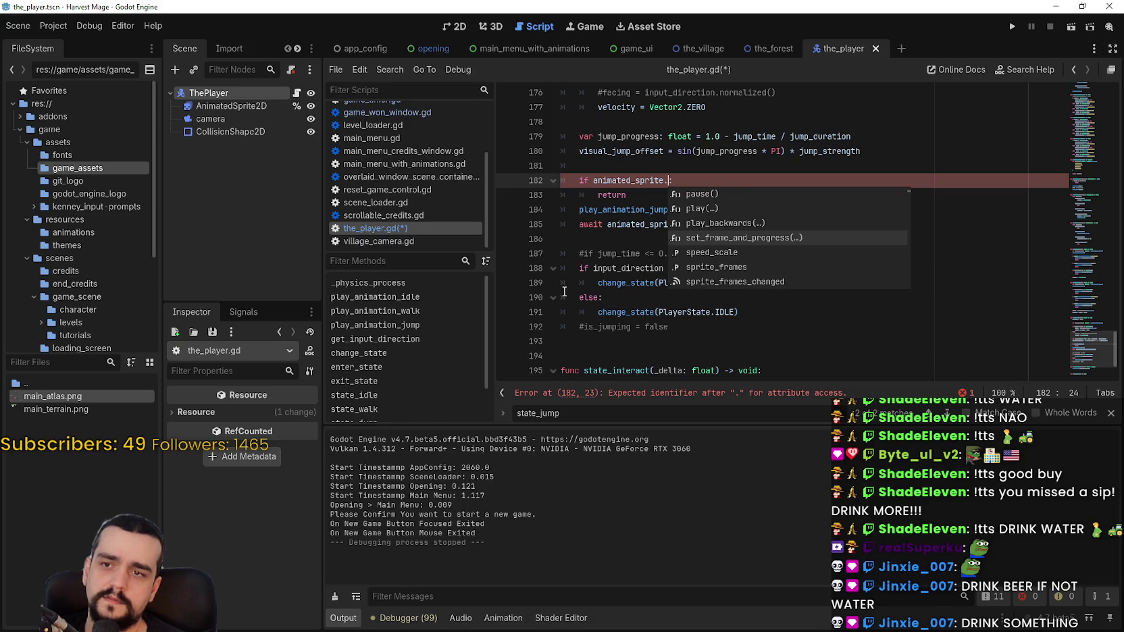
pyautogui.press('Down')
pyautogui.press('Down')
pyautogui.press('Down')
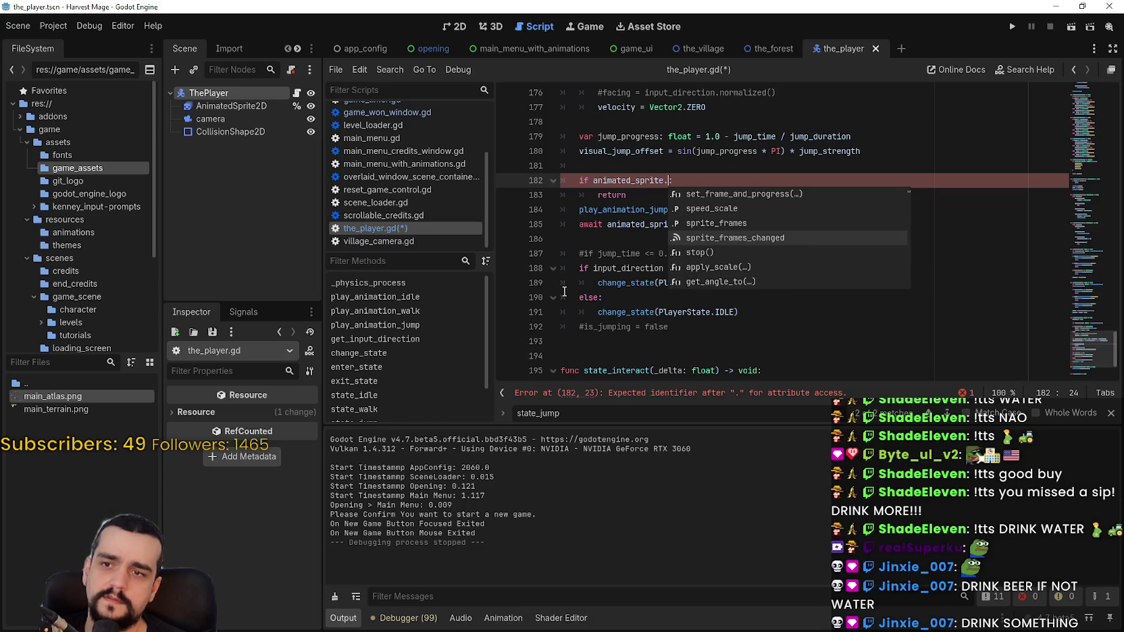
pyautogui.press('Down')
pyautogui.press('Down')
pyautogui.press('Down')
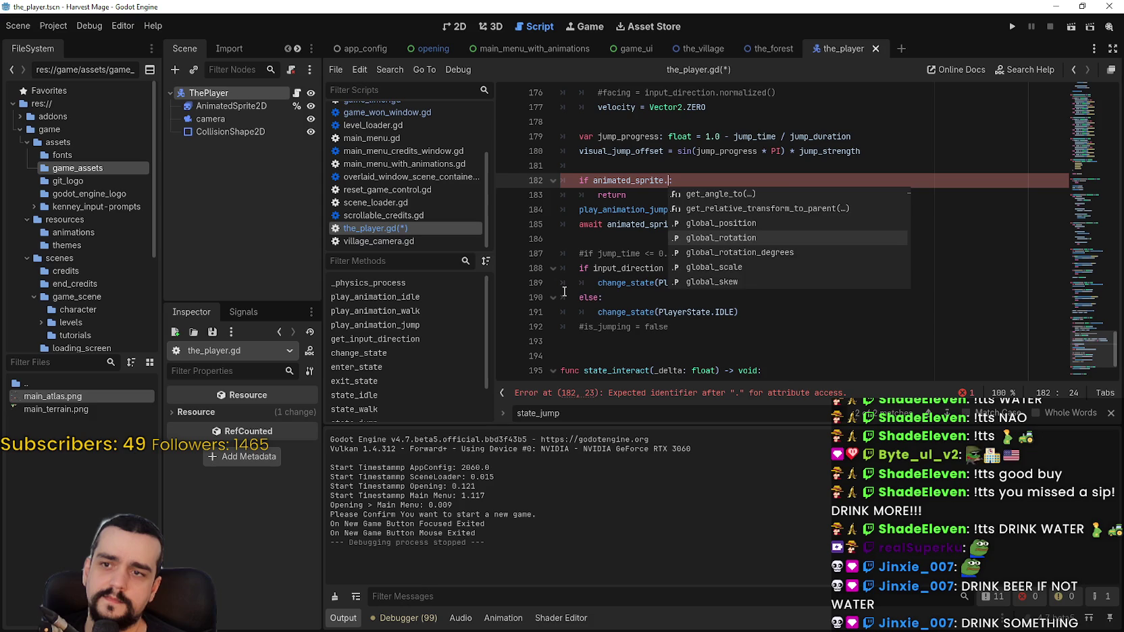
pyautogui.write('get')
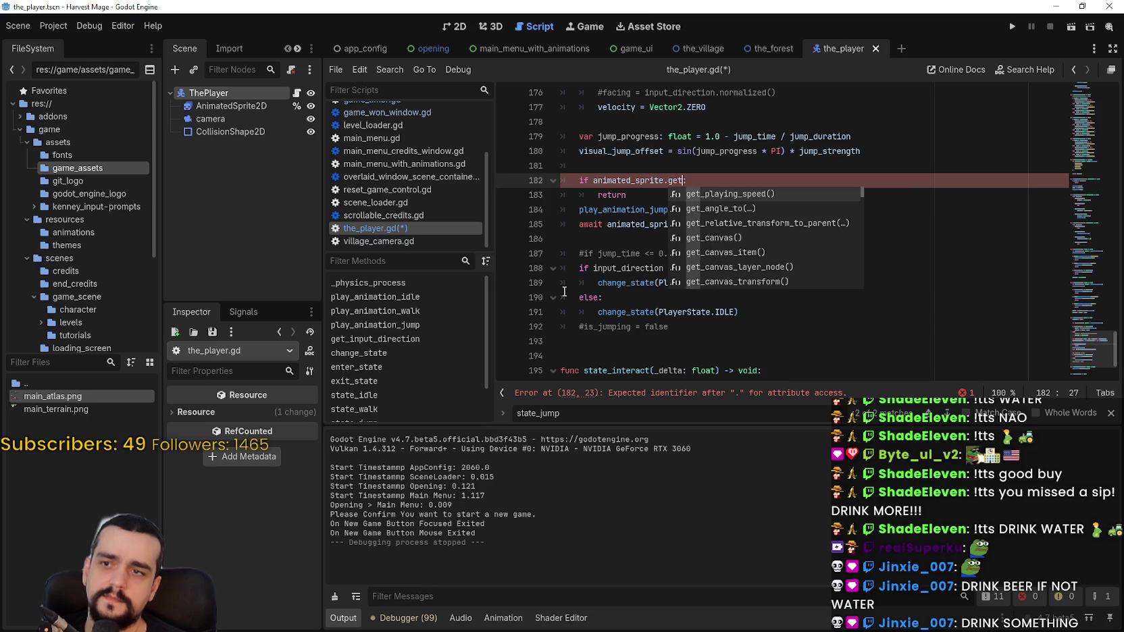
pyautogui.press('Down')
pyautogui.press('Down')
pyautogui.press('Down')
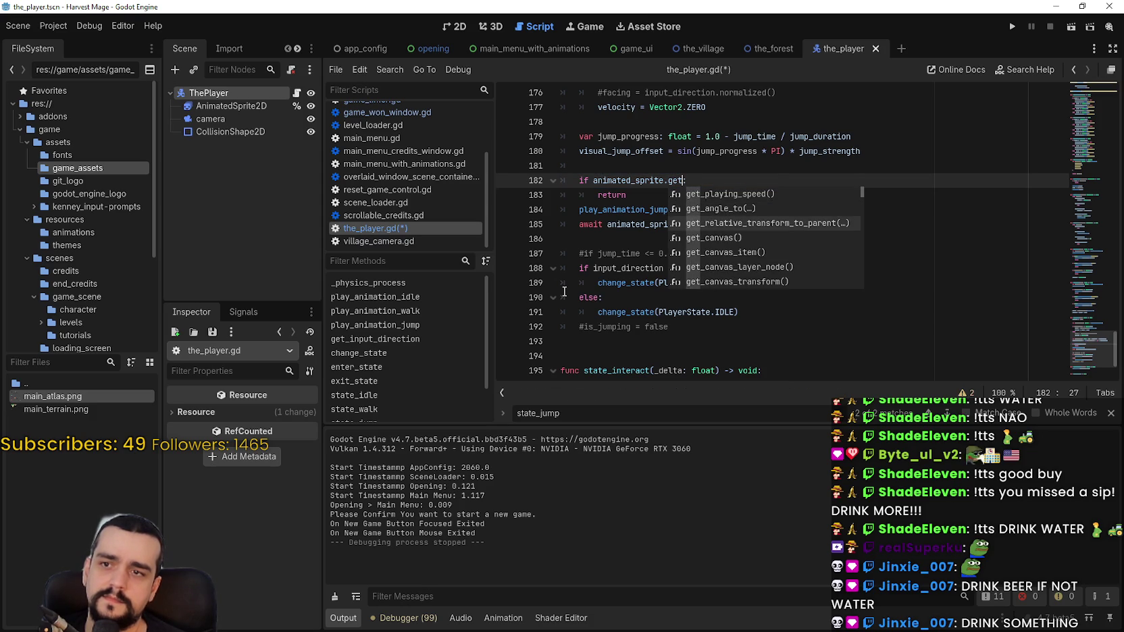
pyautogui.press('Down')
pyautogui.press('Down')
pyautogui.press('Down')
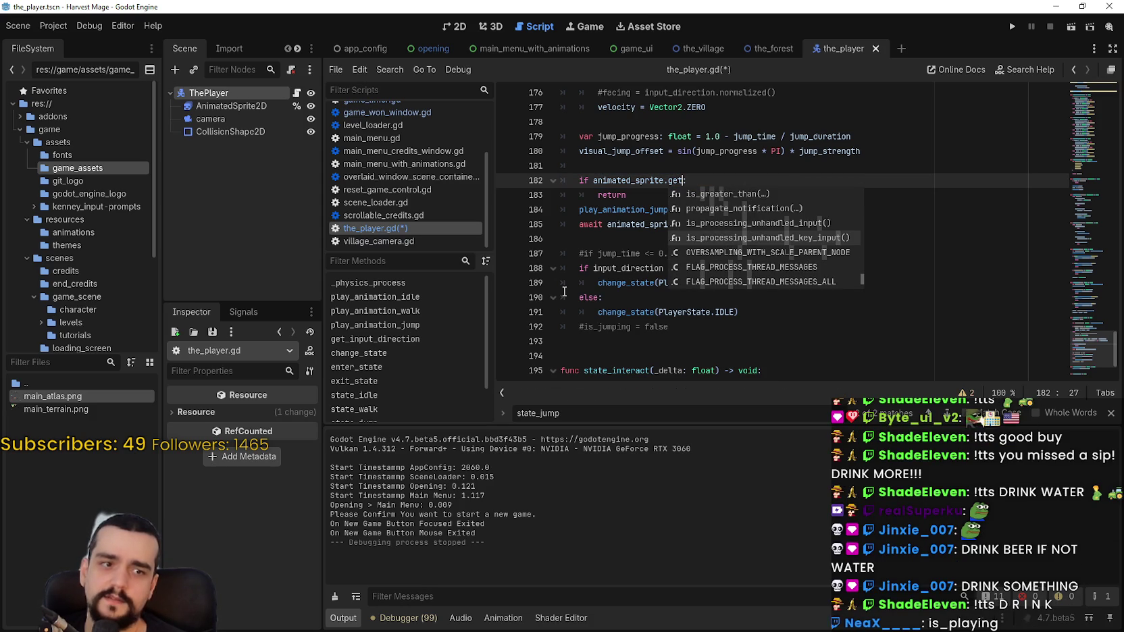
pyautogui.press('Down')
pyautogui.press('Down')
pyautogui.press('Down')
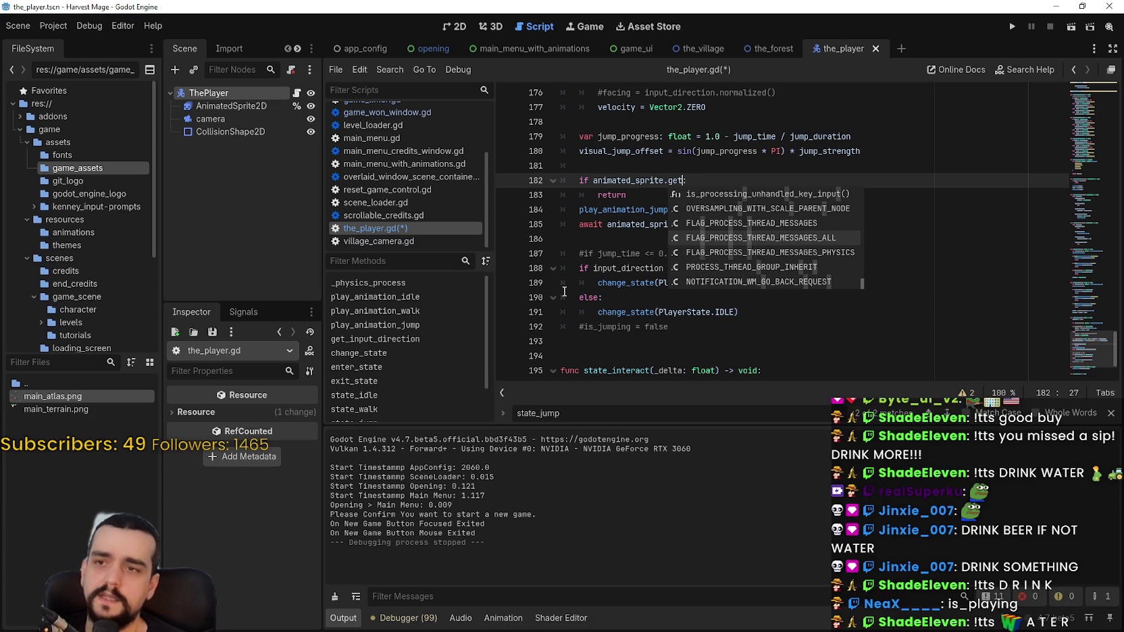
pyautogui.press('BackSpace')
pyautogui.press('BackSpace')
pyautogui.press('BackSpace')
pyautogui.write('is_playing')
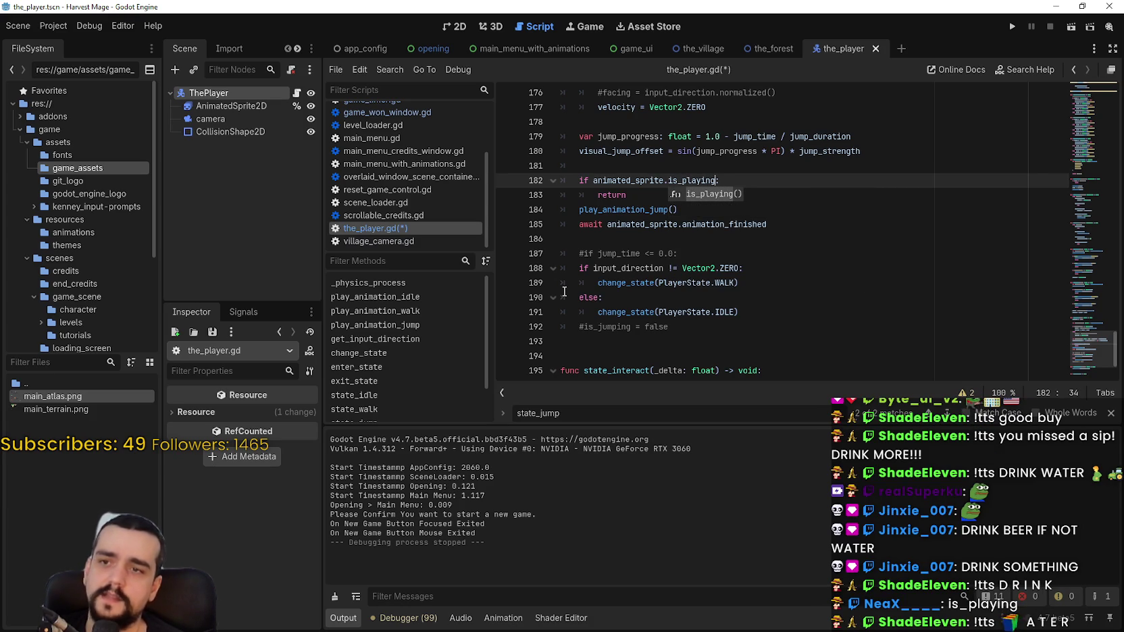
pyautogui.press('Return')
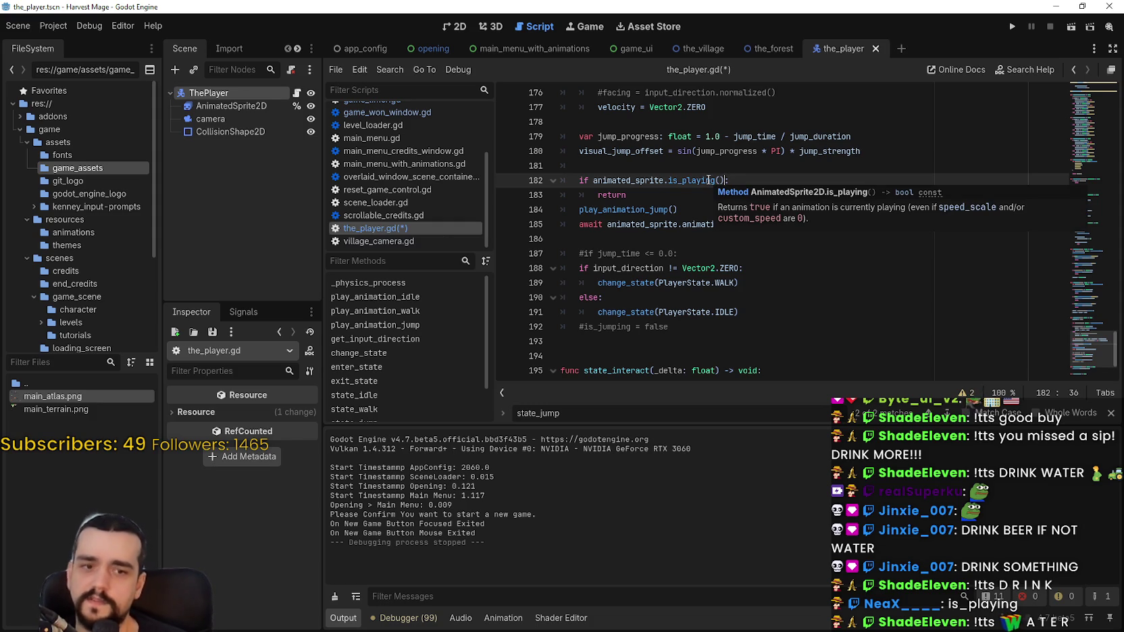
# Step: Select is_playing() on line 182 and scroll through the surrounding jump code
pyautogui.doubleClick(709, 179)
pyautogui.scroll(-1, 640, 231)
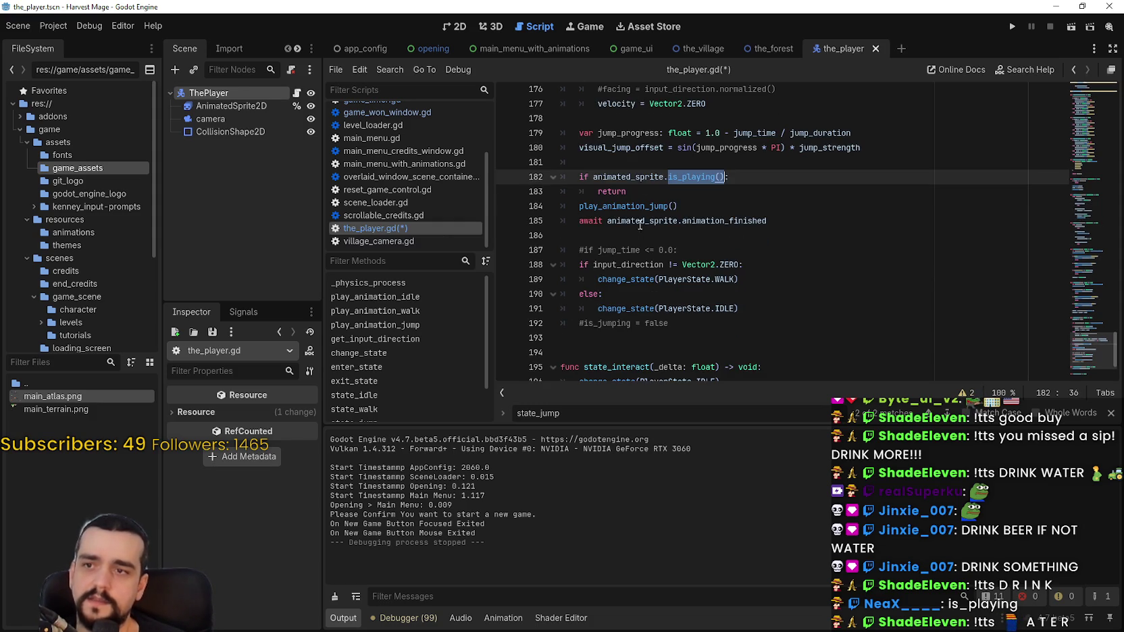
pyautogui.scroll(2, 640, 231)
pyautogui.moveTo(630, 264)
pyautogui.mouseDown()
pyautogui.moveTo(561, 250)
pyautogui.moveTo(504, 264)
pyautogui.mouseUp()
pyautogui.scroll(-1, 720, 323)
pyautogui.scroll(-1, 718, 320)
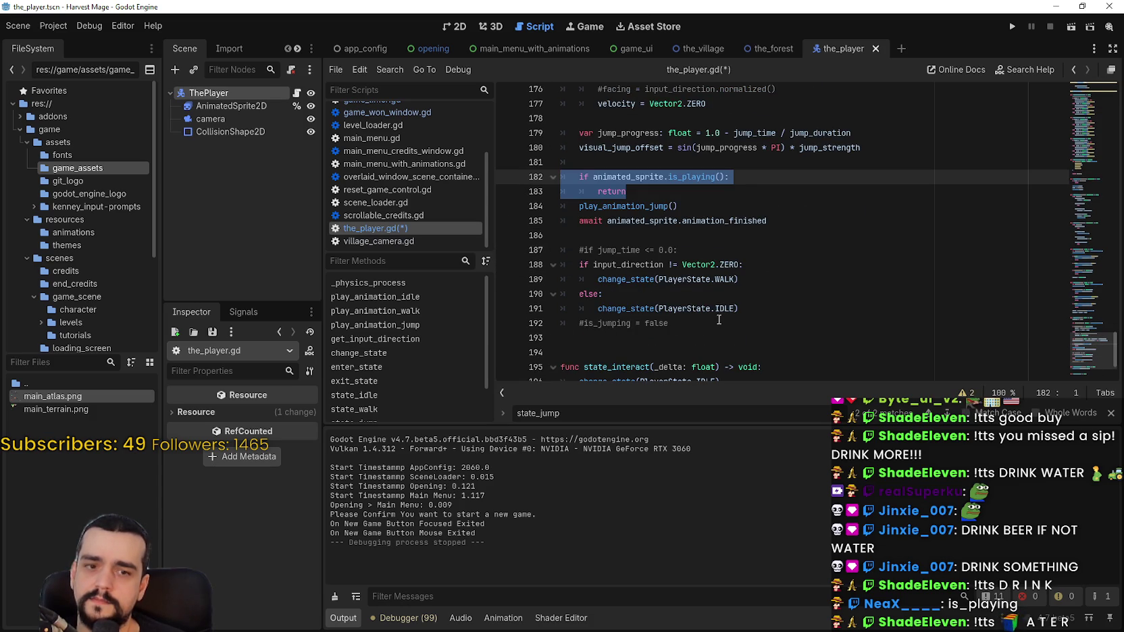
pyautogui.scroll(1, 719, 320)
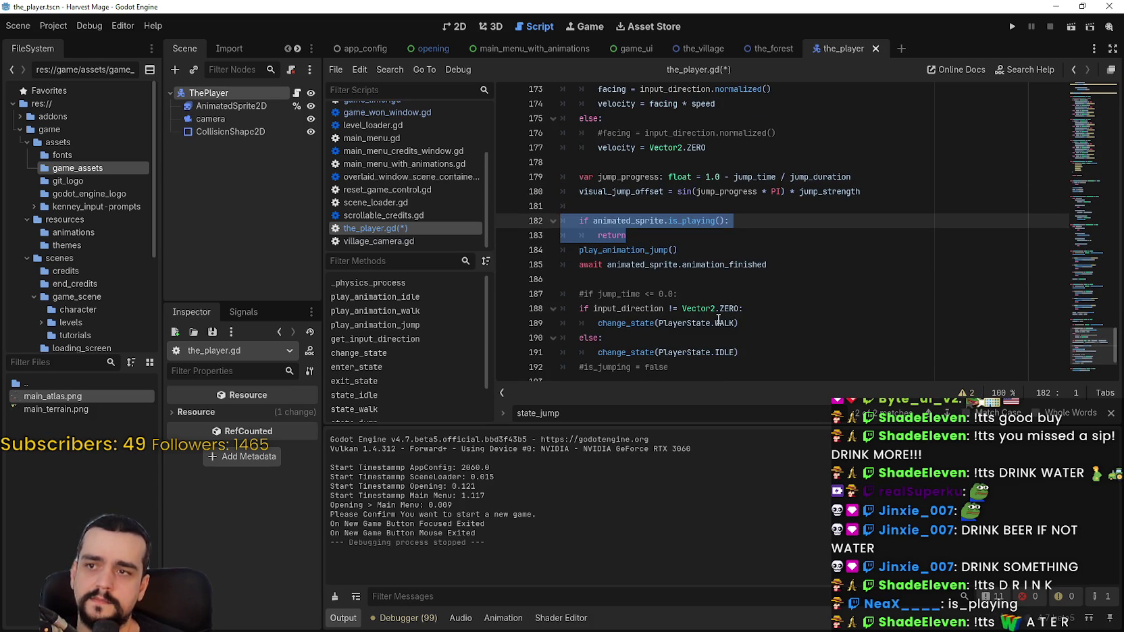
pyautogui.scroll(2, 668, 250)
pyautogui.scroll(2, 661, 242)
pyautogui.scroll(-4, 662, 242)
pyautogui.scroll(3, 661, 241)
pyautogui.scroll(-1, 663, 241)
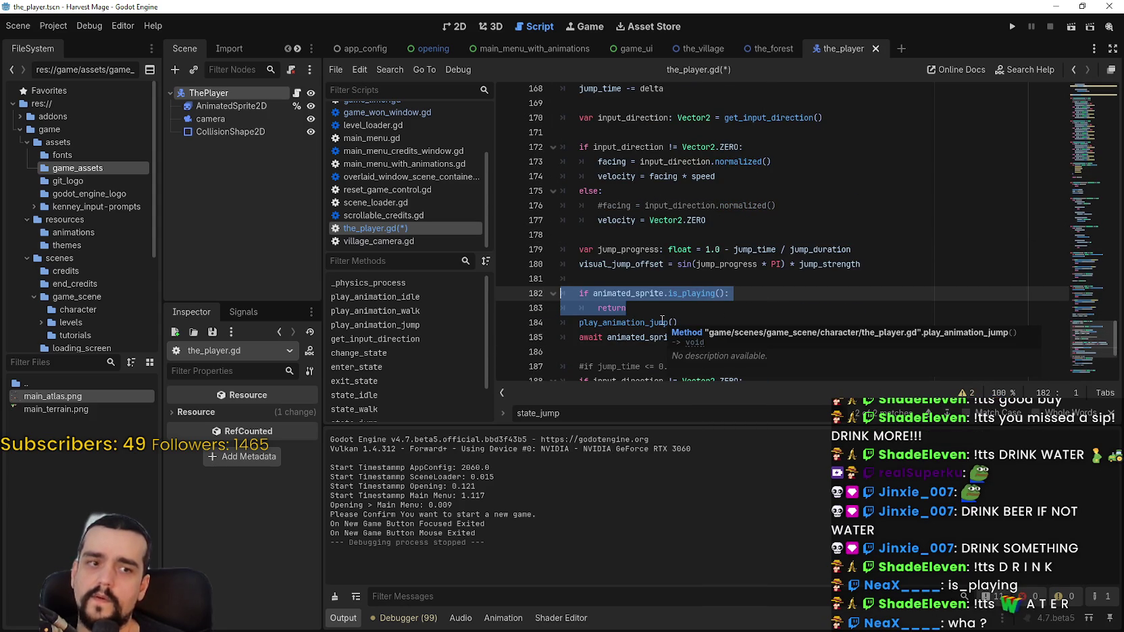
# Step: Review the state_jump code by selecting the lines around the if/return guard
pyautogui.click(681, 293)
pyautogui.scroll(2, 724, 297)
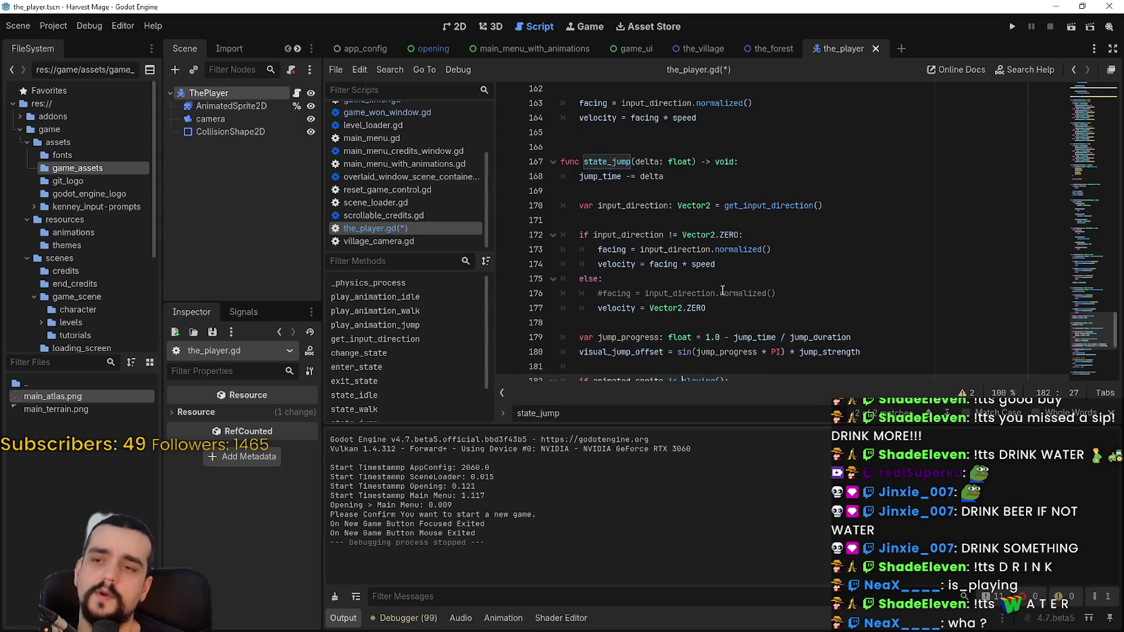
pyautogui.moveTo(602, 161)
pyautogui.mouseDown()
pyautogui.moveTo(675, 206)
pyautogui.moveTo(668, 177)
pyautogui.moveTo(701, 189)
pyautogui.moveTo(716, 181)
pyautogui.moveTo(747, 221)
pyautogui.moveTo(831, 214)
pyautogui.moveTo(867, 274)
pyautogui.mouseUp()
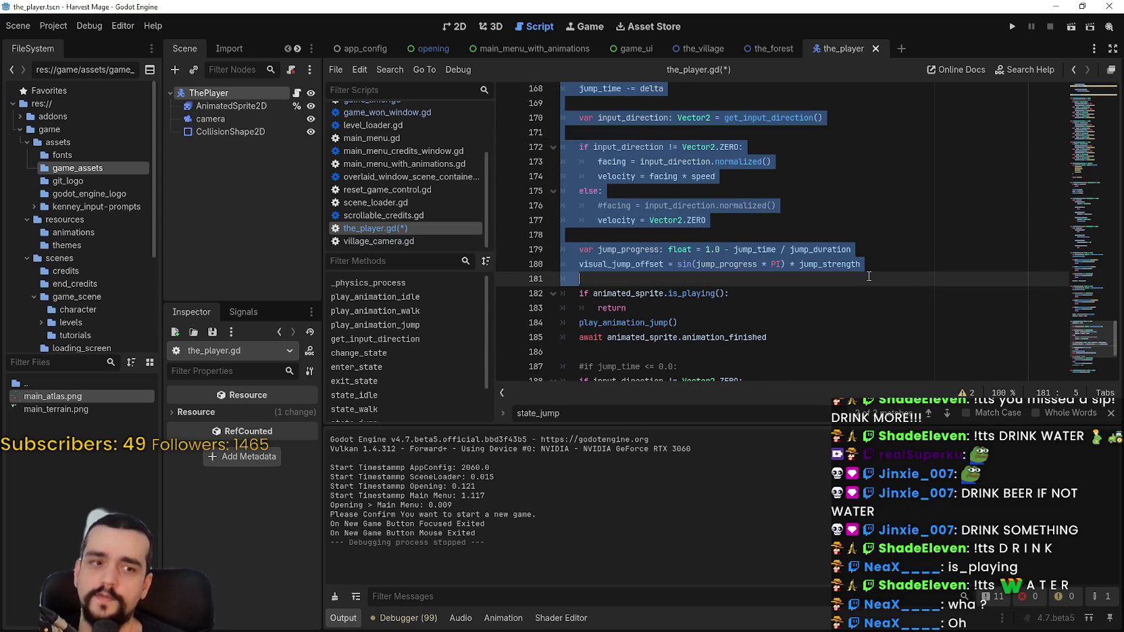
pyautogui.scroll(-2, 869, 276)
pyautogui.moveTo(626, 220); pyautogui.dragTo(509, 191)
pyautogui.hotkey('shift', 'Down')
pyautogui.hotkey('shift', 'Up')
pyautogui.hotkey('shift', 'Up')
pyautogui.hotkey('shift', 'Up')
pyautogui.hotkey('shift', 'Down')
pyautogui.hotkey('shift', 'Down')
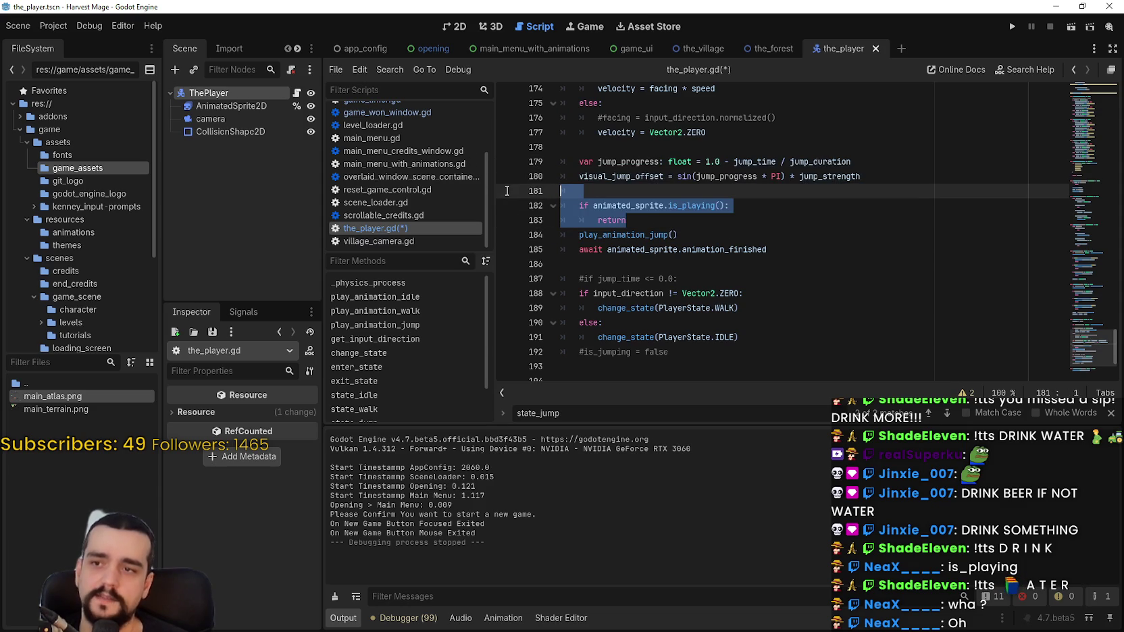
pyautogui.scroll(-2, 507, 196)
pyautogui.moveTo(602, 145)
pyautogui.mouseDown()
pyautogui.moveTo(675, 352)
pyautogui.moveTo(711, 355)
pyautogui.mouseUp()
pyautogui.scroll(2, 711, 355)
pyautogui.click(723, 253)
pyautogui.click(689, 189)
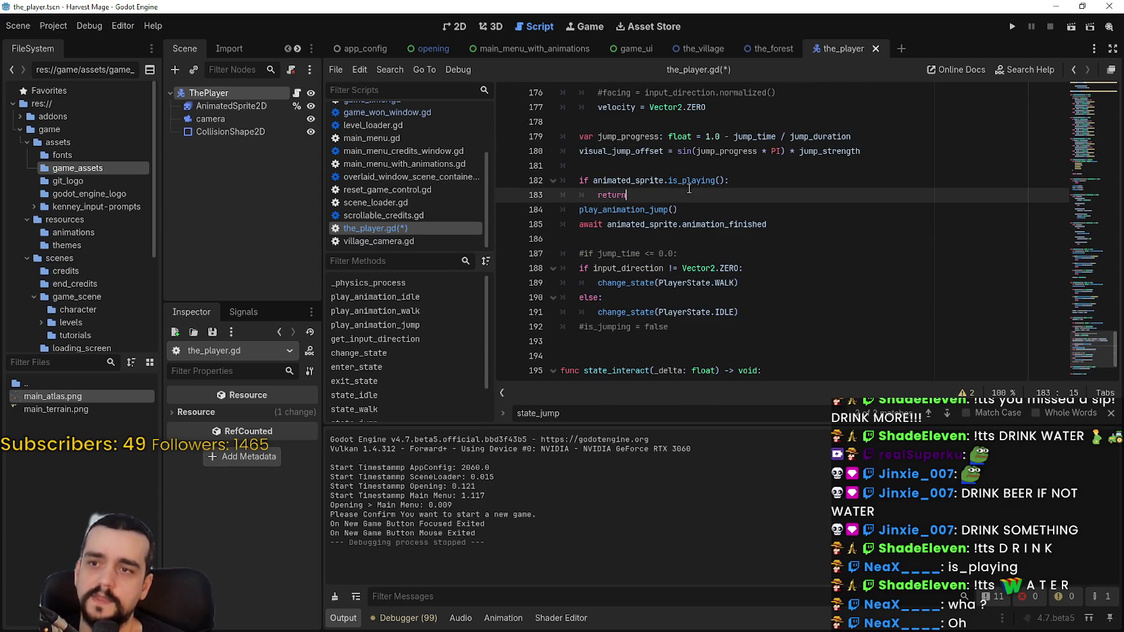
# Step: Delete the is_playing() call on line 182 and start typing 'ani'
pyautogui.click(693, 182)
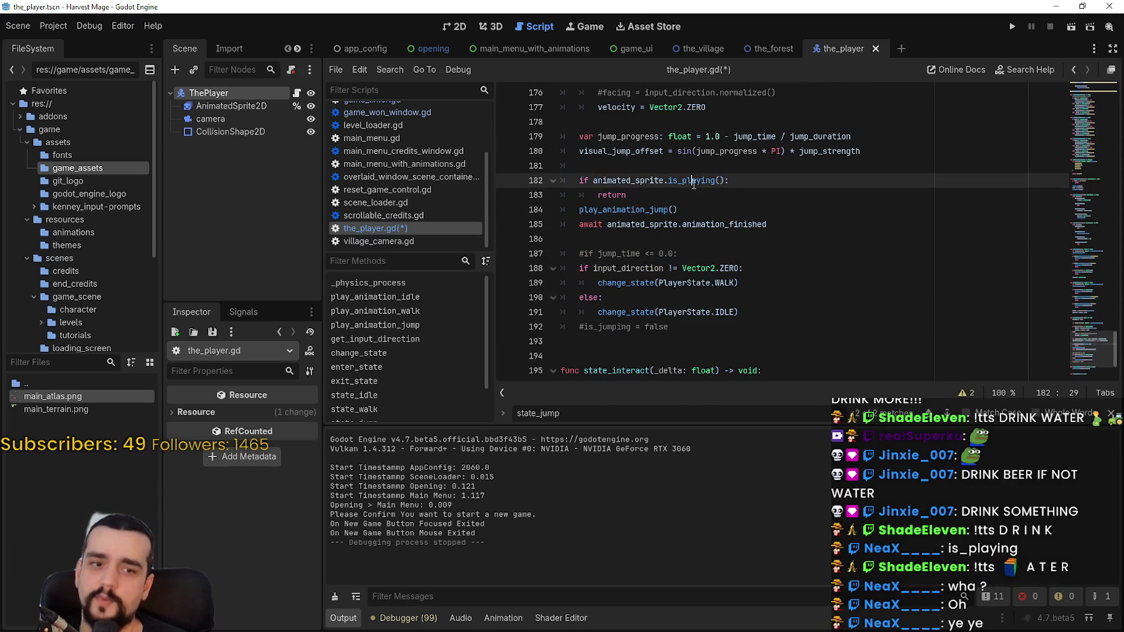
pyautogui.scroll(1, 672, 200)
pyautogui.moveTo(668, 224); pyautogui.dragTo(722, 222)
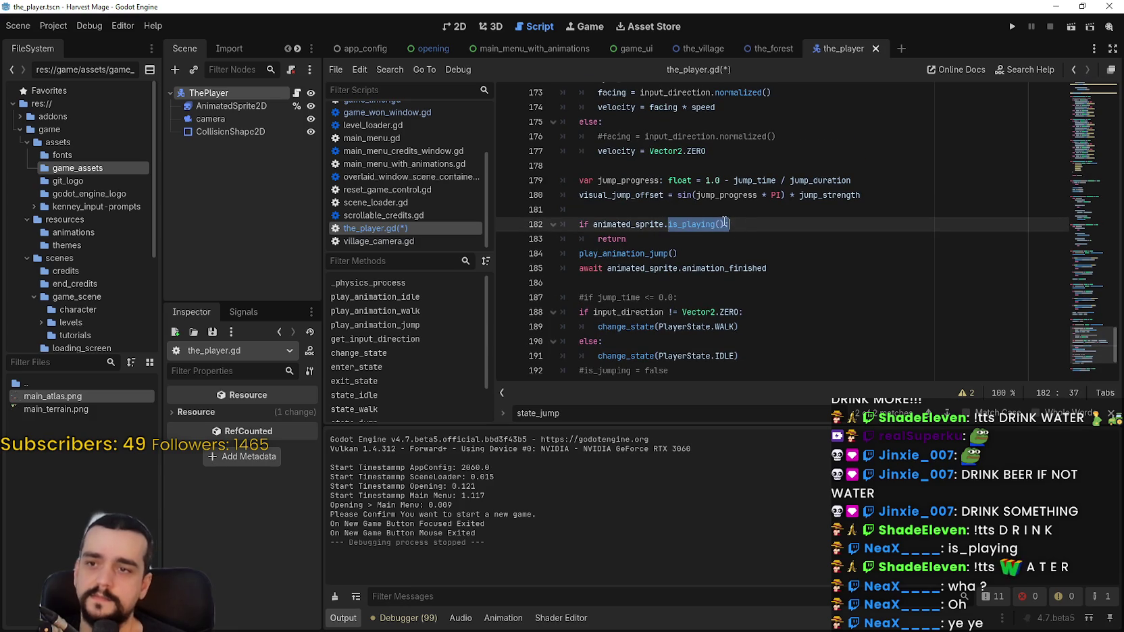
pyautogui.press('BackSpace')
pyautogui.write('a')
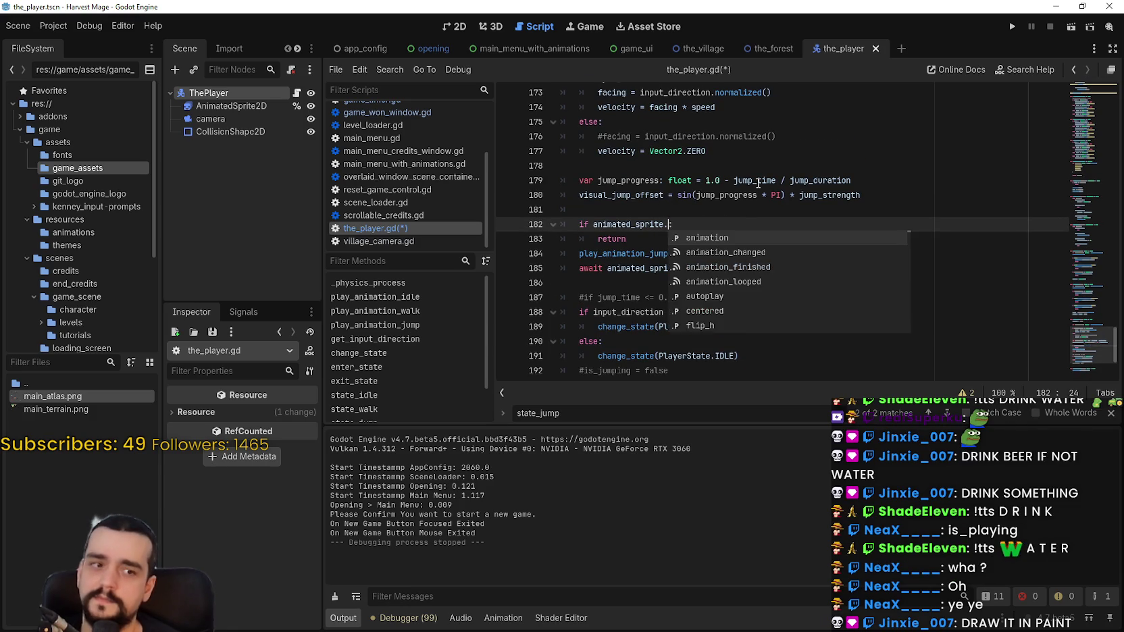
pyautogui.write('ni')
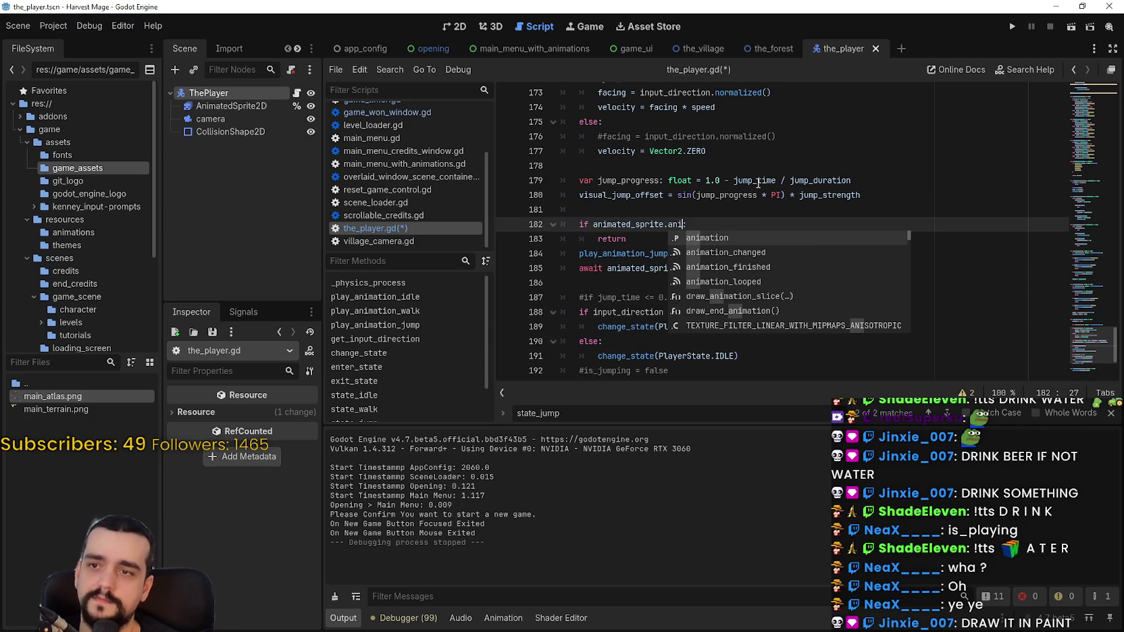
# Step: Complete line 182 as `if animated_sprite.animation == "":` and select the if/return guard lines
pyautogui.press('Return')
pyautogui.write(':')
pyautogui.press('Left')
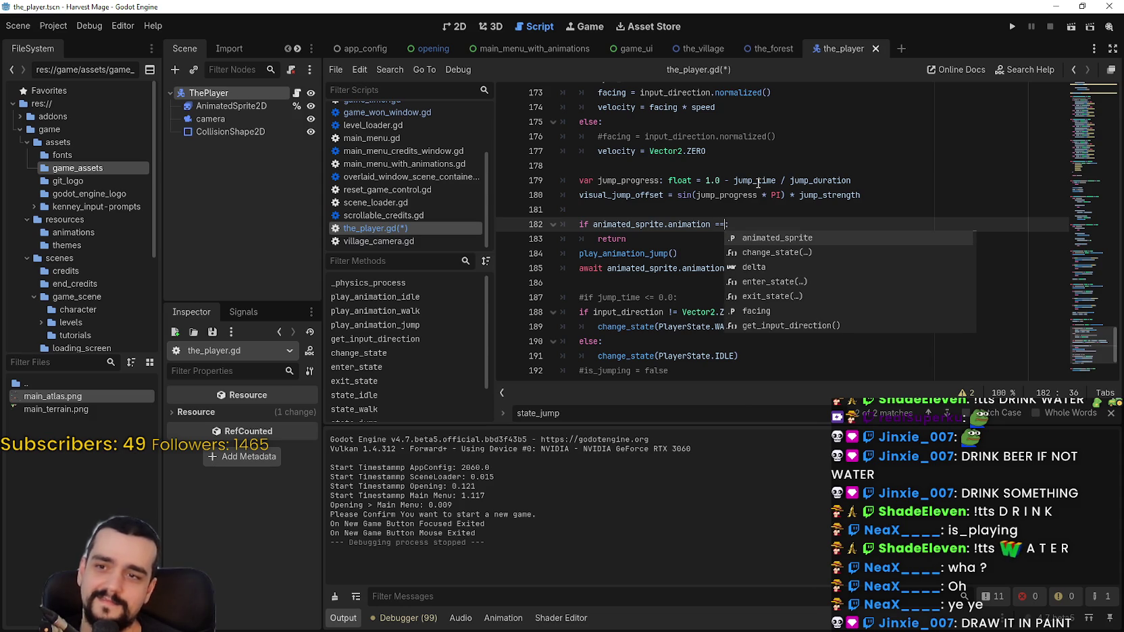
pyautogui.write('"')
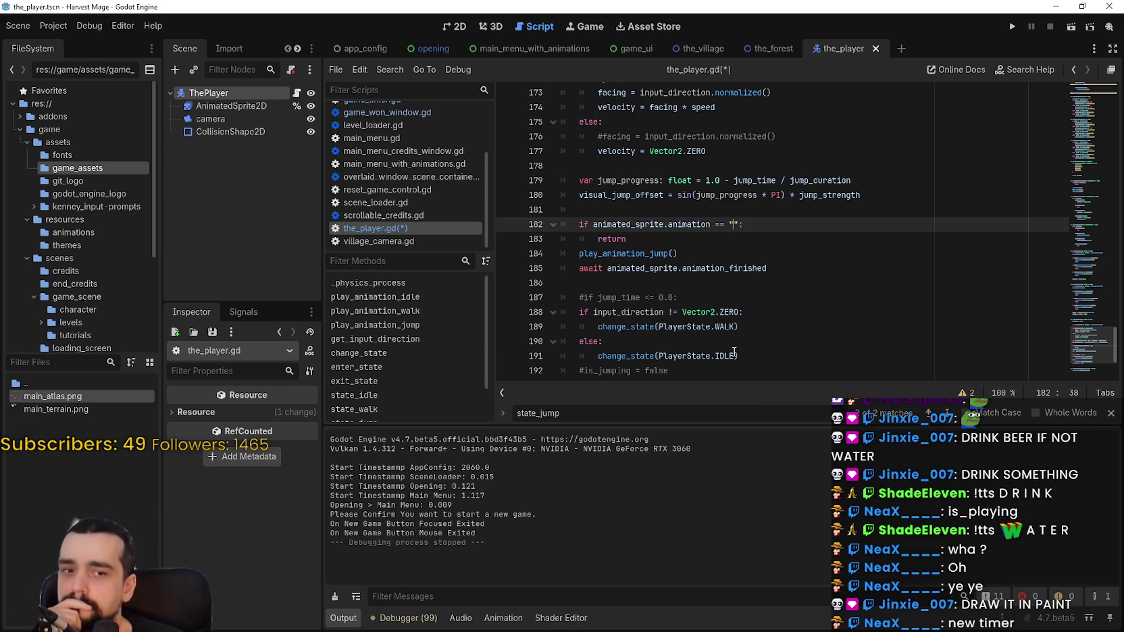
pyautogui.press('Down')
pyautogui.scroll(3, 767, 282)
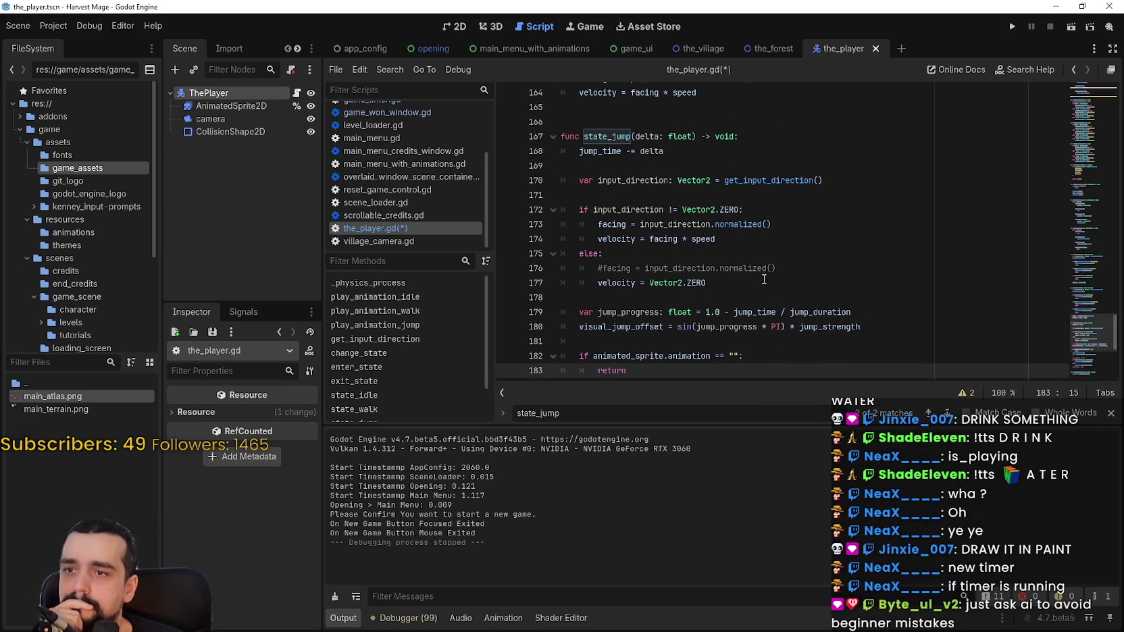
pyautogui.scroll(-2, 763, 279)
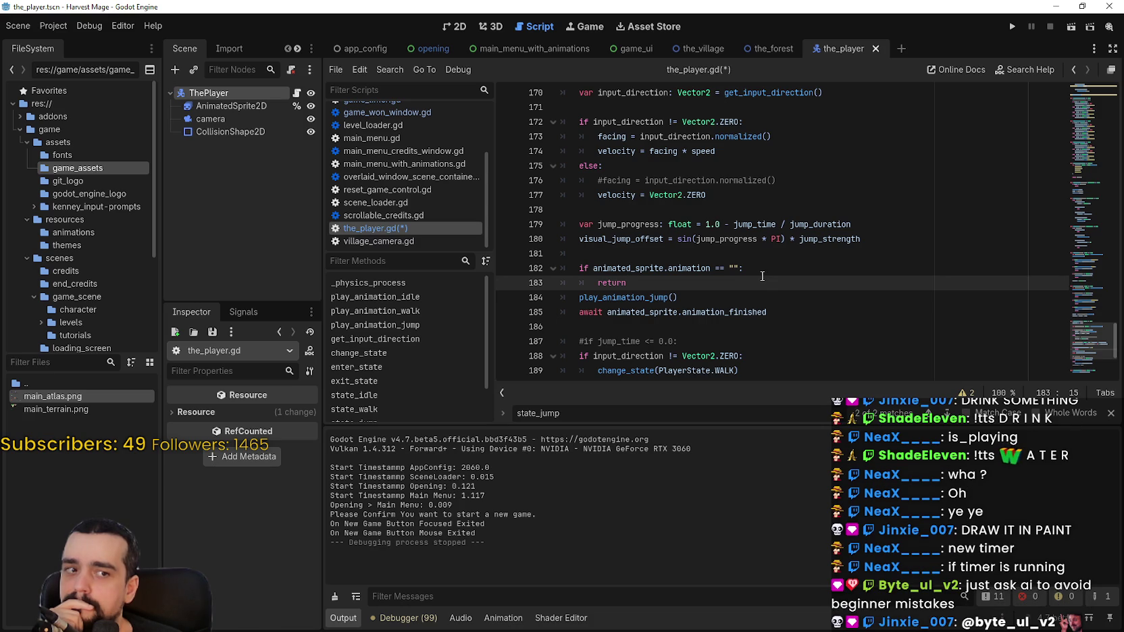
pyautogui.hotkey('shift', 'Up')
pyautogui.hotkey('shift', 'Home')
pyautogui.hotkey('shift', 'Home')
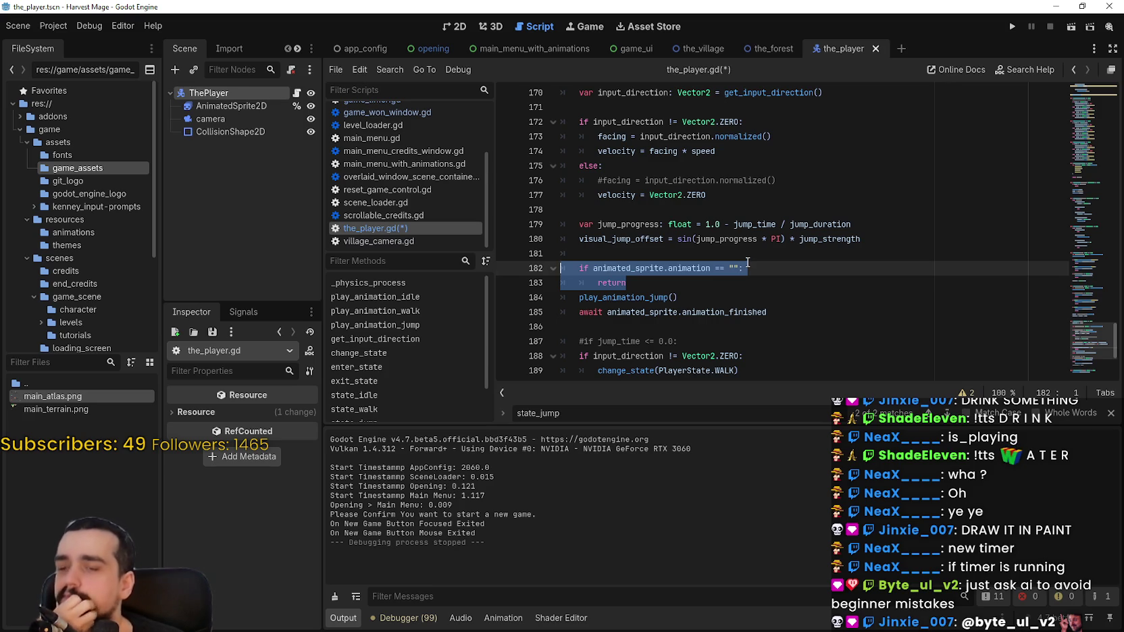
pyautogui.scroll(-1, 748, 262)
pyautogui.press('BackSpace')
pyautogui.press('BackSpace')
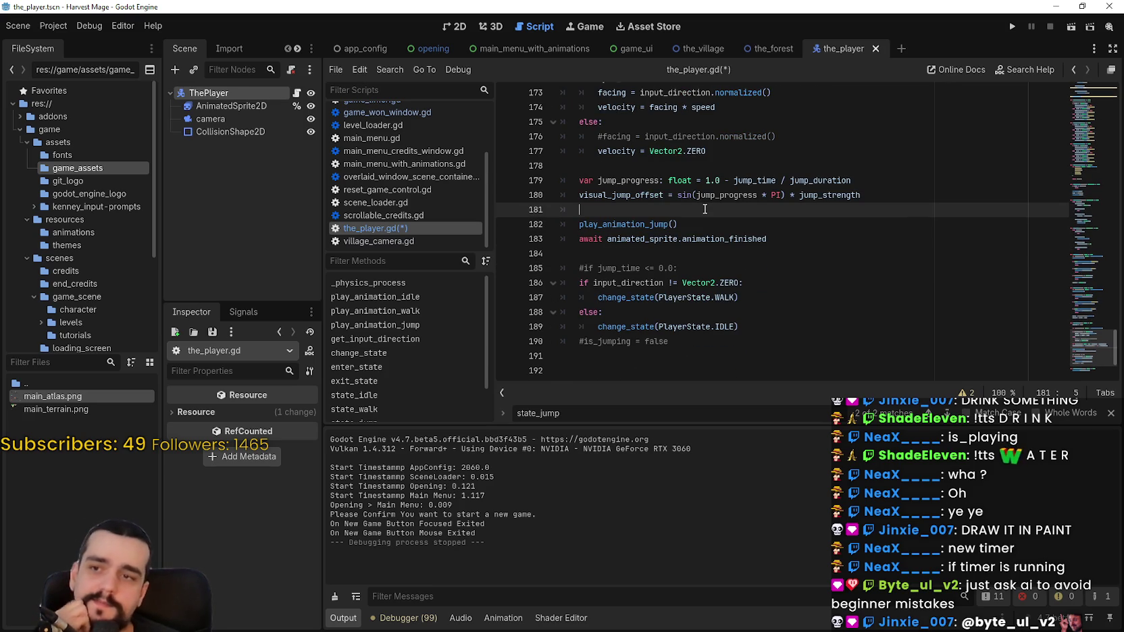
pyautogui.click(722, 254)
pyautogui.press('Left')
pyautogui.click(722, 255)
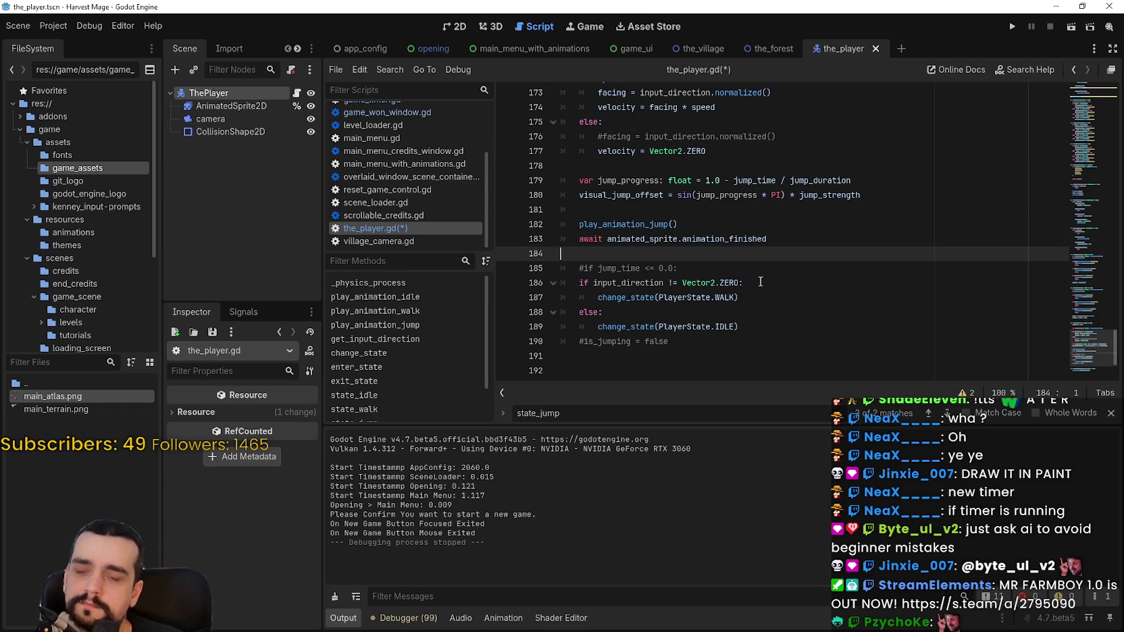
pyautogui.click(711, 238)
pyautogui.moveTo(712, 235)
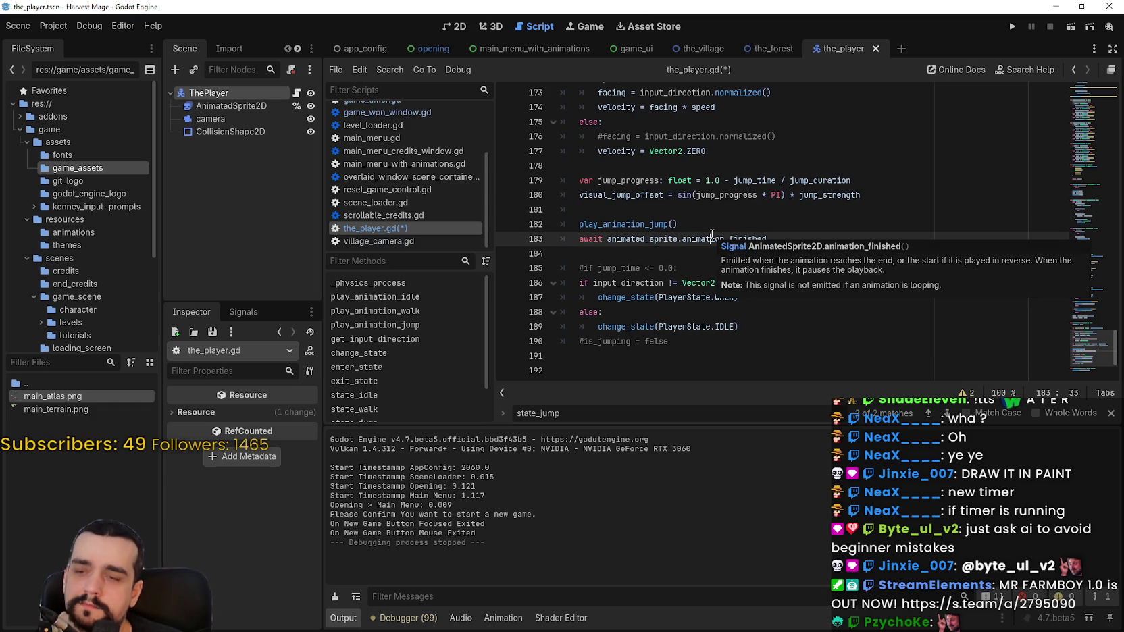
pyautogui.doubleClick(712, 236)
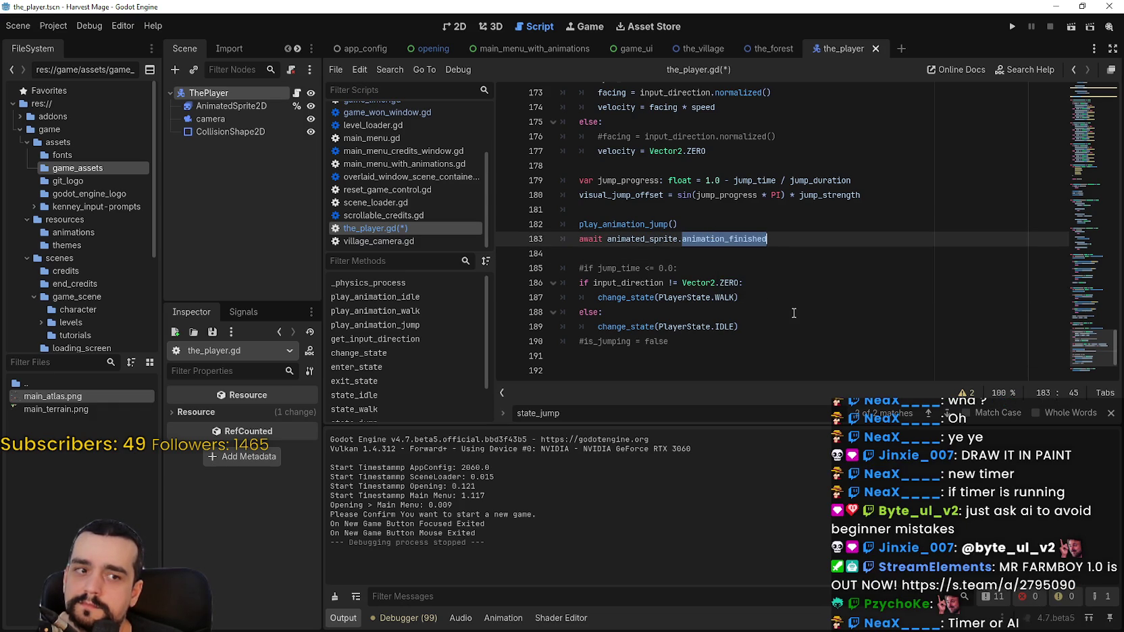
pyautogui.click(714, 252)
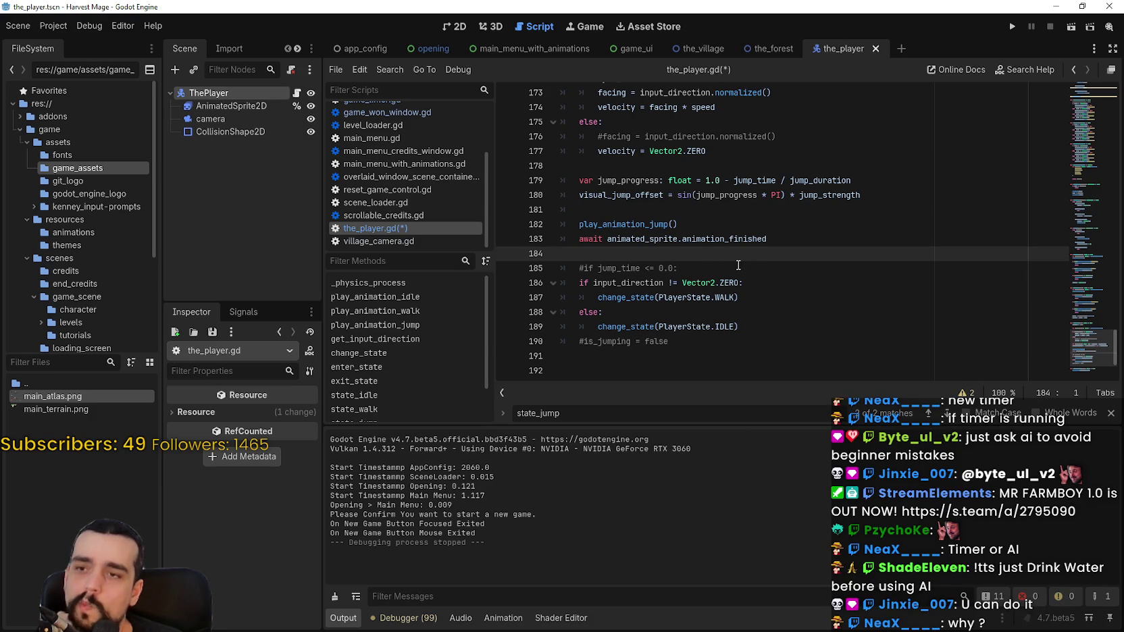
pyautogui.click(688, 213)
pyautogui.hotkey('ctrl', 'z')
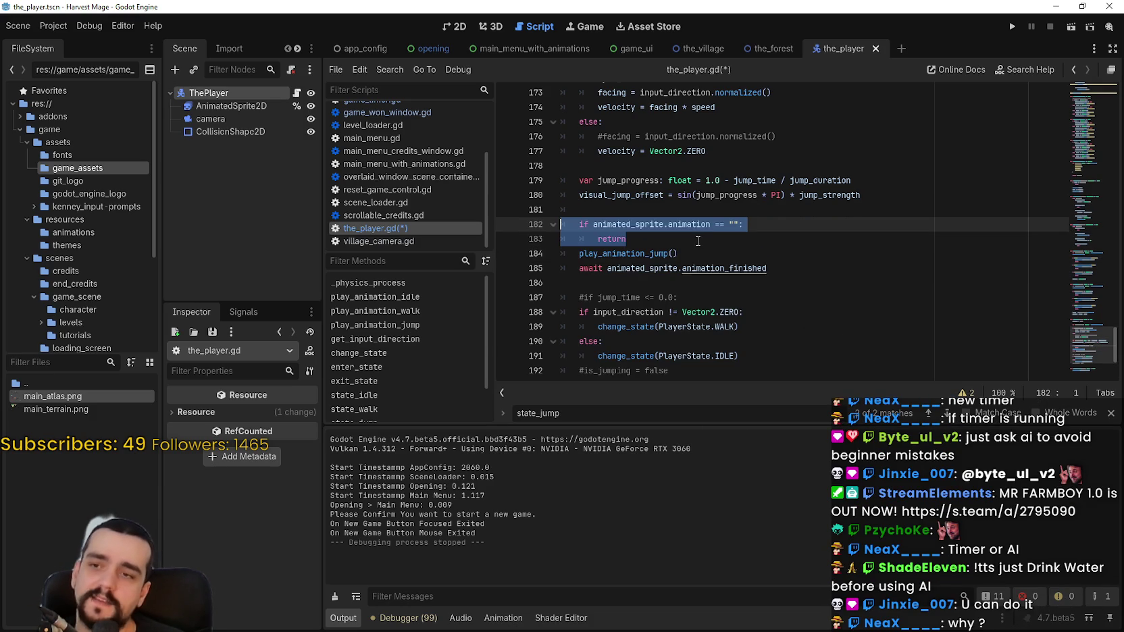
pyautogui.doubleClick(699, 226)
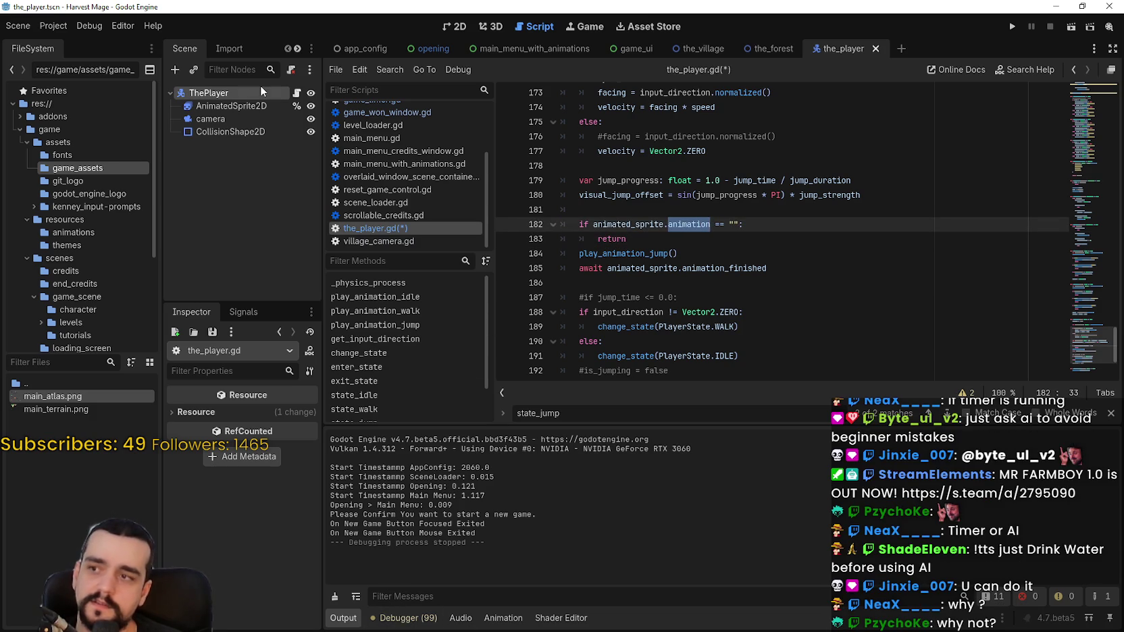
# Step: Select AnimatedSprite2D, enlarge the SpriteFrames panel and check the animation property's docs
pyautogui.click(226, 107)
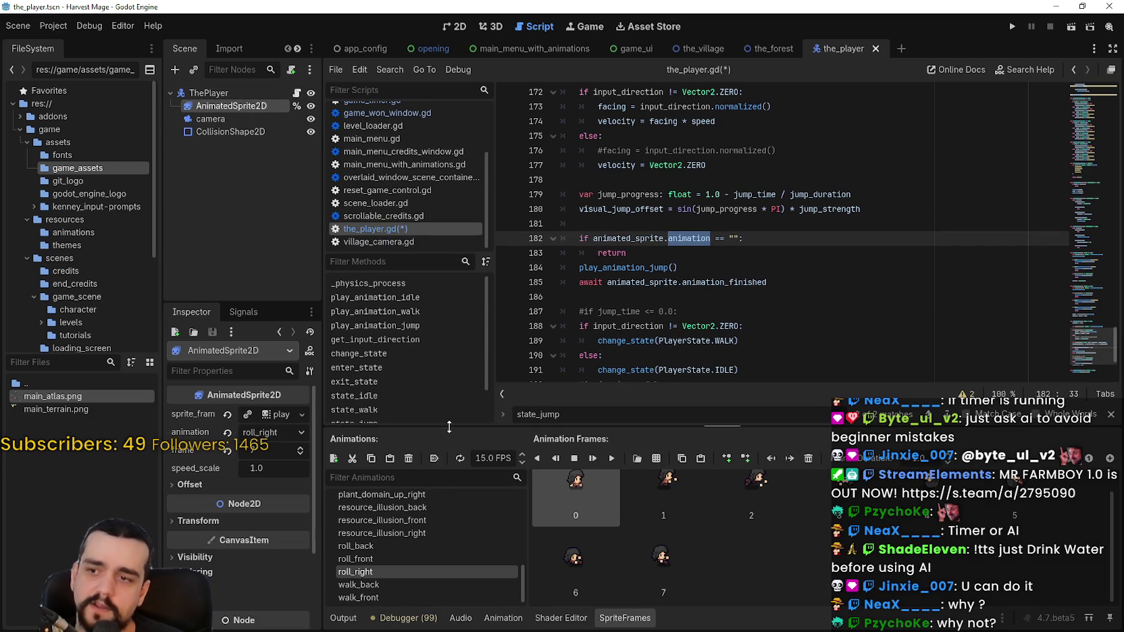
pyautogui.moveTo(449, 426); pyautogui.dragTo(449, 320)
pyautogui.scroll(-1, 754, 184)
pyautogui.scroll(-1, 755, 185)
pyautogui.click(754, 165)
pyautogui.scroll(5, 418, 552)
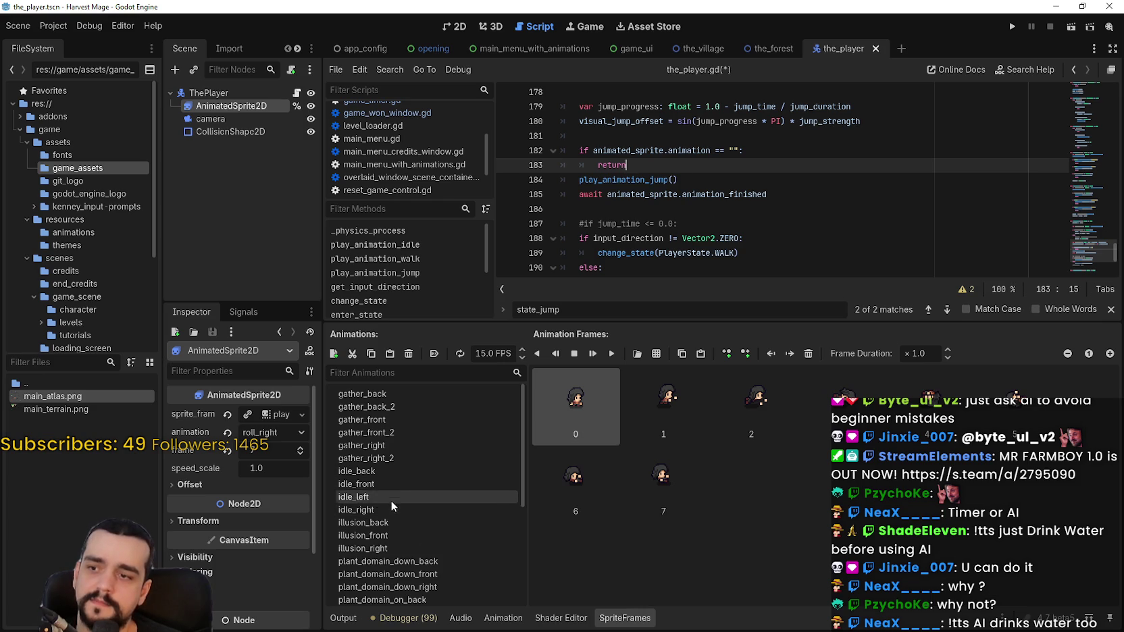
pyautogui.scroll(-5, 405, 511)
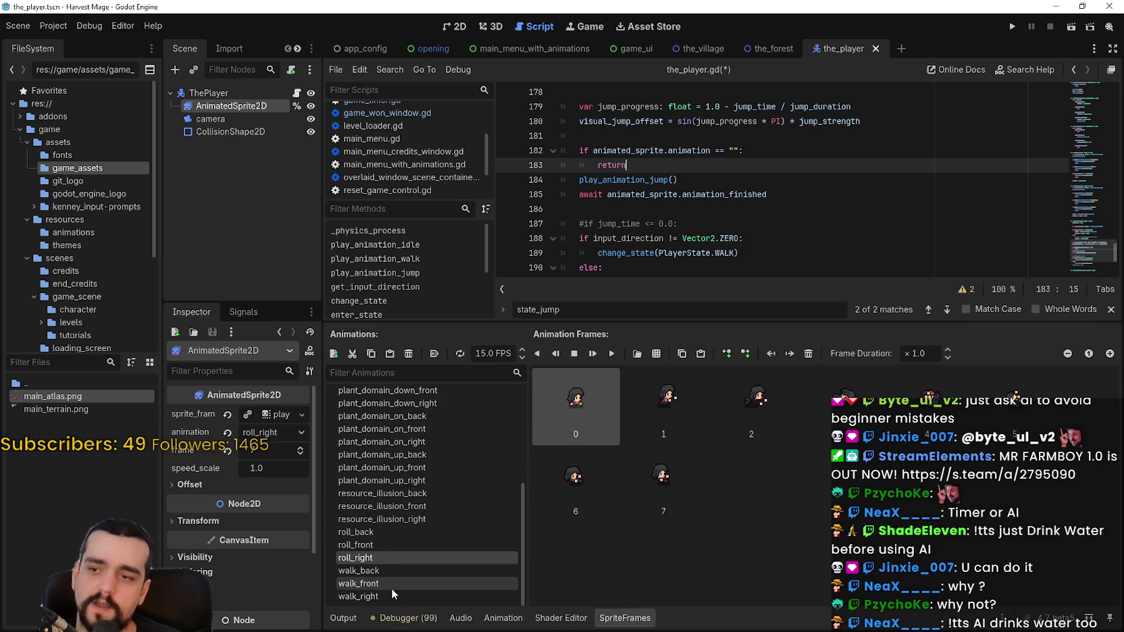
pyautogui.scroll(-2, 653, 140)
pyautogui.moveTo(664, 130); pyautogui.dragTo(645, 133)
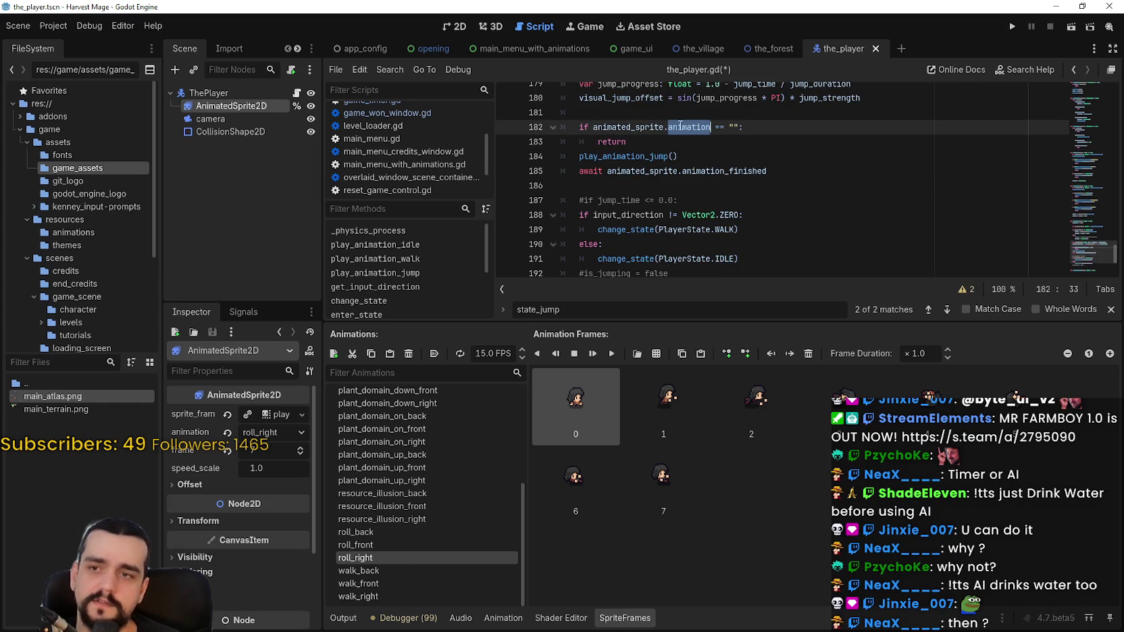
pyautogui.moveTo(679, 125)
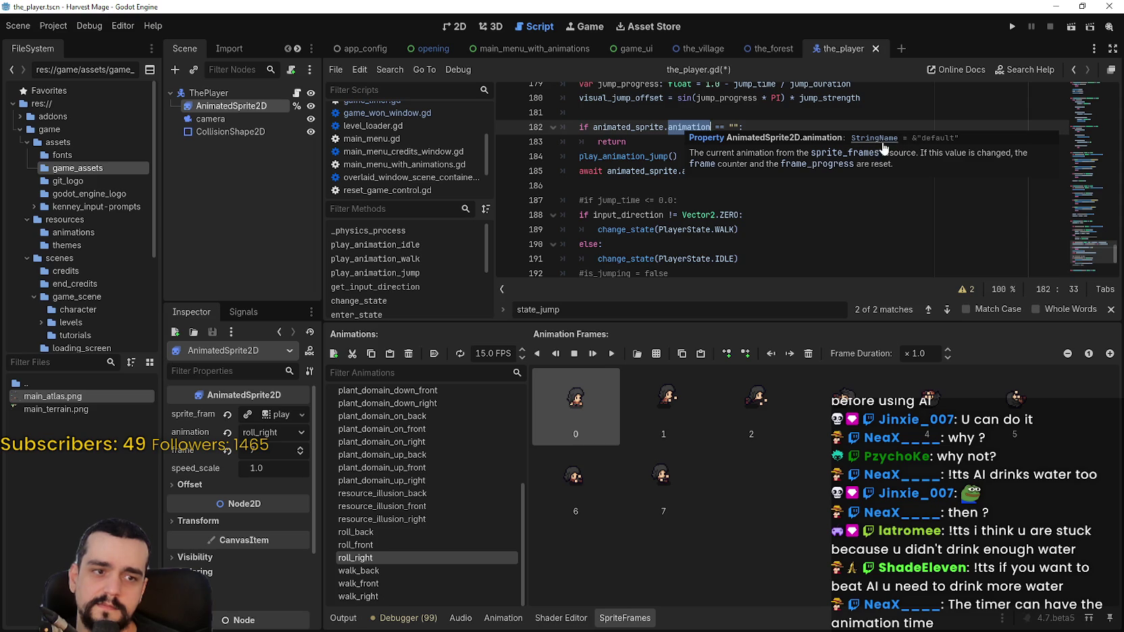
pyautogui.click(675, 186)
# Step: Close the state_jump search bar and shrink the animation panel to enlarge the script
pyautogui.scroll(-1, 811, 243)
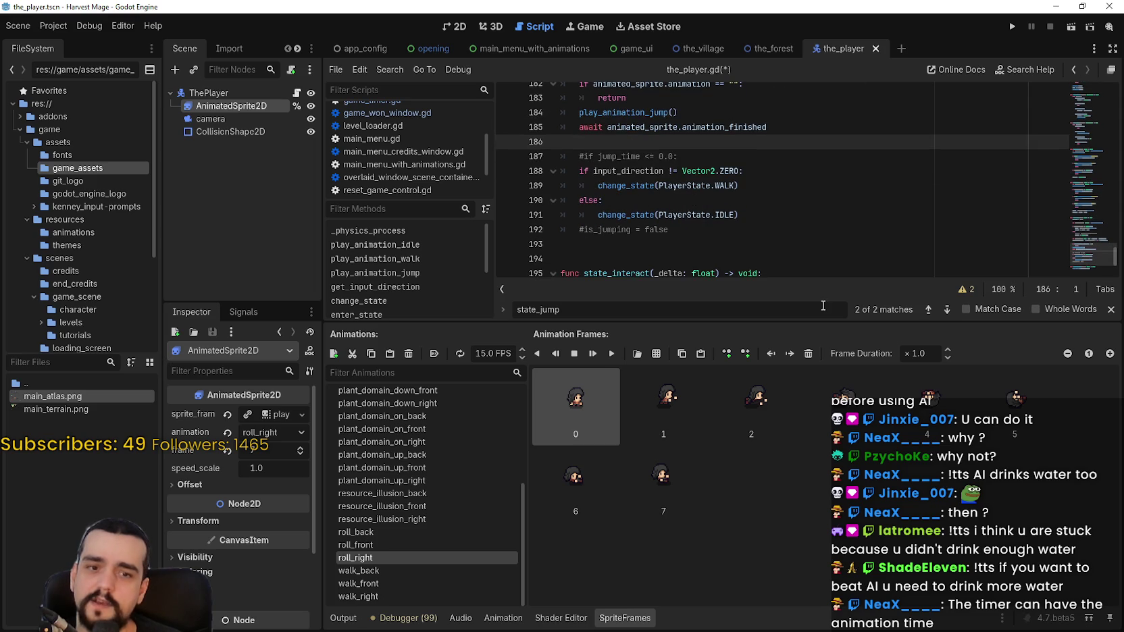
pyautogui.click(1111, 310)
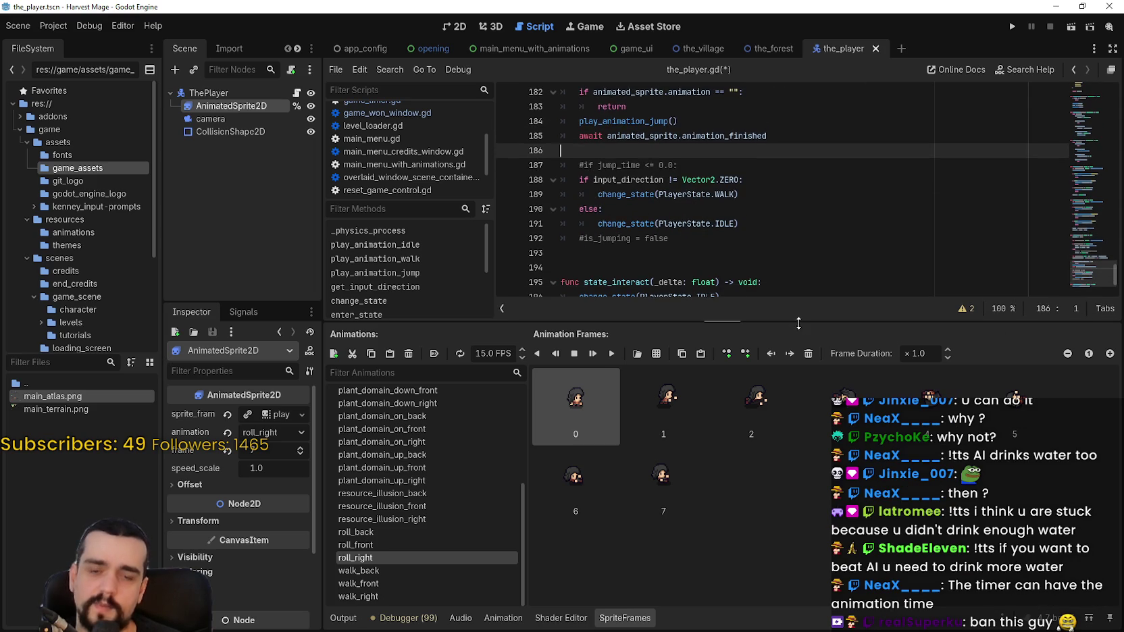
pyautogui.moveTo(802, 325); pyautogui.dragTo(801, 427)
pyautogui.click(783, 308)
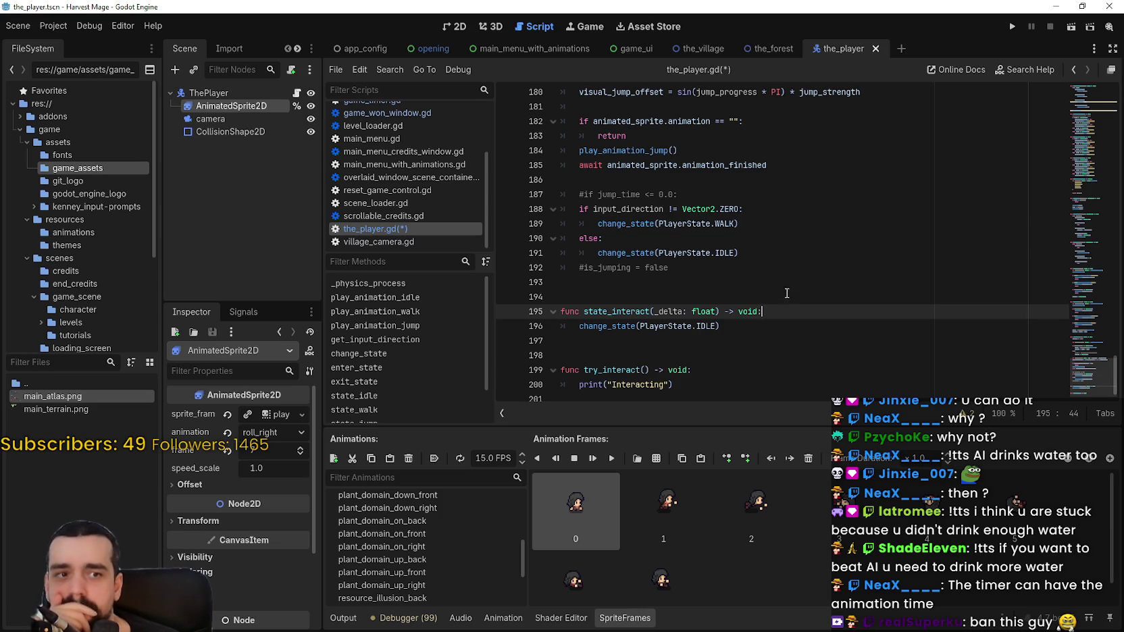
# Step: Find and delete the commented-out `#is_jumping = false` line in state_jump
pyautogui.click(750, 288)
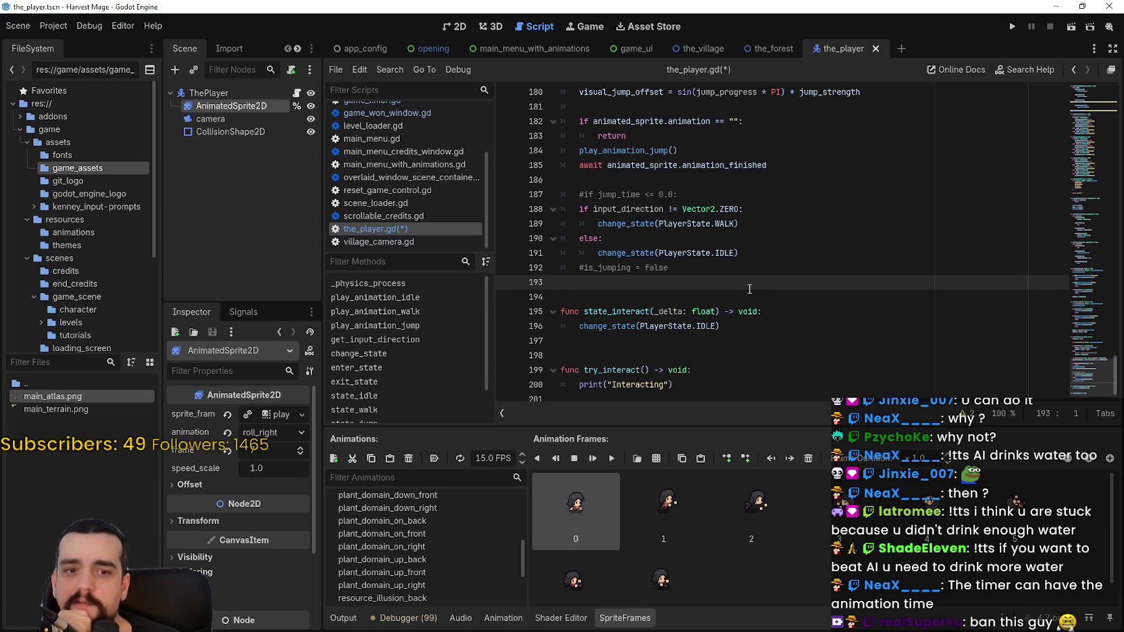
pyautogui.scroll(3, 749, 288)
pyautogui.click(628, 280)
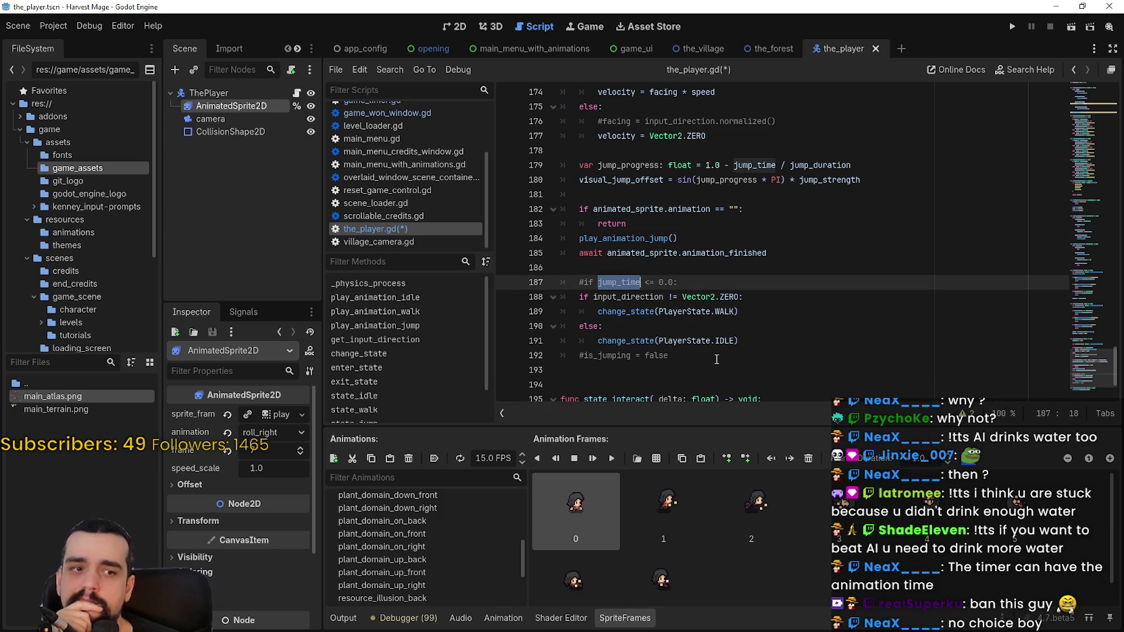
pyautogui.scroll(-2, 649, 317)
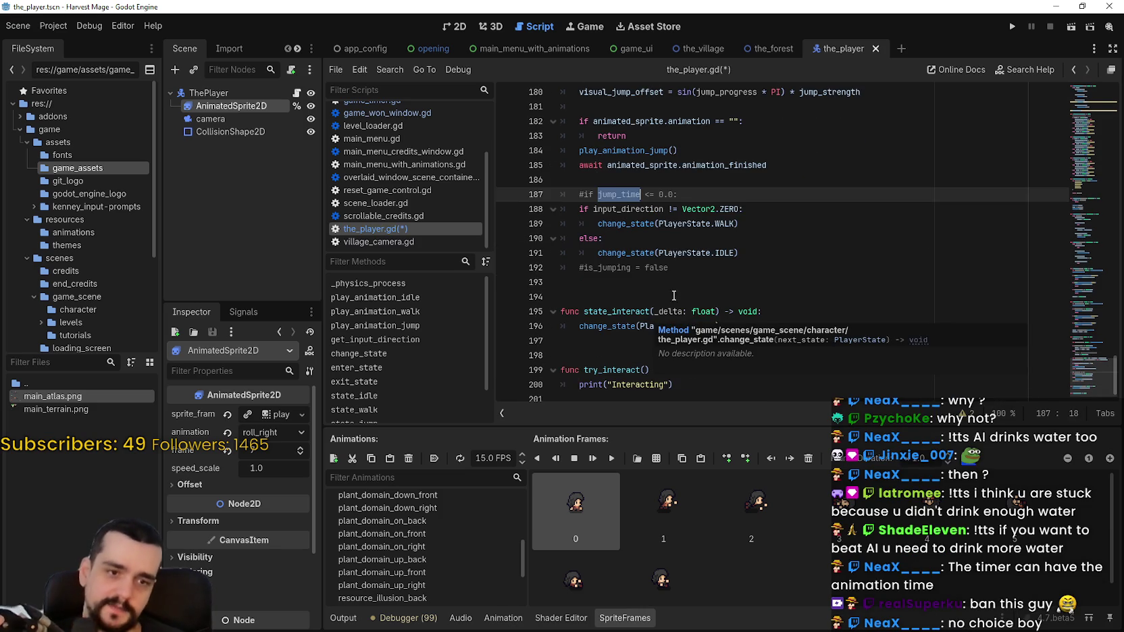
pyautogui.scroll(1, 673, 305)
pyautogui.click(674, 340)
pyautogui.scroll(-1, 673, 338)
pyautogui.scroll(2, 674, 338)
pyautogui.moveTo(668, 347)
pyautogui.mouseDown()
pyautogui.moveTo(482, 341)
pyautogui.moveTo(561, 347)
pyautogui.mouseUp()
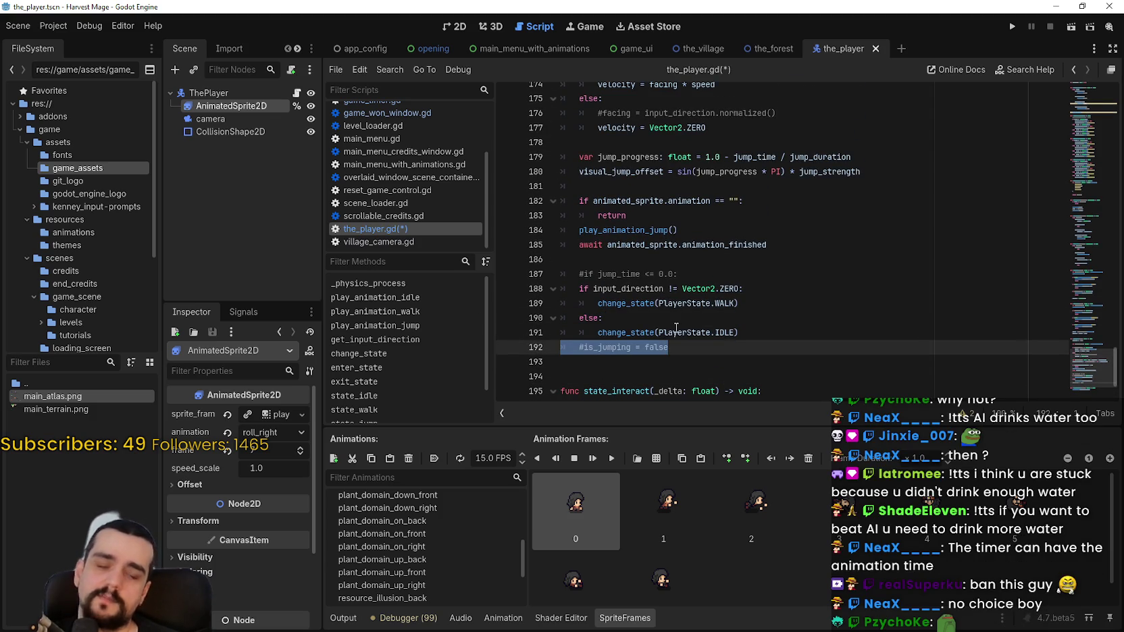
pyautogui.press('BackSpace')
pyautogui.press('BackSpace')
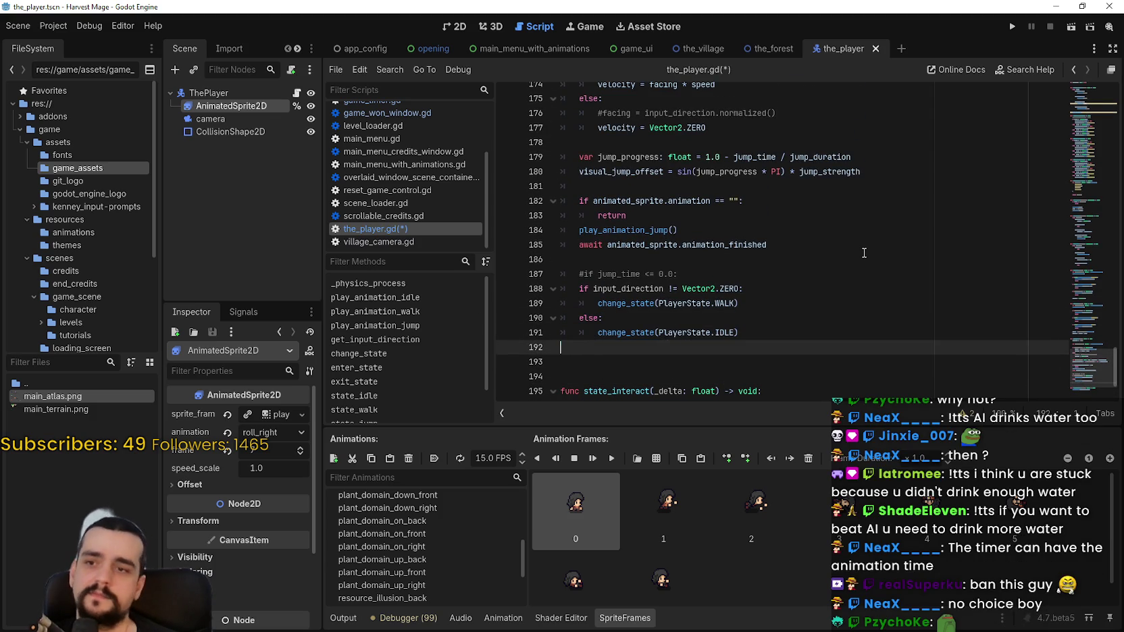
# Step: Uncomment `if jump_time <= 0.0:` and indent the WALK/IDLE state changes under it
pyautogui.click(583, 274)
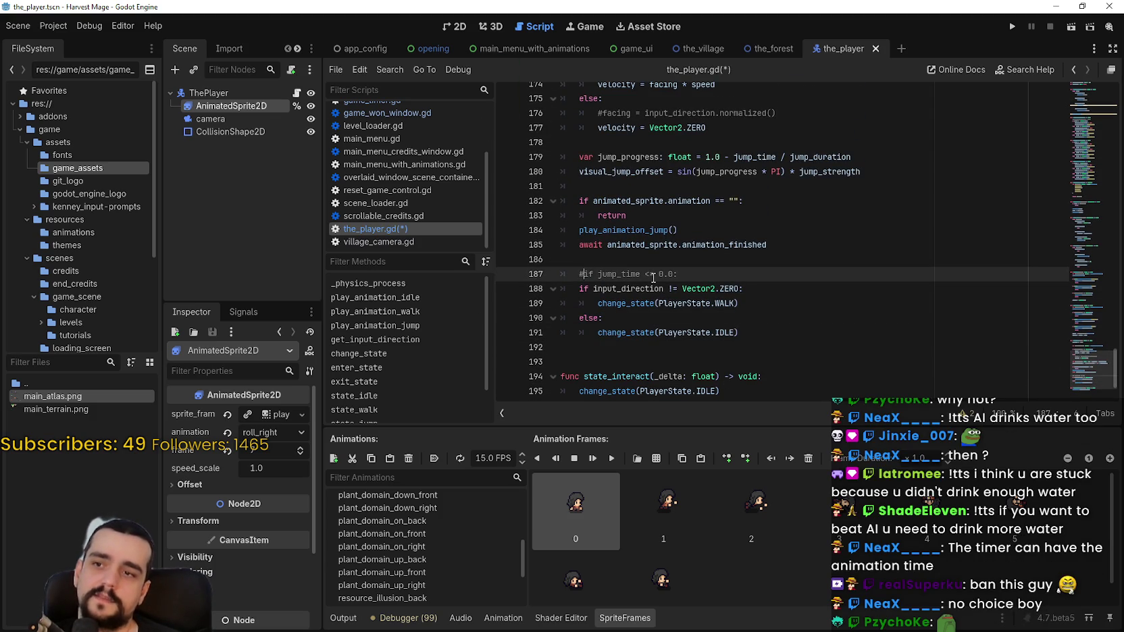
pyautogui.moveTo(743, 333)
pyautogui.mouseDown()
pyautogui.moveTo(581, 277)
pyautogui.moveTo(571, 295)
pyautogui.mouseUp()
pyautogui.press('Tab')
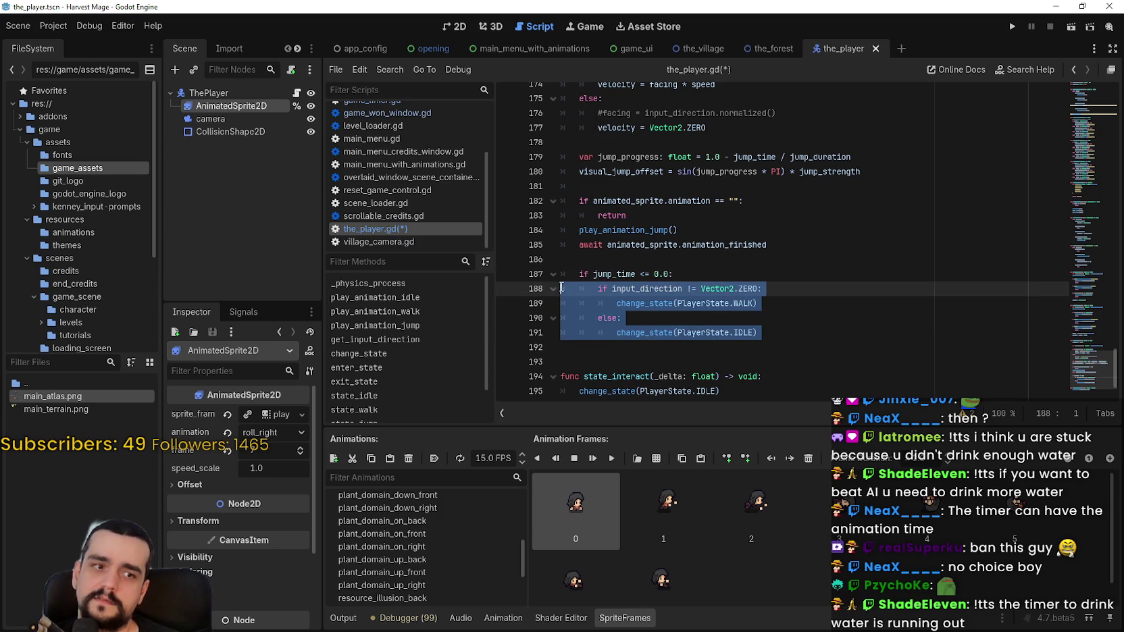
pyautogui.click(682, 260)
# Step: Scroll through state_jump and select the empty-animation check and its return
pyautogui.scroll(2, 717, 321)
pyautogui.scroll(5, 716, 321)
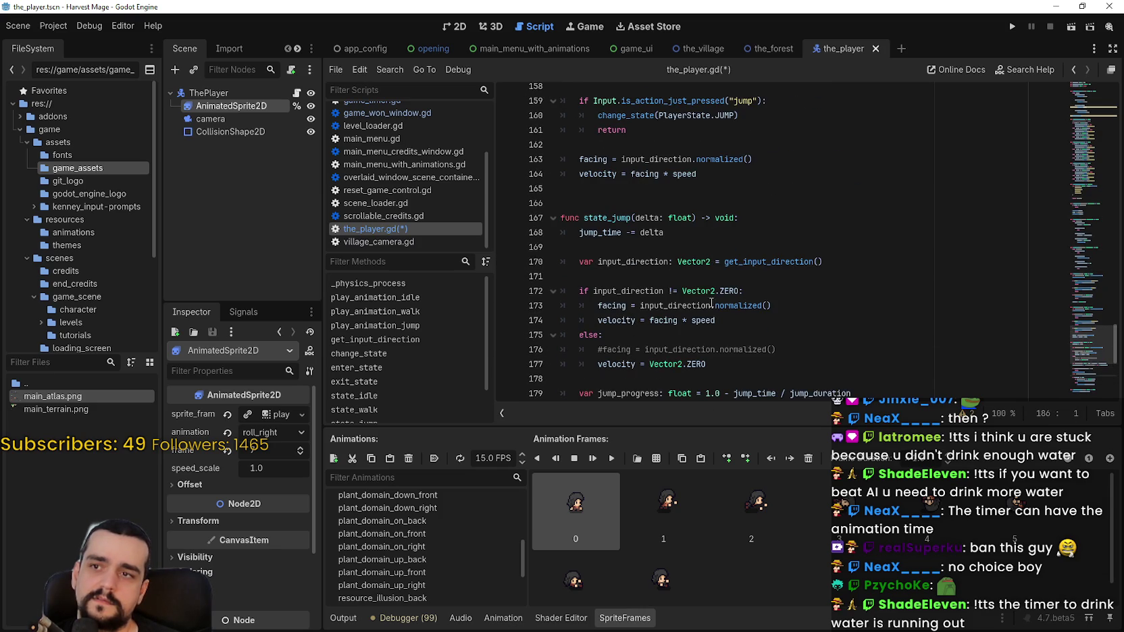
pyautogui.doubleClick(648, 216)
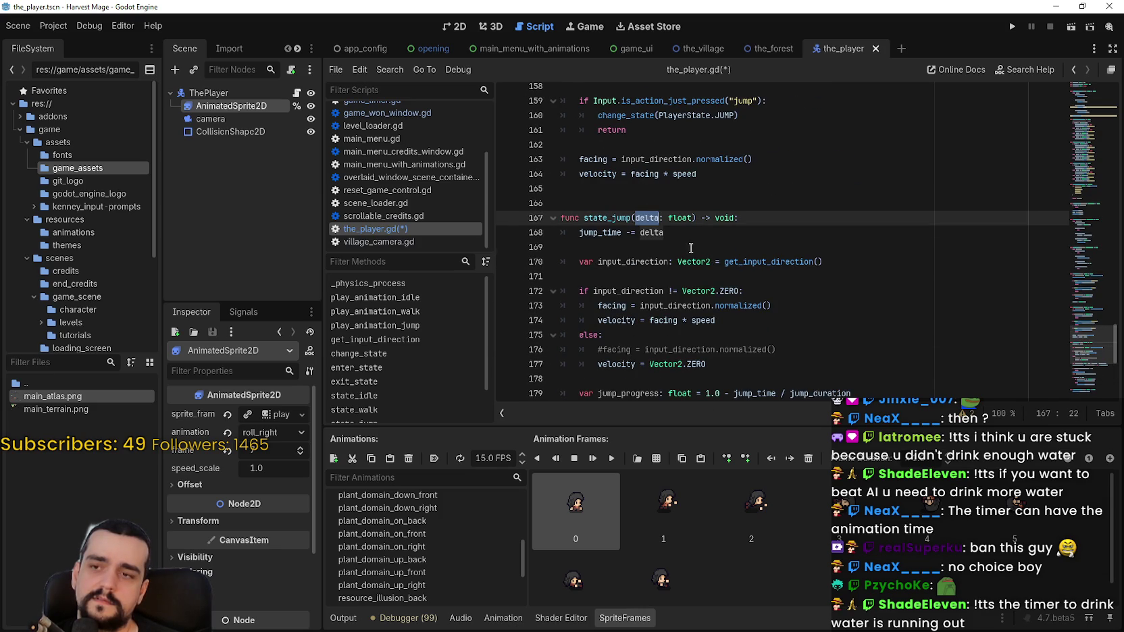
pyautogui.click(691, 247)
pyautogui.scroll(-1, 692, 249)
pyautogui.click(678, 234)
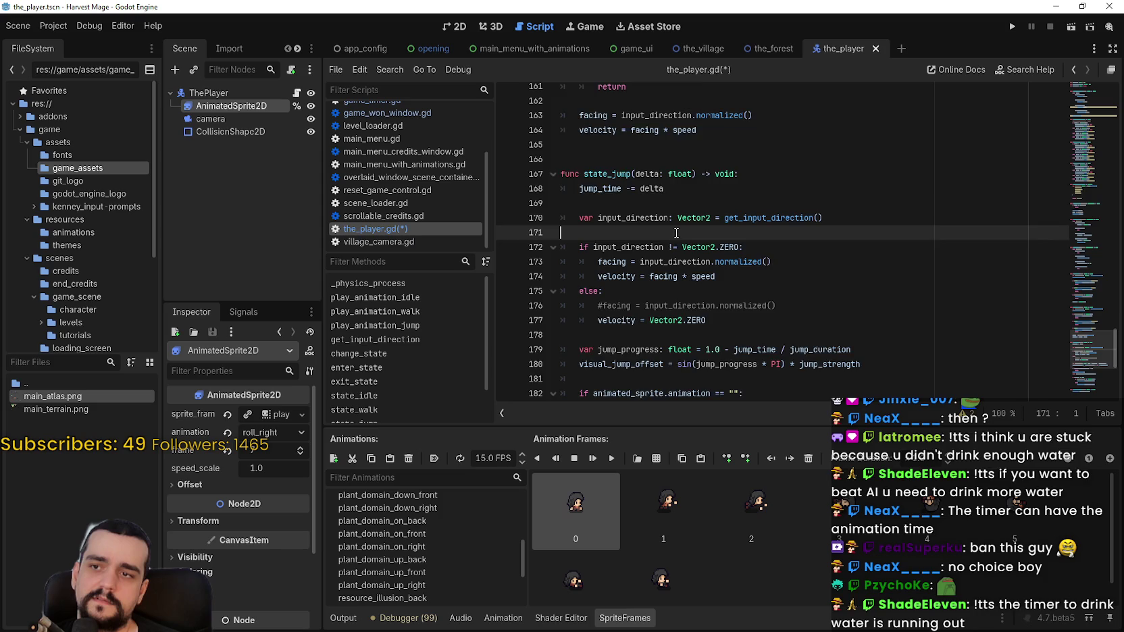
pyautogui.scroll(-1, 677, 233)
pyautogui.scroll(-1, 676, 233)
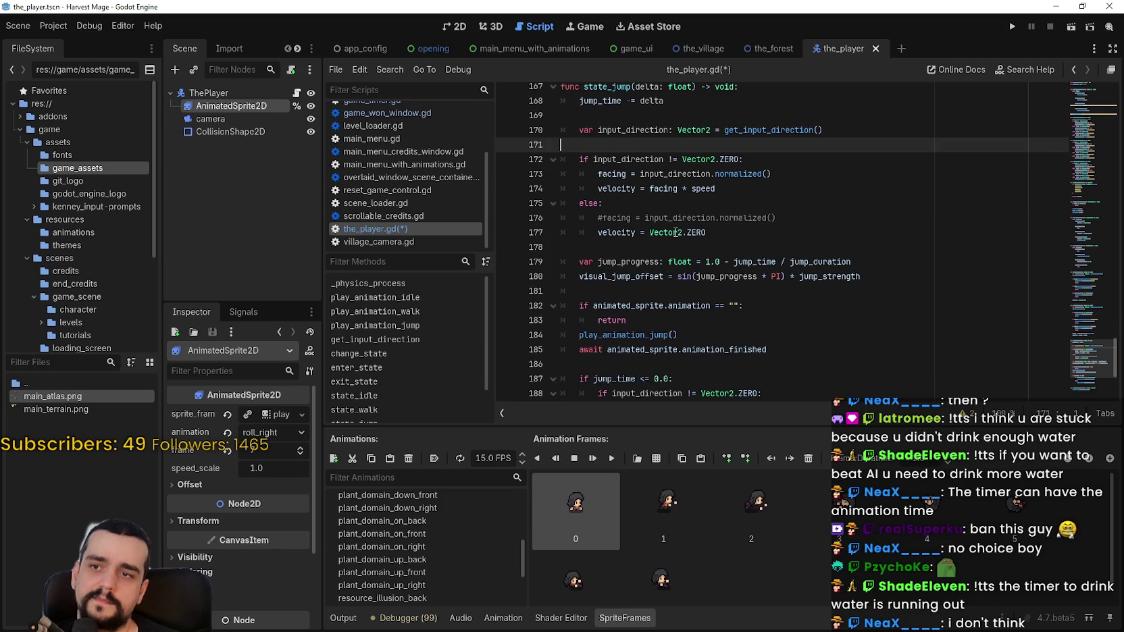
pyautogui.click(675, 244)
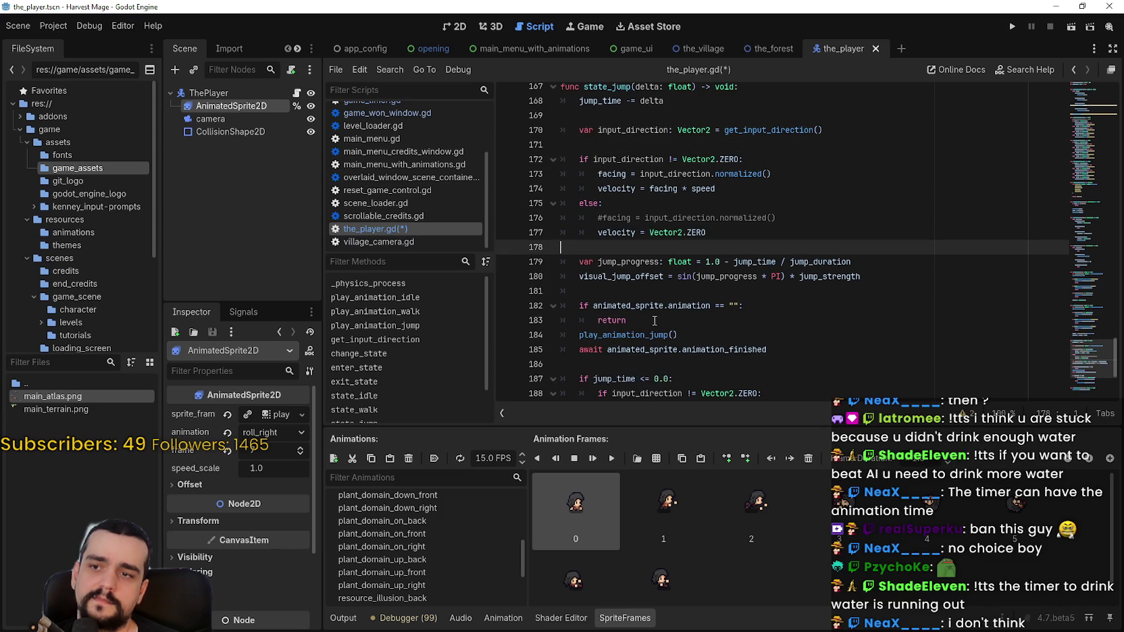
pyautogui.moveTo(654, 320); pyautogui.dragTo(535, 309)
# Step: Delete the empty-animation check and the await animation_finished line, saving the script
pyautogui.press('BackSpace')
pyautogui.press('BackSpace')
pyautogui.hotkey('ctrl', 's')
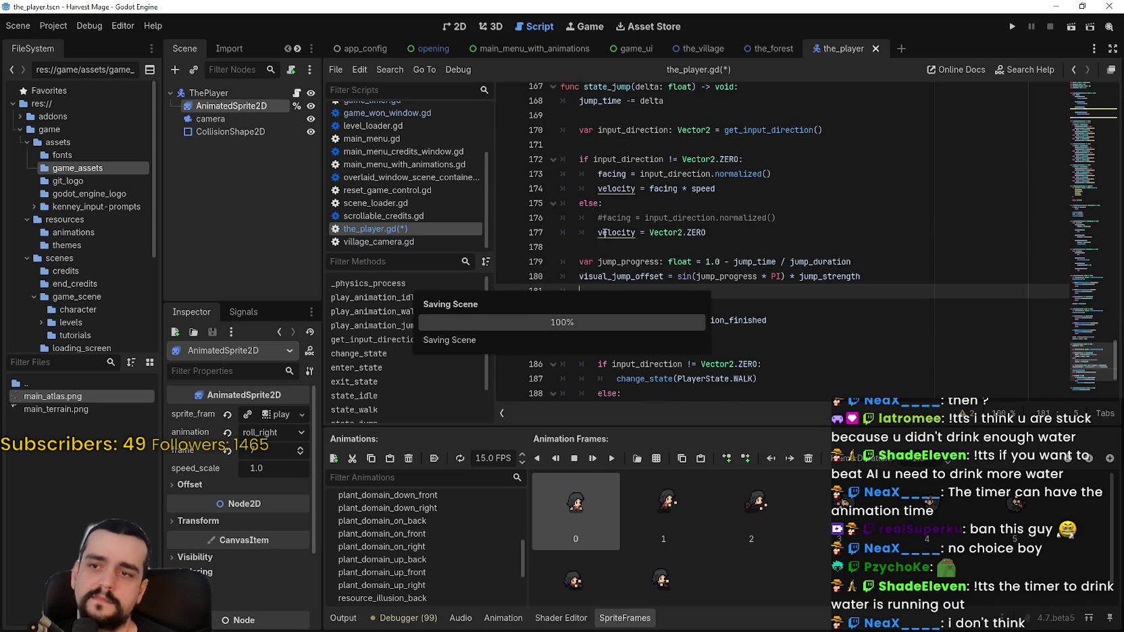
pyautogui.scroll(-1, 617, 290)
pyautogui.moveTo(770, 276); pyautogui.dragTo(513, 278)
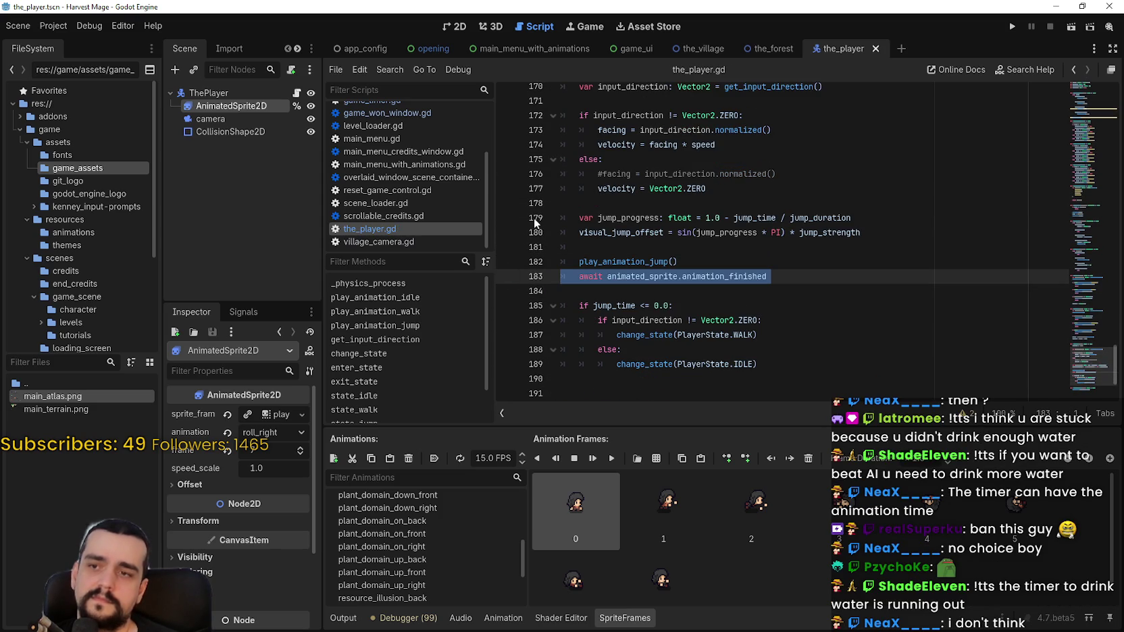
pyautogui.press('BackSpace')
pyautogui.press('BackSpace')
pyautogui.hotkey('ctrl', 'z')
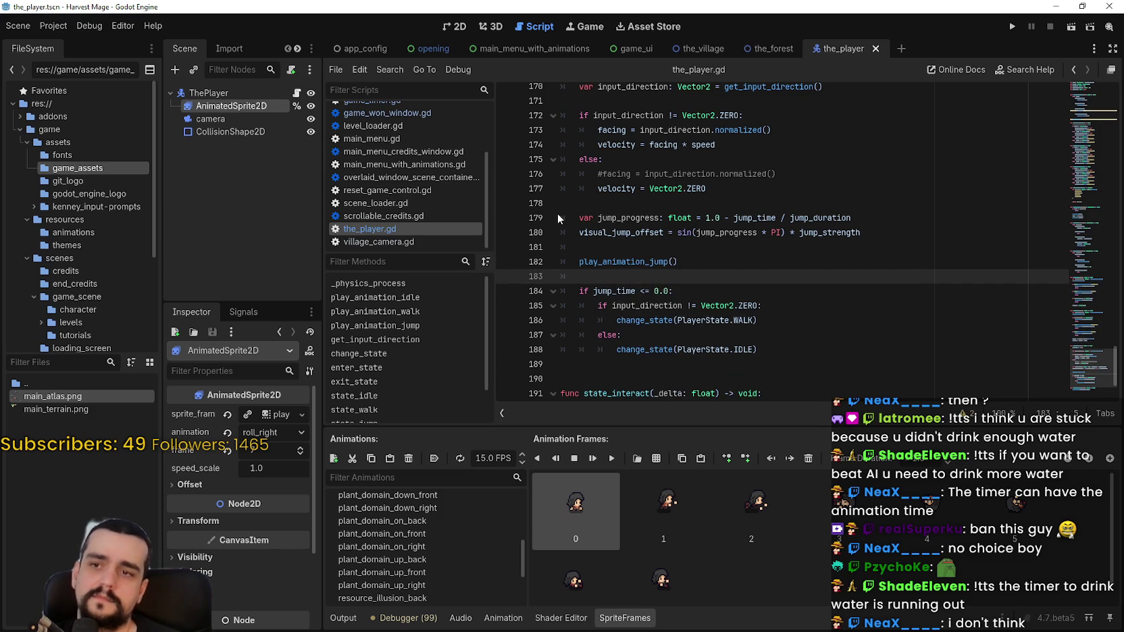
pyautogui.hotkey('ctrl', 'shift', 'z')
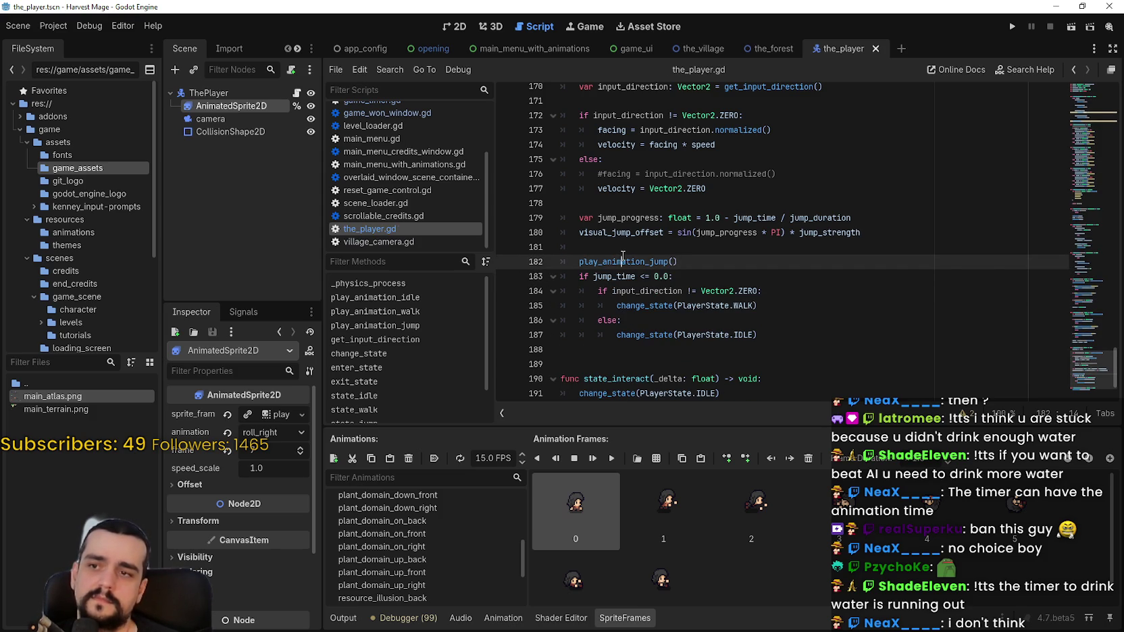
# Step: Move play_animation_jump() below the jump_time block, save, and run the game
pyautogui.click(620, 246)
pyautogui.click(648, 239)
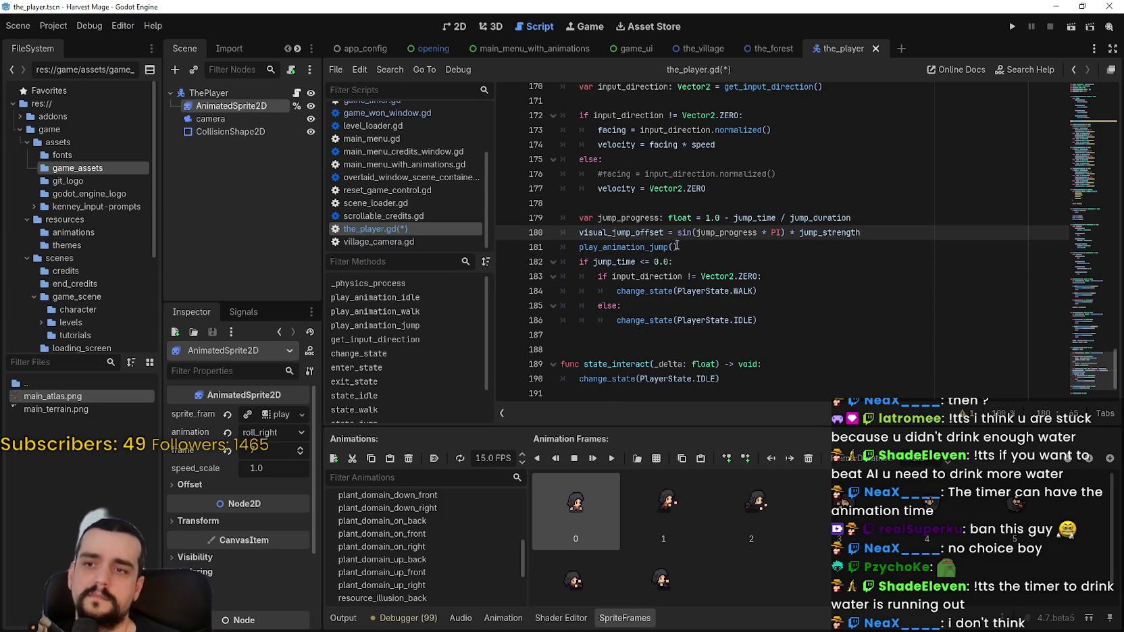
pyautogui.hotkey('ctrl', 'z')
pyautogui.press('Down')
pyautogui.press('Down')
pyautogui.press('Down')
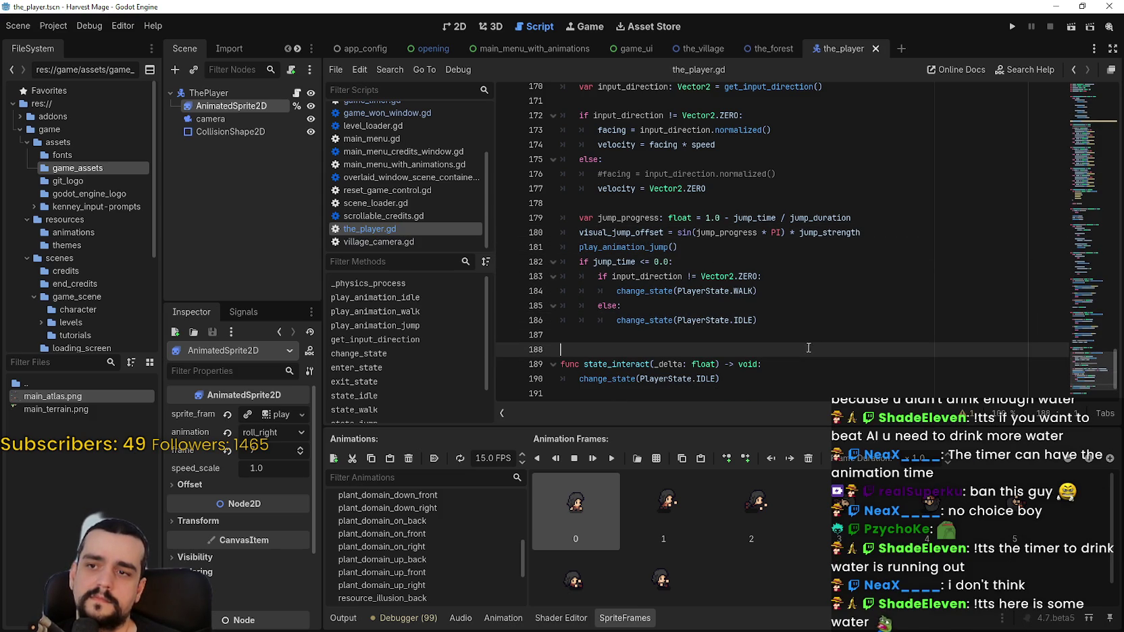
pyautogui.click(694, 251)
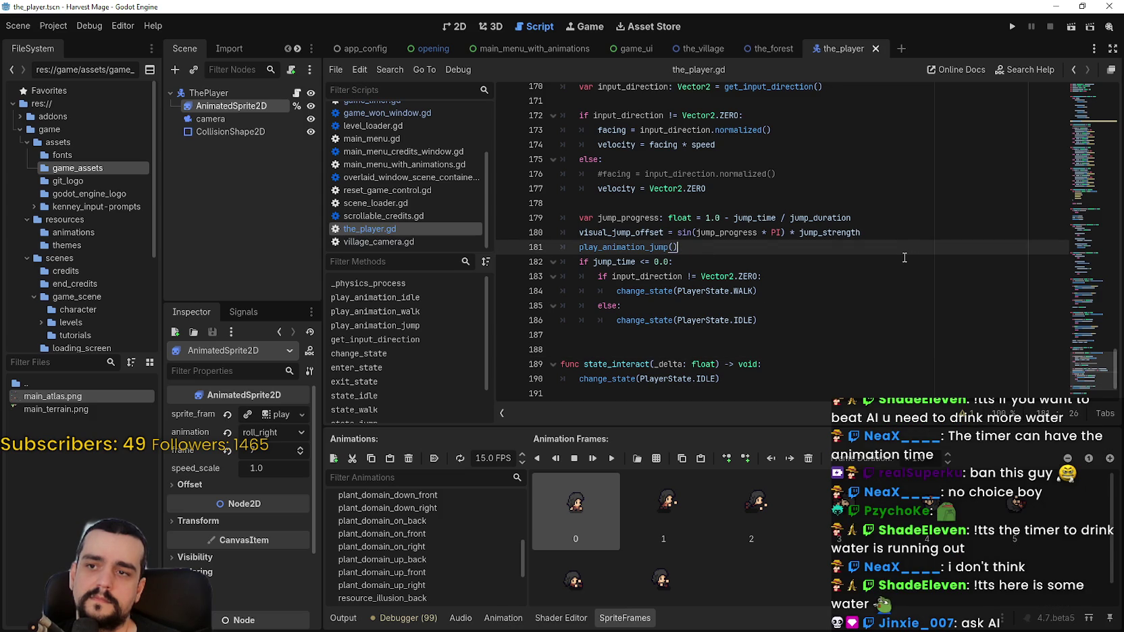
pyautogui.moveTo(682, 250); pyautogui.dragTo(531, 245)
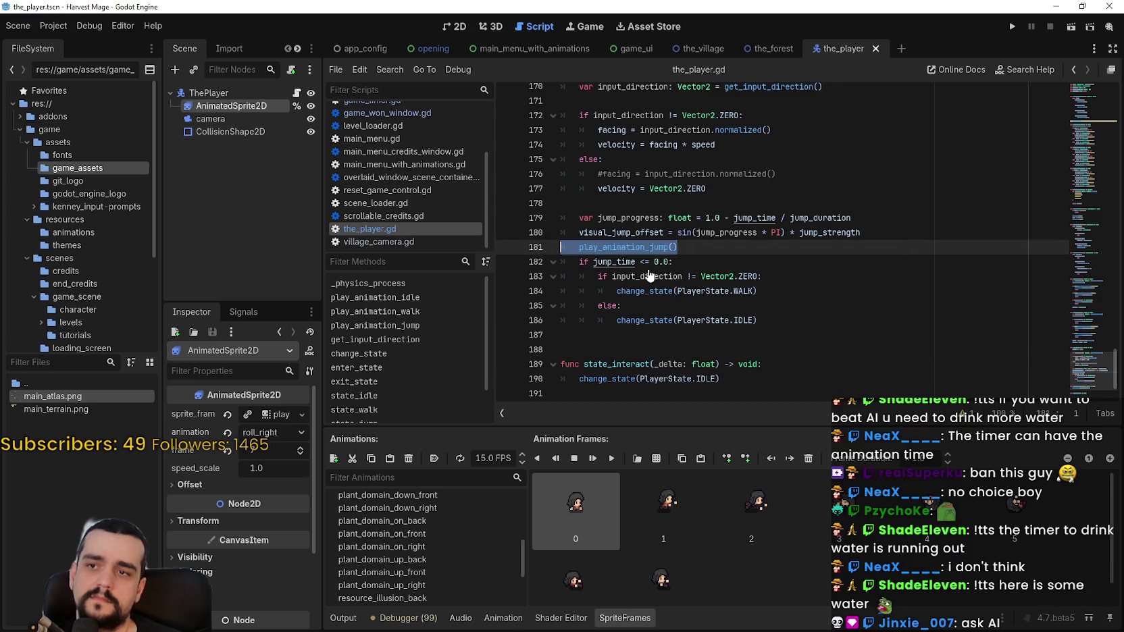
pyautogui.press('BackSpace')
pyautogui.click(634, 336)
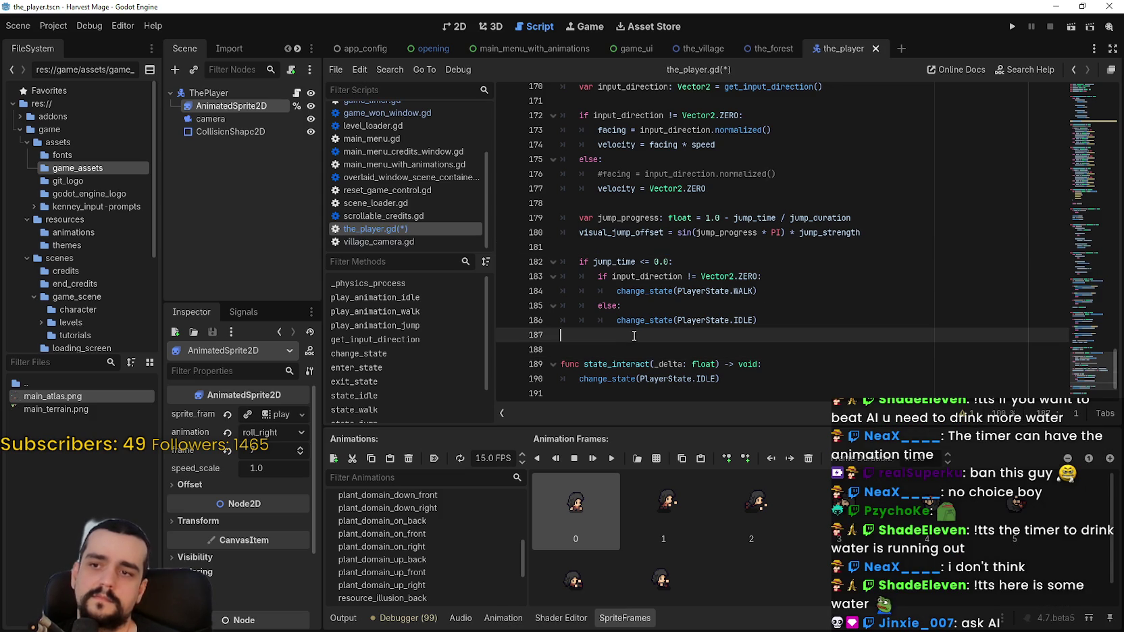
pyautogui.hotkey('ctrl', 's')
pyautogui.click(821, 320)
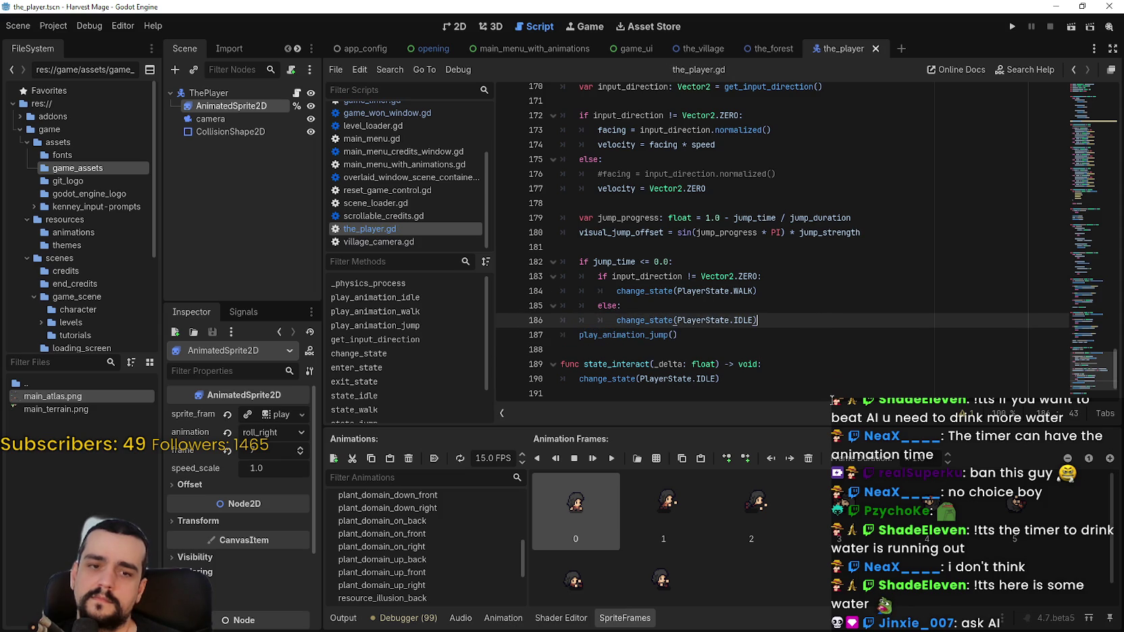
pyautogui.click(1011, 28)
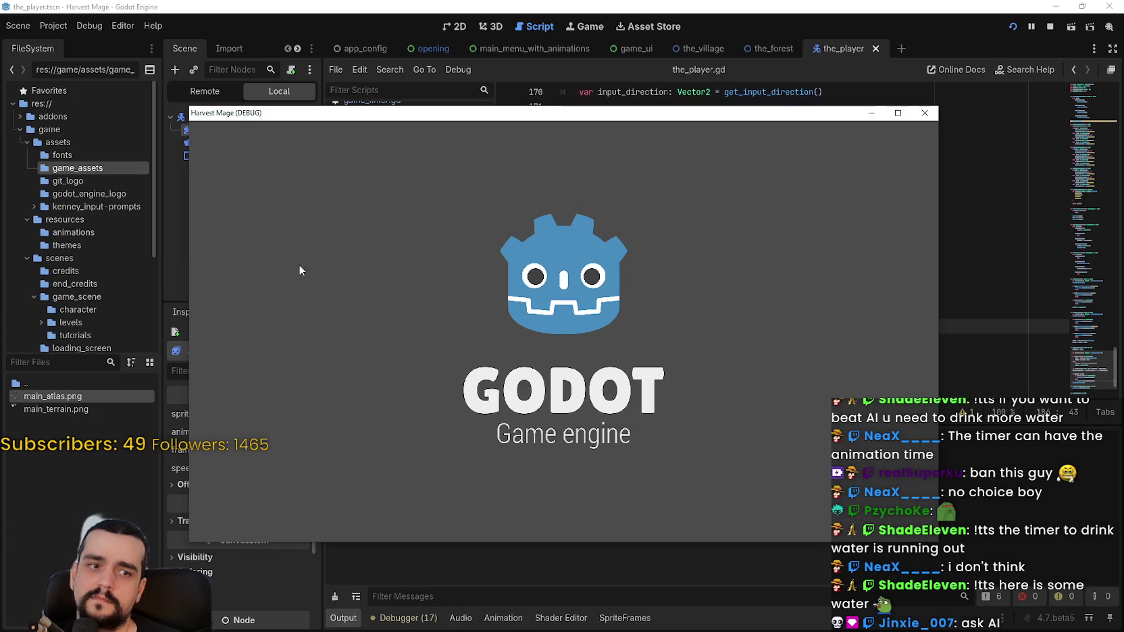
# Step: Start a new Harvest Mage game, walk the mage right, and maximize the game window
pyautogui.moveTo(530, 116); pyautogui.dragTo(645, 75)
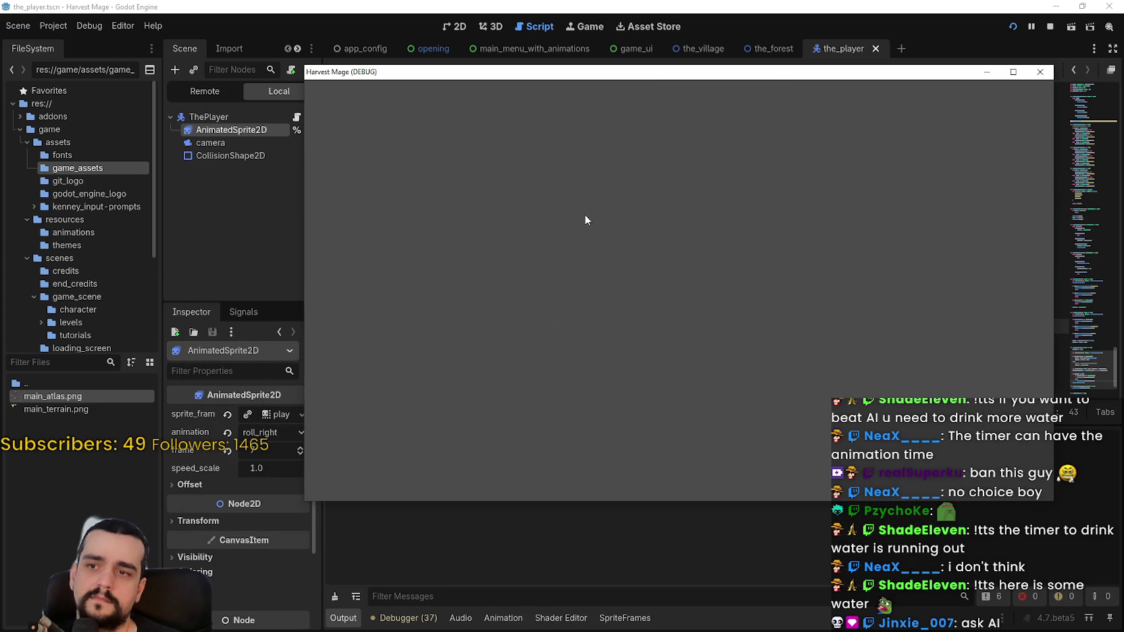
pyautogui.click(474, 275)
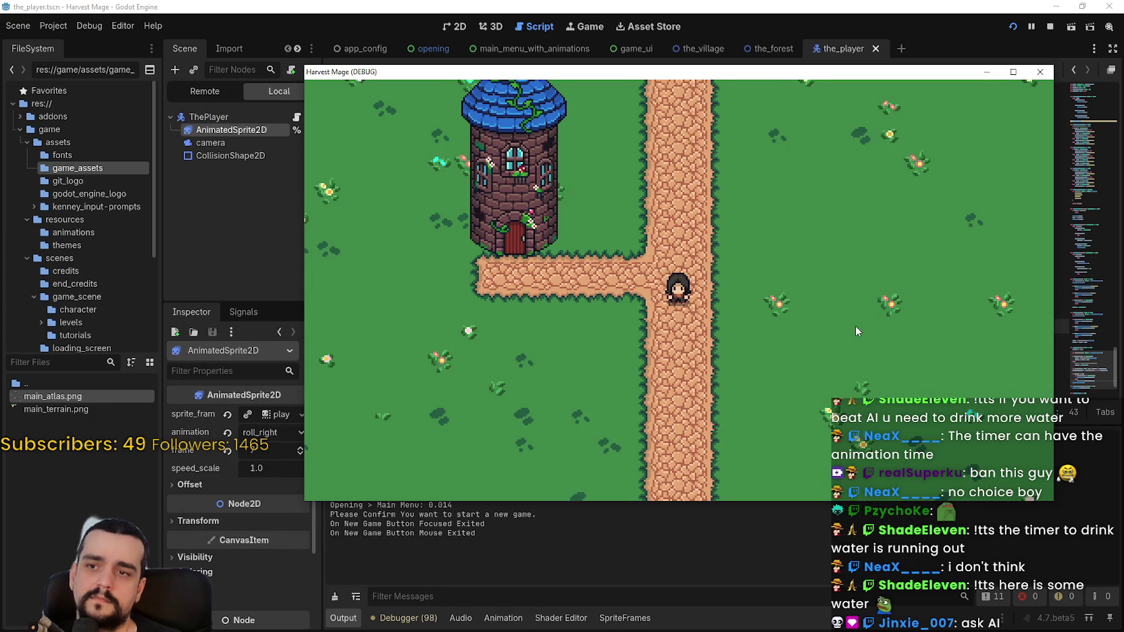
pyautogui.press('Right')
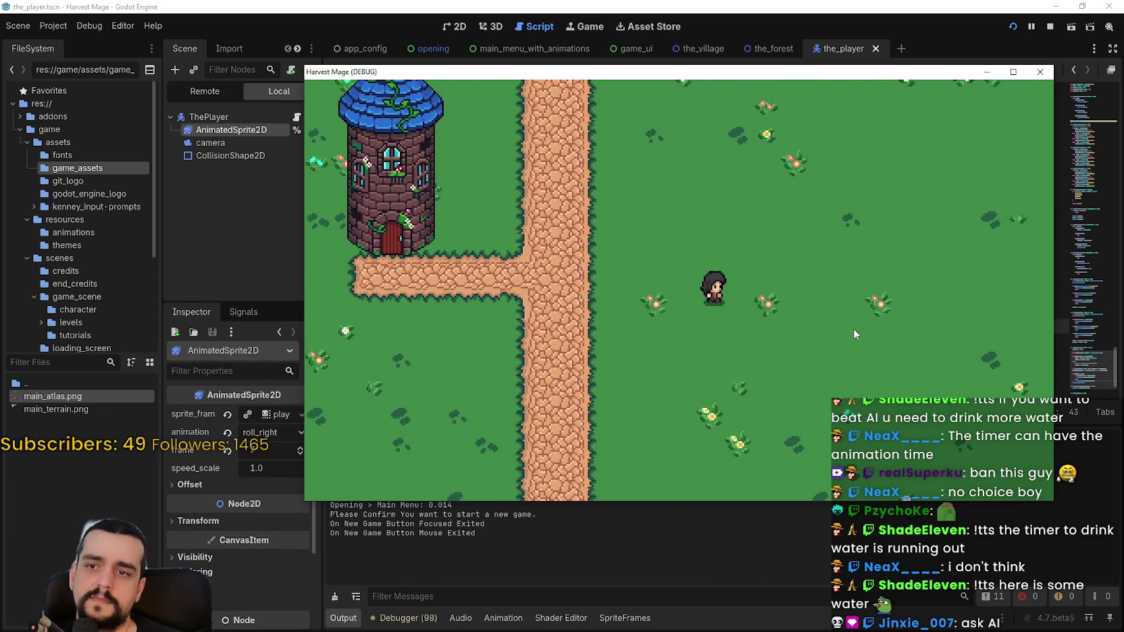
pyautogui.press('Right')
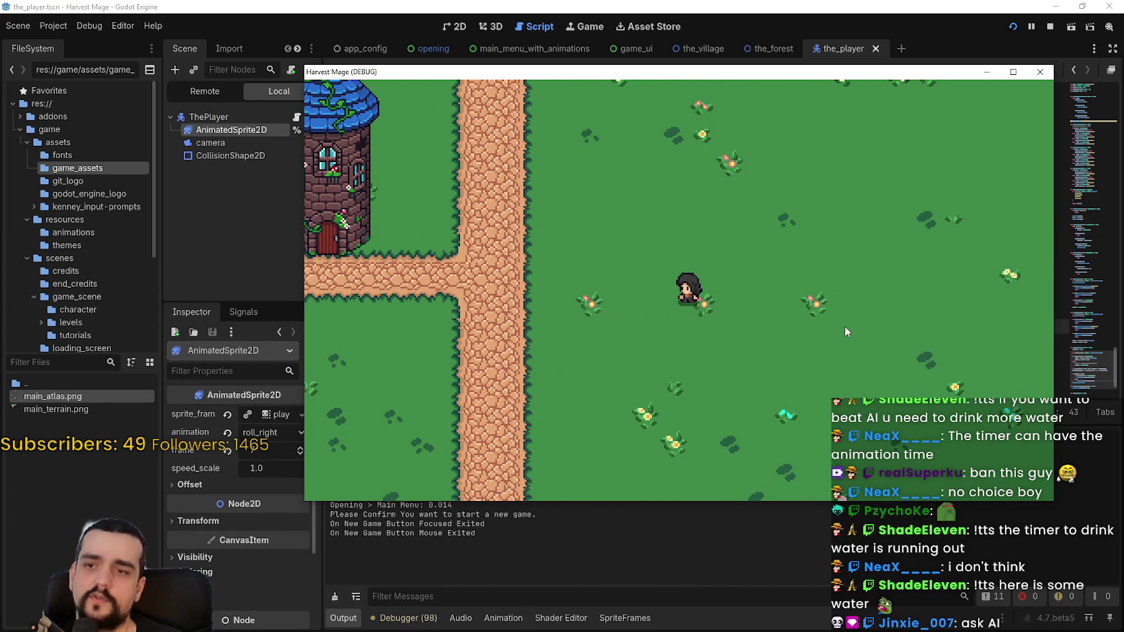
pyautogui.press('Right')
pyautogui.click(1013, 71)
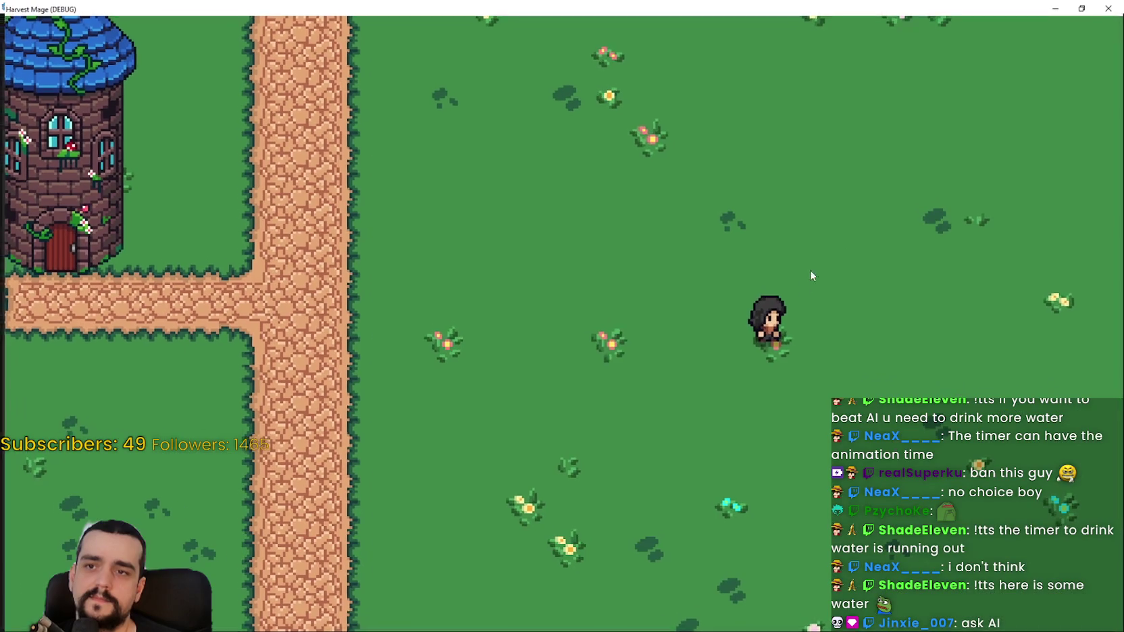
# Step: Test jumping left and right with the arrow keys, walking onto the path and back
pyautogui.press('Left')
pyautogui.press('Right')
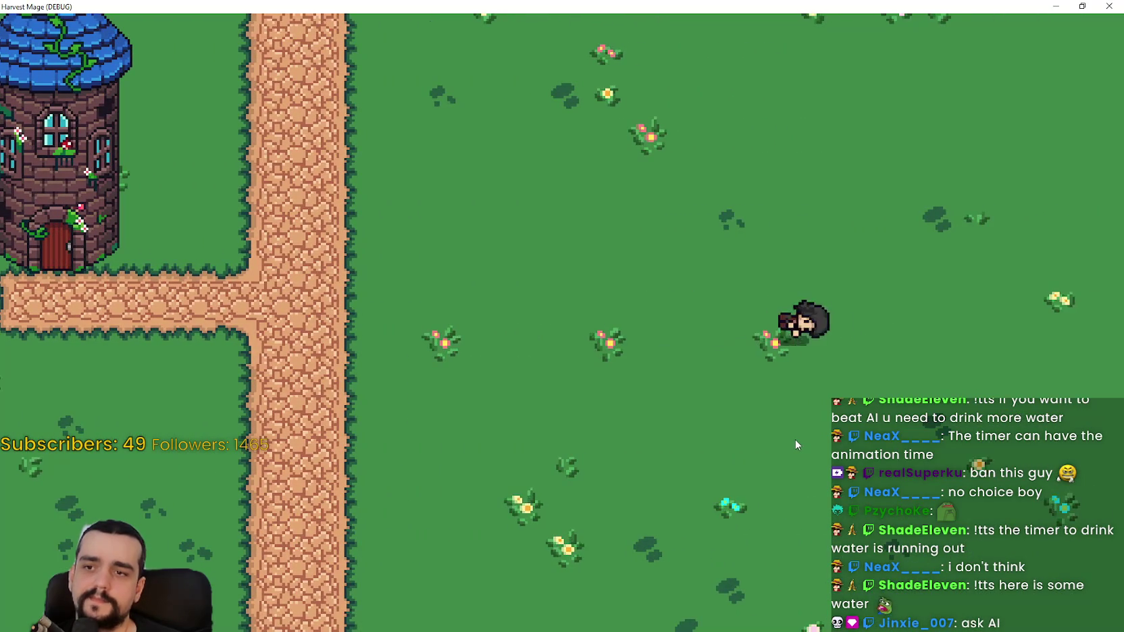
pyautogui.press('Left')
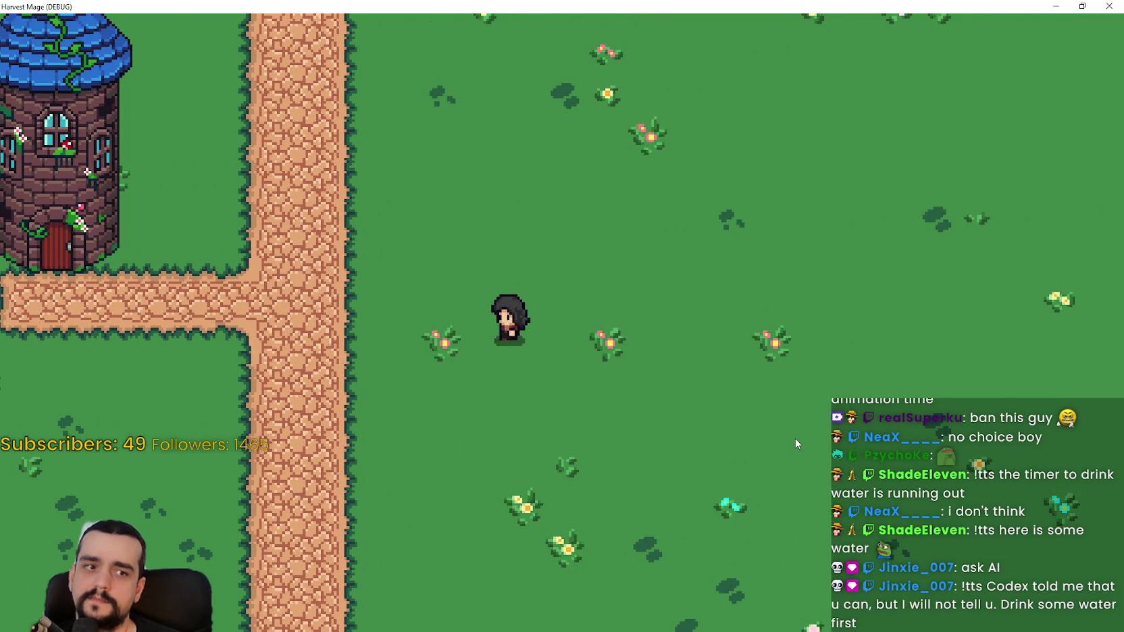
pyautogui.press('Left')
pyautogui.press('Right')
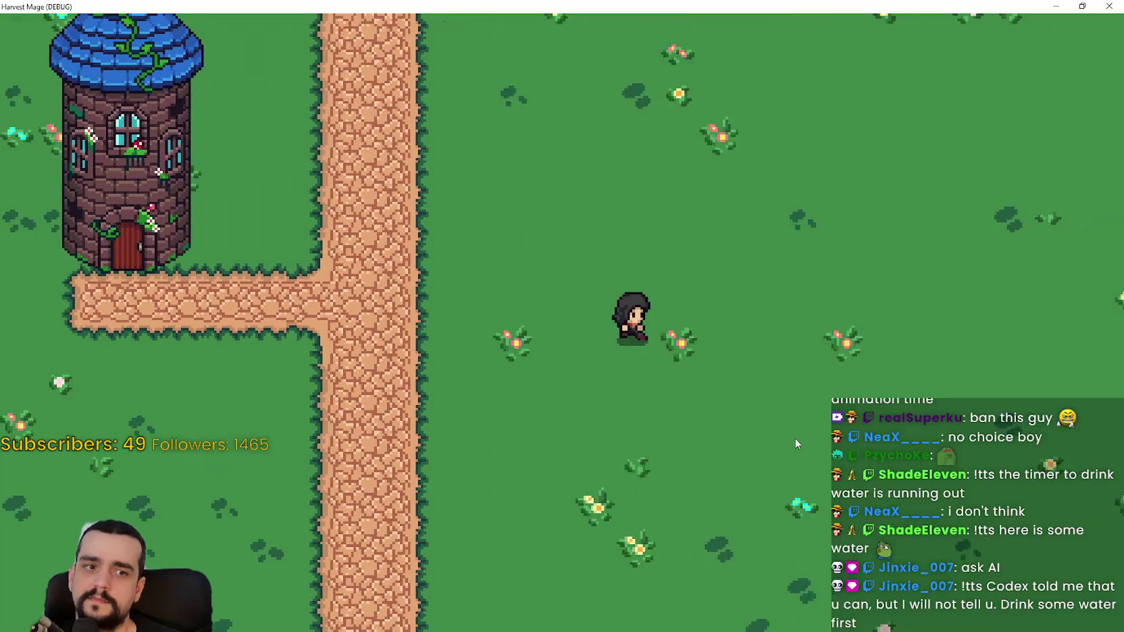
pyautogui.press('Right')
pyautogui.press('Left')
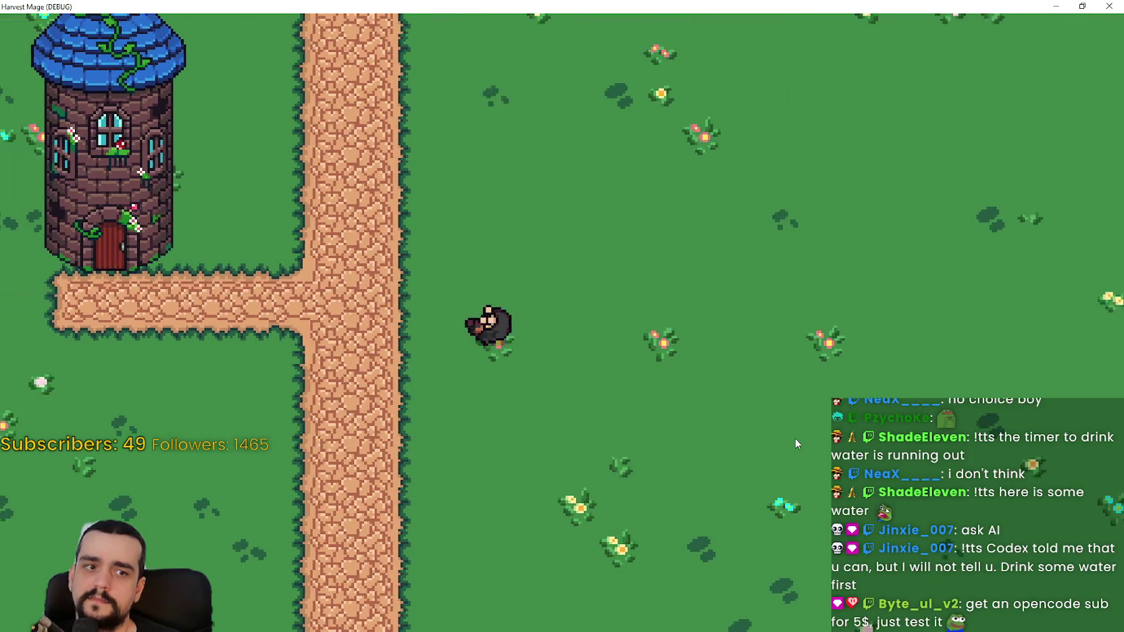
pyautogui.press('Right')
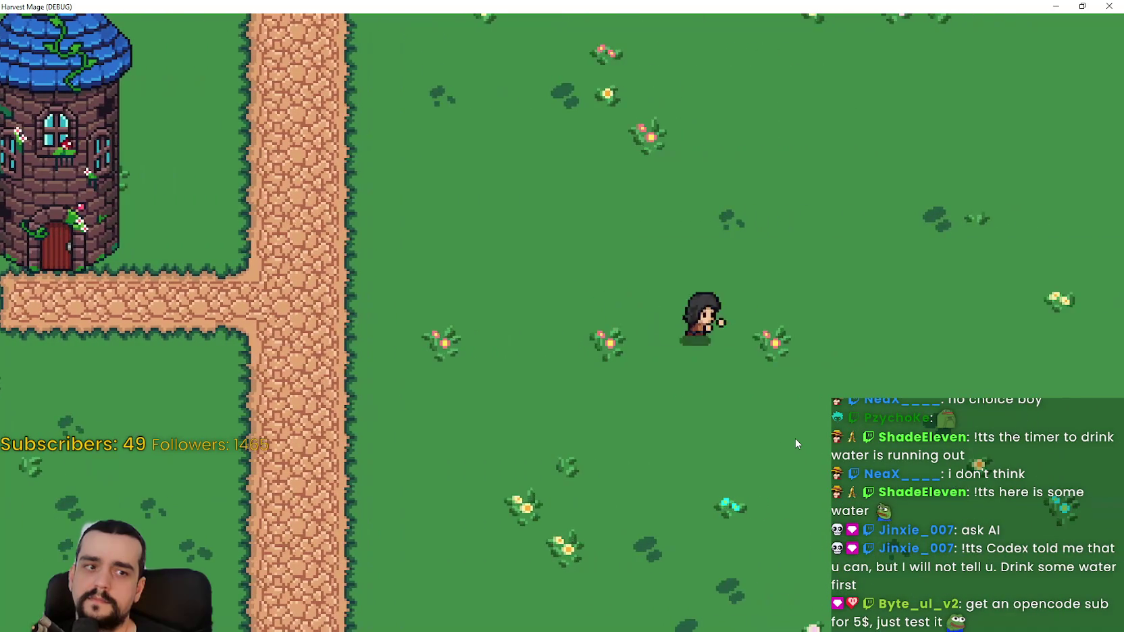
pyautogui.press('Left')
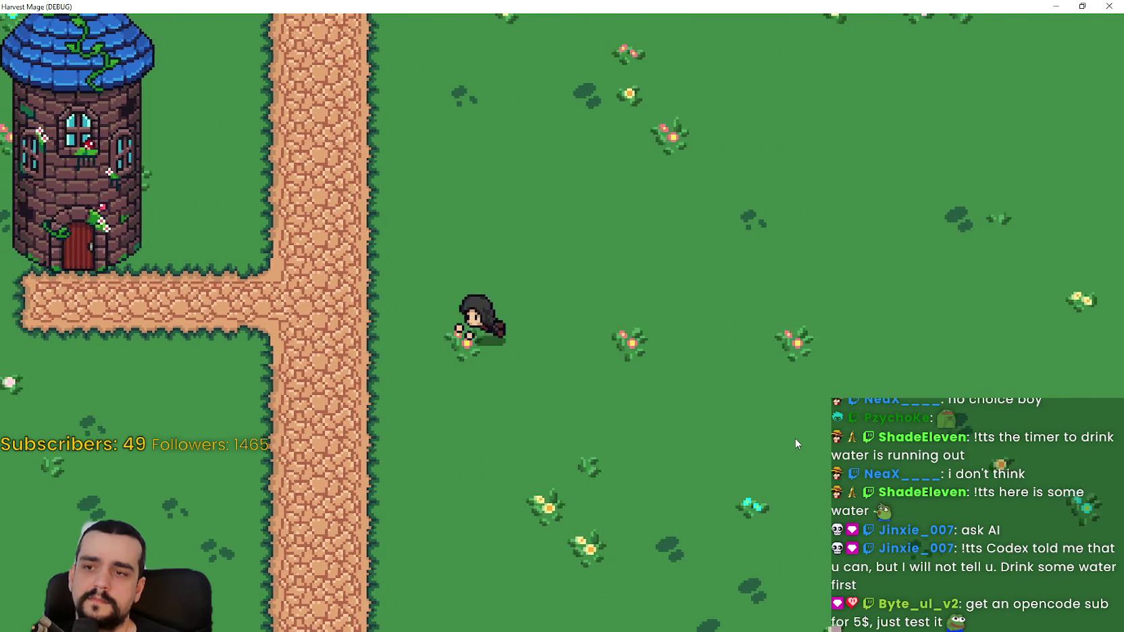
pyautogui.press('Right')
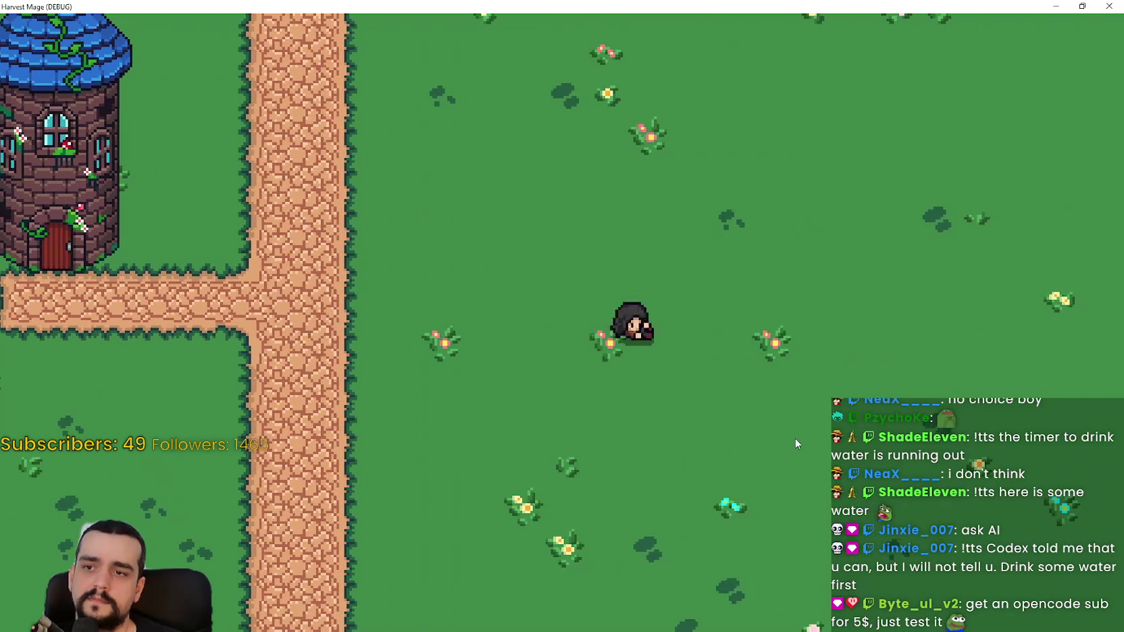
pyautogui.press('Left')
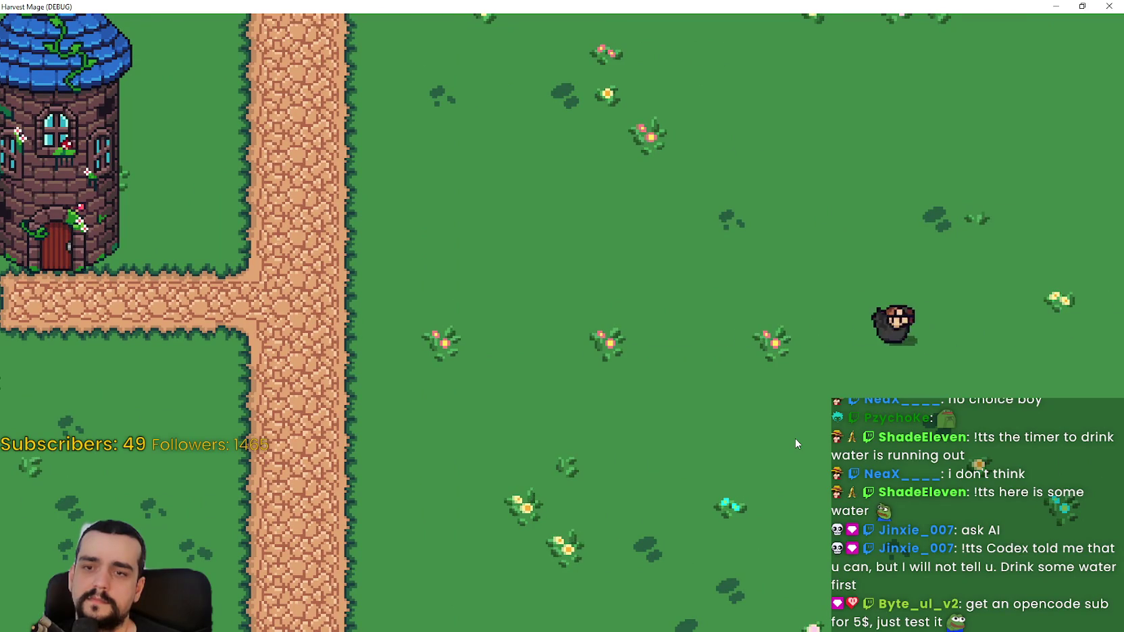
pyautogui.press('Up')
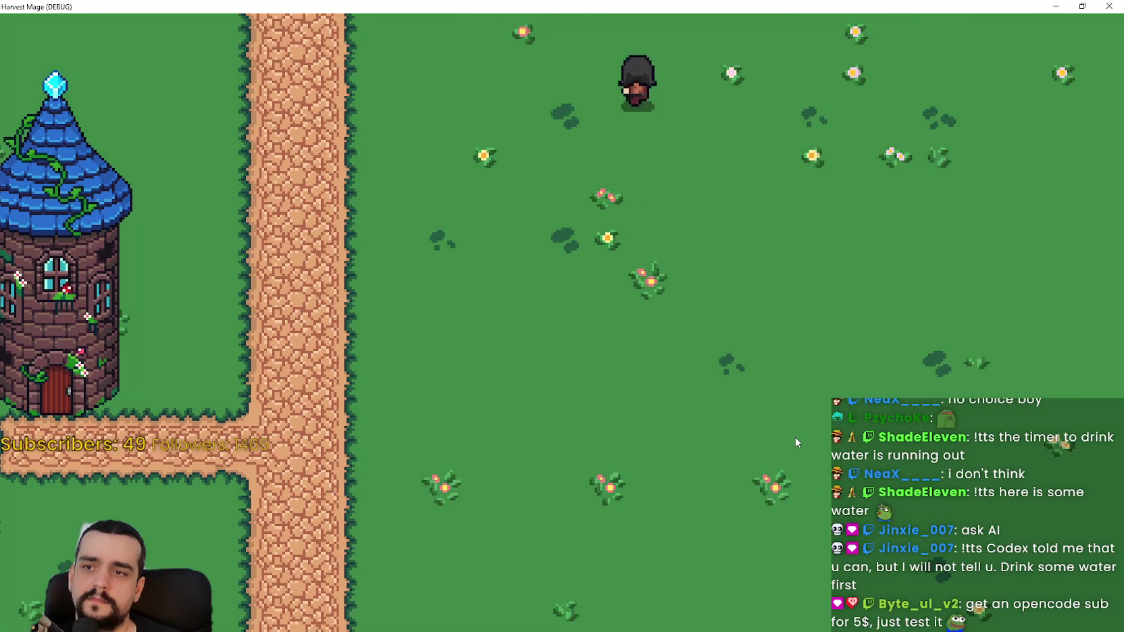
pyautogui.press('Down')
pyautogui.press('Left')
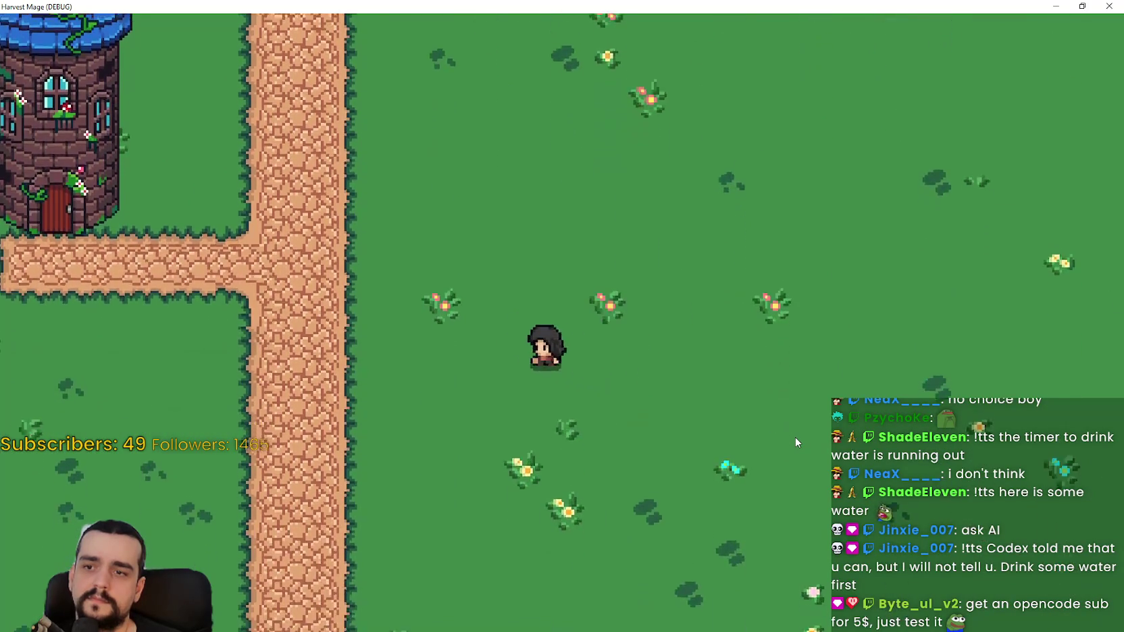
pyautogui.press('Up')
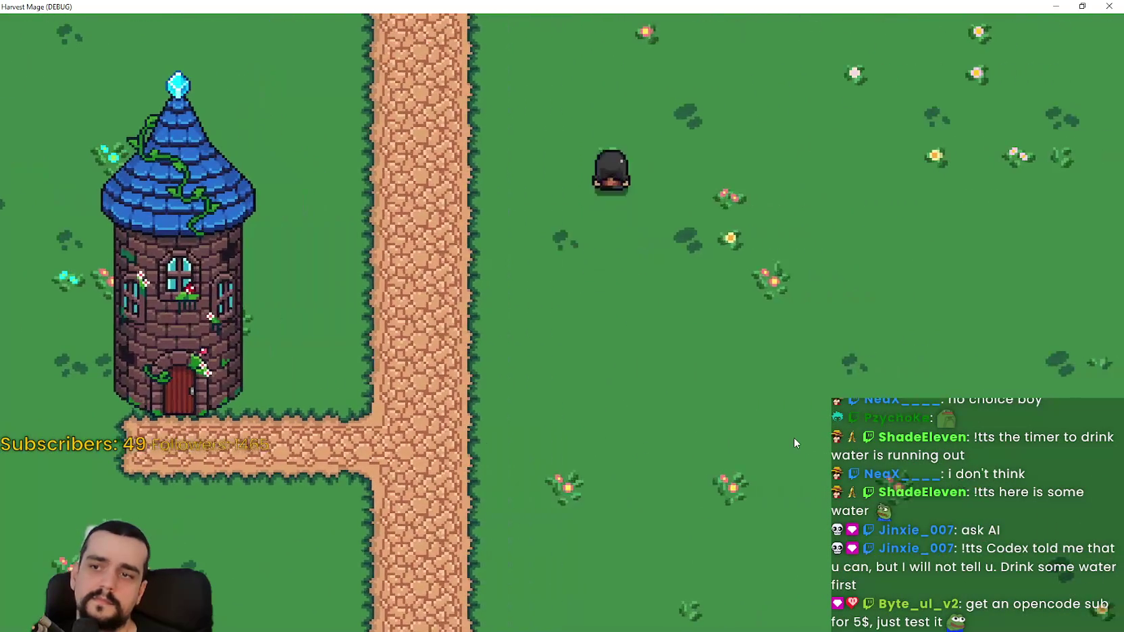
pyautogui.press('Down')
pyautogui.press('Right')
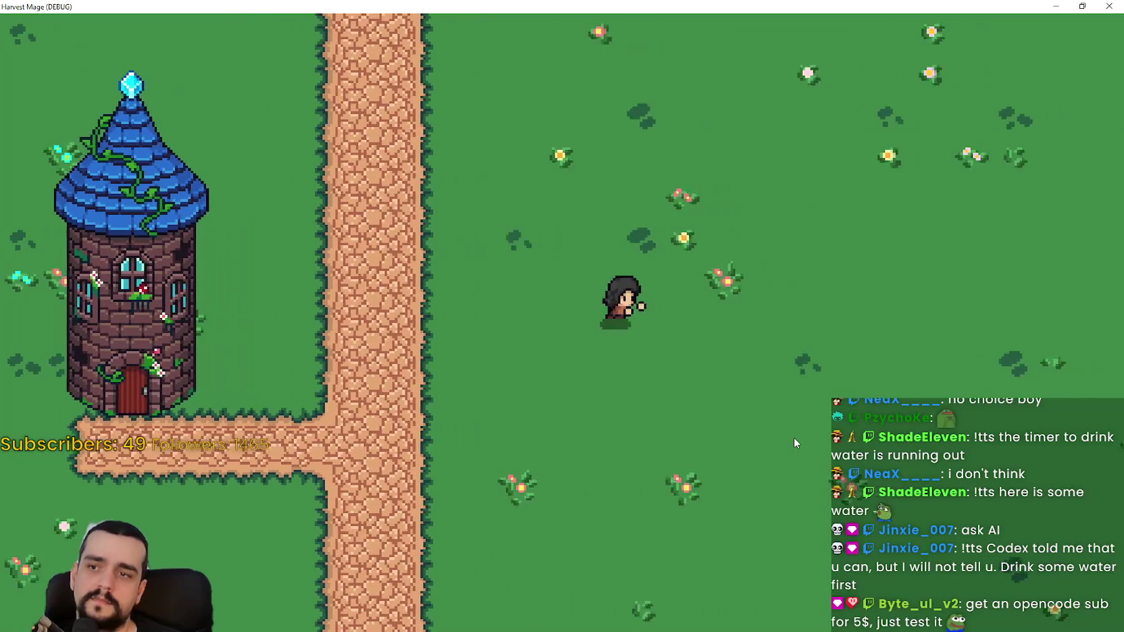
# Step: Test jumps while rapidly changing direction, bringing the mage back to the map middle
pyautogui.press('Down')
pyautogui.press('Left')
pyautogui.press('Up')
pyautogui.press('Right')
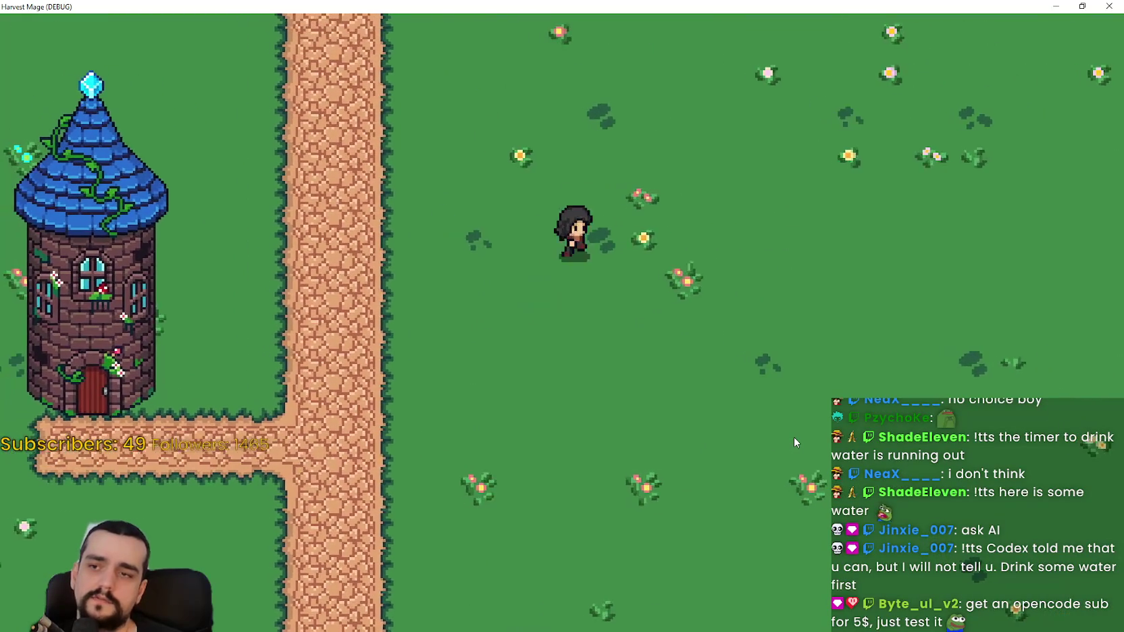
pyautogui.press('Up')
pyautogui.press('Left')
pyautogui.press('Right')
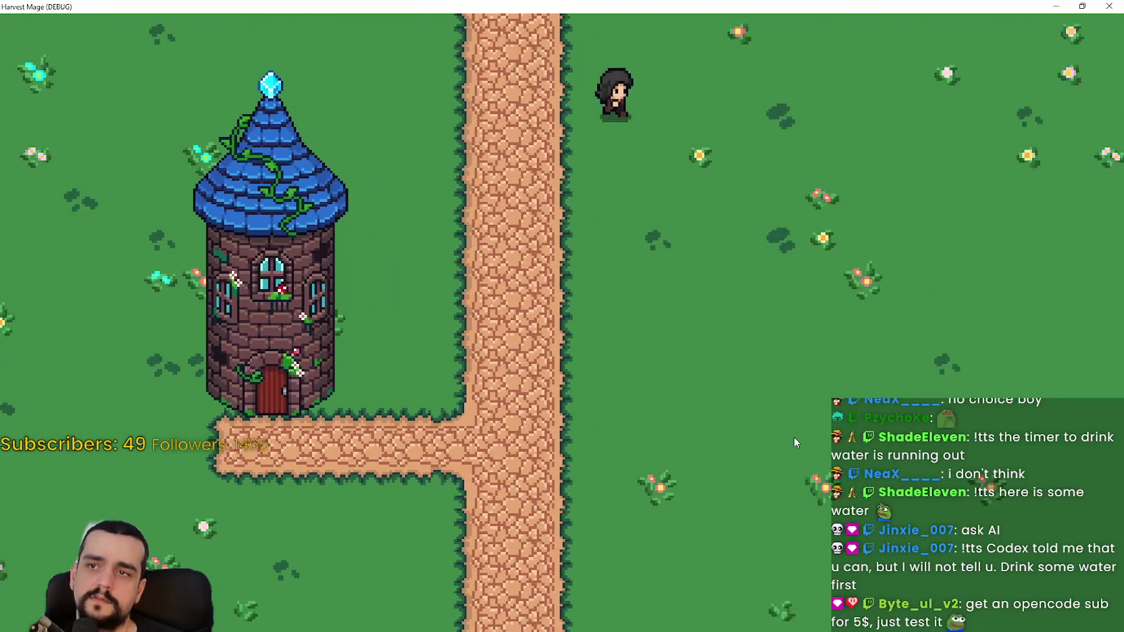
pyautogui.press('Down')
pyautogui.press('Right')
pyautogui.press('Left')
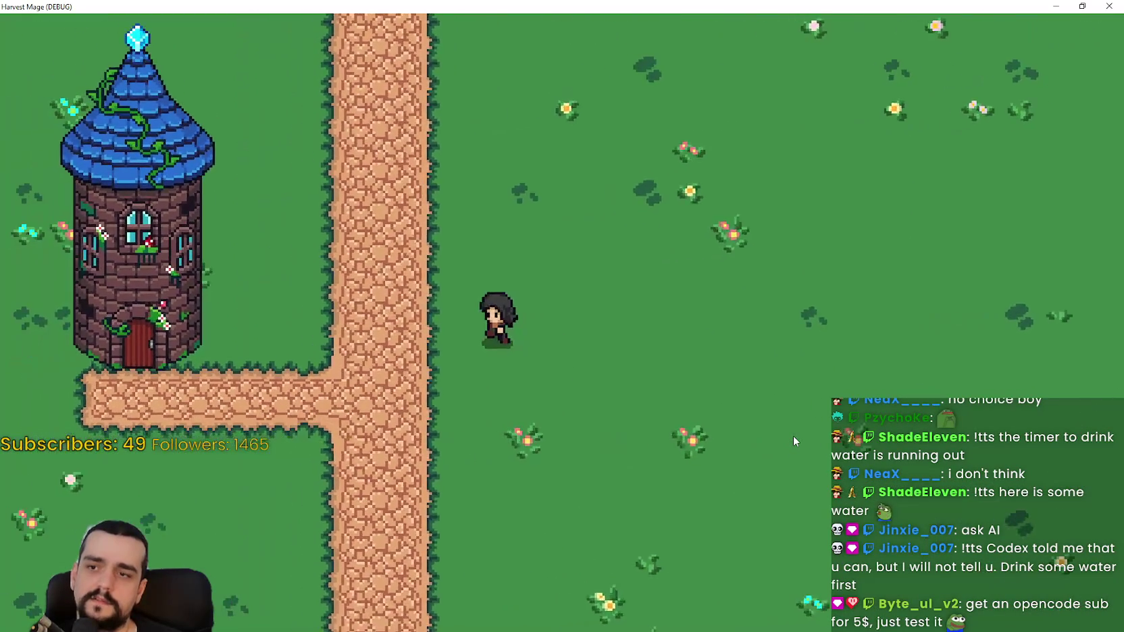
pyautogui.press('Right')
pyautogui.press('Up')
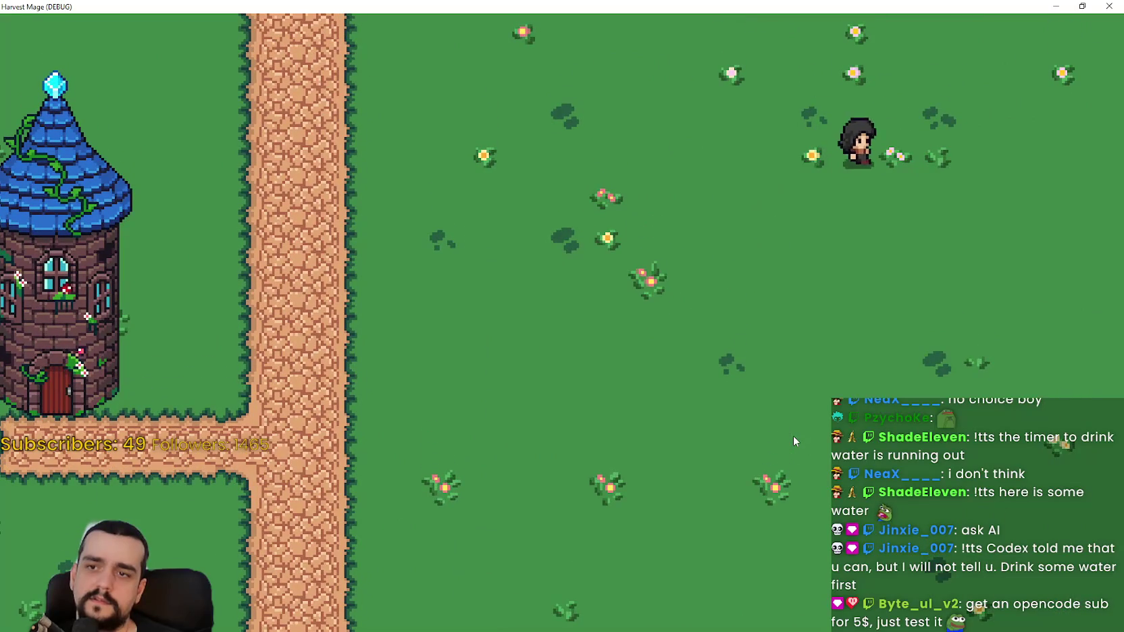
pyautogui.press('Right')
pyautogui.press('Left')
pyautogui.press('Down')
pyautogui.press('Down')
# Step: Walk the mage across the path beside the tower door and through the open field
pyautogui.press('Left')
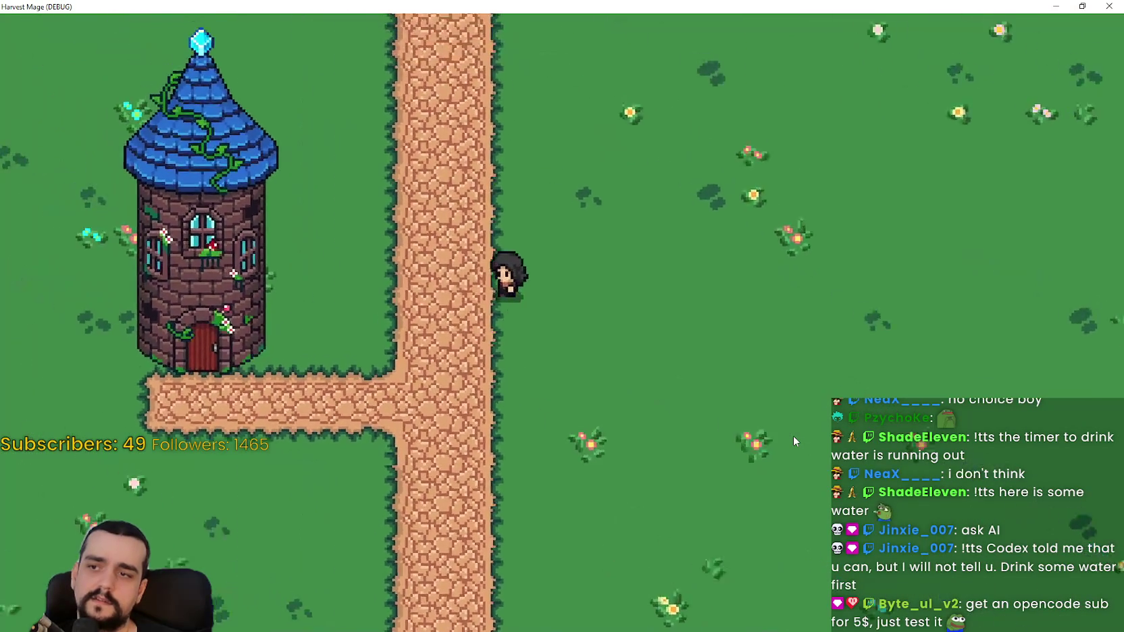
pyautogui.press('Left')
pyautogui.press('Down')
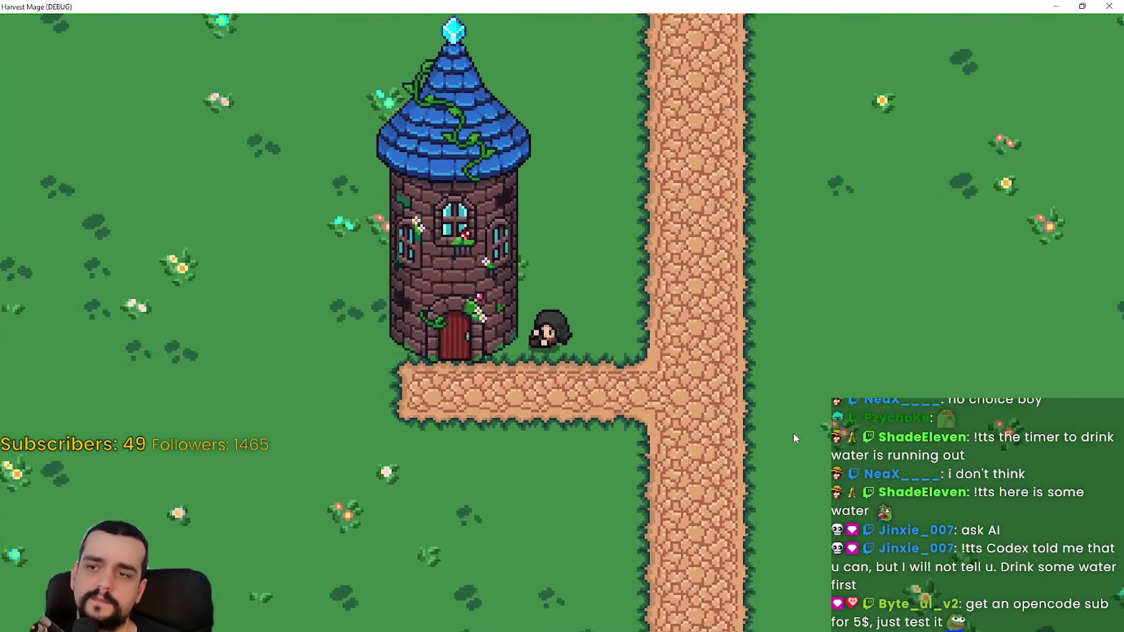
pyautogui.press('Right')
pyautogui.press('Up')
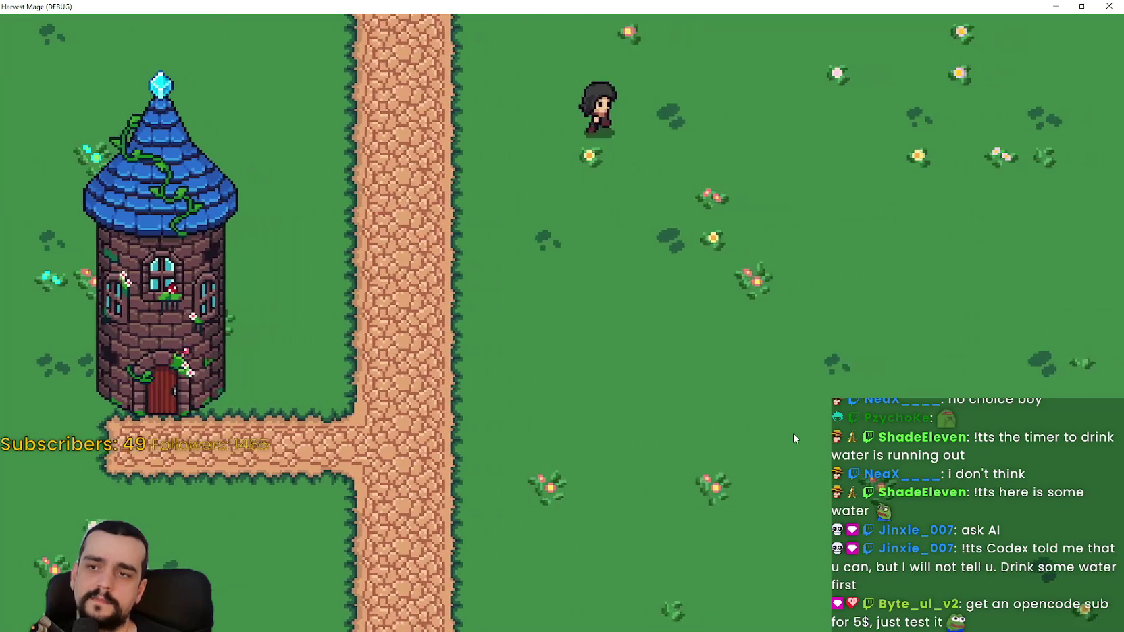
pyautogui.press('Down')
pyautogui.press('Right')
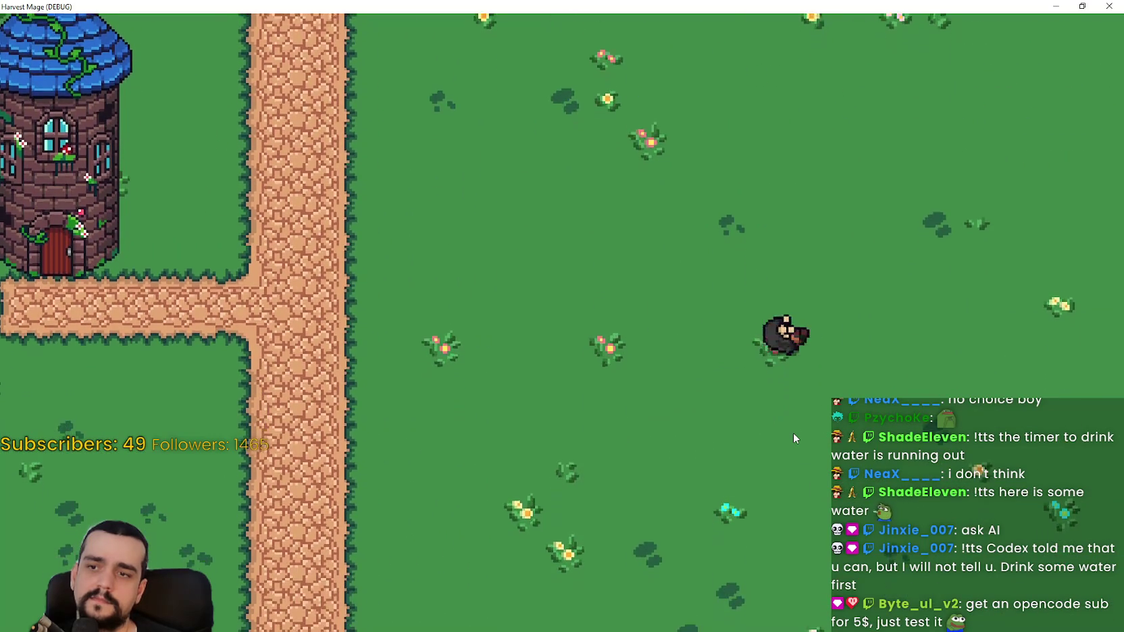
pyautogui.press('Left')
pyautogui.press('Up')
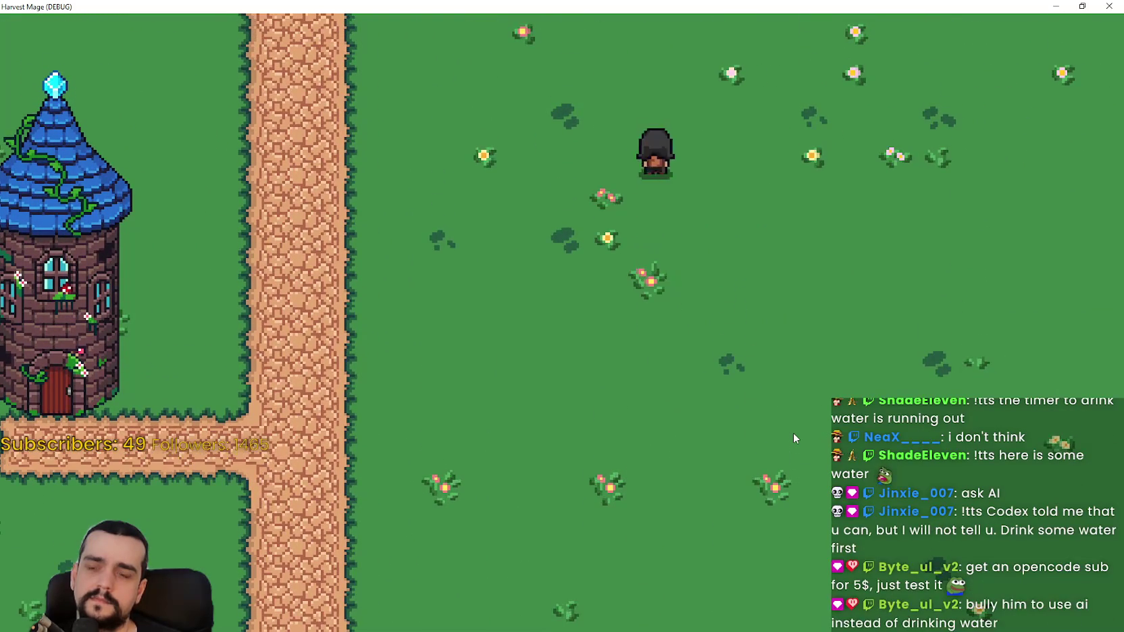
pyautogui.press('Left')
pyautogui.press('Down')
pyautogui.press('Left')
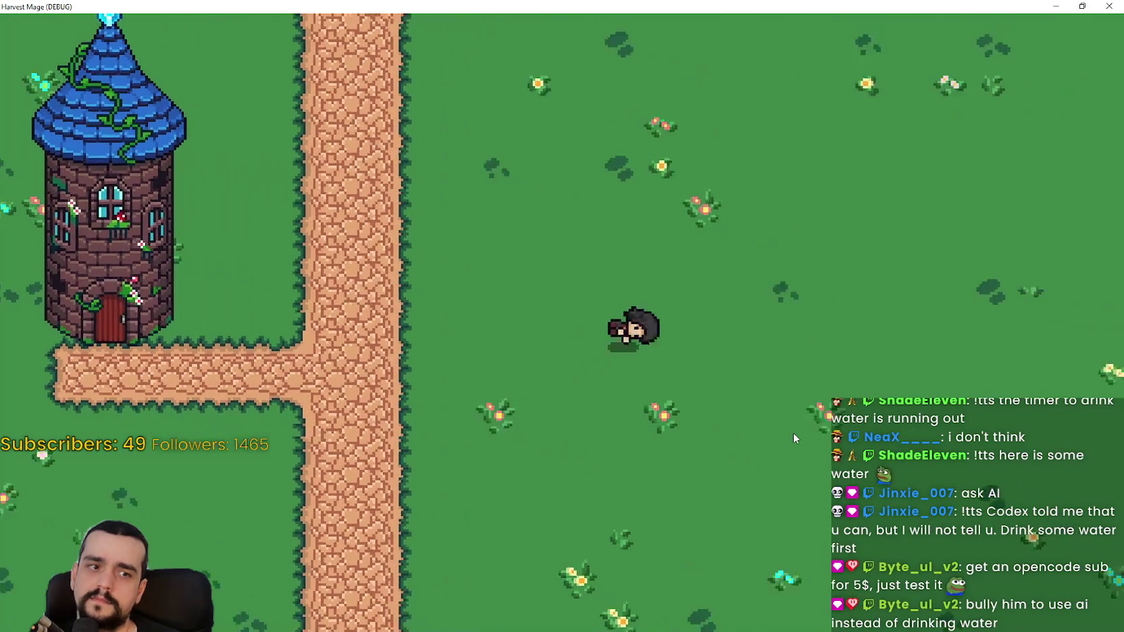
pyautogui.press('Right')
pyautogui.press('Down')
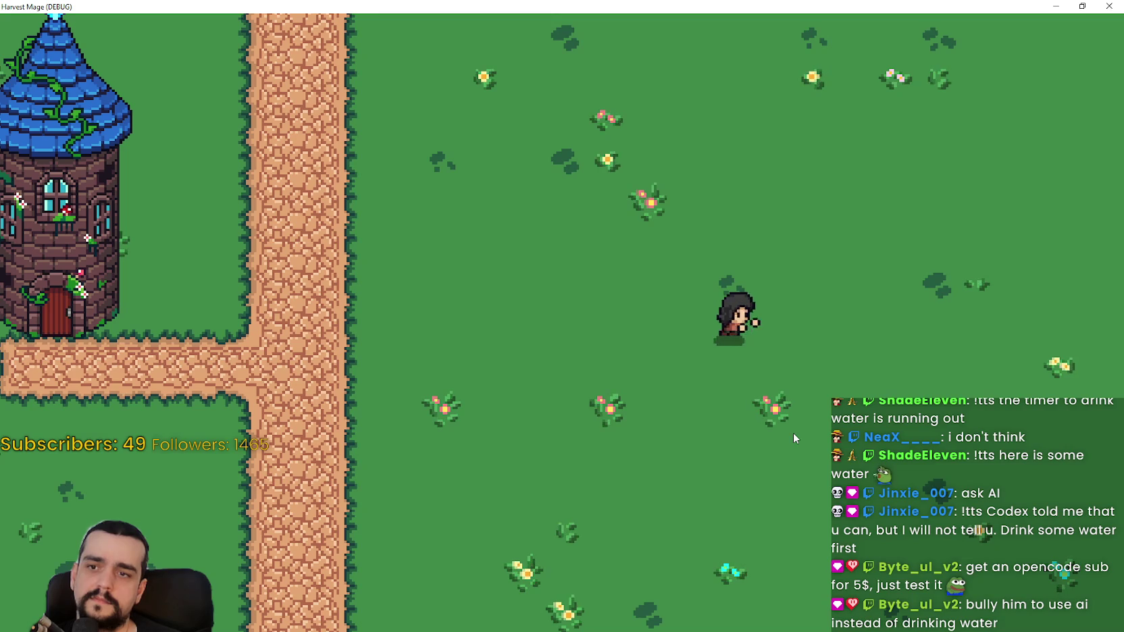
# Step: Test jumps in several directions with WASD, switching between left and right
pyautogui.press('w')
pyautogui.press('a')
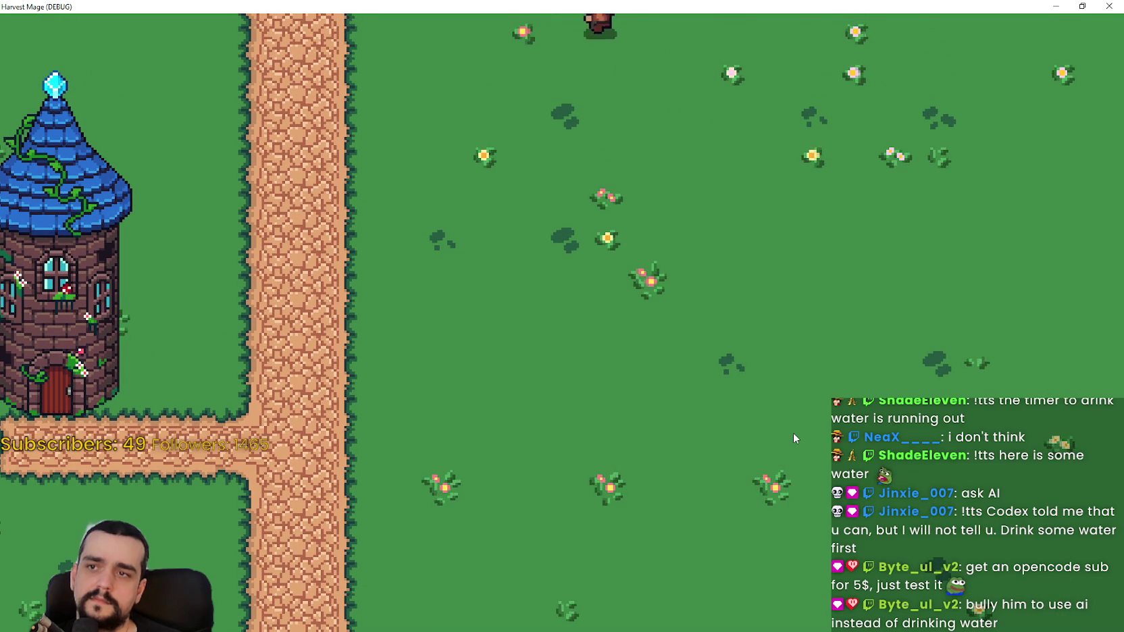
pyautogui.press('s')
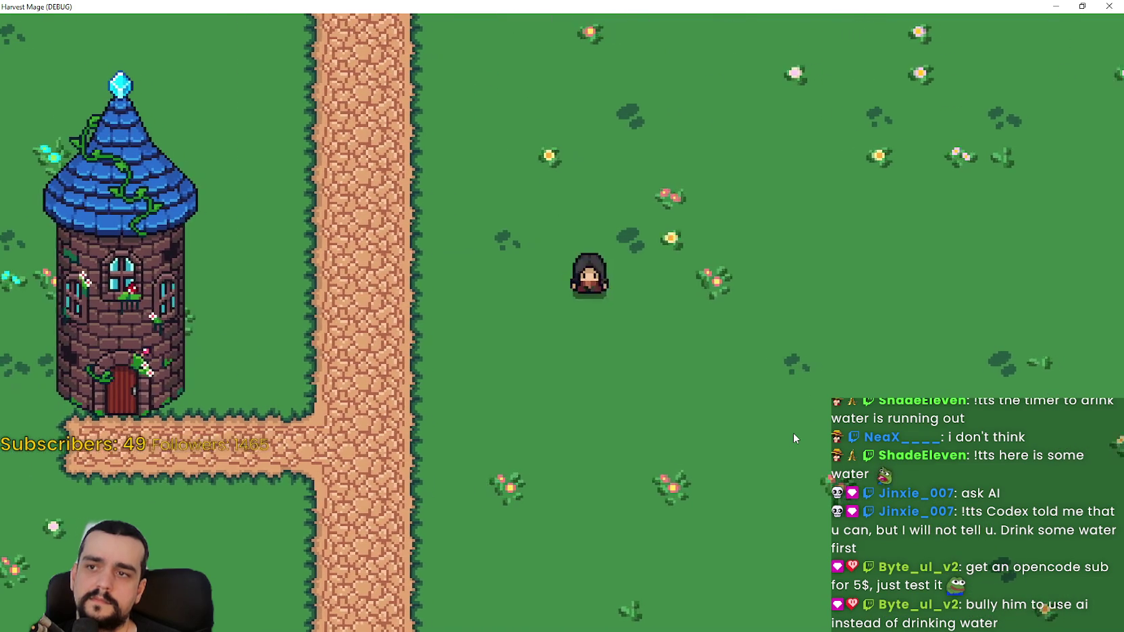
pyautogui.press('d')
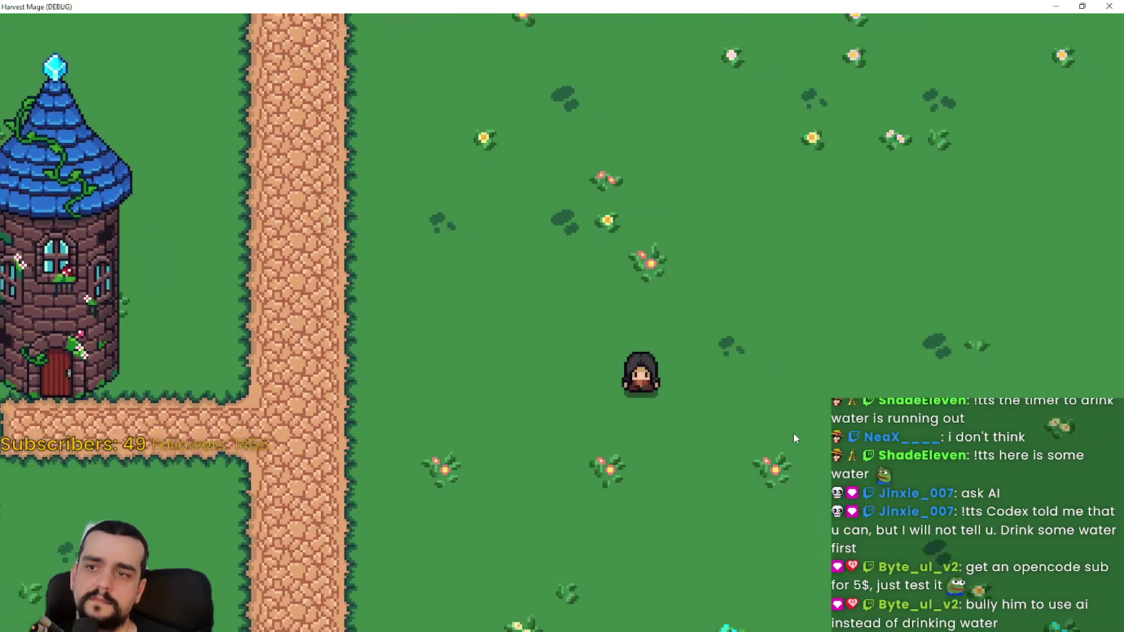
pyautogui.press('a')
pyautogui.press('a')
pyautogui.press('d')
pyautogui.press('a')
pyautogui.press('w')
pyautogui.press('d')
pyautogui.press('s')
pyautogui.press('a')
pyautogui.press('d')
pyautogui.press('w')
pyautogui.press('a')
pyautogui.press('d')
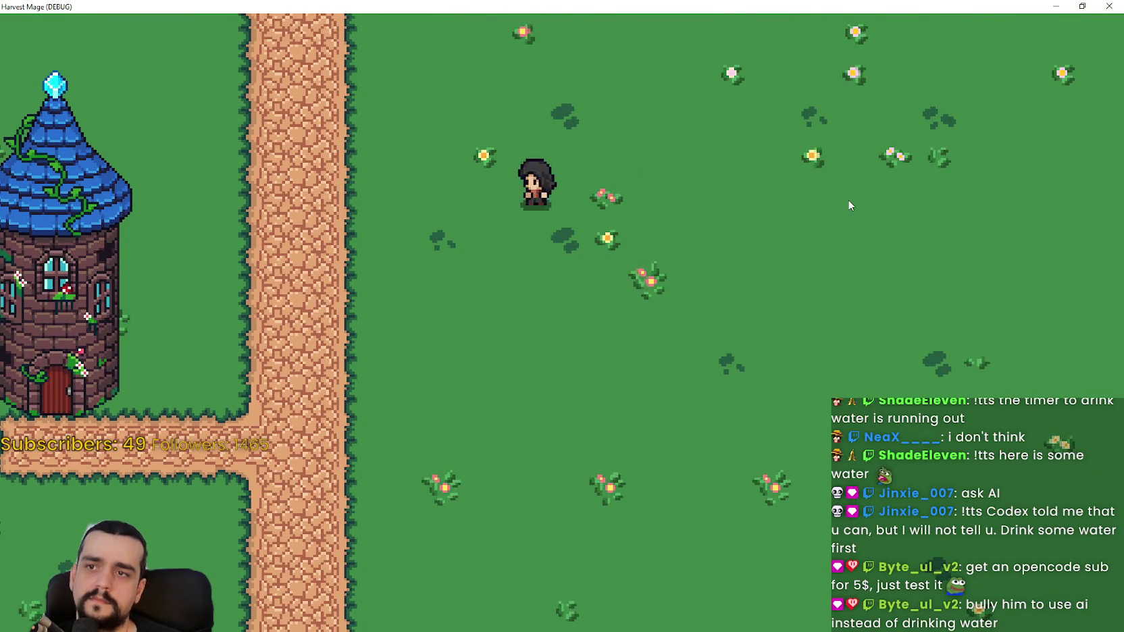
pyautogui.press('s')
pyautogui.press('d')
# Step: Walk the mage onto the path below the tower and across the grass, then restore the window
pyautogui.press('a')
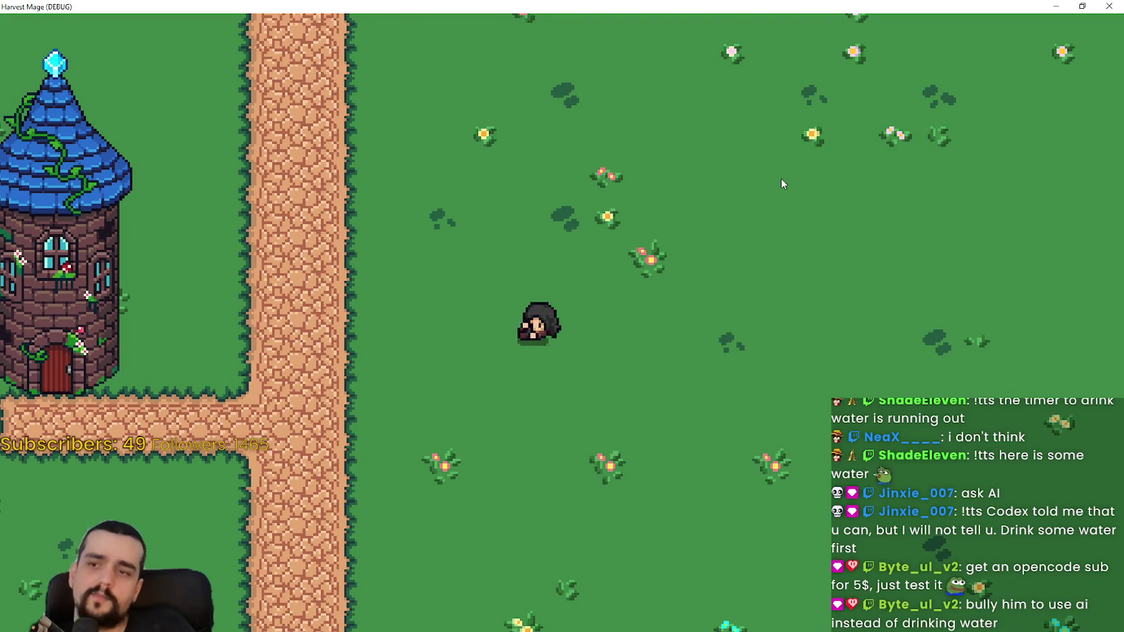
pyautogui.press('a')
pyautogui.press('s')
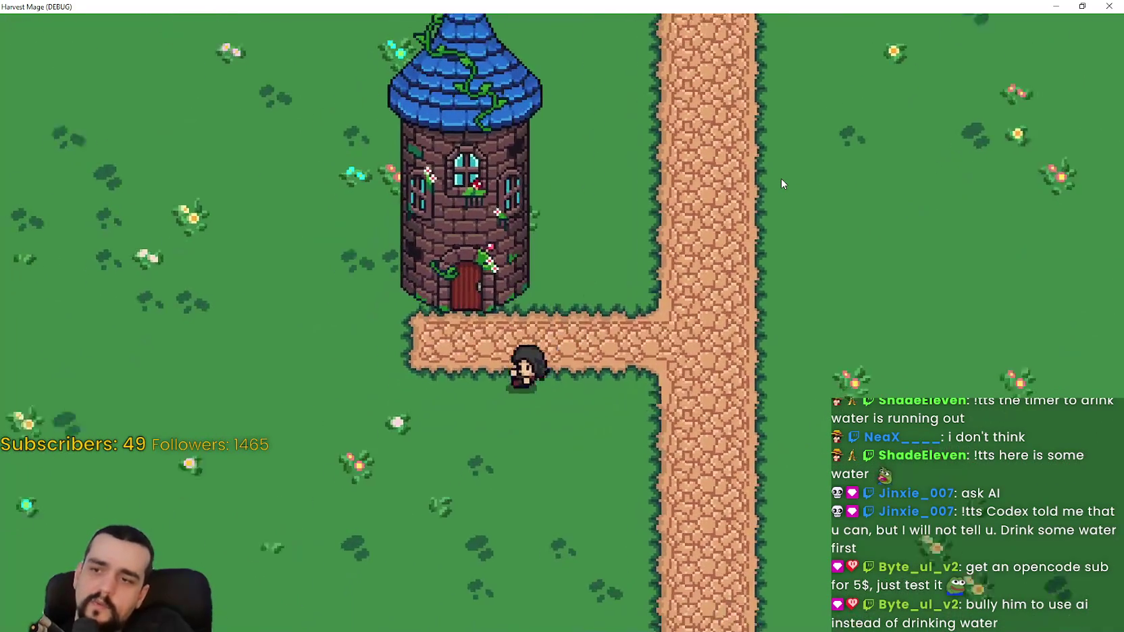
pyautogui.press('a')
pyautogui.press('s')
pyautogui.press('s')
pyautogui.press('d')
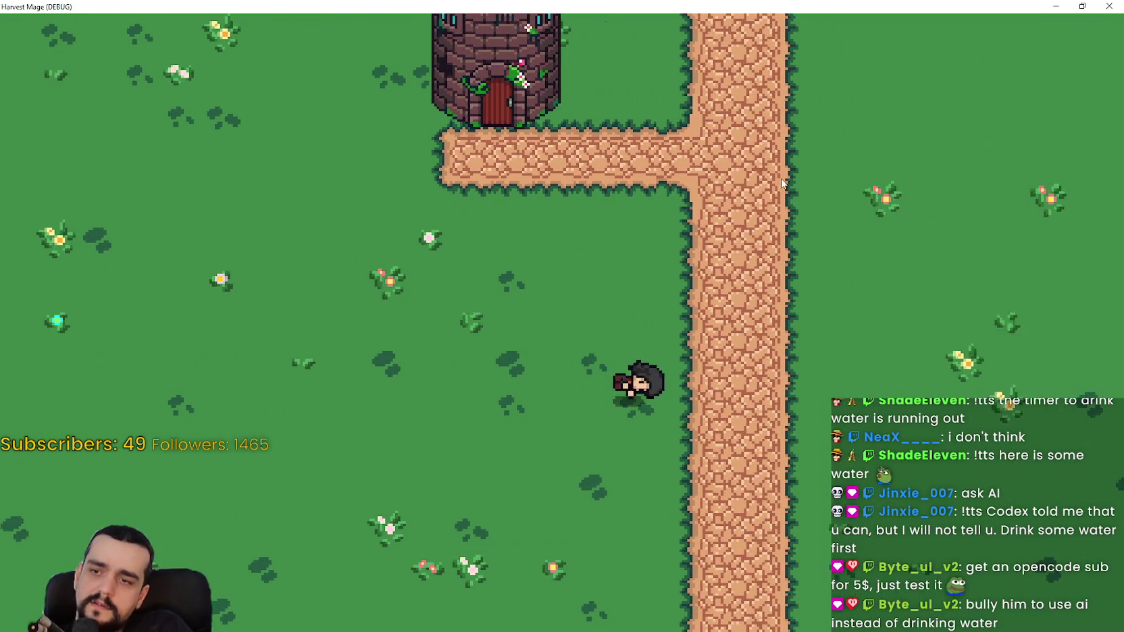
pyautogui.press('d')
pyautogui.press('w')
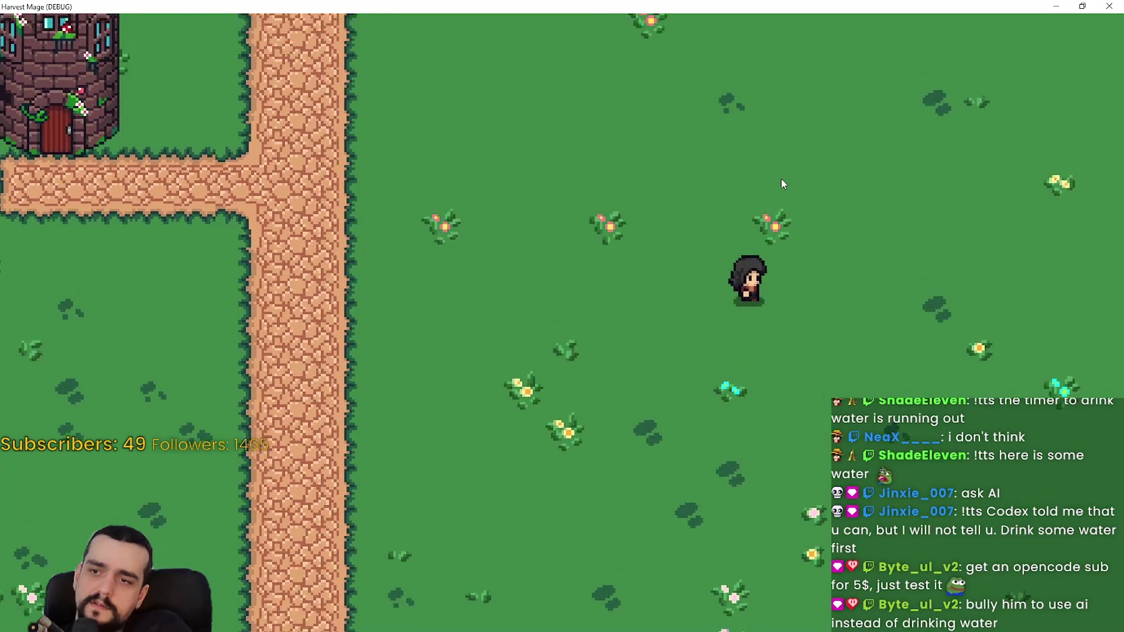
pyautogui.press('d')
pyautogui.press('s')
pyautogui.click(1082, 6)
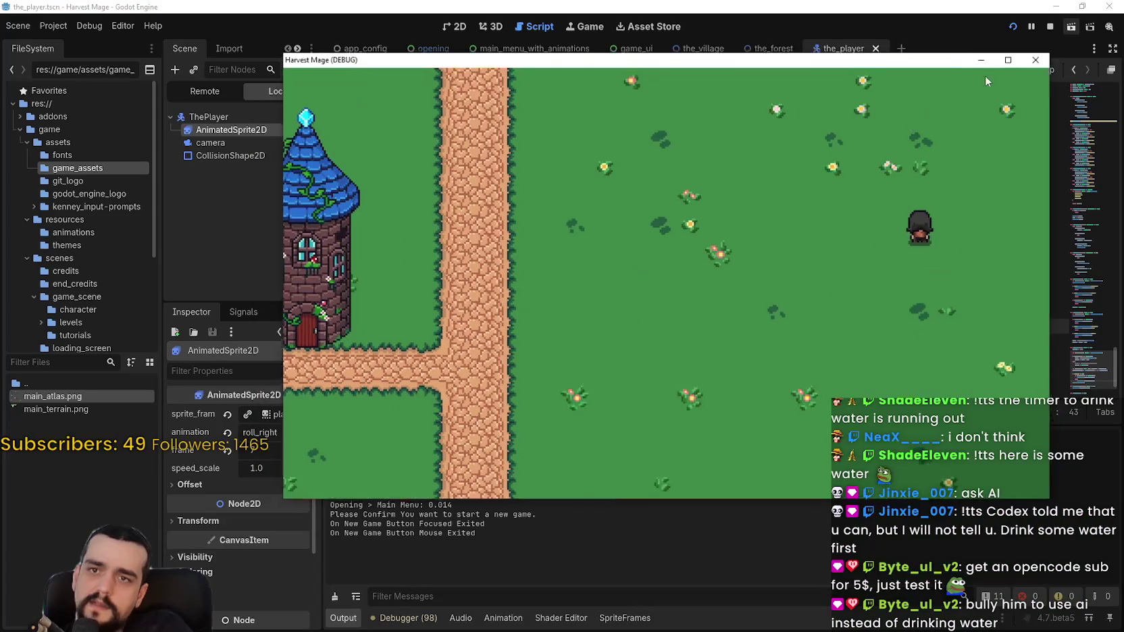
# Step: Stop the running game and scroll the_player.gd to the end of state_jump
pyautogui.click(1050, 29)
pyautogui.scroll(8, 605, 325)
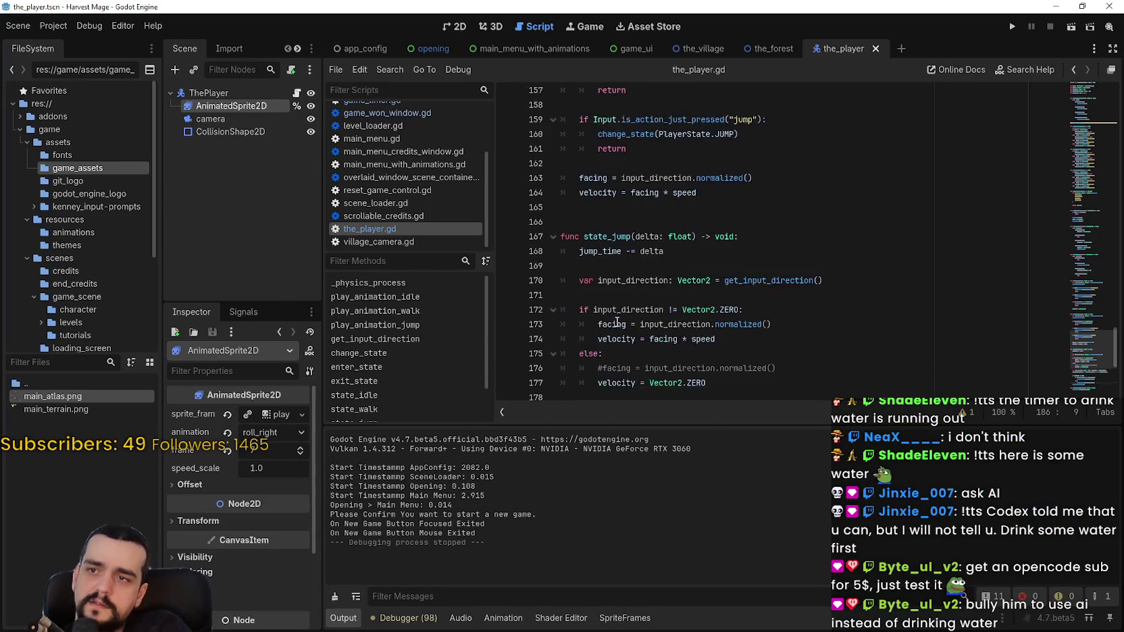
pyautogui.moveTo(1099, 330); pyautogui.dragTo(1097, 196)
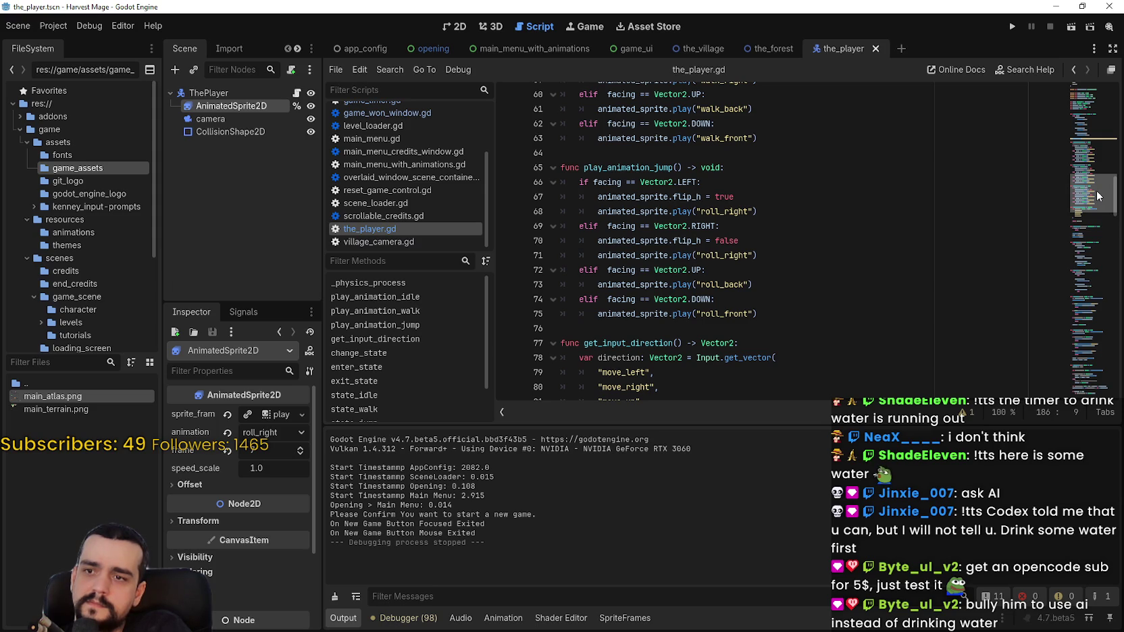
pyautogui.moveTo(1098, 196); pyautogui.dragTo(1108, 375)
# Step: Cut the play_animation_jump() call line from the end of state_jump
pyautogui.moveTo(680, 305); pyautogui.dragTo(519, 309)
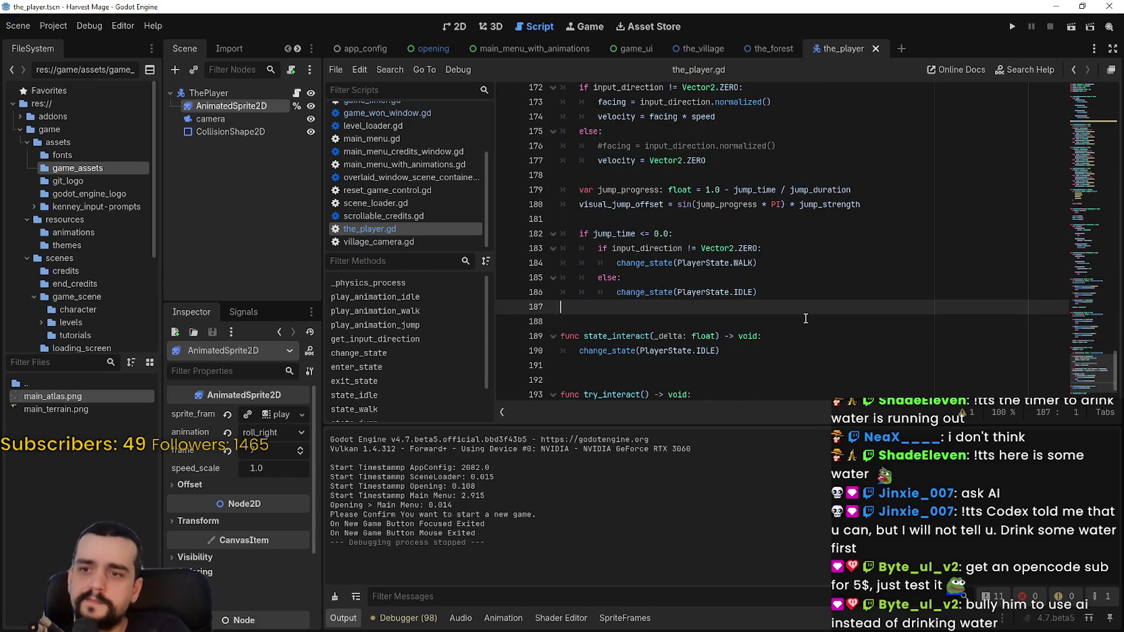
pyautogui.scroll(2, 777, 310)
pyautogui.click(736, 297)
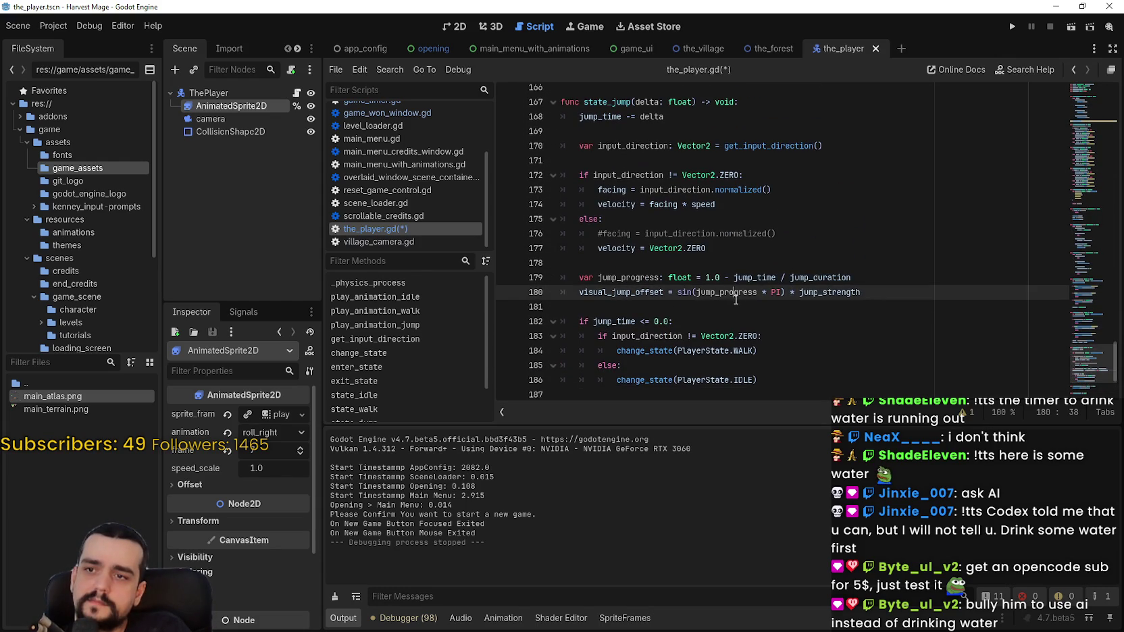
pyautogui.click(742, 224)
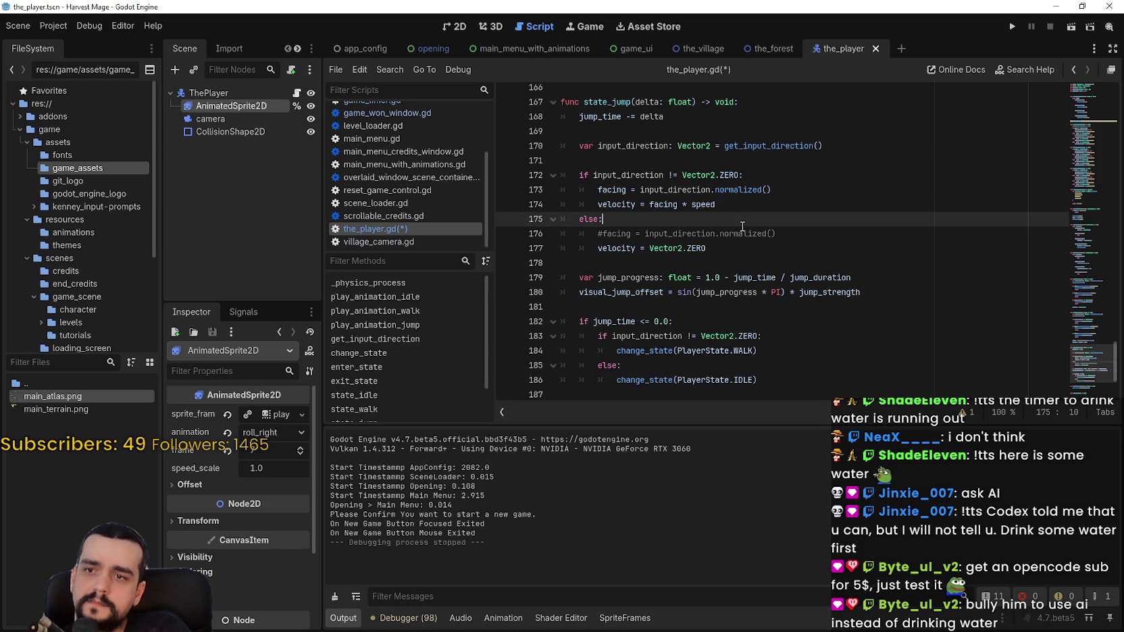
pyautogui.doubleClick(736, 231)
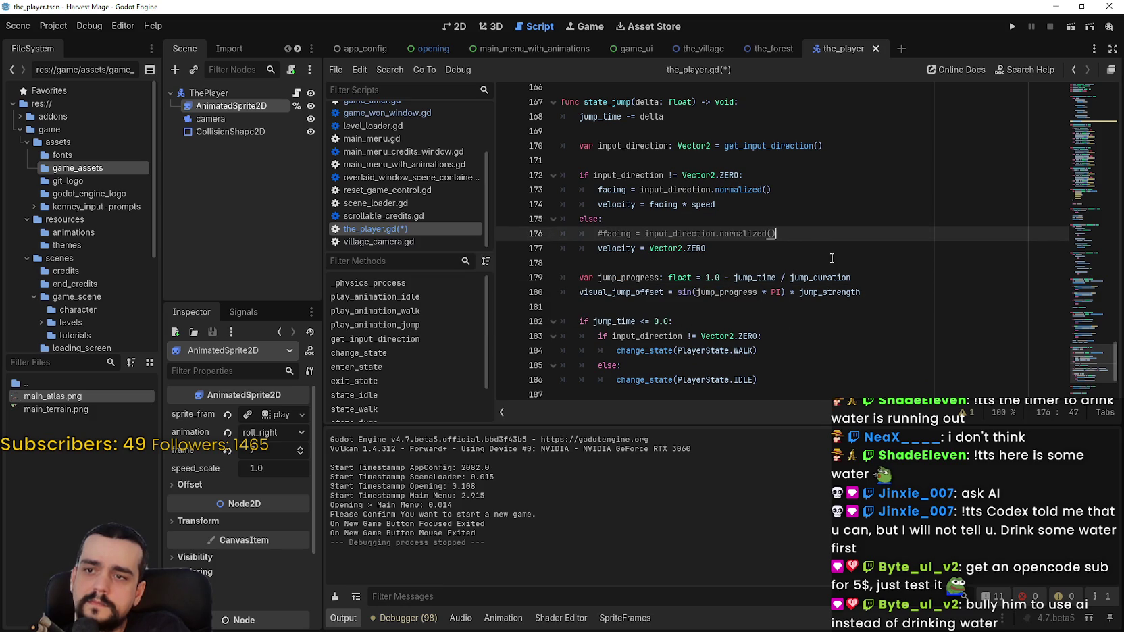
pyautogui.scroll(1, 831, 258)
# Step: Paste play_animation_jump() right after get_input_direction() in state_jump and save
pyautogui.press('Up')
pyautogui.press('Up')
pyautogui.press('Up')
pyautogui.press('Down')
pyautogui.press('Down')
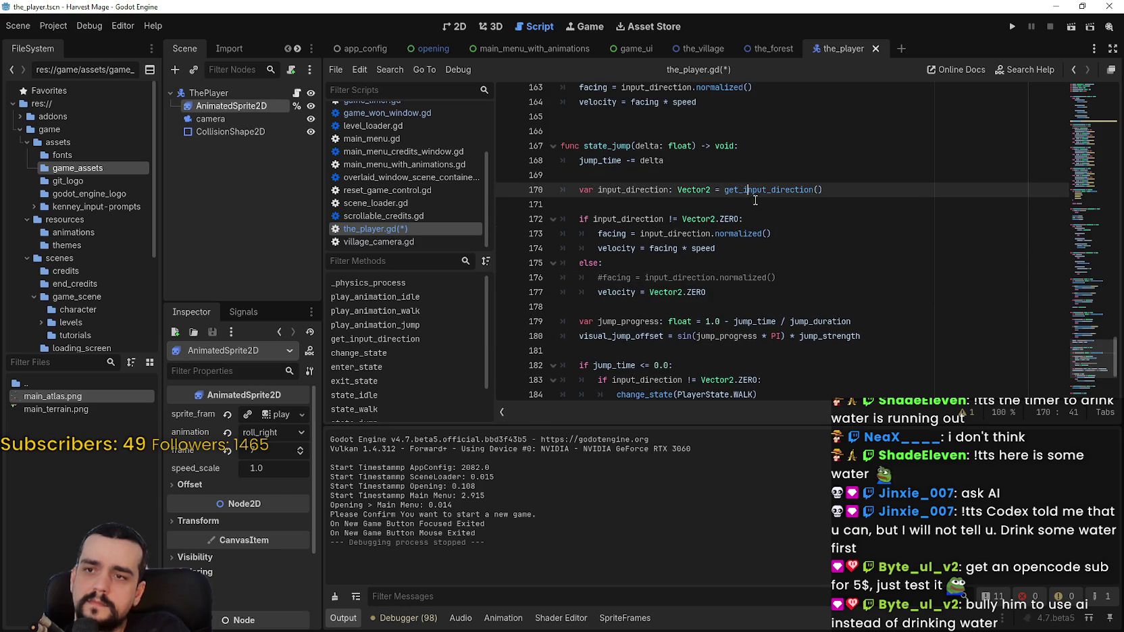
pyautogui.press('Return')
pyautogui.hotkey('ctrl', 's')
# Step: Comment out the input_direction check and else branch, unindent the facing line, and run the game
pyautogui.scroll(-1, 588, 258)
pyautogui.click(588, 260)
pyautogui.click(578, 235)
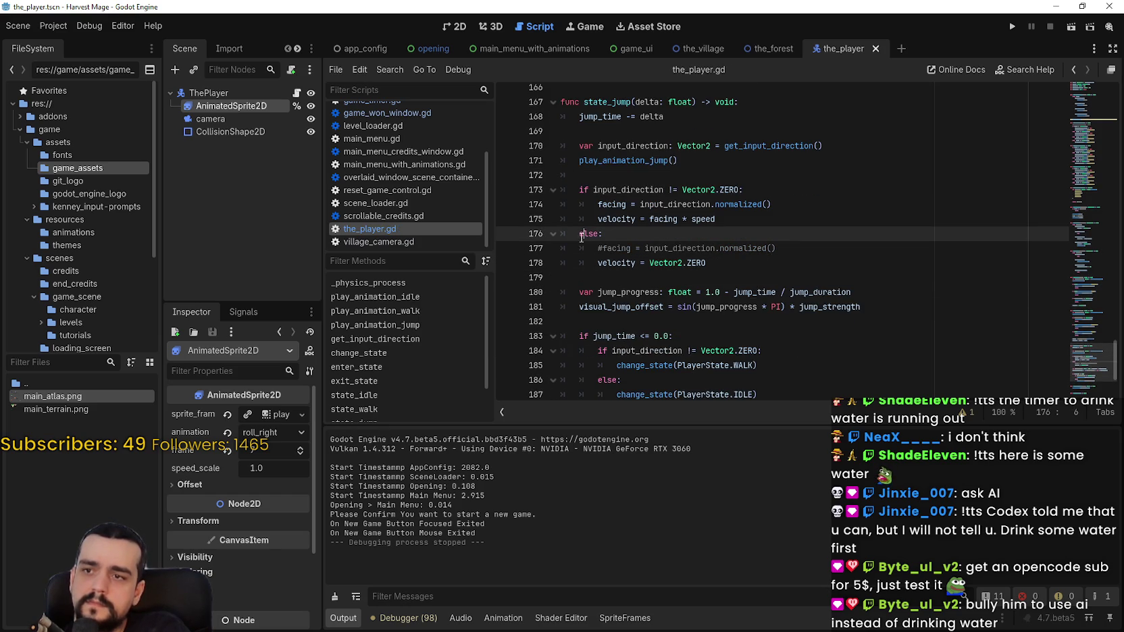
pyautogui.click(596, 205)
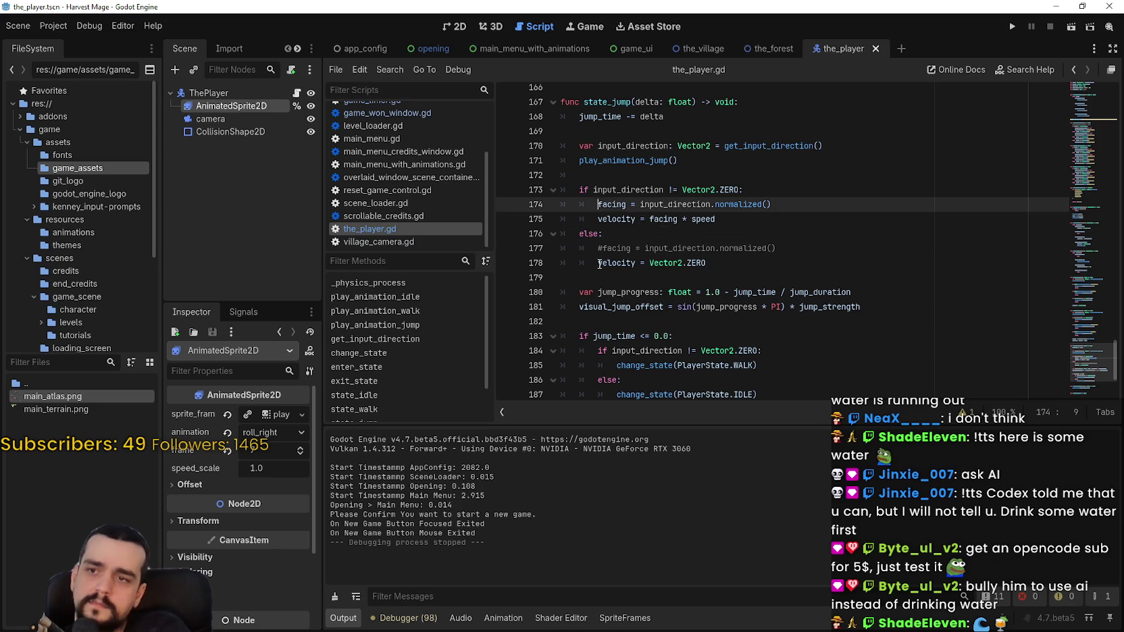
pyautogui.click(586, 190)
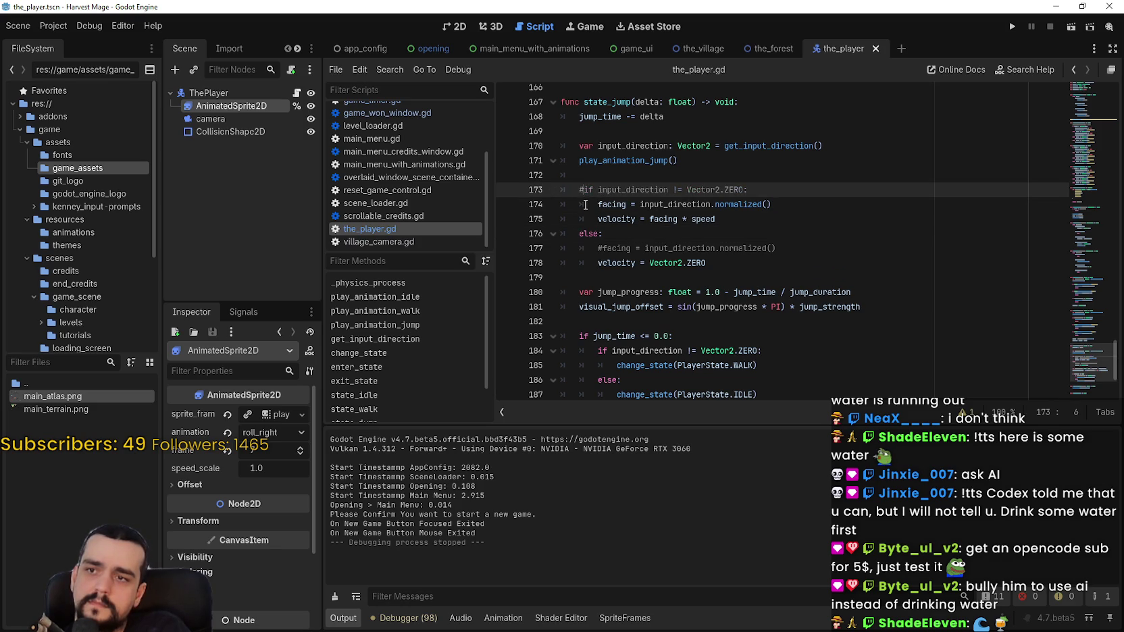
pyautogui.click(585, 206)
pyautogui.press('Delete')
pyautogui.click(578, 218)
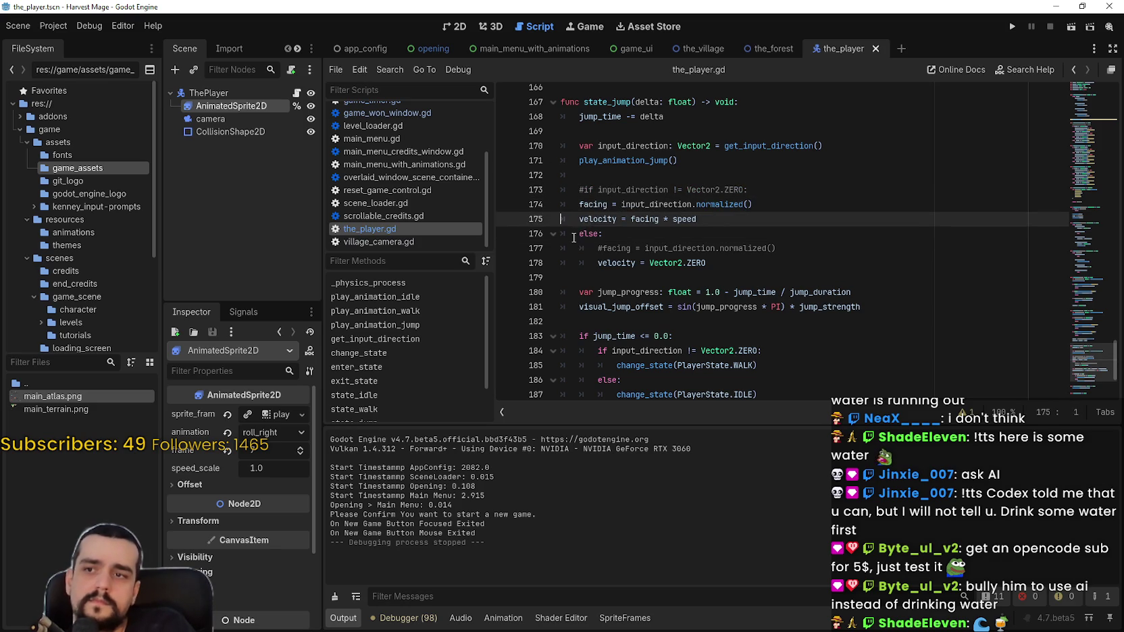
pyautogui.click(574, 235)
pyautogui.click(591, 262)
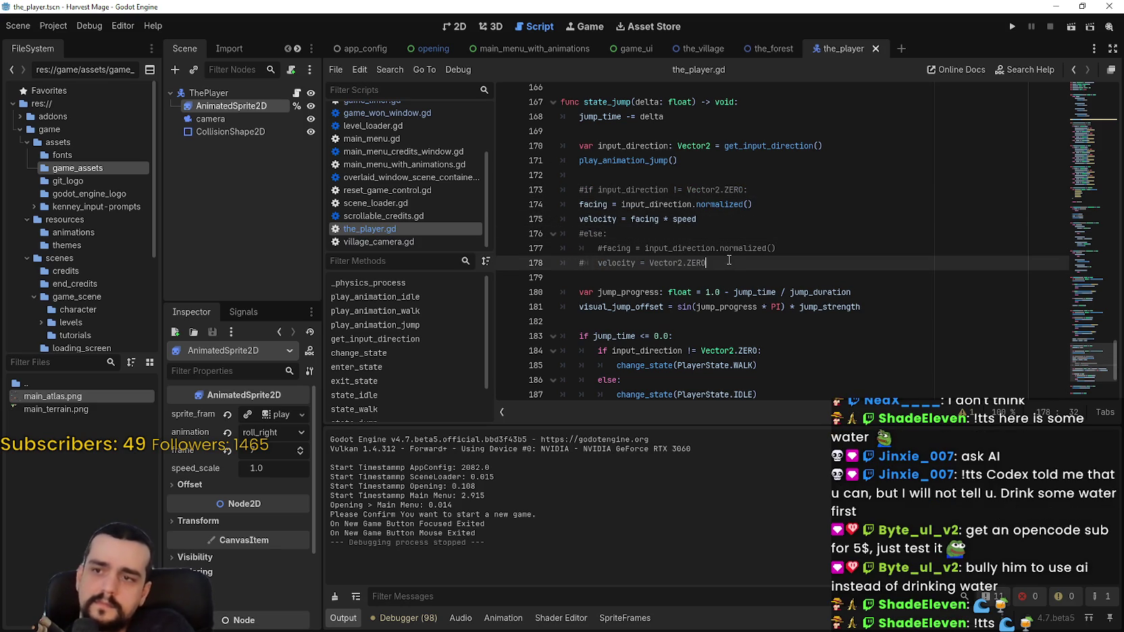
pyautogui.click(1012, 26)
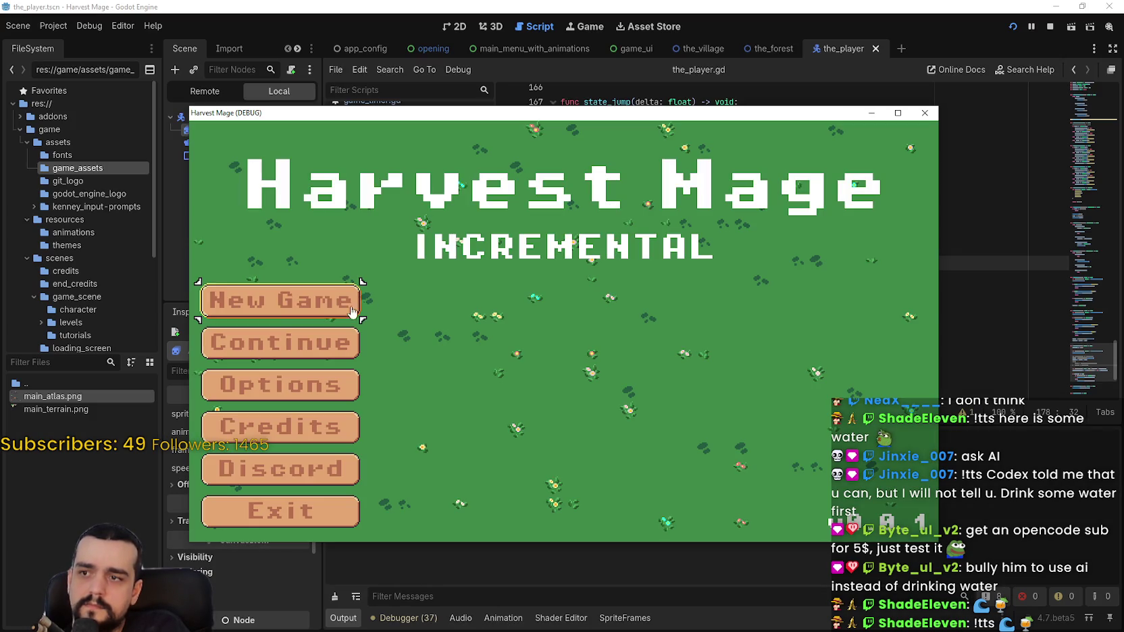
# Step: Start a new game full-screen and walk the mage around the village tower
pyautogui.click(351, 311)
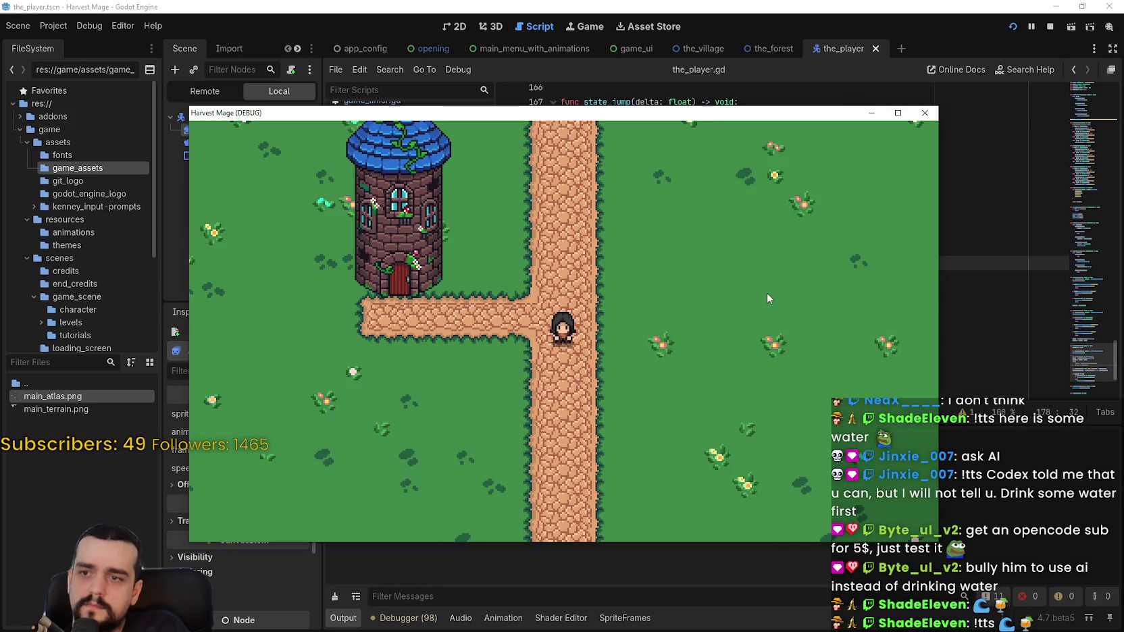
pyautogui.click(897, 113)
pyautogui.press('a')
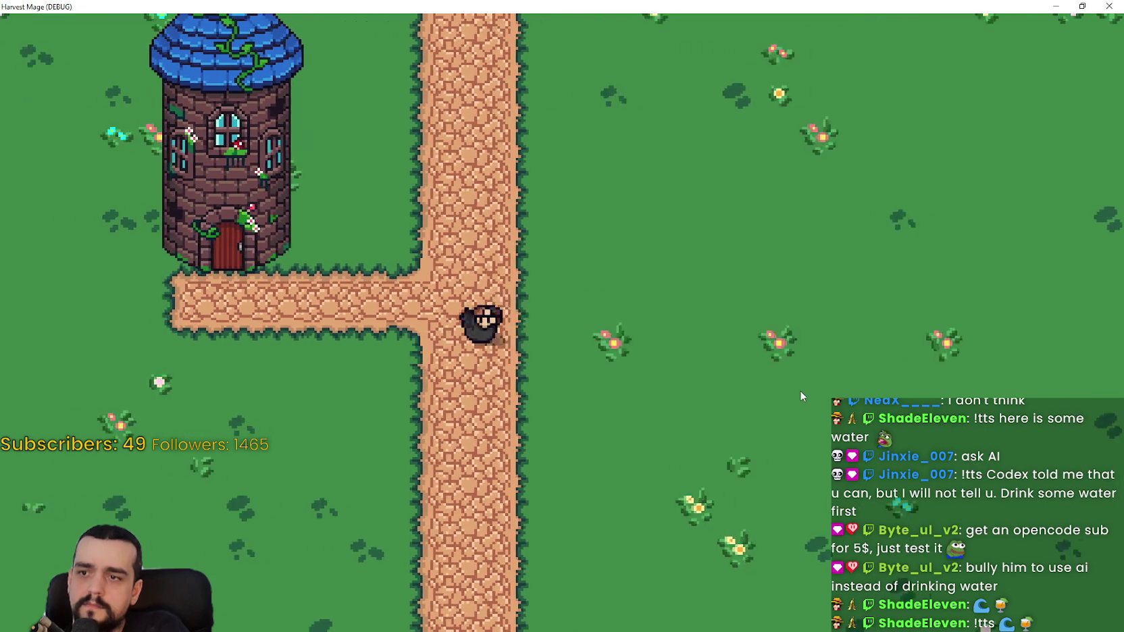
pyautogui.press('s')
pyautogui.press('a')
pyautogui.press('s')
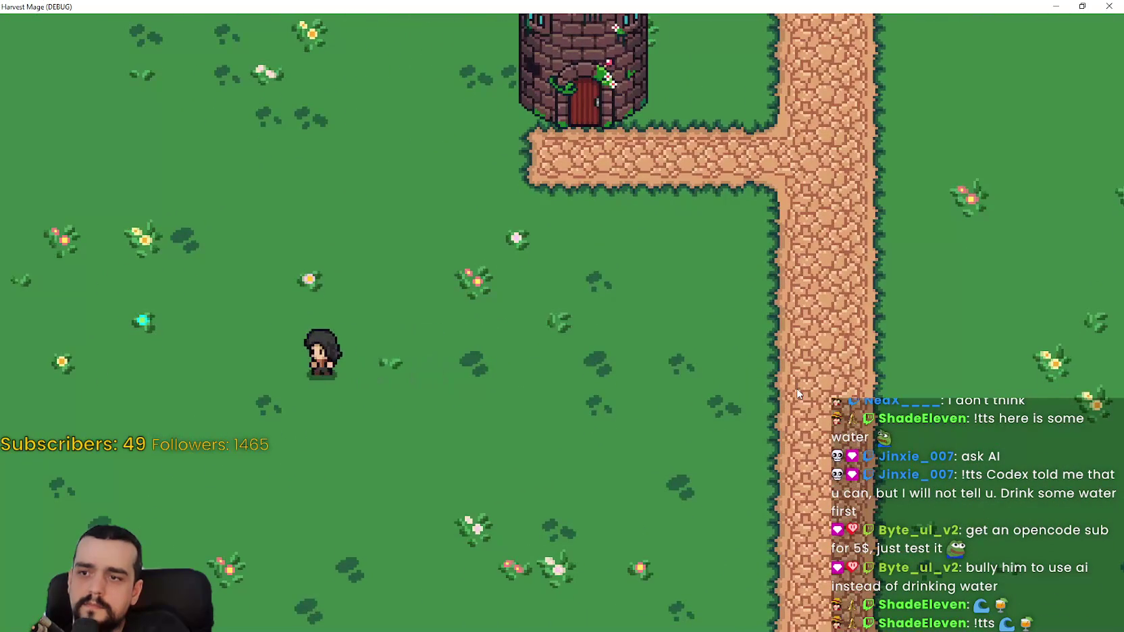
pyautogui.press('w')
pyautogui.press('d')
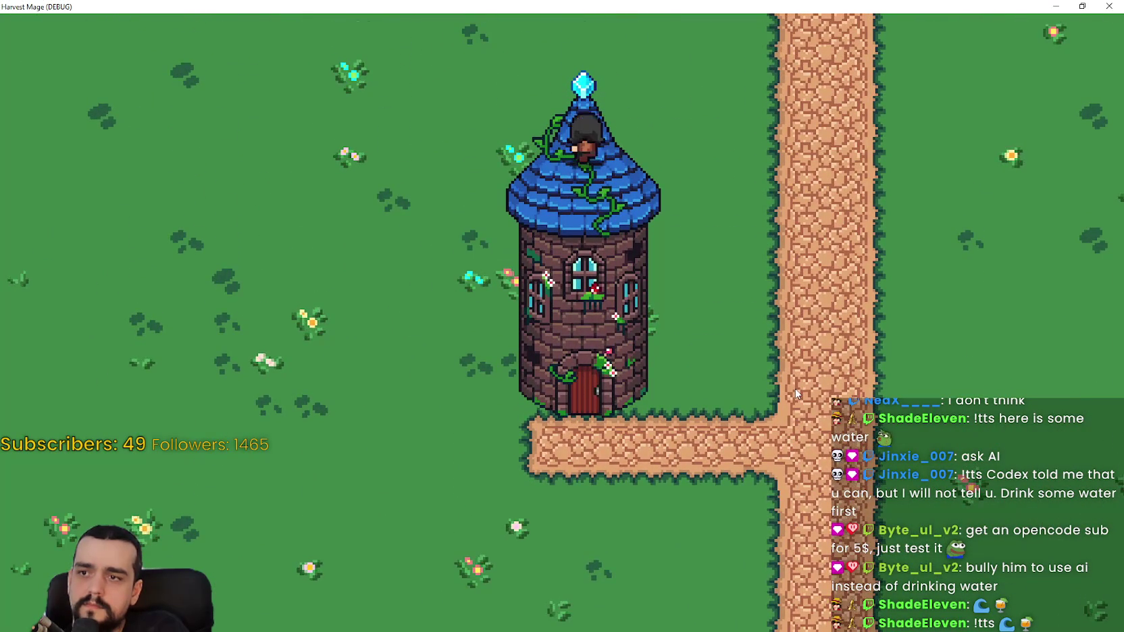
pyautogui.press('d')
pyautogui.press('s')
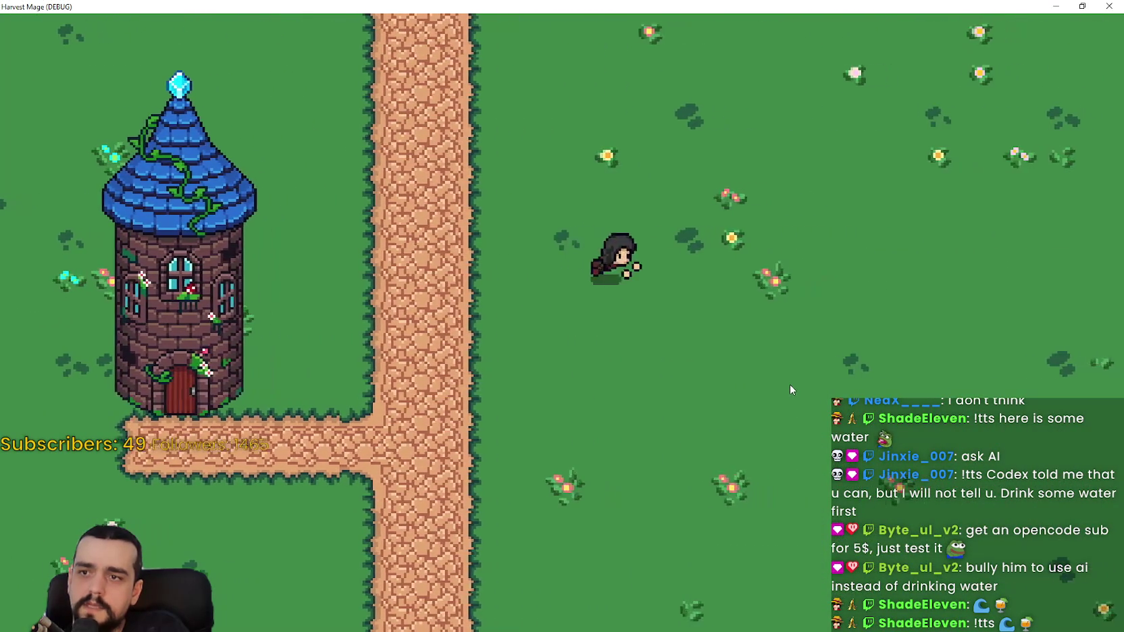
# Step: Walk and jump the mage back and forth across the field, then restore the game window
pyautogui.press('a')
pyautogui.press('d')
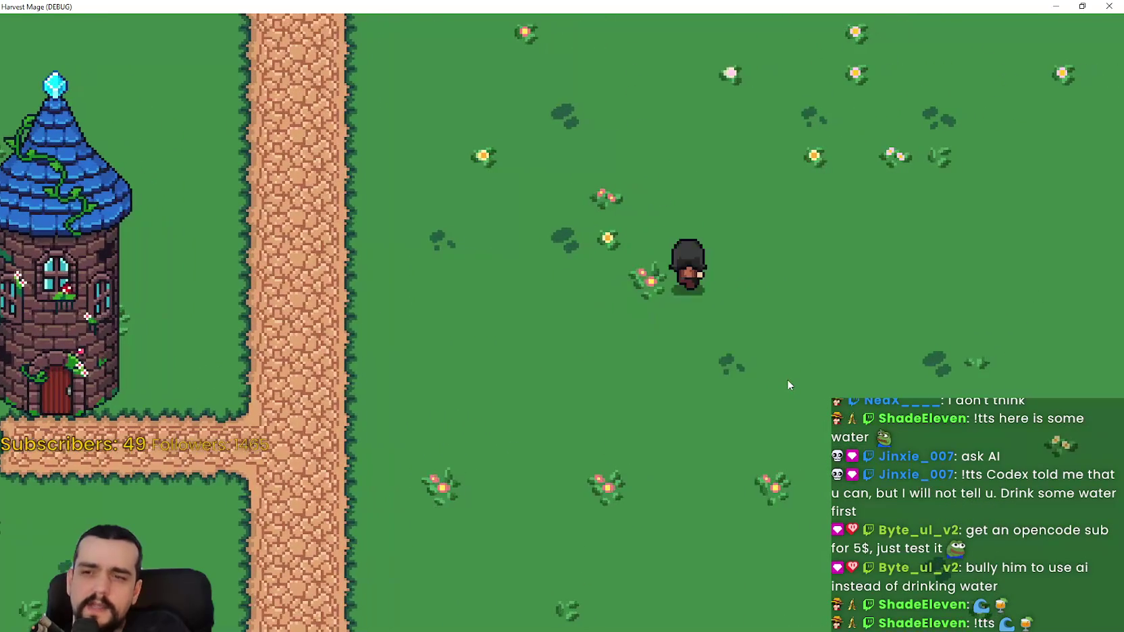
pyautogui.press('a')
pyautogui.press('s')
pyautogui.press('d')
pyautogui.press('a')
pyautogui.press('w')
pyautogui.press('d')
pyautogui.press('s')
pyautogui.press('a')
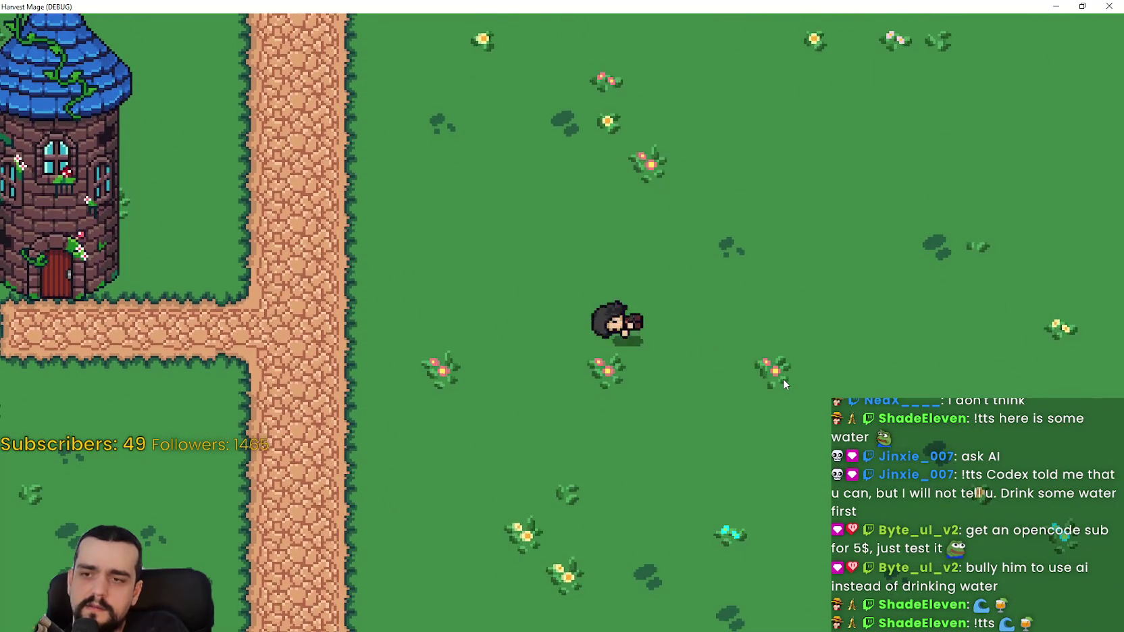
pyautogui.press('d')
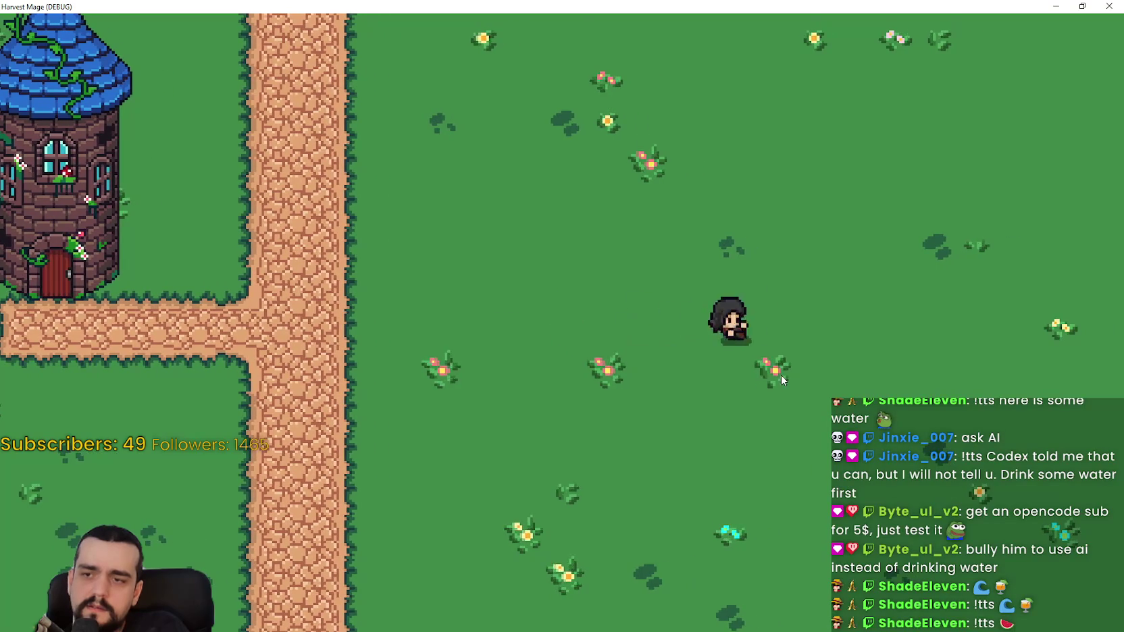
pyautogui.press('w')
pyautogui.press('a')
pyautogui.press('s')
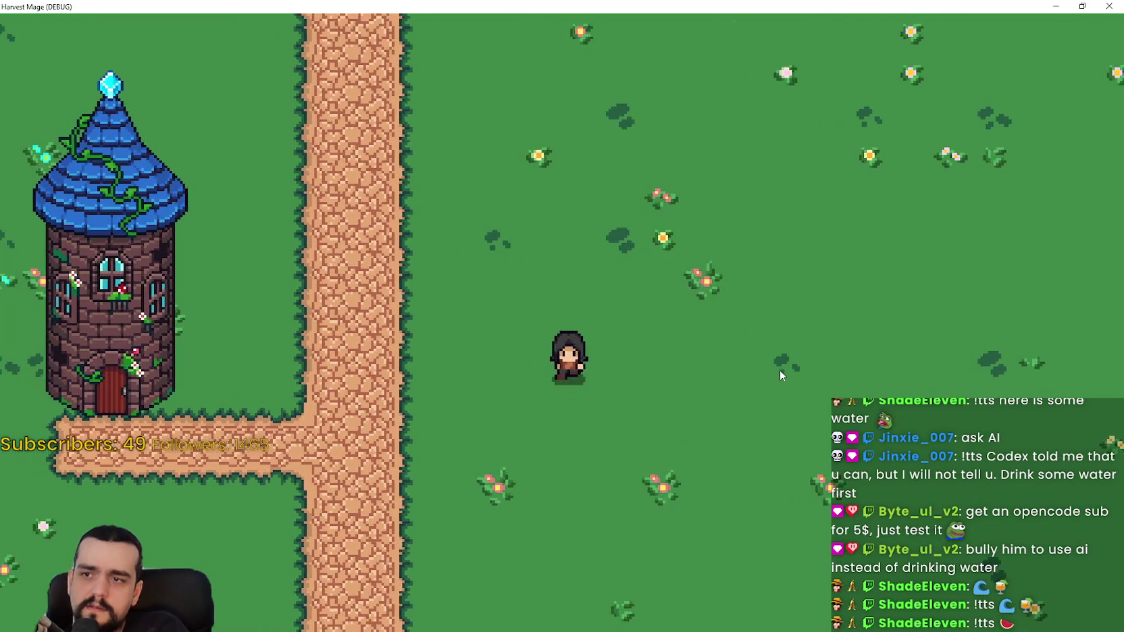
pyautogui.press('d')
pyautogui.press('w')
pyautogui.click(1082, 5)
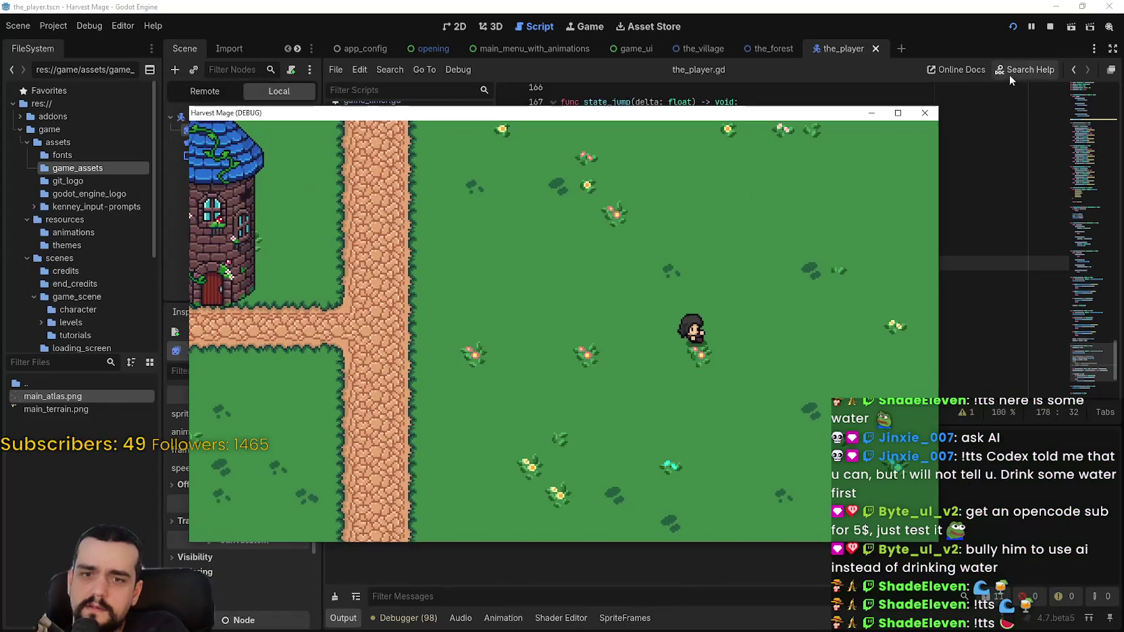
# Step: Close the game and locate the facing assignment on line 174 of state_jump
pyautogui.click(926, 114)
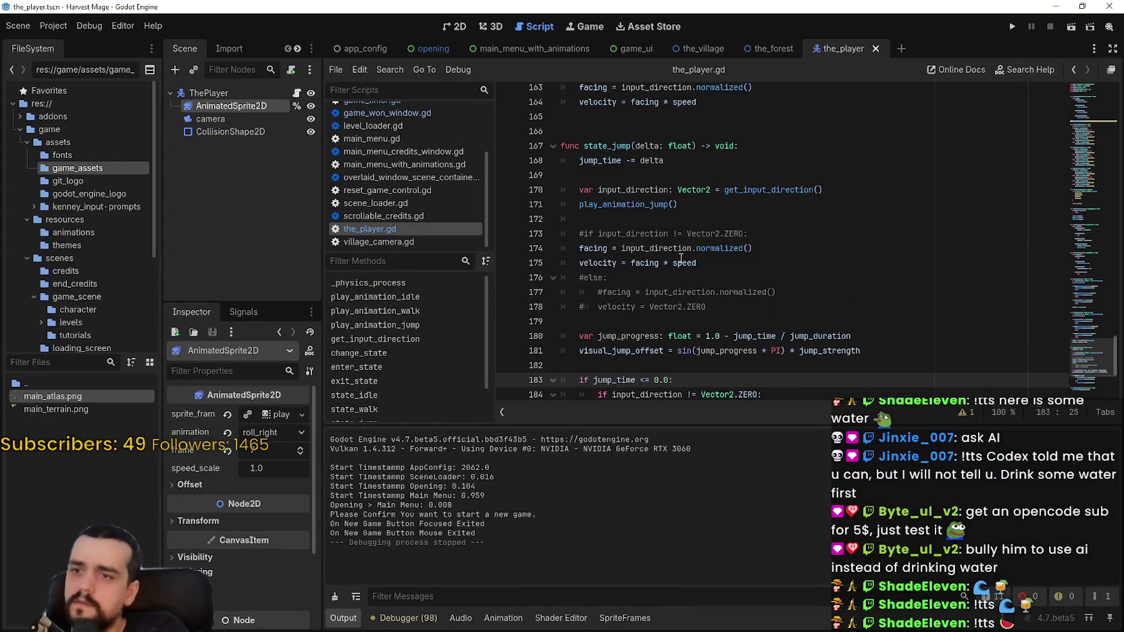
pyautogui.scroll(1, 695, 245)
pyautogui.moveTo(708, 289)
pyautogui.click(658, 292)
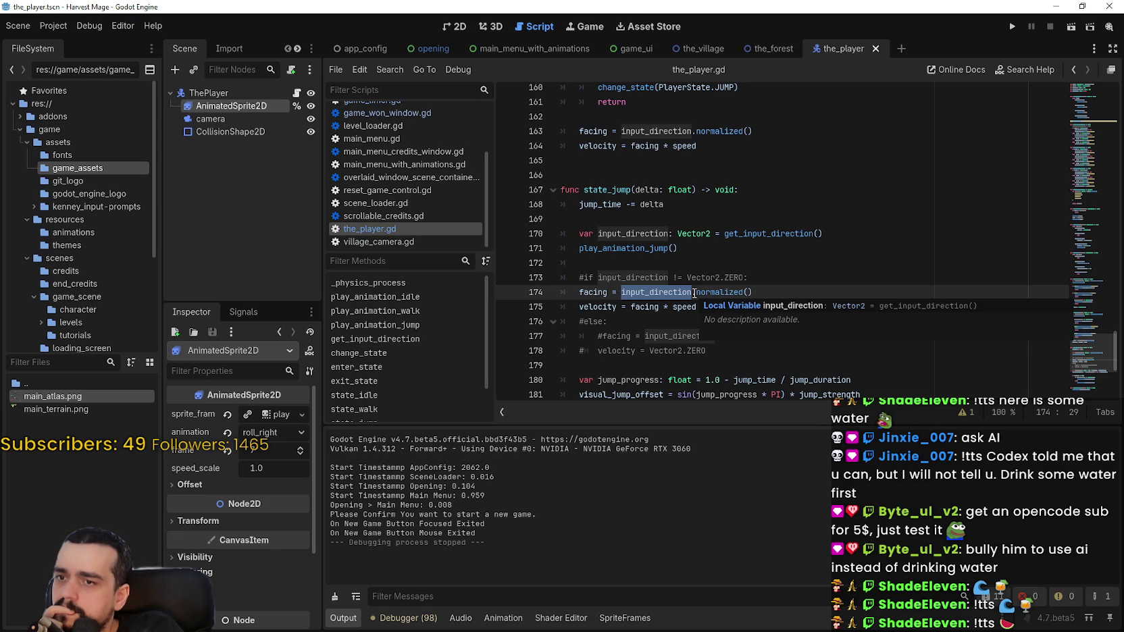
# Step: Uncomment the input_direction != Vector2.ZERO check on line 173, save, and rerun the project
pyautogui.click(585, 278)
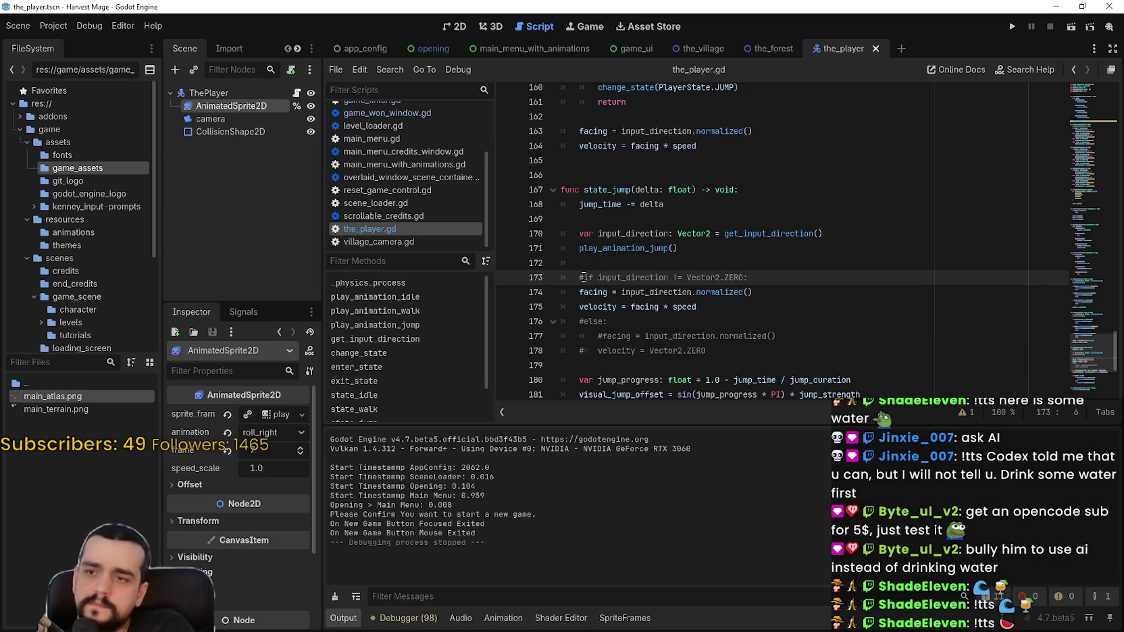
pyautogui.press('BackSpace')
pyautogui.click(581, 287)
pyautogui.hotkey('ctrl', 's')
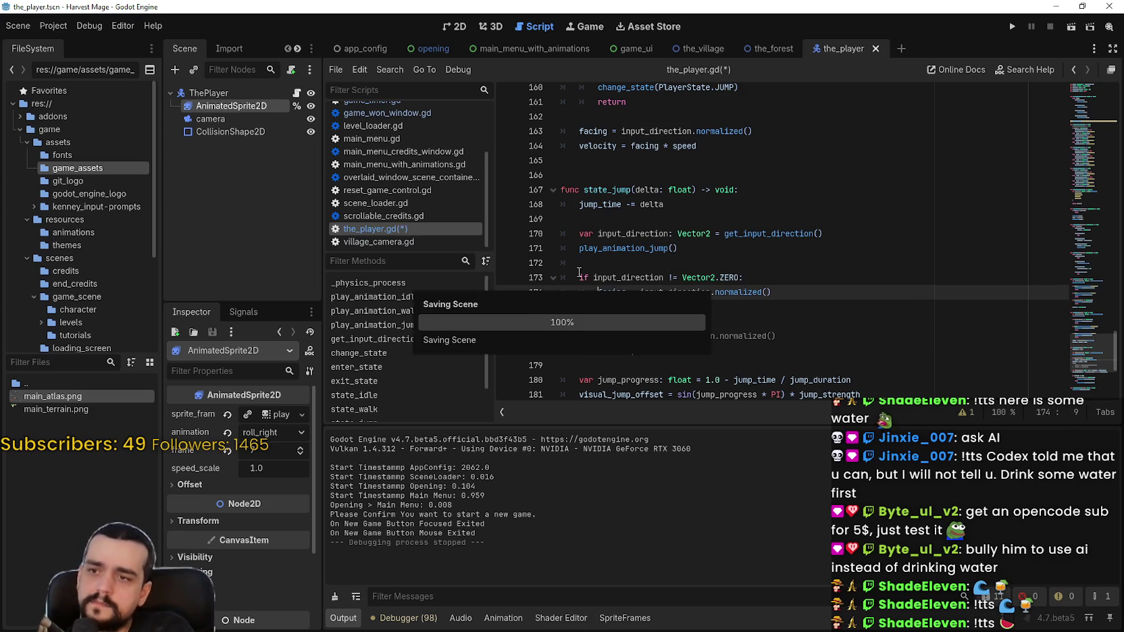
pyautogui.click(1013, 27)
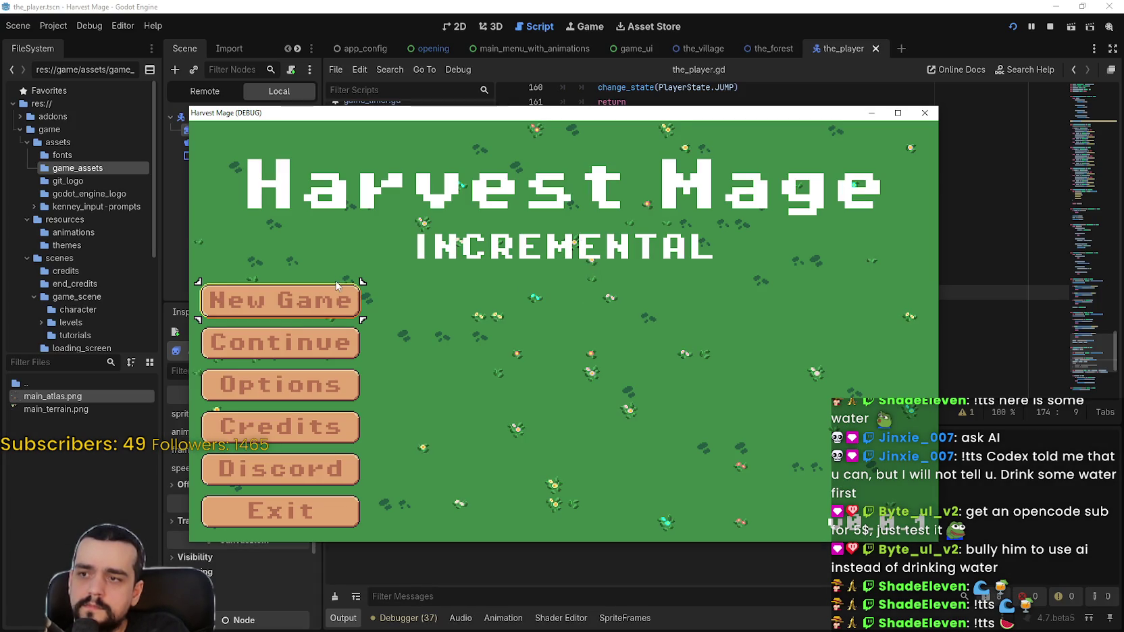
# Step: Start a new game and walk the mage right, left, up and down across the field
pyautogui.click(329, 297)
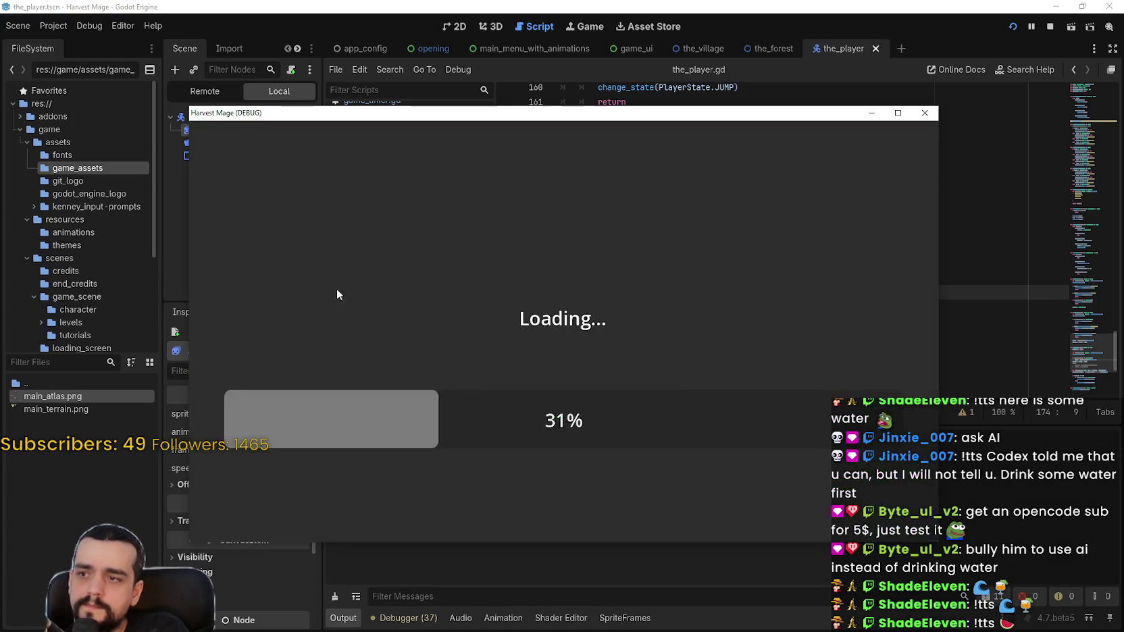
pyautogui.click(898, 113)
pyautogui.press('d')
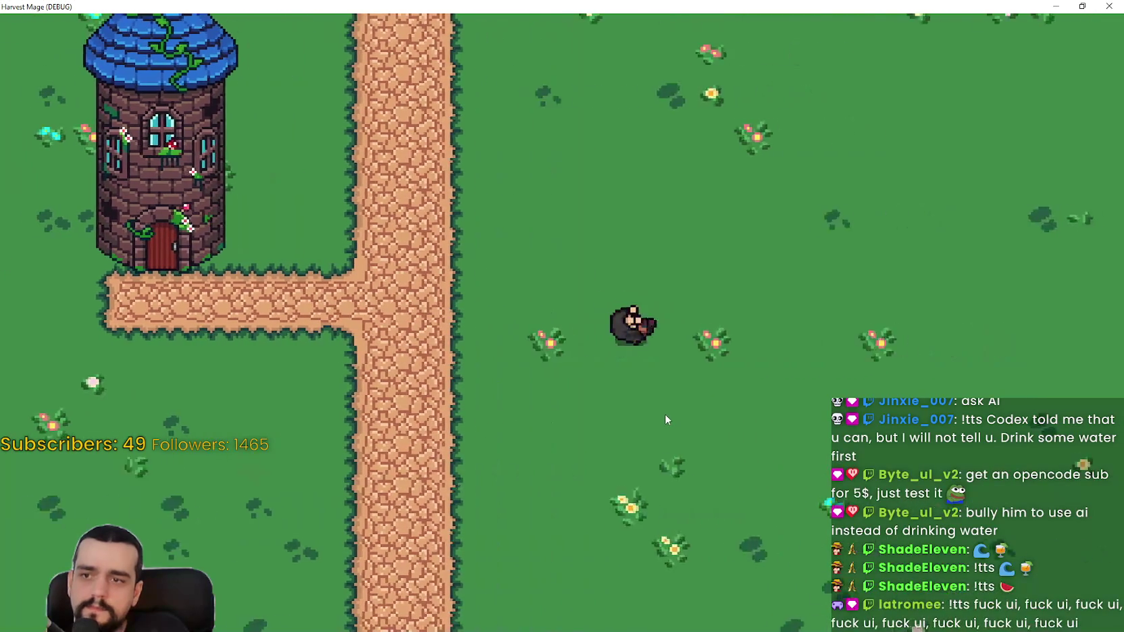
pyautogui.press('a')
pyautogui.press('w')
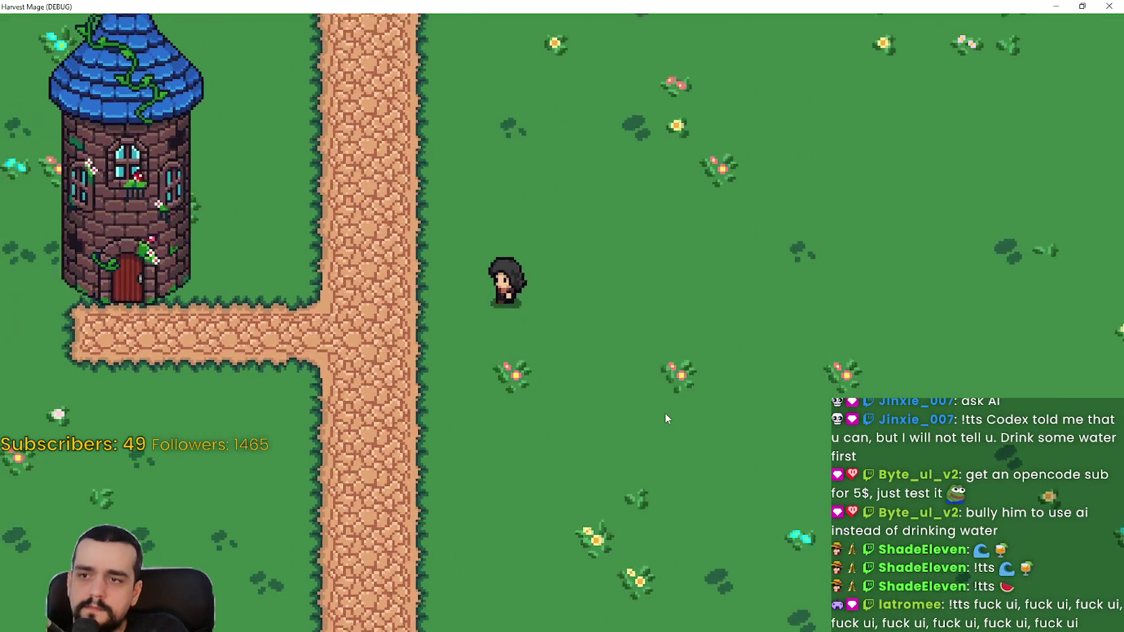
pyautogui.press('d')
pyautogui.press('s')
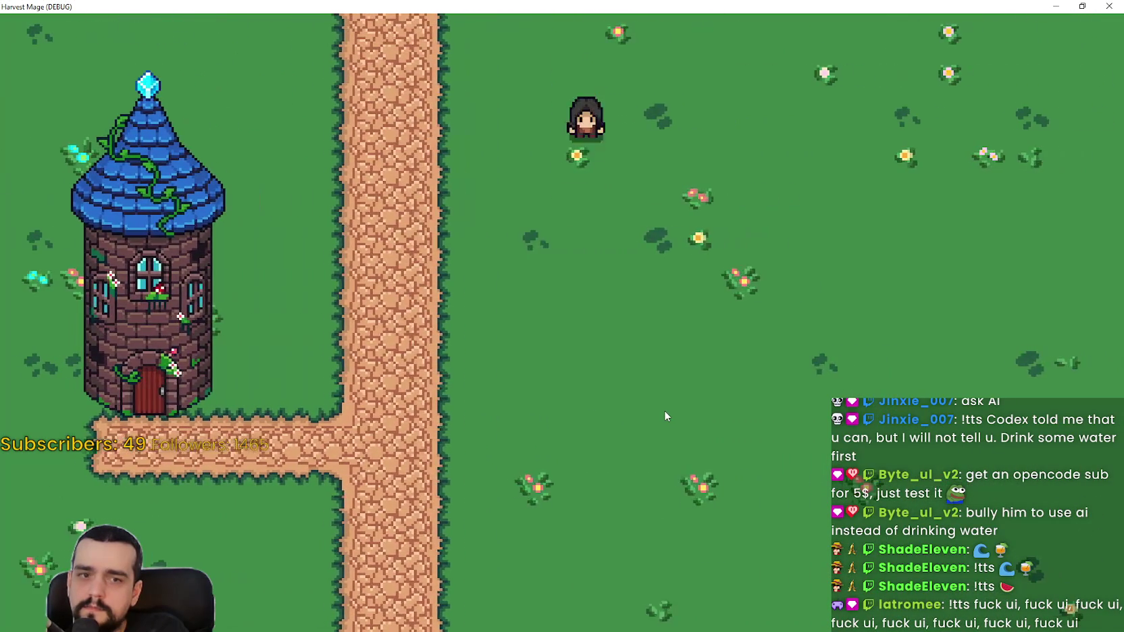
pyautogui.press('s')
pyautogui.press('d')
pyautogui.press('w')
pyautogui.press('w')
pyautogui.press('a')
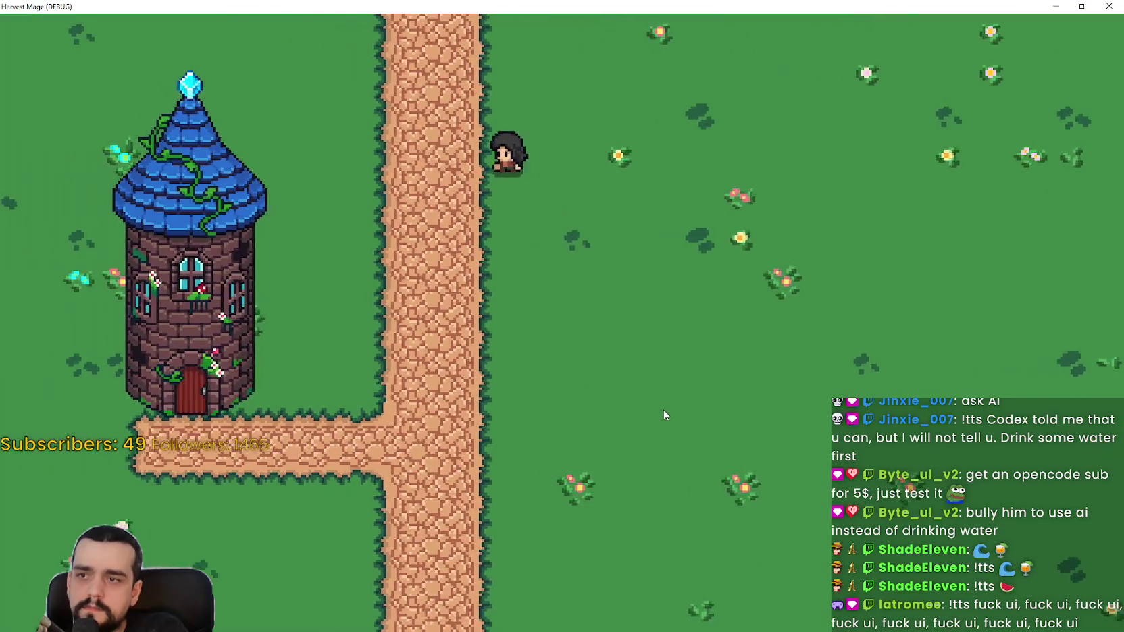
pyautogui.press('s')
pyautogui.press('s')
# Step: Walk the mage back and forth across the path, then restore and close the game window
pyautogui.press('d')
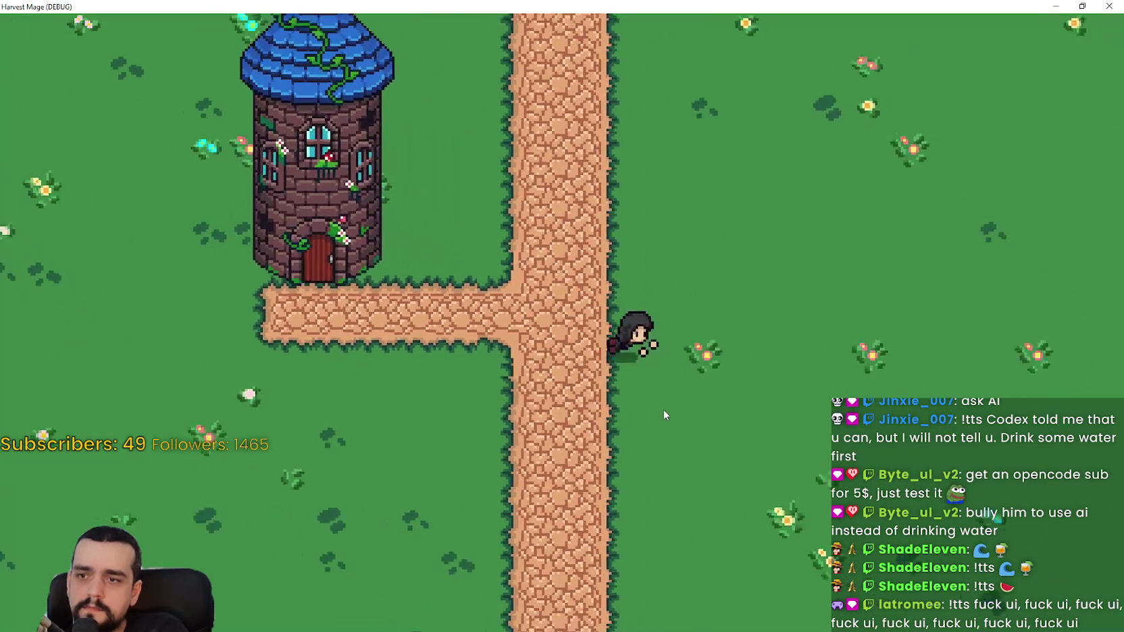
pyautogui.press('w')
pyautogui.press('d')
pyautogui.press('a')
pyautogui.press('d')
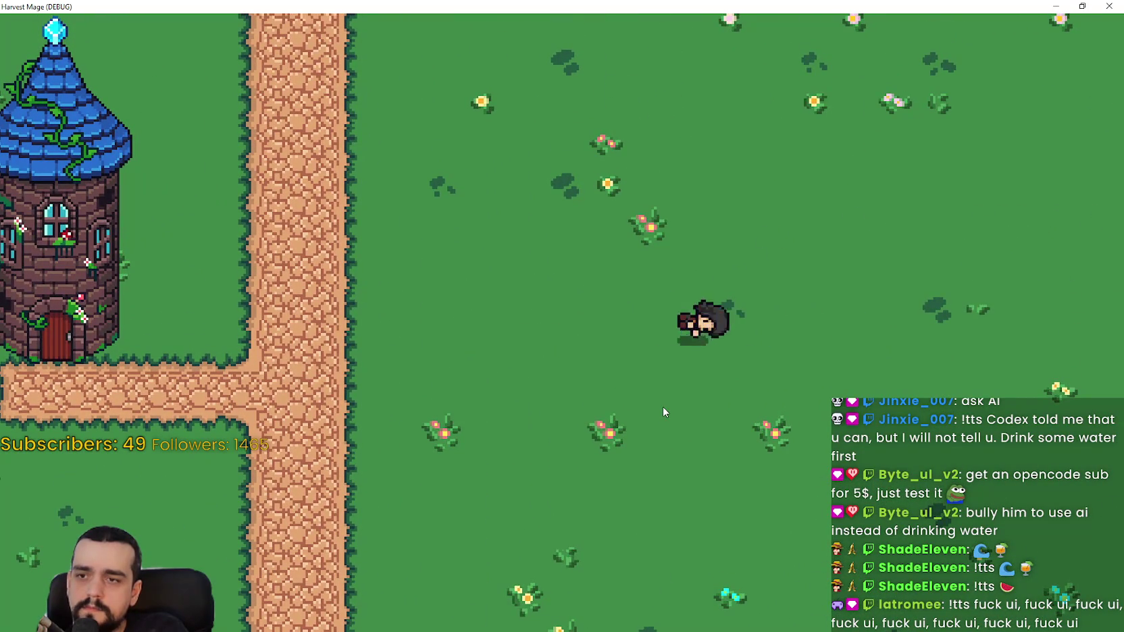
pyautogui.press('a')
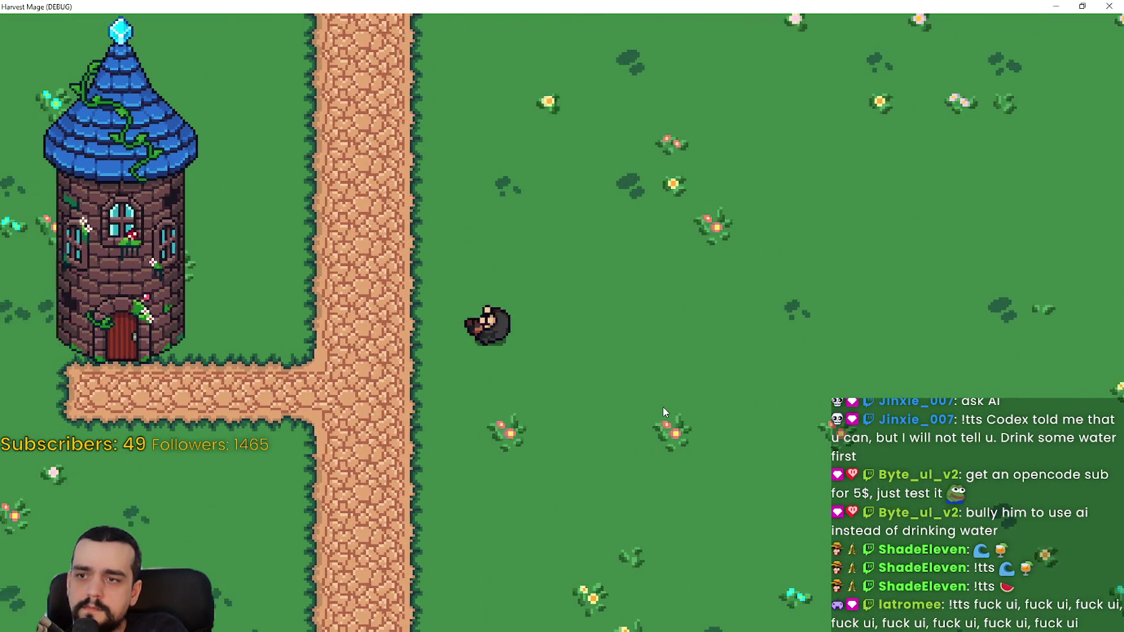
pyautogui.press('s')
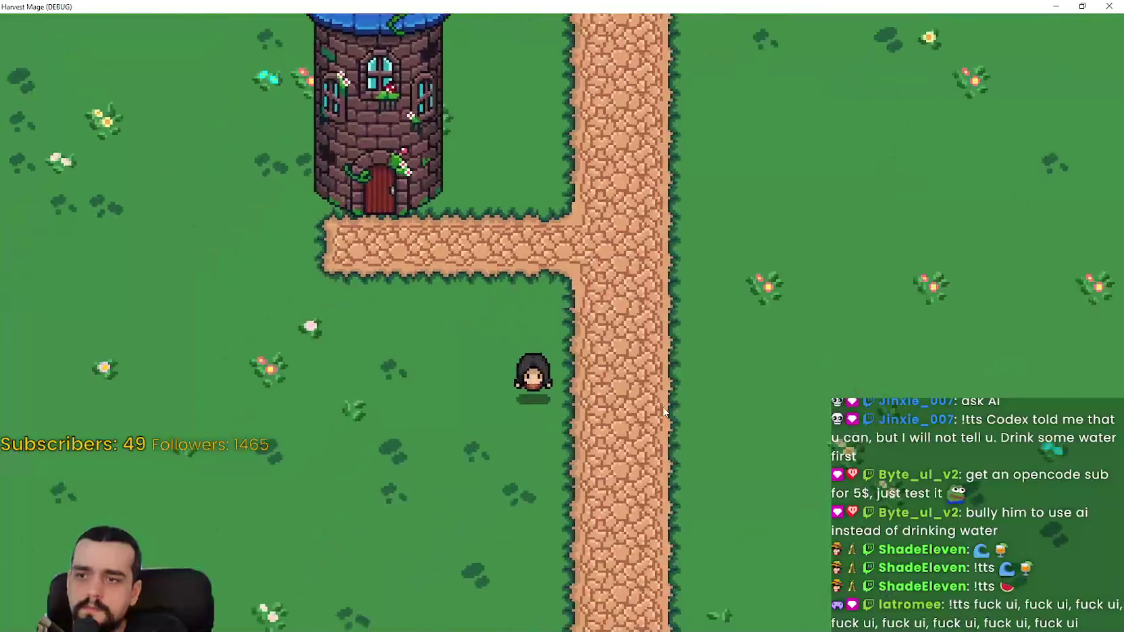
pyautogui.press('d')
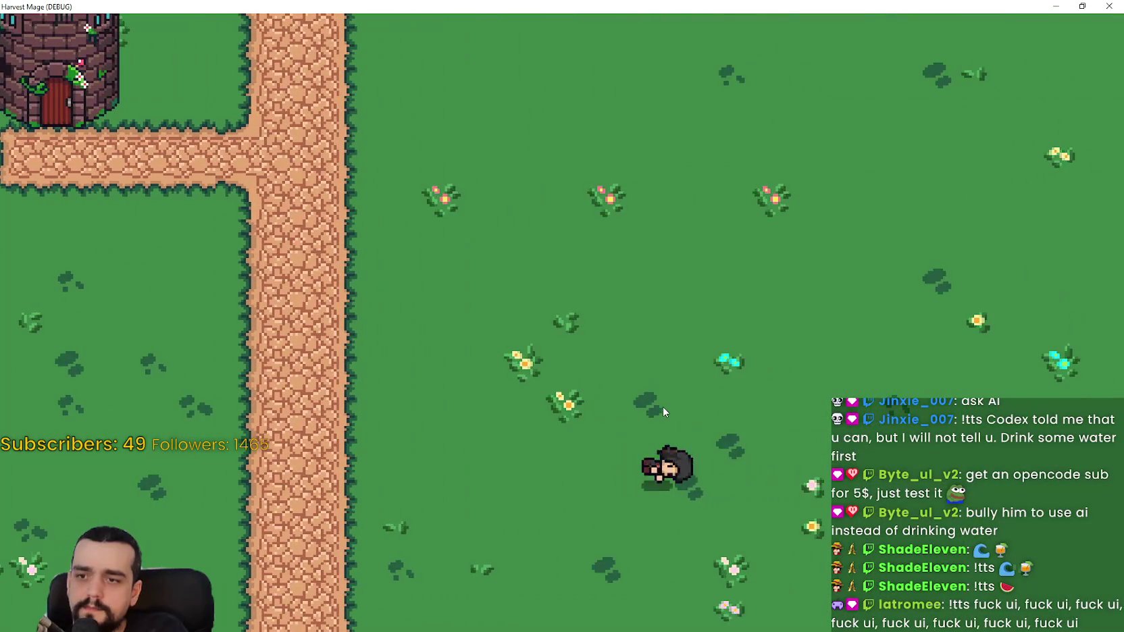
pyautogui.press('w')
pyautogui.press('a')
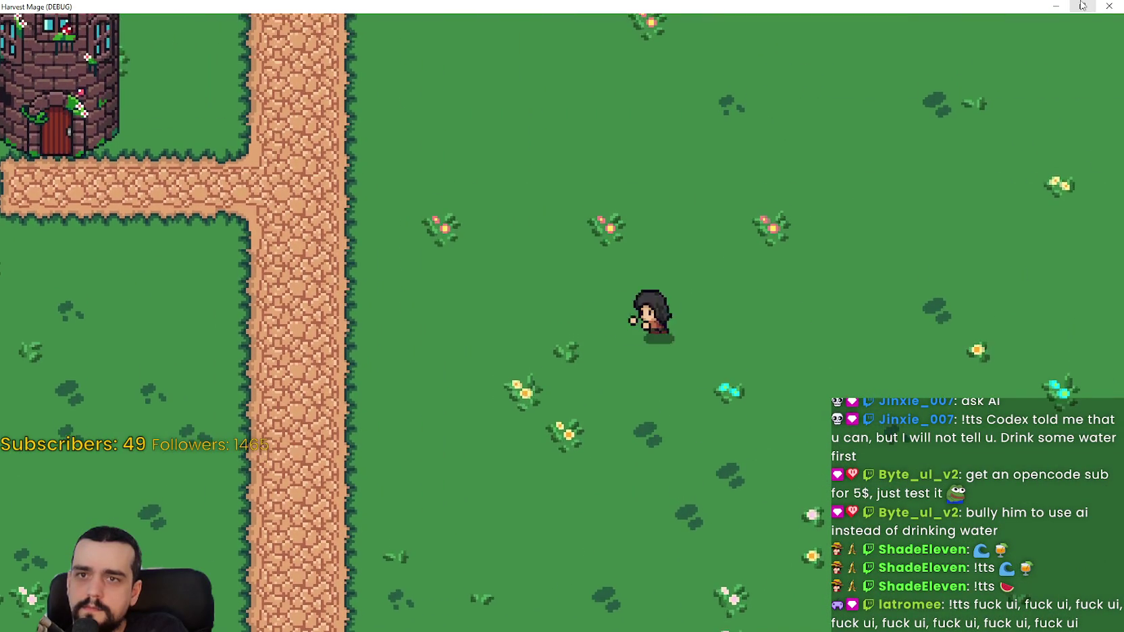
pyautogui.click(1082, 7)
pyautogui.click(930, 117)
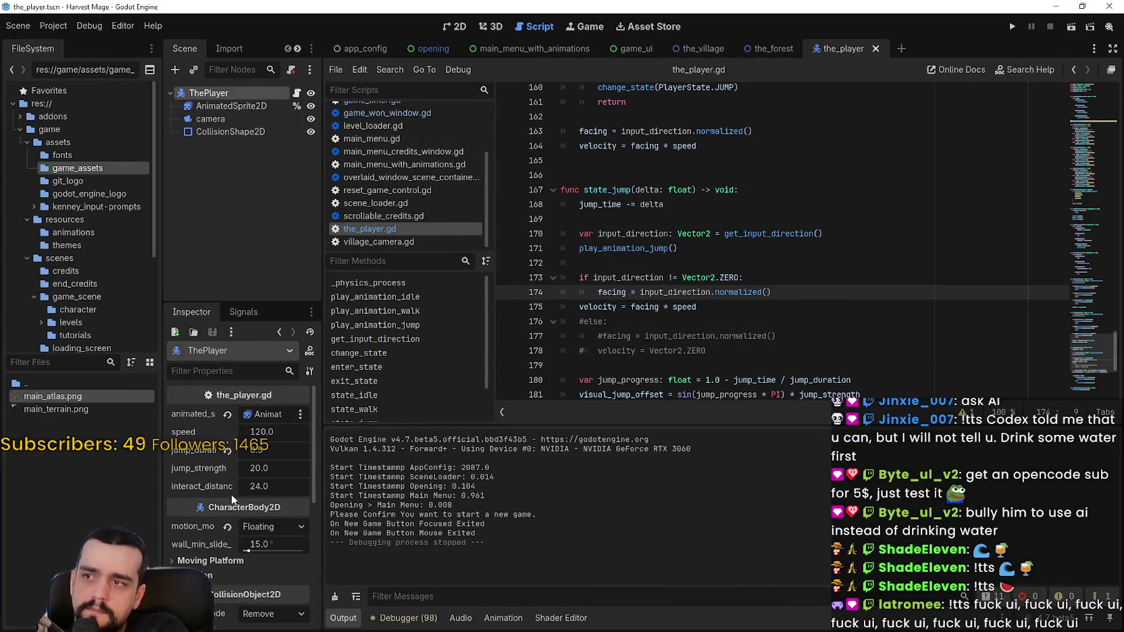
# Step: In ThePlayer's Inspector, enter jump_duration 0.4 and jump_strength 200, then run the project
pyautogui.write('0.4')
pyautogui.press('Return')
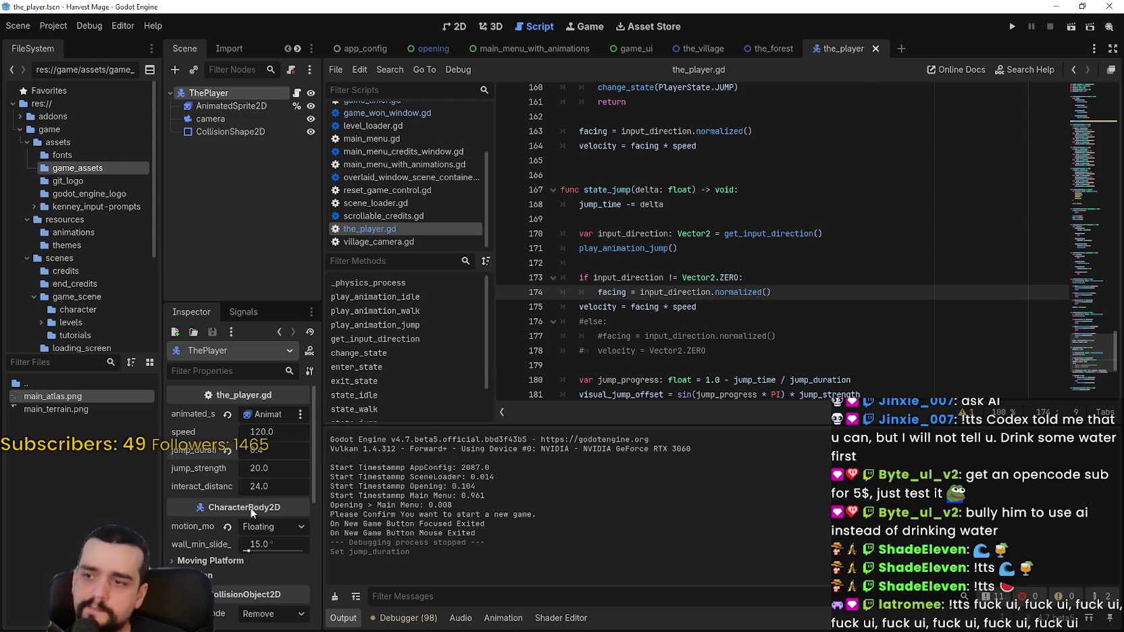
pyautogui.click(275, 472)
pyautogui.write('200')
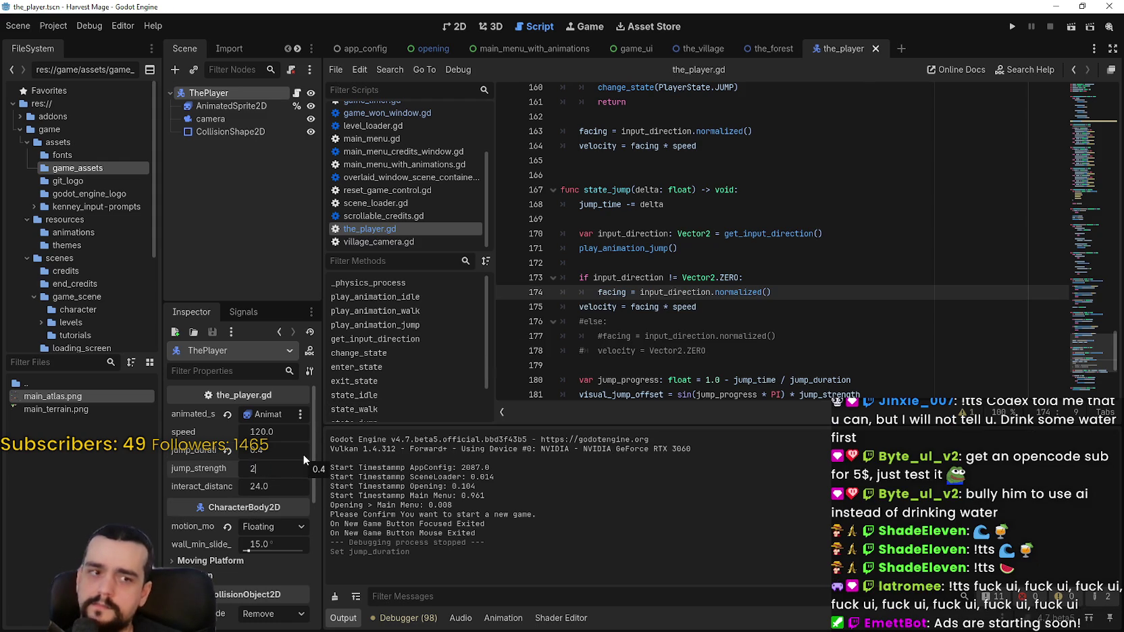
pyautogui.press('Return')
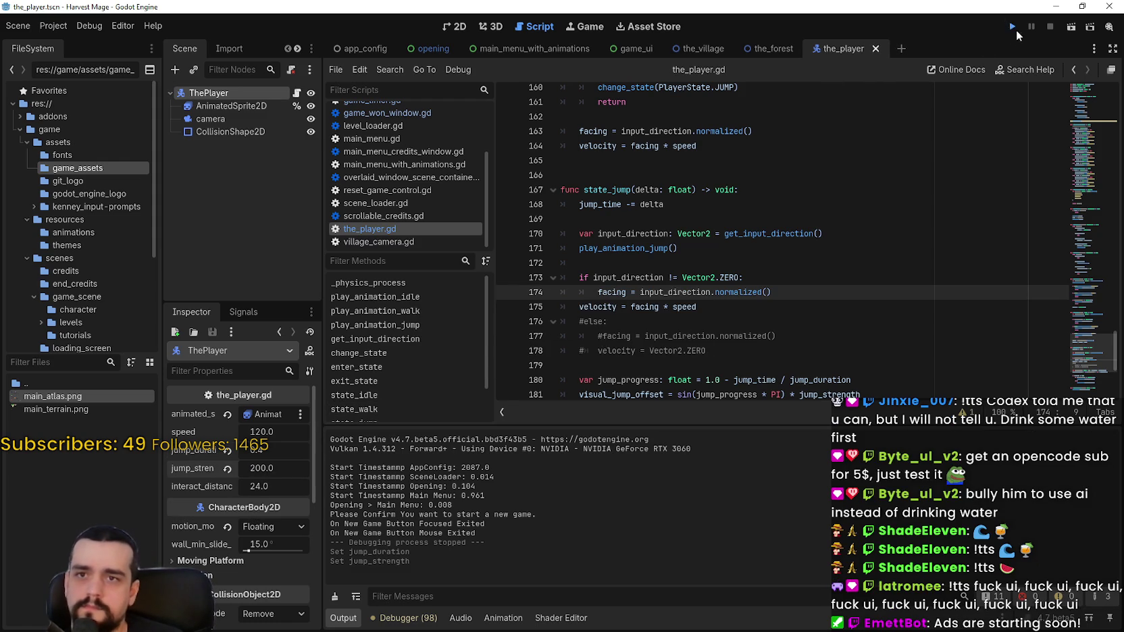
pyautogui.click(1013, 28)
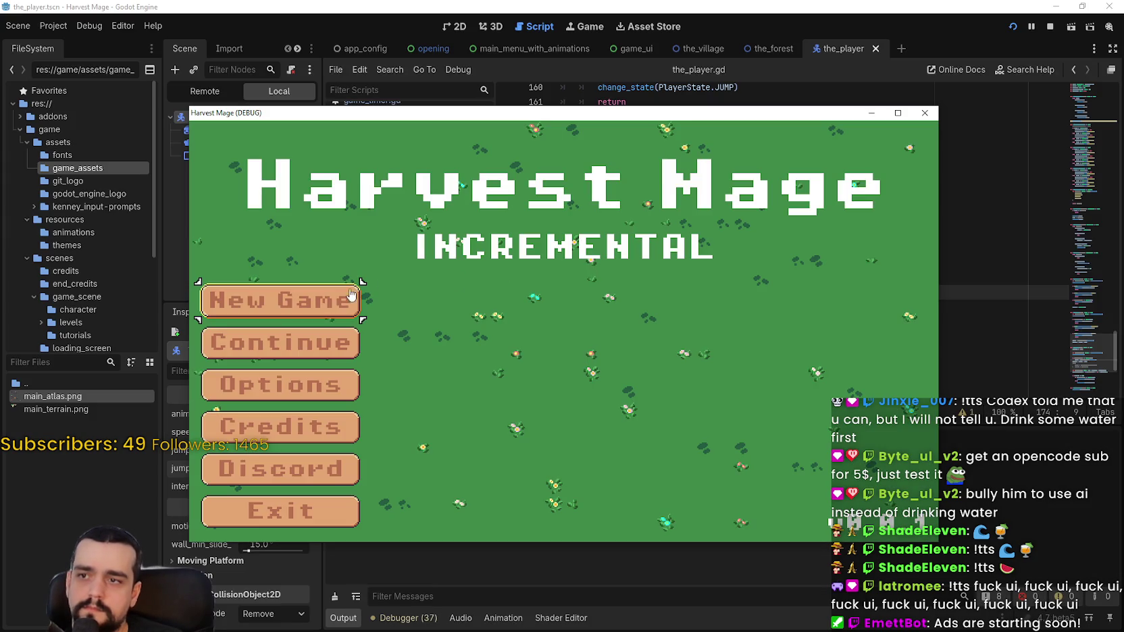
# Step: Start a new game and walk the mage around the tower and onto the dirt path
pyautogui.click(349, 295)
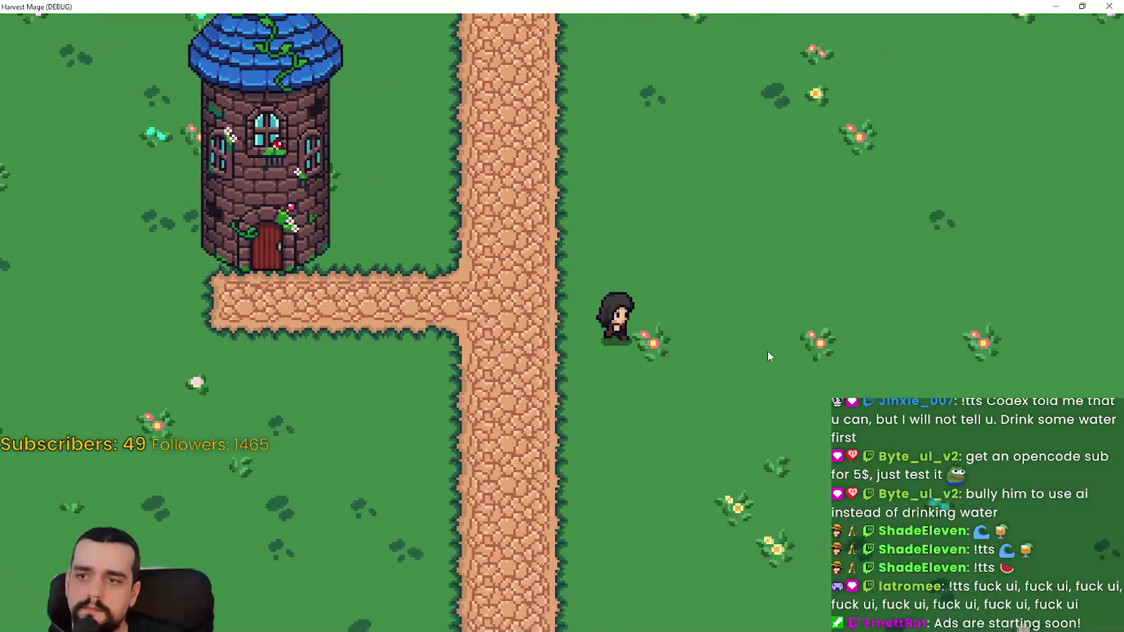
pyautogui.press('d')
pyautogui.press('w')
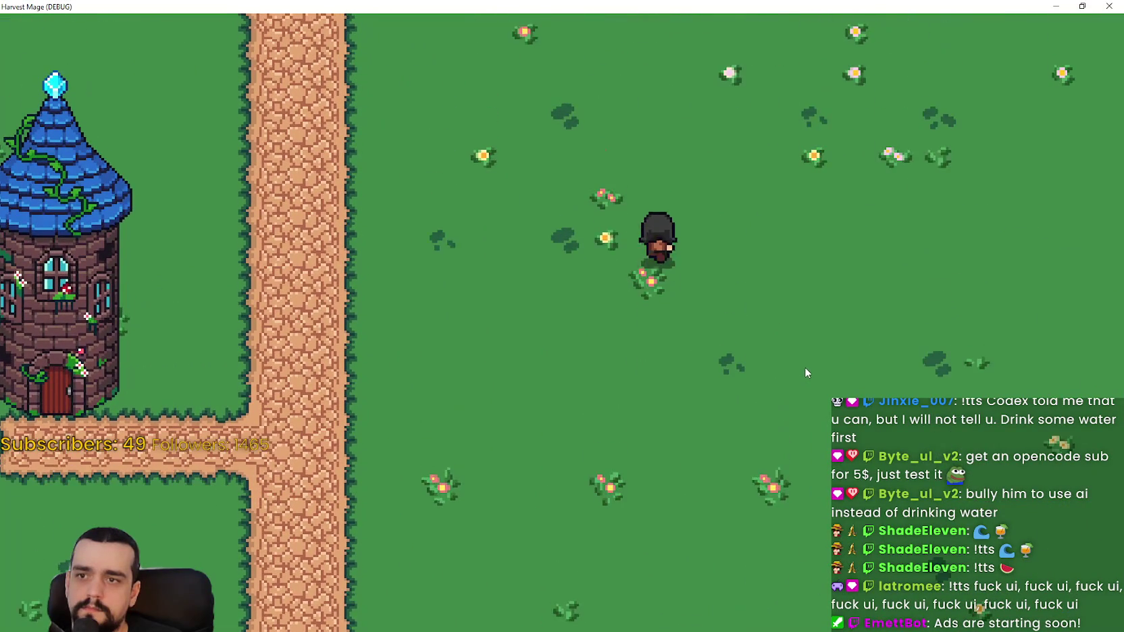
pyautogui.press('a')
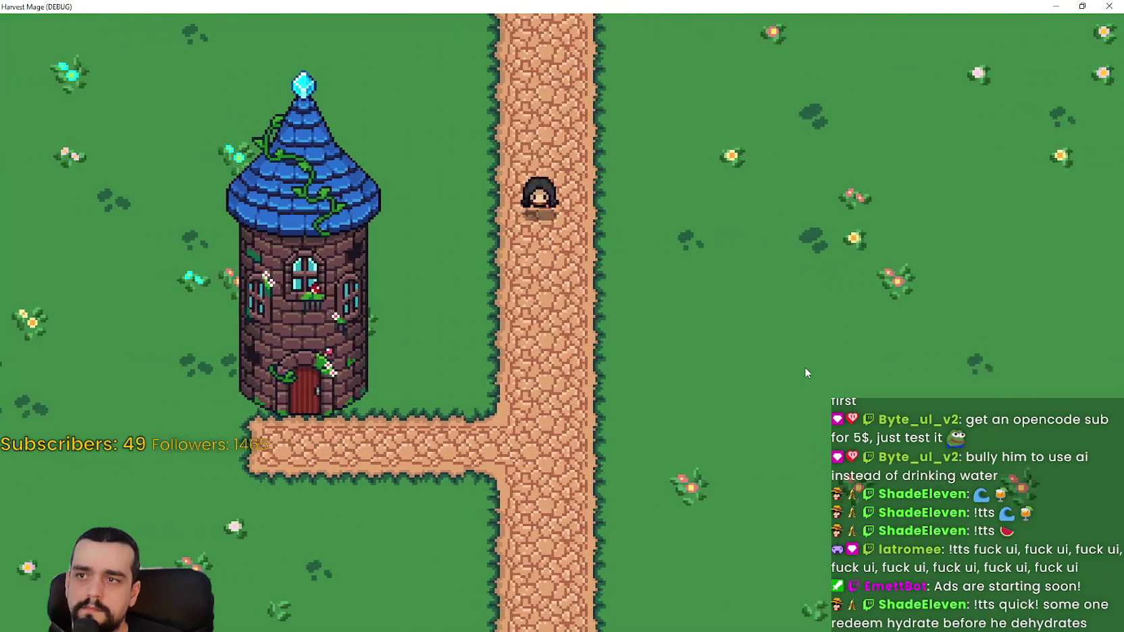
pyautogui.press('s')
pyautogui.press('d')
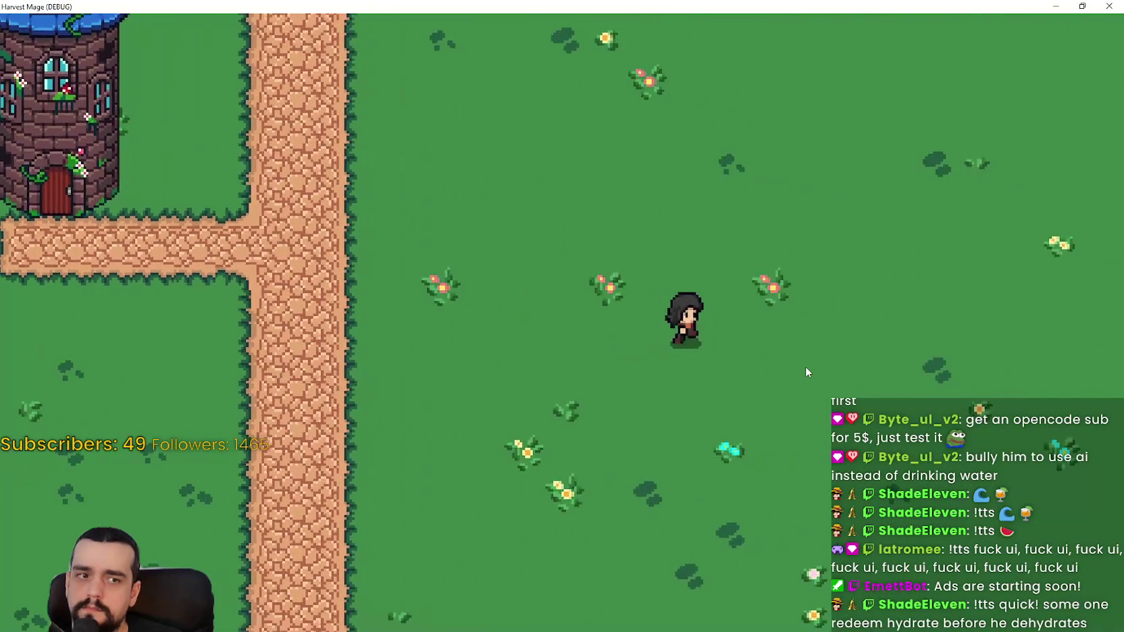
pyautogui.press('d')
pyautogui.press('a')
pyautogui.press('w')
pyautogui.press('a')
pyautogui.press('d')
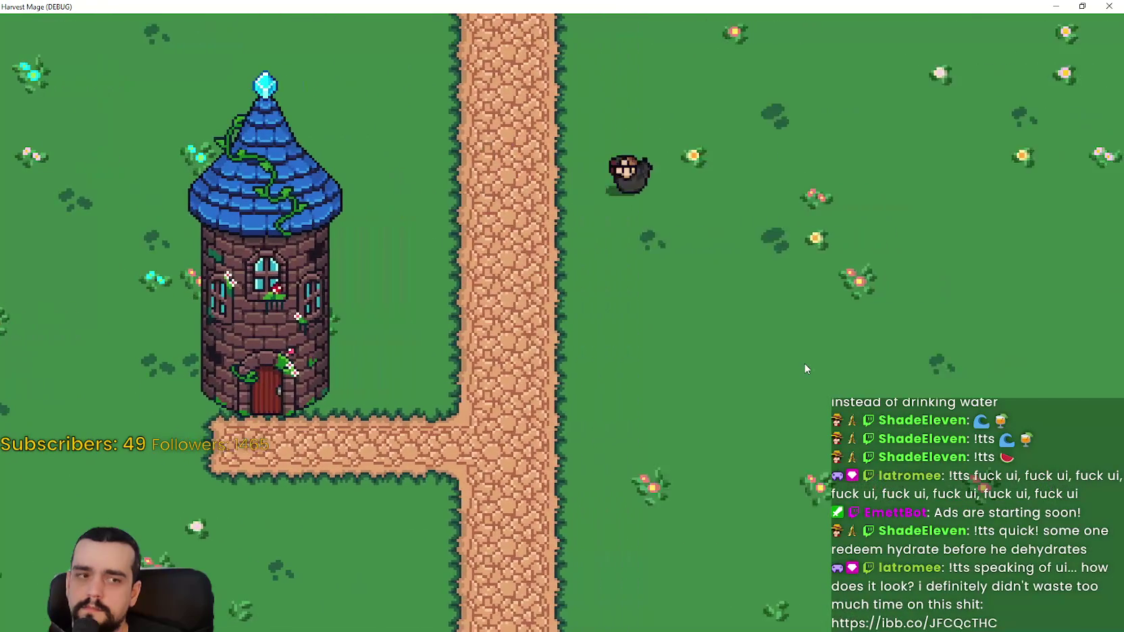
pyautogui.press('s')
pyautogui.press('a')
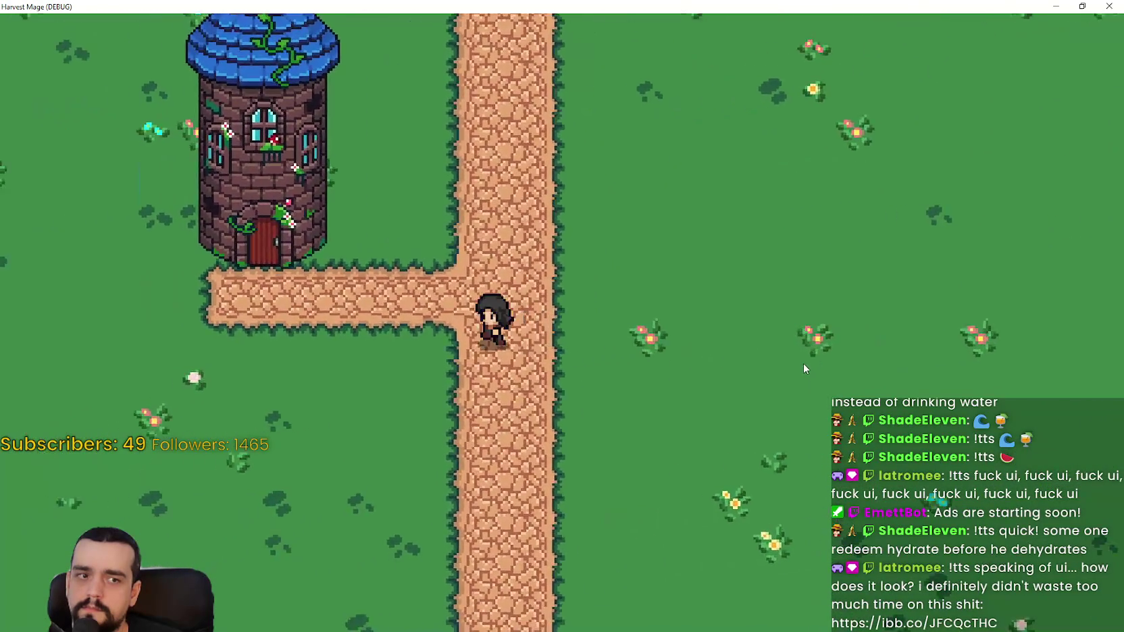
pyautogui.press('w')
pyautogui.press('d')
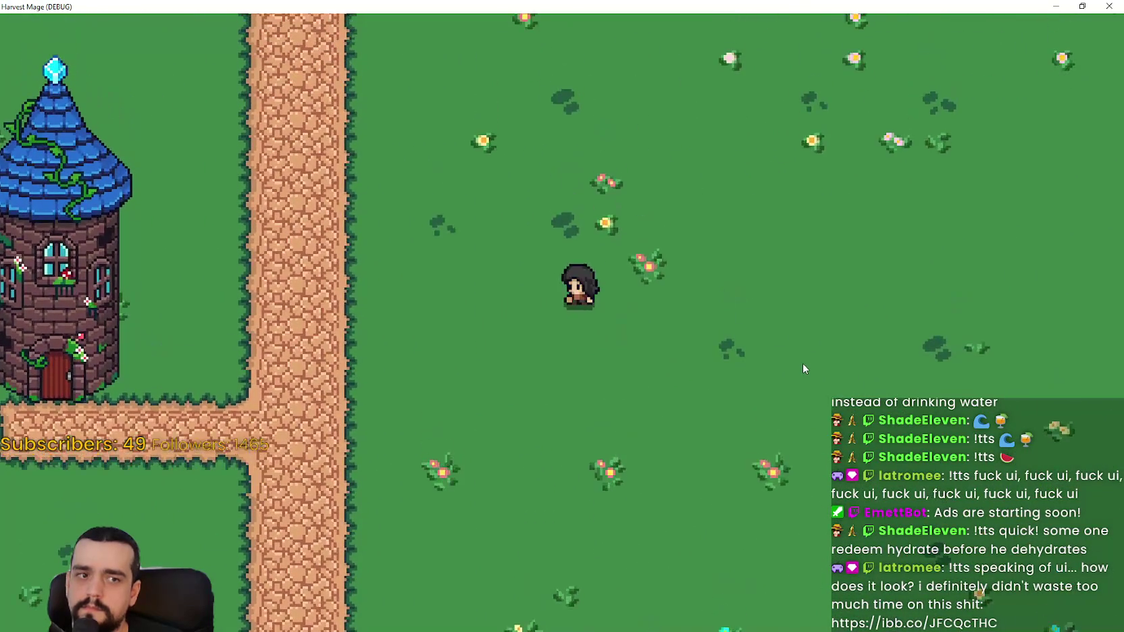
pyautogui.press('a')
pyautogui.press('w')
pyautogui.press('d')
pyautogui.press('s')
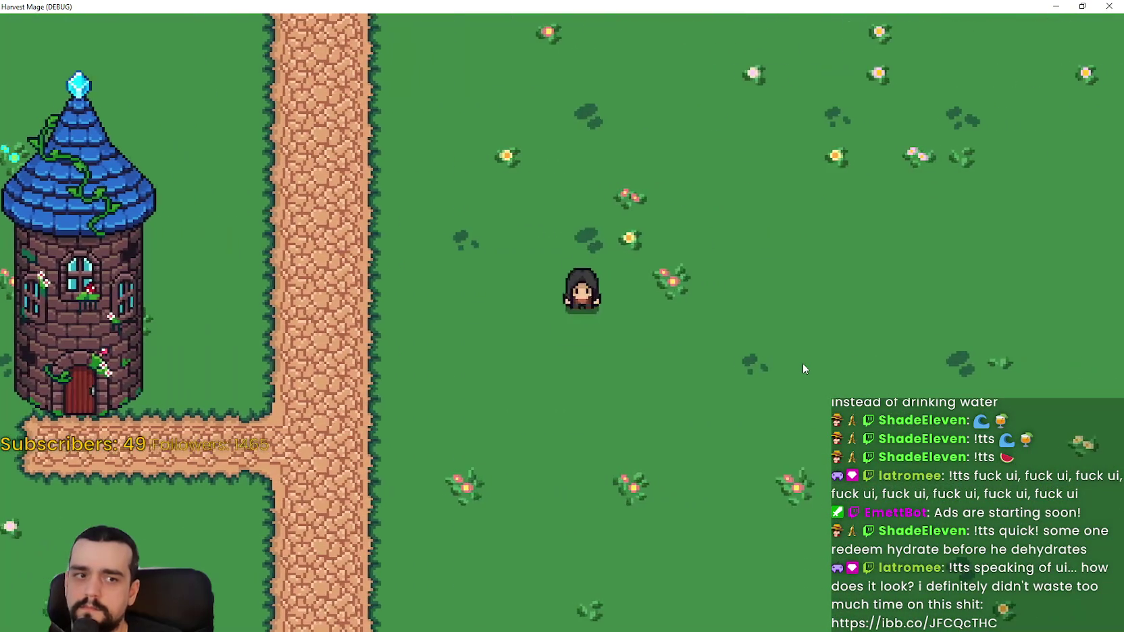
pyautogui.press('s')
pyautogui.press('a')
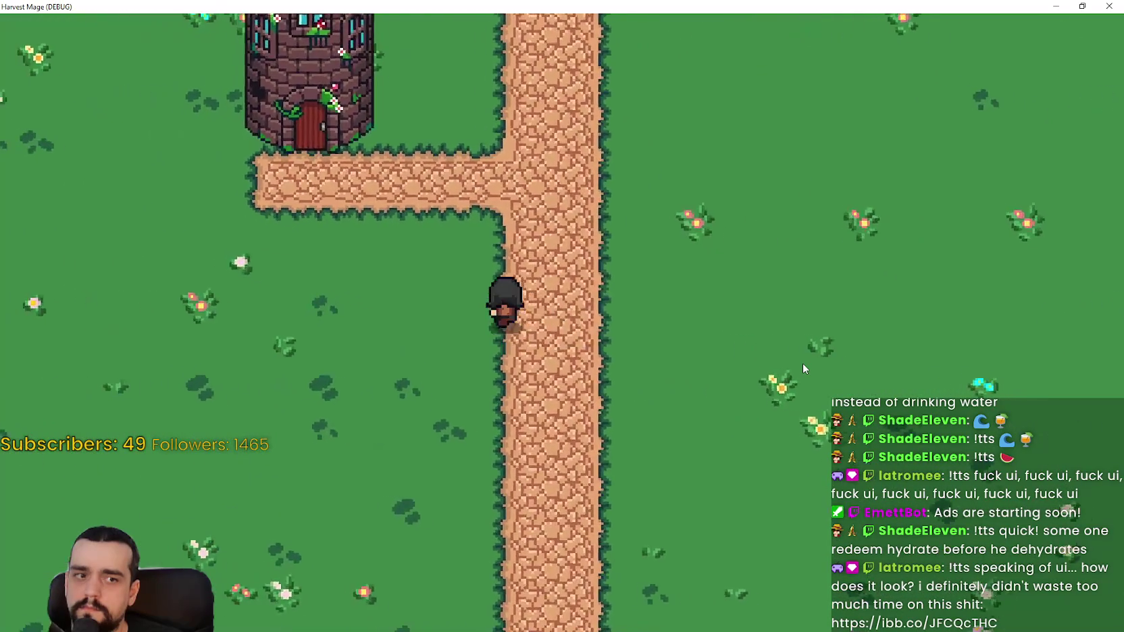
pyautogui.press('w')
pyautogui.press('a')
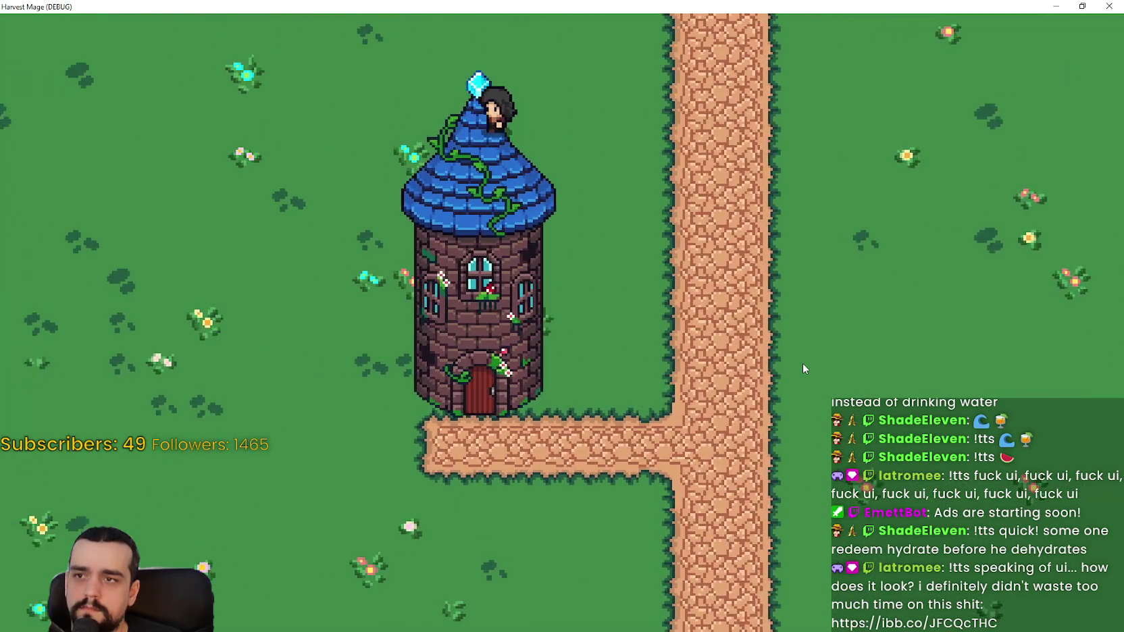
pyautogui.press('a')
pyautogui.press('s')
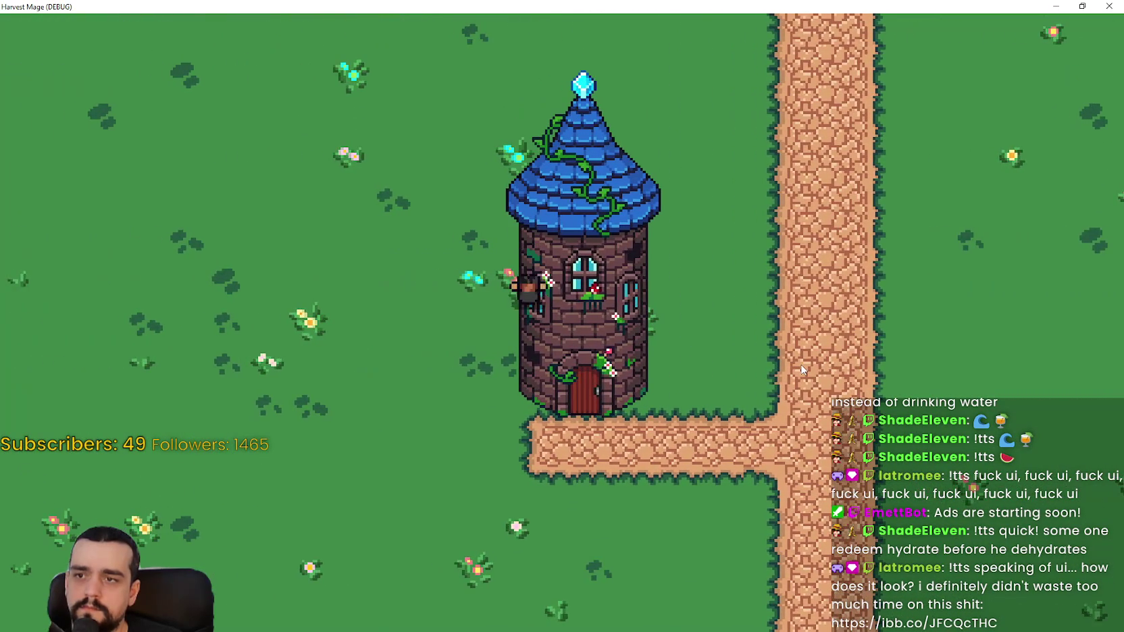
pyautogui.press('d')
pyautogui.press('s')
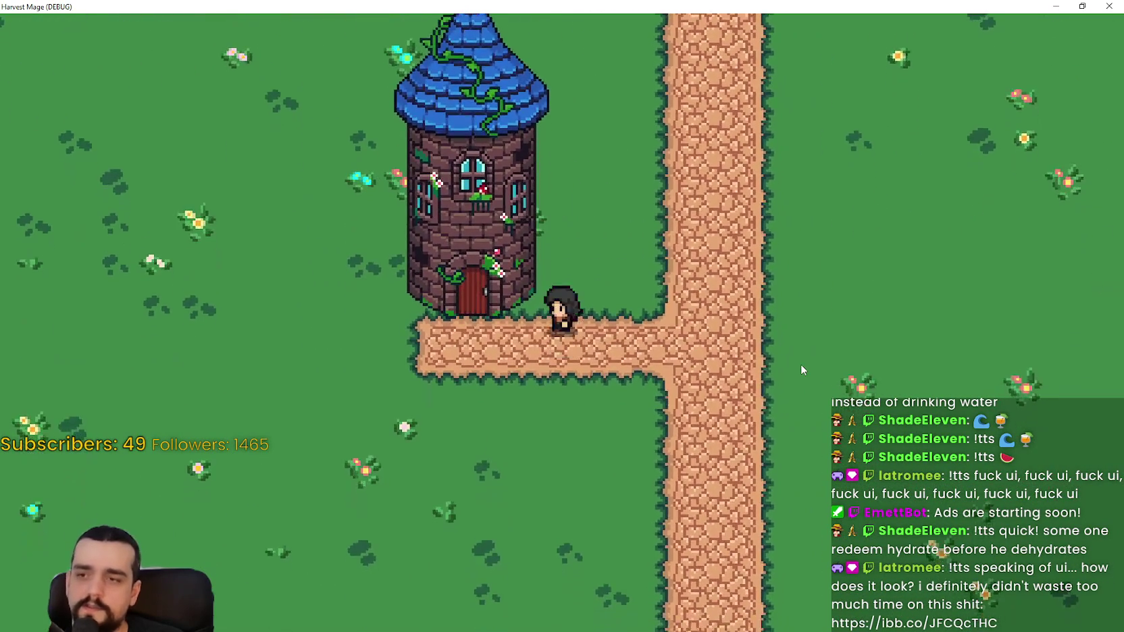
# Step: Walk the mage across the grass and up and down the vertical path beside the tower
pyautogui.press('d')
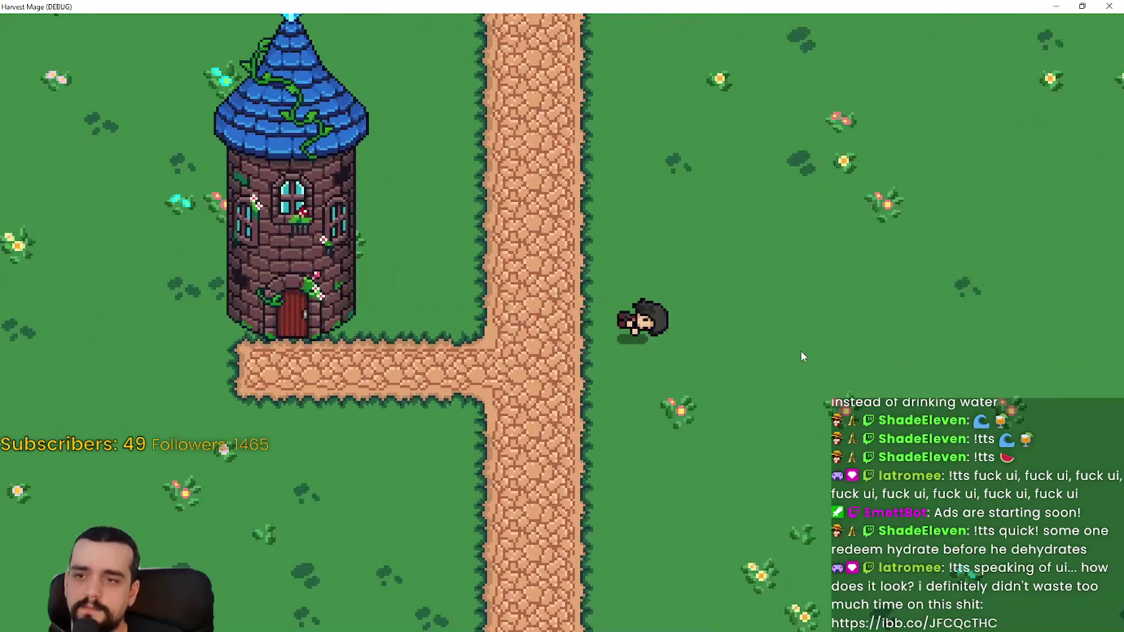
pyautogui.press('d')
pyautogui.press('s')
pyautogui.press('a')
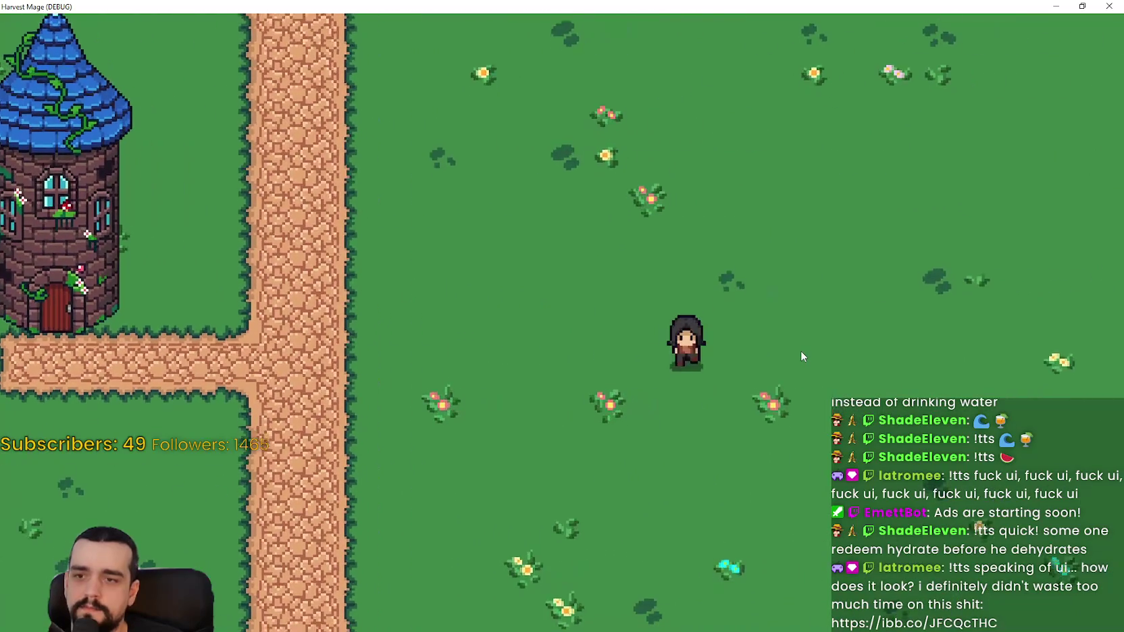
pyautogui.press('a')
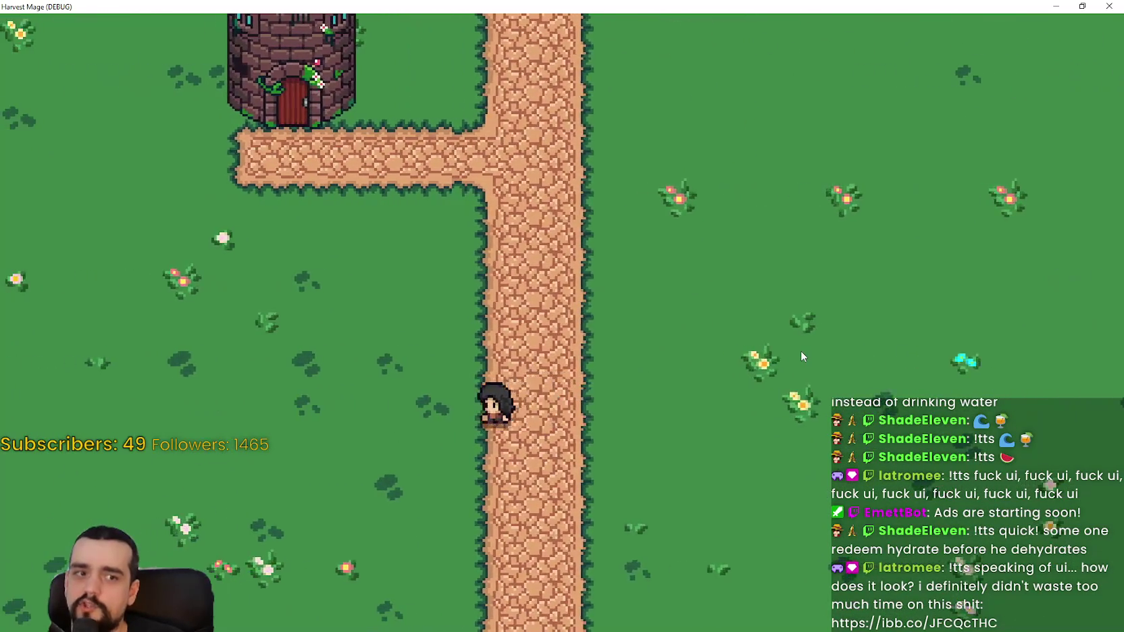
pyautogui.press('w')
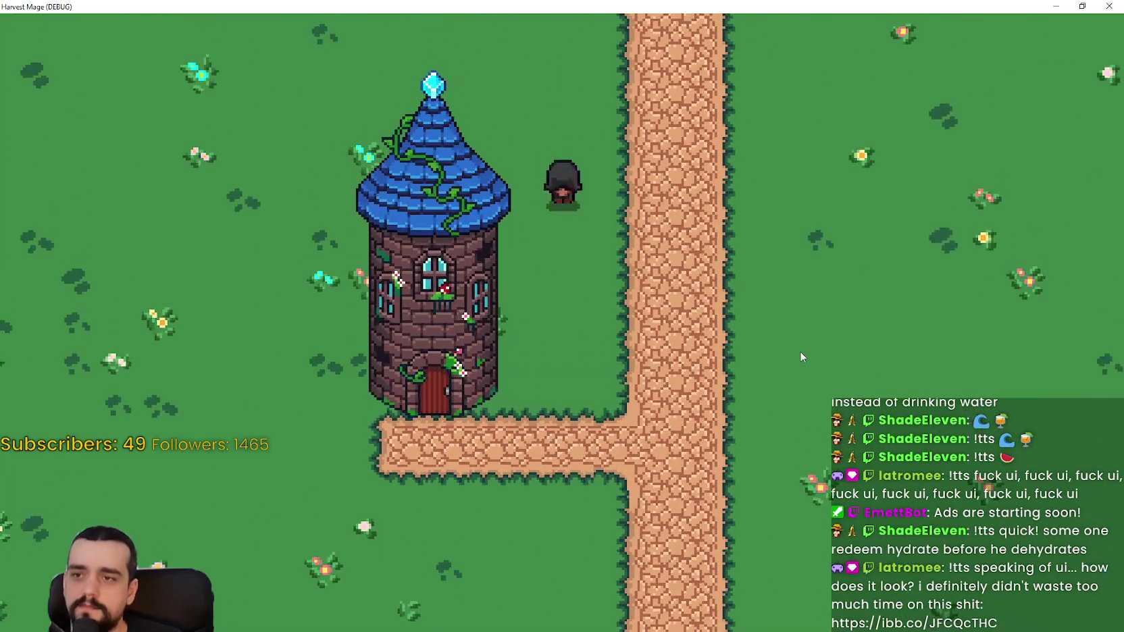
pyautogui.press('d')
pyautogui.press('s')
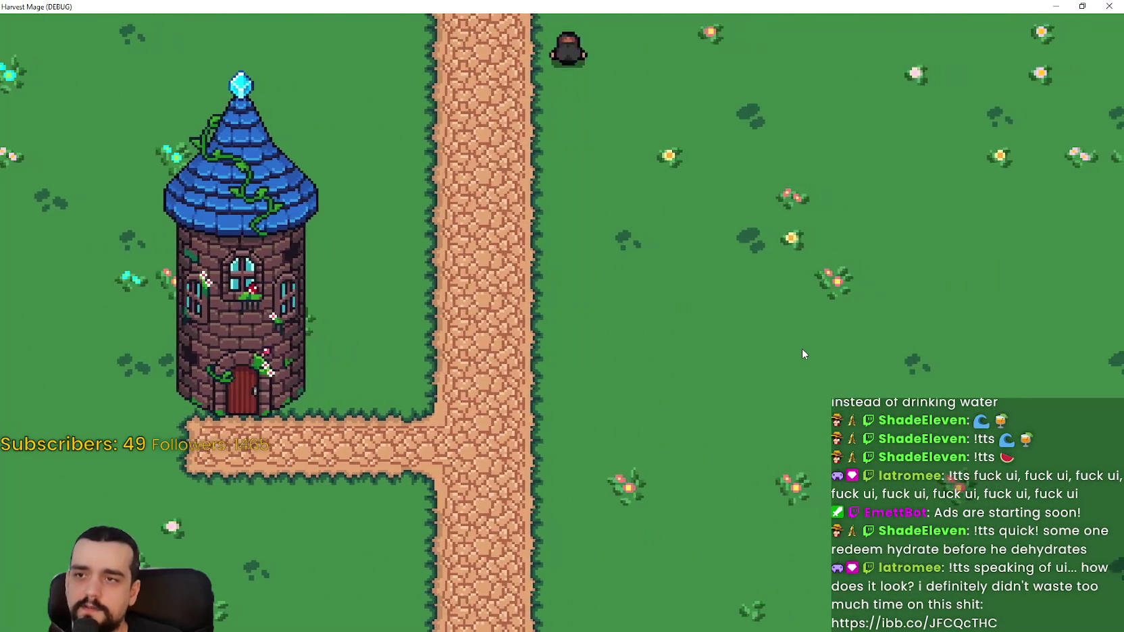
pyautogui.press('s')
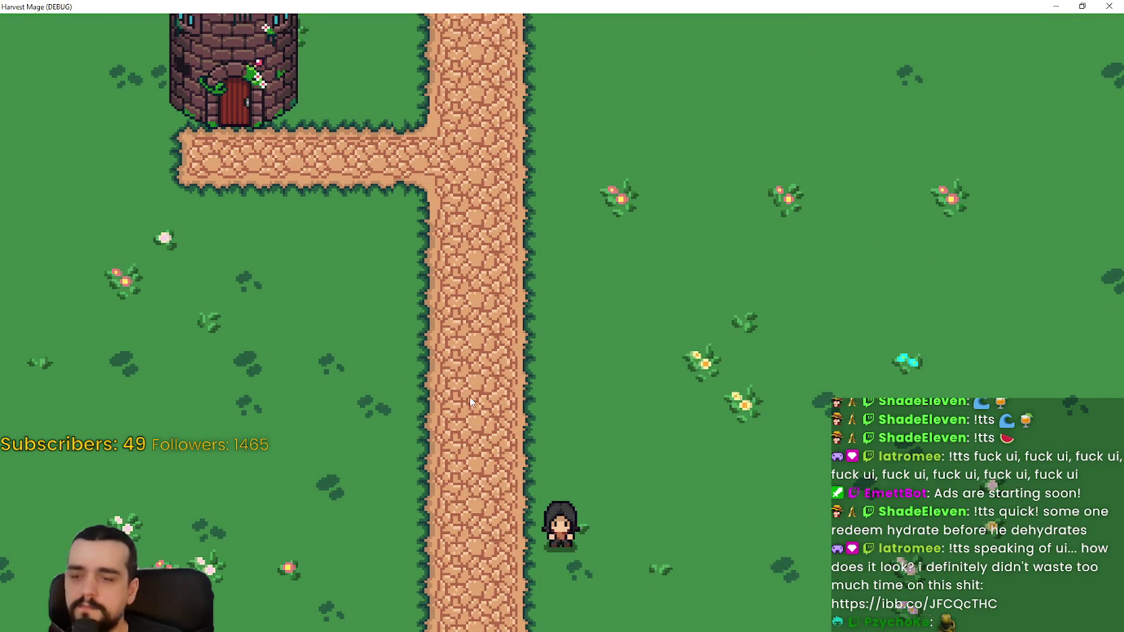
pyautogui.press('a')
pyautogui.press('w')
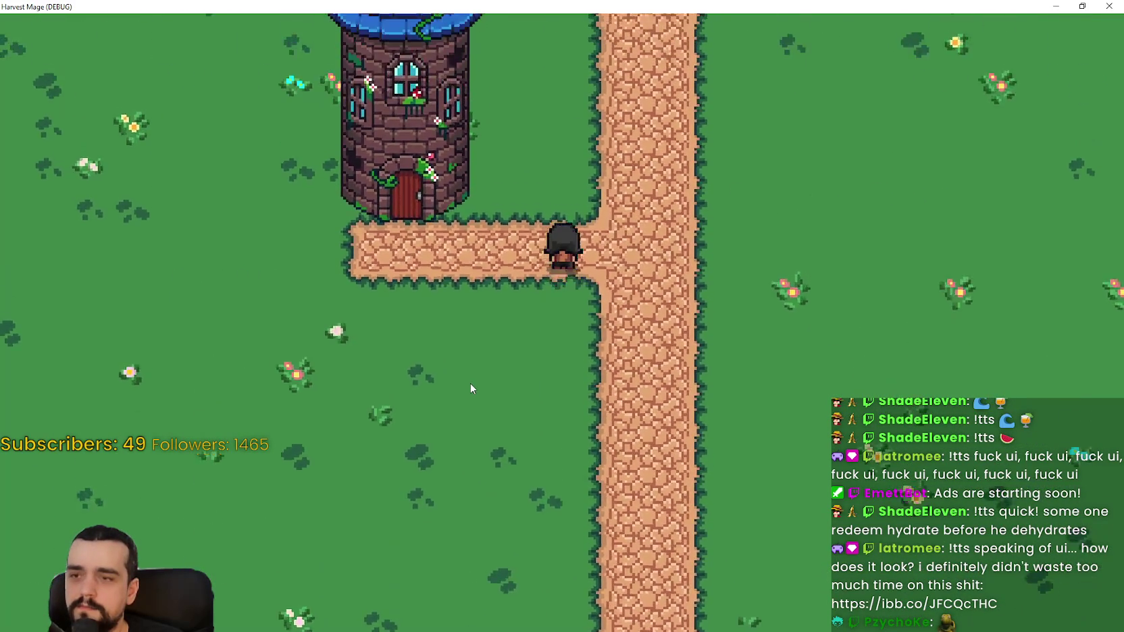
pyautogui.press('d')
pyautogui.press('s')
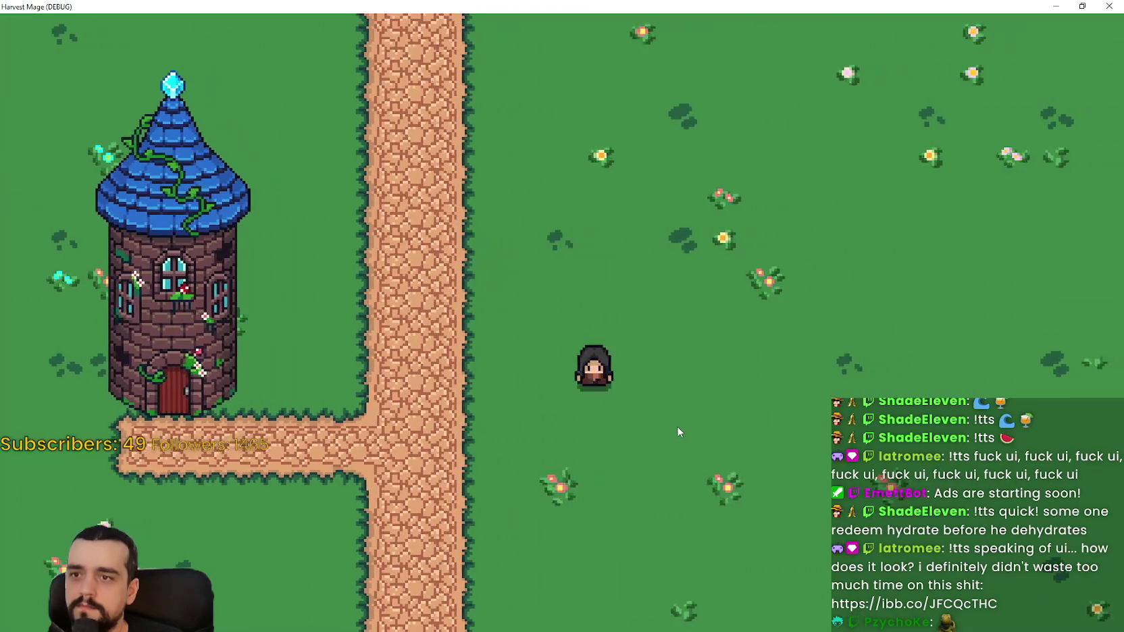
pyautogui.press('a')
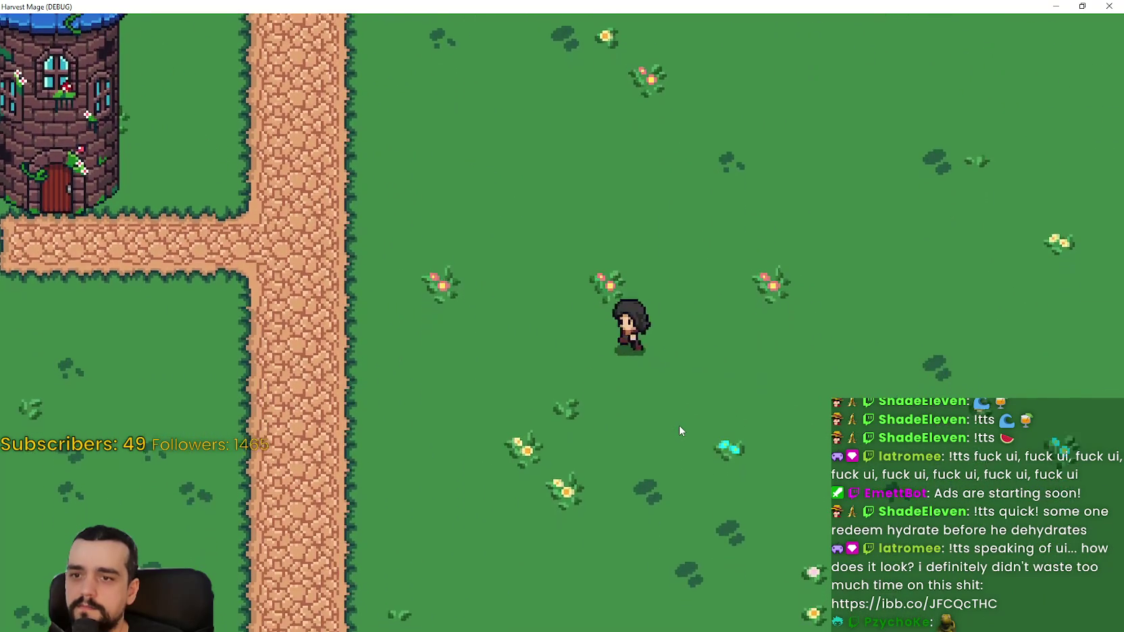
pyautogui.press('w')
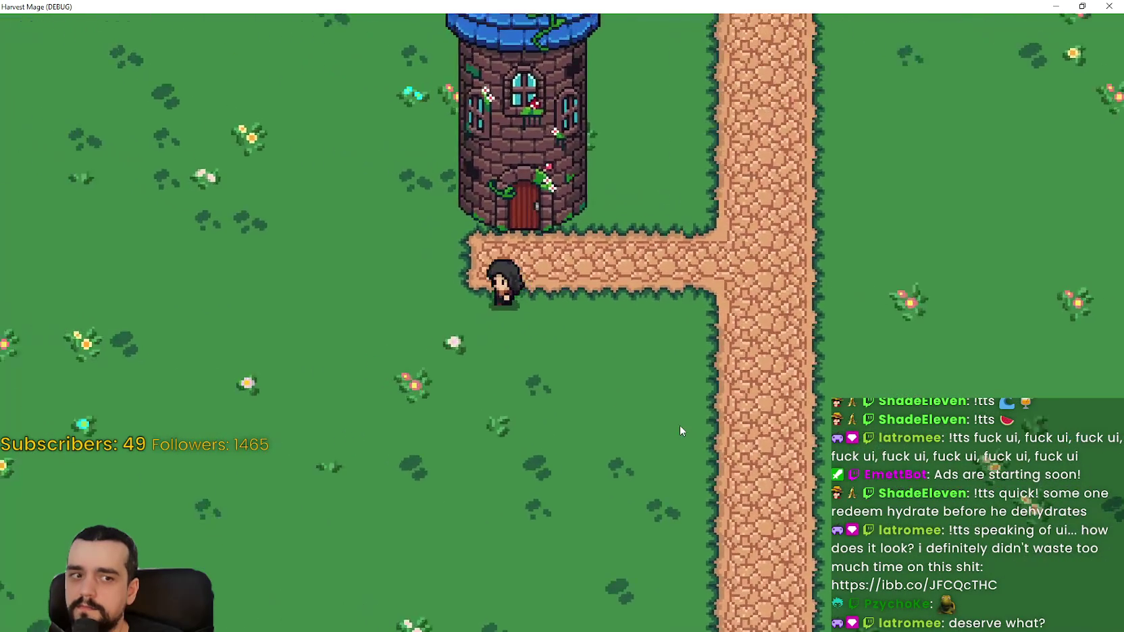
pyautogui.press('d')
pyautogui.press('s')
pyautogui.press('w')
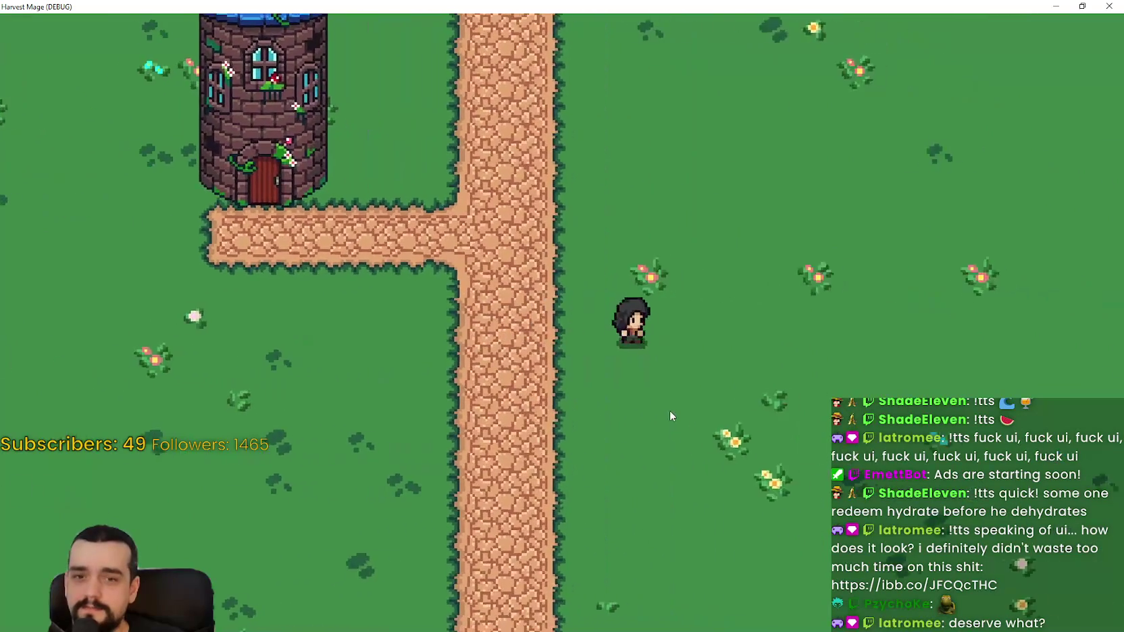
pyautogui.press('a')
pyautogui.press('s')
pyautogui.press('d')
pyautogui.press('w')
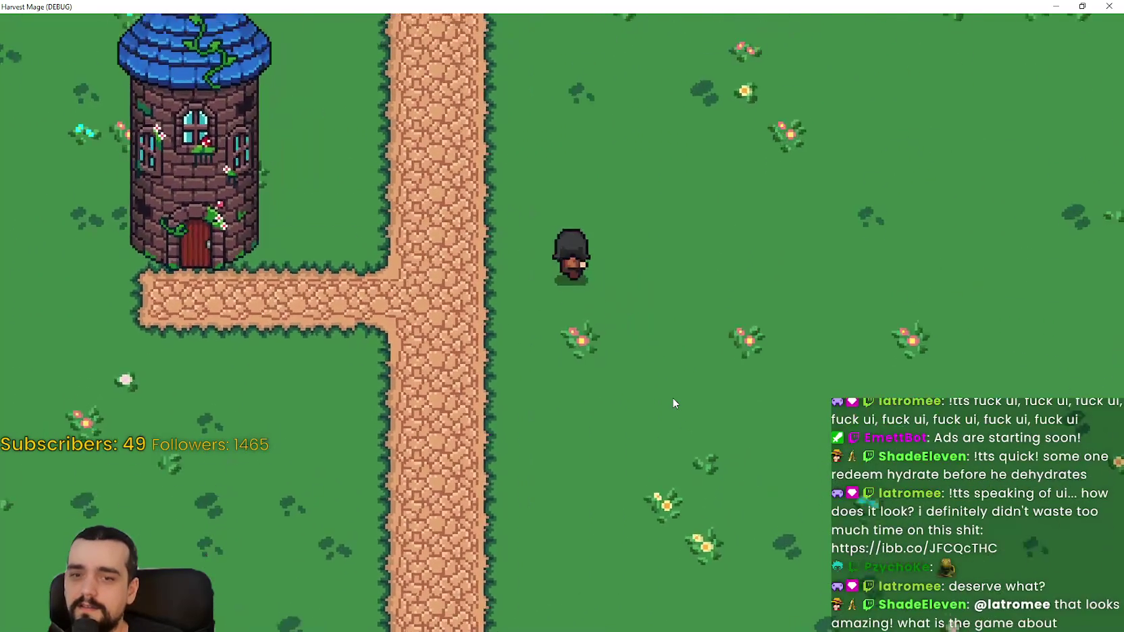
pyautogui.press('a')
pyautogui.press('a')
pyautogui.press('s')
pyautogui.press('d')
pyautogui.press('s')
pyautogui.press('s')
pyautogui.press('d')
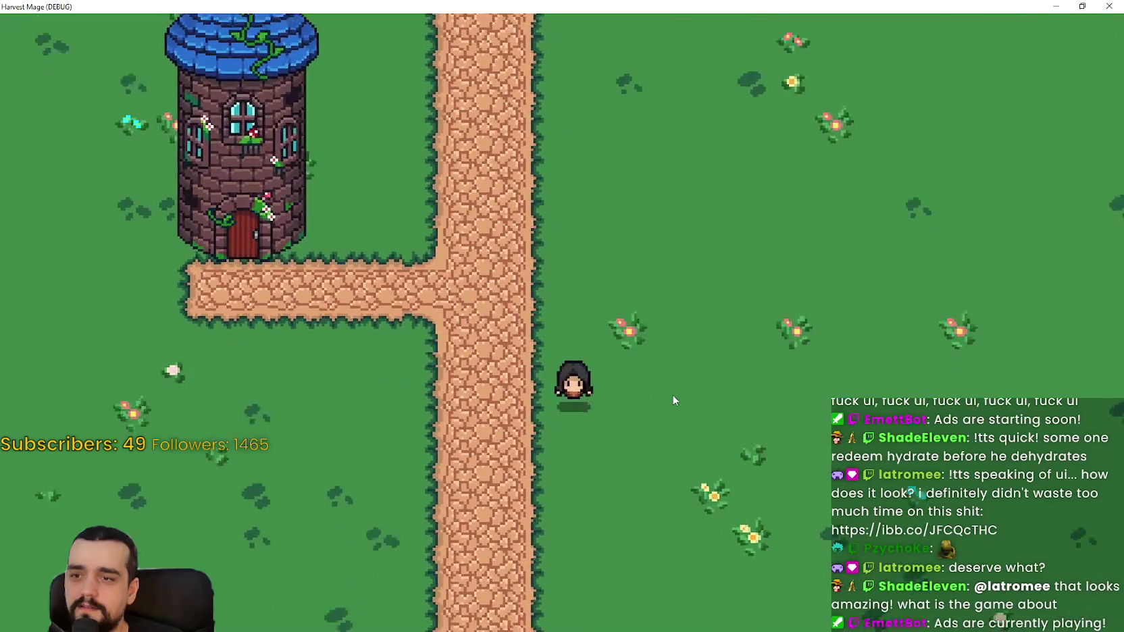
pyautogui.press('a')
pyautogui.press('w')
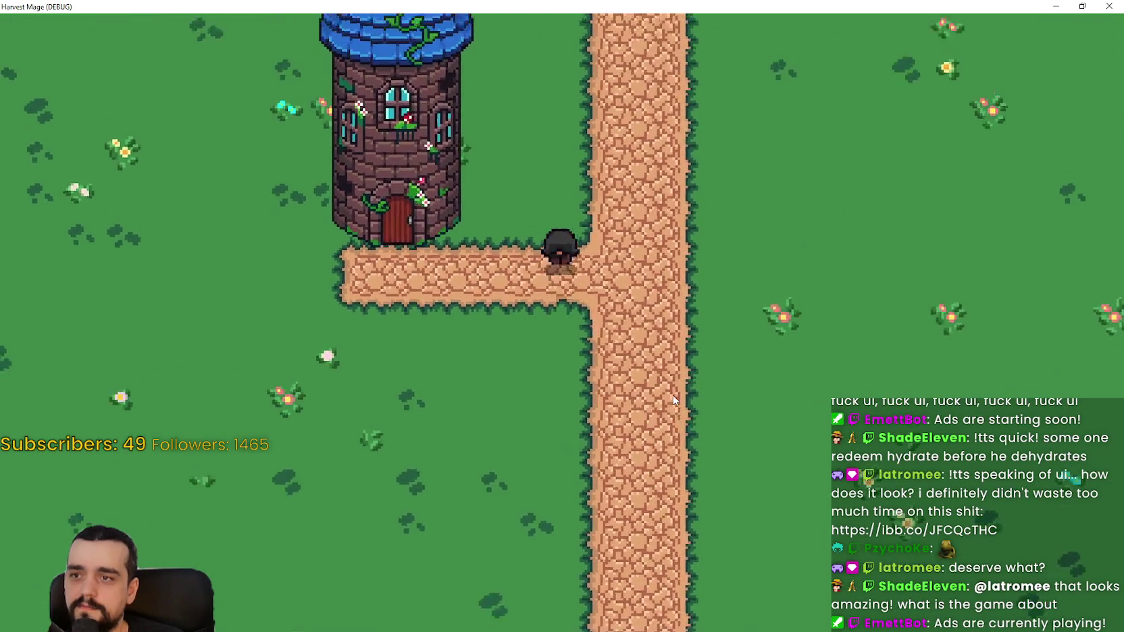
pyautogui.press('a')
pyautogui.press('s')
pyautogui.press('d')
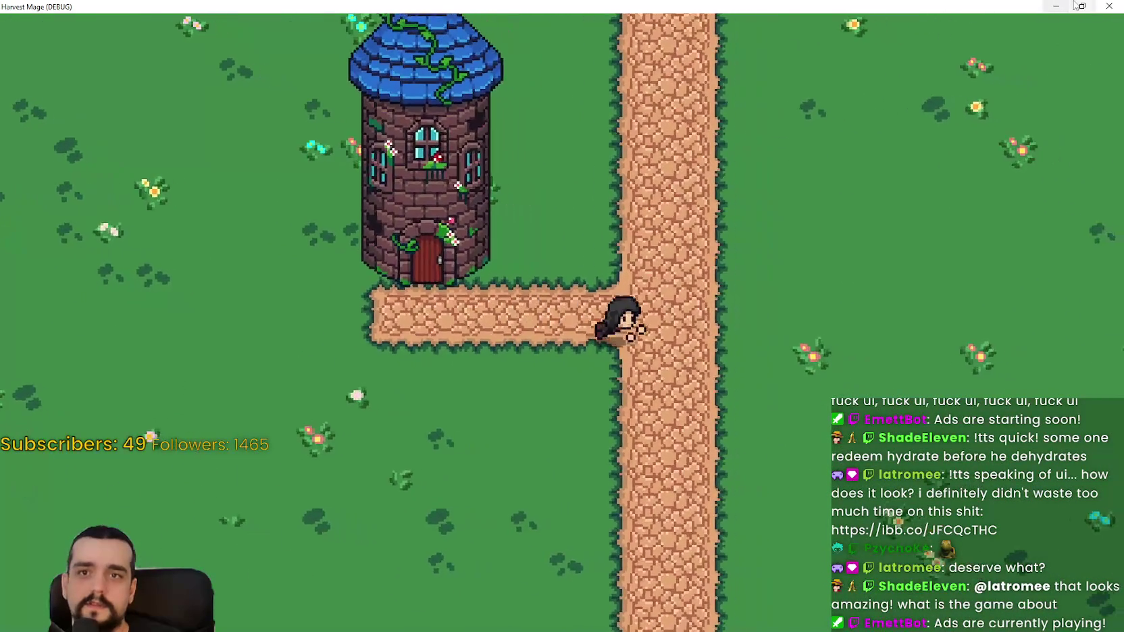
# Step: Walk the mage back and forth across the grass, then restore the game window
pyautogui.press('s')
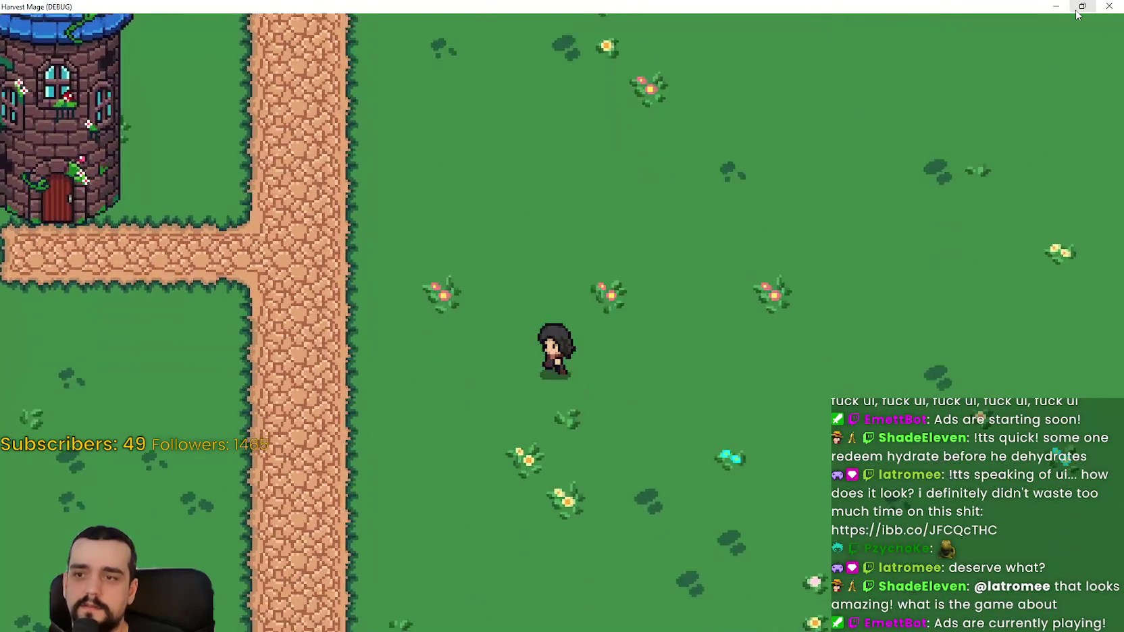
pyautogui.press('a')
pyautogui.press('d')
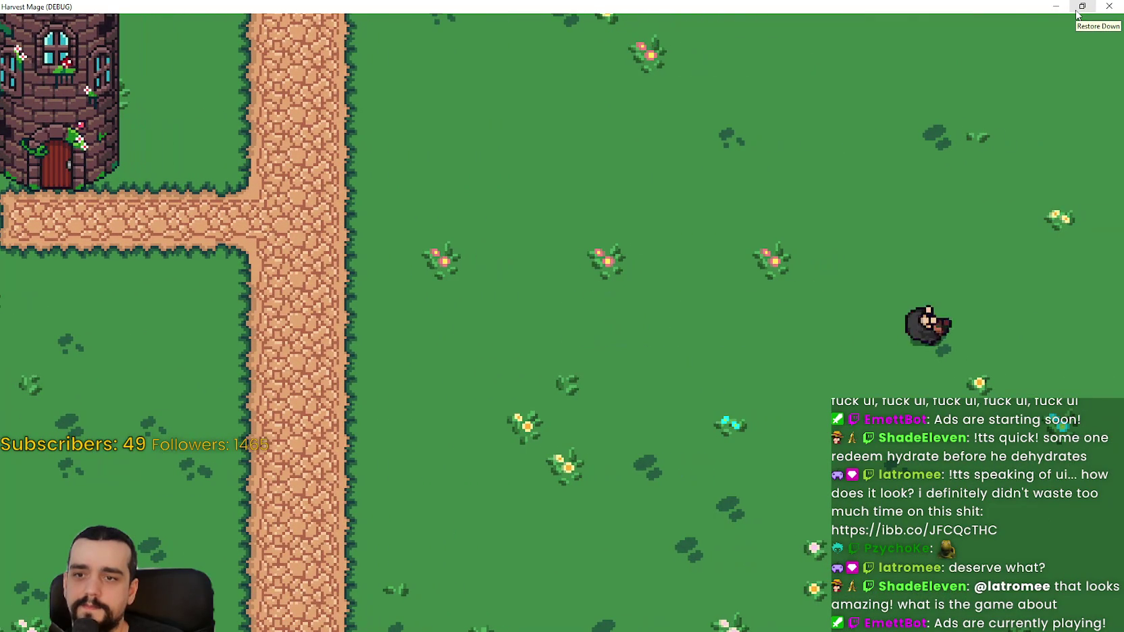
pyautogui.press('a')
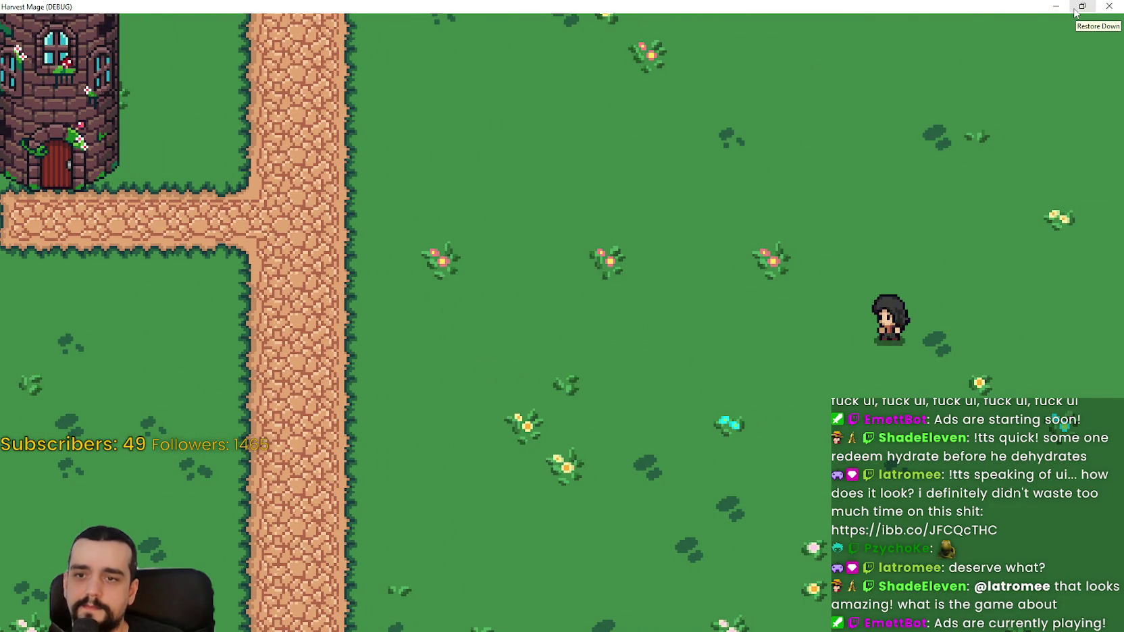
pyautogui.press('w')
pyautogui.press('a')
pyautogui.press('d')
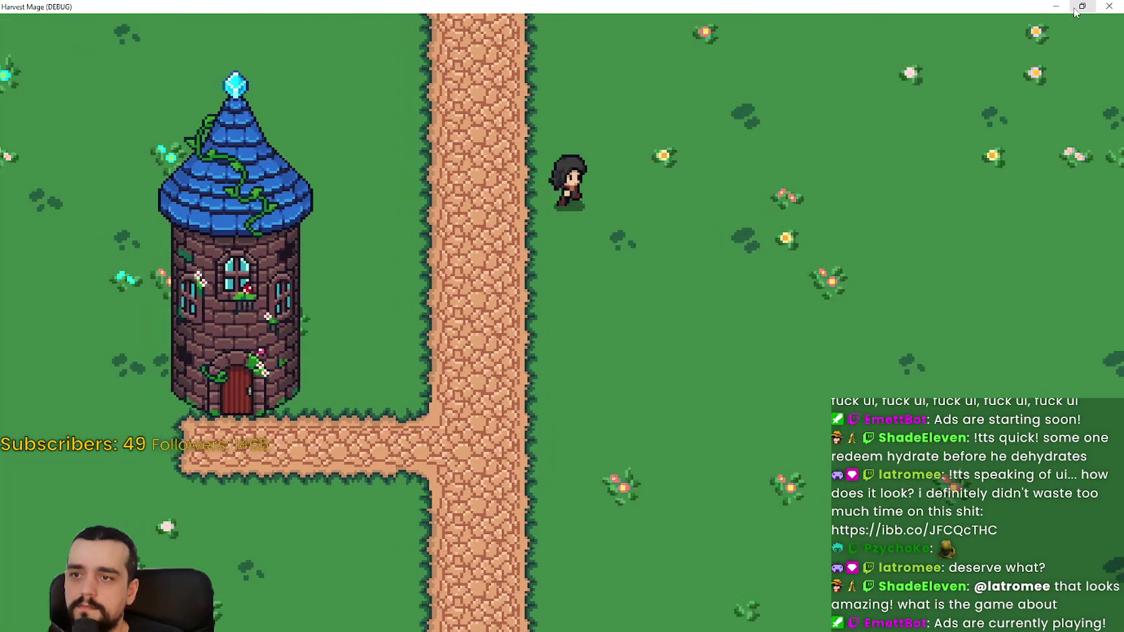
pyautogui.press('d')
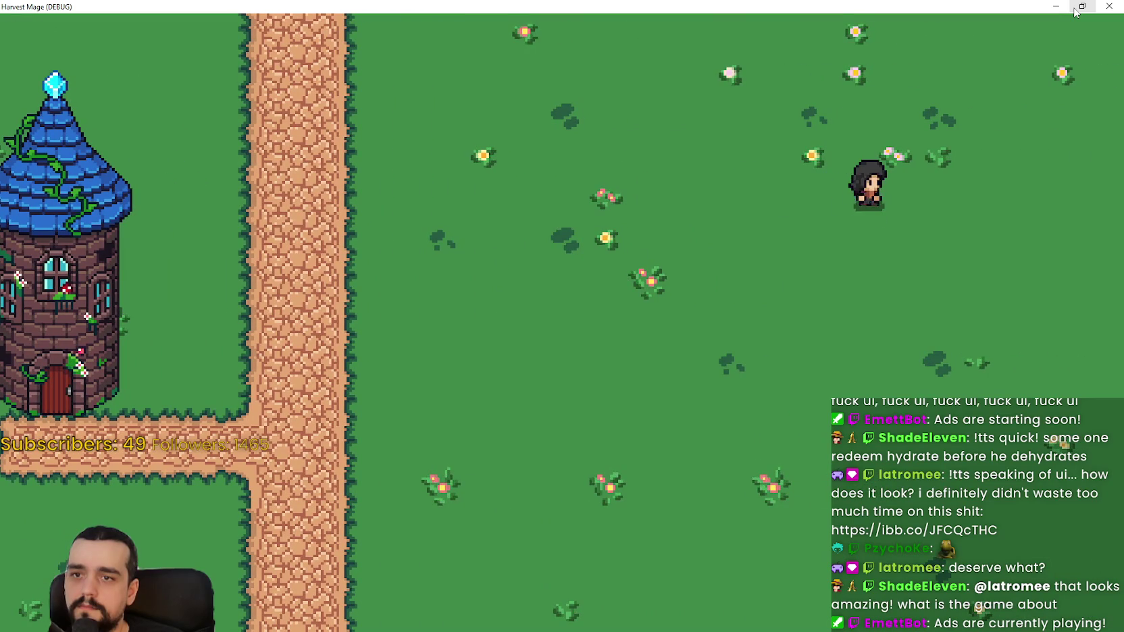
pyautogui.press('s')
pyautogui.press('a')
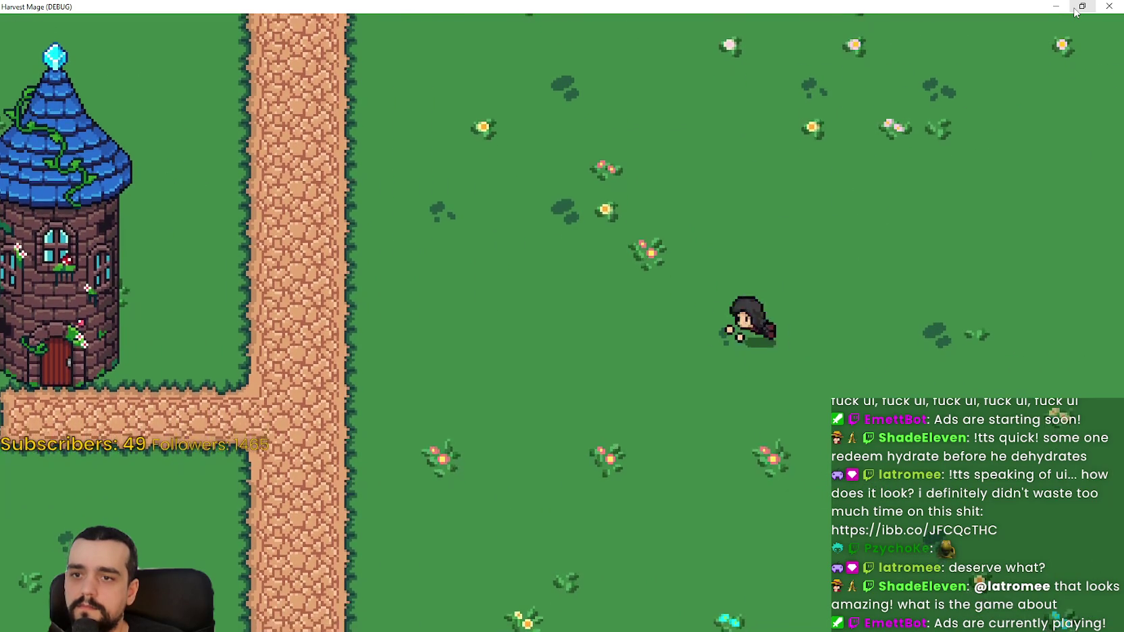
pyautogui.press('d')
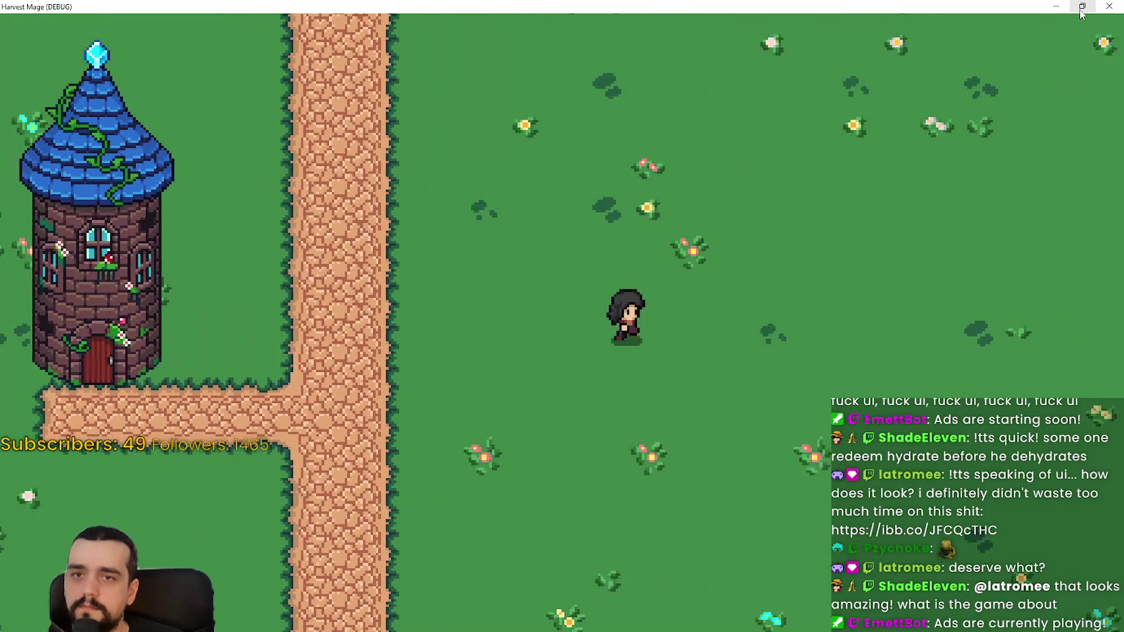
pyautogui.press('d')
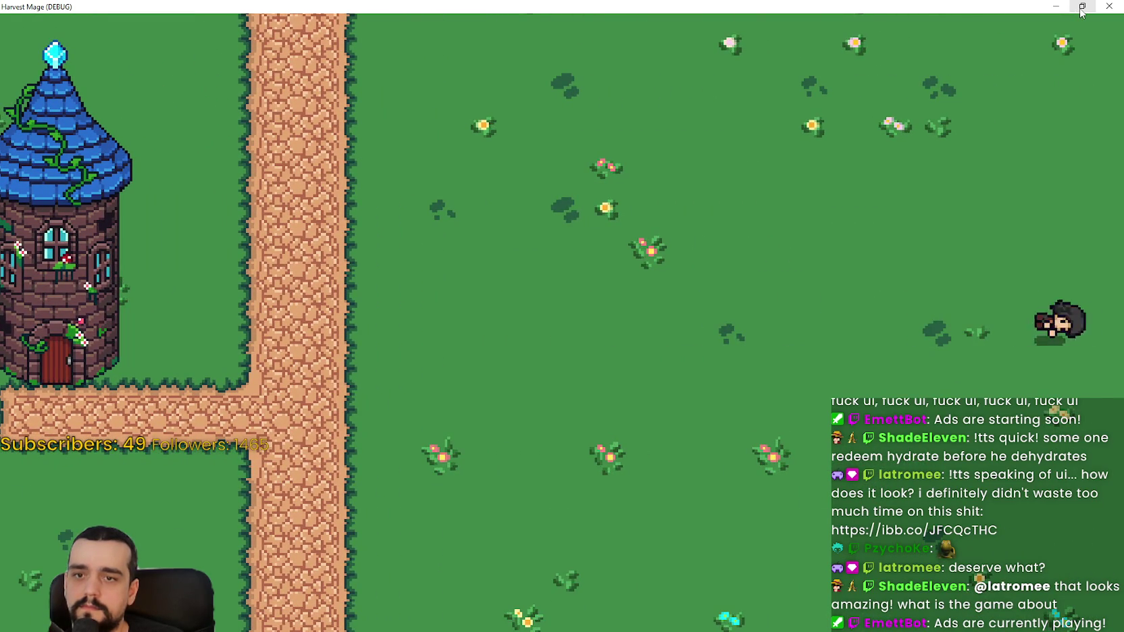
pyautogui.press('s')
pyautogui.press('a')
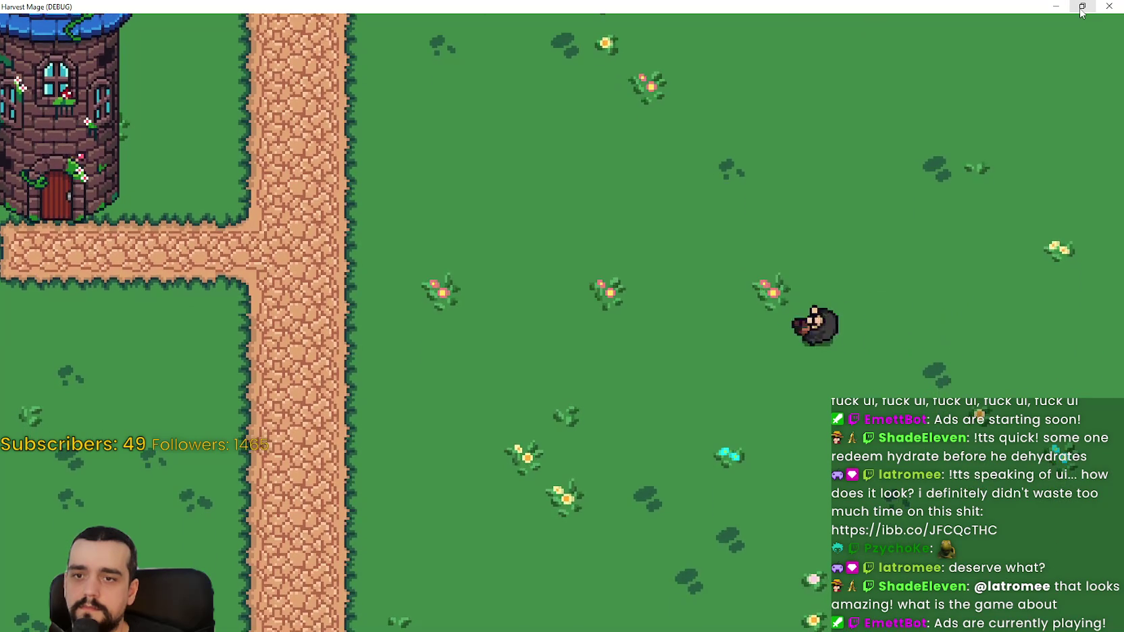
pyautogui.press('w')
pyautogui.press('w')
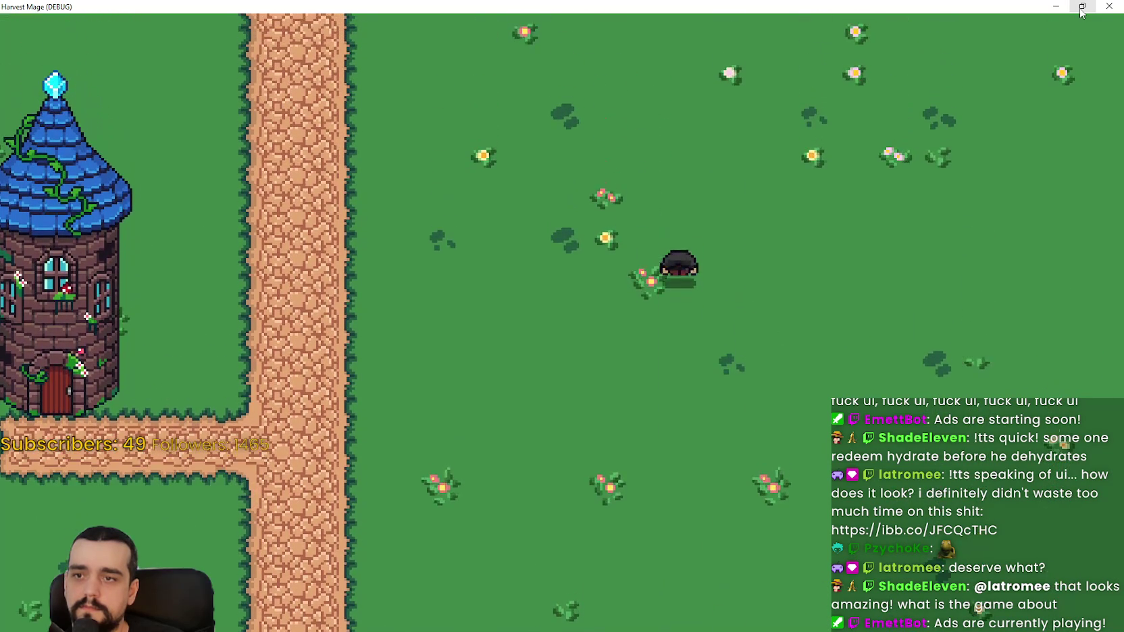
pyautogui.press('a')
pyautogui.press('d')
pyautogui.press('s')
pyautogui.press('a')
pyautogui.press('s')
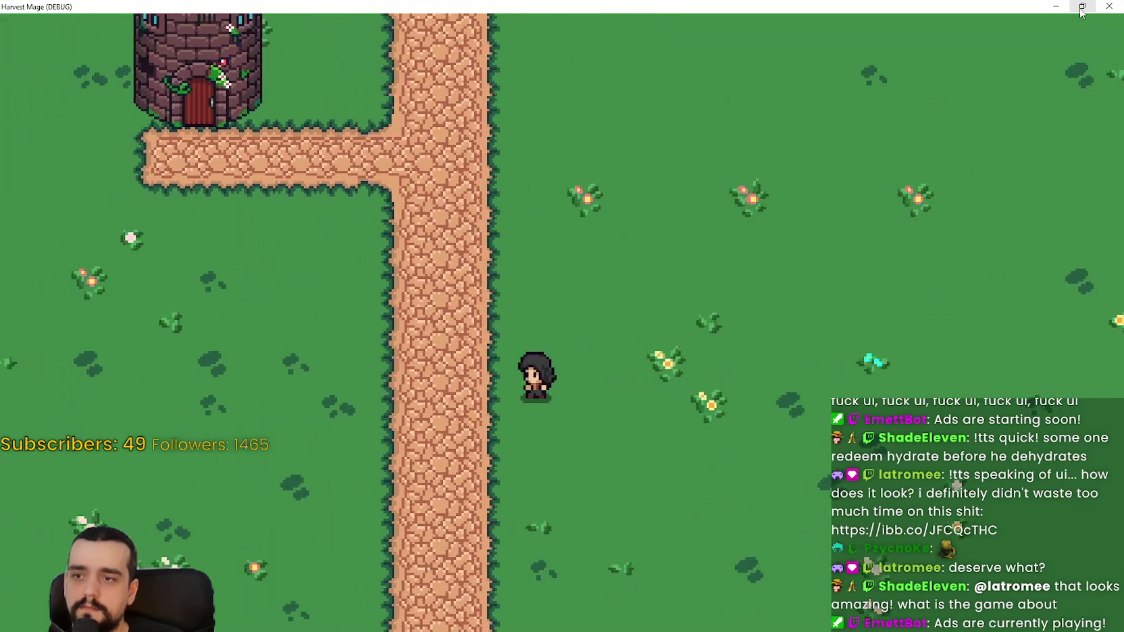
pyautogui.press('a')
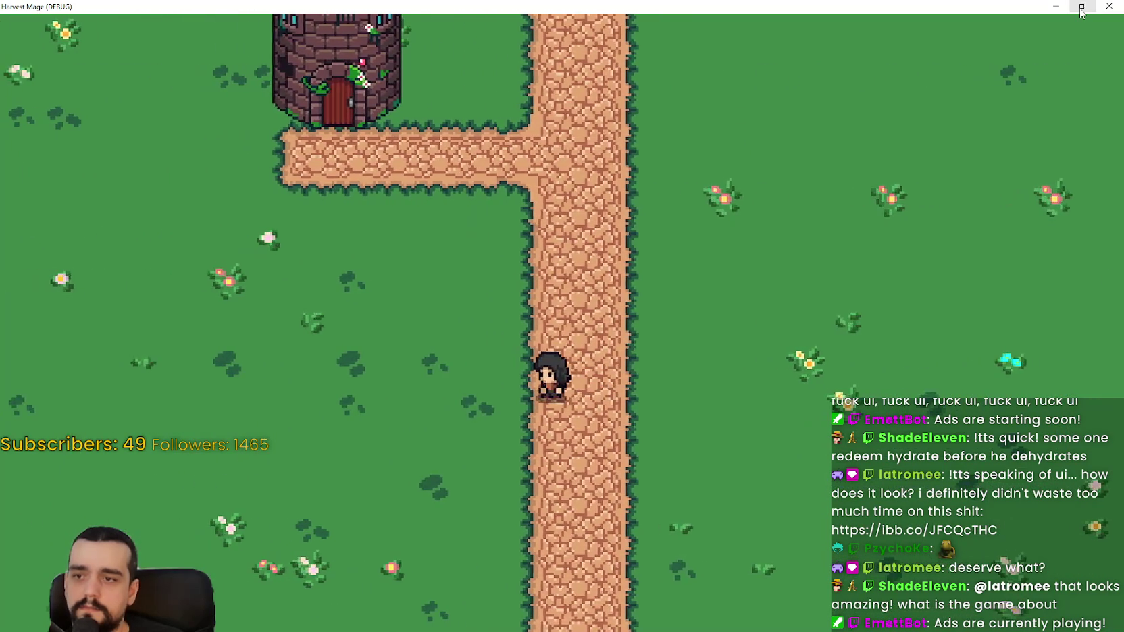
pyautogui.press('a')
pyautogui.press('s')
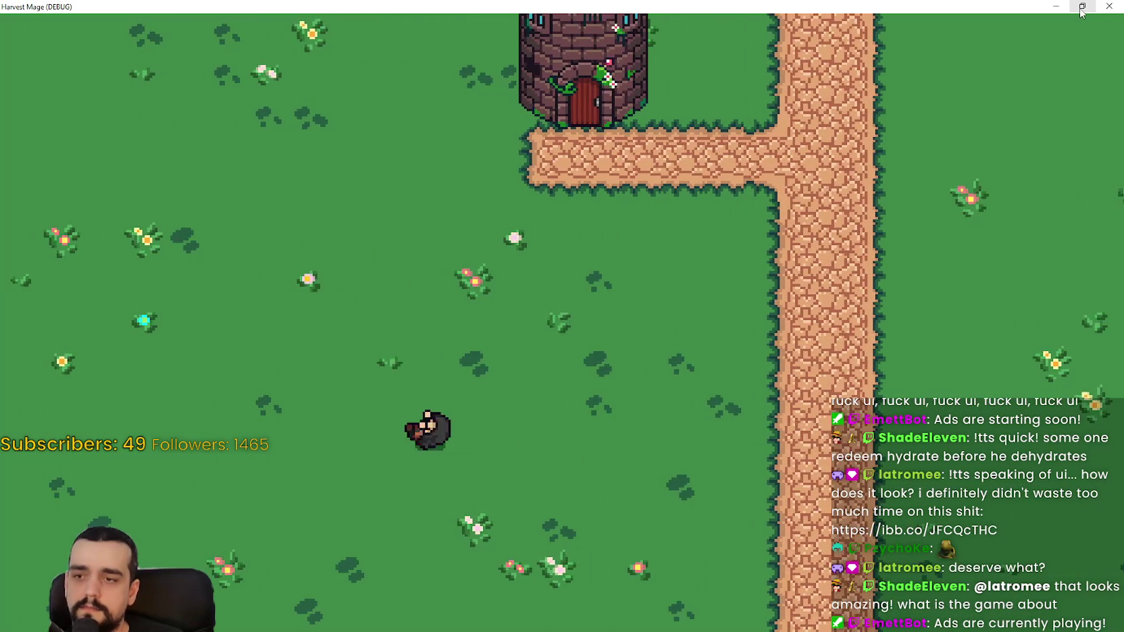
pyautogui.press('w')
pyautogui.press('d')
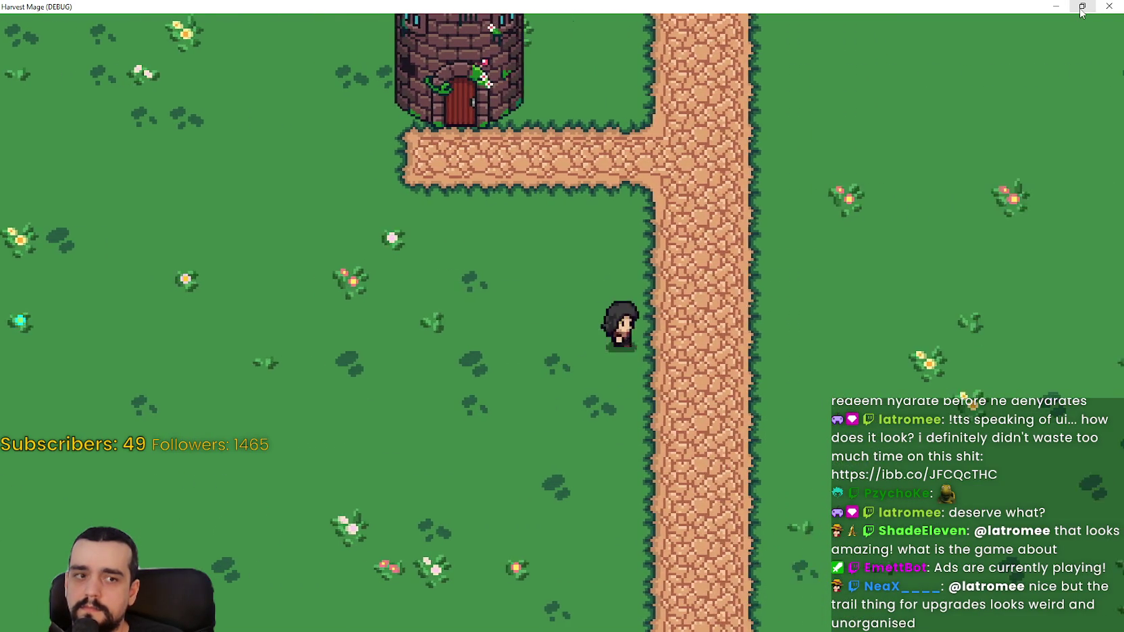
pyautogui.press('d')
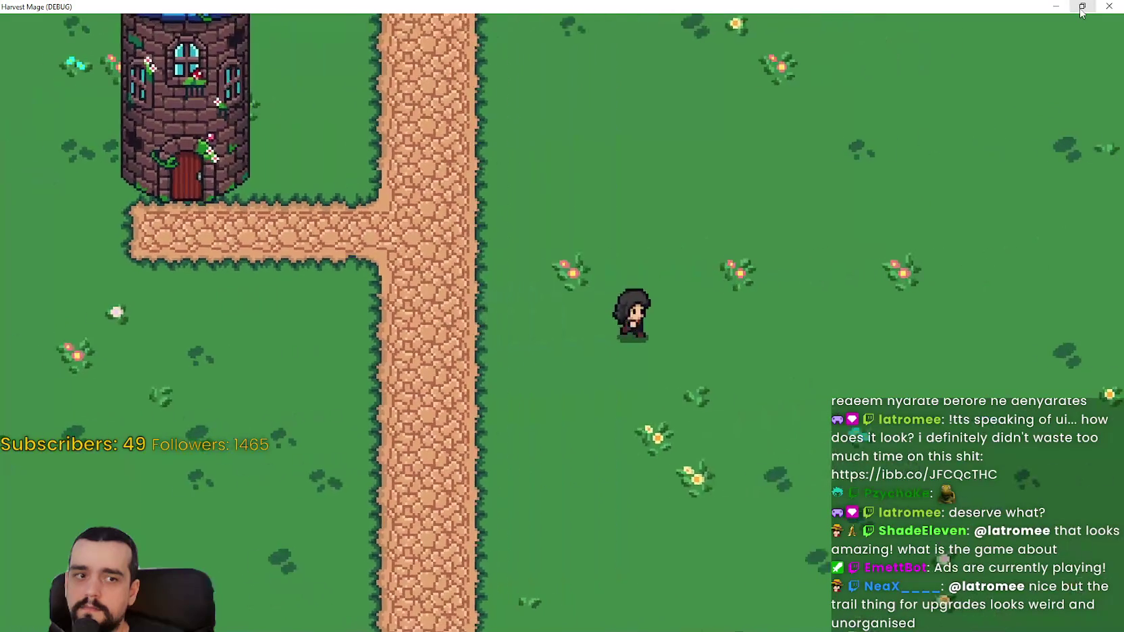
pyautogui.click(1081, 7)
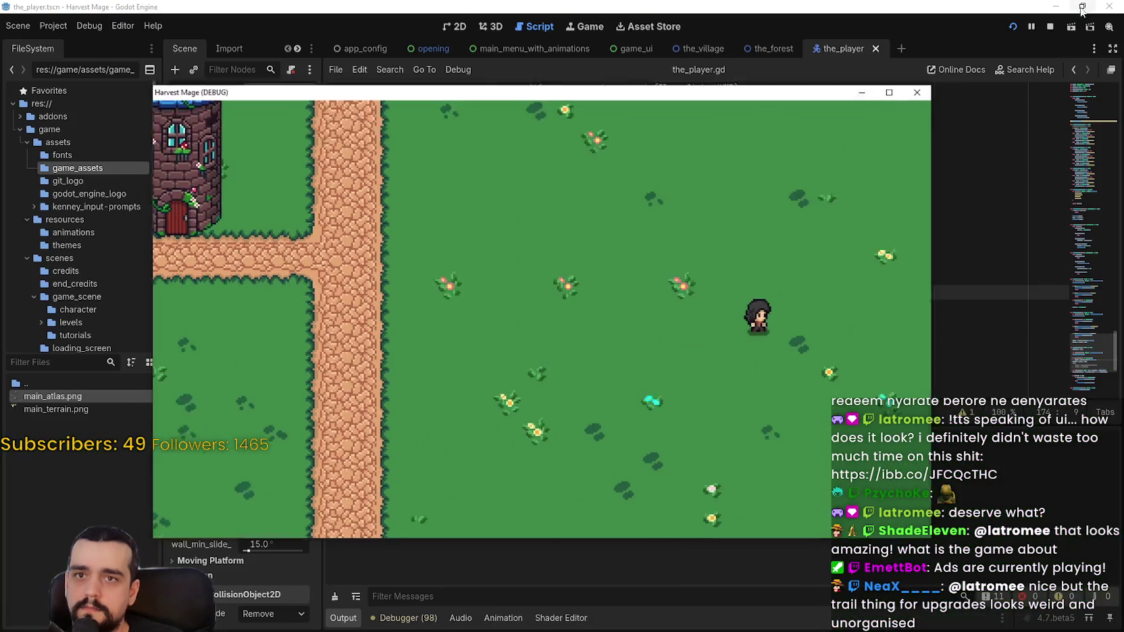
# Step: Stop the playtest, save the_player.gd, and review the velocity code around line 175
pyautogui.click(924, 112)
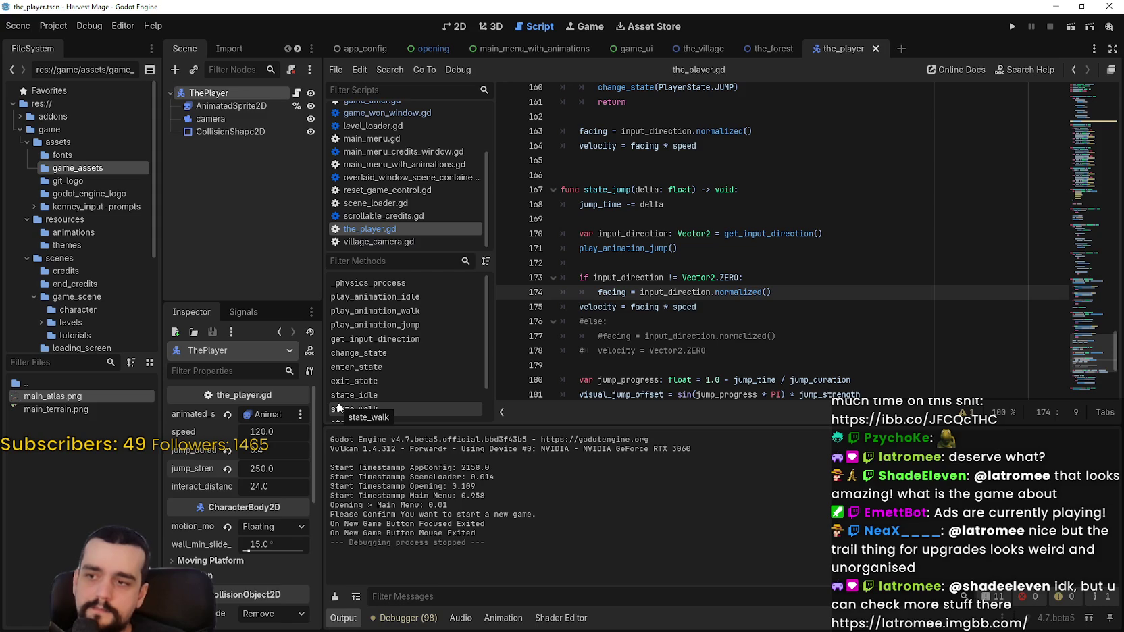
pyautogui.hotkey('ctrl', 's')
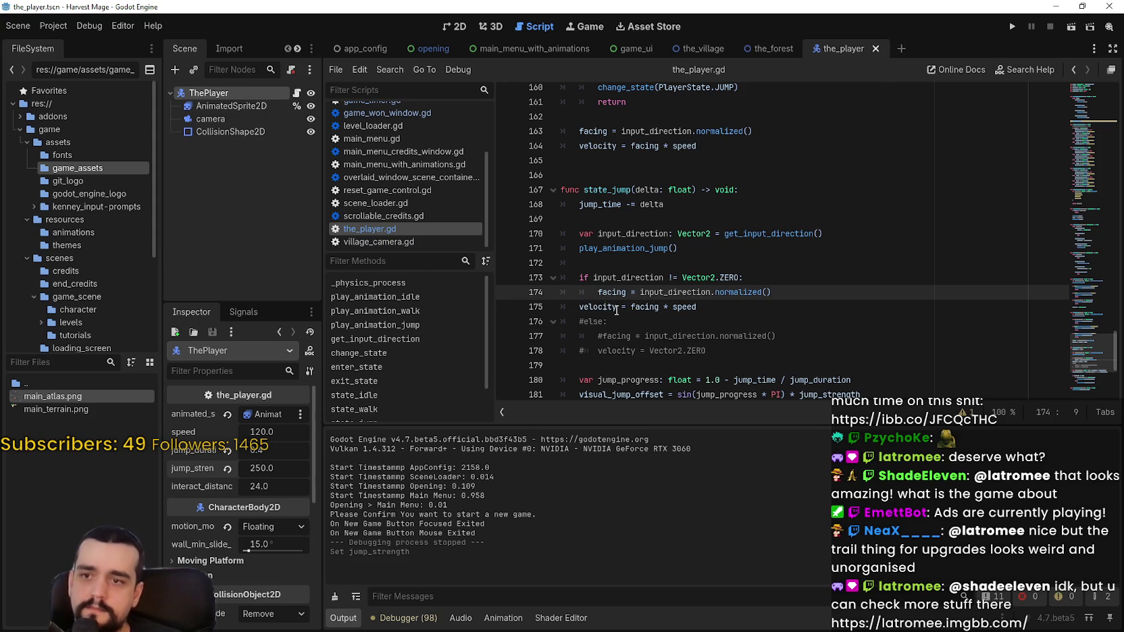
pyautogui.click(646, 307)
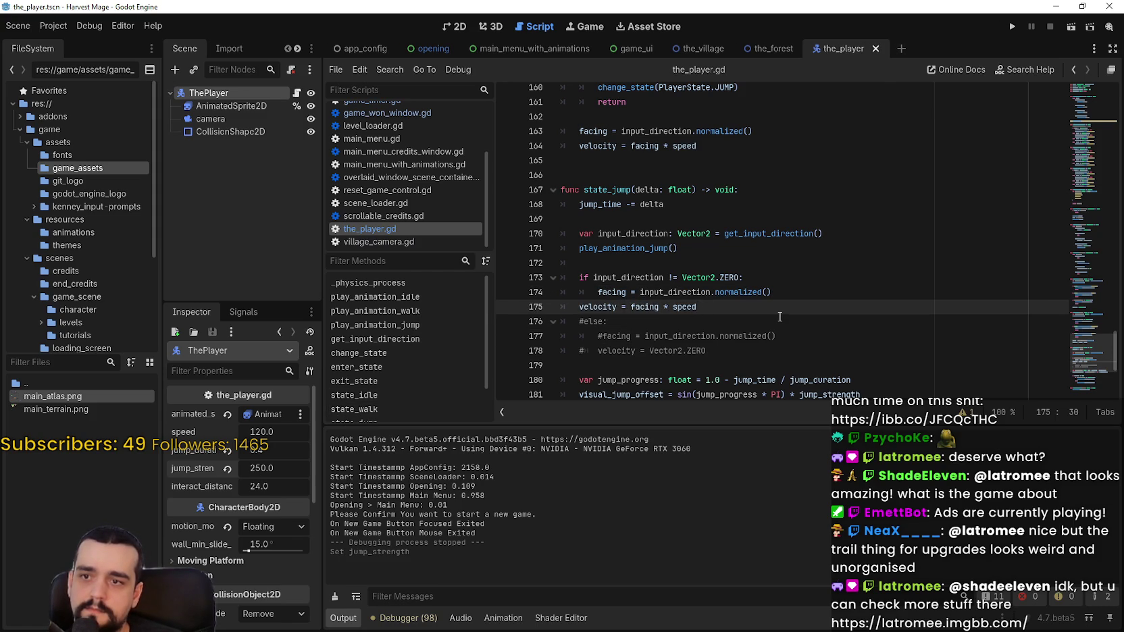
pyautogui.scroll(-1, 713, 326)
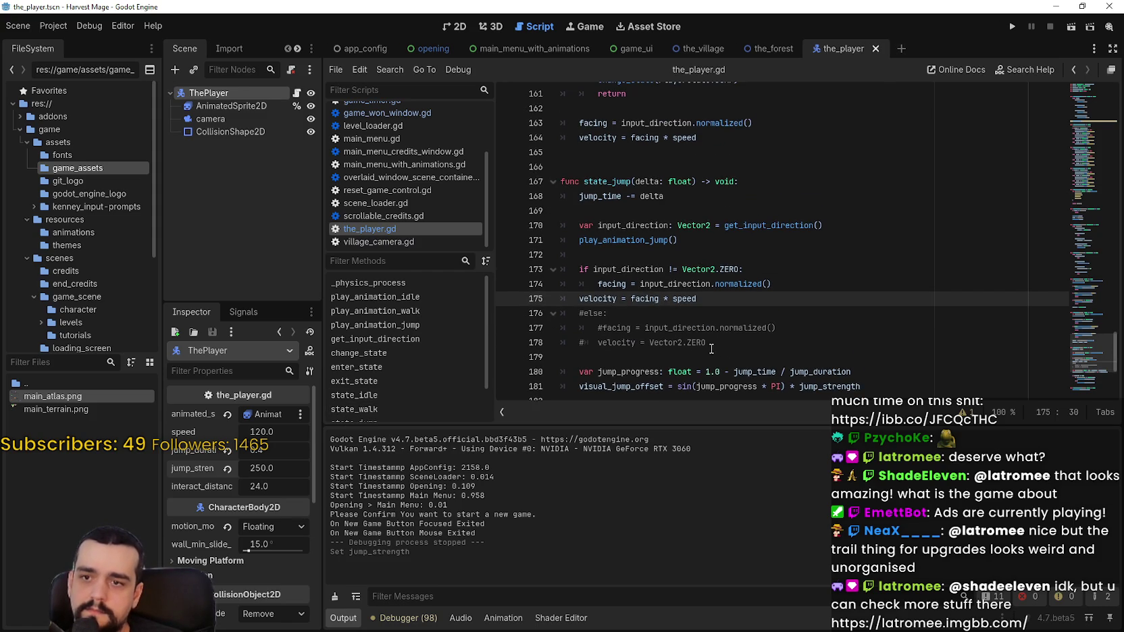
pyautogui.scroll(-3, 695, 345)
# Step: Select the jump variables on lines 180-181 and open the find bar to search for visual_jump_offset
pyautogui.click(832, 299)
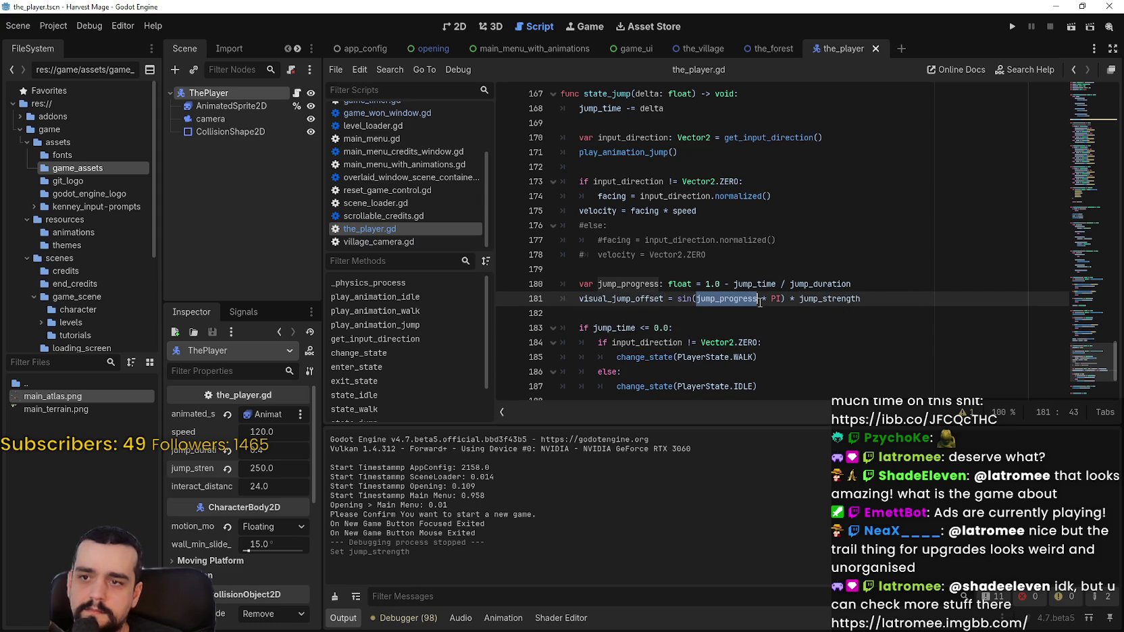
pyautogui.doubleClick(815, 286)
pyautogui.doubleClick(730, 302)
pyautogui.scroll(-3, 616, 291)
pyautogui.scroll(2, 784, 319)
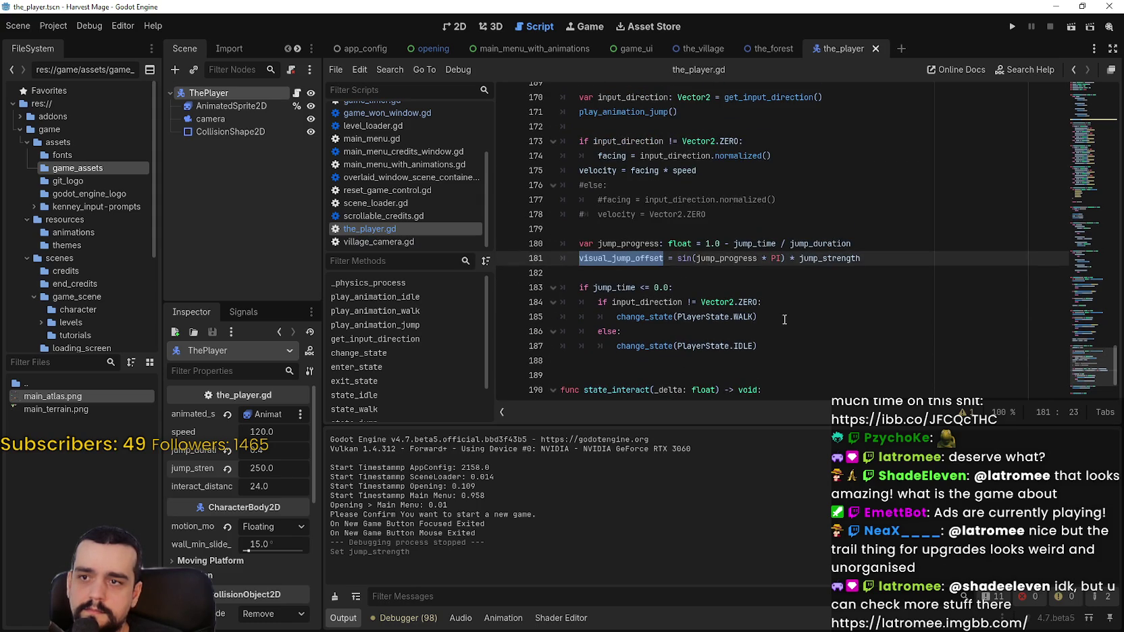
pyautogui.hotkey('ctrl', 'f')
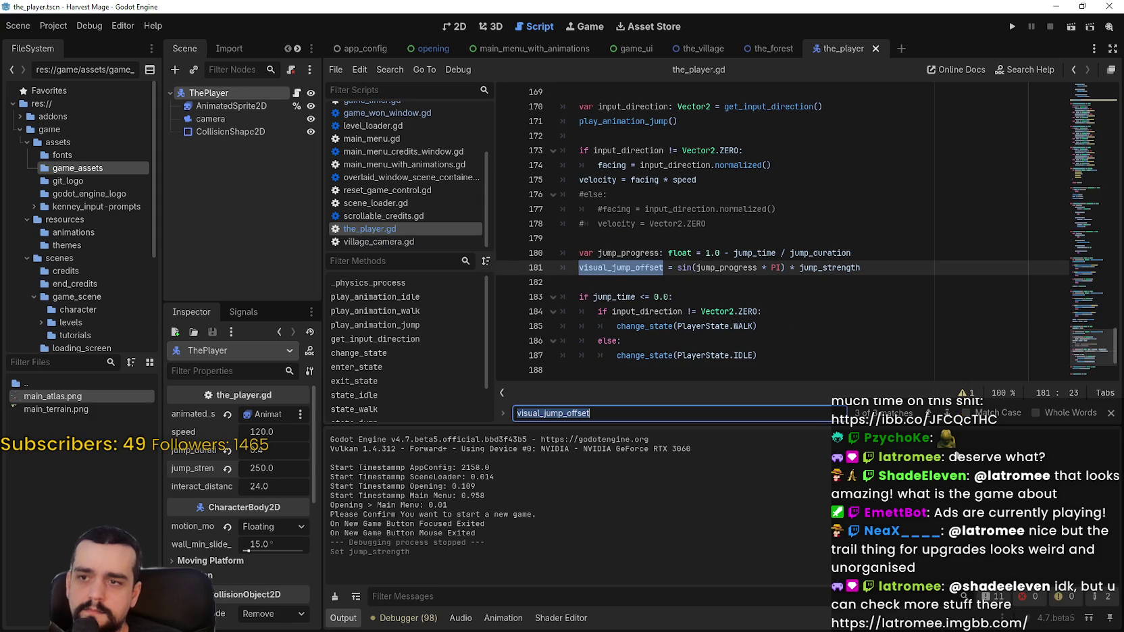
pyautogui.hotkey('shift', 'Return')
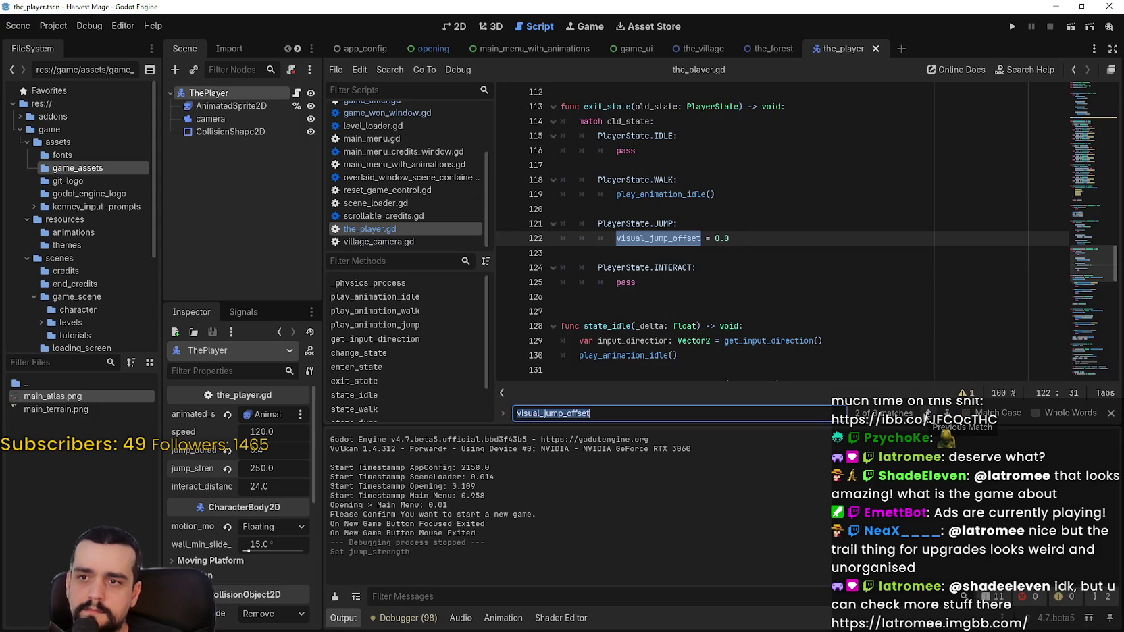
pyautogui.click(928, 414)
pyautogui.click(928, 413)
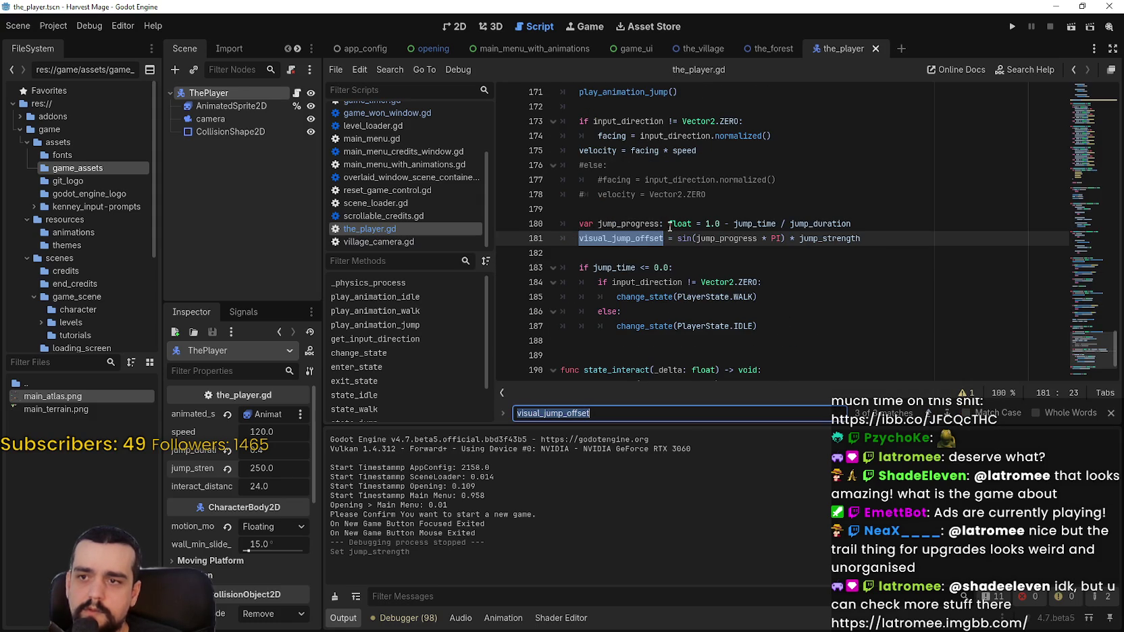
pyautogui.doubleClick(640, 224)
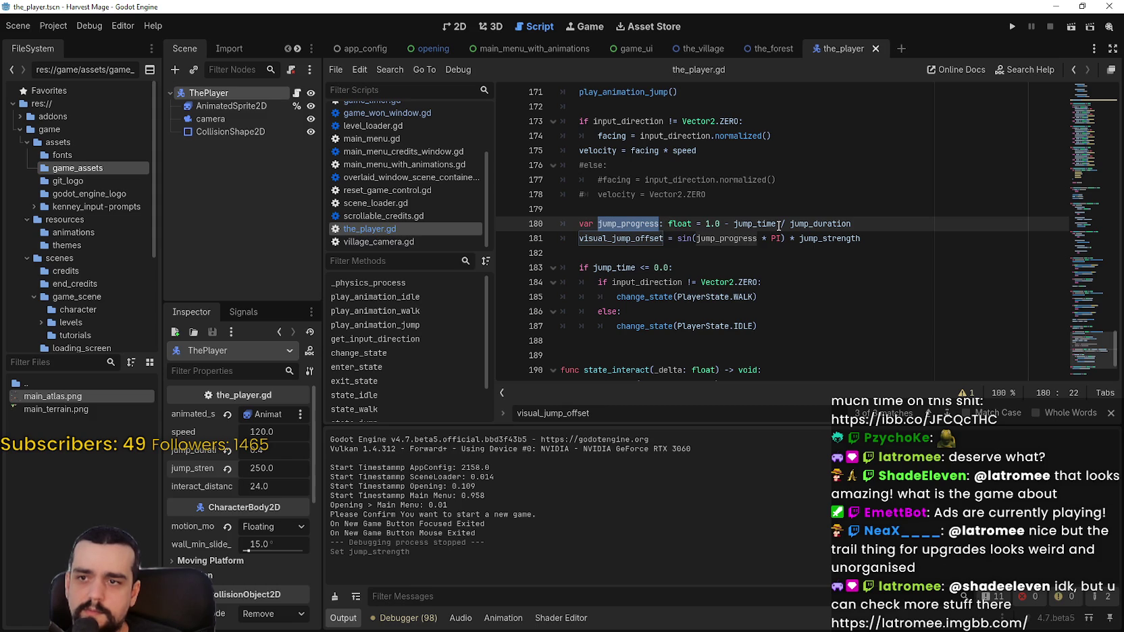
pyautogui.click(837, 223)
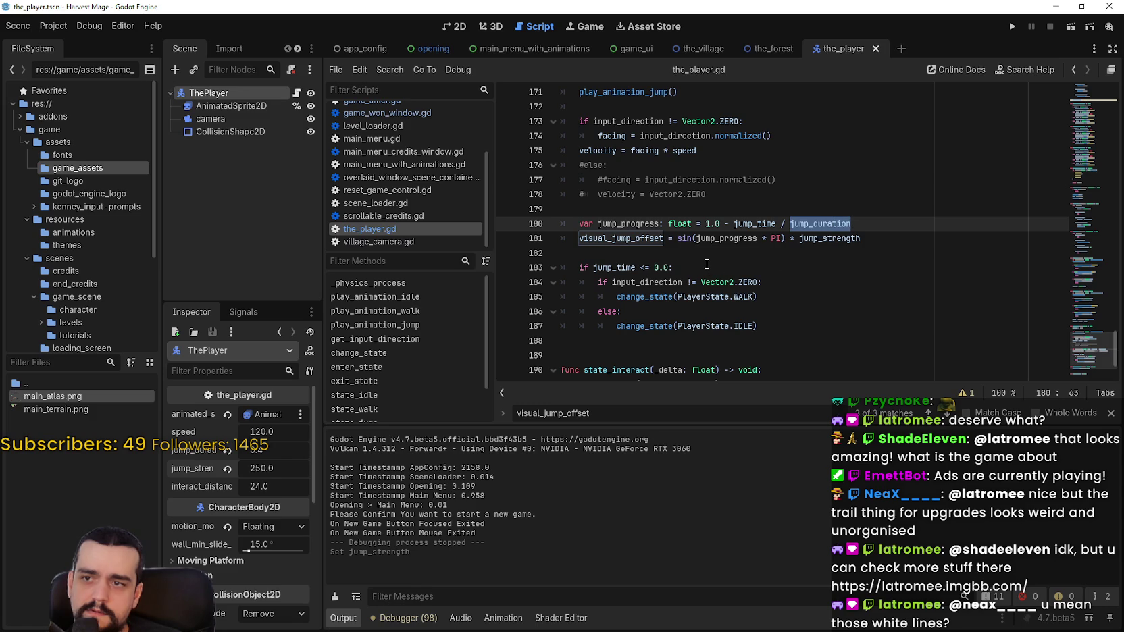
pyautogui.click(612, 239)
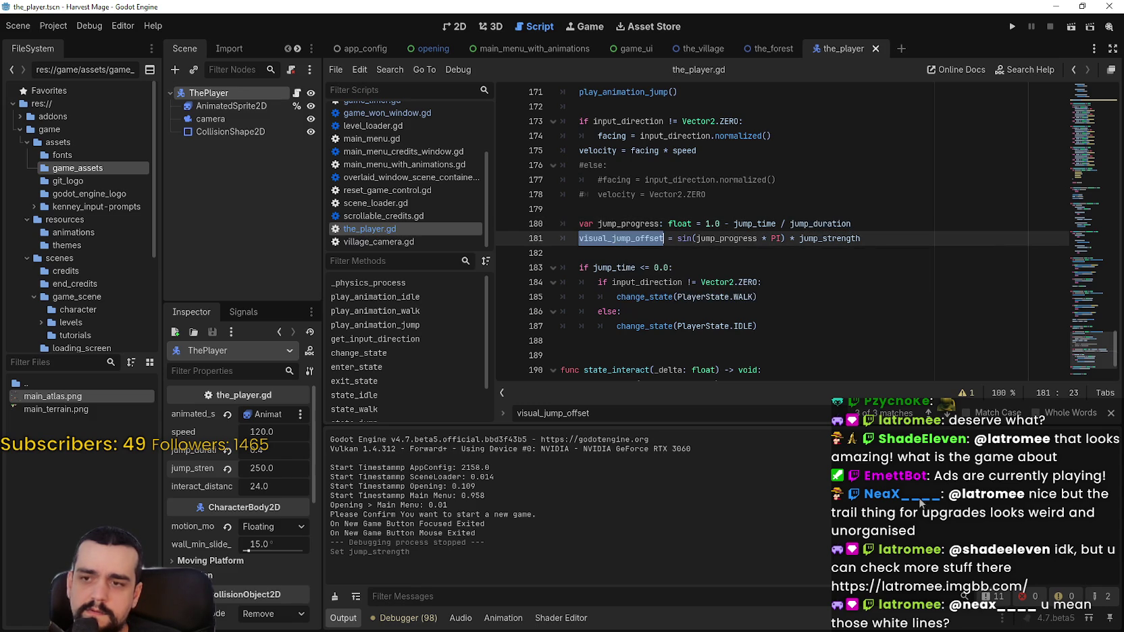
pyautogui.click(928, 413)
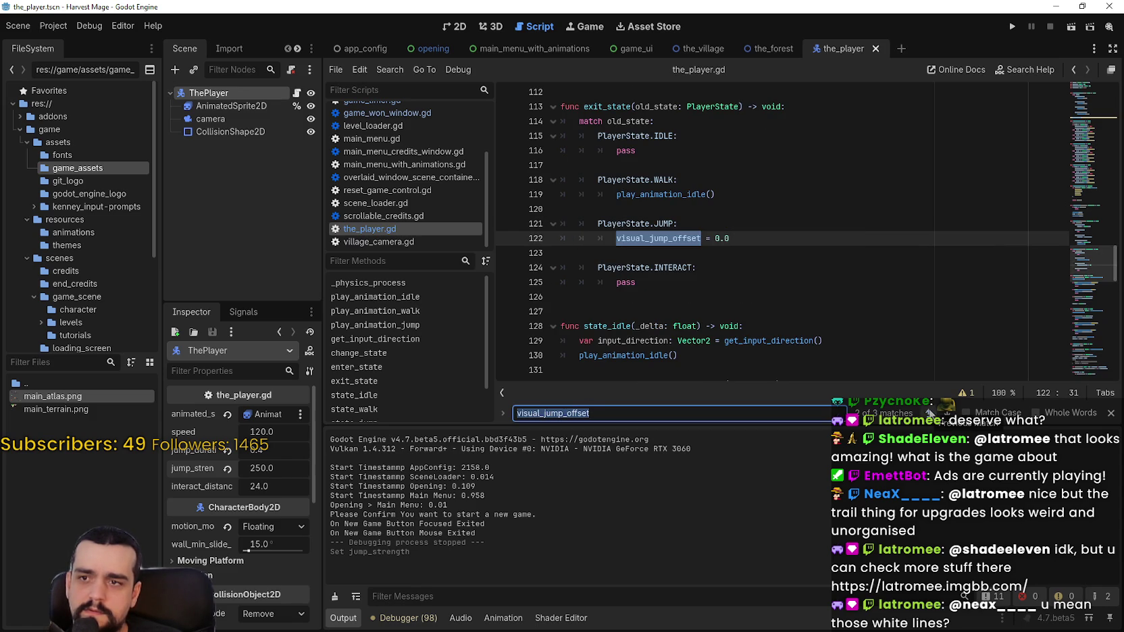
pyautogui.click(930, 414)
pyautogui.click(931, 413)
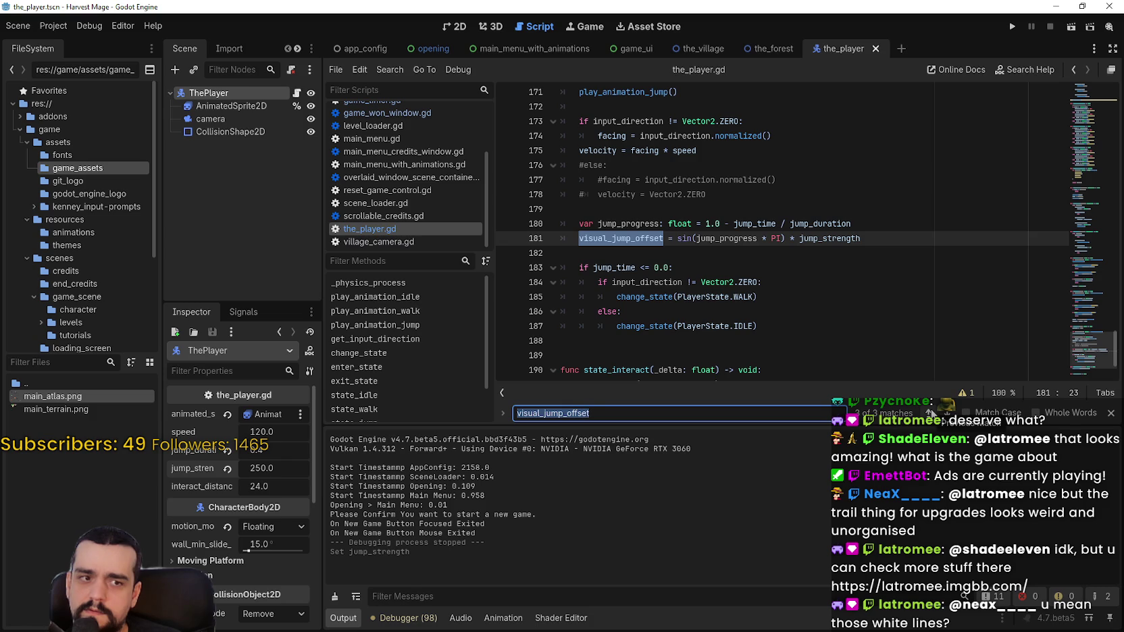
pyautogui.click(752, 269)
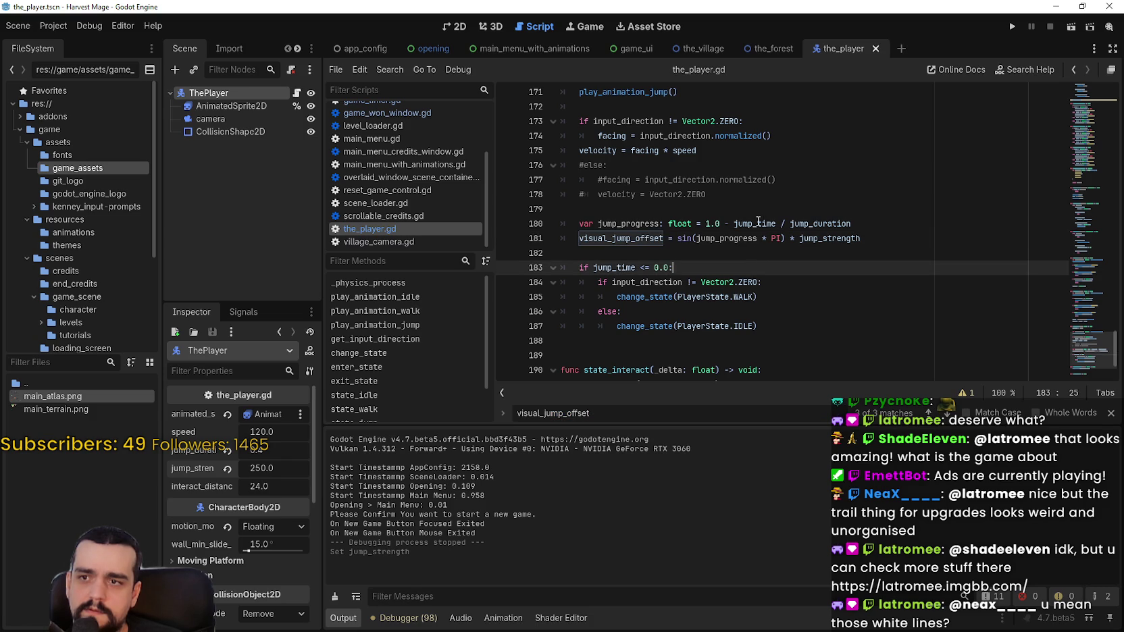
pyautogui.scroll(1, 758, 222)
pyautogui.click(729, 194)
pyautogui.scroll(1, 730, 194)
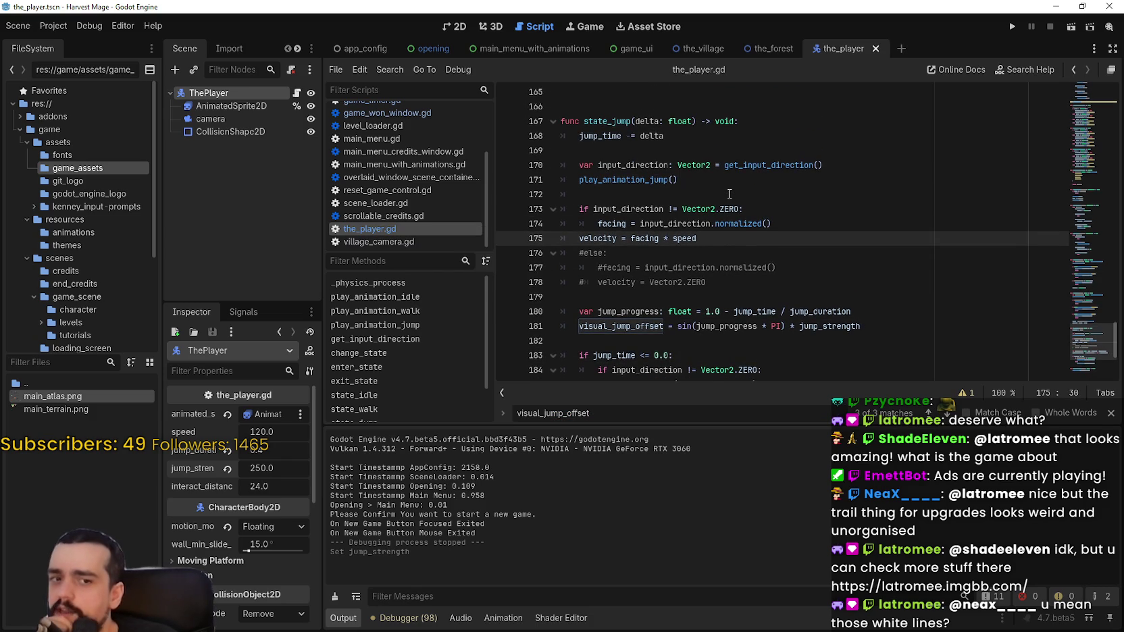
pyautogui.moveTo(697, 206)
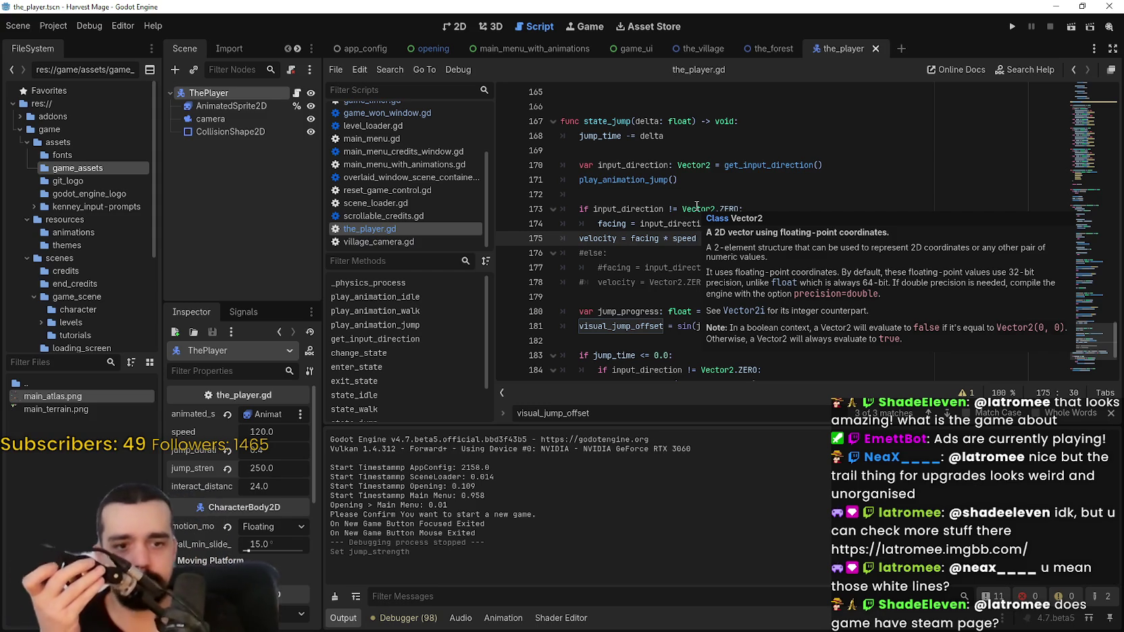
pyautogui.click(632, 325)
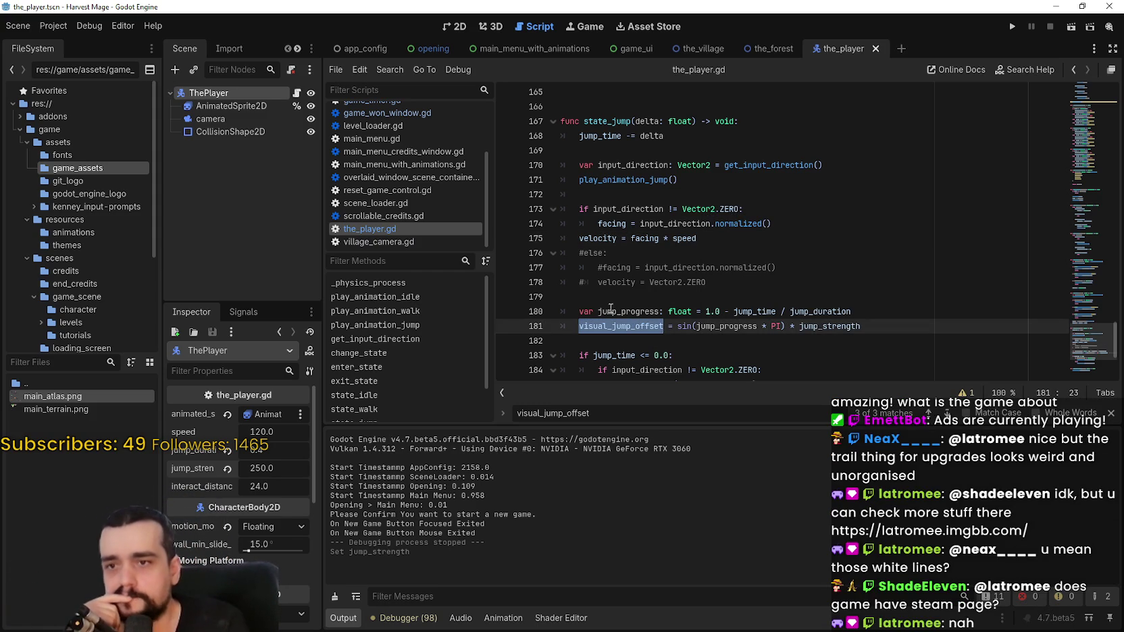
pyautogui.scroll(-2, 605, 304)
pyautogui.click(635, 238)
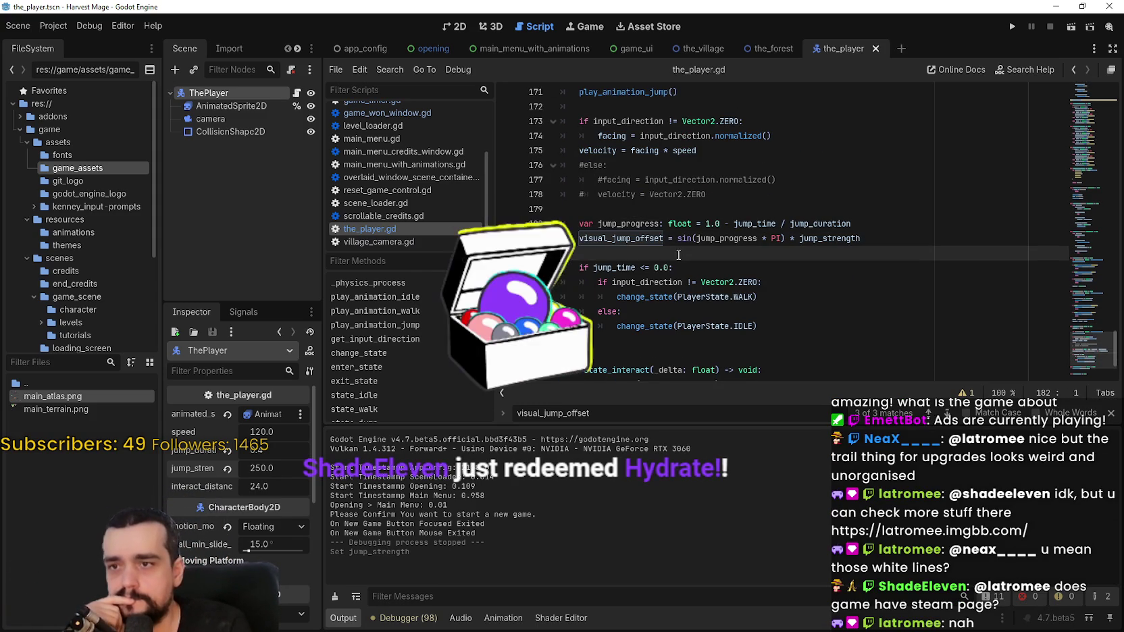
pyautogui.scroll(2, 633, 314)
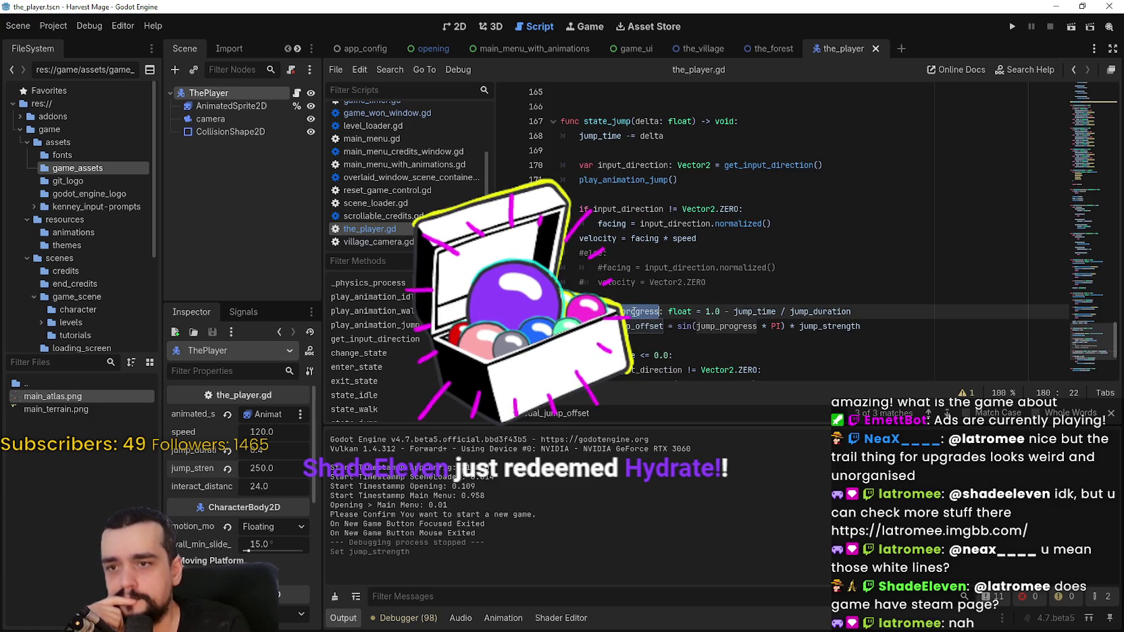
pyautogui.doubleClick(817, 312)
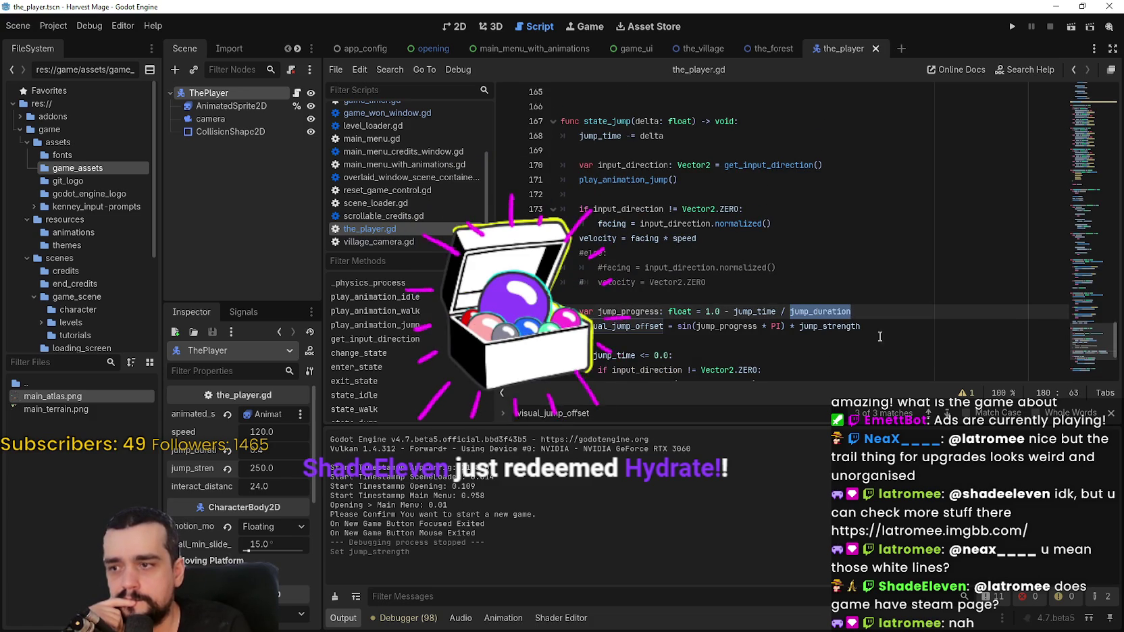
pyautogui.press('F5')
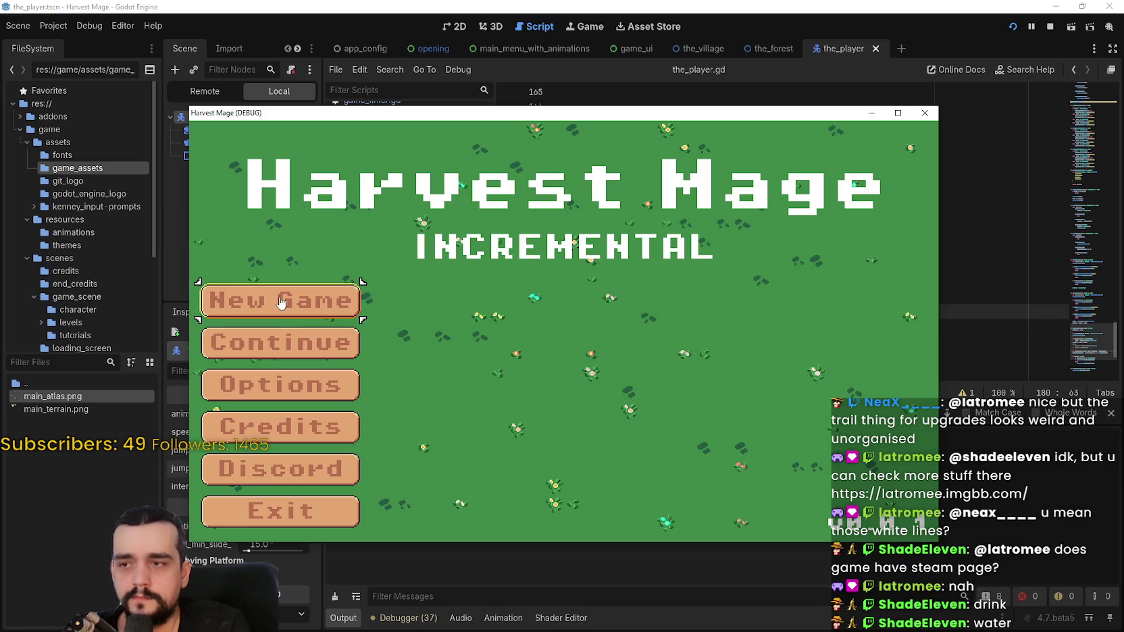
pyautogui.click(281, 302)
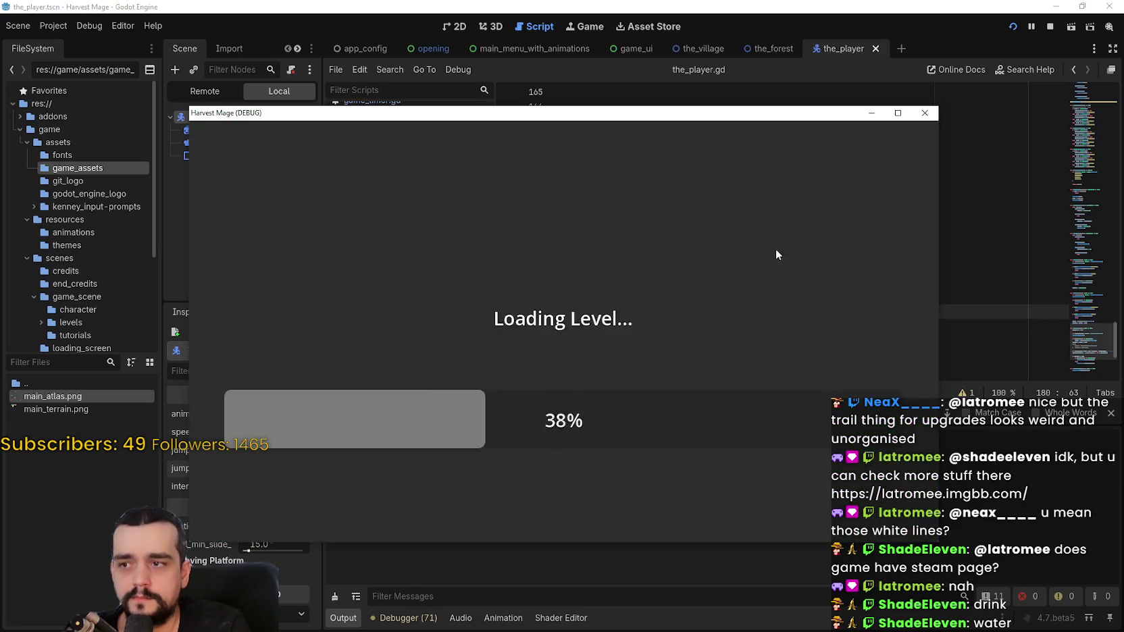
pyautogui.press('d')
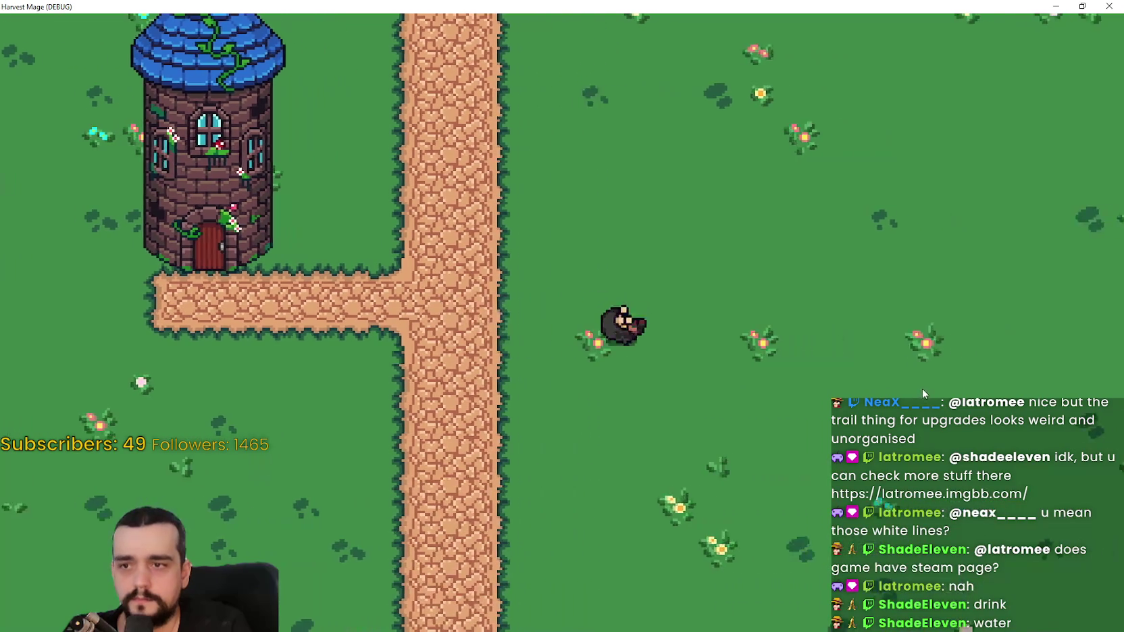
pyautogui.press('d')
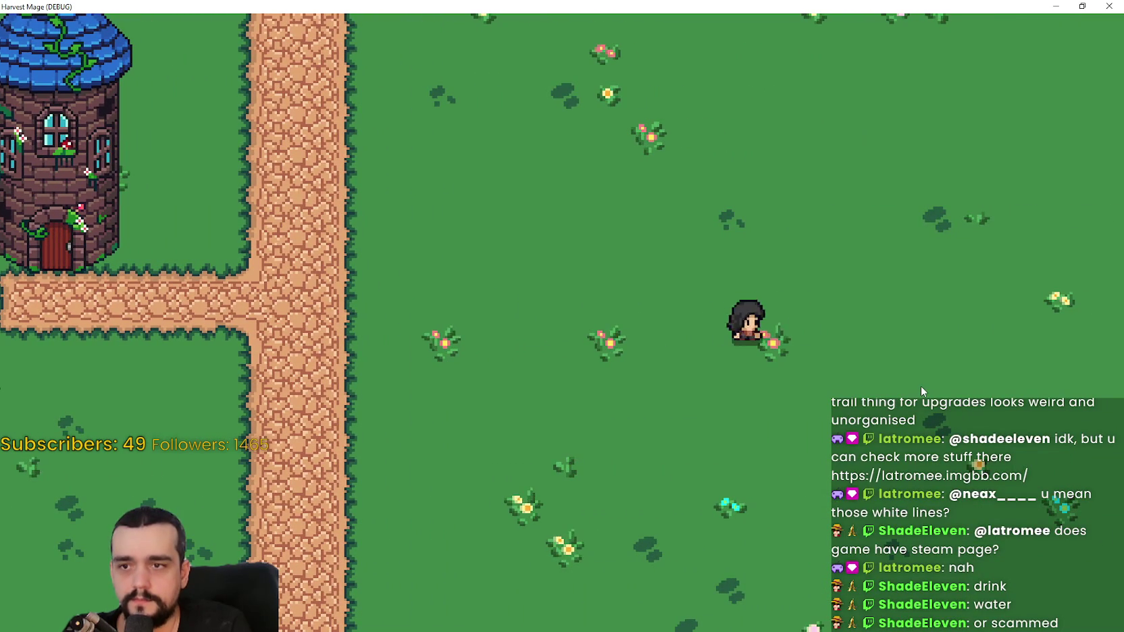
pyautogui.press('a')
pyautogui.press('w')
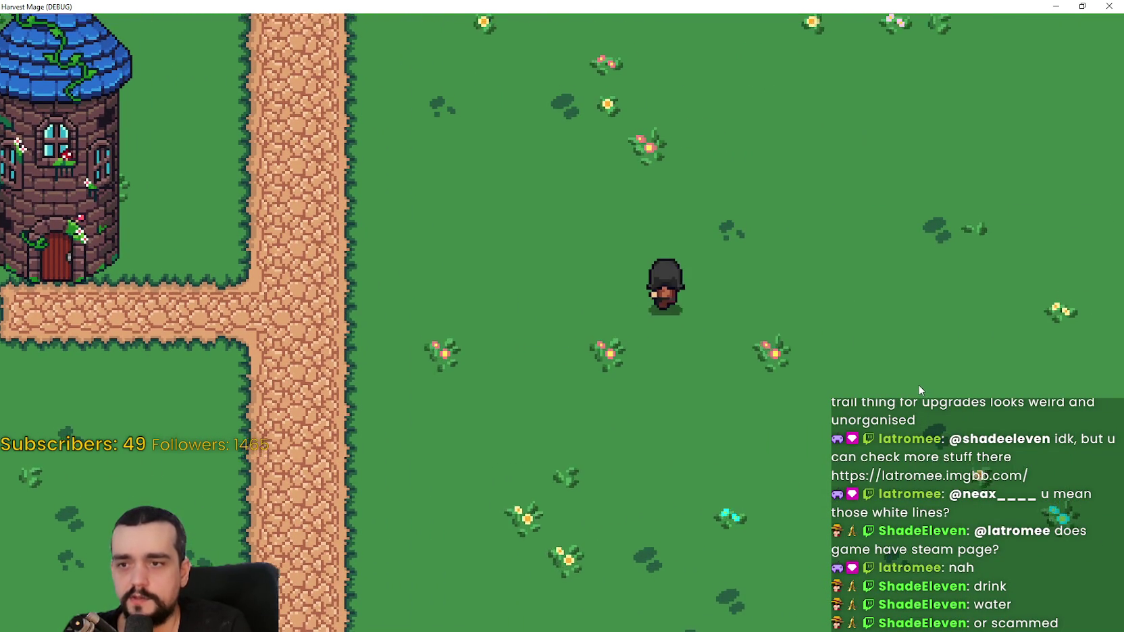
pyautogui.press('w')
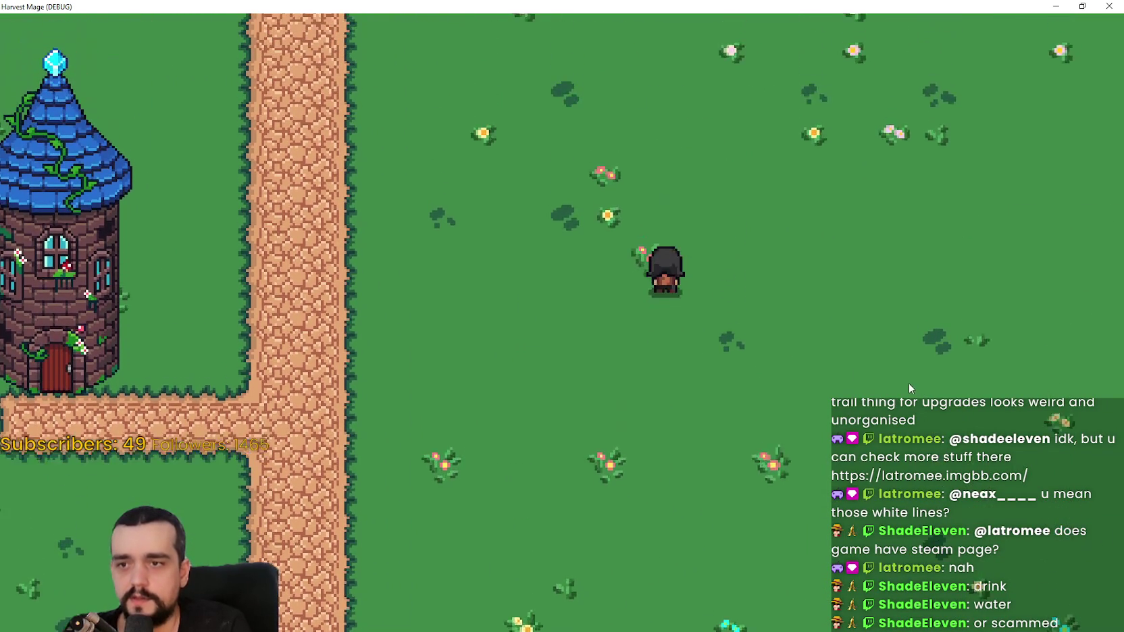
pyautogui.press('s')
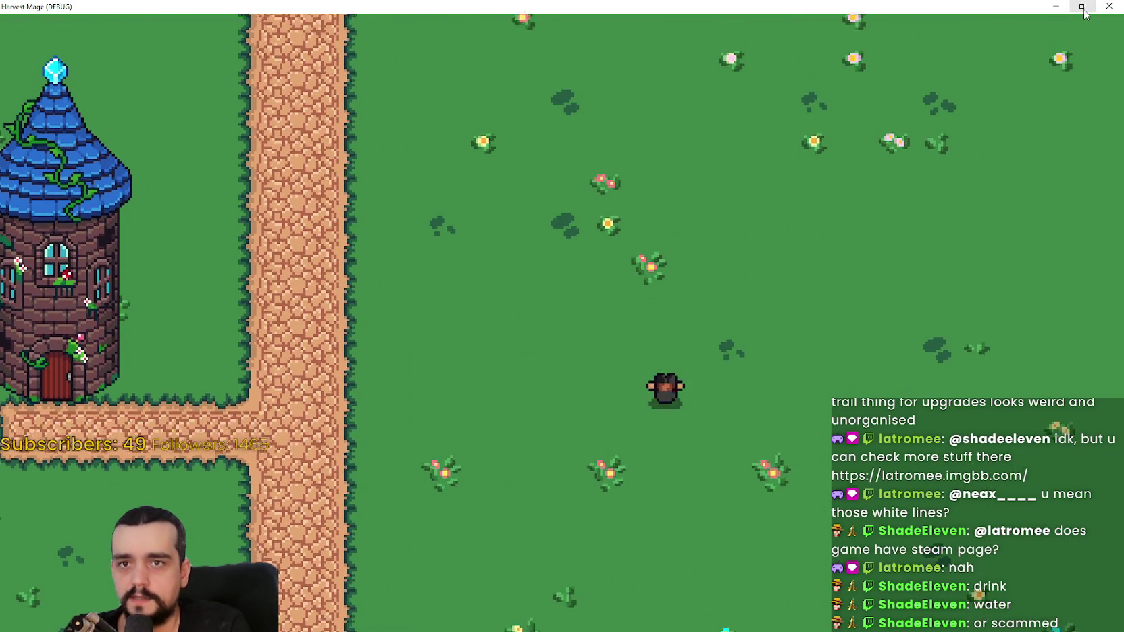
pyautogui.click(1082, 8)
pyautogui.click(924, 114)
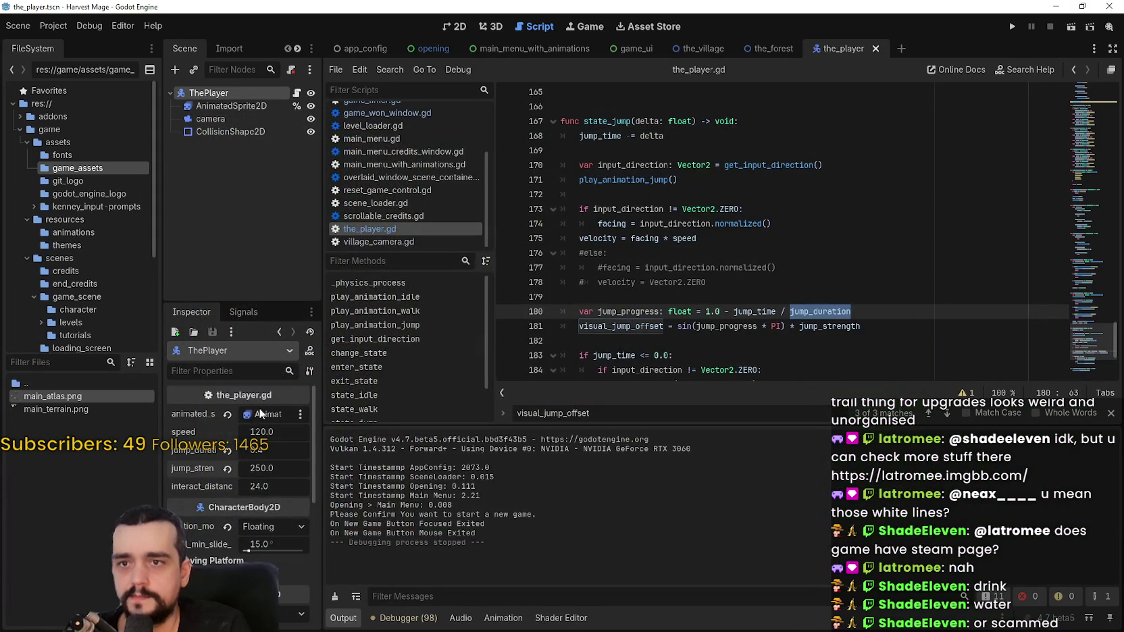
# Step: Check the player's speed value and select speed on line 175 of the script
pyautogui.click(275, 449)
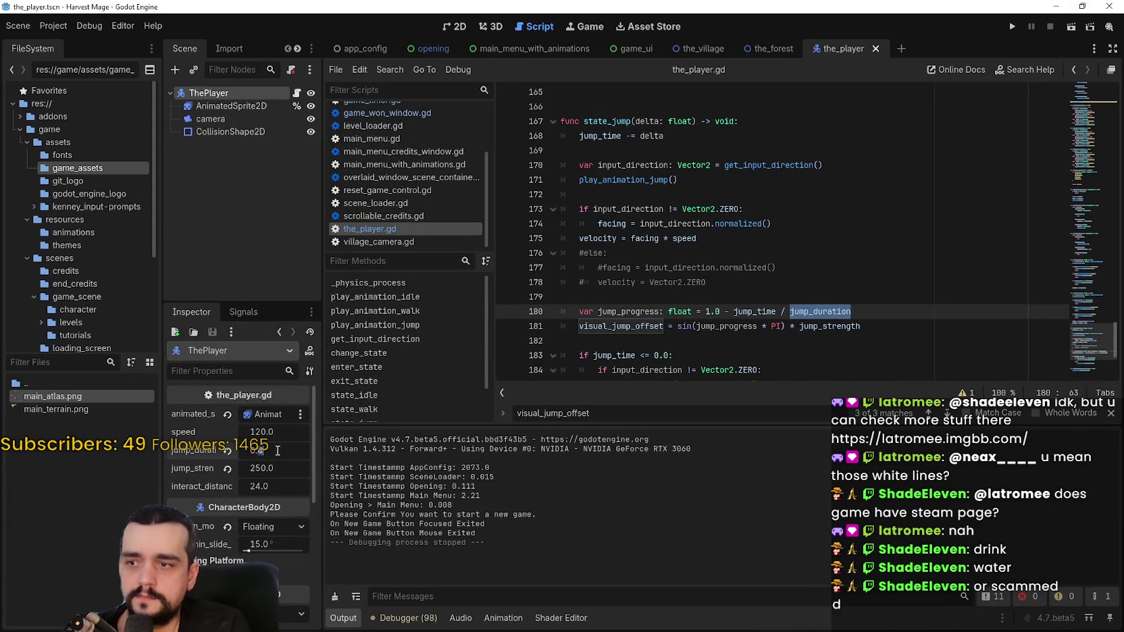
pyautogui.click(833, 214)
pyautogui.click(706, 268)
pyautogui.click(682, 250)
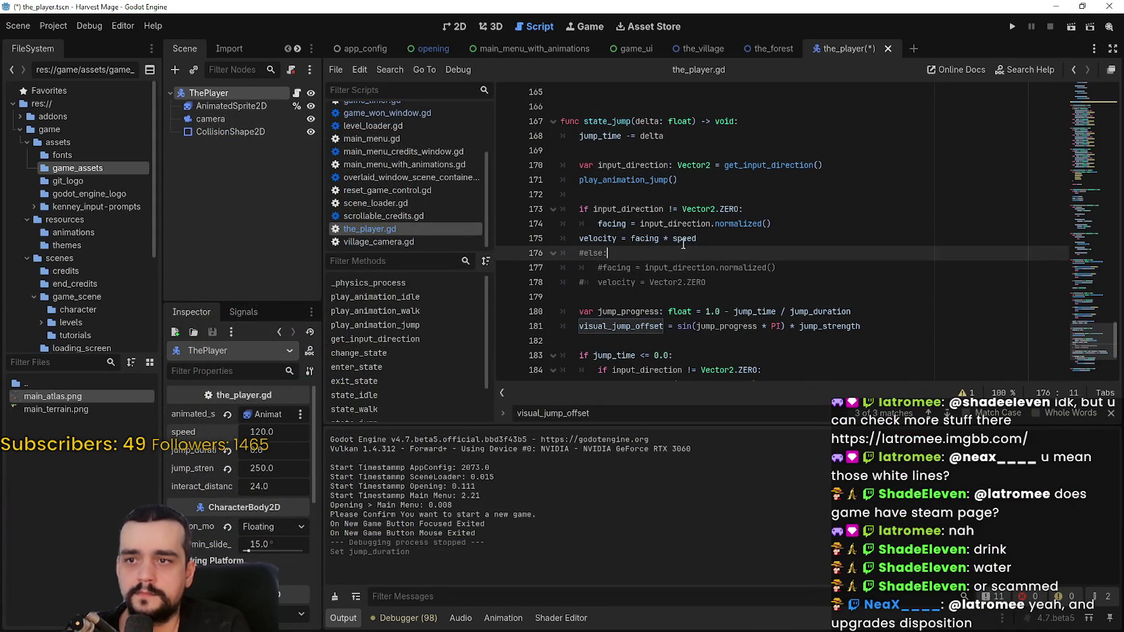
pyautogui.doubleClick(683, 237)
# Step: Search the script for every use of speed, then save and run the game with F5
pyautogui.hotkey('ctrl', 'f')
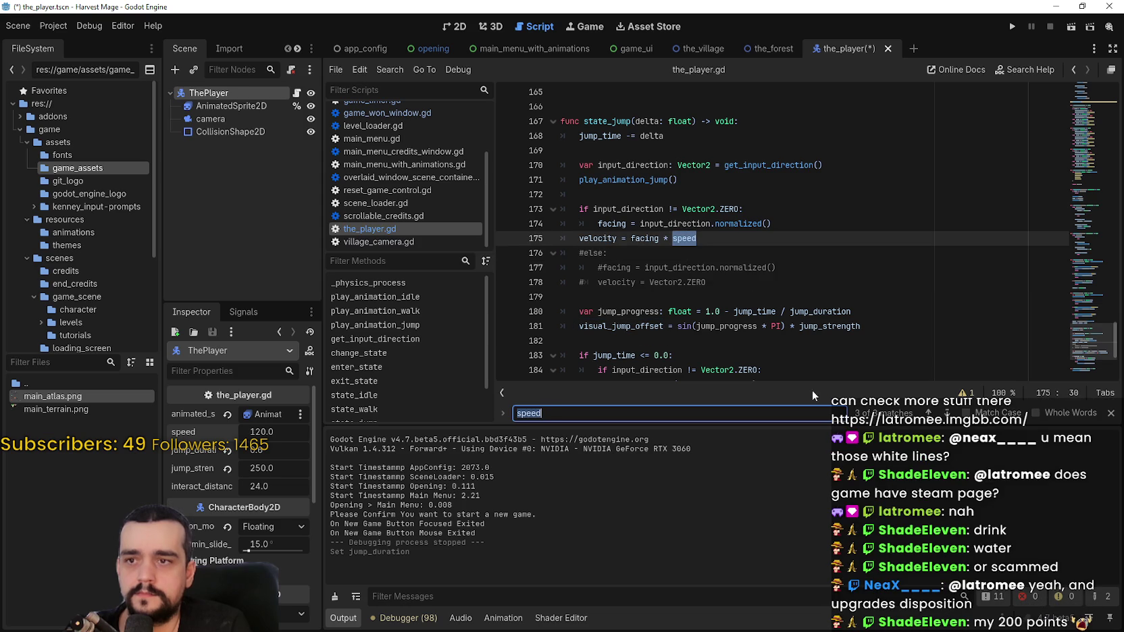
pyautogui.hotkey('shift', 'Return')
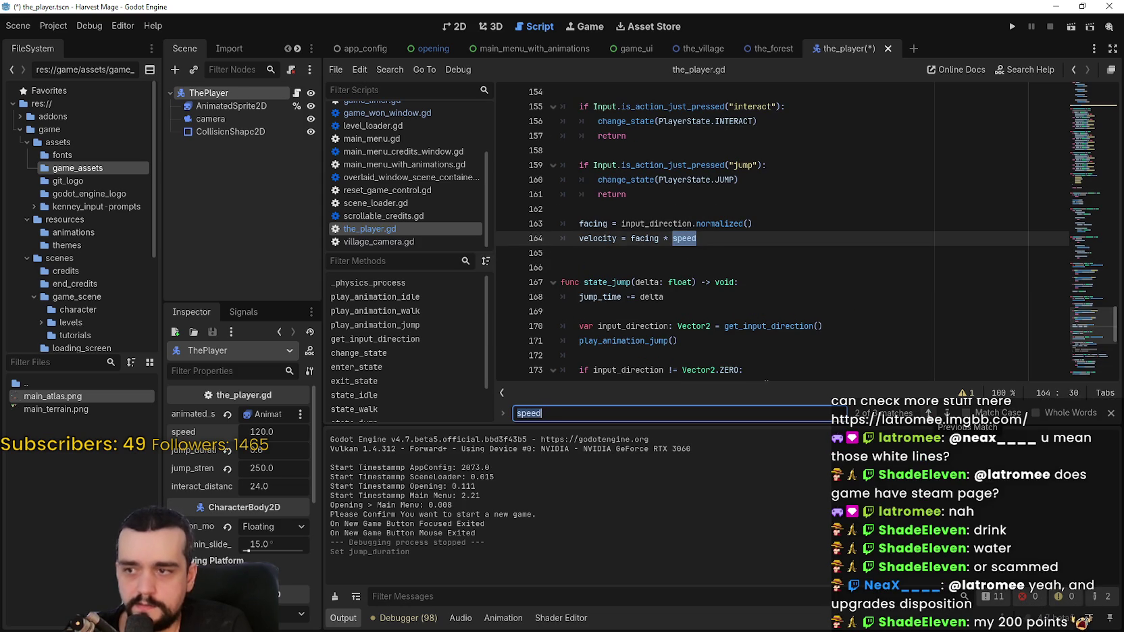
pyautogui.click(799, 279)
pyautogui.click(929, 412)
pyautogui.click(931, 413)
pyautogui.click(898, 254)
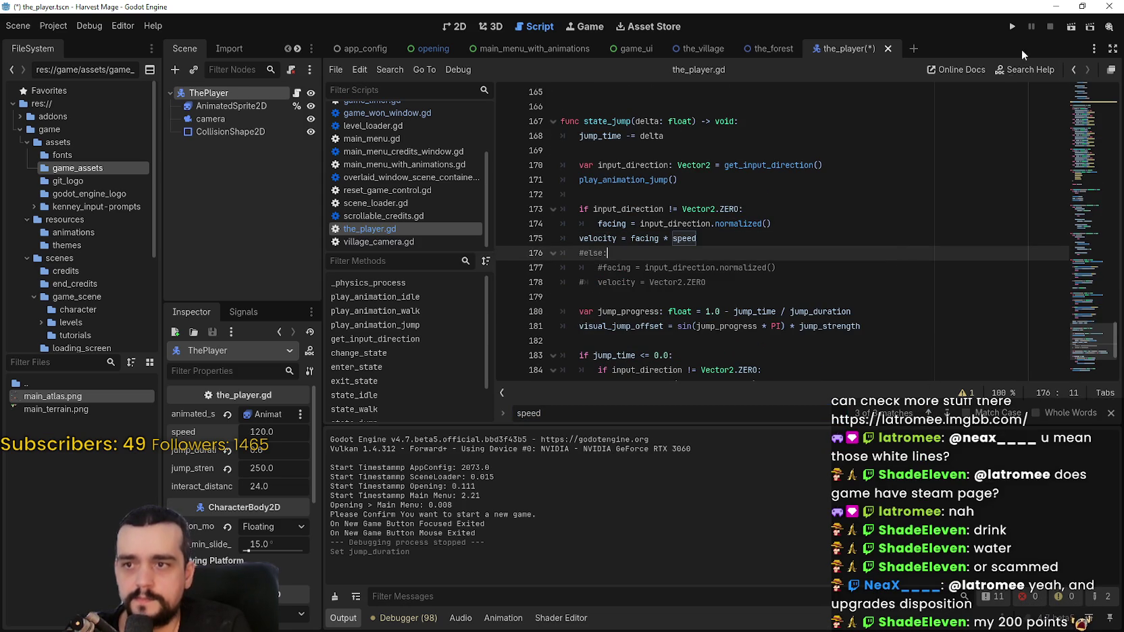
pyautogui.press('F5')
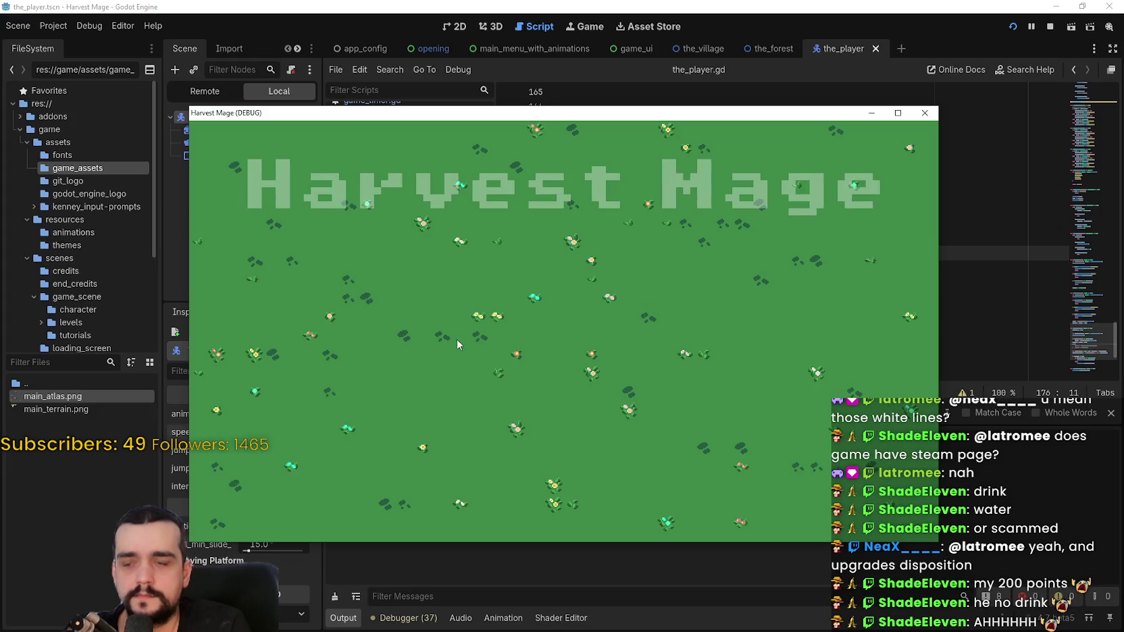
# Step: Start a new game full screen and walk the mage left and right across the grass
pyautogui.click(345, 307)
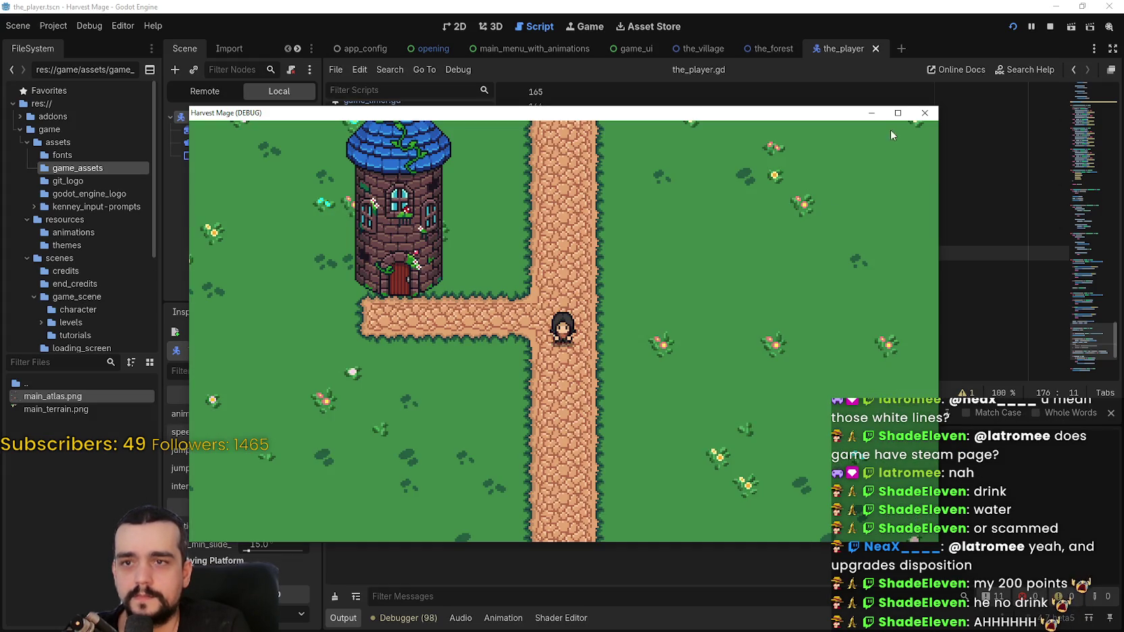
pyautogui.click(898, 113)
pyautogui.press('d')
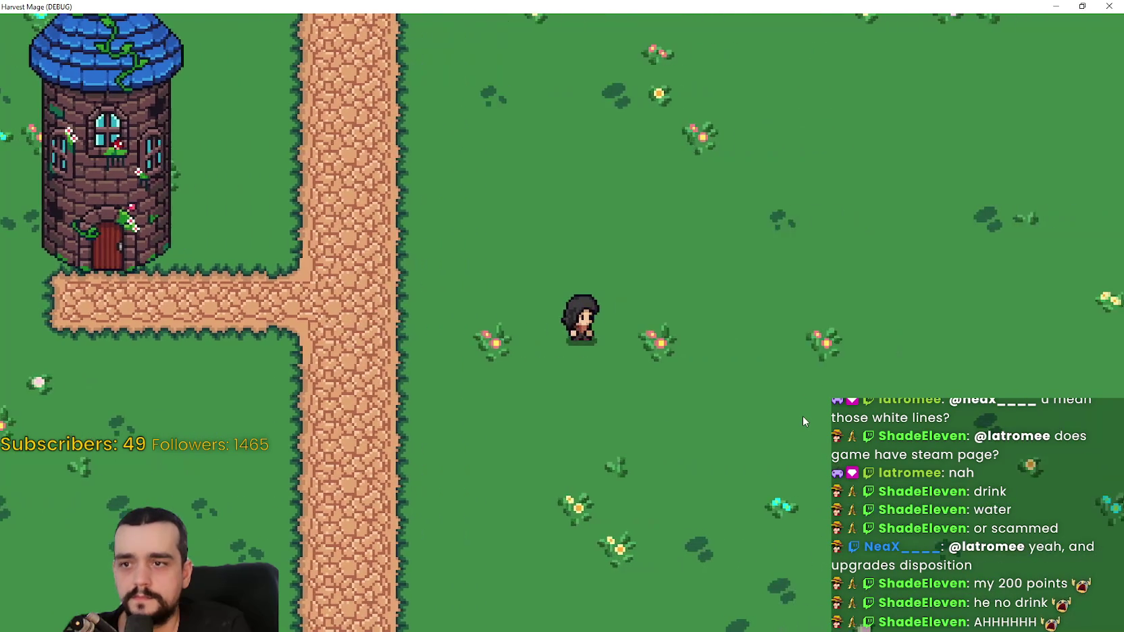
pyautogui.press('d')
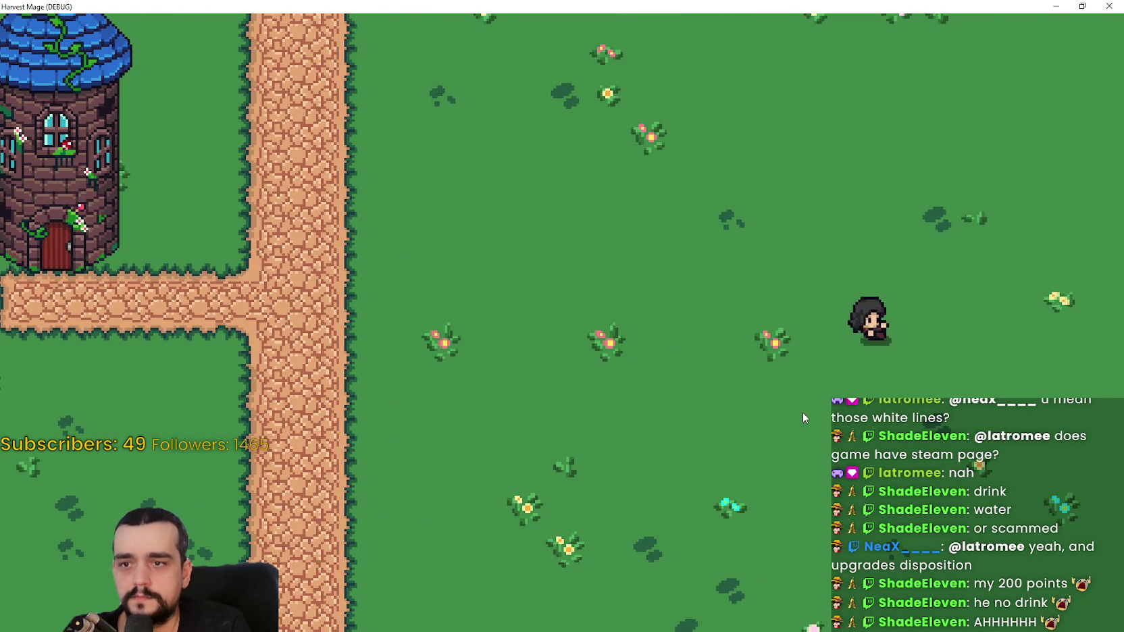
pyautogui.press('a')
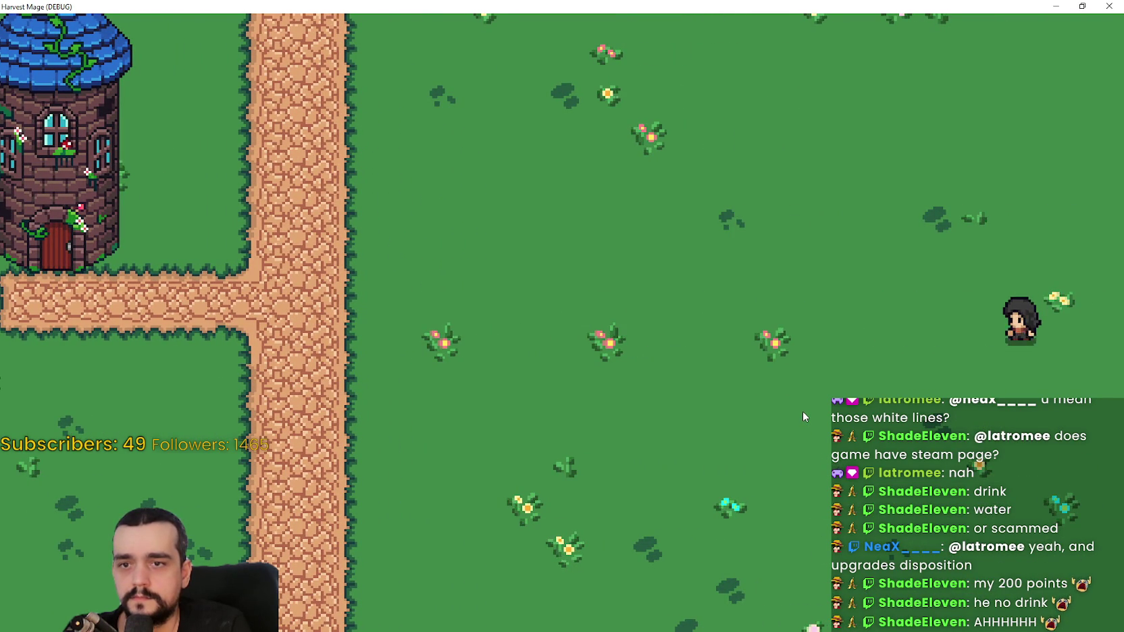
pyautogui.press('a')
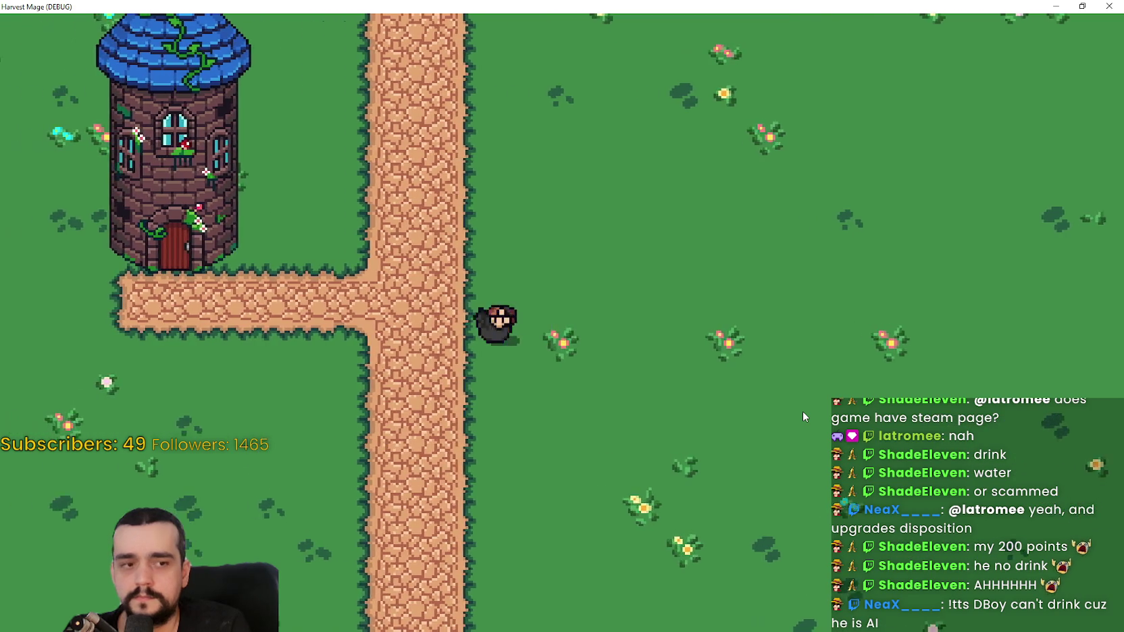
pyautogui.press('a')
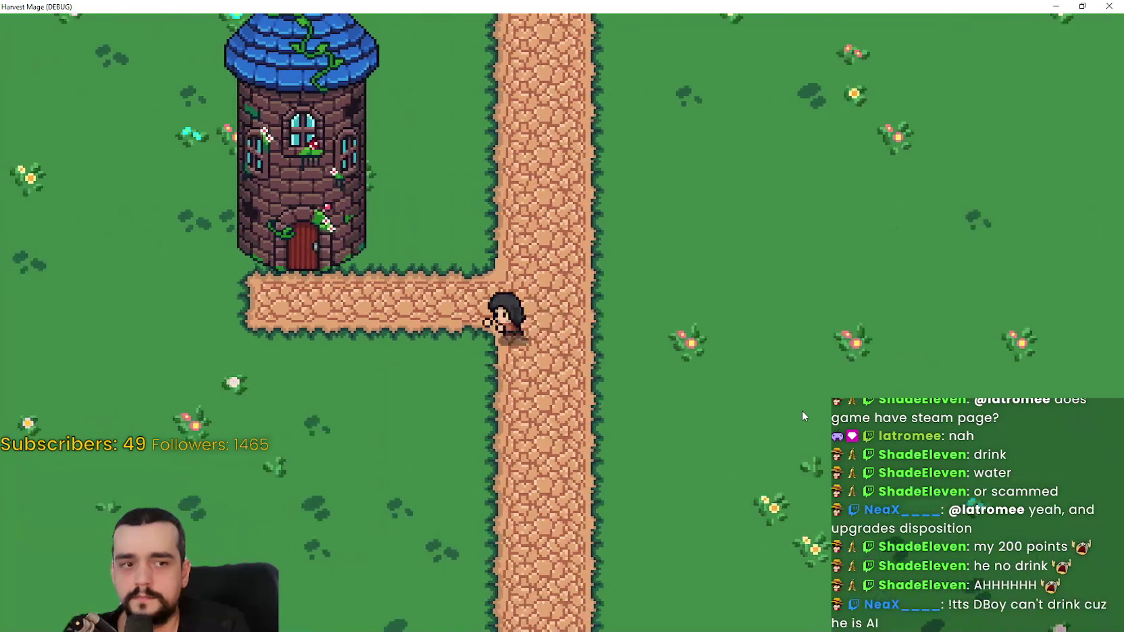
pyautogui.press('w')
pyautogui.press('d')
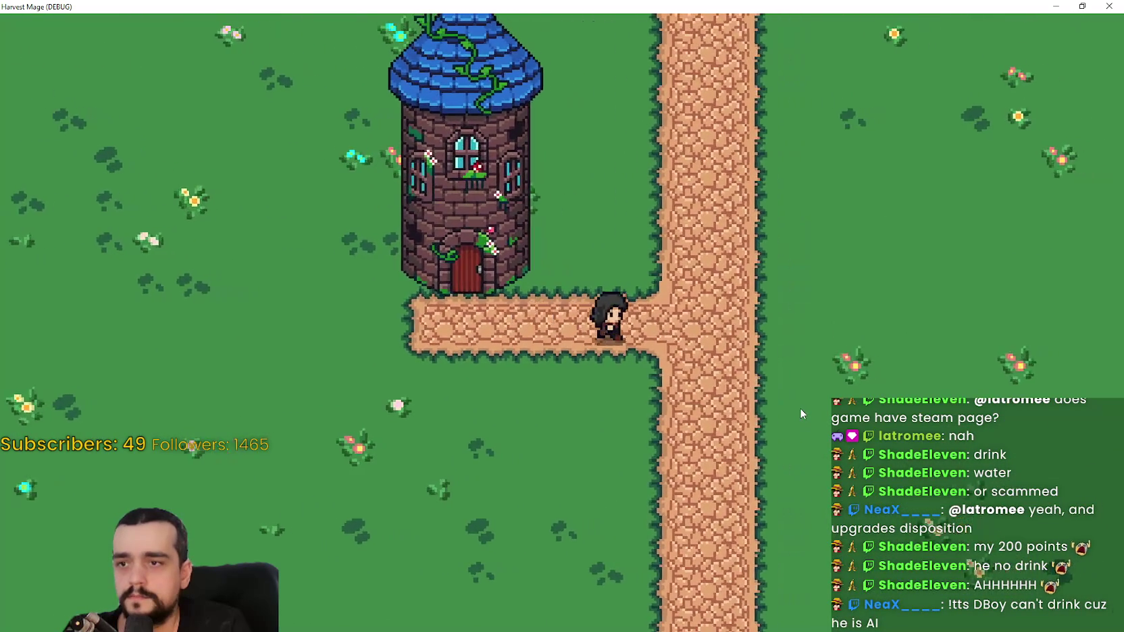
pyautogui.press('w')
pyautogui.press('d')
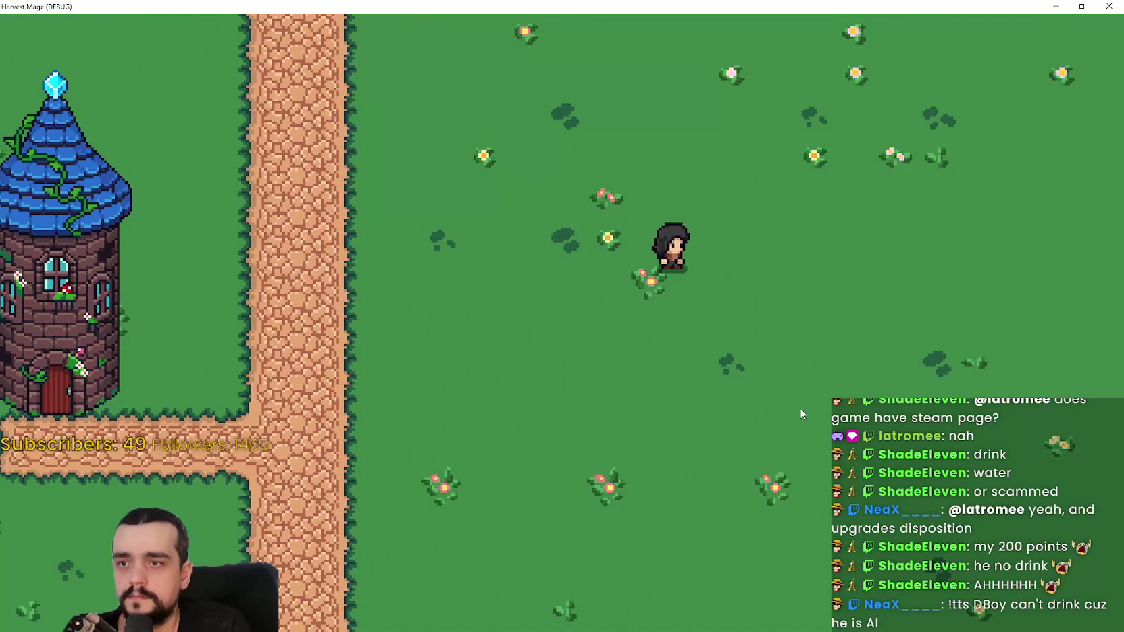
# Step: Move the mage around the tower and field, then restore the window and stop the game
pyautogui.press('a')
pyautogui.press('a')
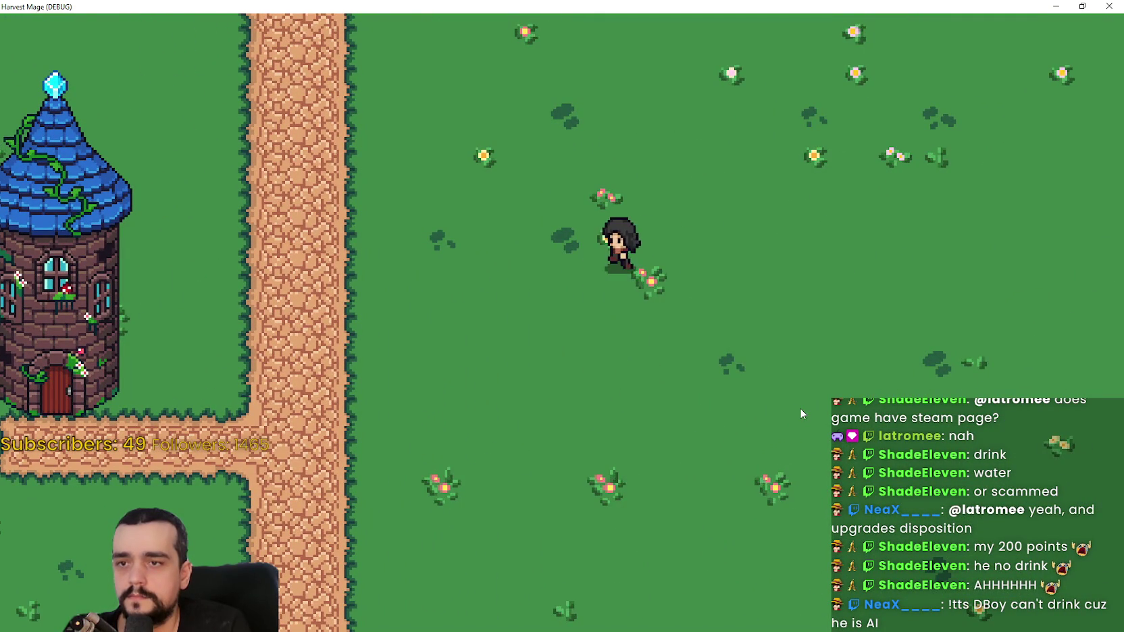
pyautogui.press('w')
pyautogui.press('a')
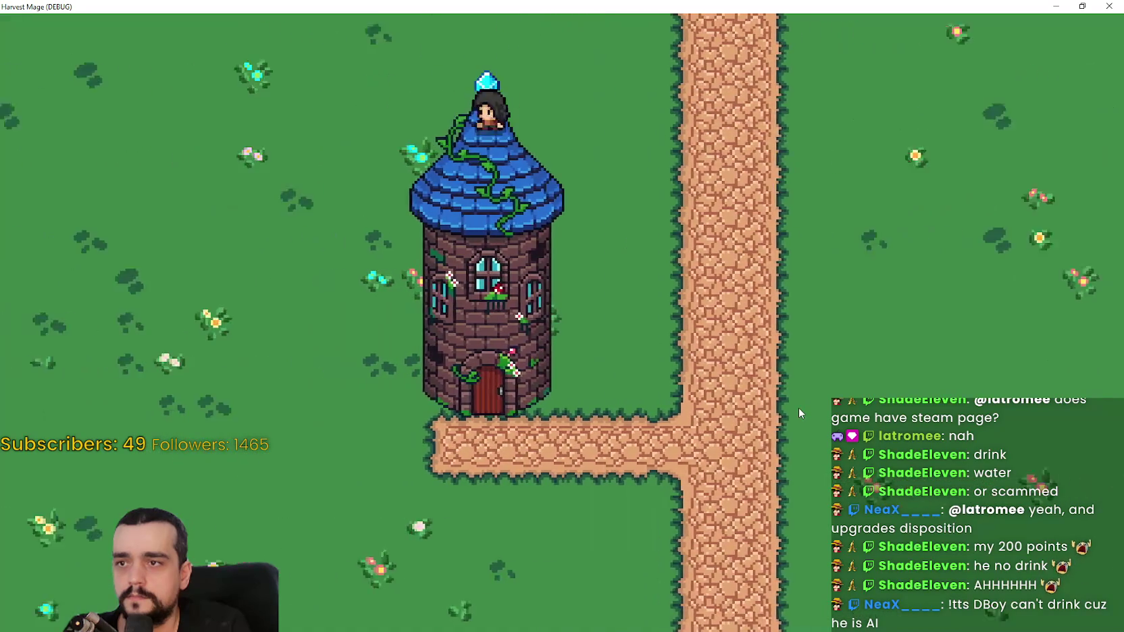
pyautogui.press('s')
pyautogui.press('d')
pyautogui.press('s')
pyautogui.press('d')
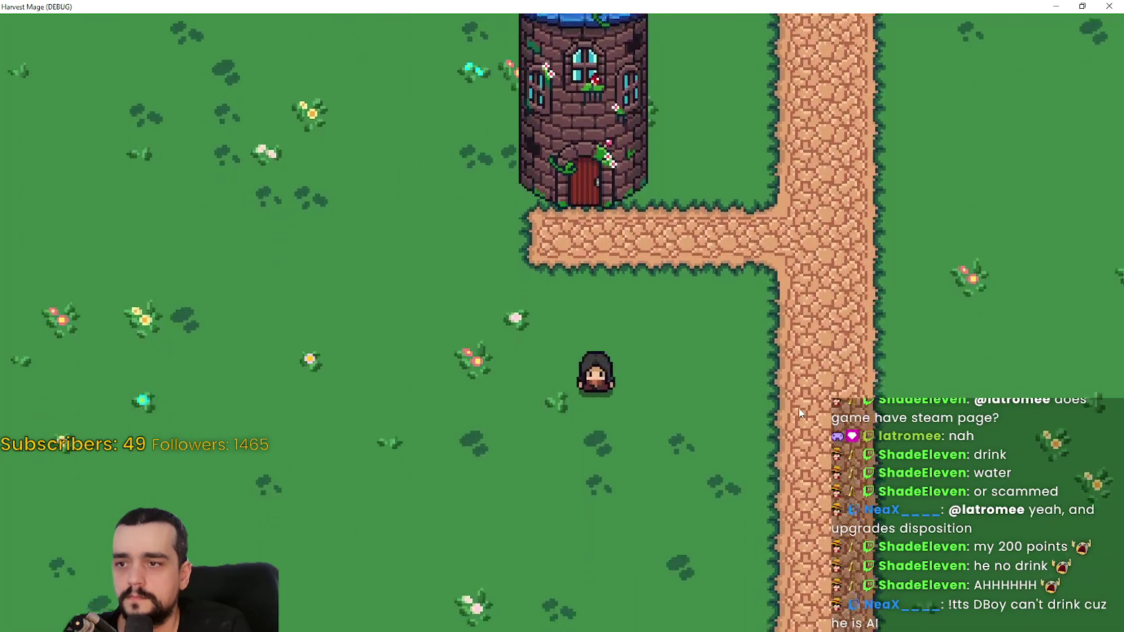
pyautogui.press('w')
pyautogui.press('d')
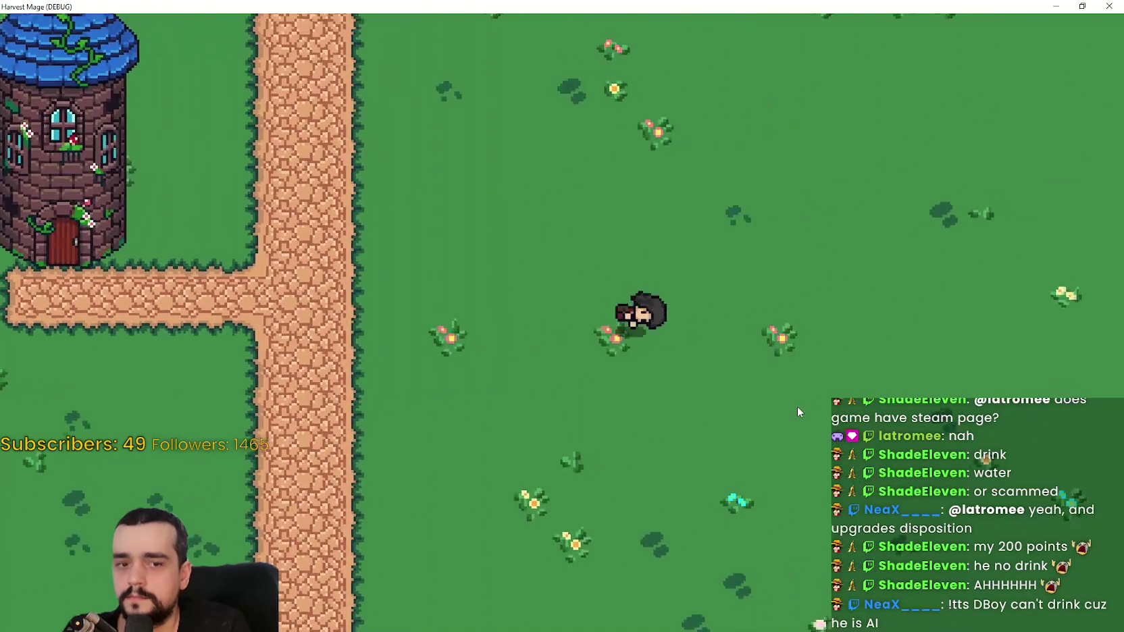
pyautogui.press('w')
pyautogui.click(1083, 6)
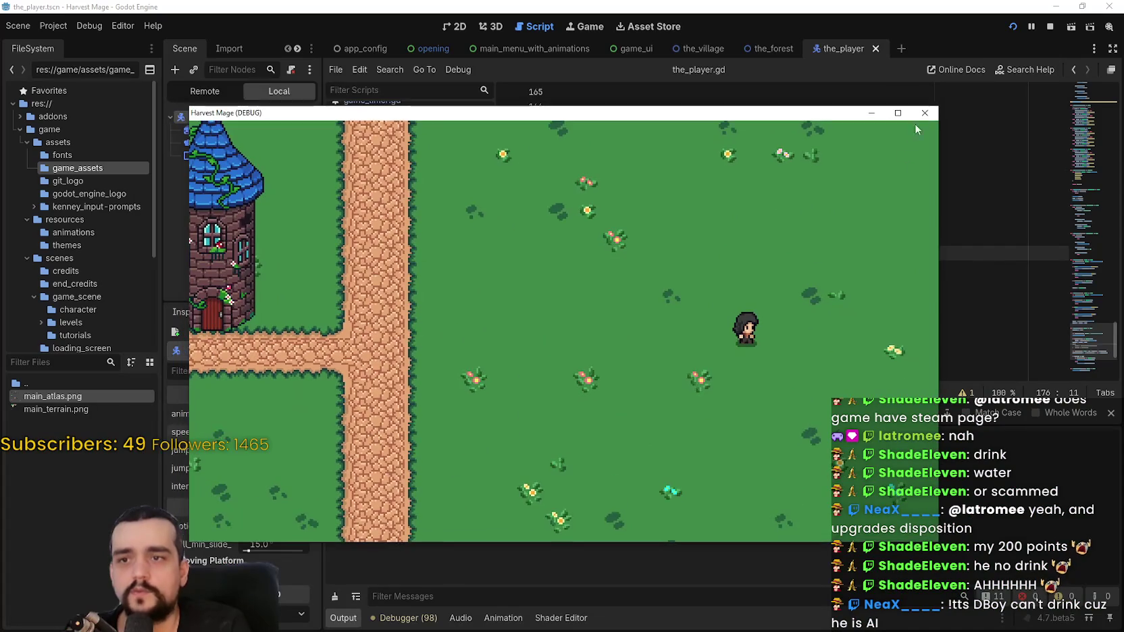
pyautogui.click(919, 113)
# Step: Append '* 100' to line 175's velocity = facing * speed, save, and run the project
pyautogui.click(717, 293)
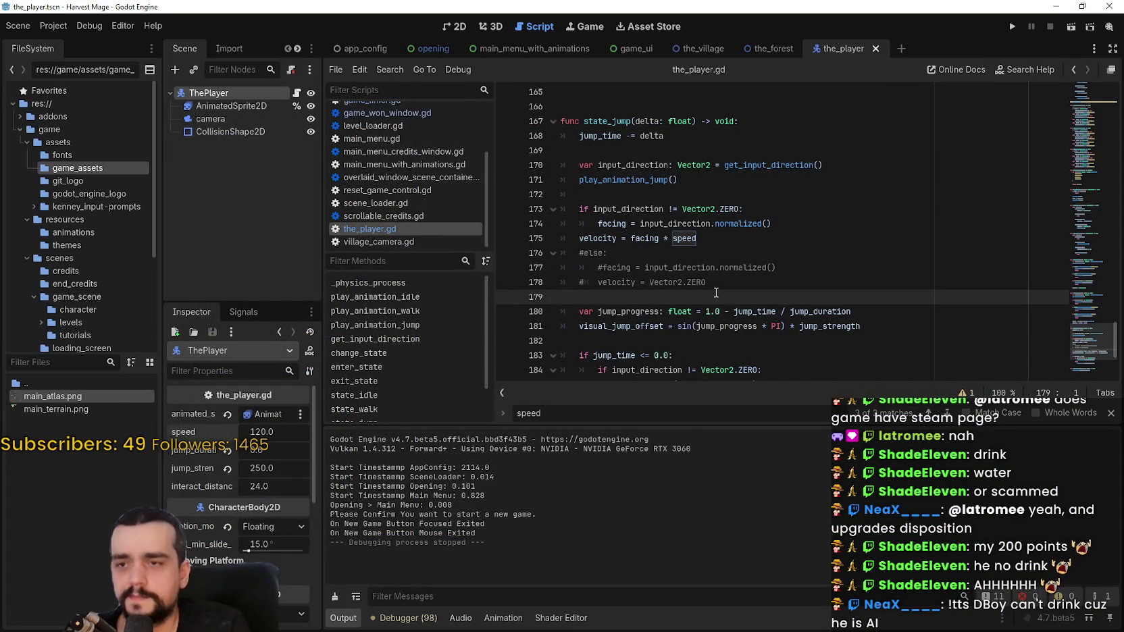
pyautogui.doubleClick(613, 224)
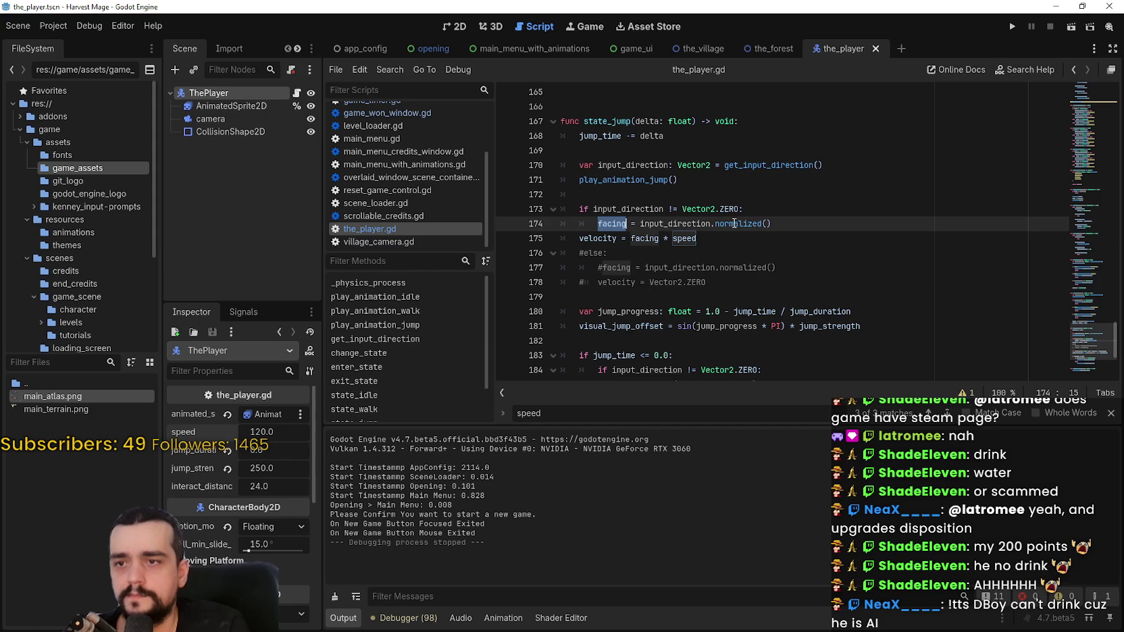
pyautogui.moveTo(735, 223)
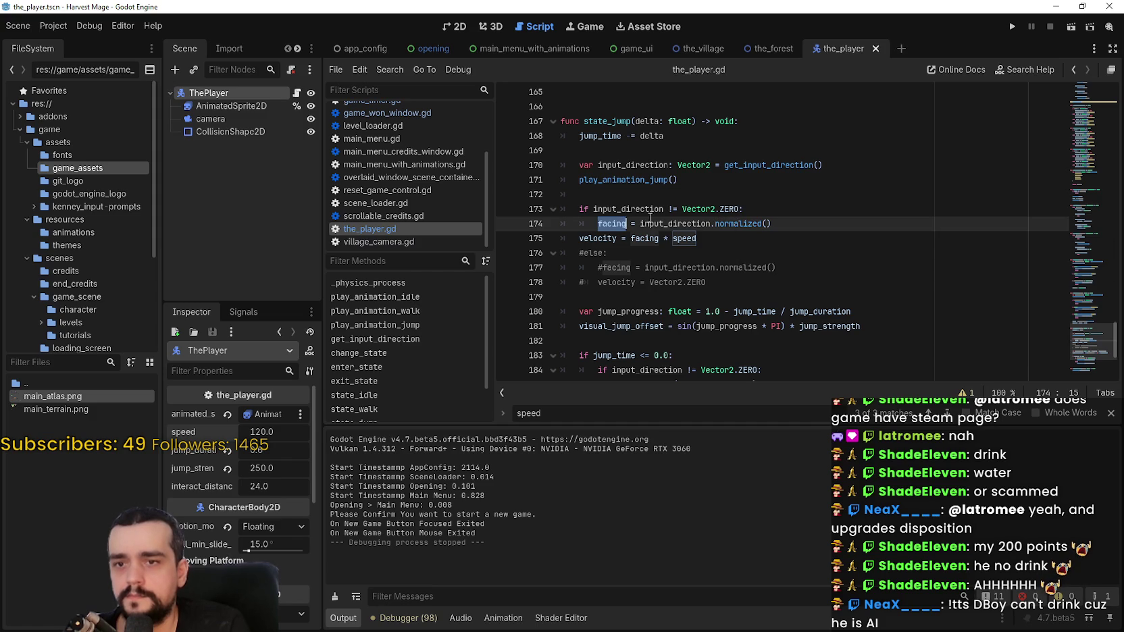
pyautogui.click(756, 240)
pyautogui.write('* 100')
pyautogui.hotkey('ctrl', 's')
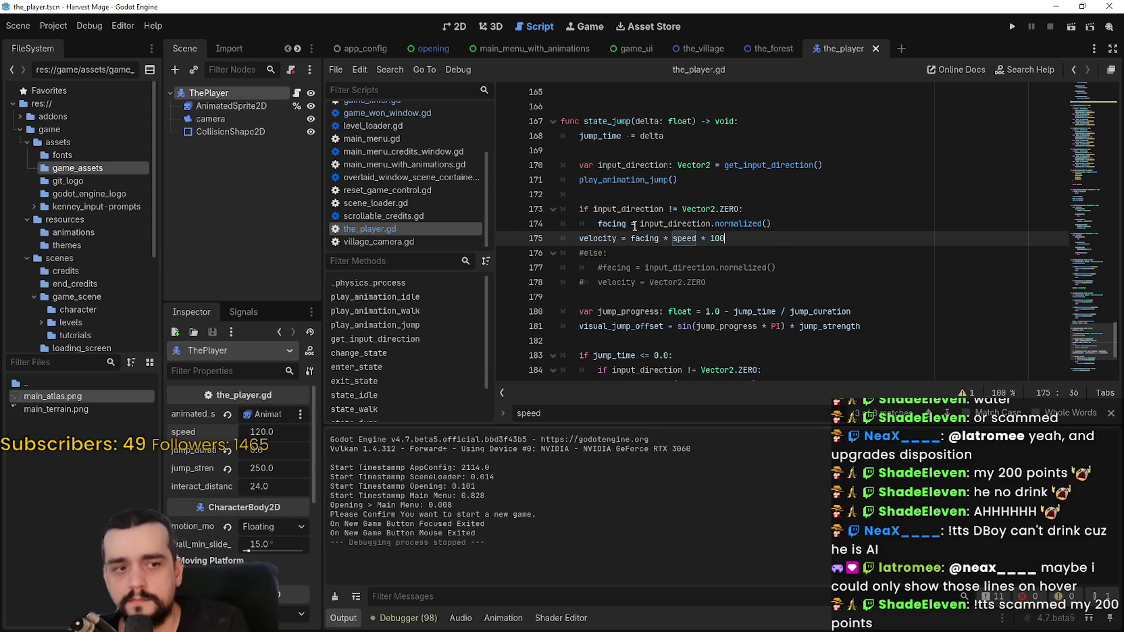
pyautogui.click(1012, 26)
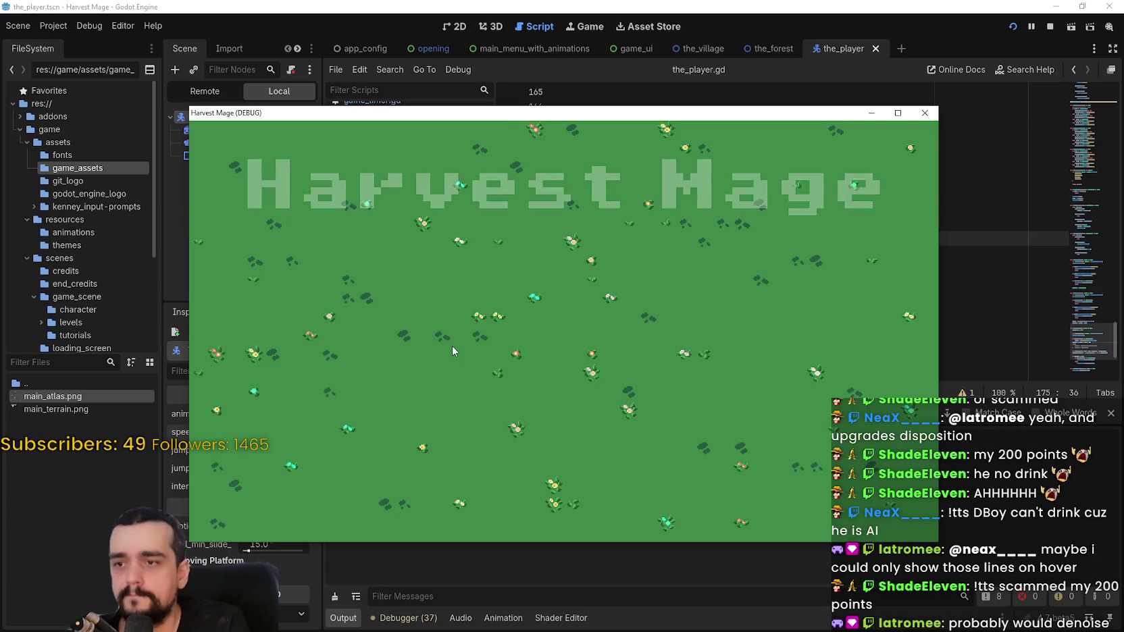
# Step: Start a new full-screen game, walk the mage right, then restore the window and stop it
pyautogui.press('Return')
pyautogui.click(898, 113)
pyautogui.press('d')
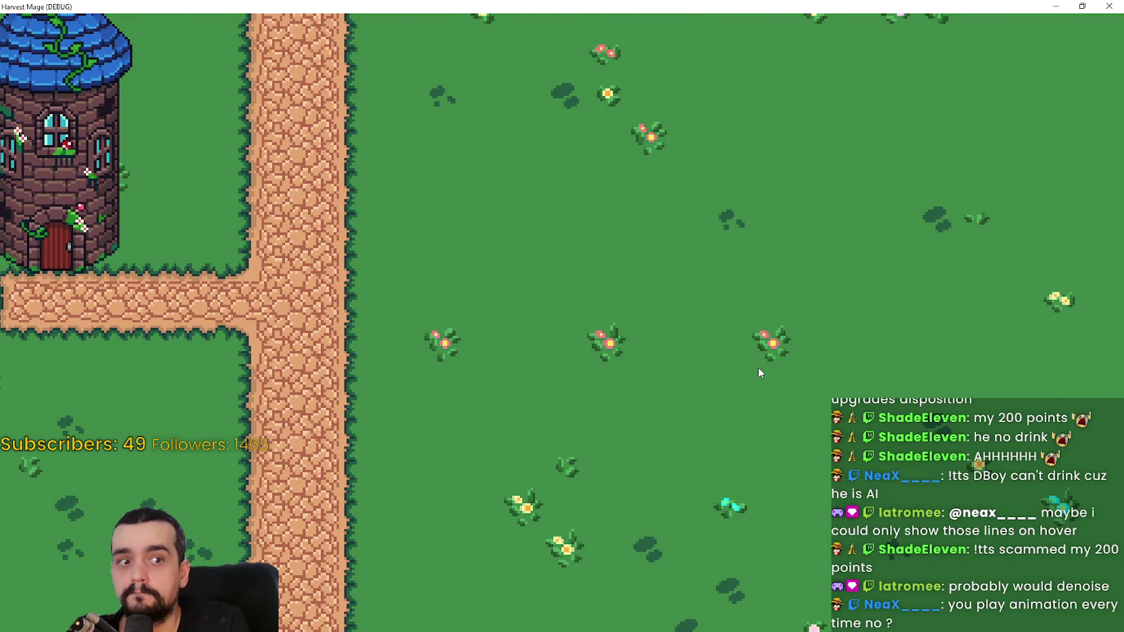
pyautogui.click(1082, 6)
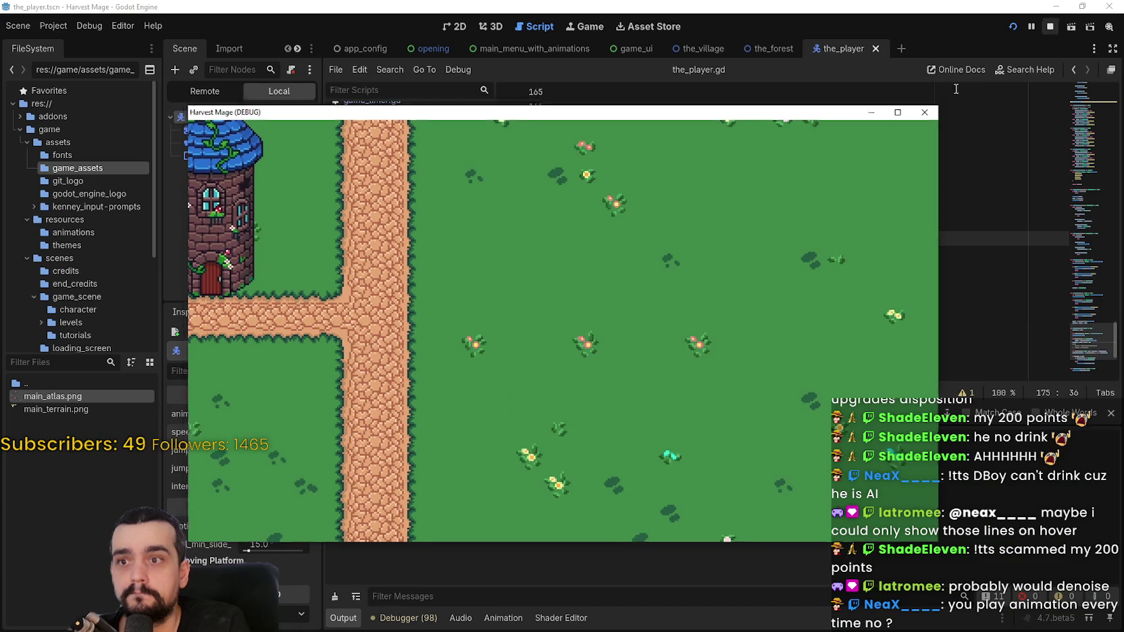
pyautogui.click(1050, 26)
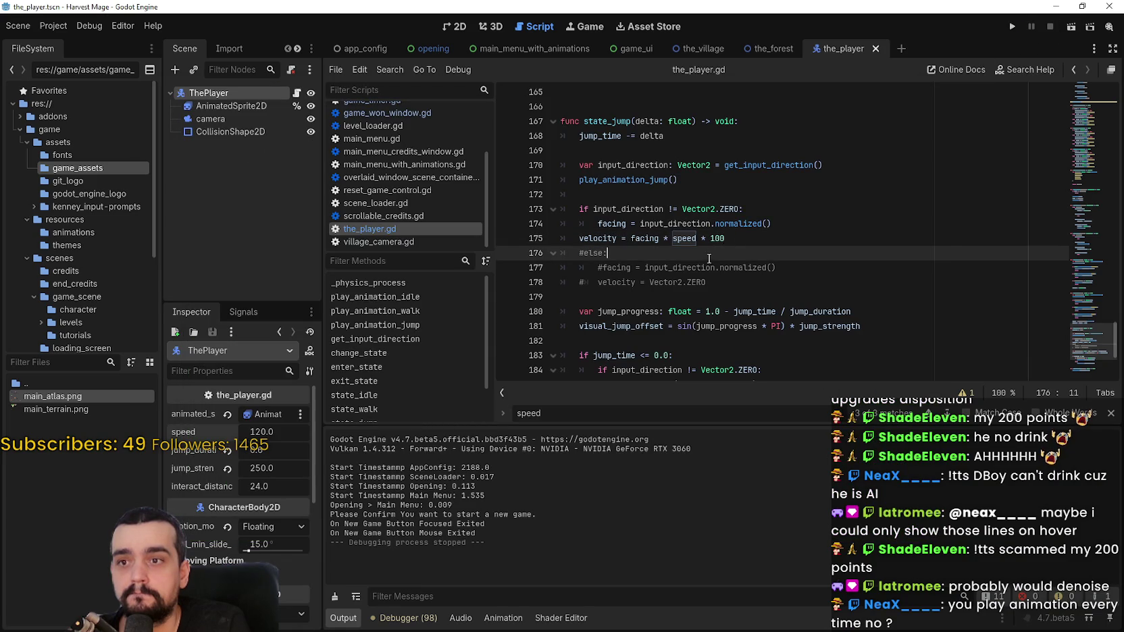
# Step: Change the line 175 multiplier to 10 and save, then type the 0 back to restore 100
pyautogui.press('BackSpace')
pyautogui.hotkey('ctrl', 's')
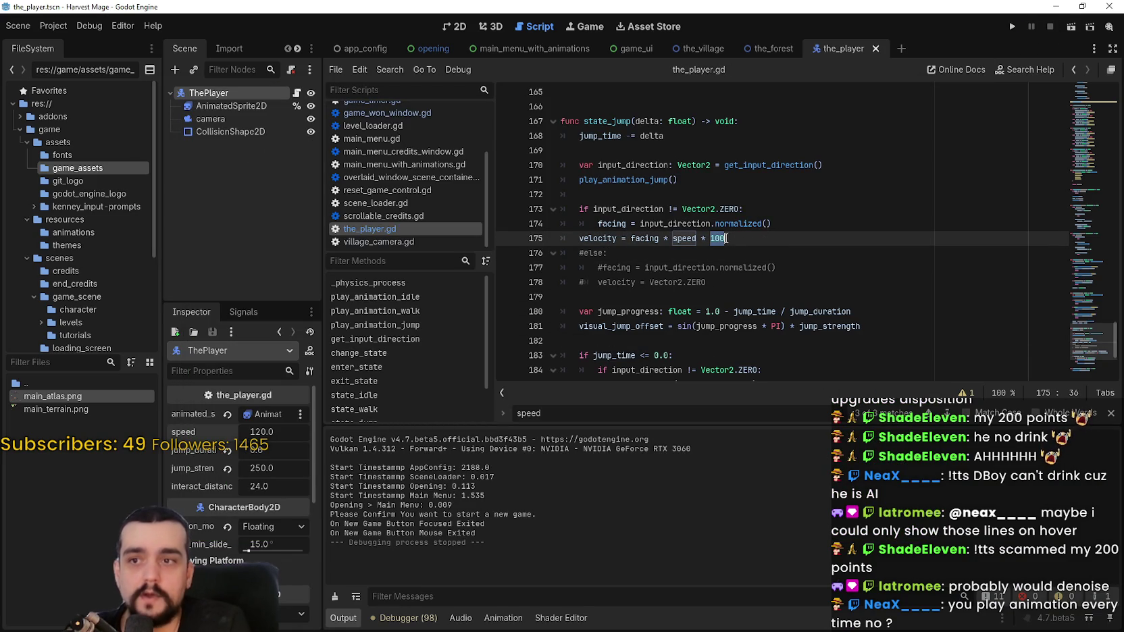
pyautogui.write('0')
pyautogui.click(704, 238)
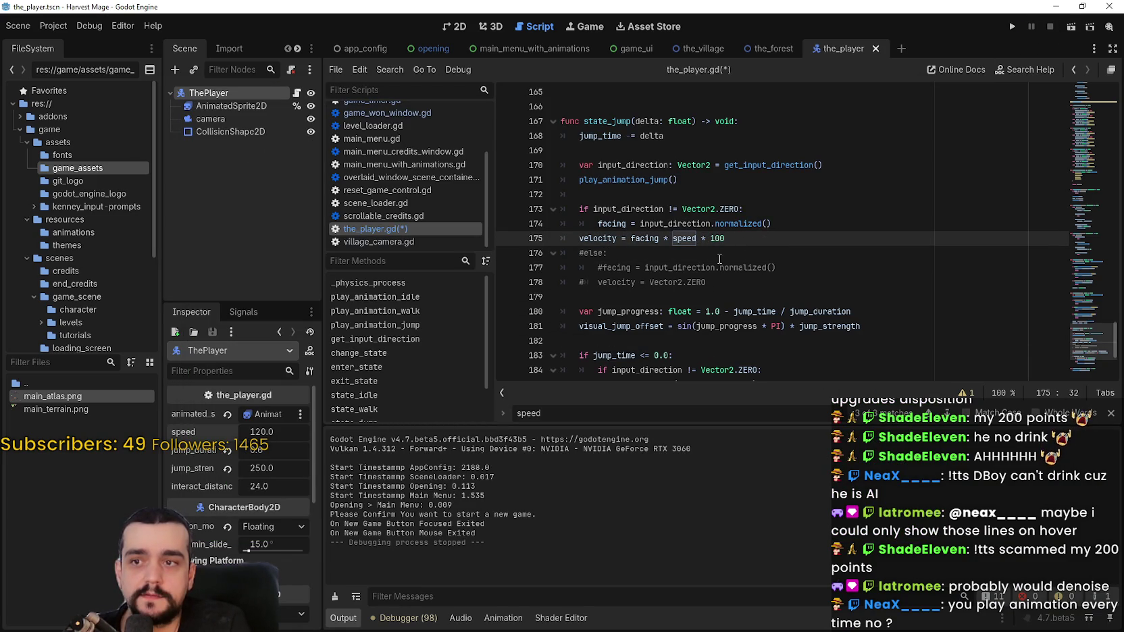
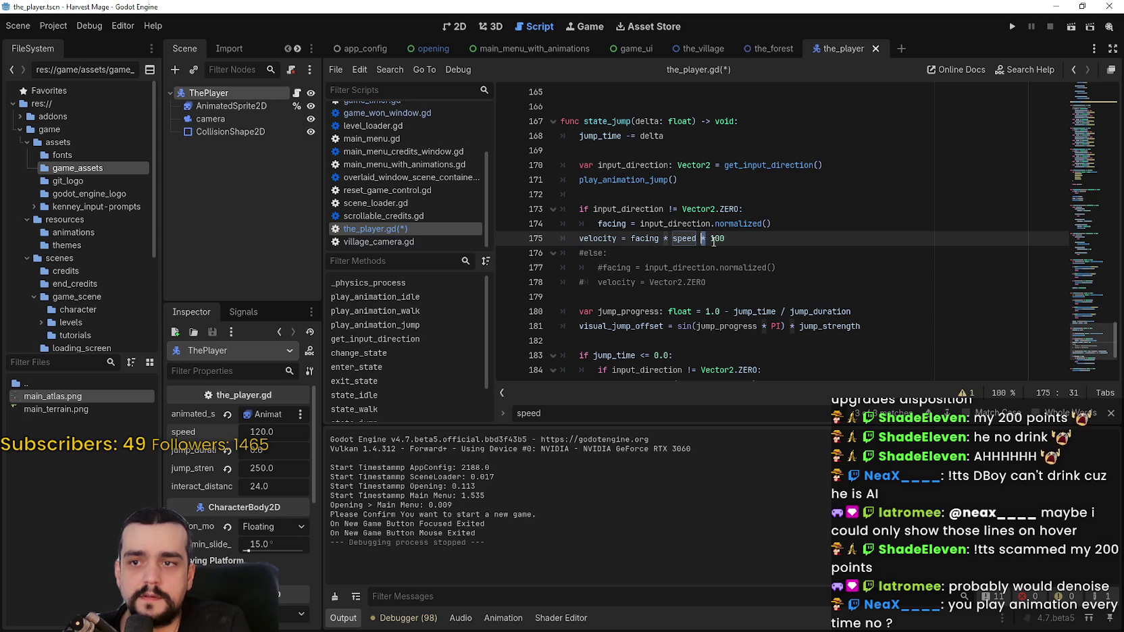
# Step: Change line 175's jump velocity to facing * (speed + 100), then save and run the project
pyautogui.write('+')
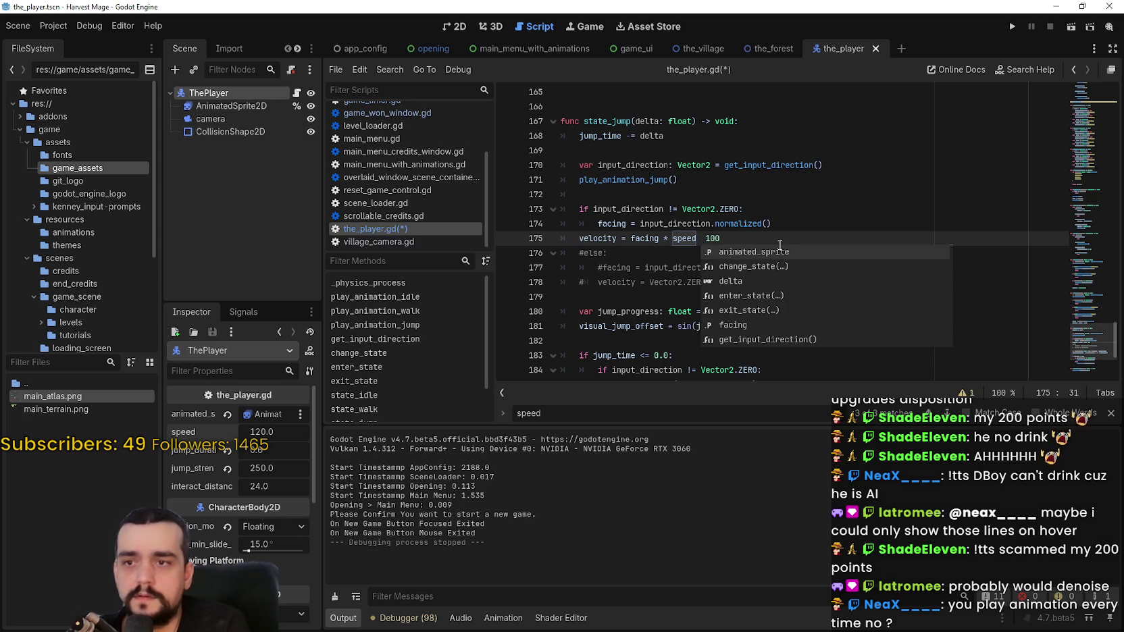
pyautogui.press('Escape')
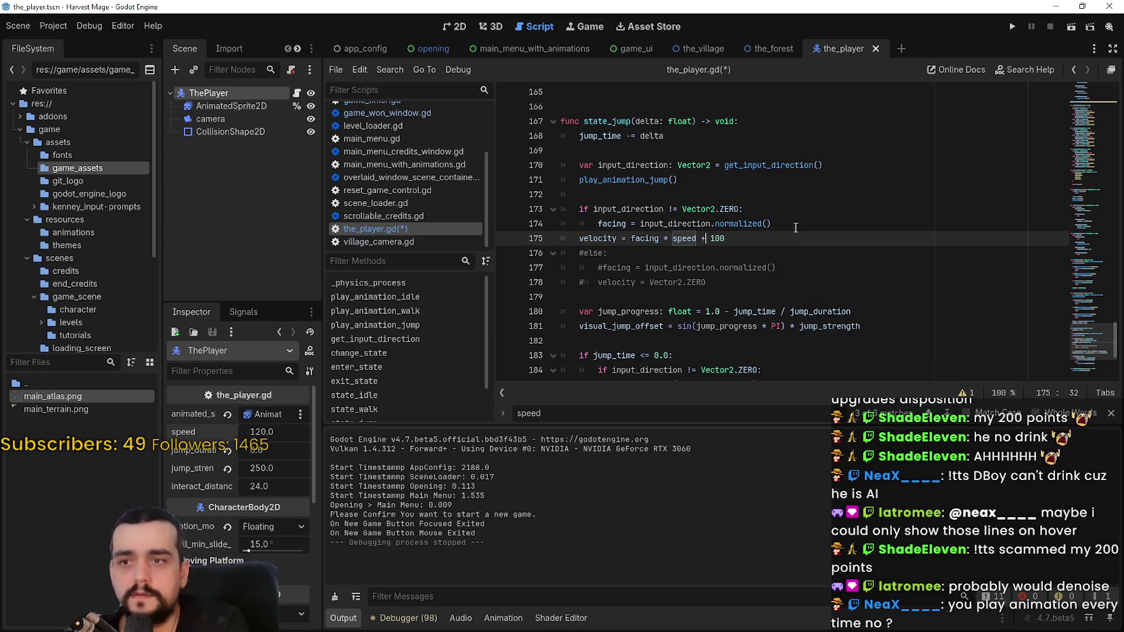
pyautogui.moveTo(696, 238); pyautogui.dragTo(771, 244)
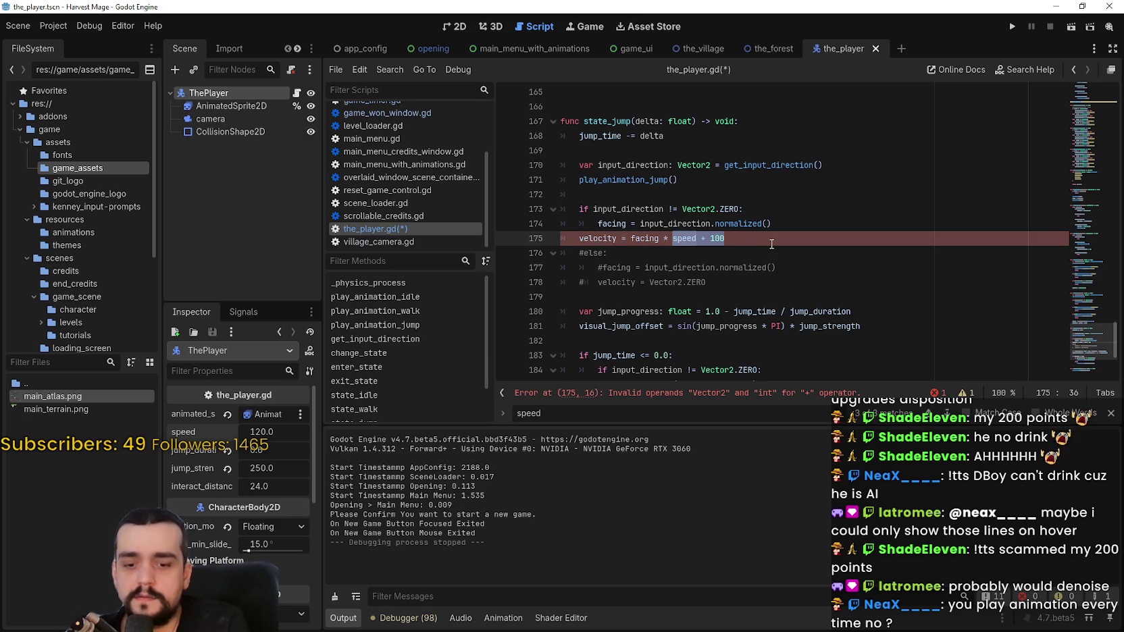
pyautogui.write('*')
pyautogui.press('BackSpace')
pyautogui.press('BackSpace')
pyautogui.write('(speed + 100)')
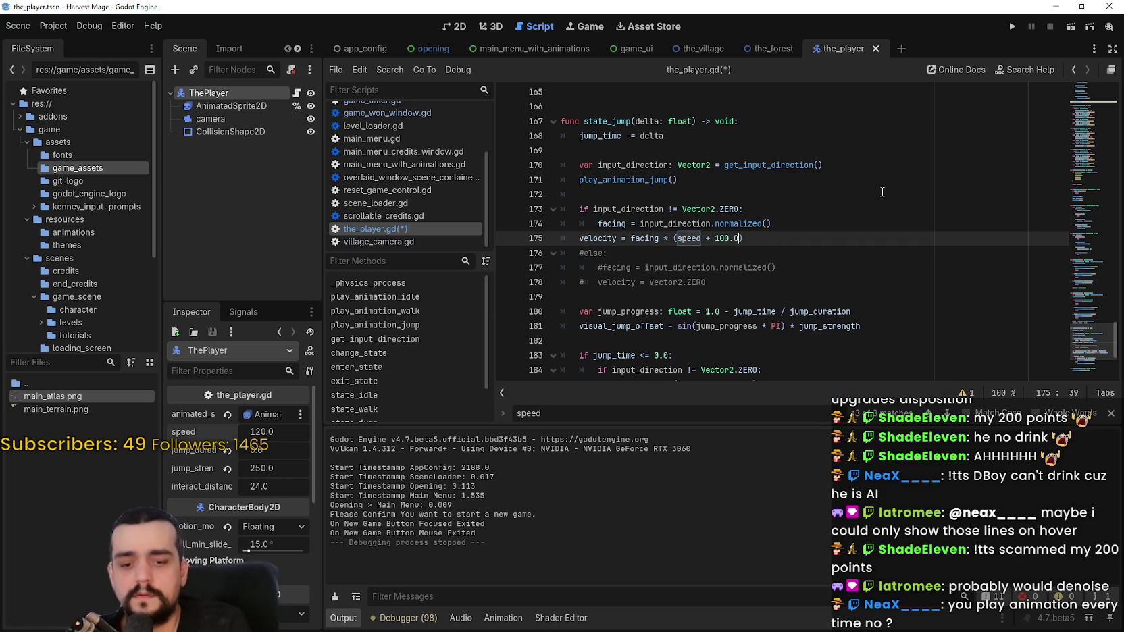
pyautogui.click(1011, 27)
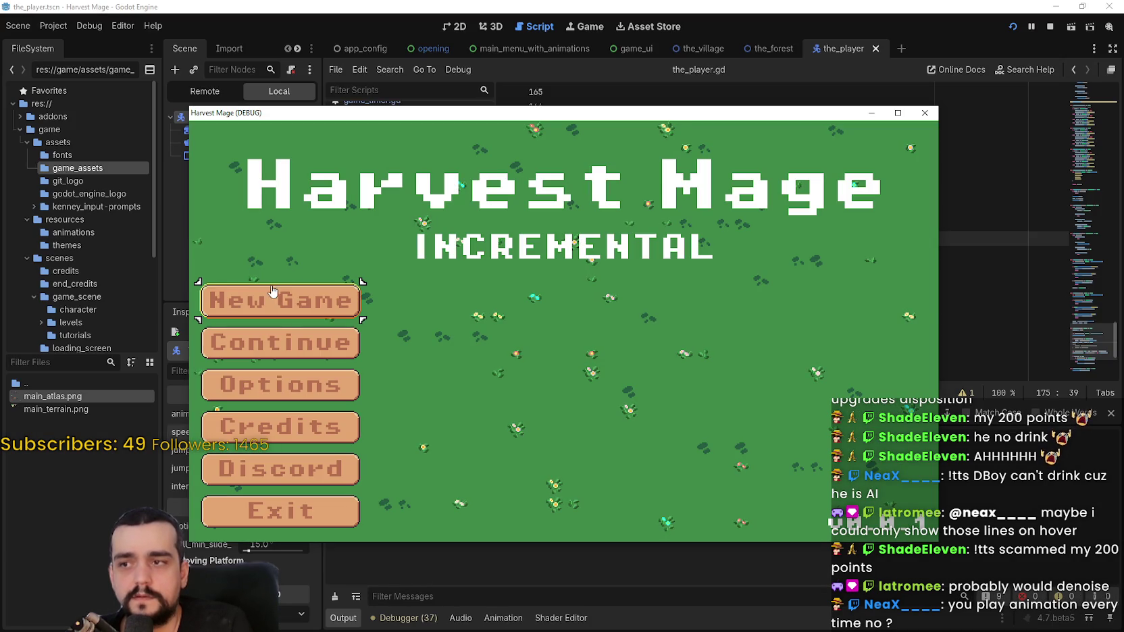
# Step: Start a new game, test rolling with the d, a, w and s keys, then close the game
pyautogui.click(272, 291)
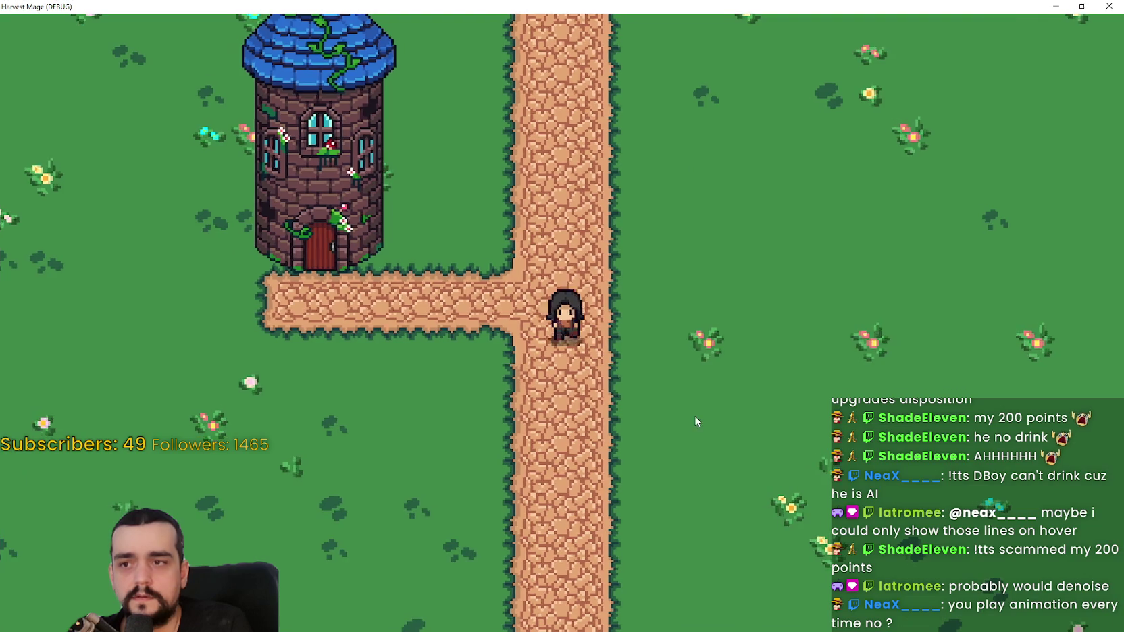
pyautogui.press('d')
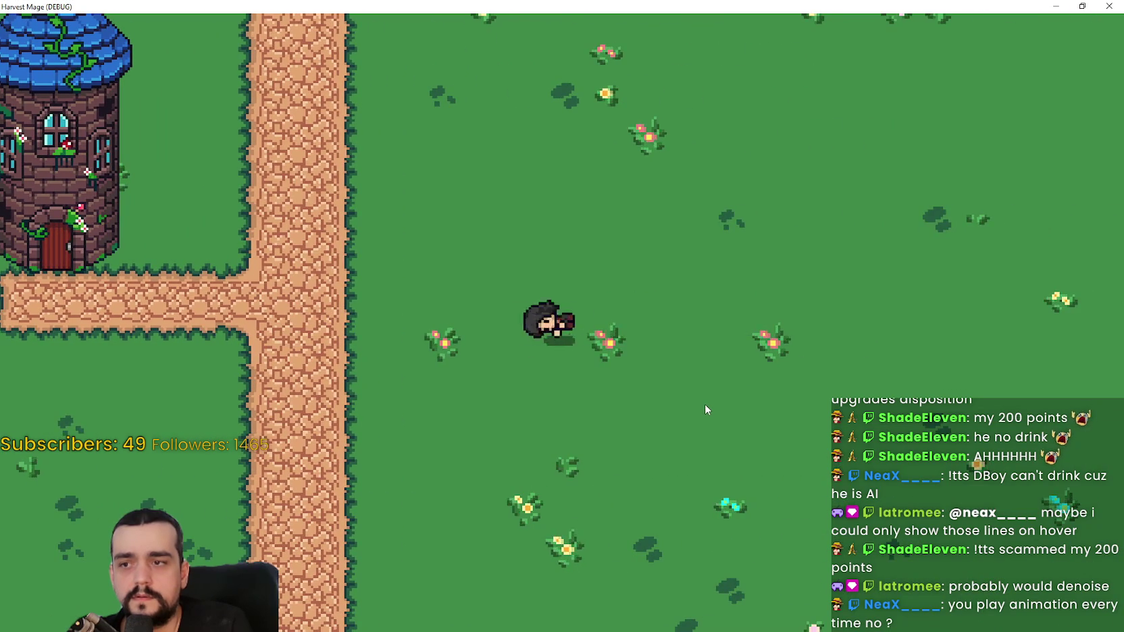
pyautogui.press('a')
pyautogui.press('w')
pyautogui.press('s')
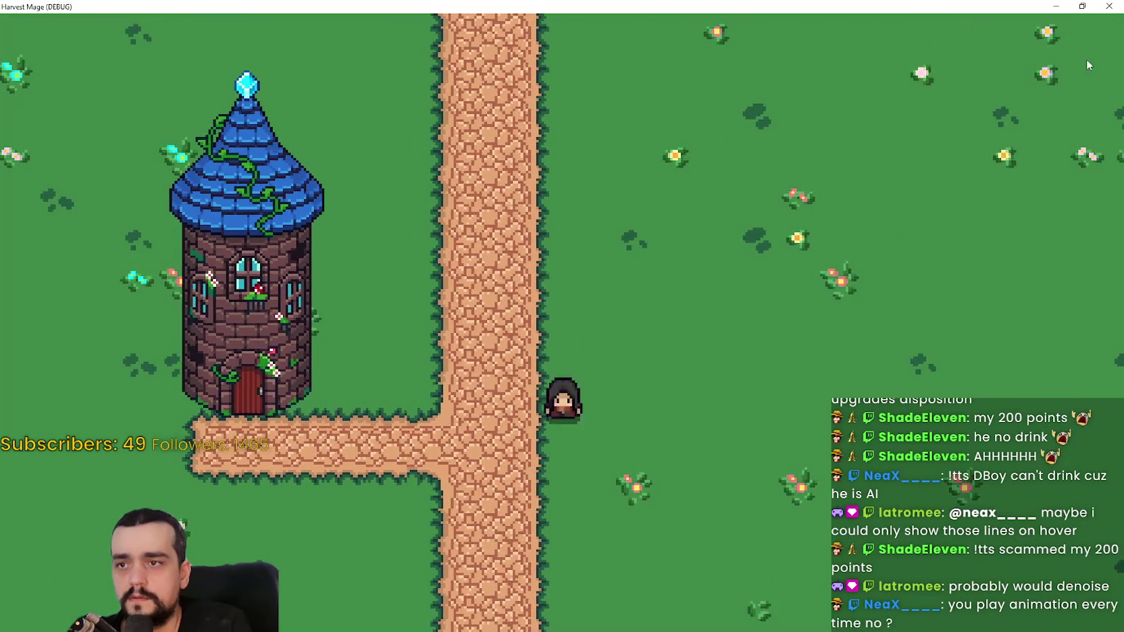
pyautogui.hotkey('alt', 'F4')
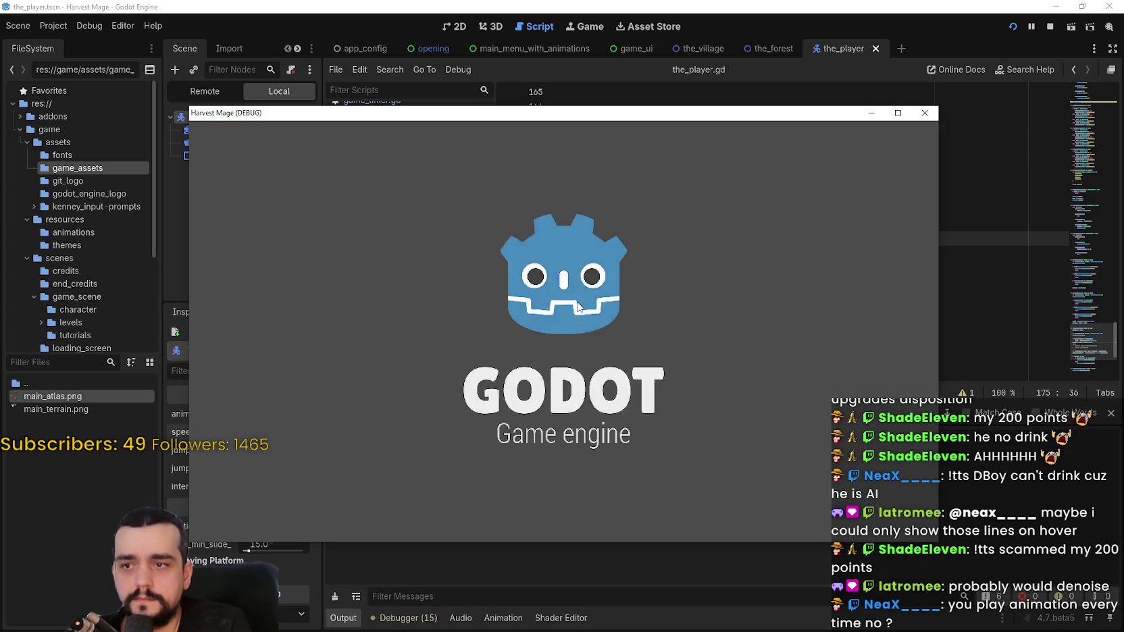
# Step: In a fresh run, maximize the window, walk the character right and left, then close it
pyautogui.press('Return')
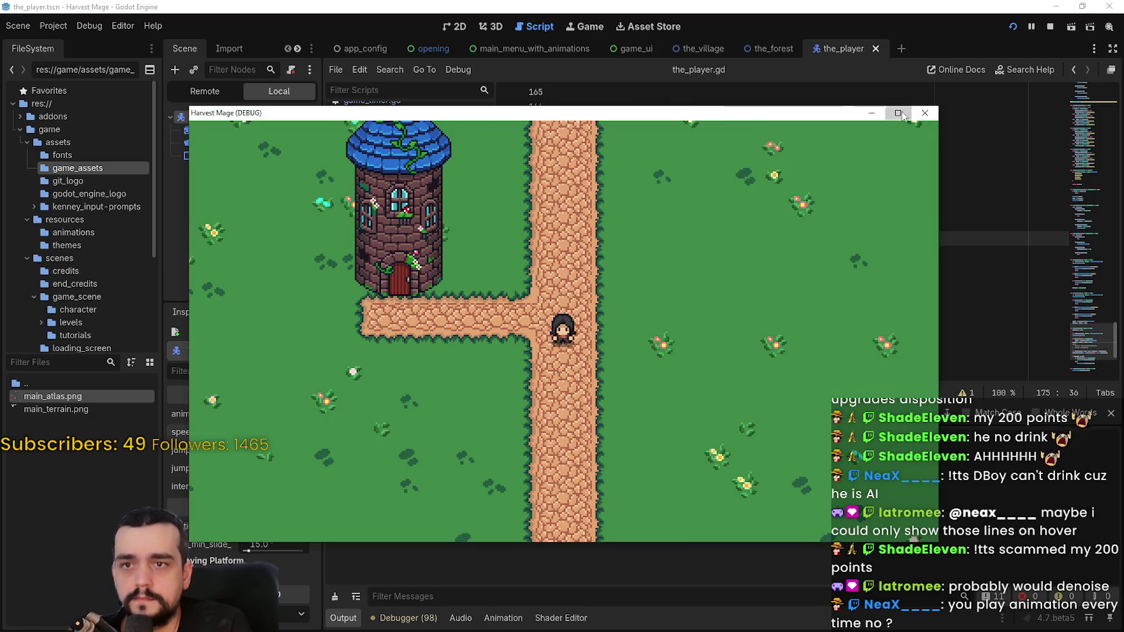
pyautogui.click(898, 113)
pyautogui.press('d')
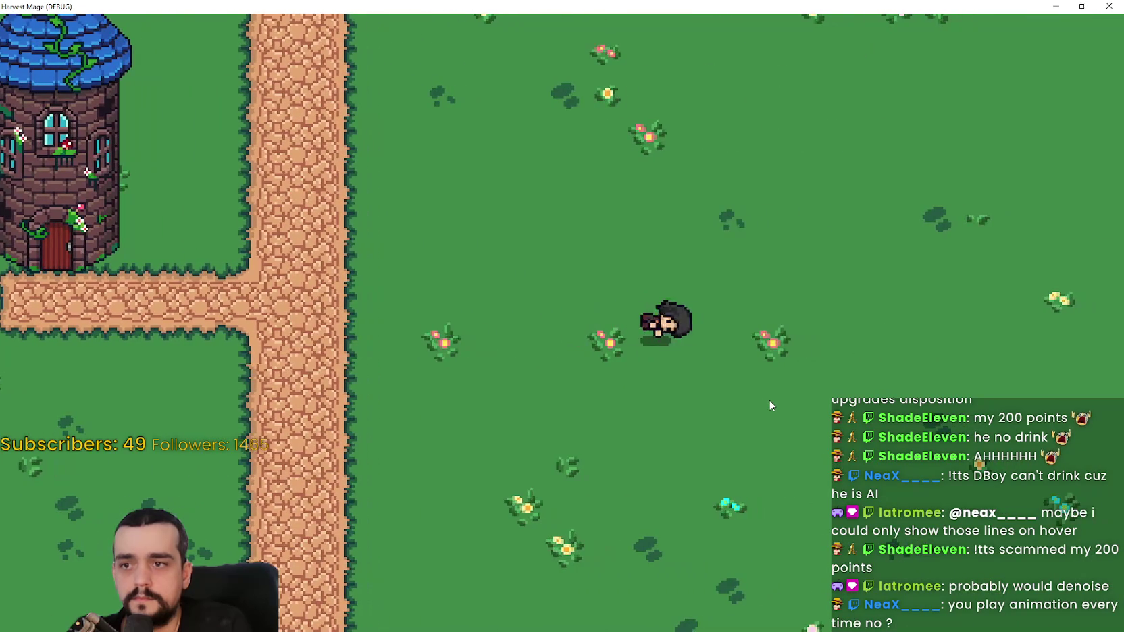
pyautogui.press('a')
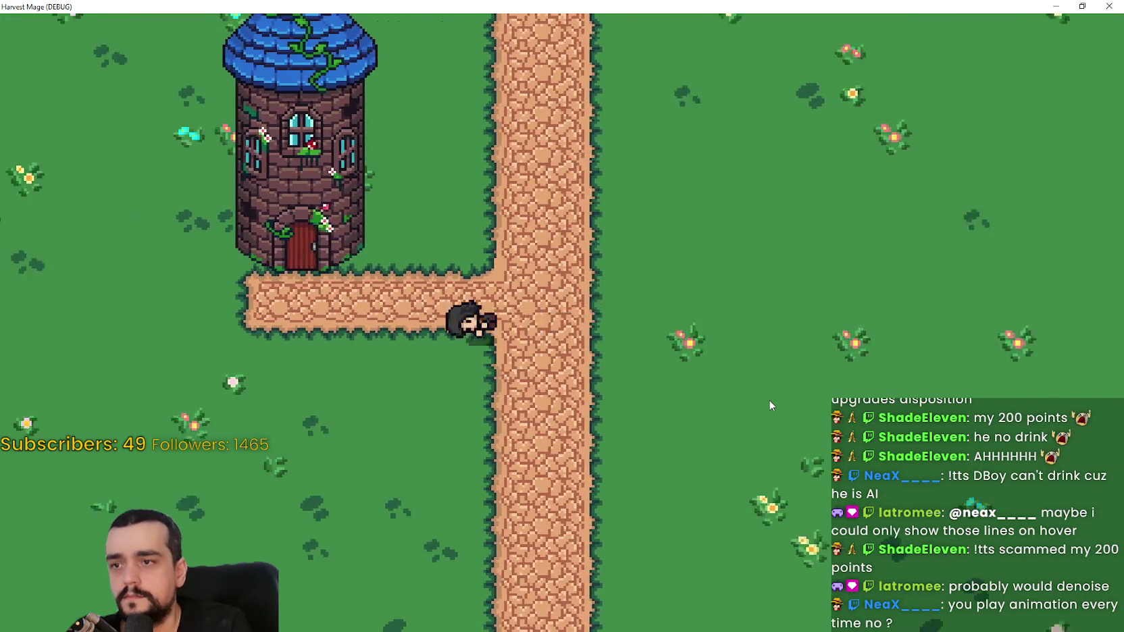
pyautogui.press('d')
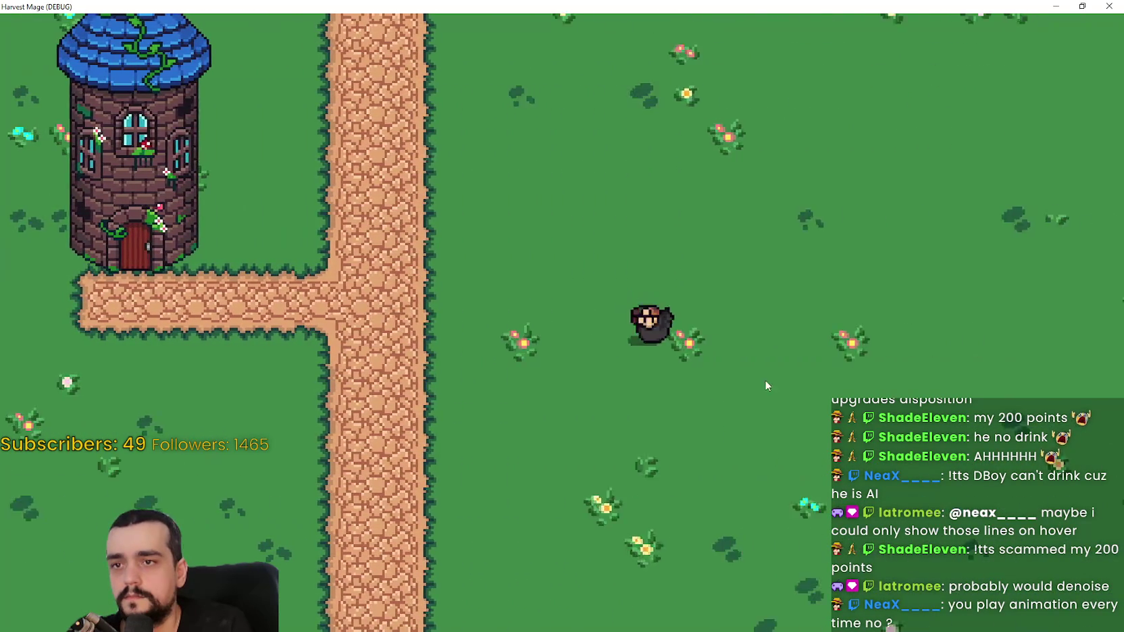
pyautogui.click(1109, 6)
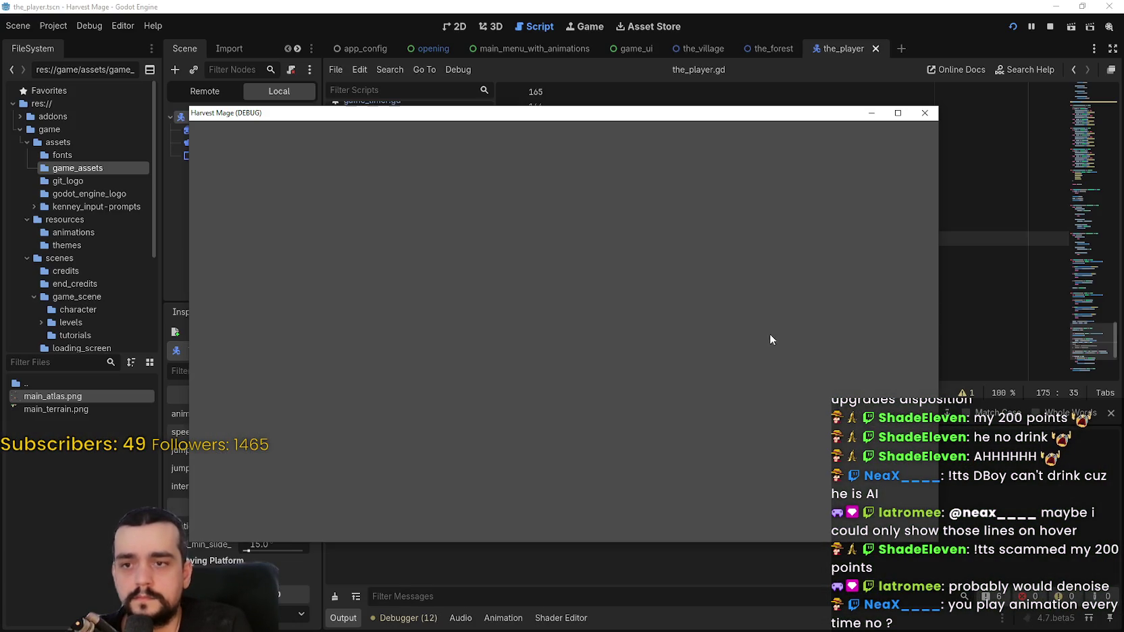
# Step: Start a new game and walk and roll the character right, left, up and down across the grass
pyautogui.press('Return')
pyautogui.press('Return')
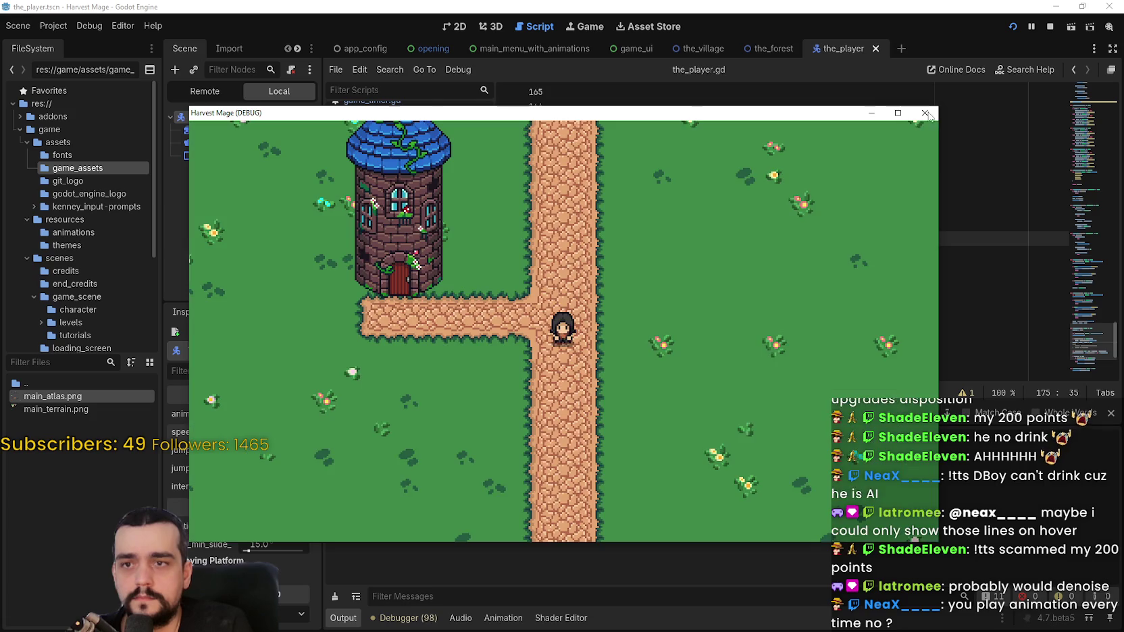
pyautogui.press('Right')
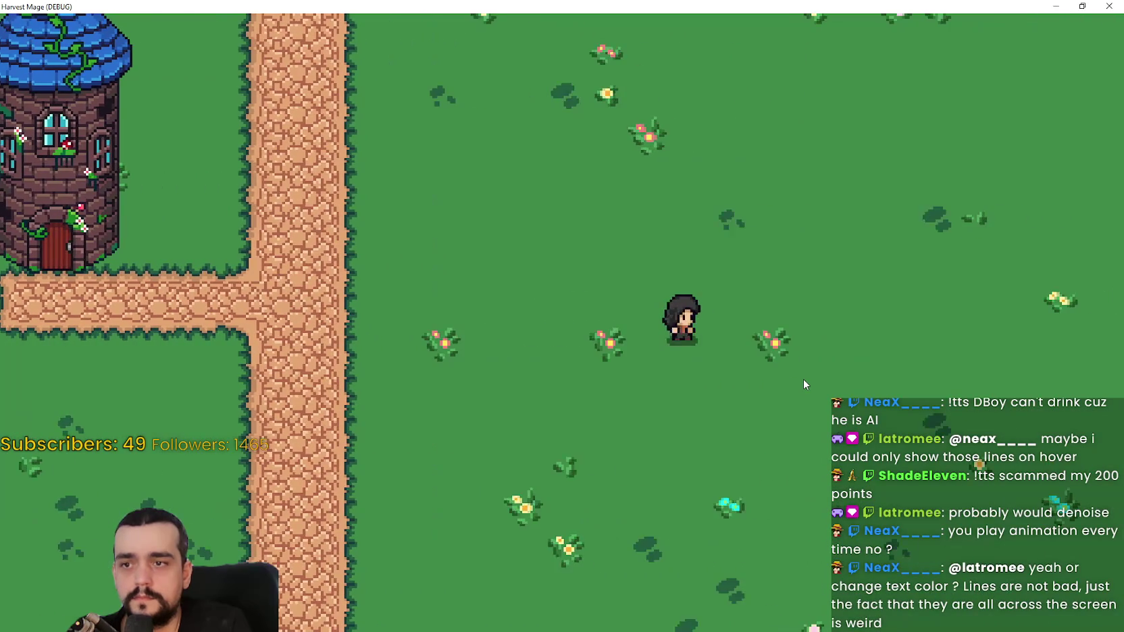
pyautogui.press('Left')
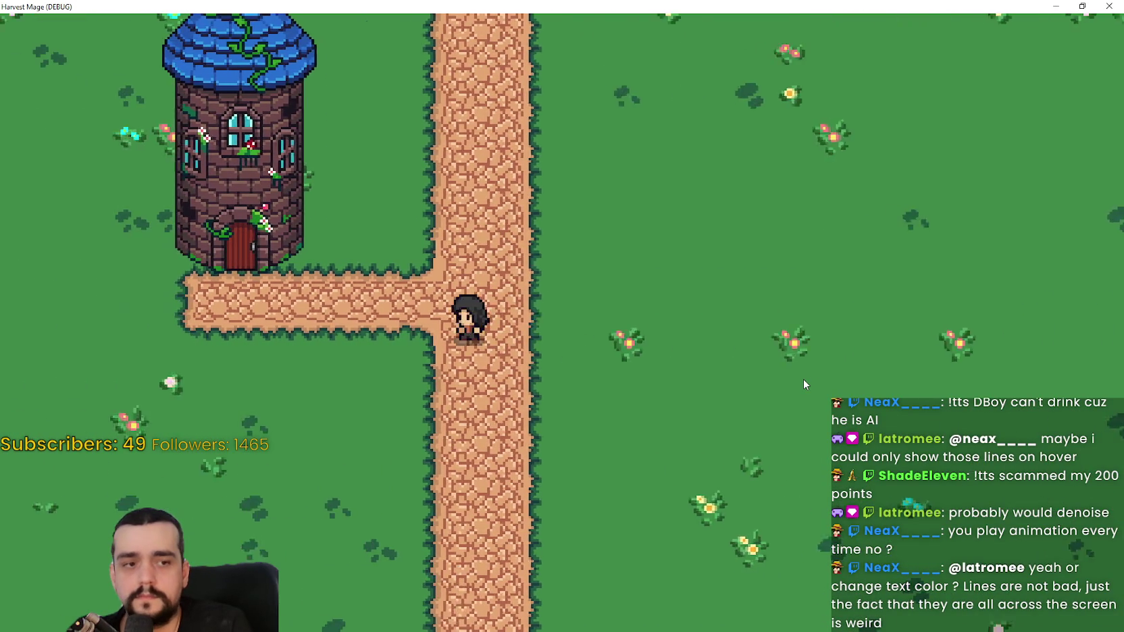
pyautogui.press('Left')
pyautogui.press('Right')
pyautogui.press('Up')
pyautogui.press('Right')
pyautogui.press('Down')
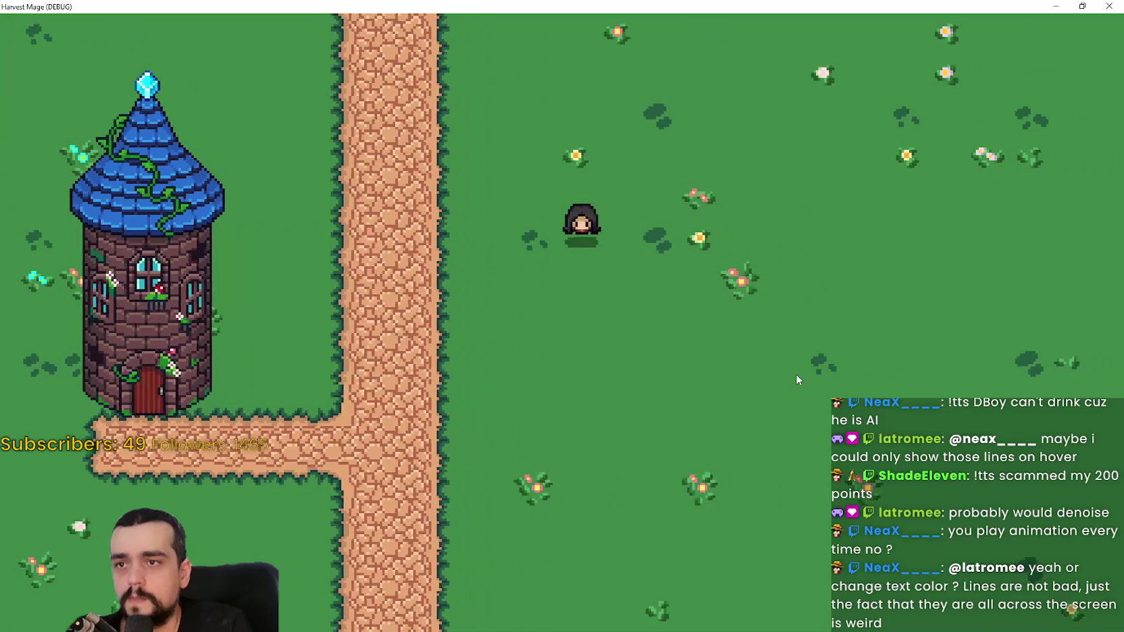
pyautogui.press('Left')
pyautogui.press('Right')
pyautogui.press('Down')
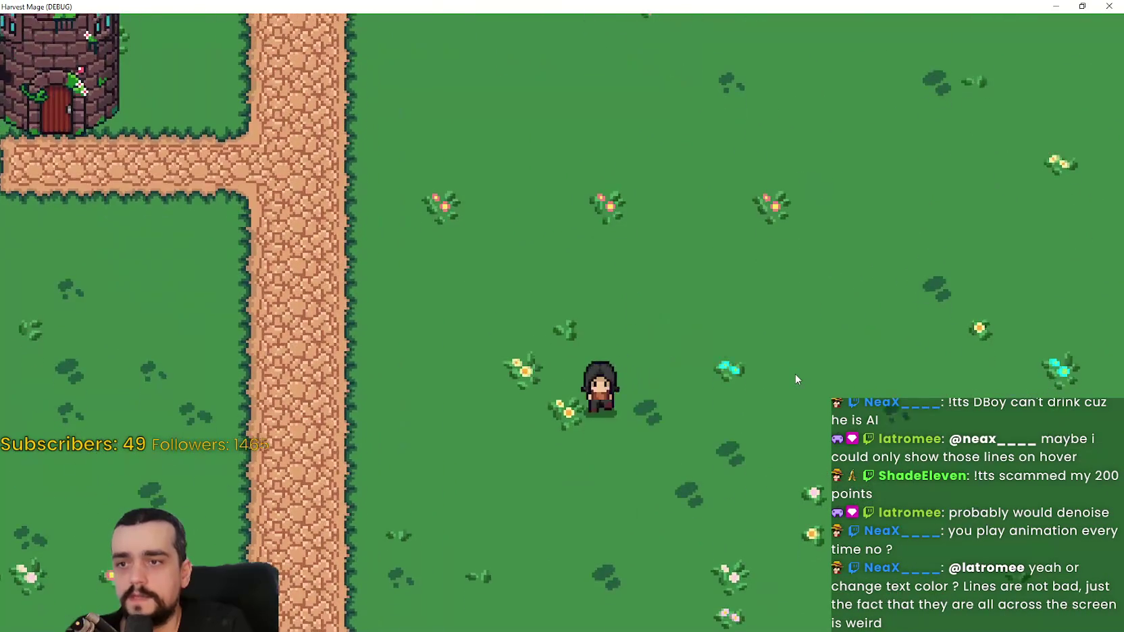
pyautogui.press('Right')
pyautogui.press('Up')
# Step: Keep steering the character diagonally around the field and back to the tower path
pyautogui.press('Left')
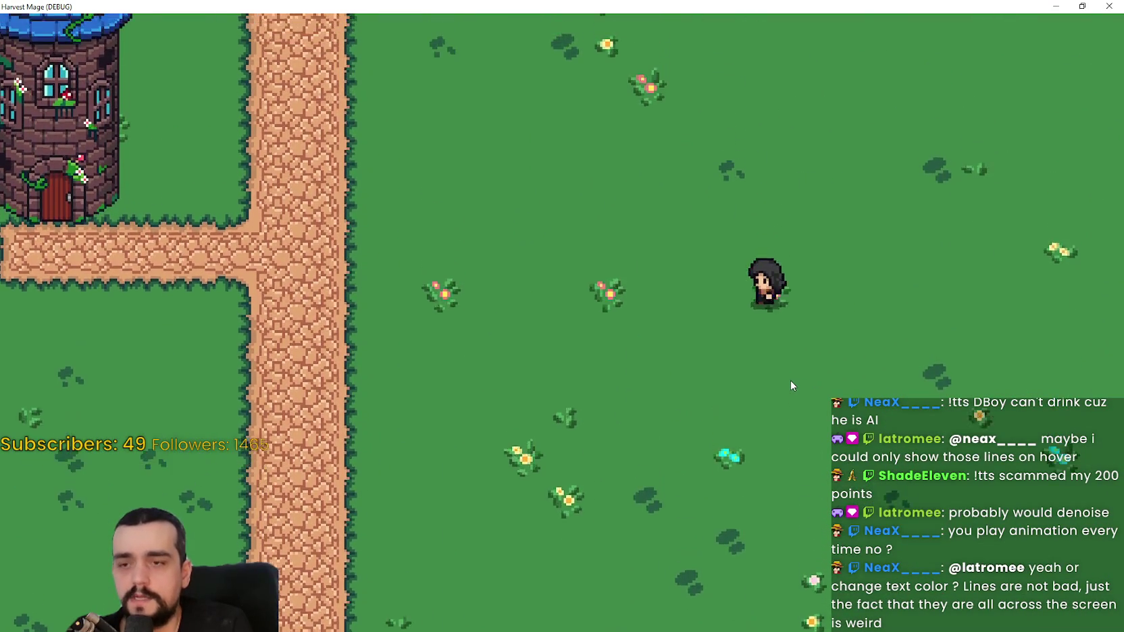
pyautogui.press('Left')
pyautogui.press('Right')
pyautogui.press('Up')
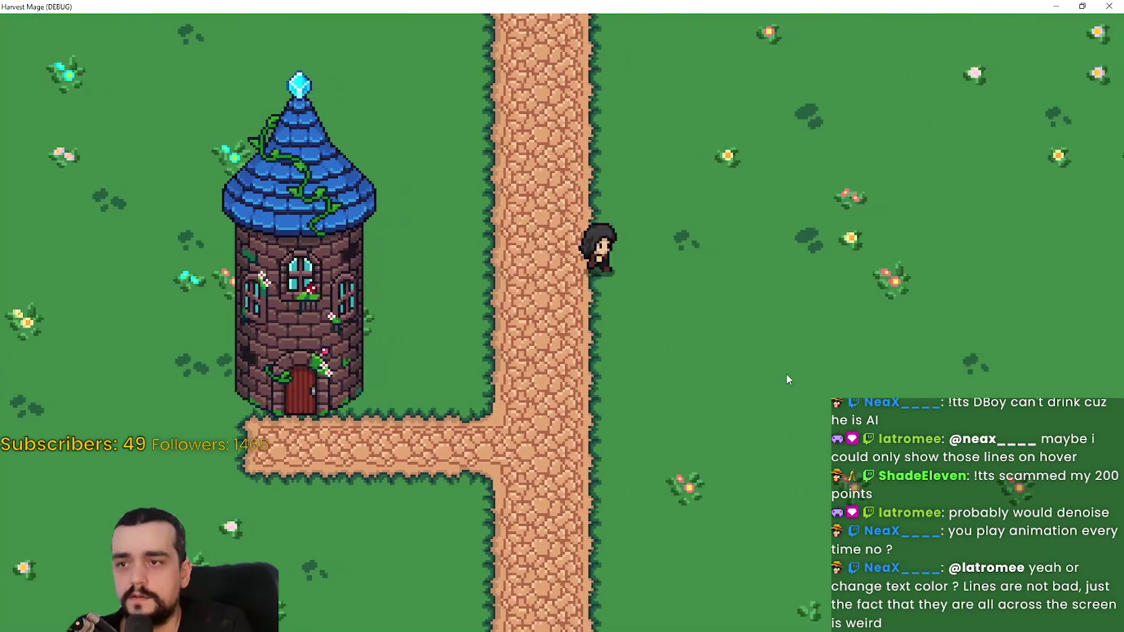
pyautogui.press('Right')
pyautogui.press('Down')
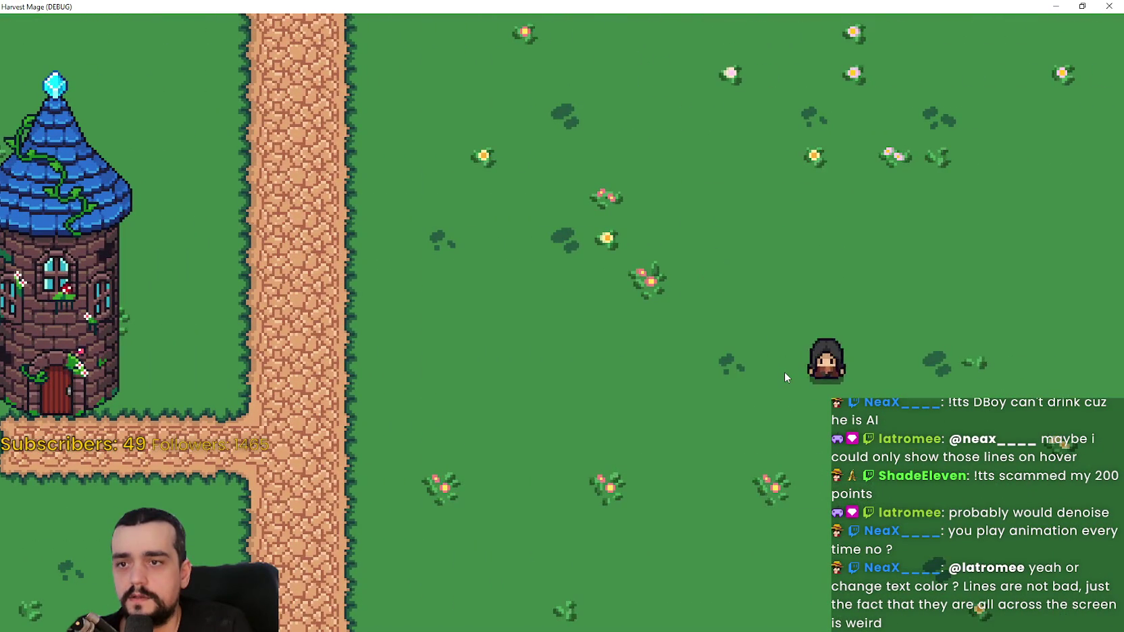
pyautogui.press('Left')
pyautogui.press('Left')
pyautogui.press('Right')
pyautogui.press('Up')
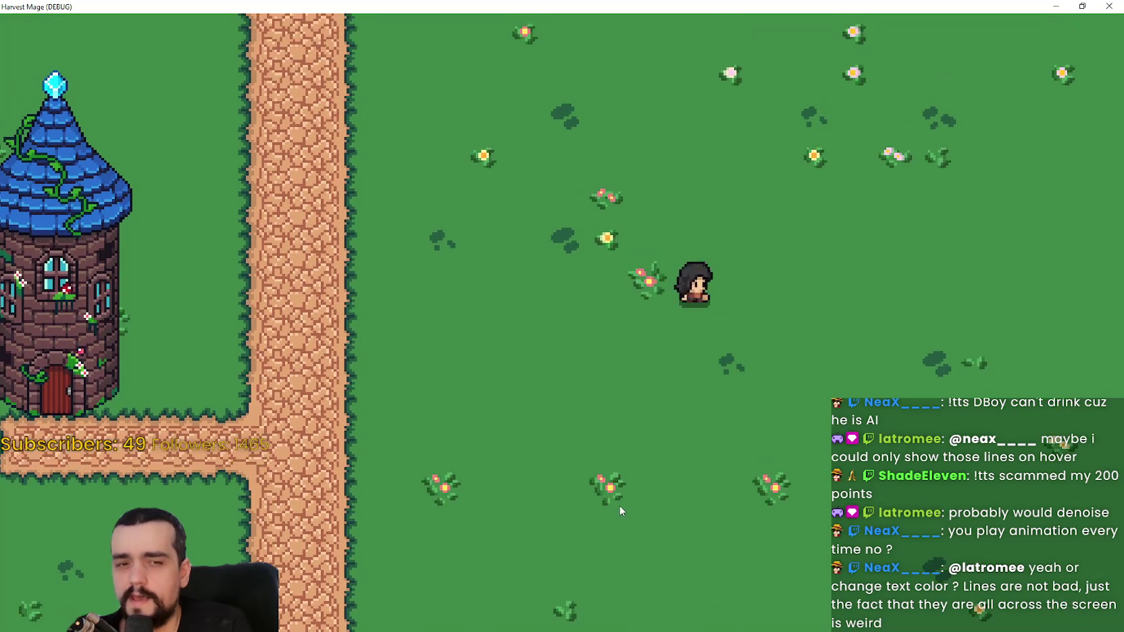
pyautogui.press('Left')
pyautogui.press('Down')
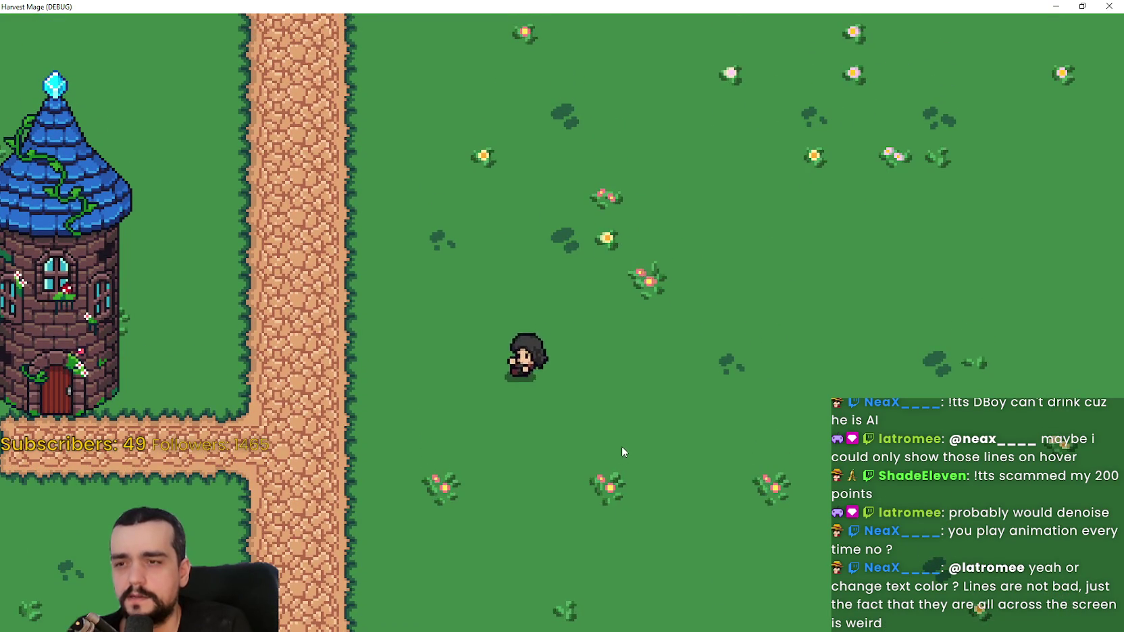
pyautogui.press('Left')
pyautogui.press('Up')
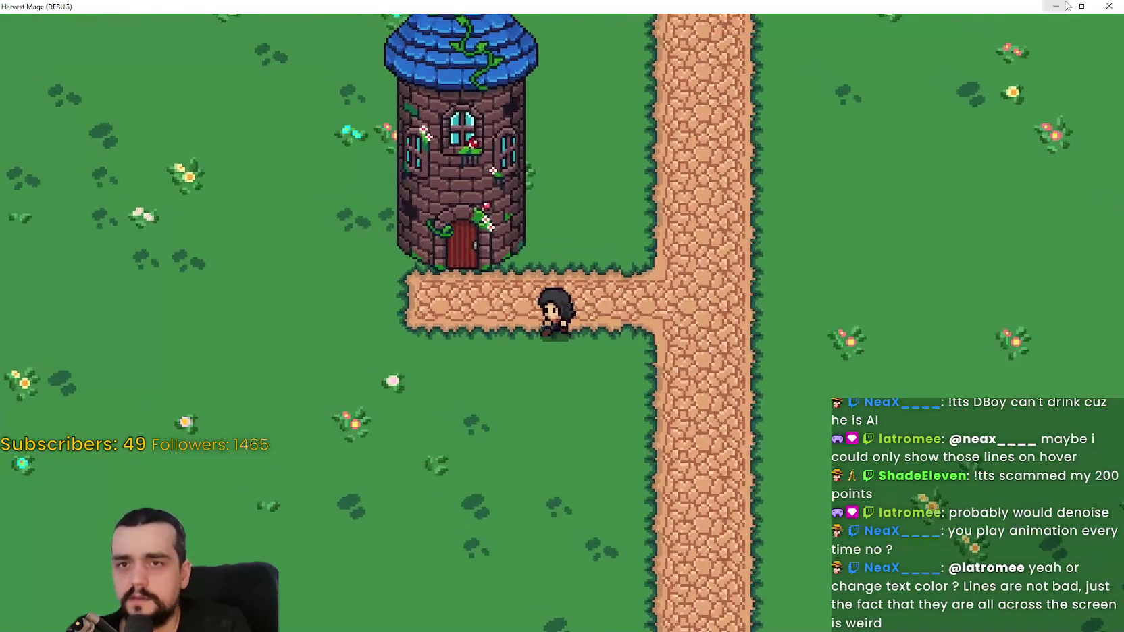
# Step: Exit fullscreen, close the running game, and select play_animation_jump on line 171
pyautogui.click(1074, 7)
pyautogui.click(1049, 26)
pyautogui.doubleClick(628, 180)
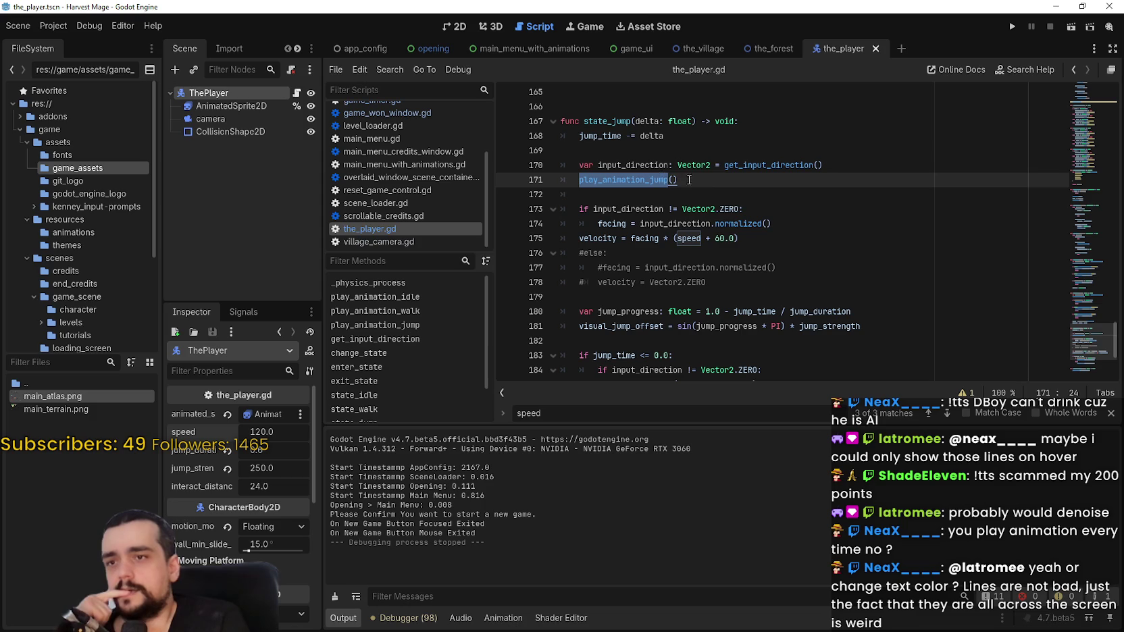
# Step: Inspect the get_input_direction definition via its context menu, then go forward to state_jump
pyautogui.click(676, 179)
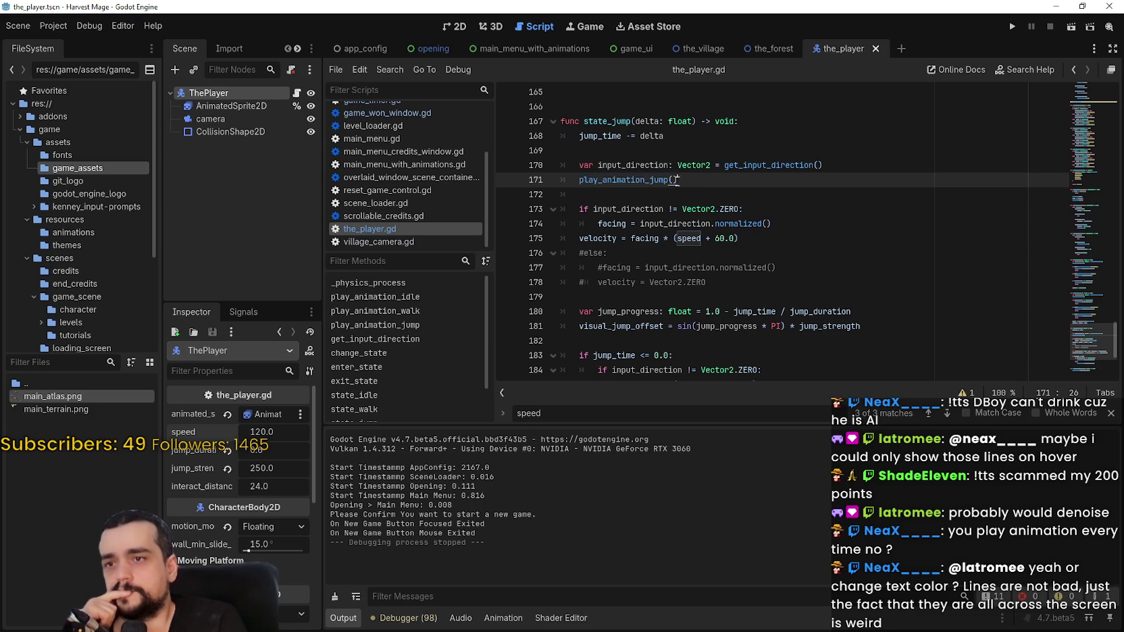
pyautogui.rightClick(759, 167)
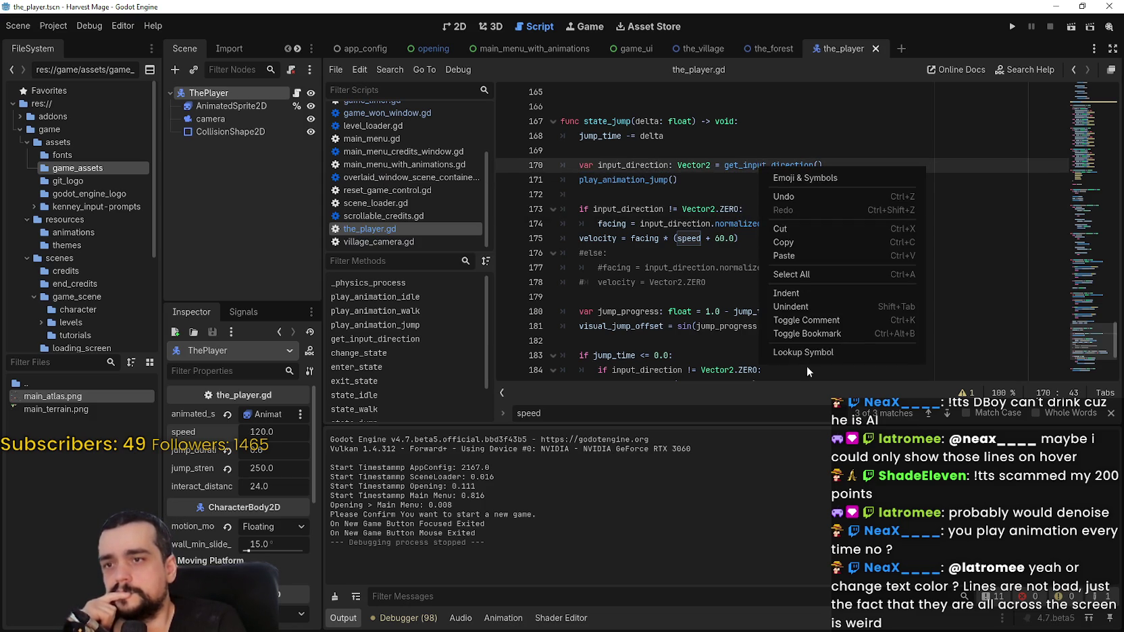
pyautogui.click(806, 357)
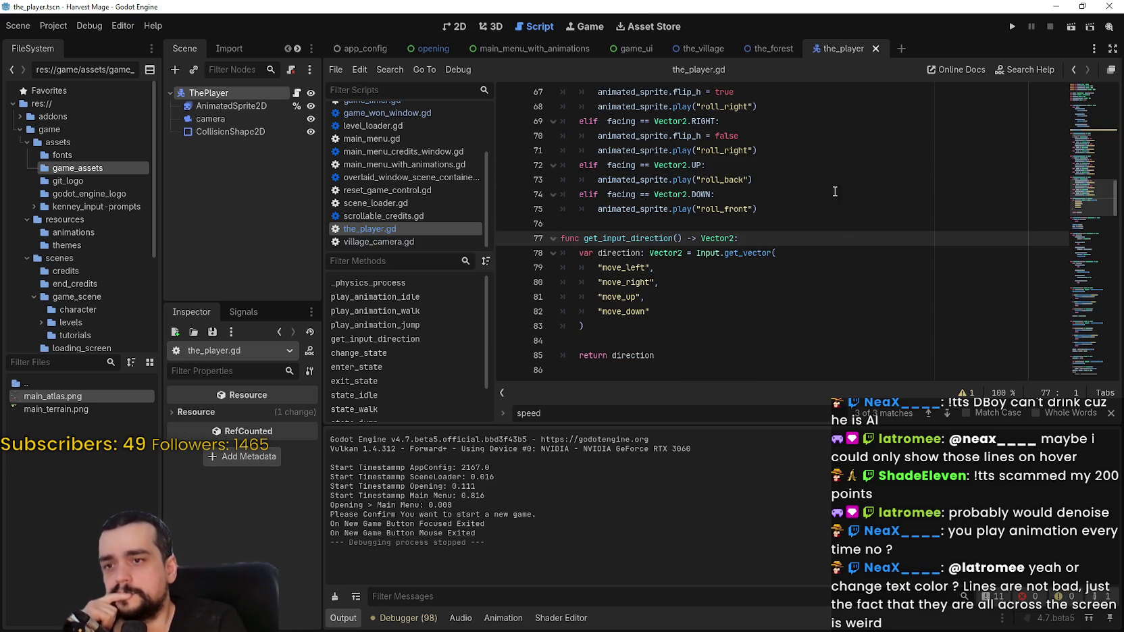
pyautogui.scroll(-1, 825, 296)
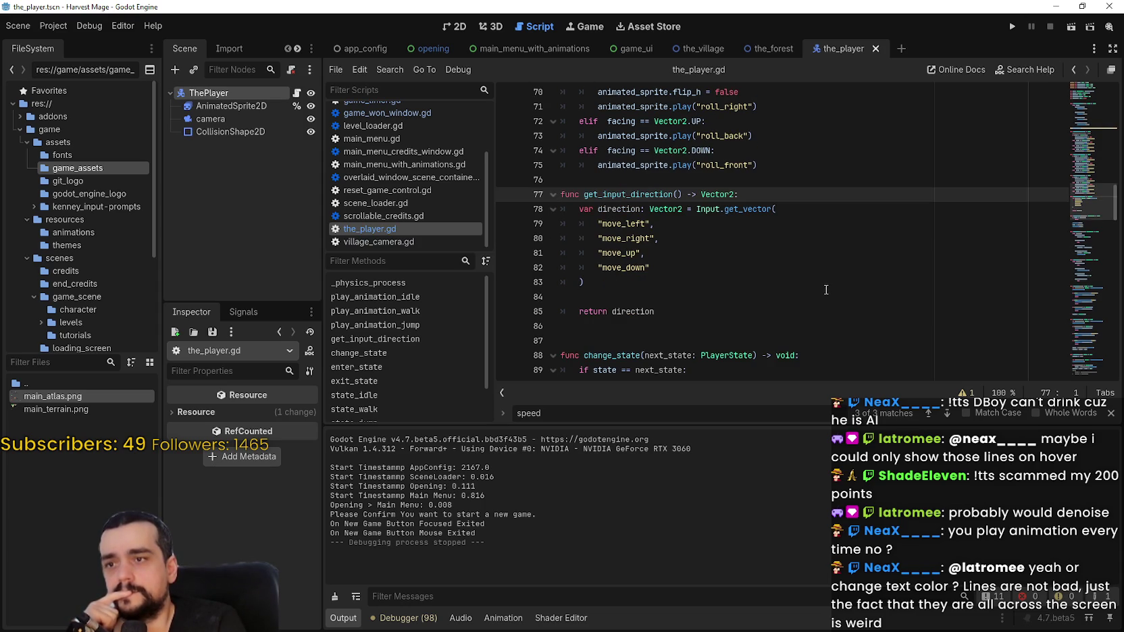
pyautogui.scroll(-2, 825, 289)
pyautogui.scroll(2, 825, 285)
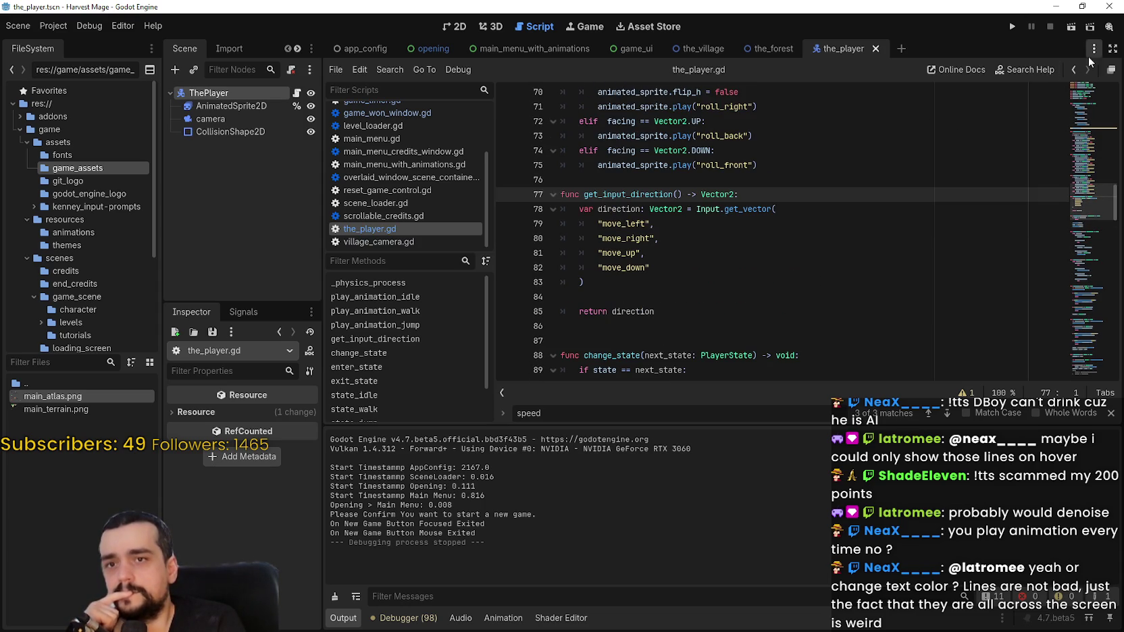
pyautogui.click(1074, 71)
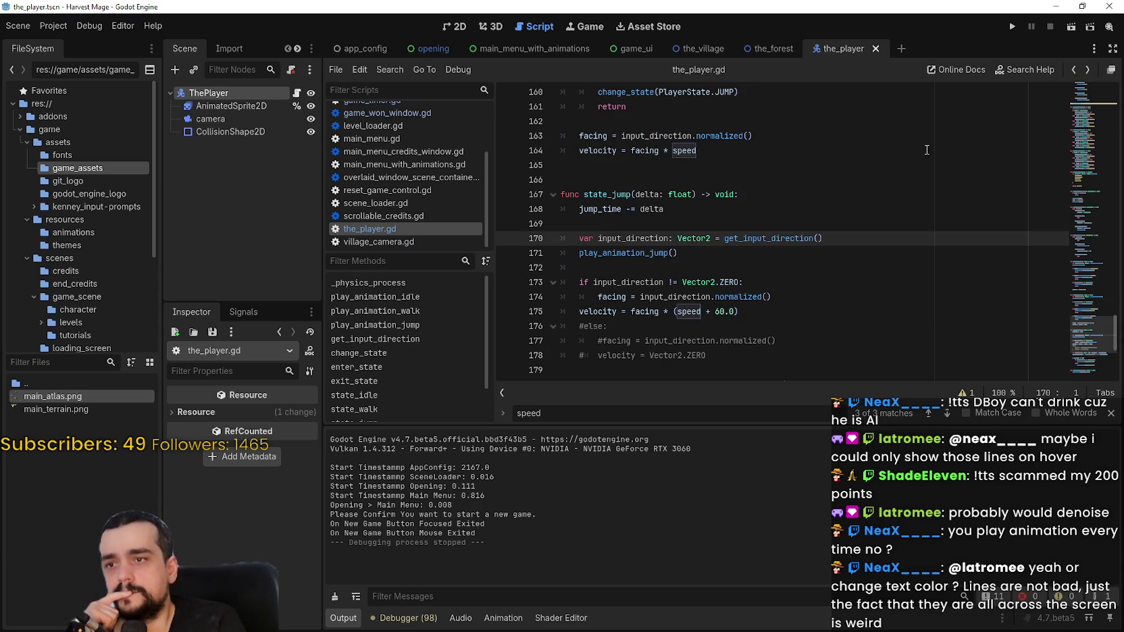
pyautogui.doubleClick(616, 241)
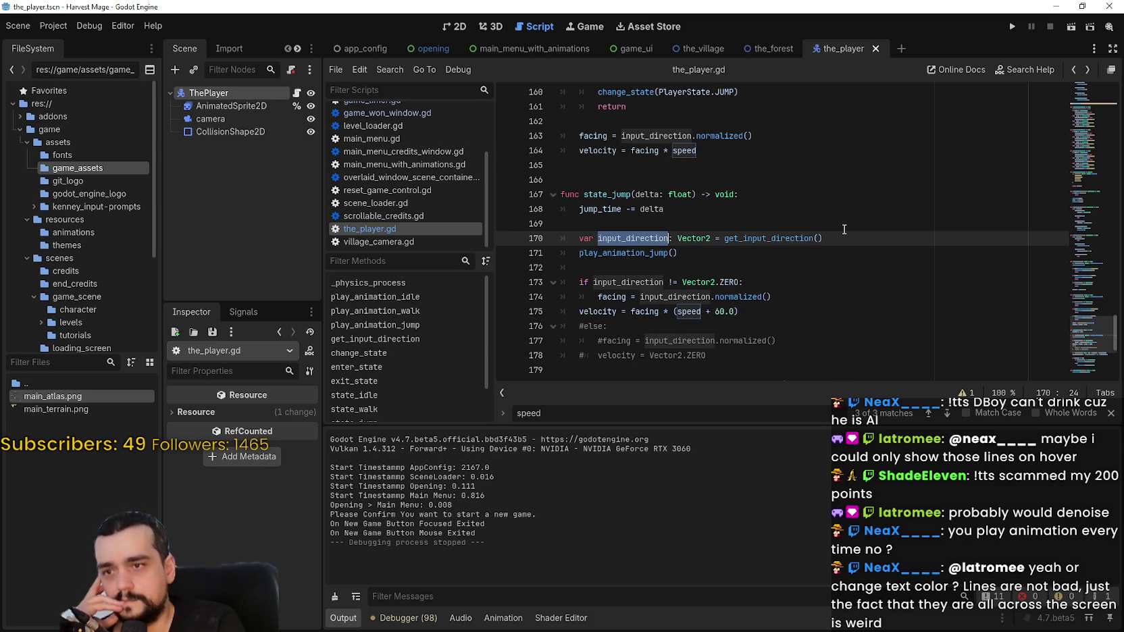
pyautogui.doubleClick(691, 294)
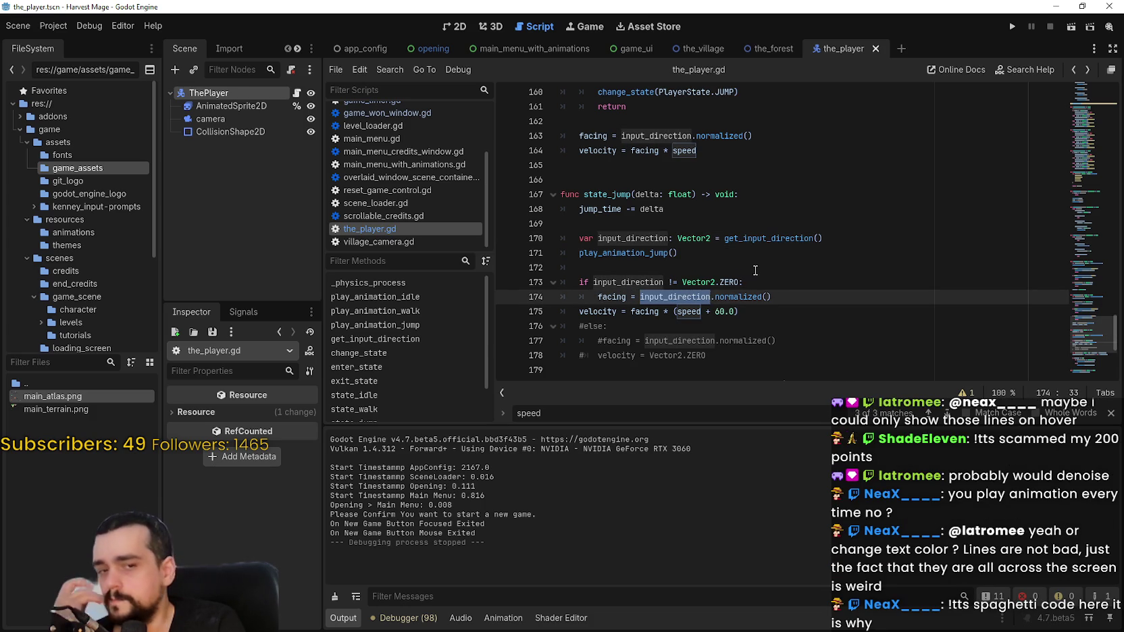
pyautogui.scroll(-2, 760, 270)
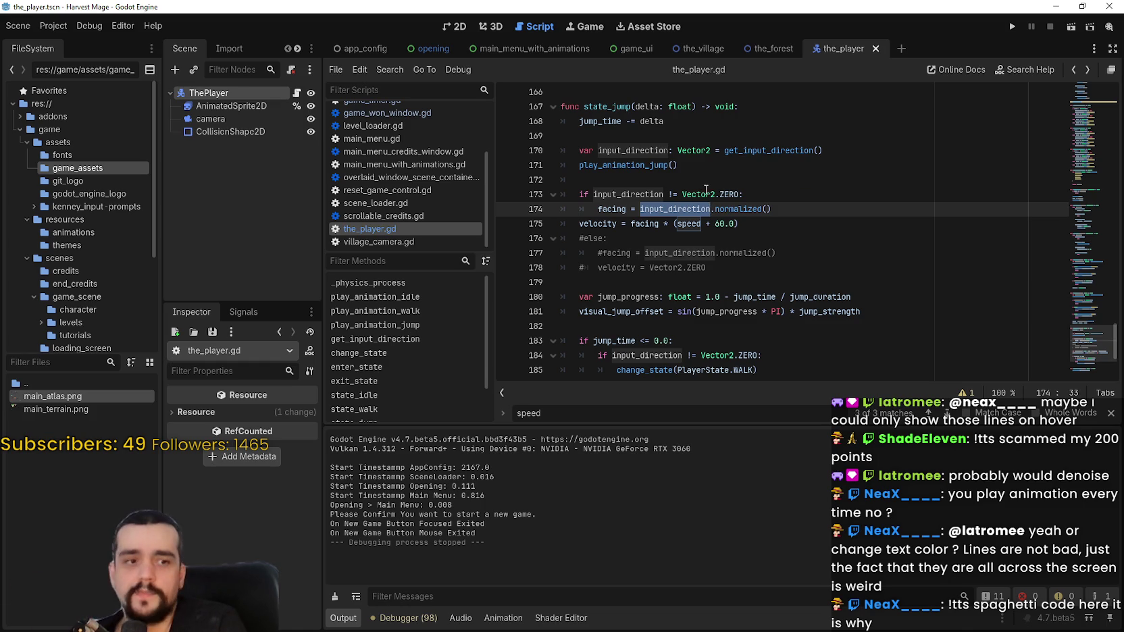
pyautogui.click(699, 180)
pyautogui.click(613, 165)
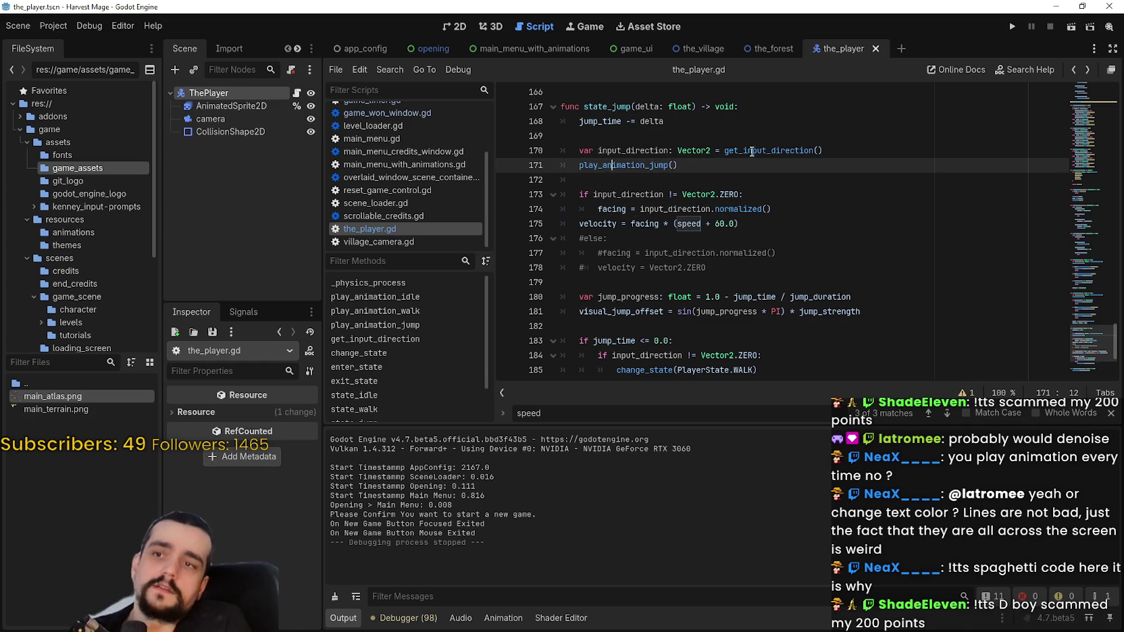
pyautogui.moveTo(778, 211); pyautogui.dragTo(623, 209)
pyautogui.doubleClick(611, 209)
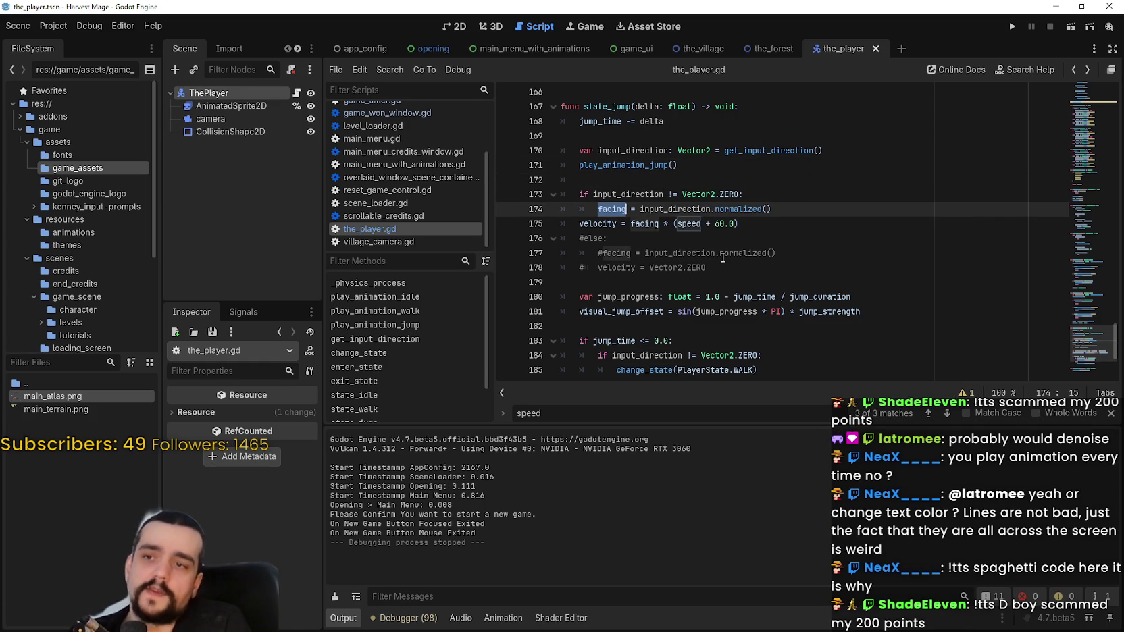
pyautogui.scroll(2, 908, 161)
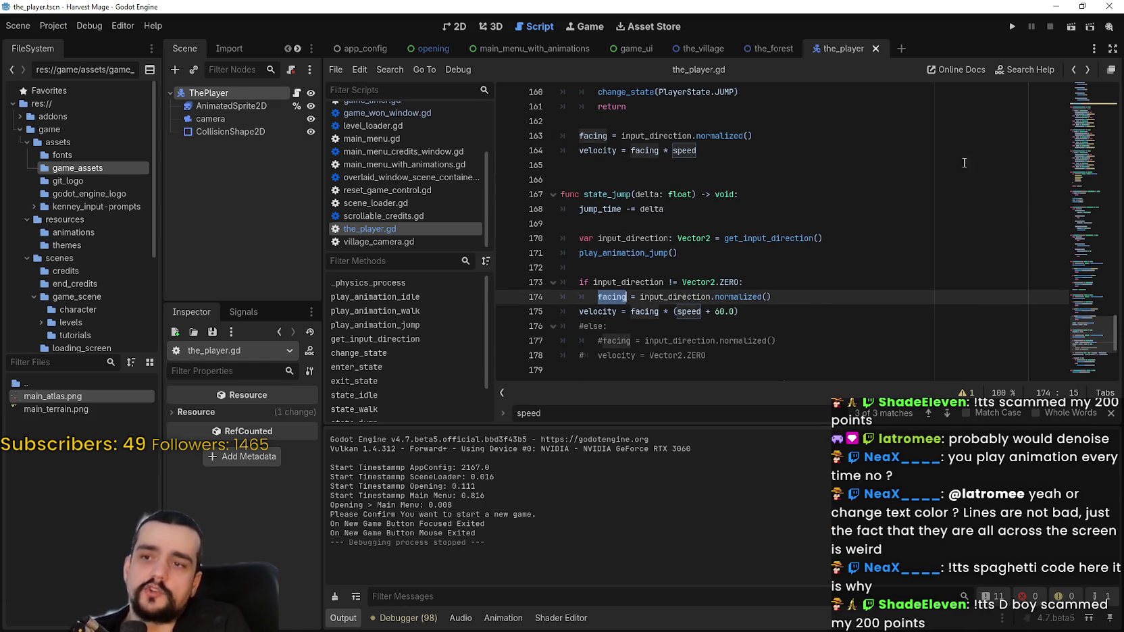
pyautogui.moveTo(1082, 316)
pyautogui.mouseDown()
pyautogui.moveTo(1091, 185)
pyautogui.moveTo(1108, 334)
pyautogui.mouseUp()
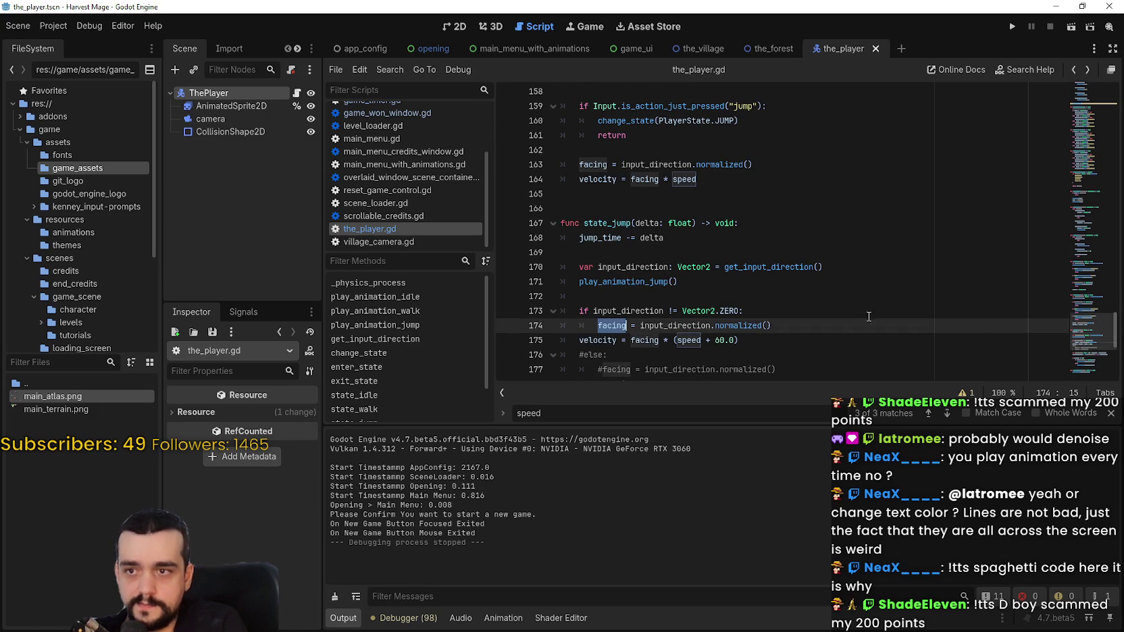
pyautogui.moveTo(597, 267); pyautogui.dragTo(813, 267)
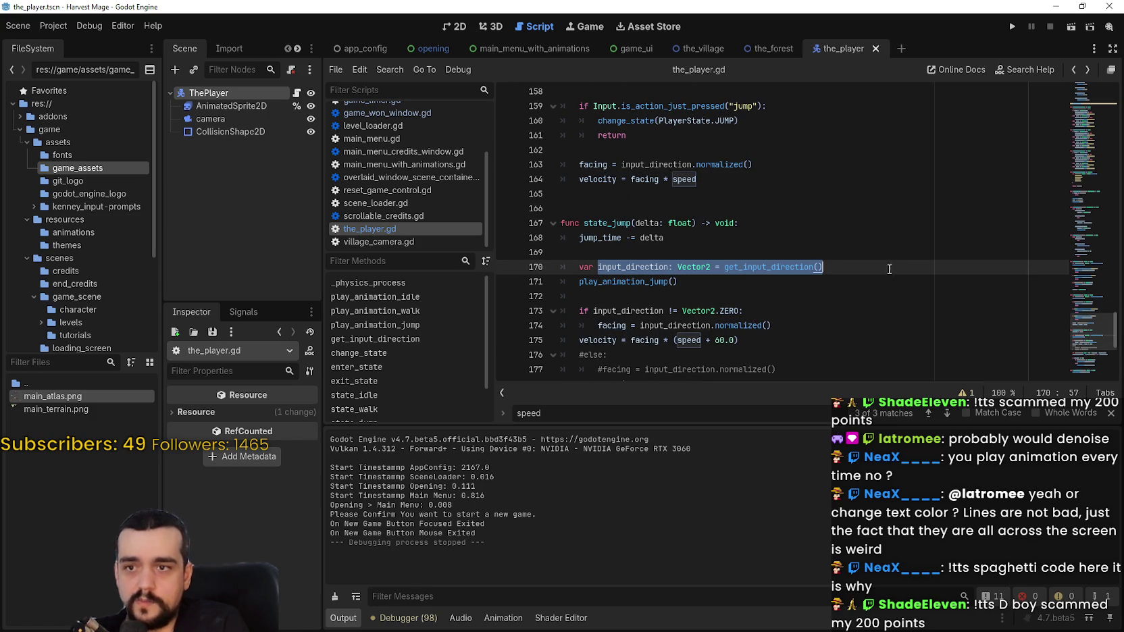
pyautogui.doubleClick(618, 266)
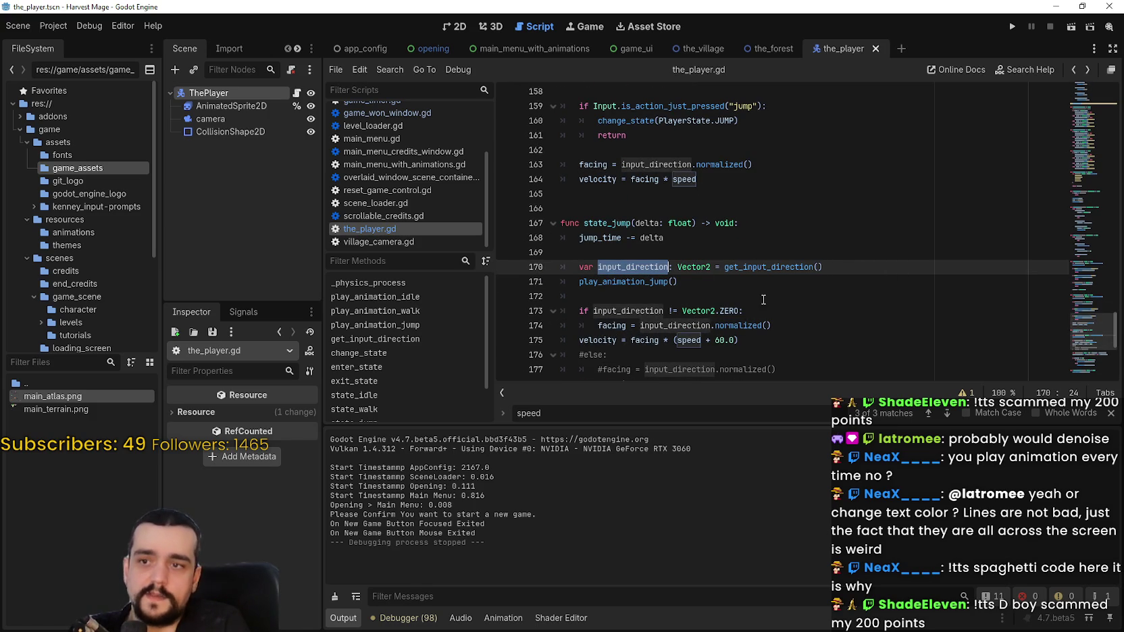
pyautogui.doubleClick(676, 326)
pyautogui.scroll(-2, 842, 323)
pyautogui.moveTo(776, 238); pyautogui.dragTo(614, 237)
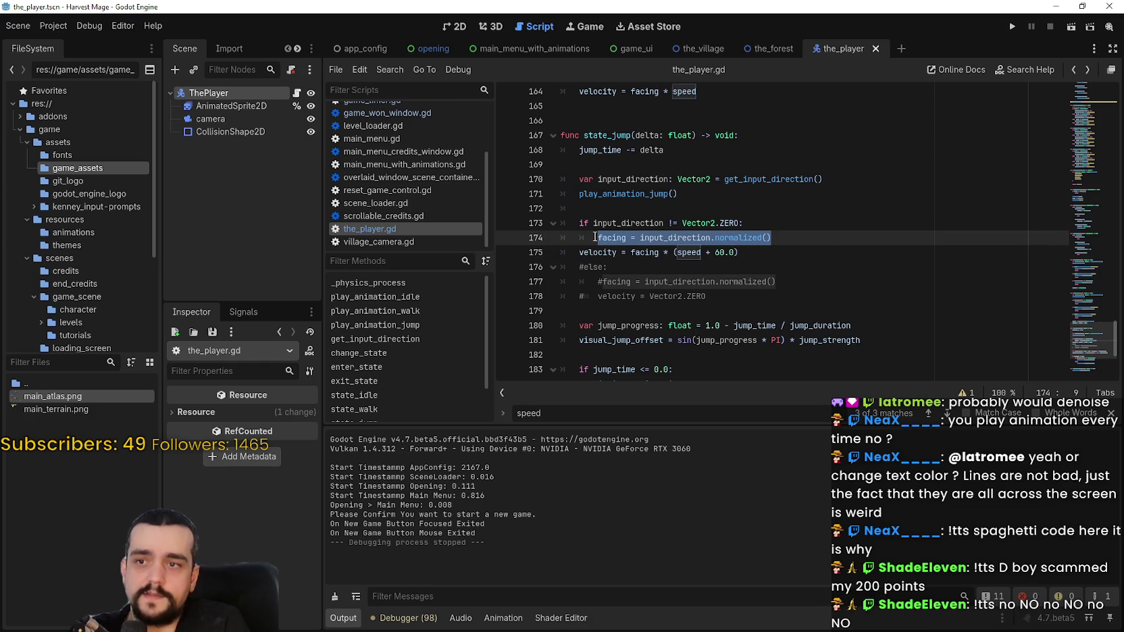
pyautogui.click(718, 251)
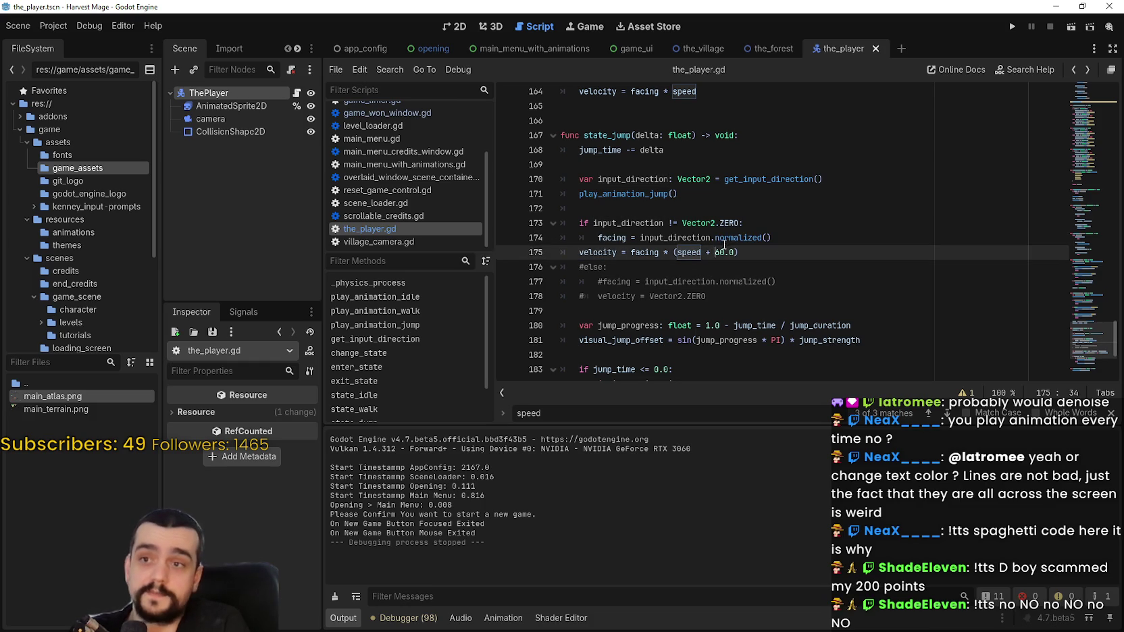
pyautogui.click(649, 194)
pyautogui.doubleClick(643, 181)
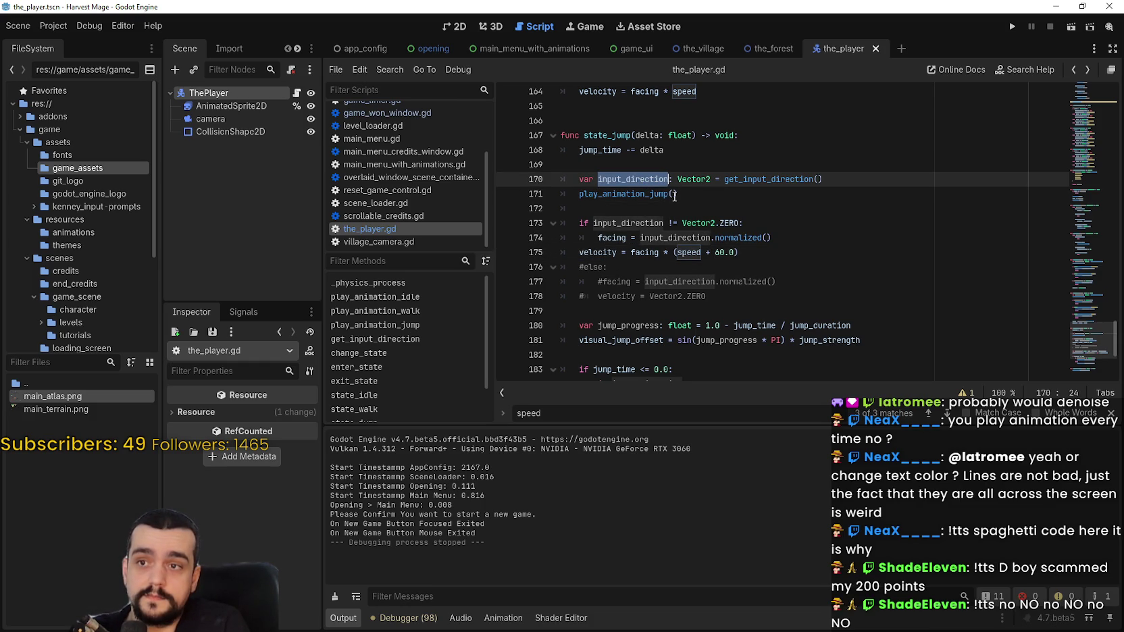
# Step: Put input_direction inside play_animation_jump() on line 171 and jump to the too-many-arguments error
pyautogui.click(674, 194)
pyautogui.click(790, 183)
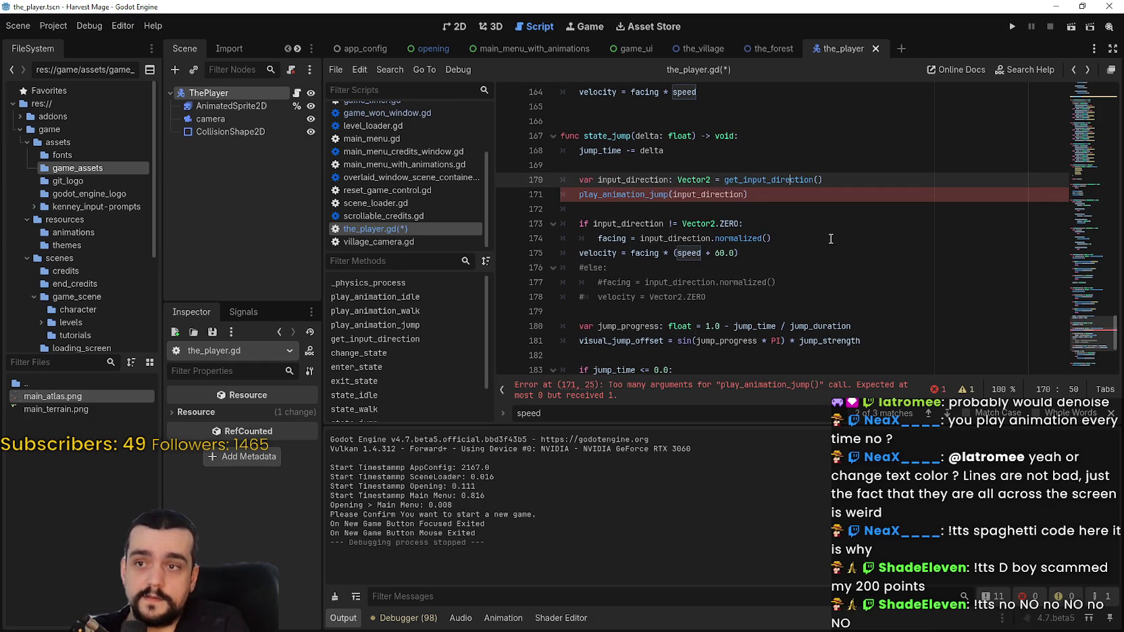
pyautogui.doubleClick(622, 180)
pyautogui.click(767, 195)
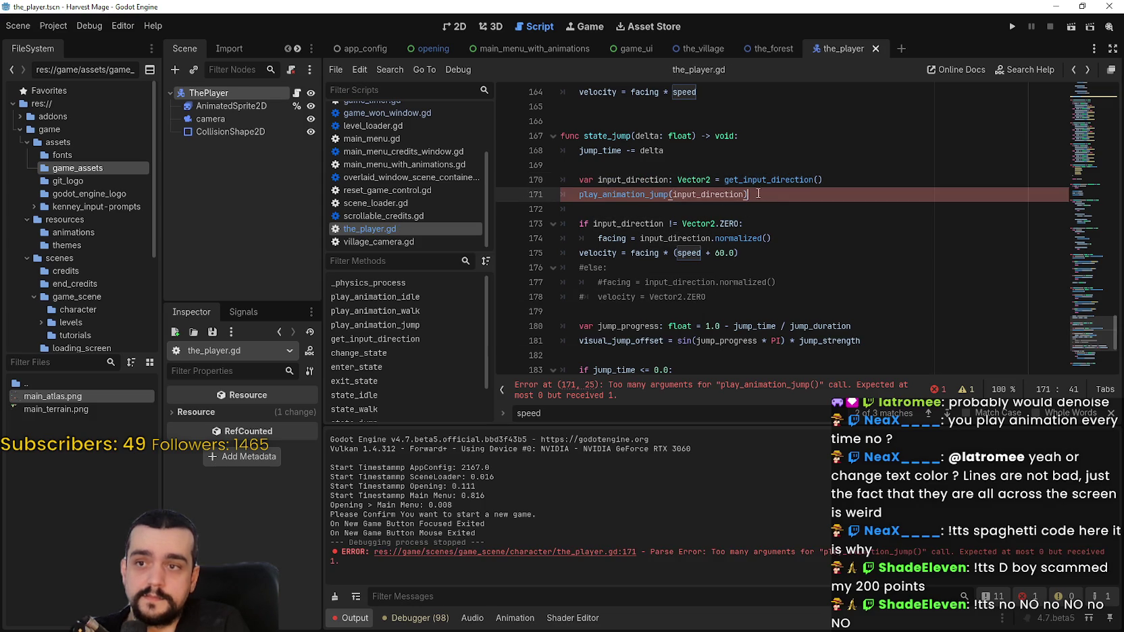
pyautogui.click(708, 181)
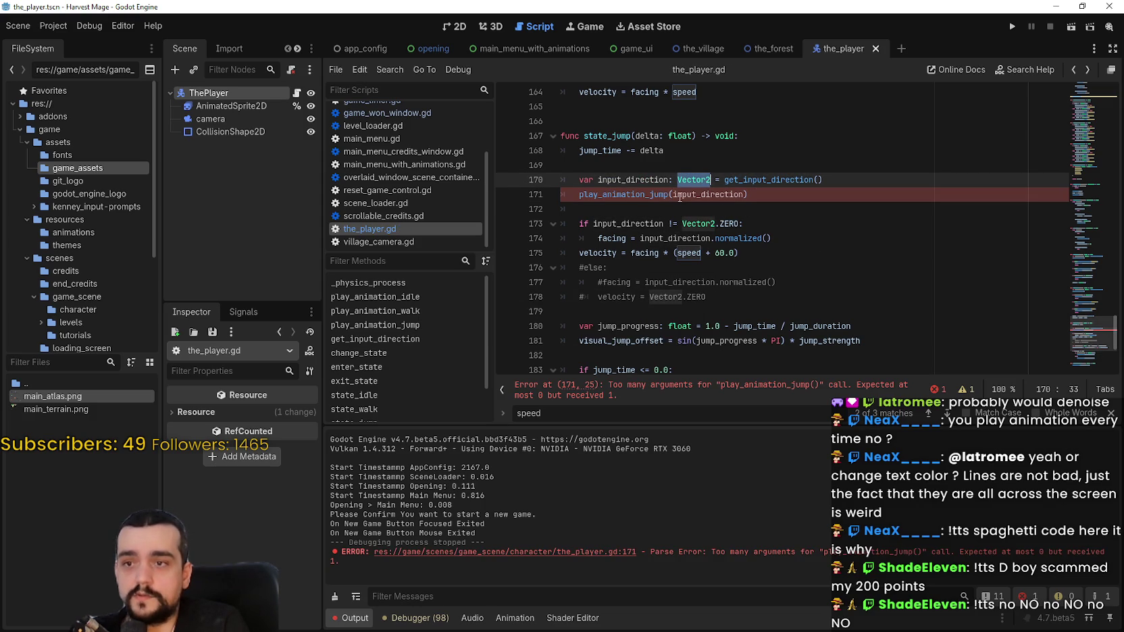
pyautogui.moveTo(598, 180); pyautogui.dragTo(711, 180)
pyautogui.click(768, 390)
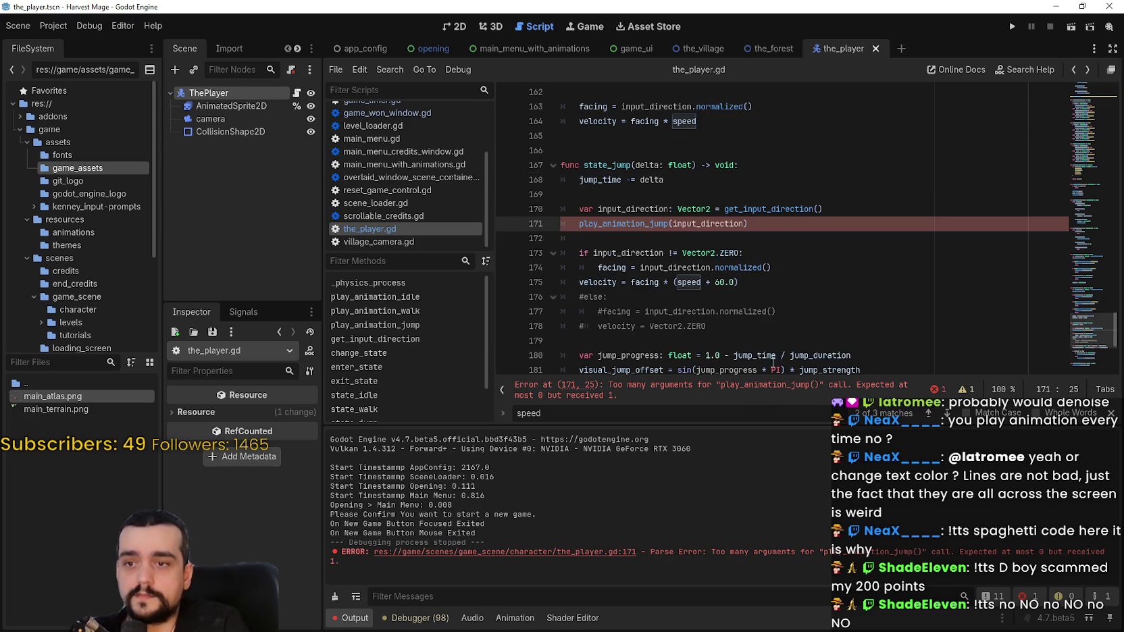
pyautogui.moveTo(1108, 197)
pyautogui.mouseDown()
pyautogui.moveTo(1088, 139)
pyautogui.moveTo(1076, 190)
pyautogui.mouseUp()
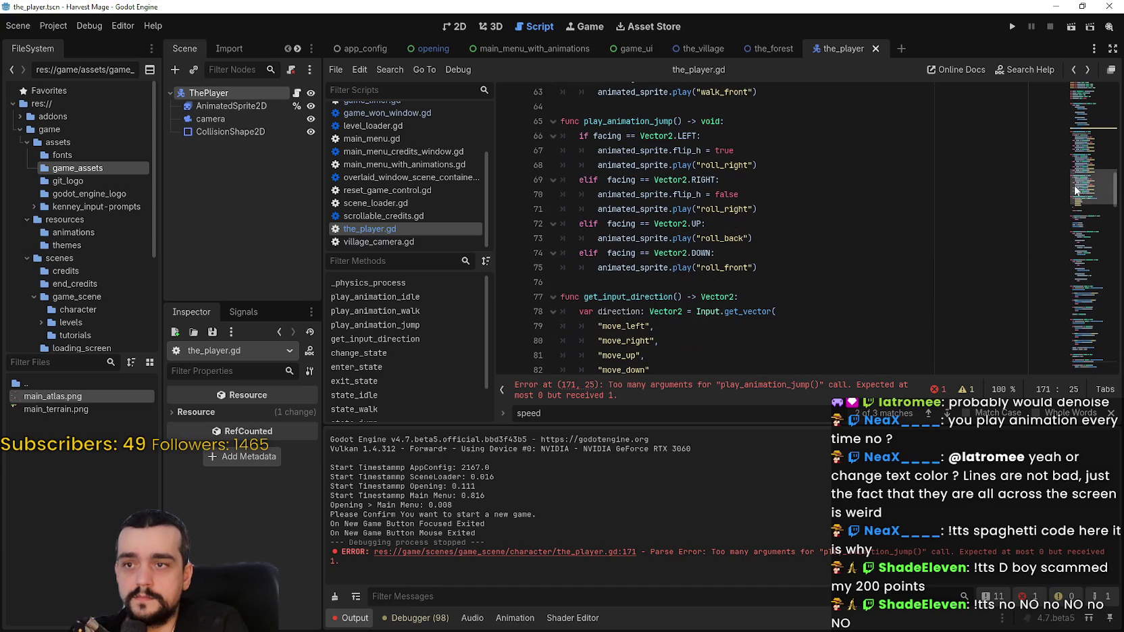
# Step: Add an input_direction_: Vector2 parameter to play_animation_jump and use it in the LEFT check
pyautogui.click(676, 122)
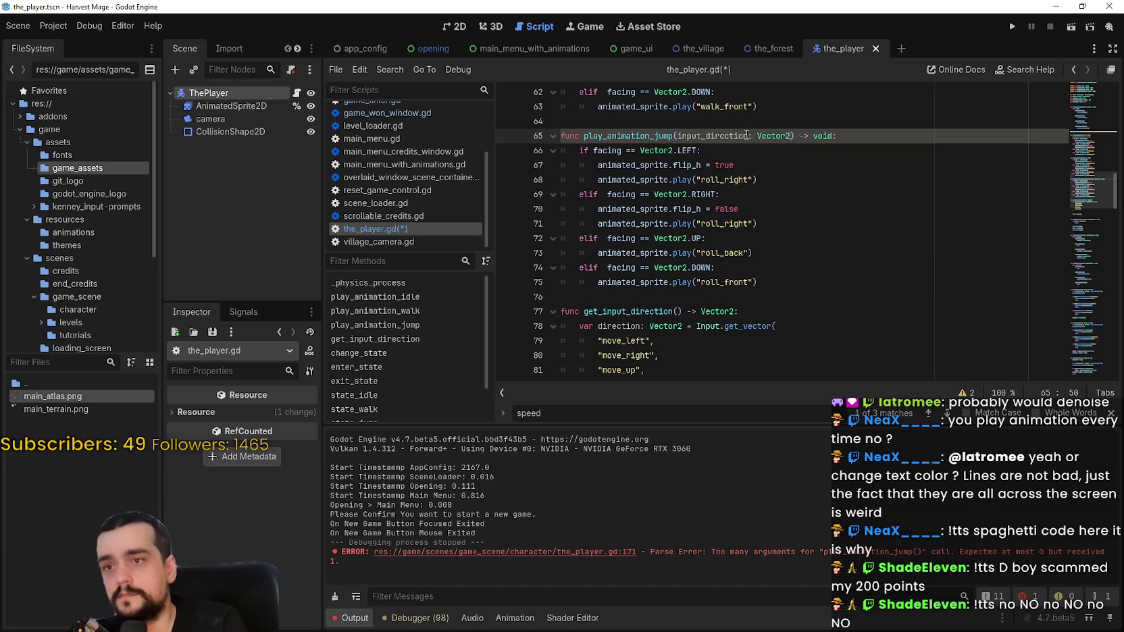
pyautogui.write('input_direction_: Vector2')
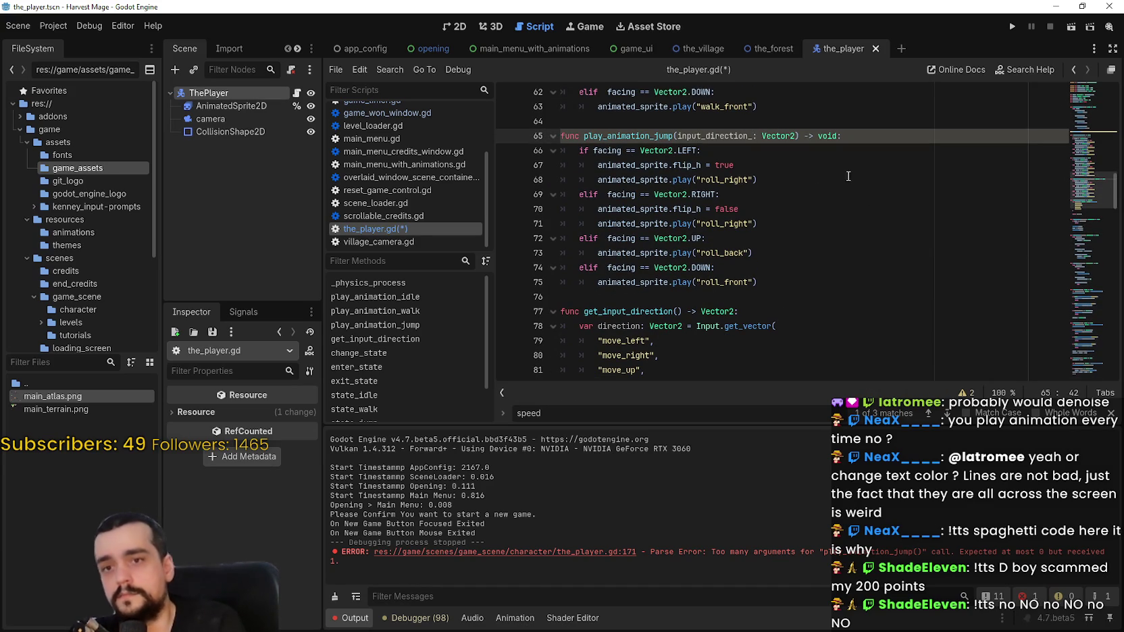
pyautogui.hotkey('ctrl', 's')
pyautogui.doubleClick(703, 135)
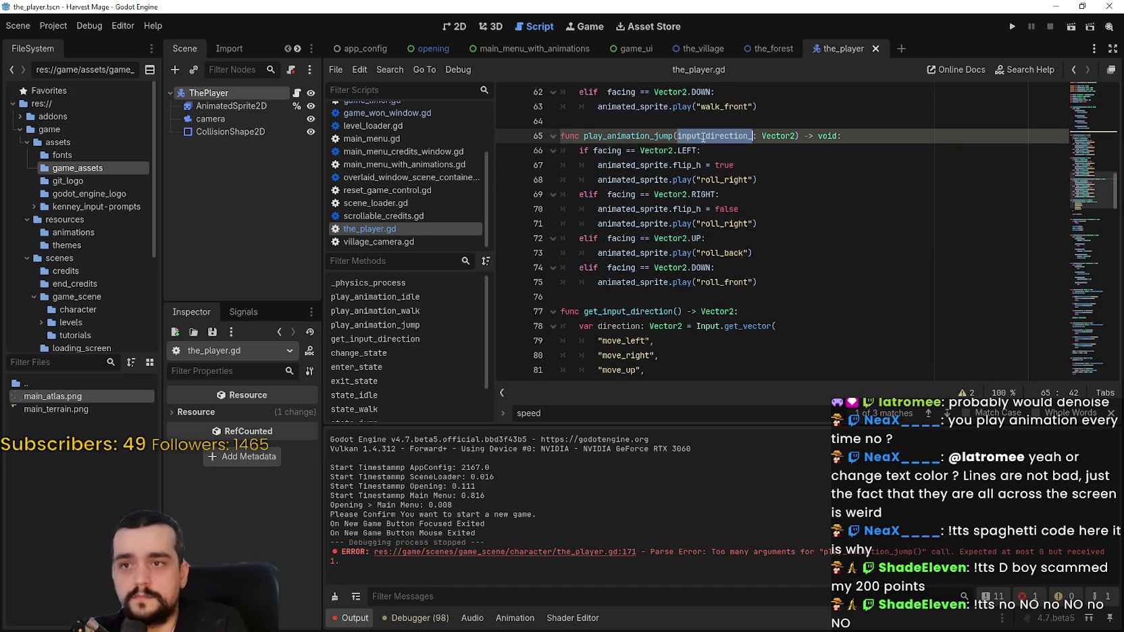
pyautogui.hotkey('ctrl', 'c')
pyautogui.doubleClick(608, 150)
pyautogui.hotkey('ctrl', 'v')
pyautogui.click(610, 165)
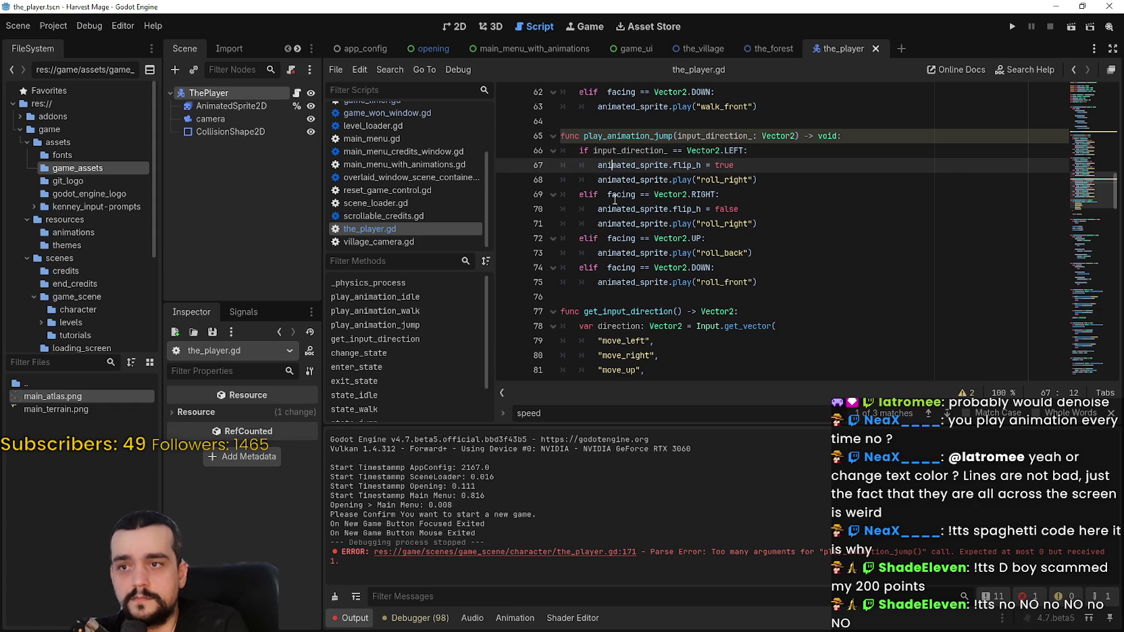
# Step: Swap facing for input_direction_ in the remaining roll checks, save, and run the game
pyautogui.doubleClick(615, 197)
pyautogui.click(617, 238)
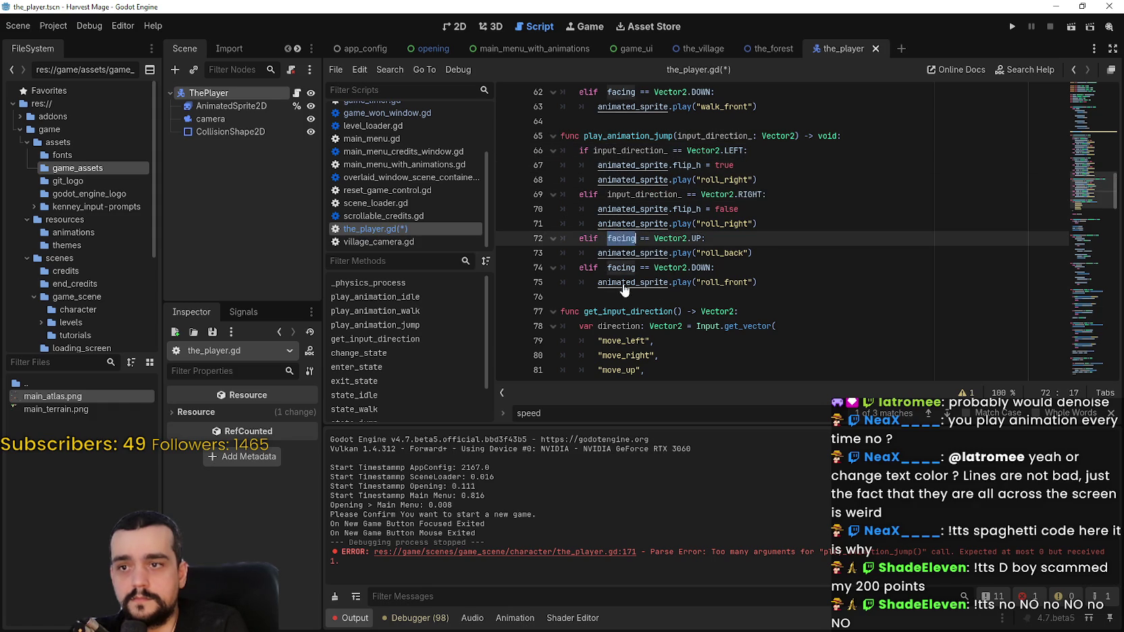
pyautogui.hotkey('ctrl', 'v')
pyautogui.click(621, 269)
pyautogui.click(860, 278)
pyautogui.hotkey('ctrl', 's')
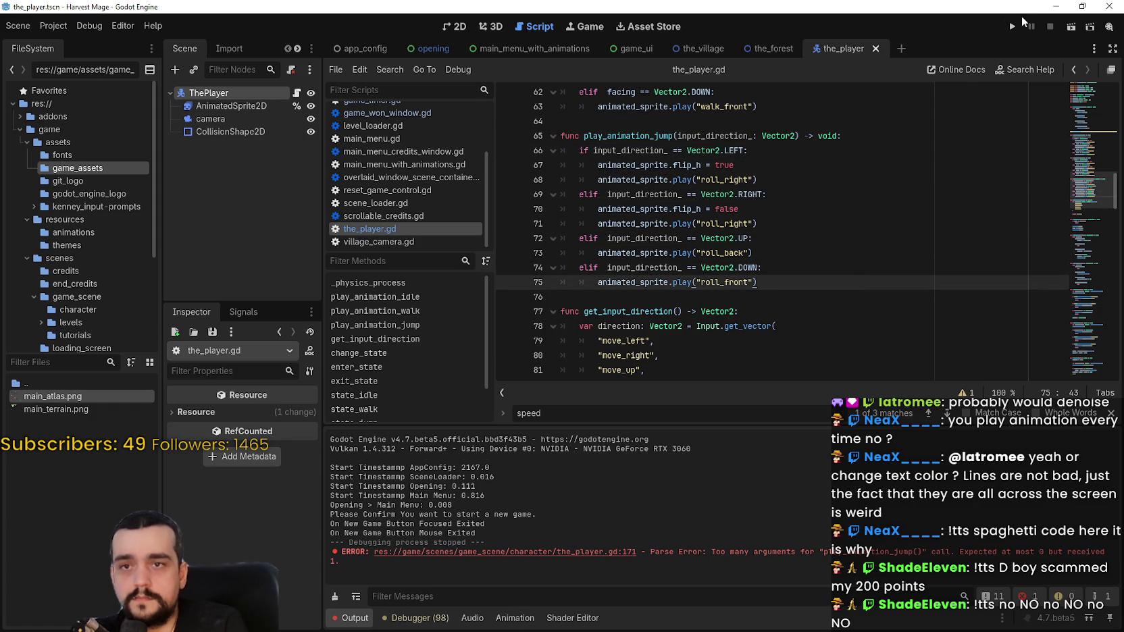
pyautogui.click(1012, 26)
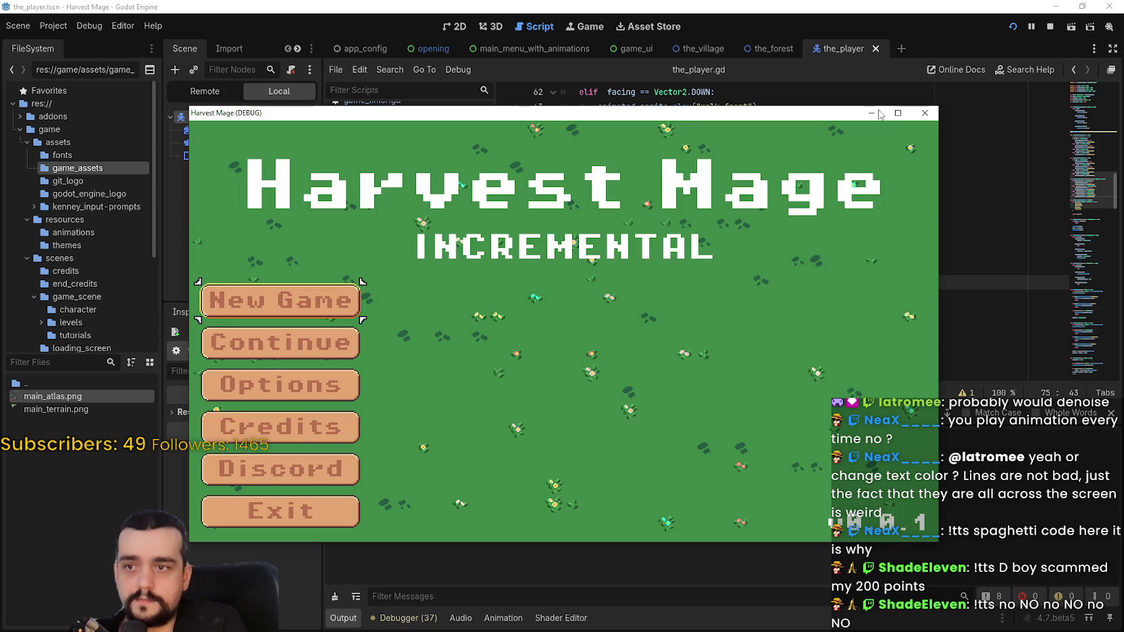
# Step: Maximize the game, start a new game, and walk the player right, down, left and up
pyautogui.click(897, 112)
pyautogui.press('Return')
pyautogui.press('Return')
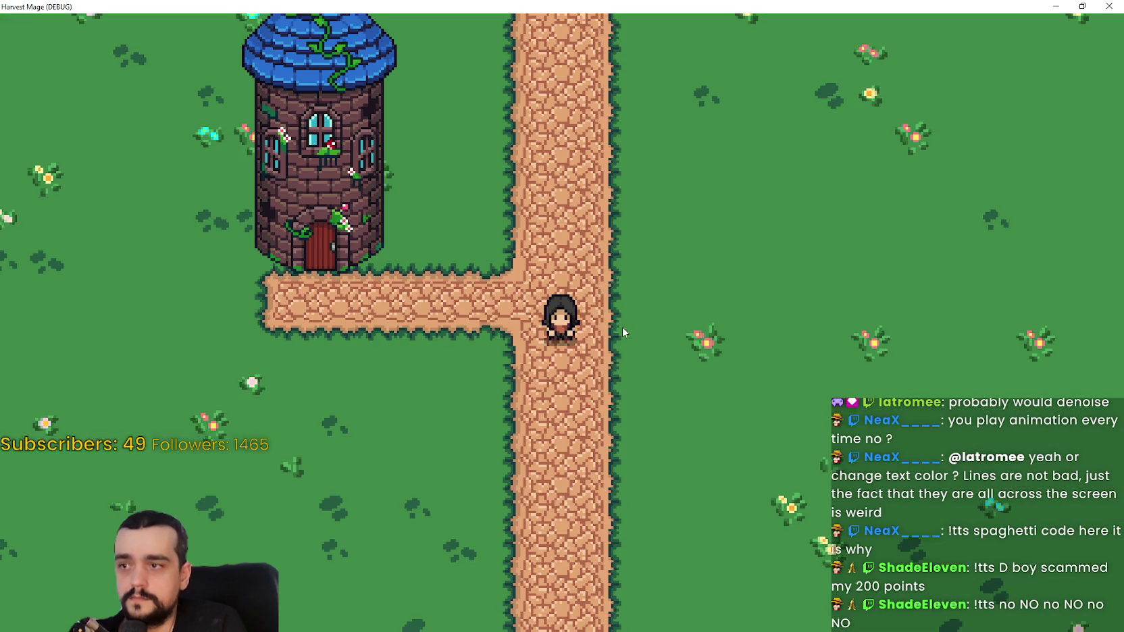
pyautogui.press('d')
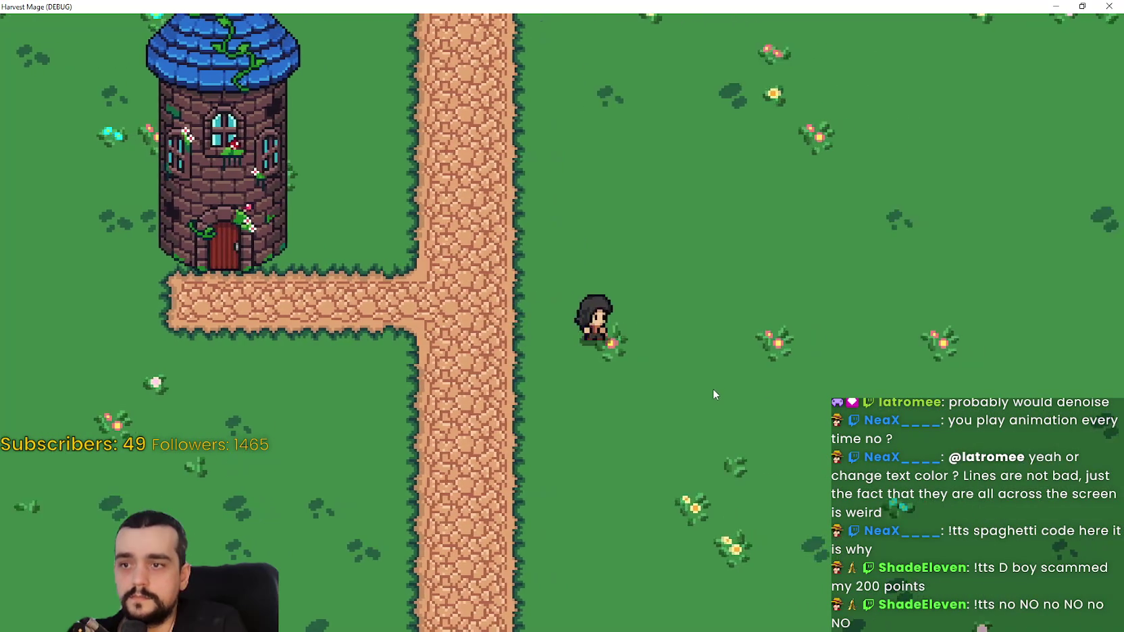
pyautogui.press('w')
pyautogui.press('s')
pyautogui.press('d')
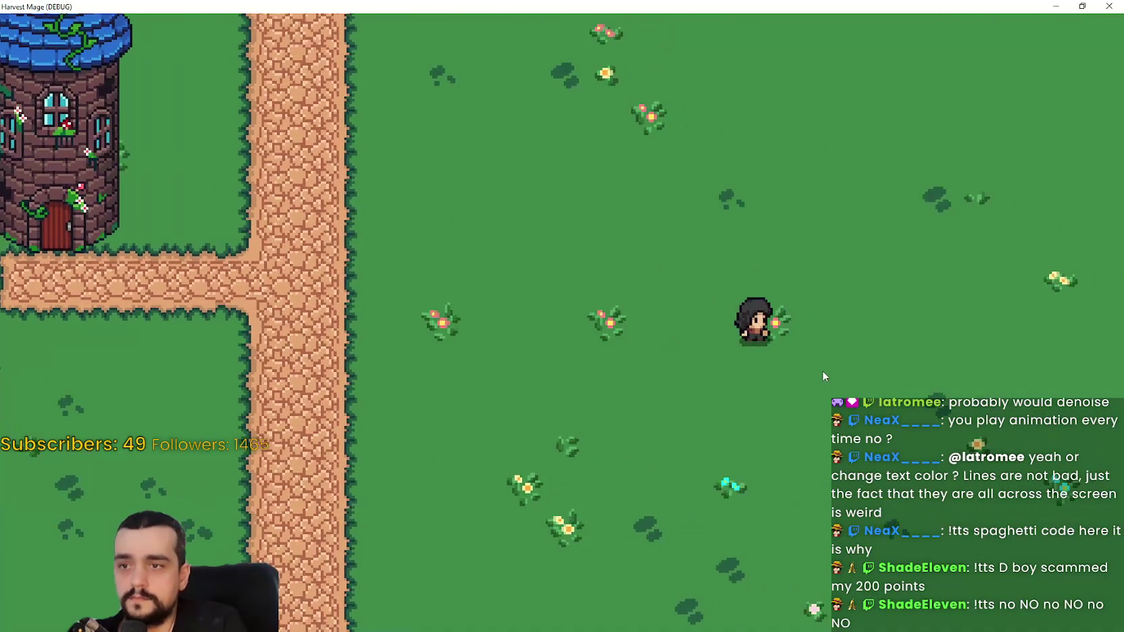
pyautogui.press('a')
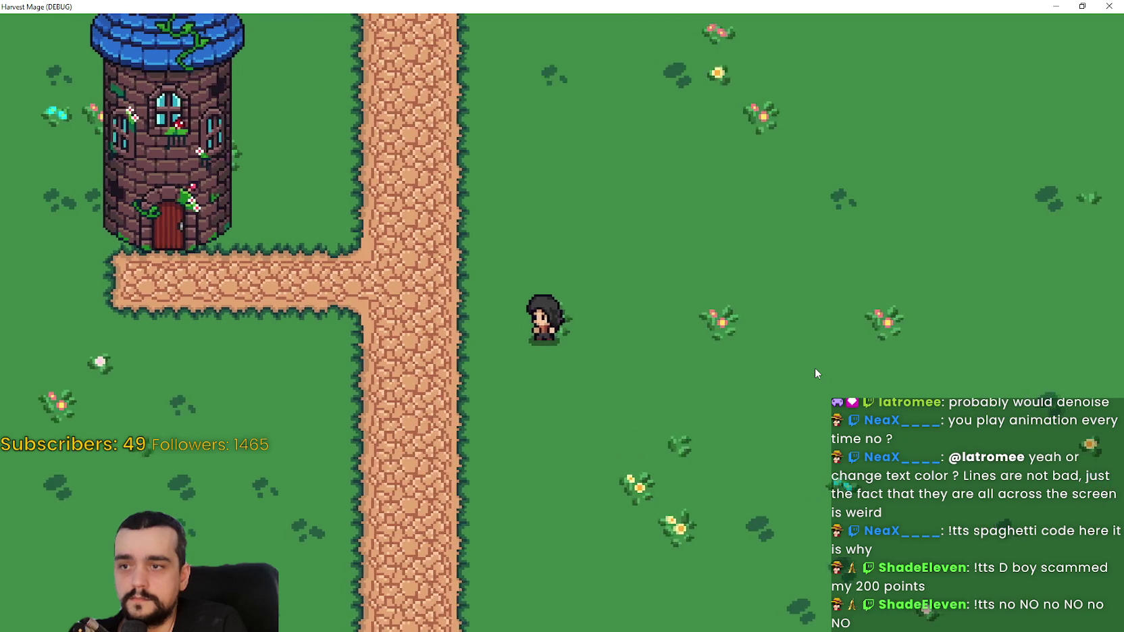
pyautogui.press('d')
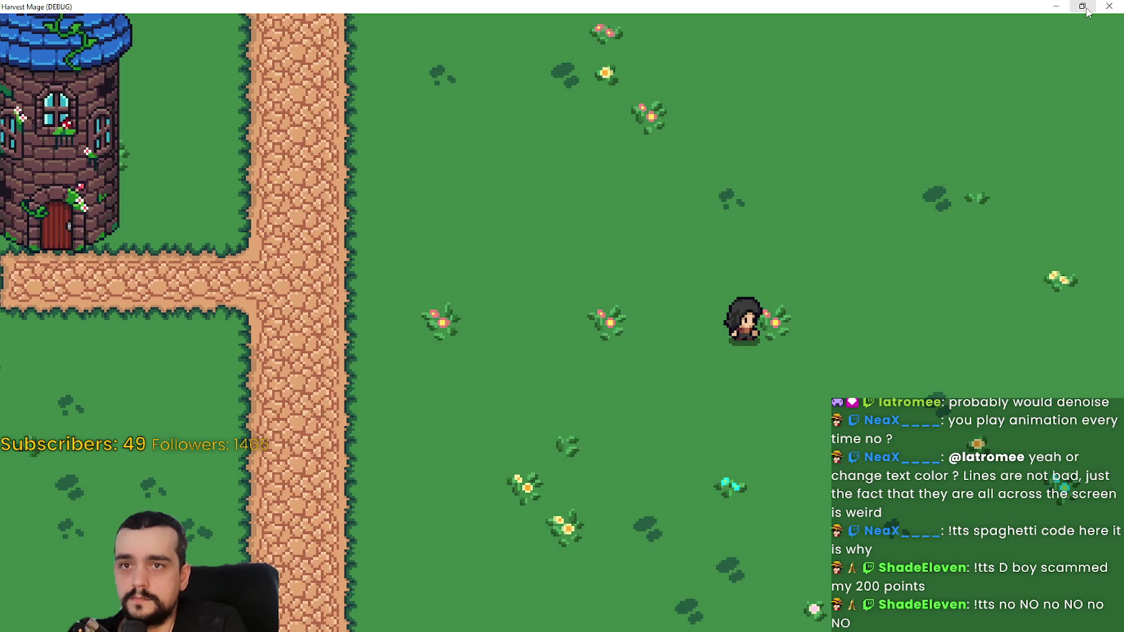
pyautogui.press('w')
pyautogui.press('s')
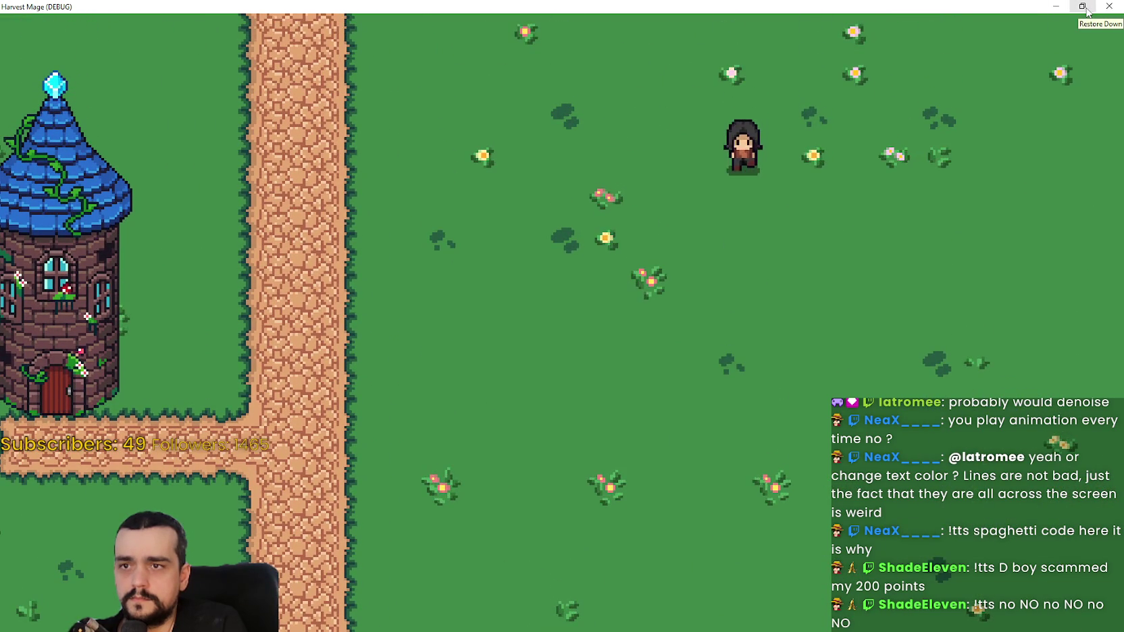
pyautogui.press('s')
pyautogui.press('a')
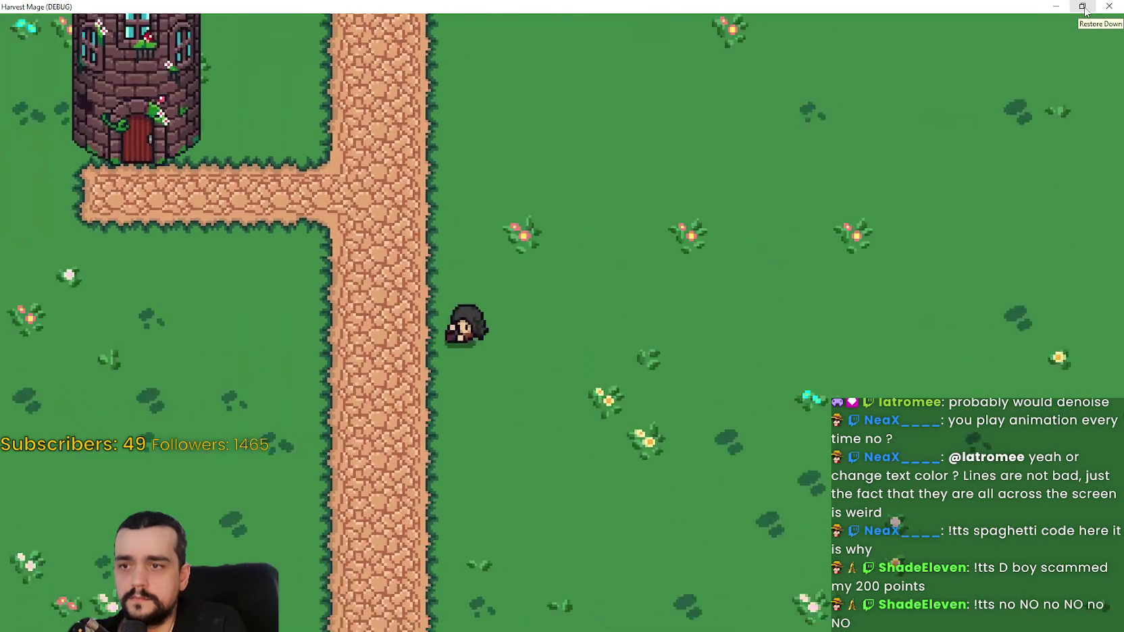
# Step: Move the player across the grass and past the tower, rolling right along the way
pyautogui.press('d')
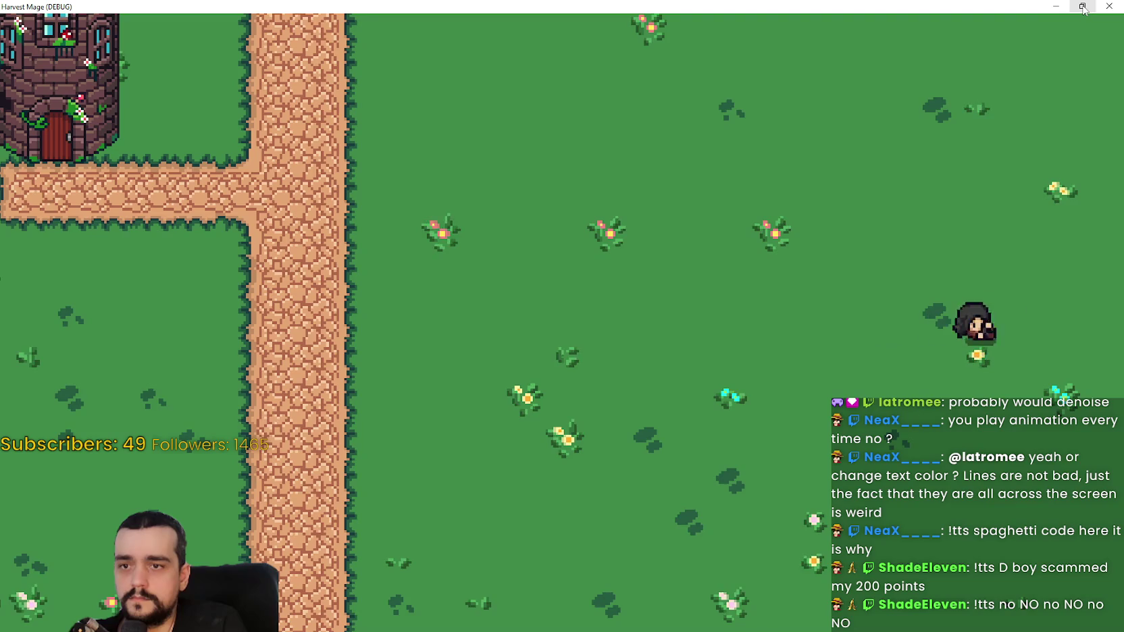
pyautogui.press('a')
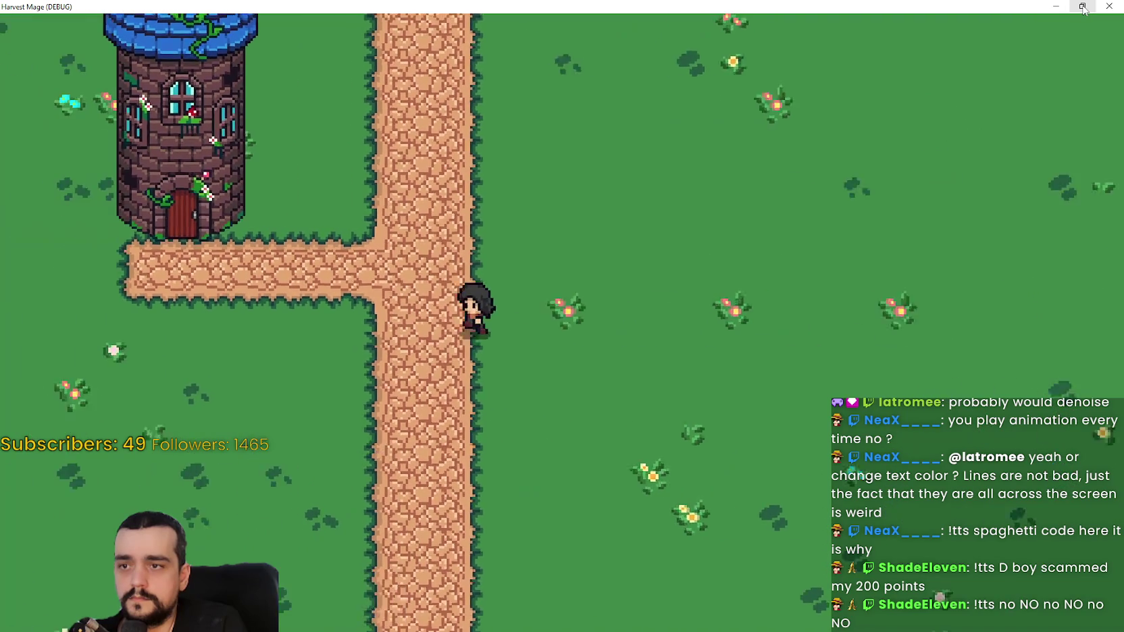
pyautogui.press('w')
pyautogui.press('d')
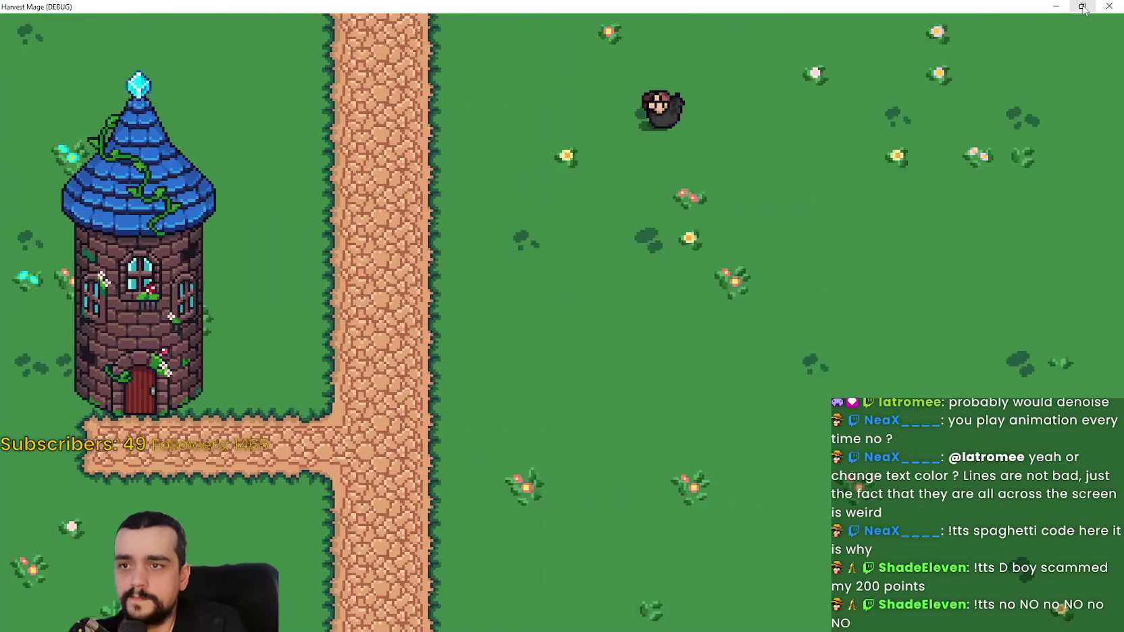
pyautogui.press('s')
pyautogui.press('a')
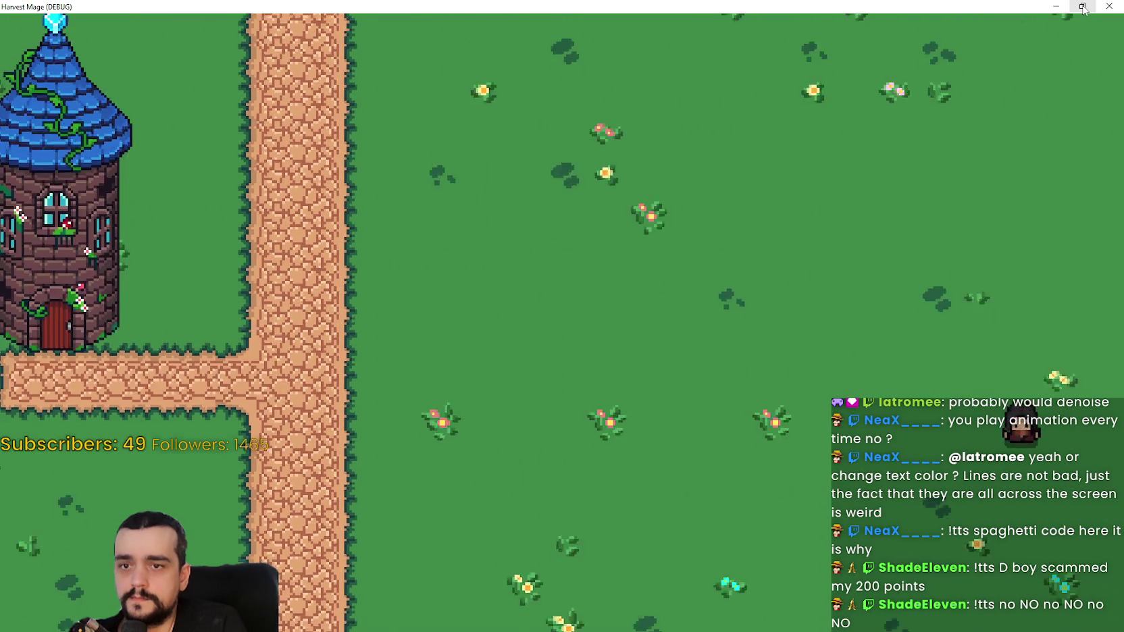
pyautogui.press('a')
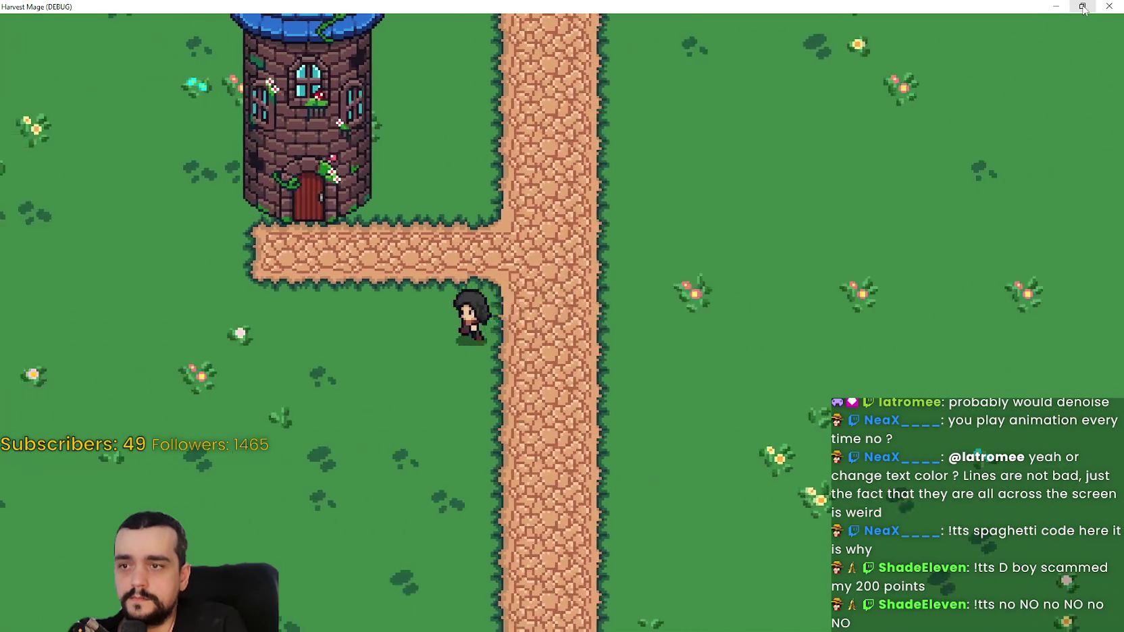
pyautogui.press('w')
pyautogui.press('d')
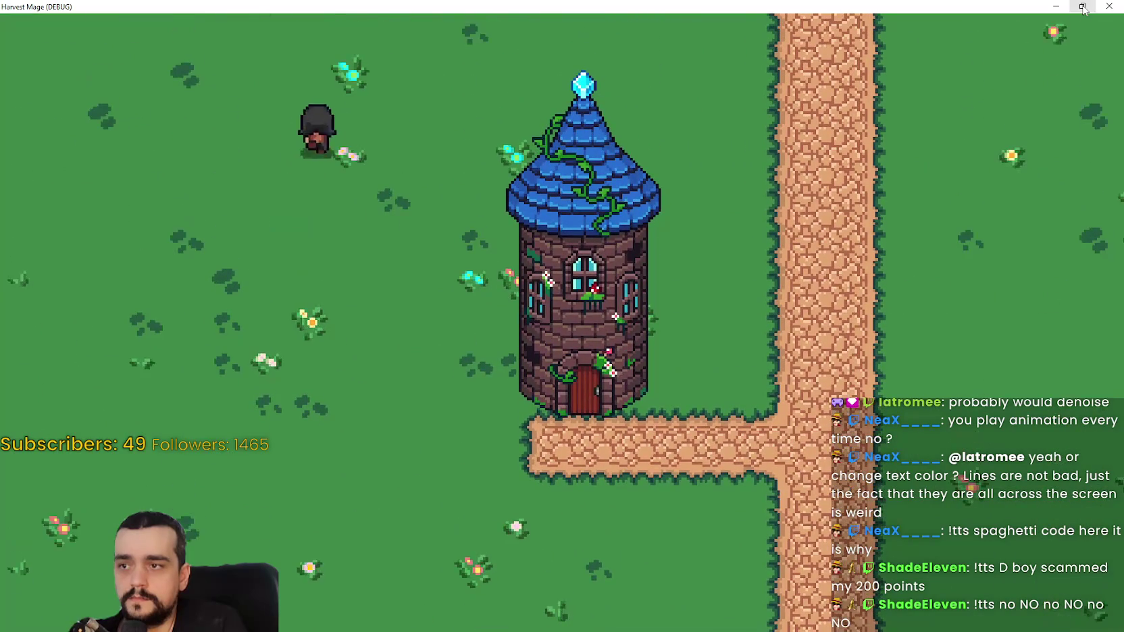
pyautogui.press('d')
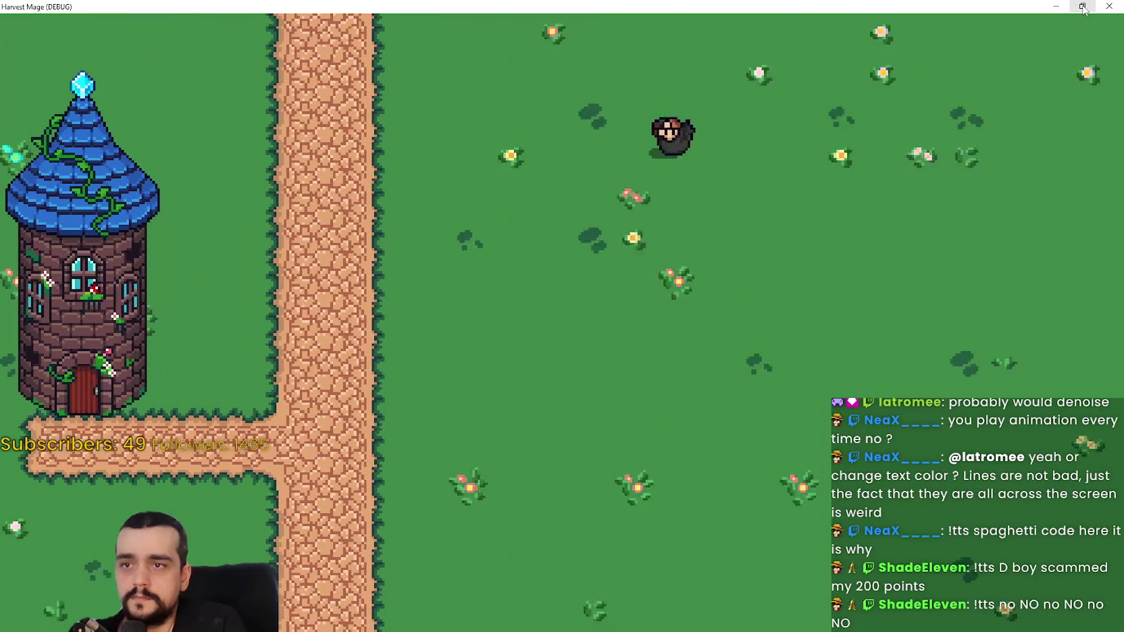
pyautogui.press('s')
pyautogui.press('a')
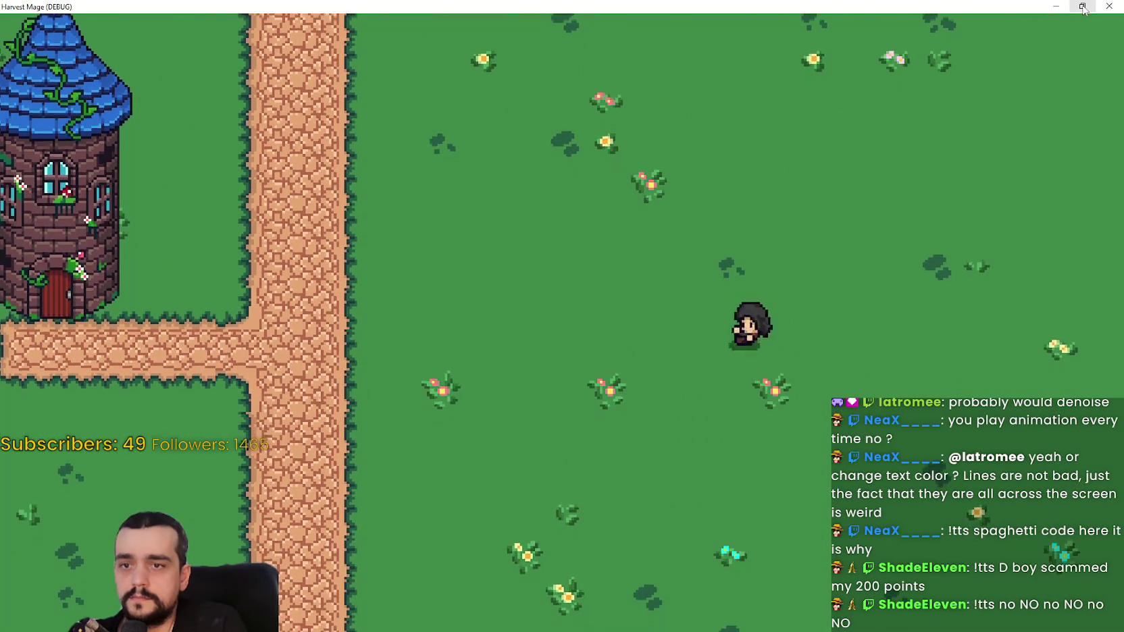
pyautogui.press('w')
pyautogui.press('d')
pyautogui.press('s')
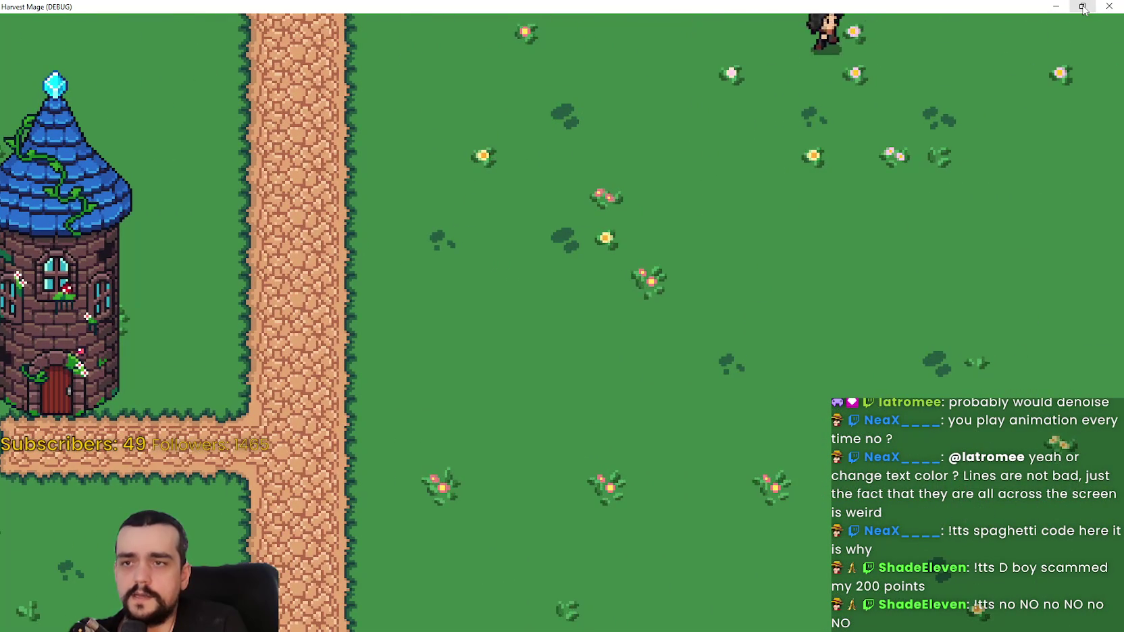
# Step: Roll the player diagonally, right, up and down, then restore and close the game window
pyautogui.press('a')
pyautogui.press('d')
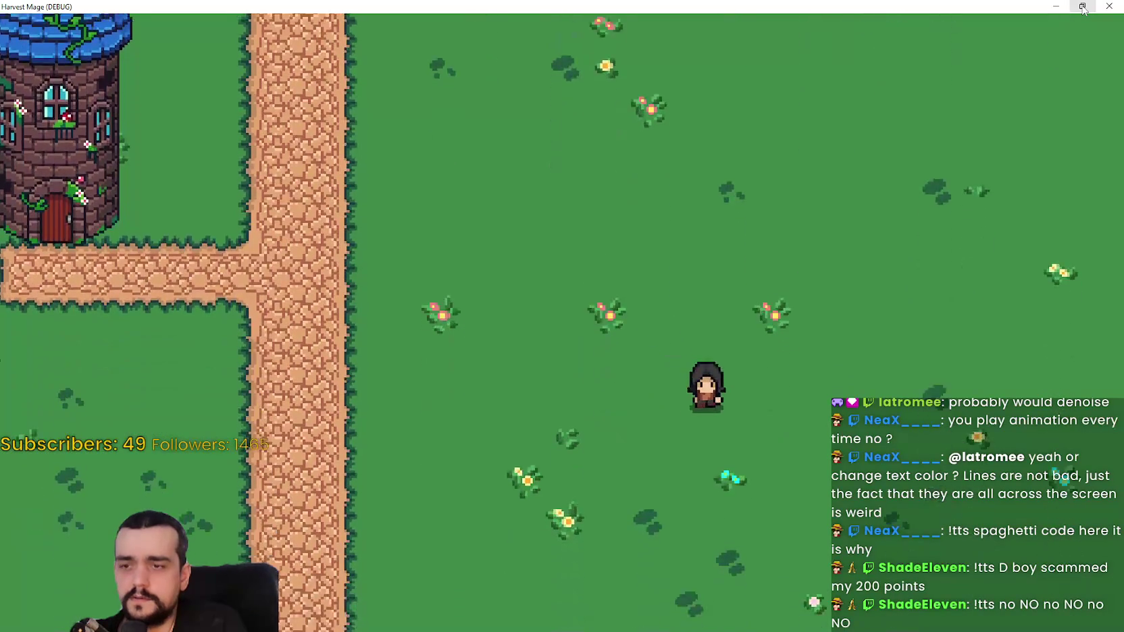
pyautogui.press('w')
pyautogui.press('a')
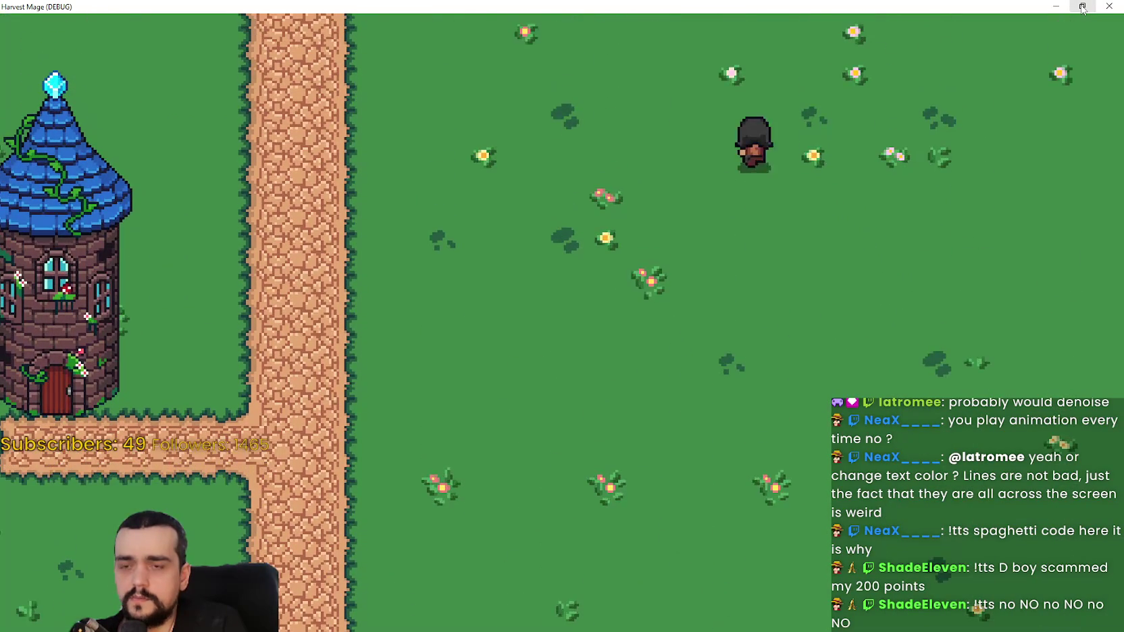
pyautogui.press('s')
pyautogui.press('d')
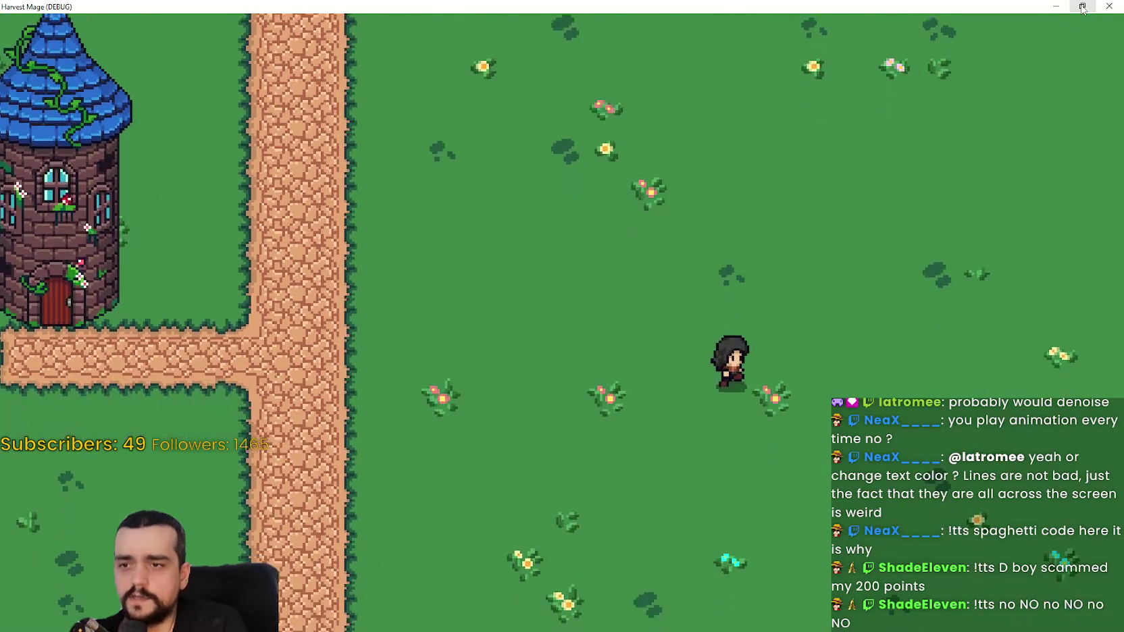
pyautogui.press('a')
pyautogui.press('w')
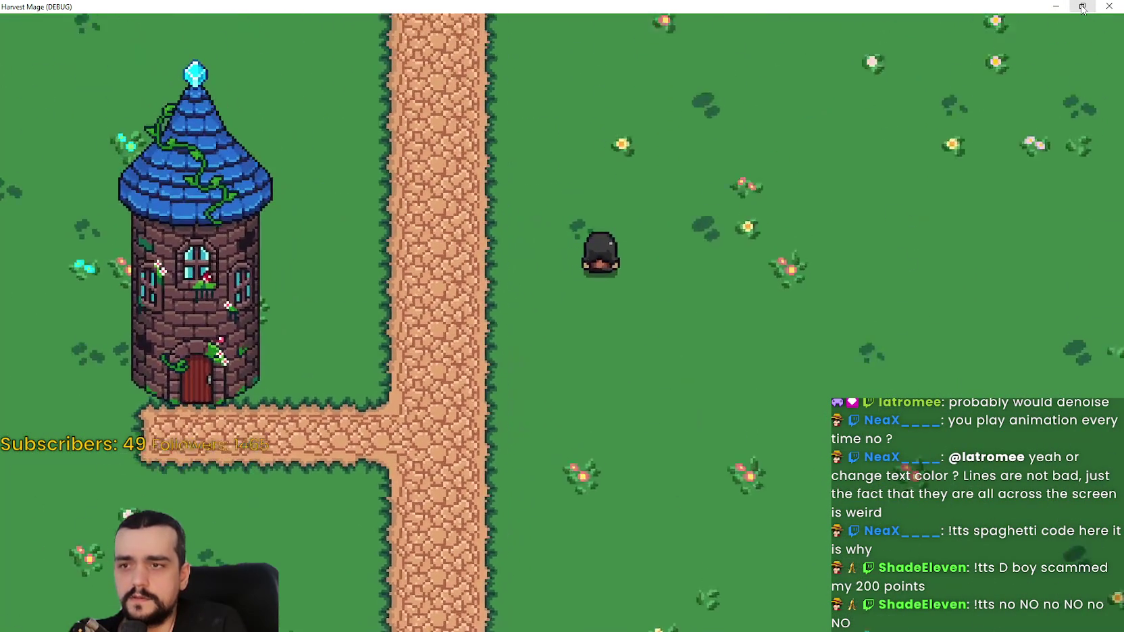
pyautogui.press('d')
pyautogui.press('w')
pyautogui.press('d')
pyautogui.press('s')
pyautogui.press('a')
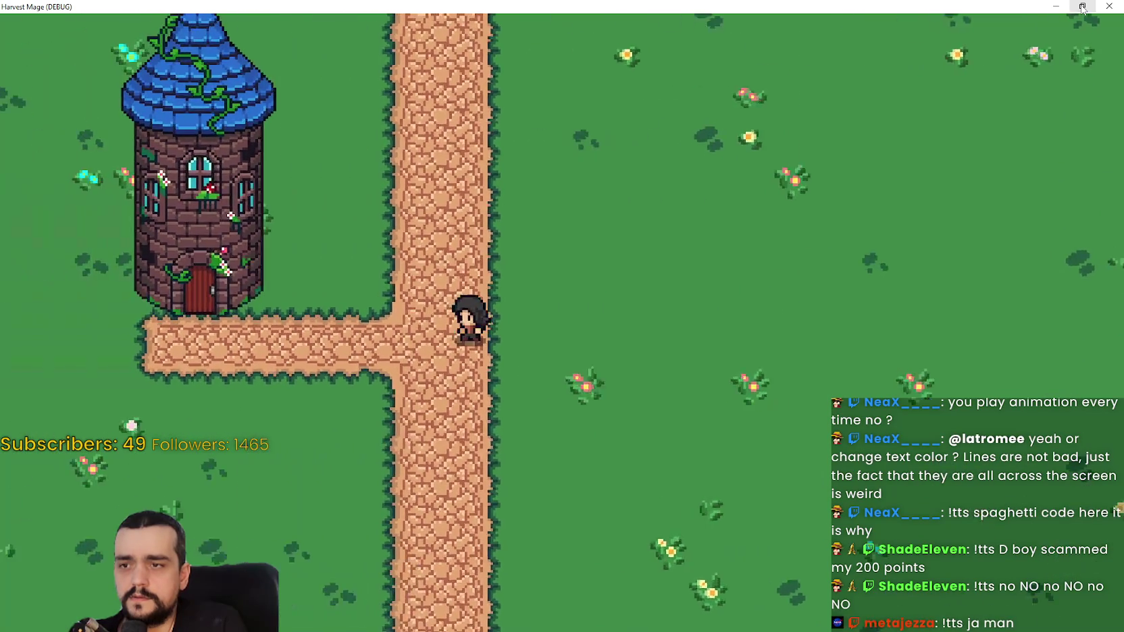
pyautogui.click(1082, 7)
pyautogui.click(924, 113)
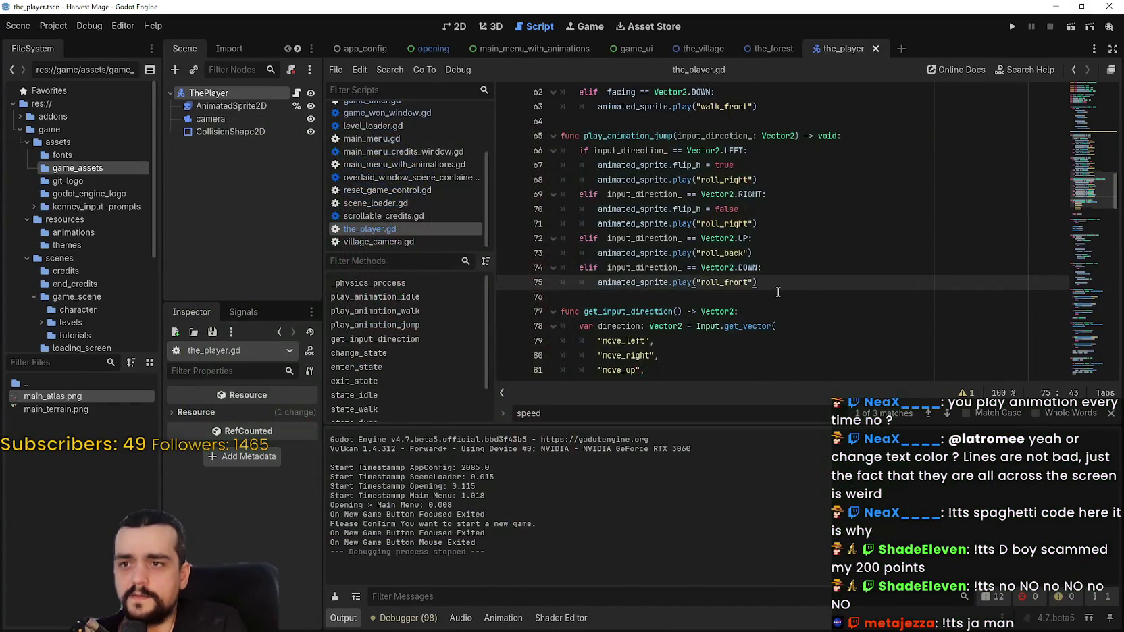
# Step: Scroll up to line 163 and select input_direction.normalized() in the facing assignment
pyautogui.scroll(7, 781, 287)
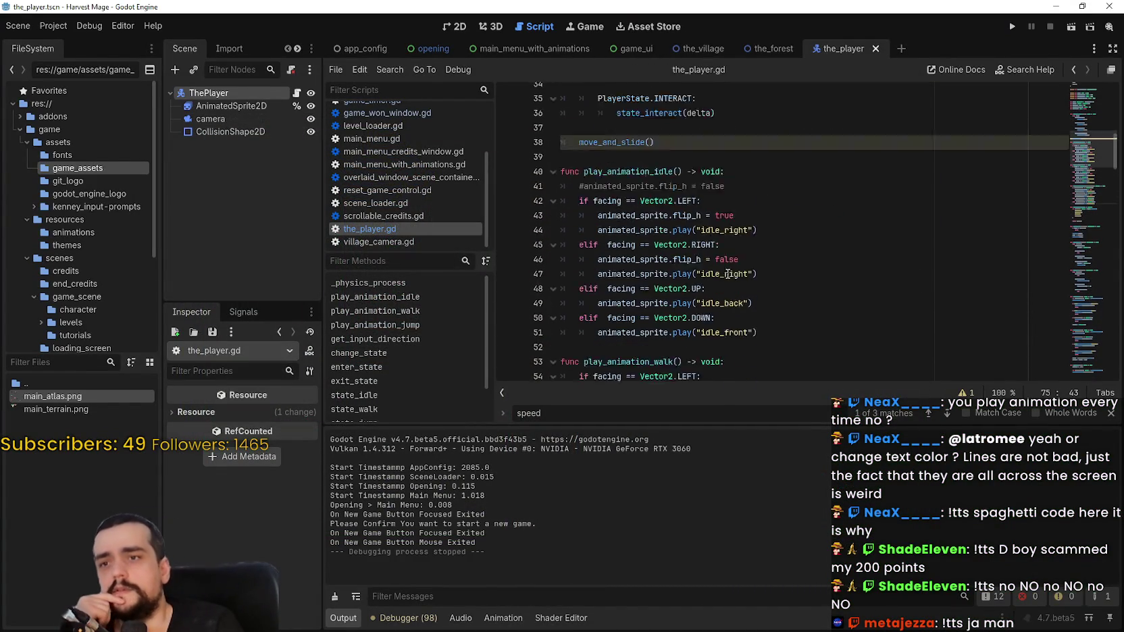
pyautogui.moveTo(1081, 138); pyautogui.dragTo(1096, 291)
pyautogui.scroll(1, 1095, 291)
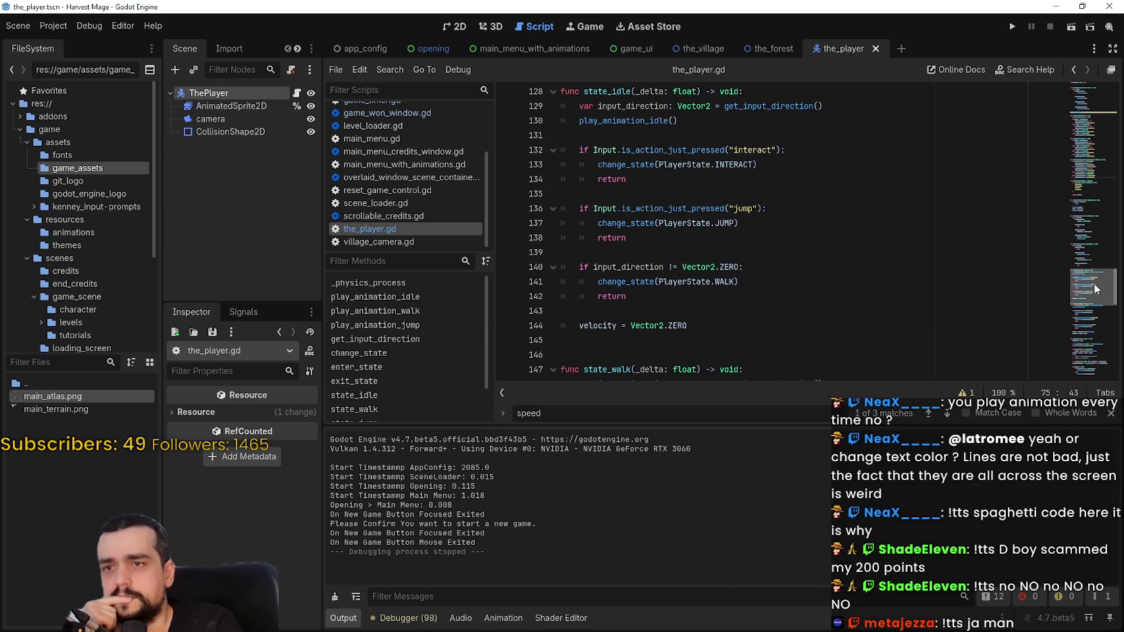
pyautogui.scroll(1, 1095, 288)
pyautogui.scroll(1, 1094, 287)
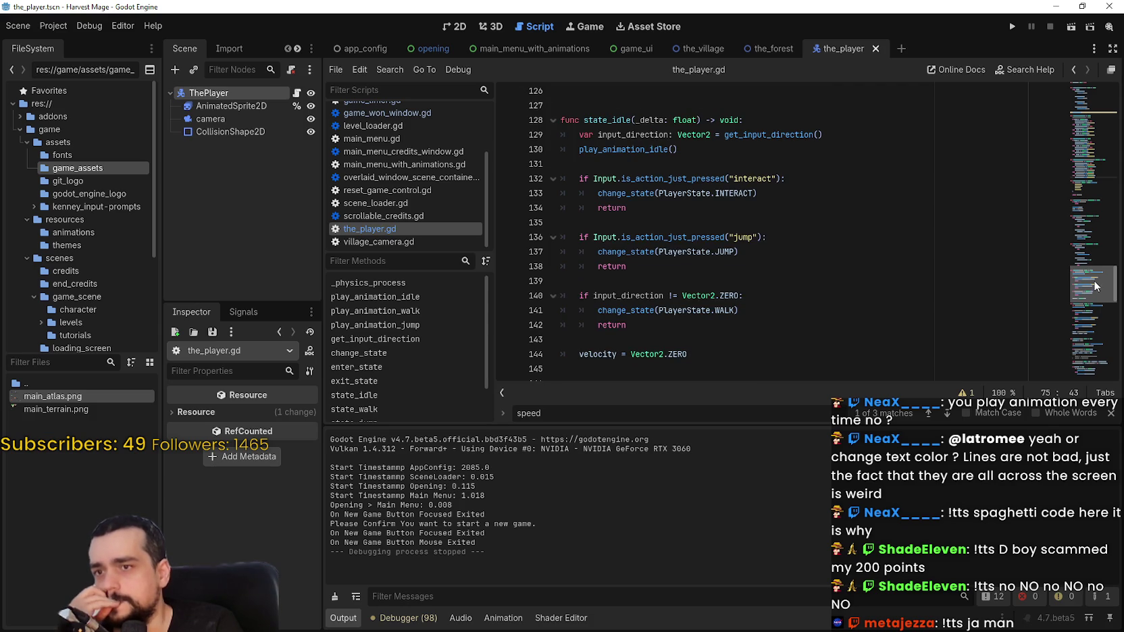
pyautogui.moveTo(1094, 285); pyautogui.dragTo(1095, 314)
pyautogui.scroll(-3, 772, 290)
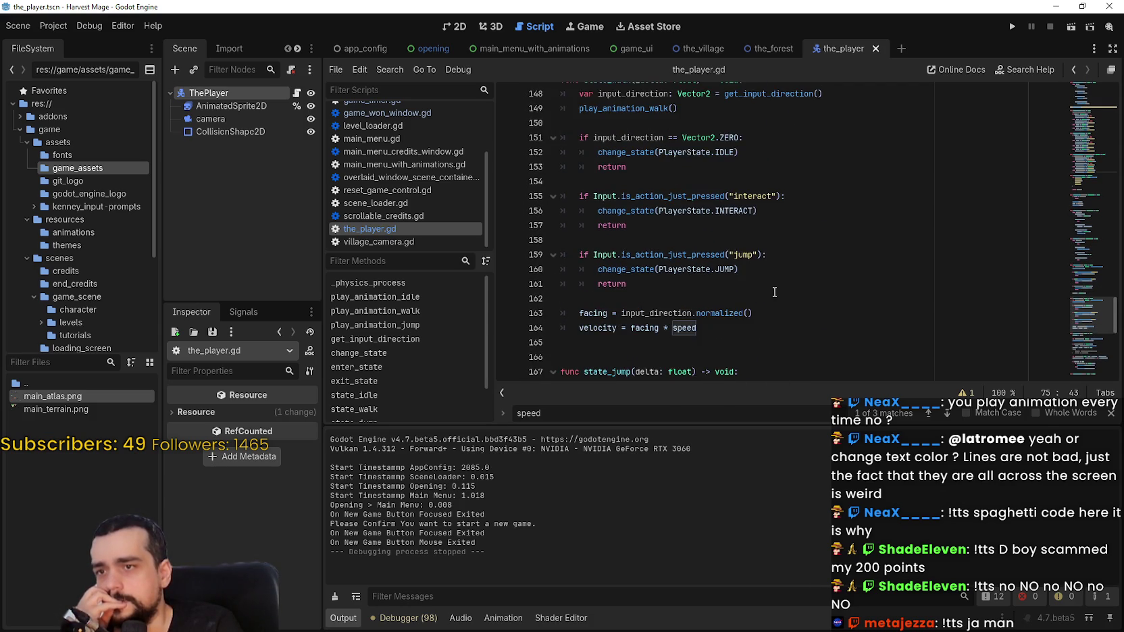
pyautogui.doubleClick(597, 225)
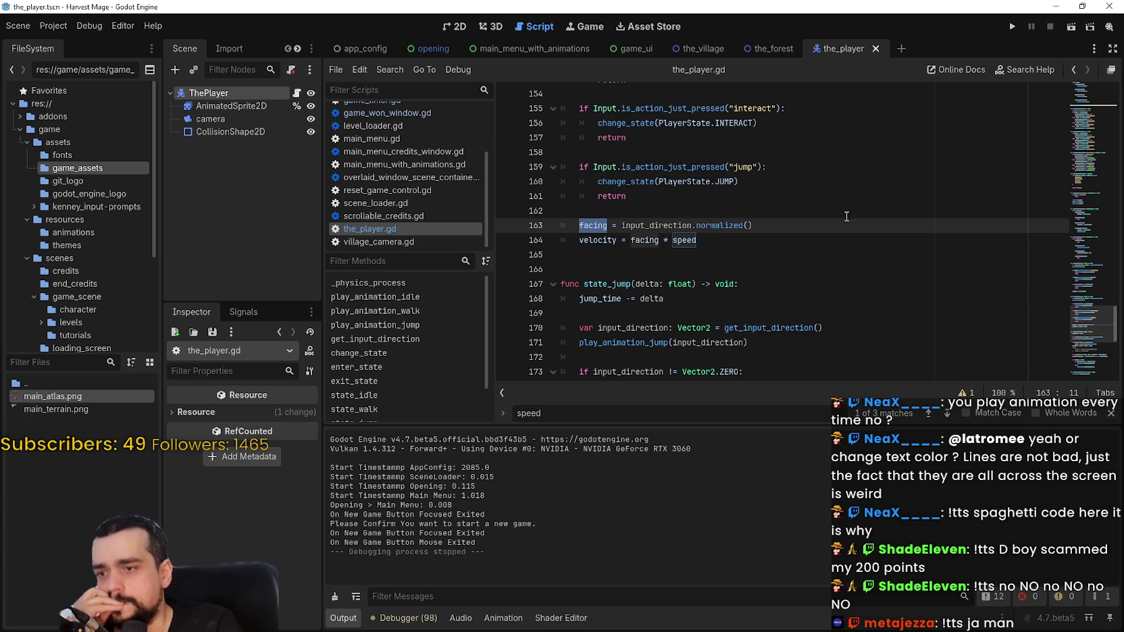
pyautogui.moveTo(622, 225); pyautogui.dragTo(780, 222)
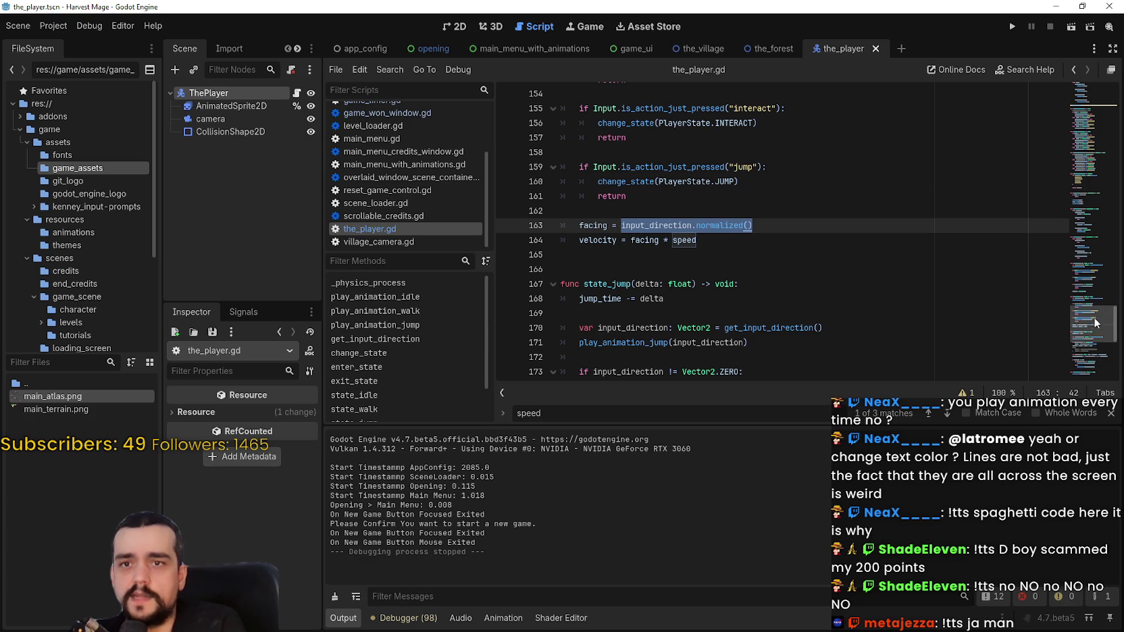
pyautogui.moveTo(1095, 336)
pyautogui.mouseDown()
pyautogui.moveTo(1084, 147)
pyautogui.moveTo(1090, 349)
pyautogui.mouseUp()
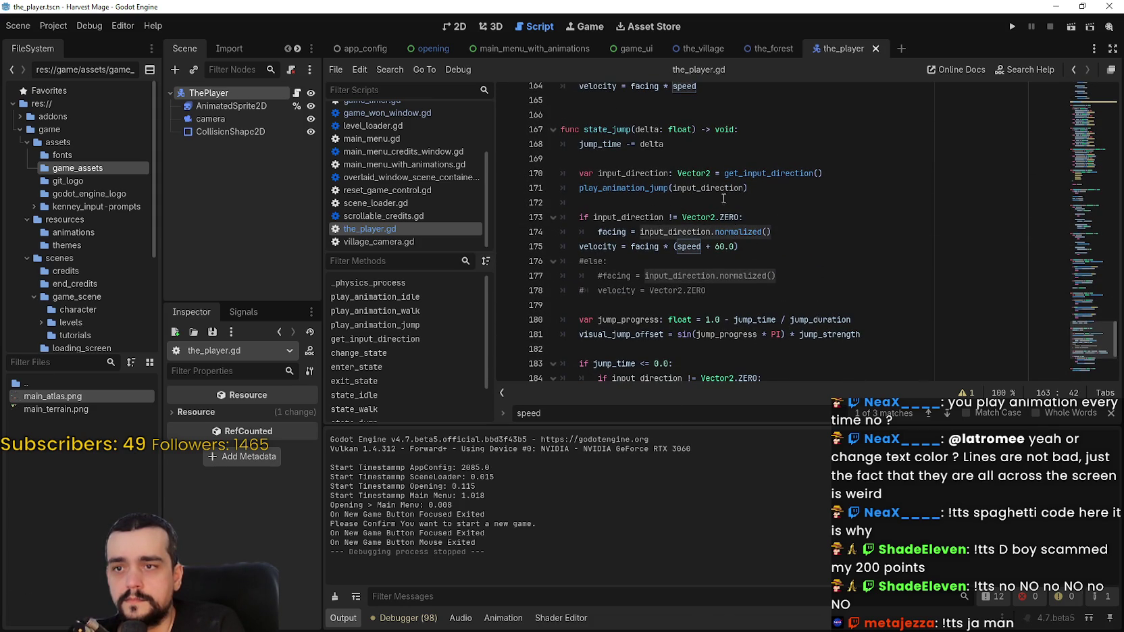
# Step: Replace line 171's argument with input_direction.normalized(), save, and run the game
pyautogui.doubleClick(739, 187)
pyautogui.write('input_direction.normalized()')
pyautogui.hotkey('ctrl', 's')
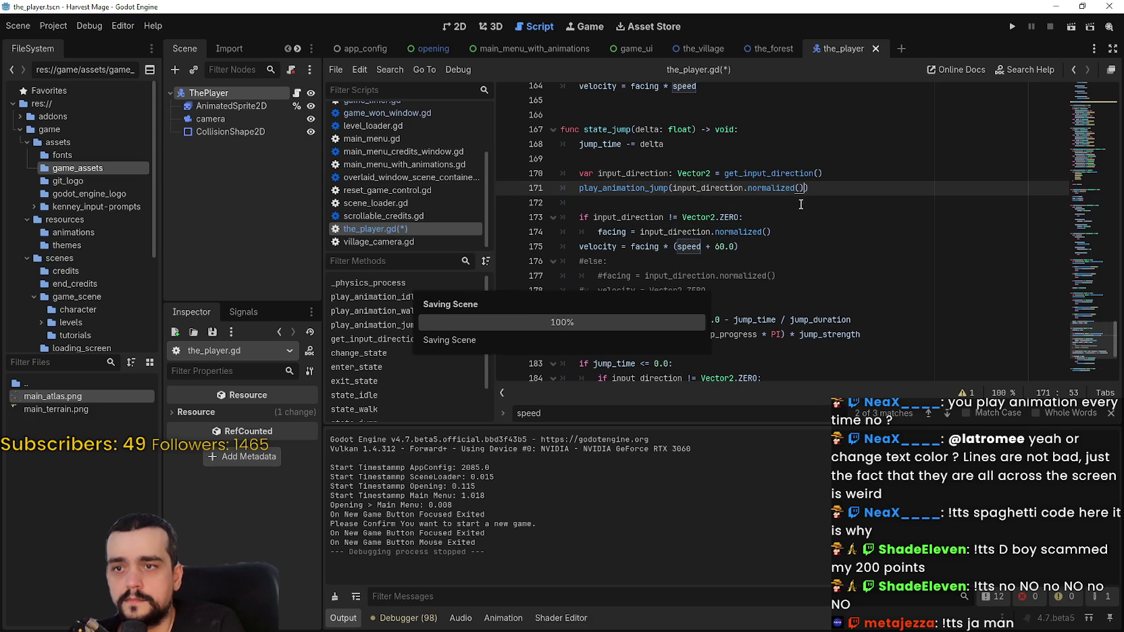
pyautogui.click(825, 206)
pyautogui.moveTo(599, 232); pyautogui.dragTo(856, 227)
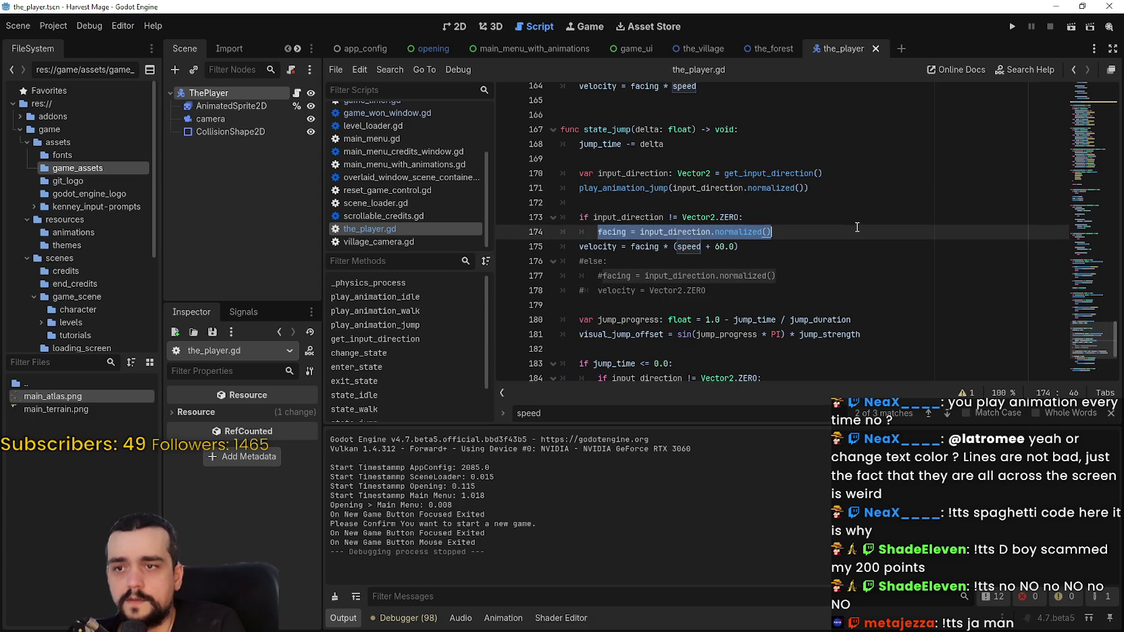
pyautogui.click(1011, 29)
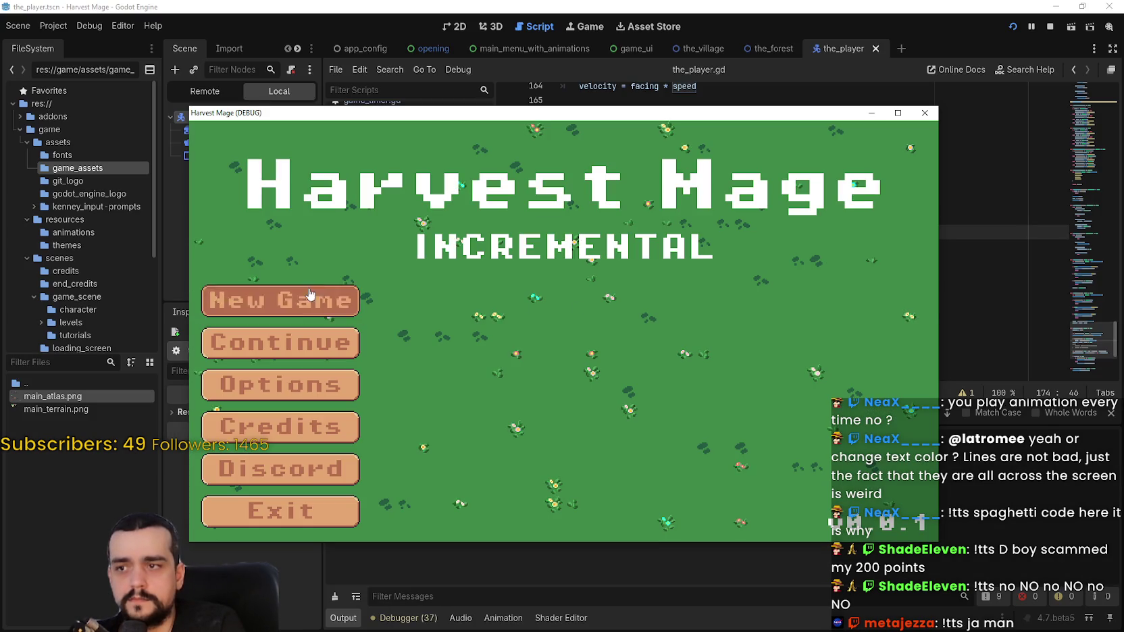
# Step: Start a new game full-screen and walk the character around the grass, path and tower
pyautogui.click(310, 294)
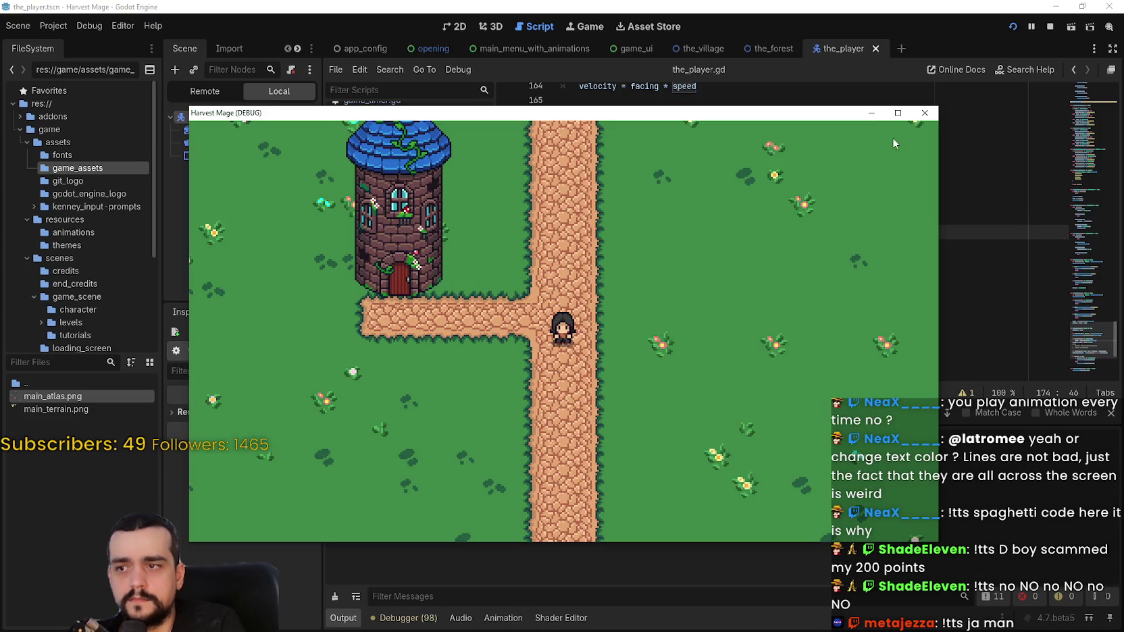
pyautogui.click(897, 113)
pyautogui.press('d')
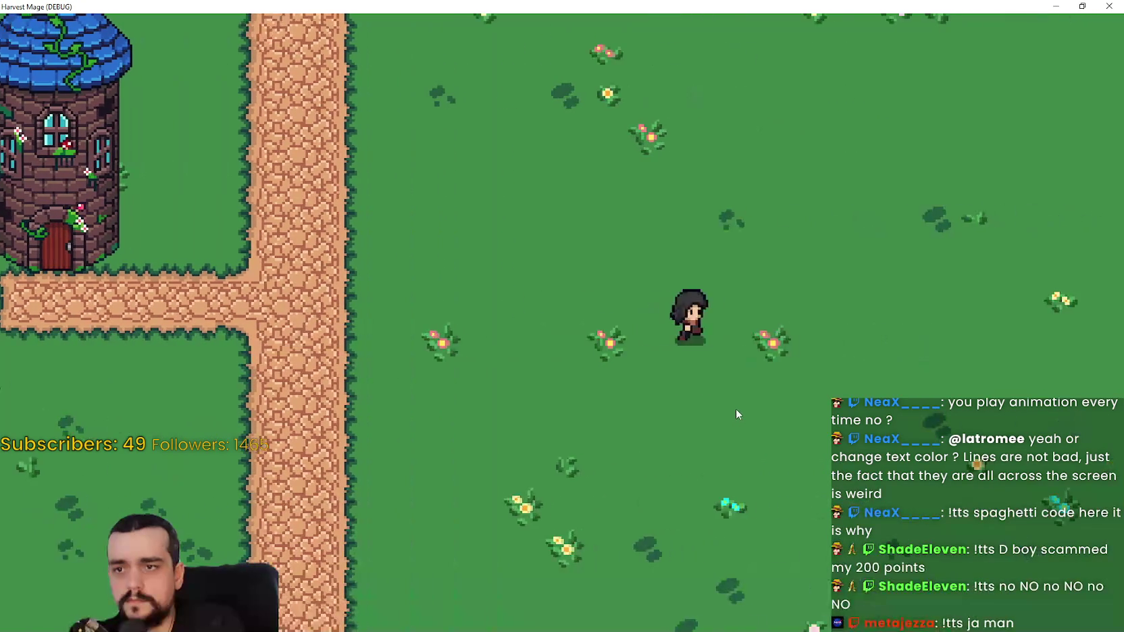
pyautogui.press('a')
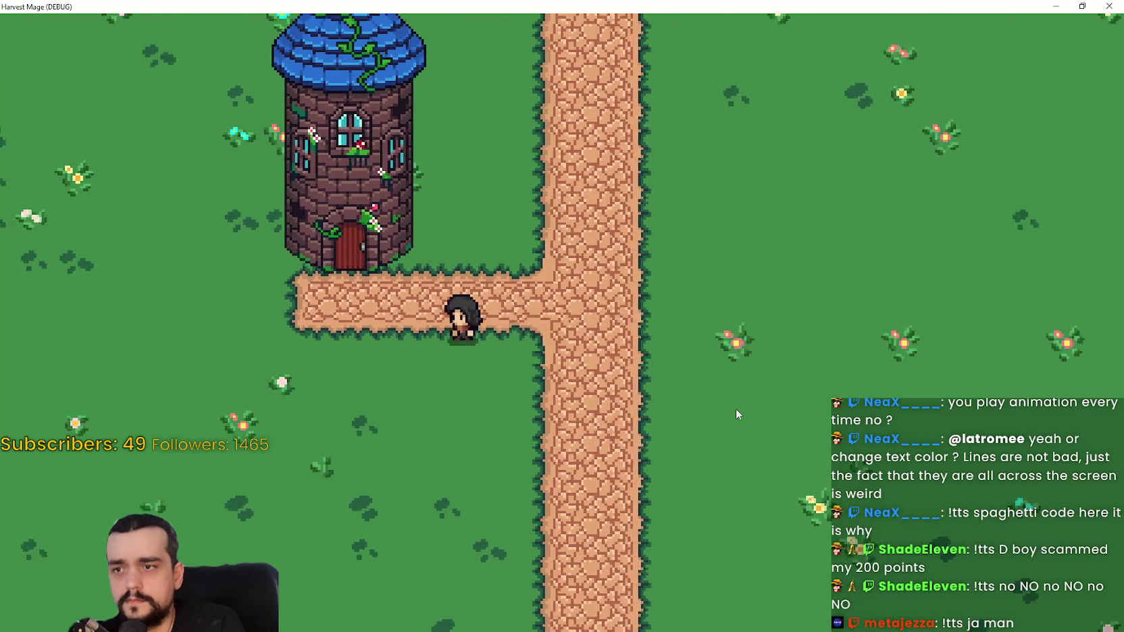
pyautogui.press('d')
pyautogui.press('w')
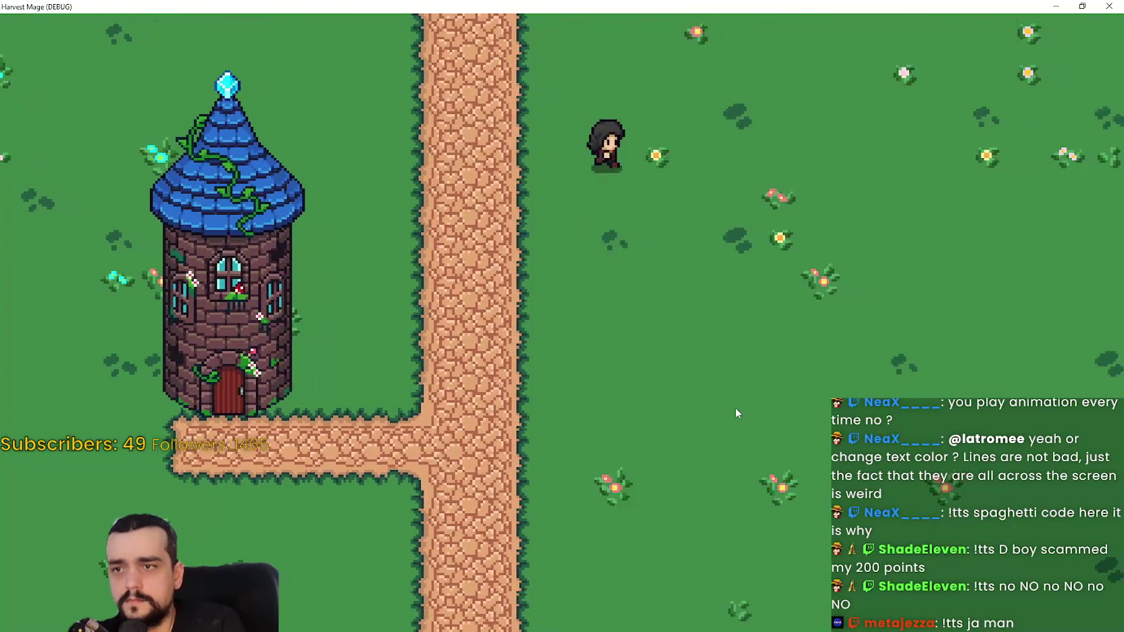
pyautogui.press('s')
pyautogui.press('a')
pyautogui.press('w')
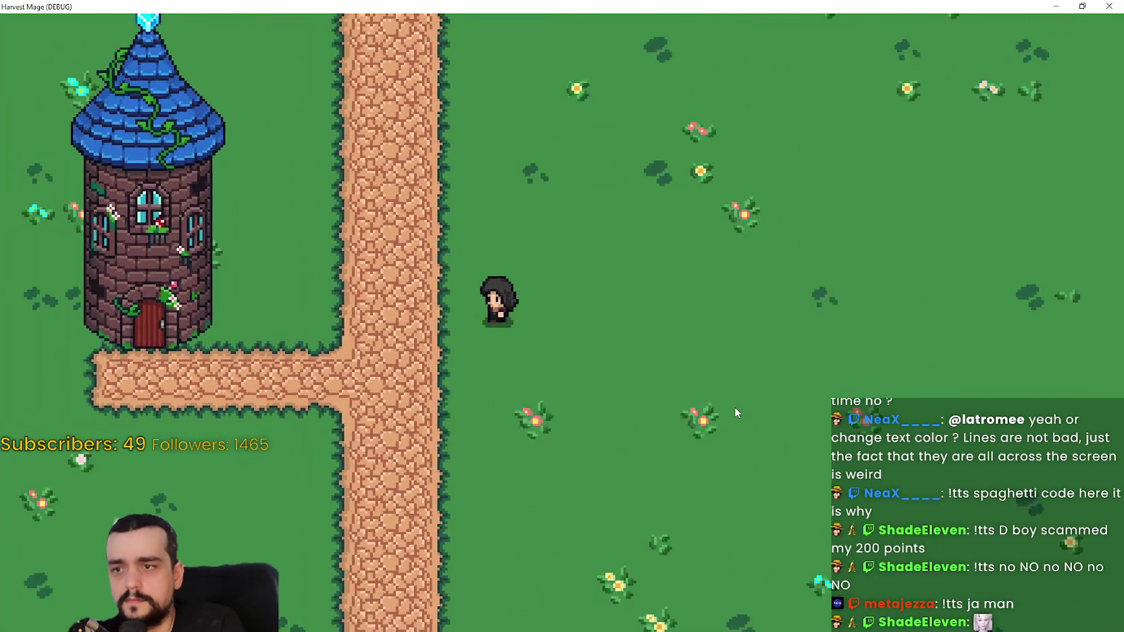
pyautogui.press('w')
pyautogui.press('d')
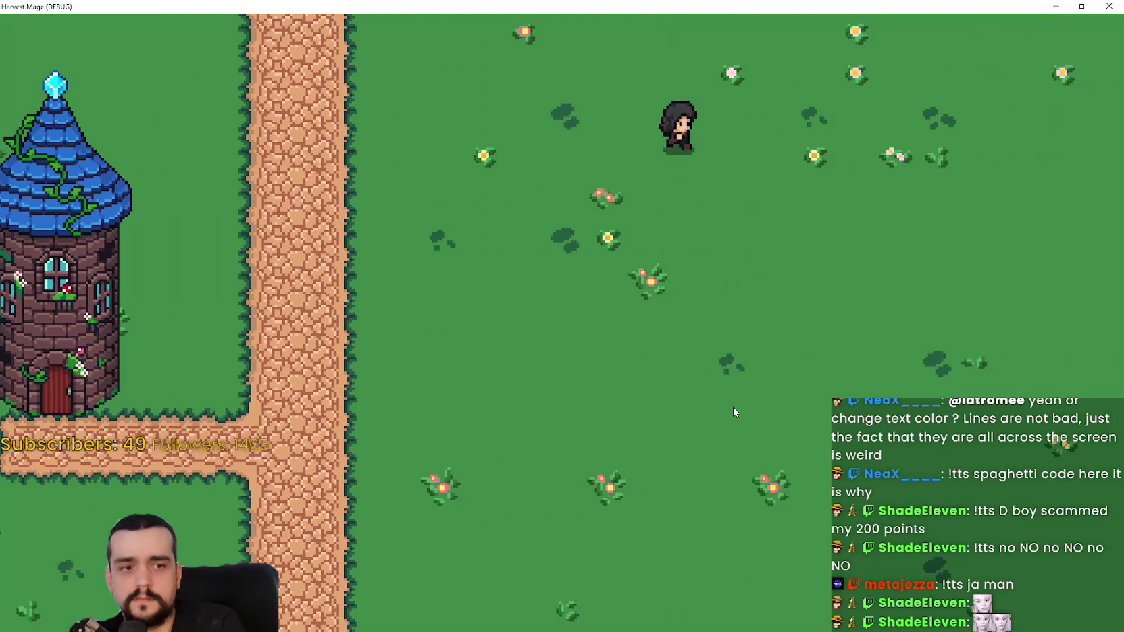
pyautogui.press('s')
pyautogui.press('a')
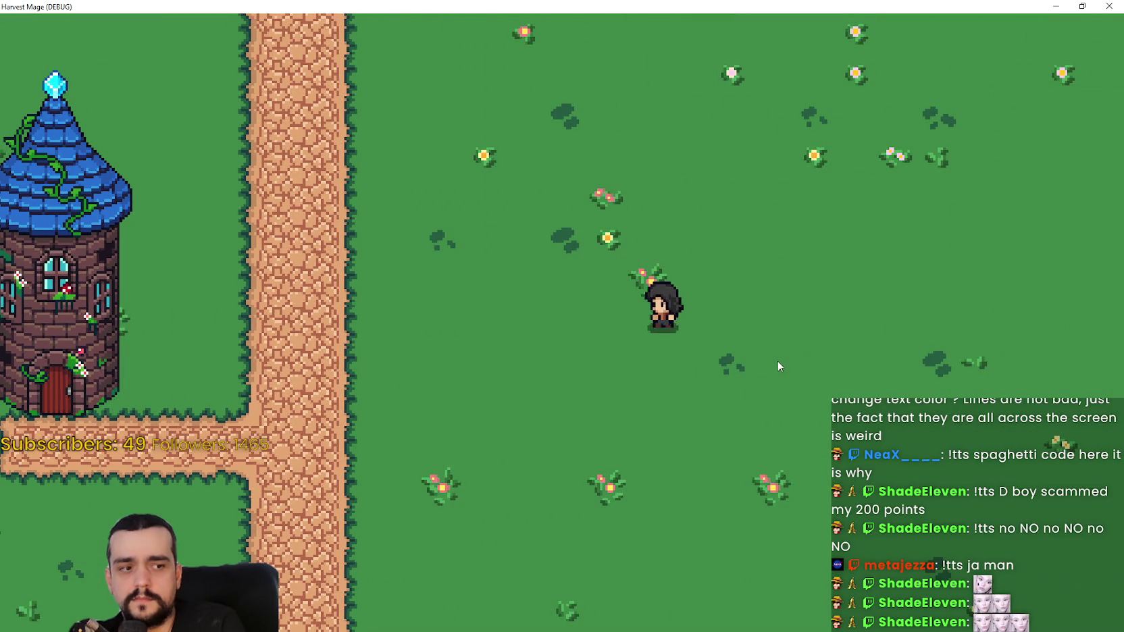
pyautogui.press('d')
pyautogui.press('w')
pyautogui.press('a')
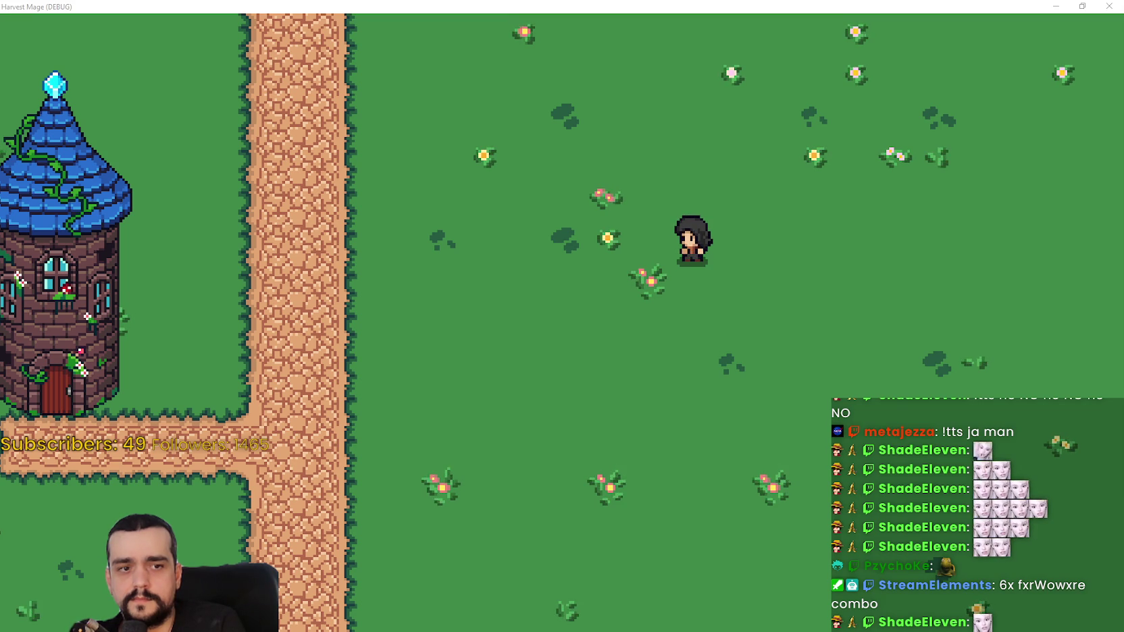
# Step: Roll the character right and left, then quit the game with Alt+F4 and return to line 178
pyautogui.press('d')
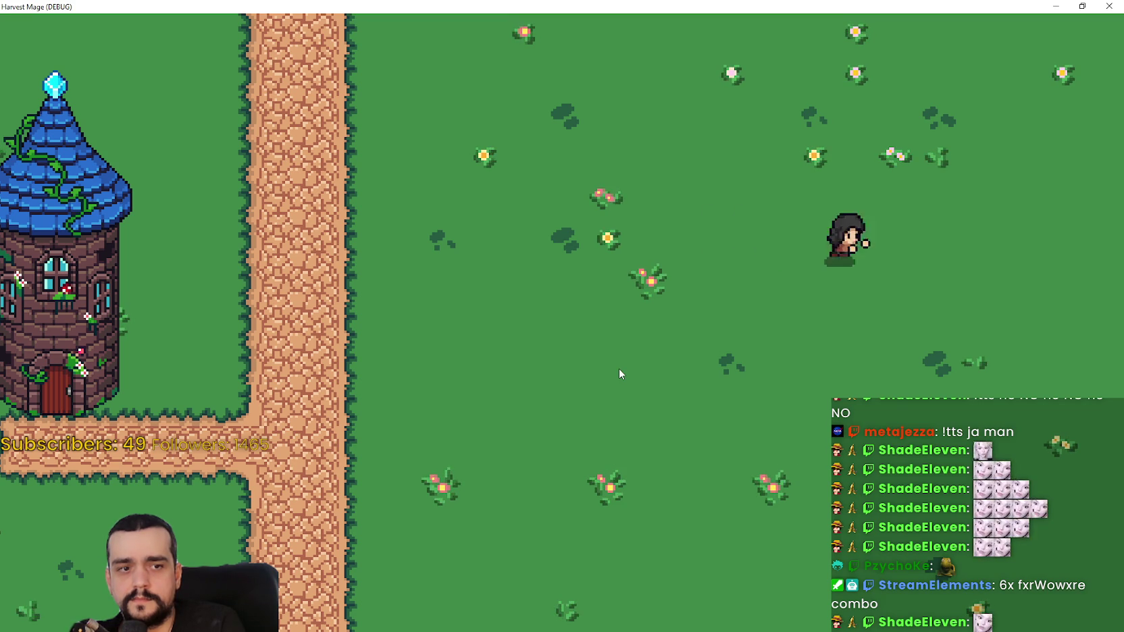
pyautogui.press('a')
pyautogui.press('a')
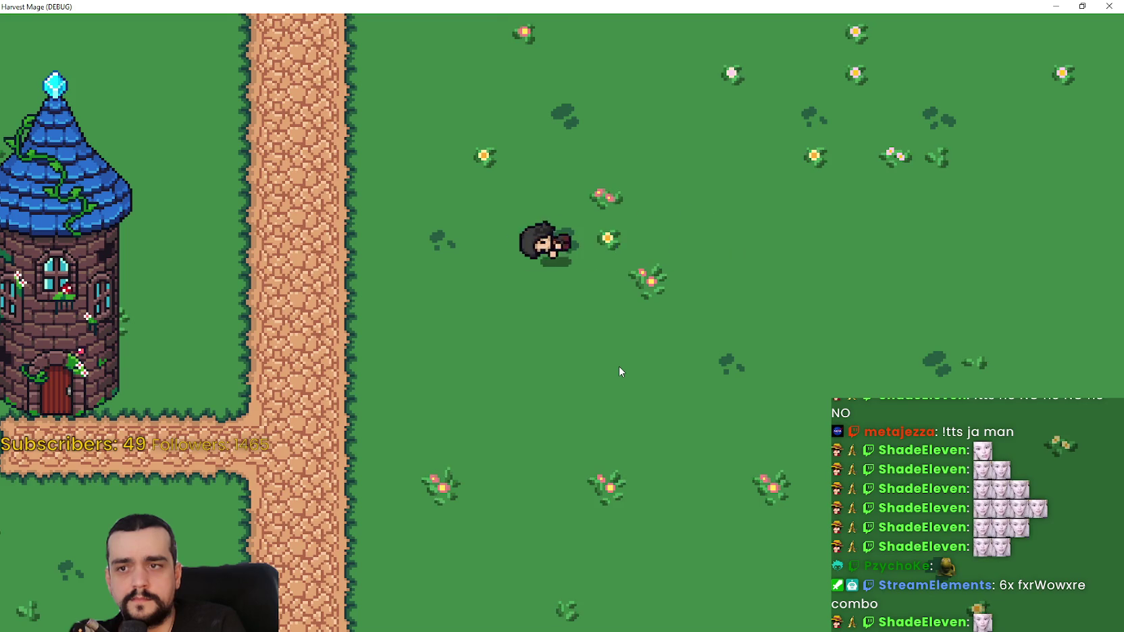
pyautogui.press('s')
pyautogui.press('d')
pyautogui.press('s')
pyautogui.press('w')
pyautogui.hotkey('alt', 'F4')
pyautogui.click(828, 289)
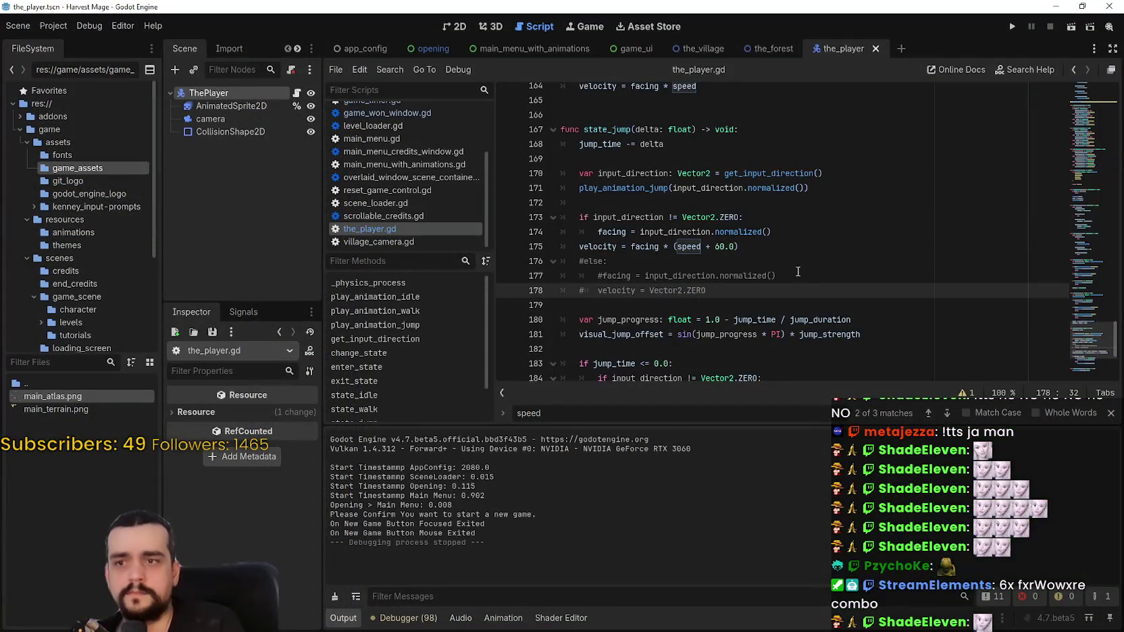
# Step: Review state_walk and state_jump, select the commented #else lines 176–178, and close the speed search
pyautogui.scroll(1, 805, 255)
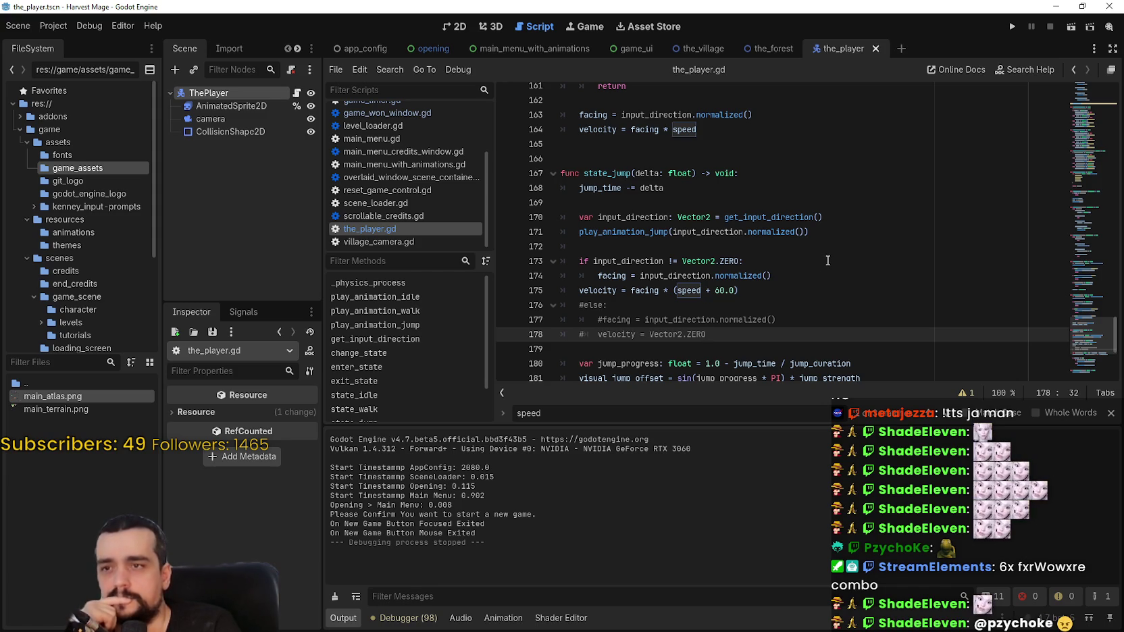
pyautogui.scroll(2, 830, 266)
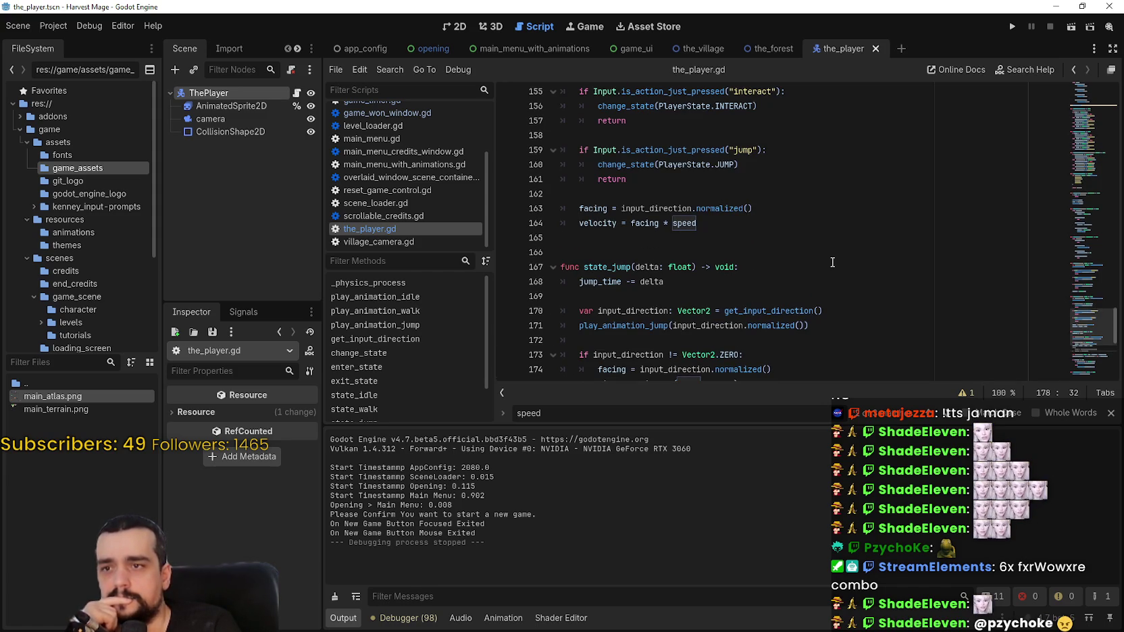
pyautogui.scroll(3, 833, 261)
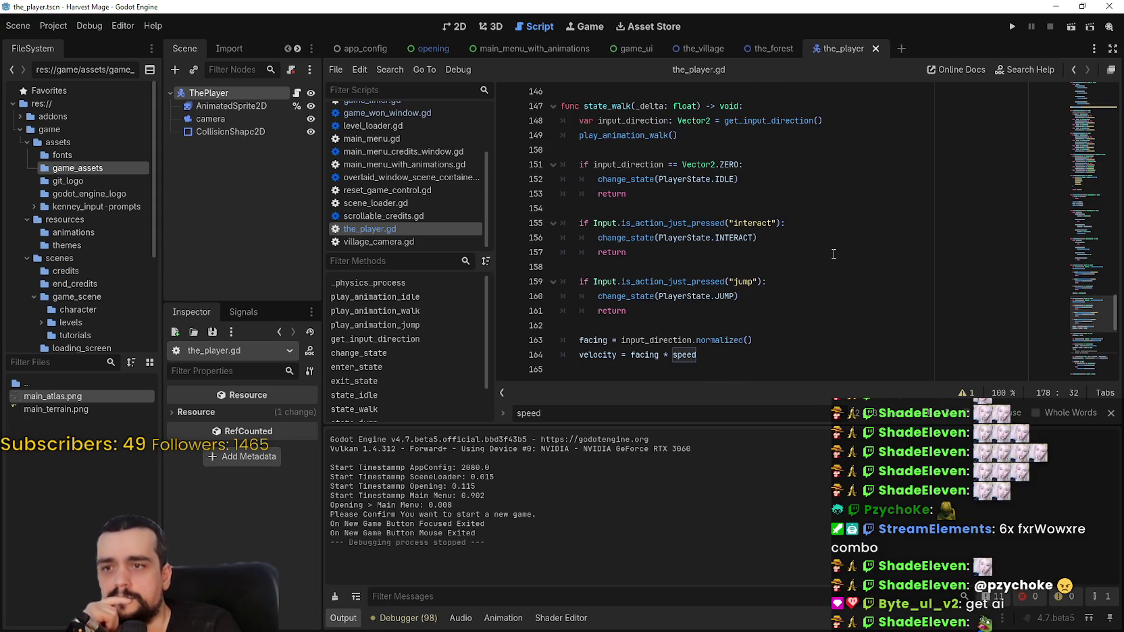
pyautogui.scroll(-4, 834, 251)
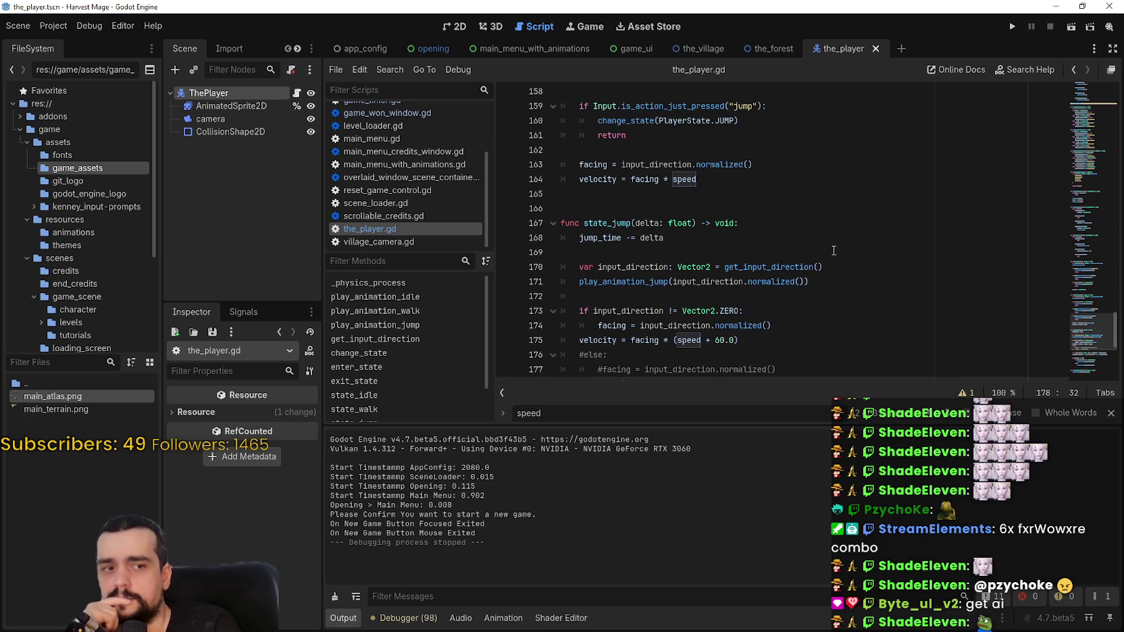
pyautogui.scroll(-2, 833, 250)
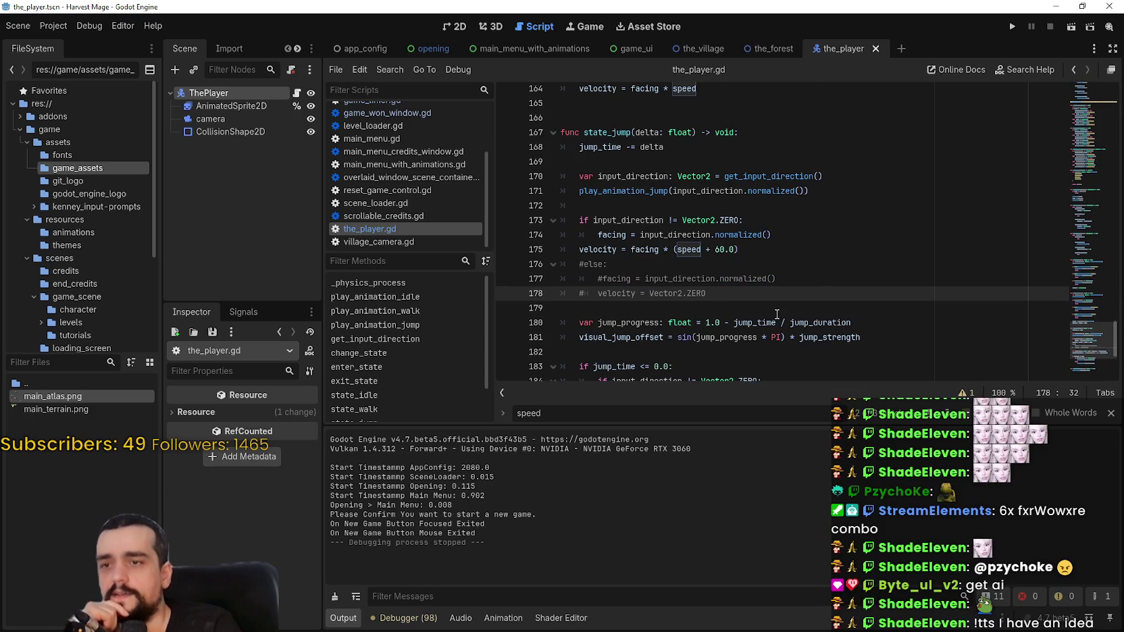
pyautogui.moveTo(754, 292)
pyautogui.mouseDown()
pyautogui.moveTo(649, 295)
pyautogui.moveTo(522, 260)
pyautogui.mouseUp()
pyautogui.press('Escape')
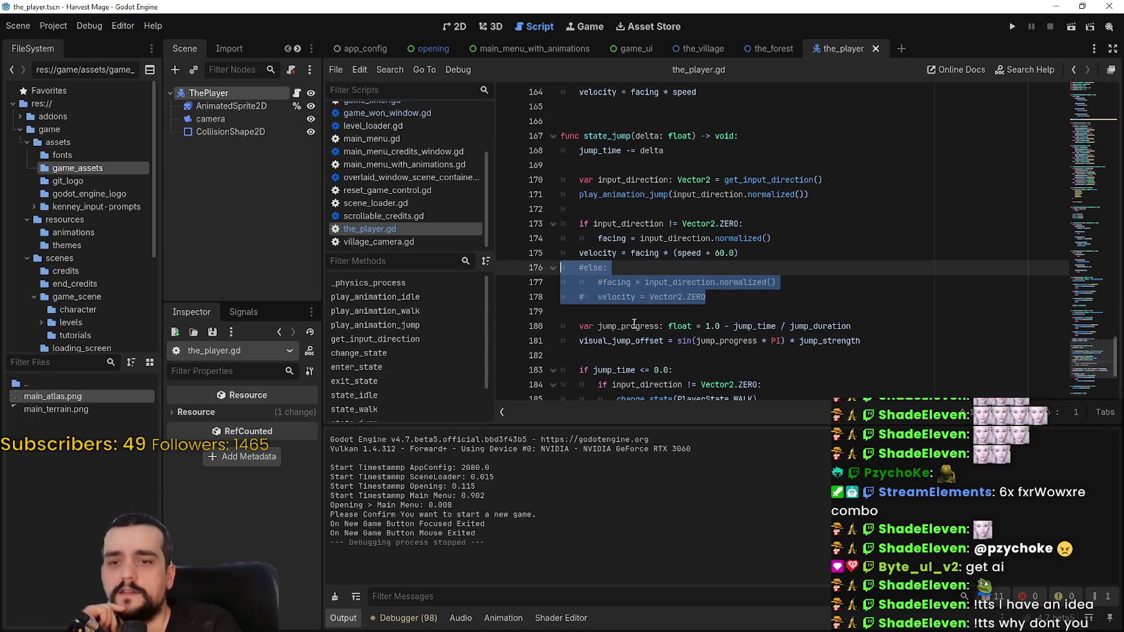
# Step: Reselect the commented #else block on lines 176–178 in state_jump
pyautogui.click(699, 313)
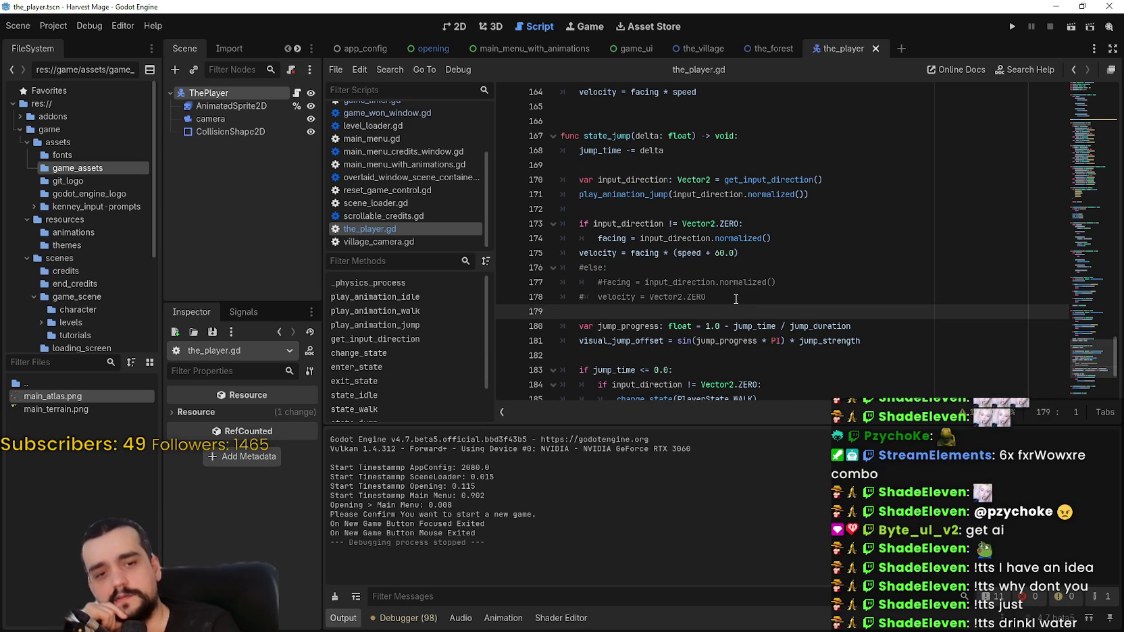
pyautogui.moveTo(750, 296)
pyautogui.mouseDown()
pyautogui.moveTo(621, 269)
pyautogui.moveTo(562, 275)
pyautogui.mouseUp()
pyautogui.click(737, 297)
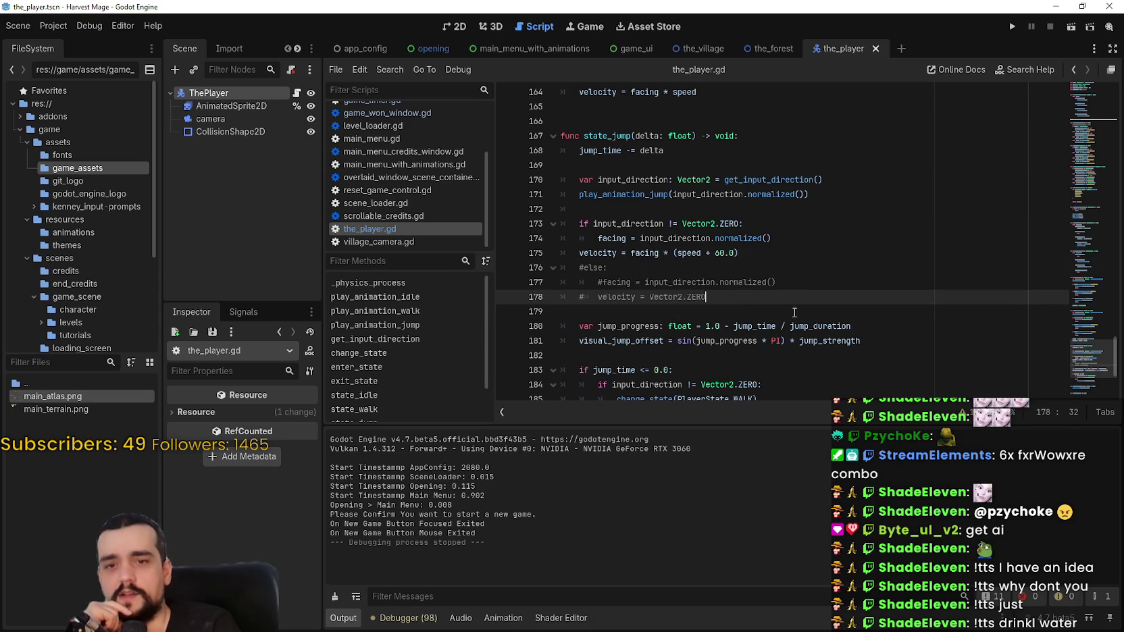
pyautogui.moveTo(708, 312); pyautogui.dragTo(561, 268)
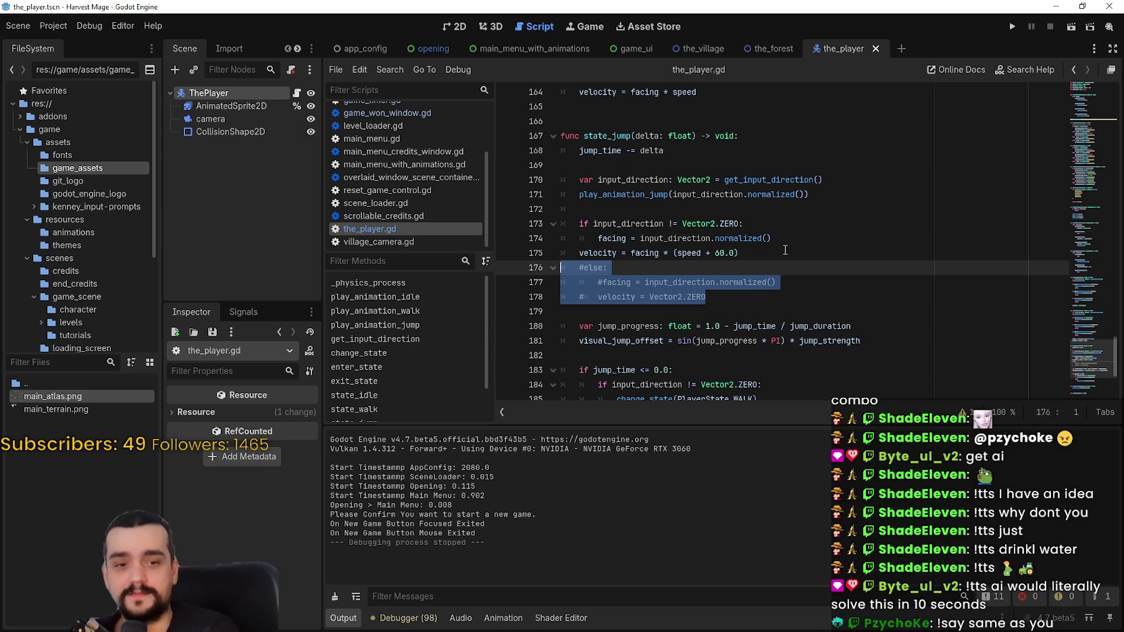
# Step: Inspect lines 171–187 of state_jump, then switch to the MR FARMBOY project window
pyautogui.click(781, 196)
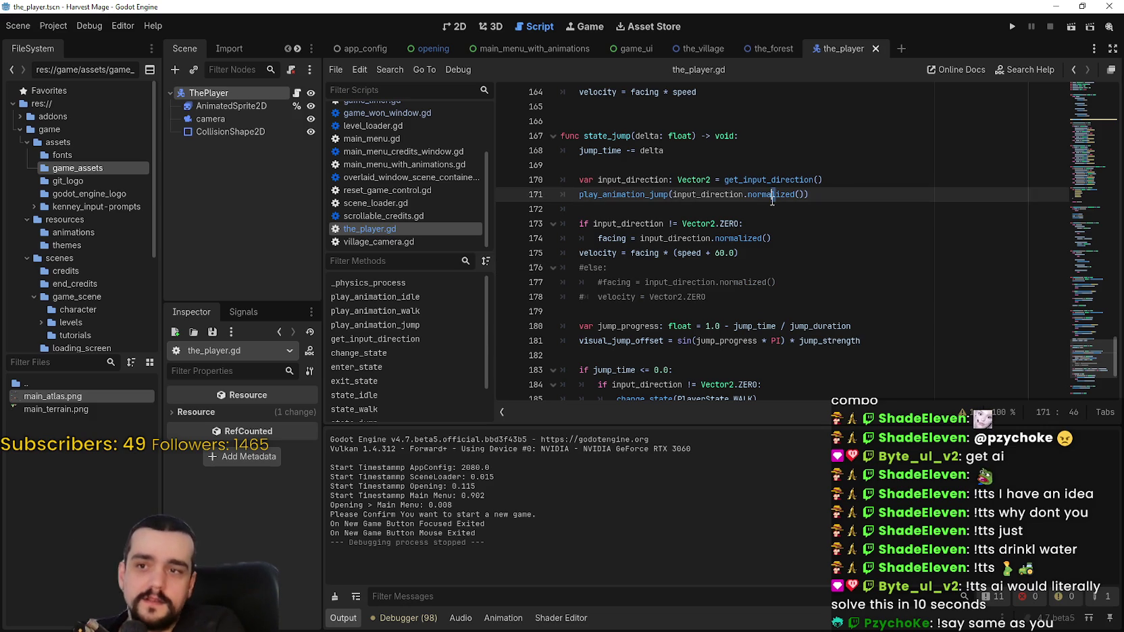
pyautogui.click(775, 206)
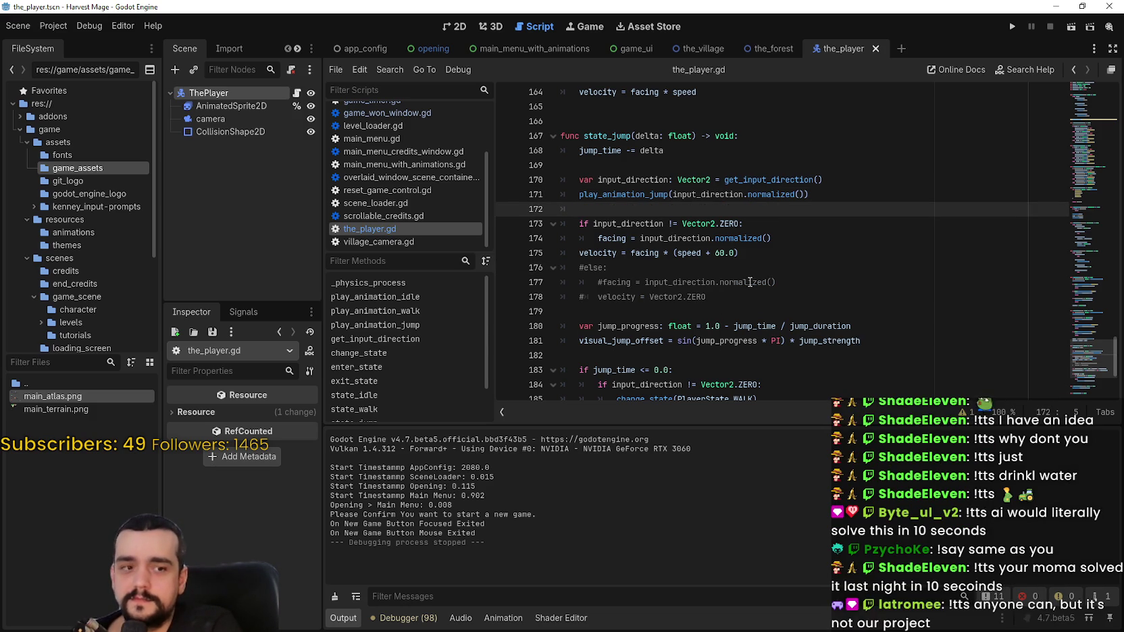
pyautogui.scroll(3, 749, 277)
pyautogui.scroll(-3, 746, 273)
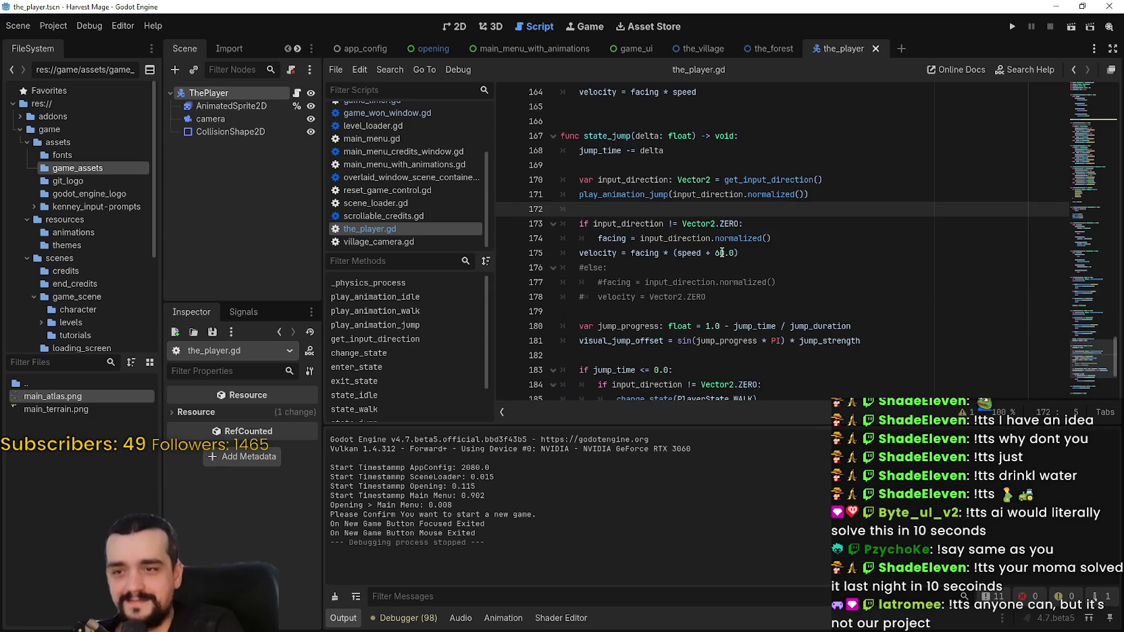
pyautogui.scroll(1, 721, 253)
pyautogui.scroll(-5, 722, 252)
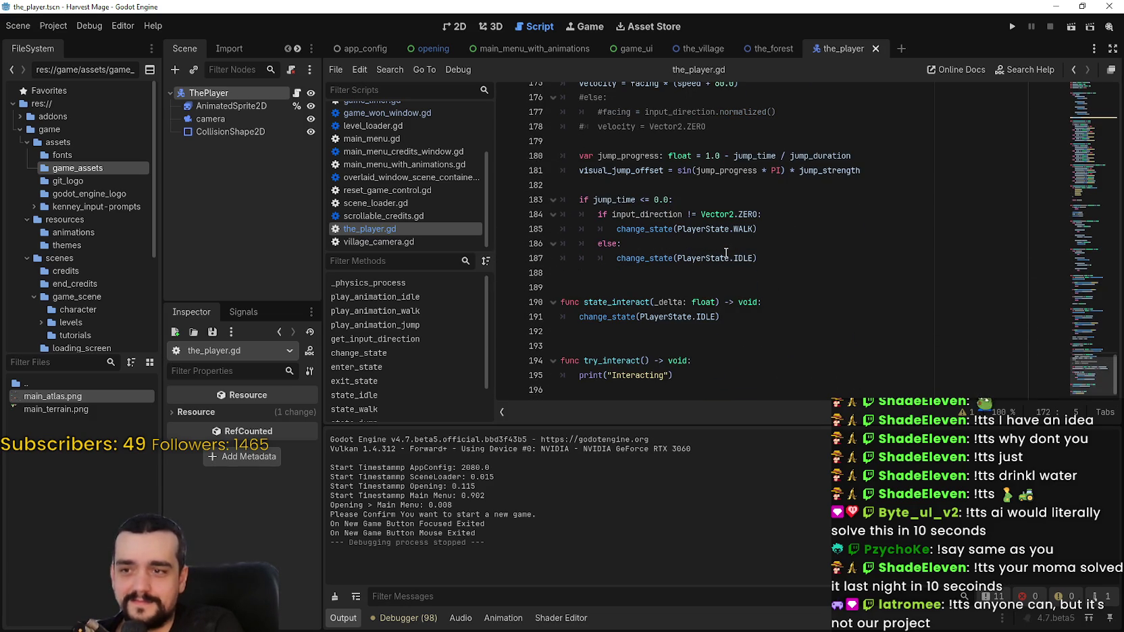
pyautogui.moveTo(726, 253)
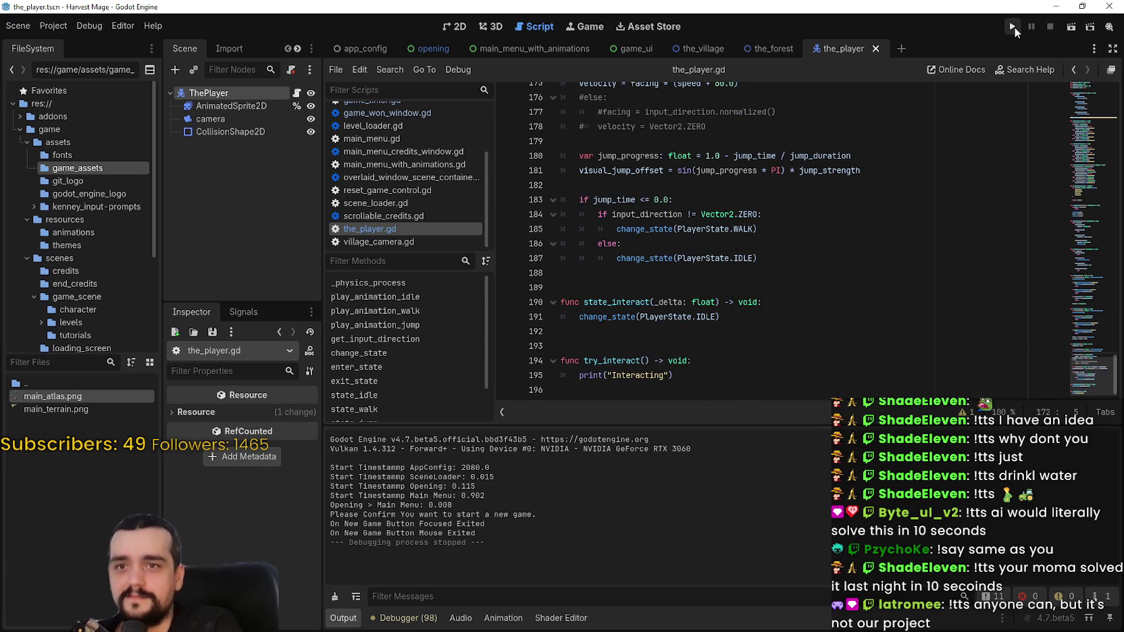
pyautogui.hotkey('alt', 'Tab')
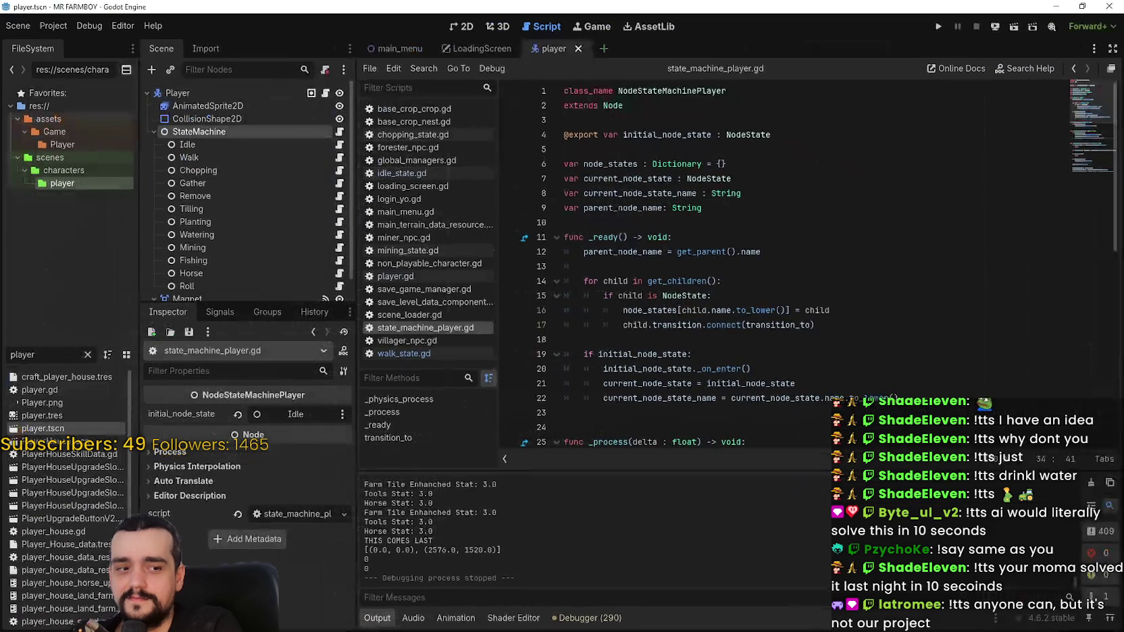
# Step: Back in Harvest Mage, run the game, start a new game, and walk around the tower
pyautogui.hotkey('alt', 'Tab')
pyautogui.click(1014, 27)
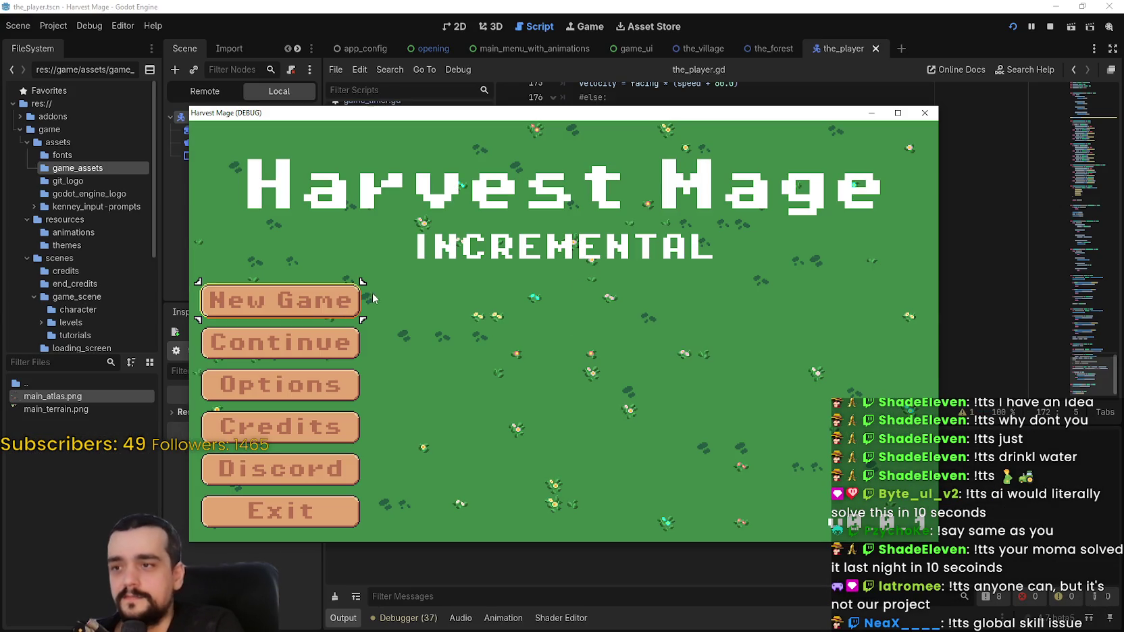
pyautogui.click(308, 305)
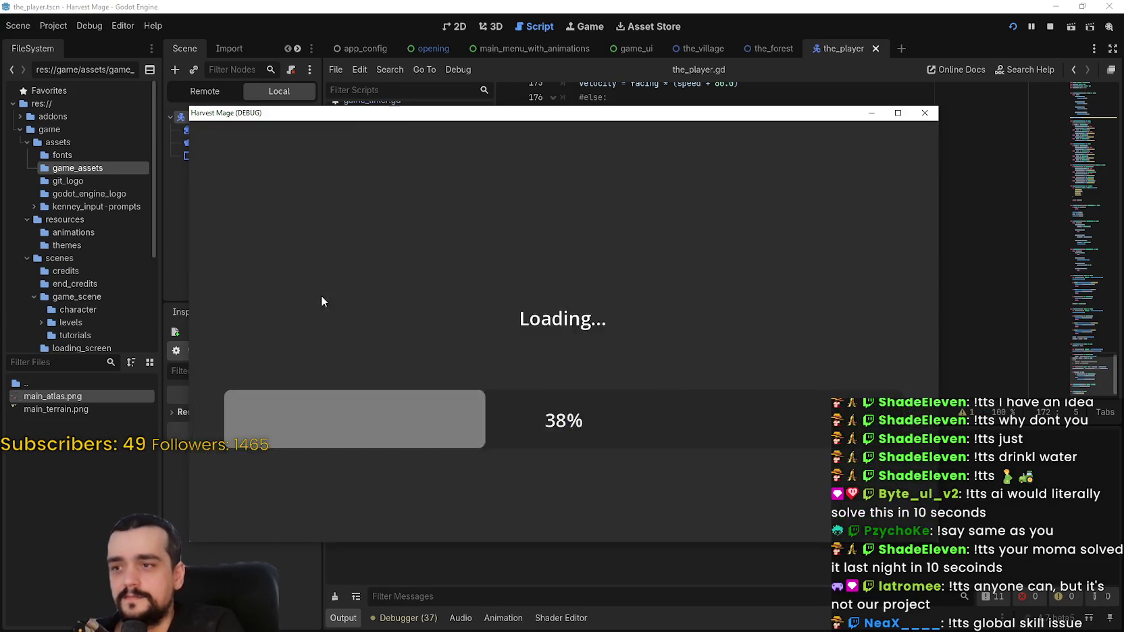
pyautogui.press('d')
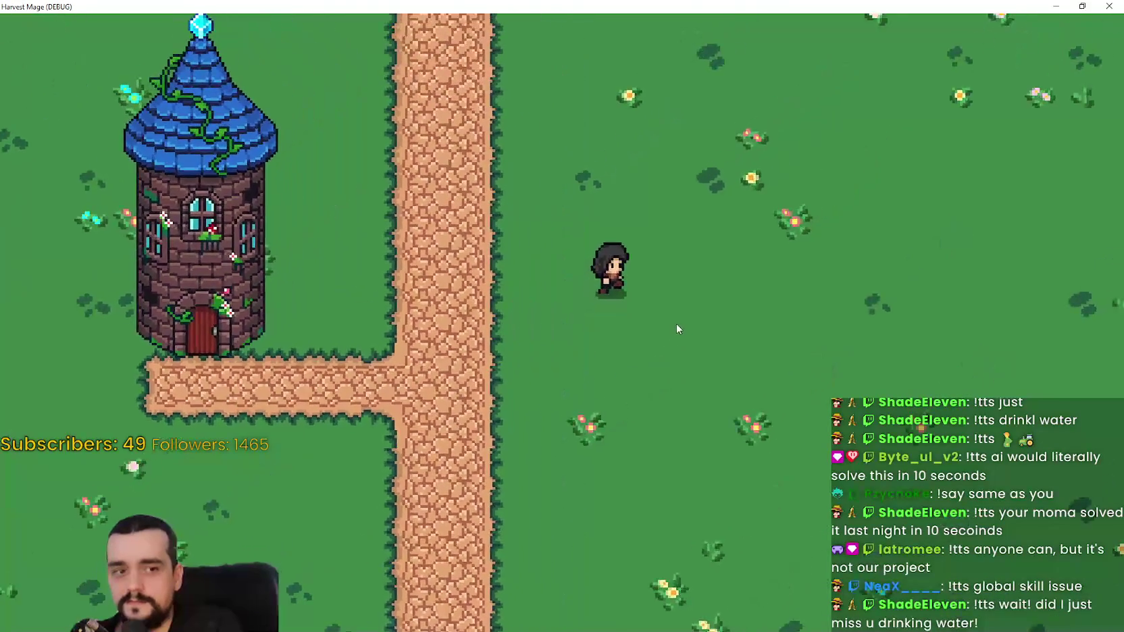
pyautogui.press('w')
pyautogui.press('a')
pyautogui.press('w')
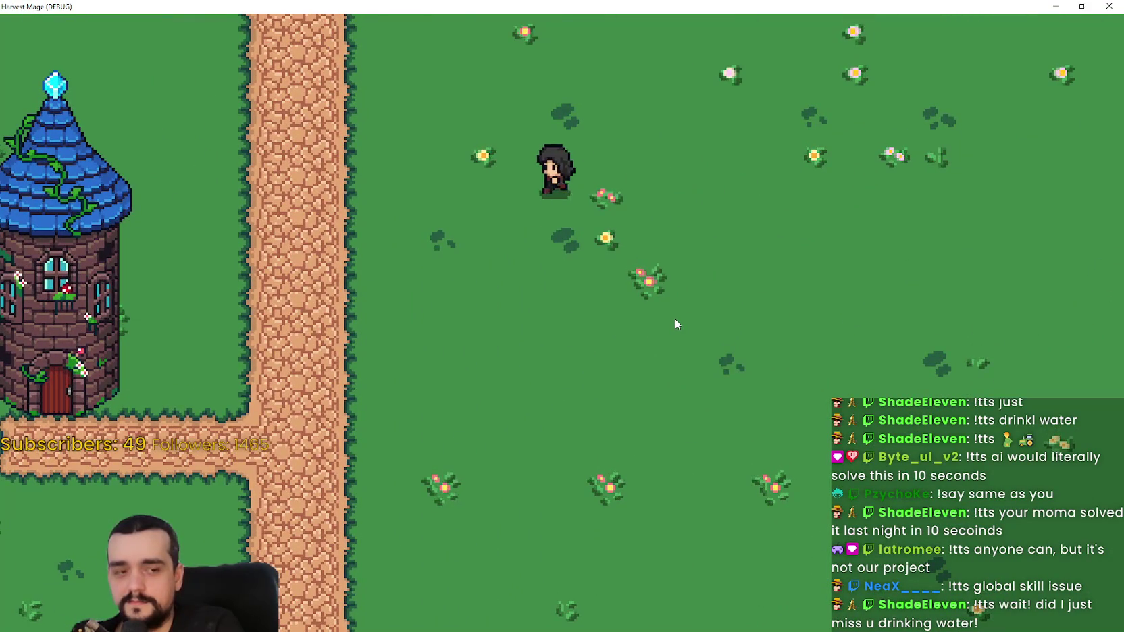
pyautogui.press('d')
pyautogui.press('s')
pyautogui.press('a')
pyautogui.press('a')
pyautogui.press('w')
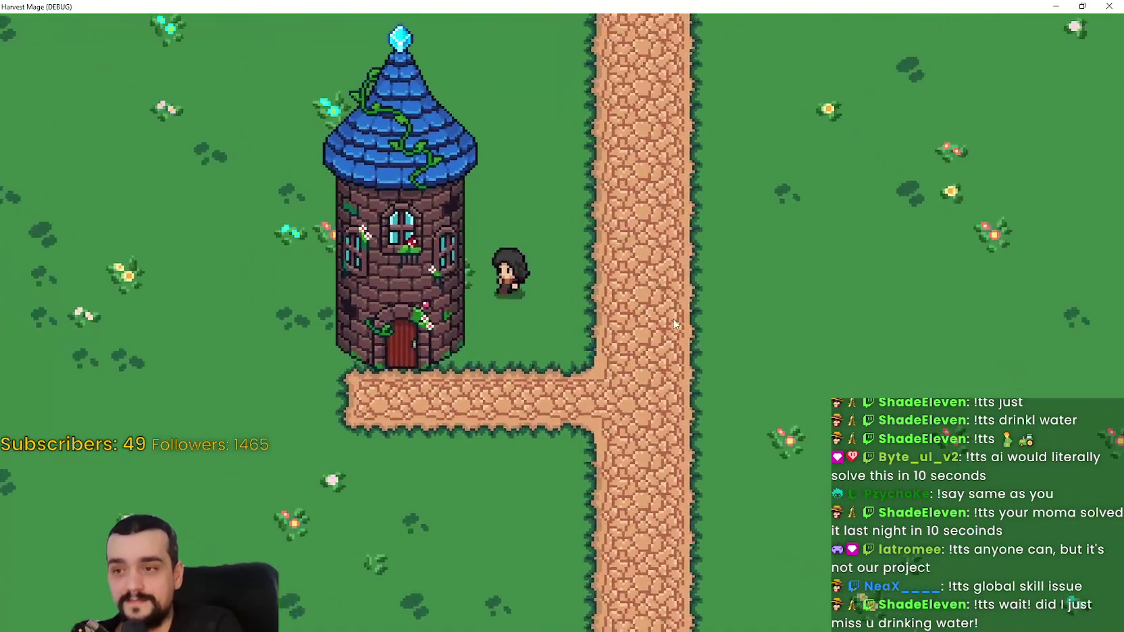
pyautogui.press('d')
pyautogui.press('s')
pyautogui.press('d')
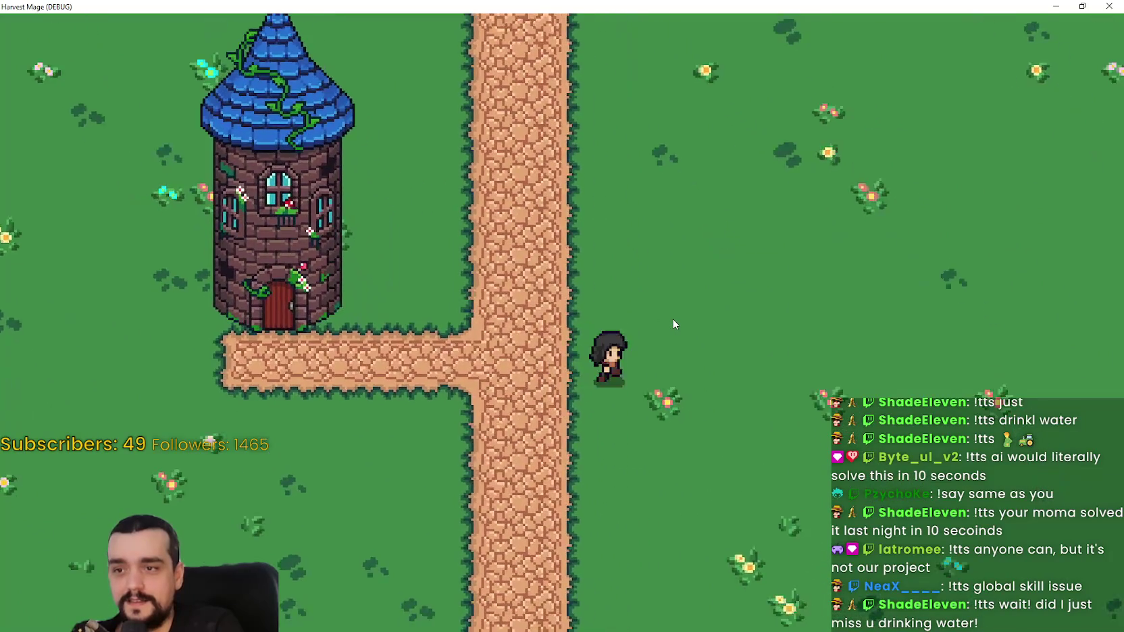
pyautogui.press('w')
pyautogui.press('a')
pyautogui.press('d')
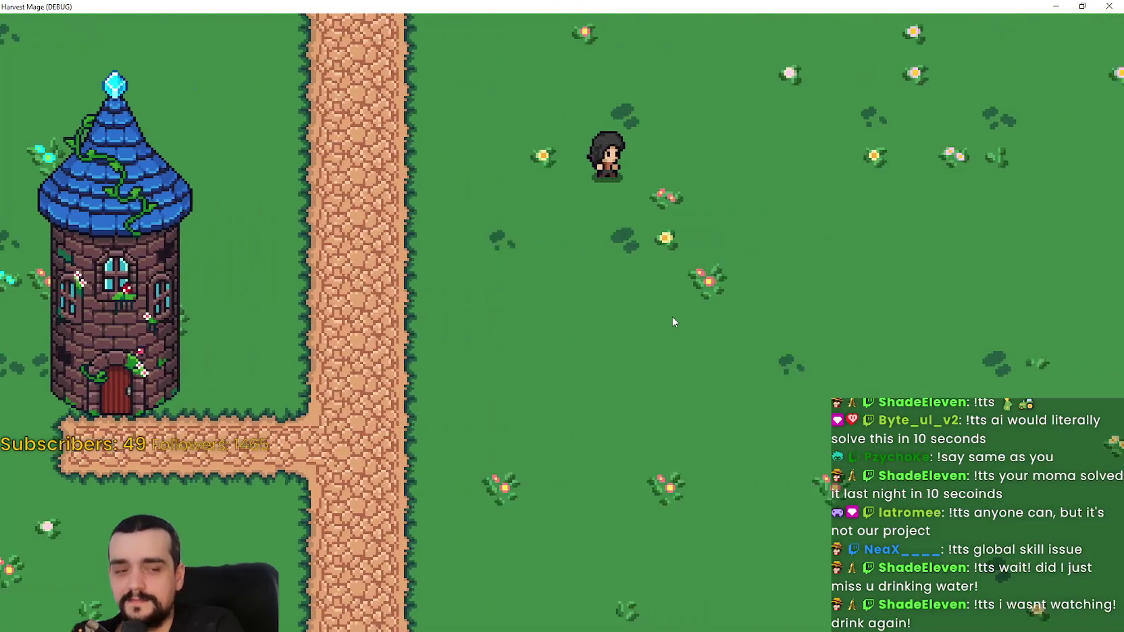
pyautogui.press('w')
# Step: Roll the character quickly down-left and back up-right
pyautogui.press('d')
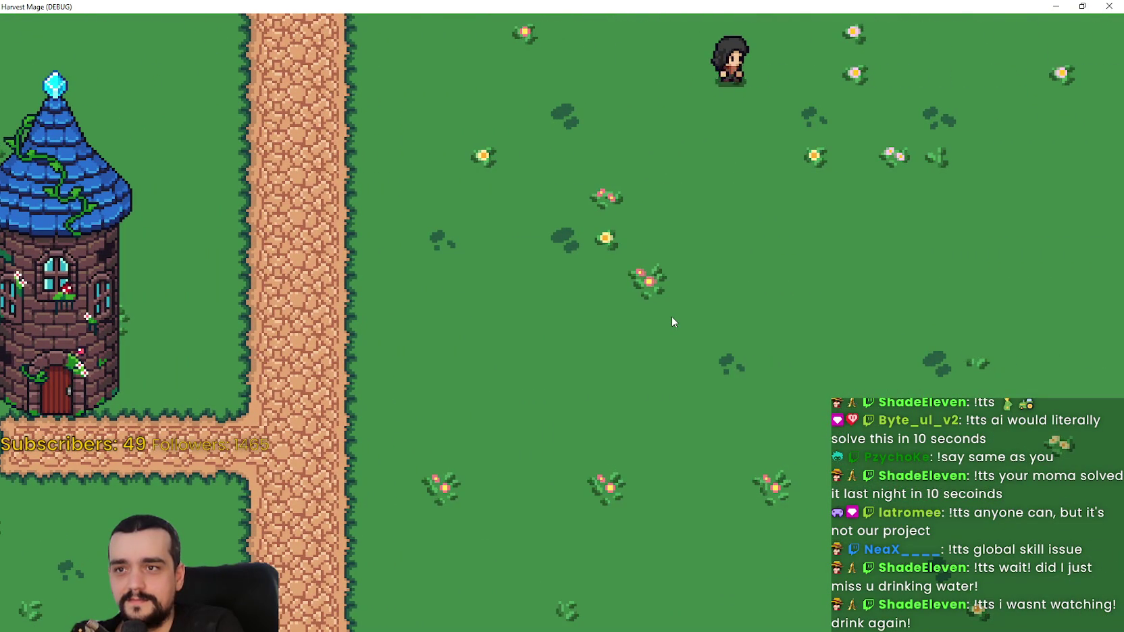
pyautogui.press('w')
pyautogui.press('a')
pyautogui.press('s')
pyautogui.press('s')
pyautogui.press('a')
pyautogui.press('w')
pyautogui.press('d')
# Step: Walk the character around the meadow and path, then restore the game to a normal window
pyautogui.press('s')
pyautogui.press('a')
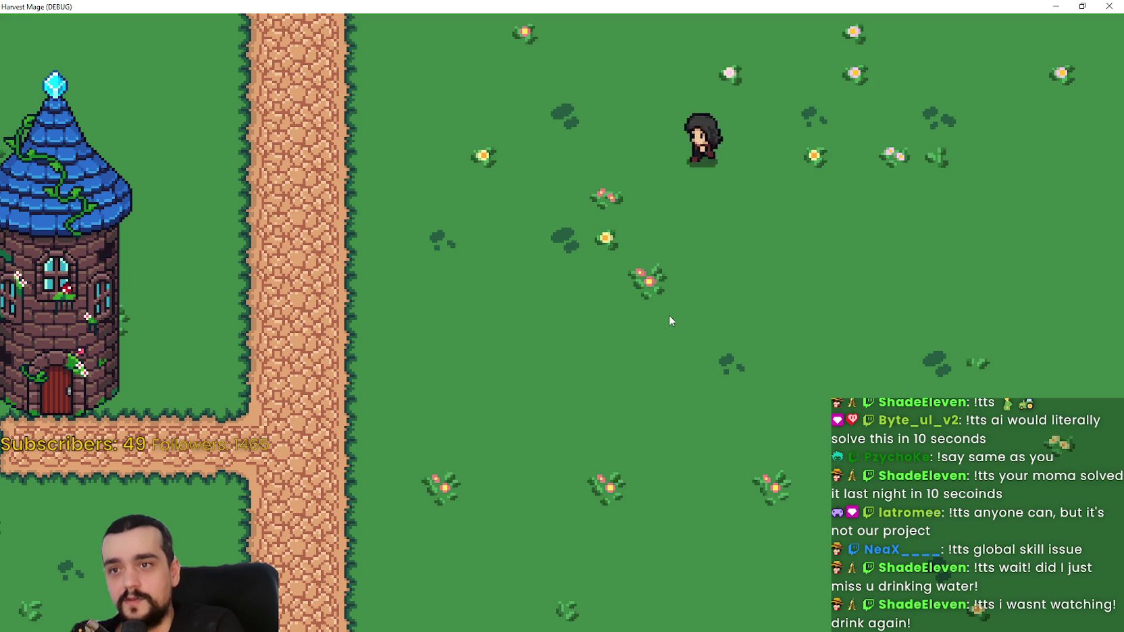
pyautogui.press('w')
pyautogui.press('d')
pyautogui.press('s')
pyautogui.press('a')
pyautogui.press('d')
pyautogui.press('w')
pyautogui.press('w')
pyautogui.press('d')
pyautogui.press('s')
pyautogui.press('w')
pyautogui.press('d')
pyautogui.press('s')
pyautogui.press('a')
pyautogui.press('d')
pyautogui.press('a')
pyautogui.press('w')
pyautogui.press('d')
pyautogui.press('a')
pyautogui.press('d')
pyautogui.press('a')
pyautogui.press('w')
pyautogui.press('s')
pyautogui.press('s')
pyautogui.press('a')
pyautogui.press('d')
pyautogui.press('d')
pyautogui.press('w')
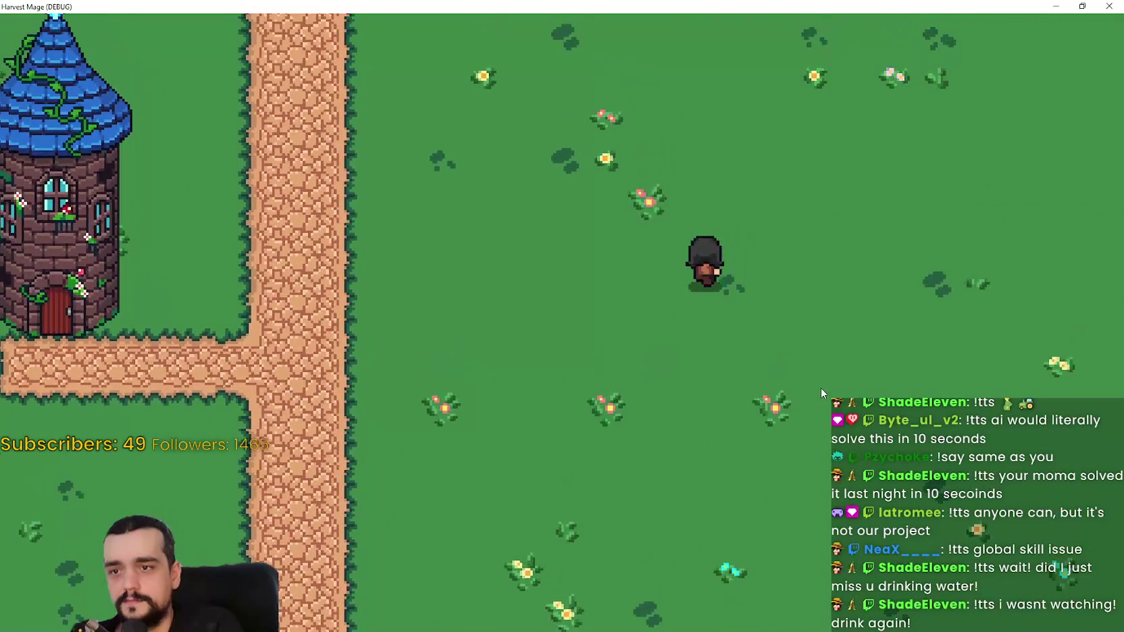
pyautogui.press('a')
pyautogui.press('s')
pyautogui.press('d')
pyautogui.press('s')
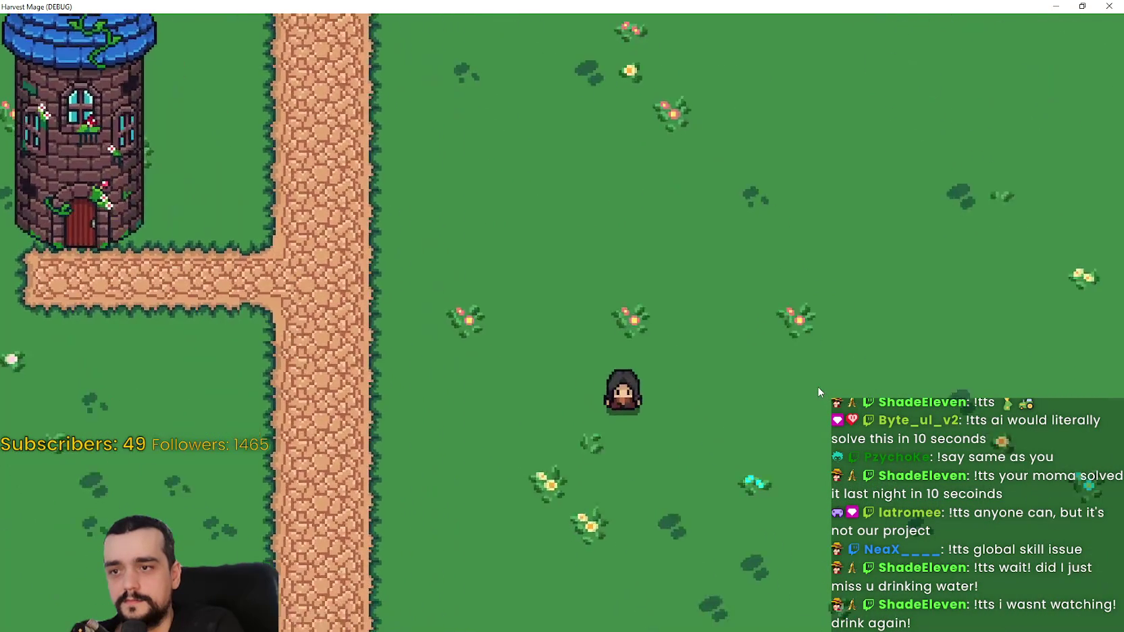
pyautogui.press('w')
pyautogui.press('w')
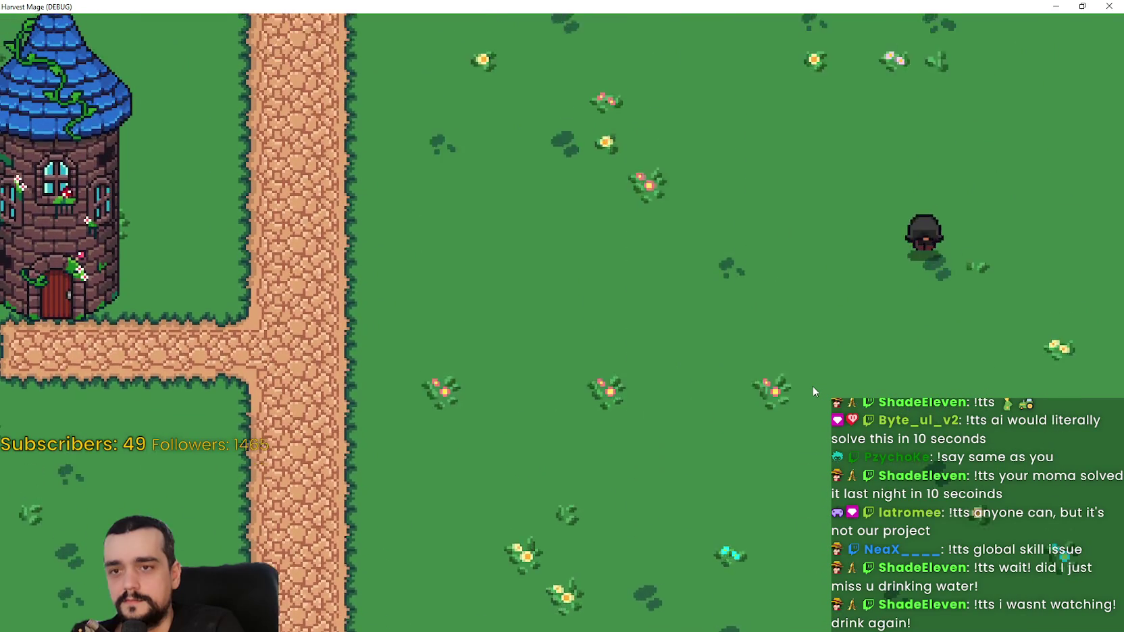
pyautogui.press('a')
pyautogui.press('w')
pyautogui.press('d')
pyautogui.press('s')
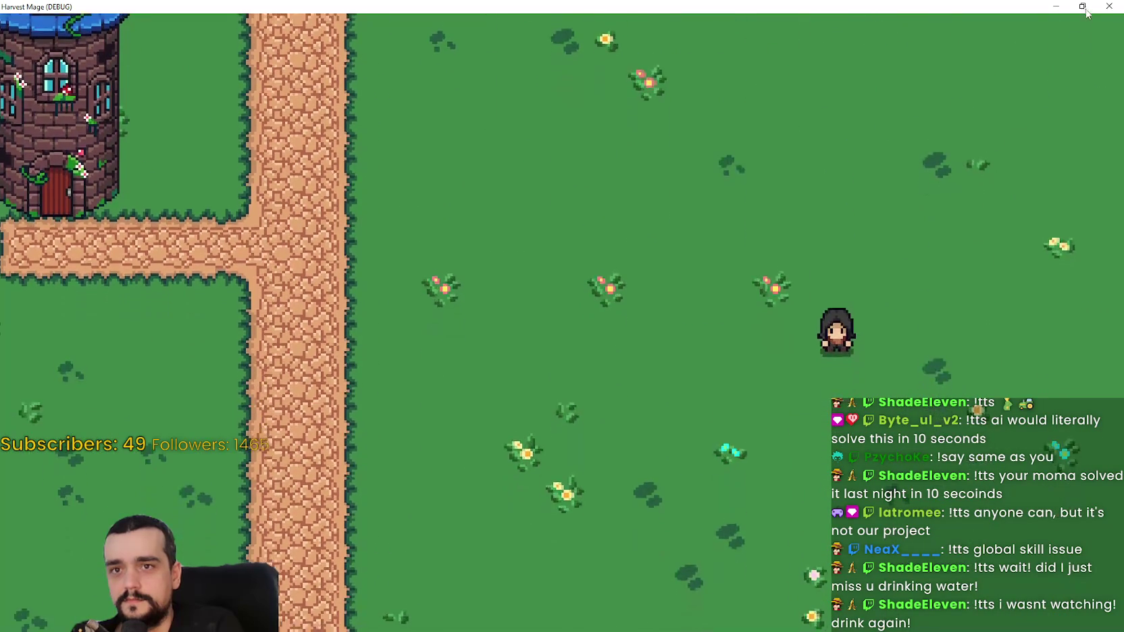
pyautogui.press('super+Down')
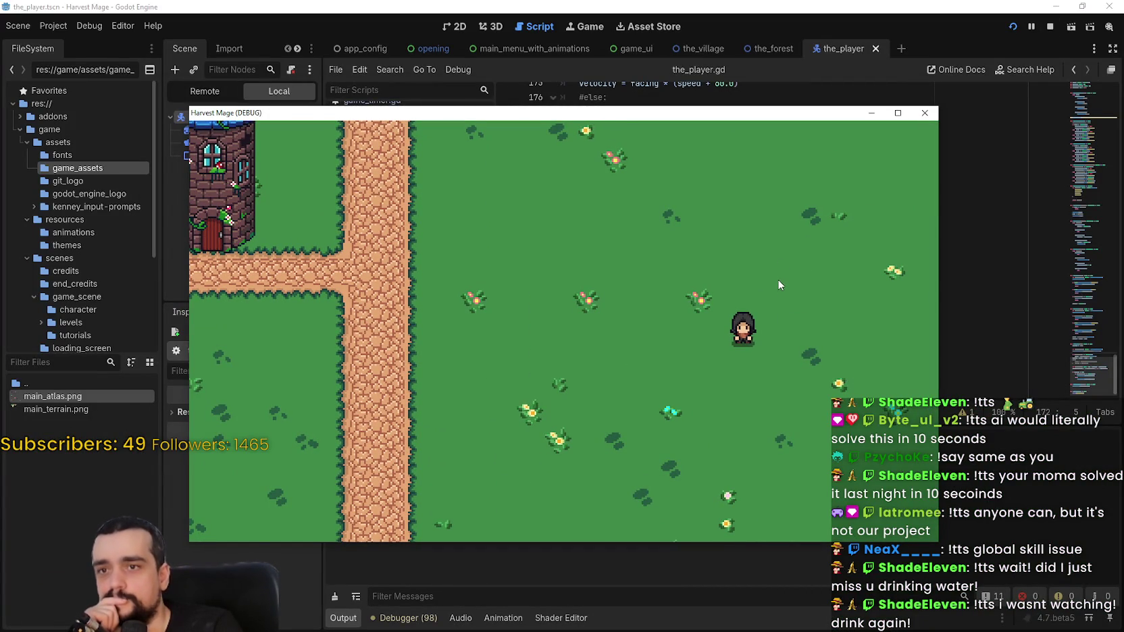
pyautogui.click(948, 279)
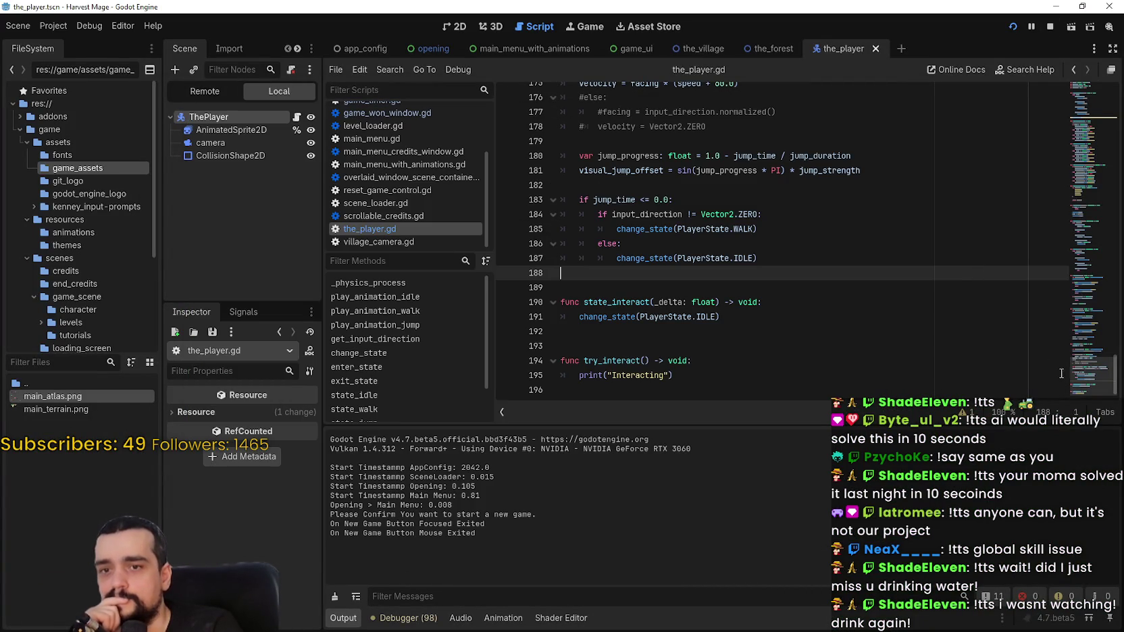
# Step: Scroll the script up via the minimap to play_animation_jump around lines 61–82
pyautogui.moveTo(1096, 369); pyautogui.dragTo(1106, 280)
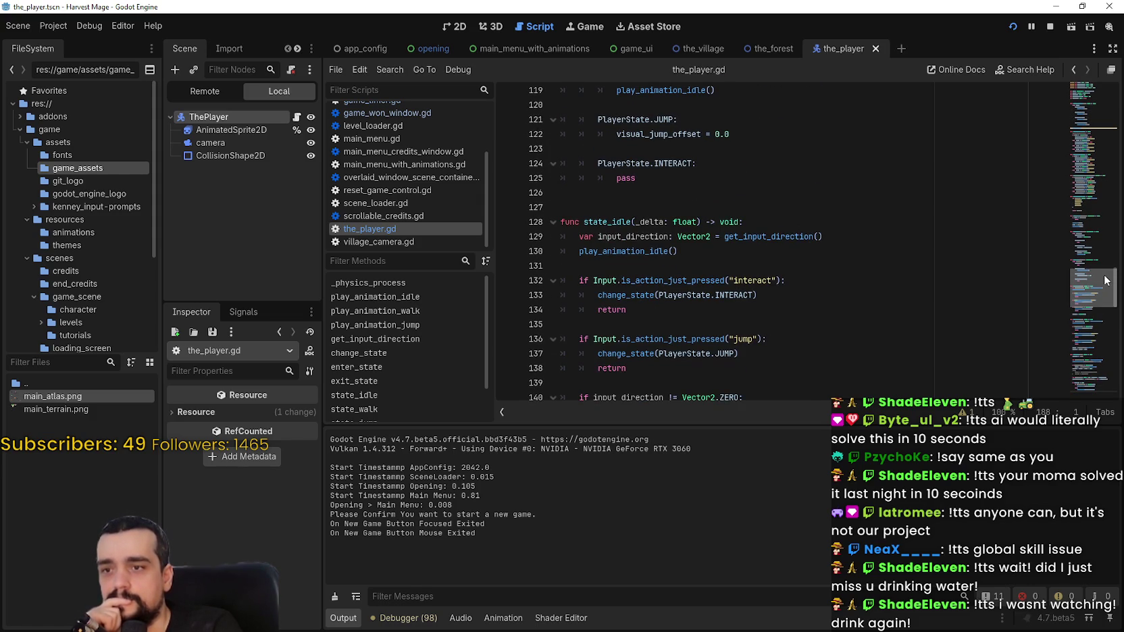
pyautogui.moveTo(1105, 280)
pyautogui.mouseDown()
pyautogui.moveTo(1105, 299)
pyautogui.moveTo(1106, 159)
pyautogui.moveTo(1105, 187)
pyautogui.mouseUp()
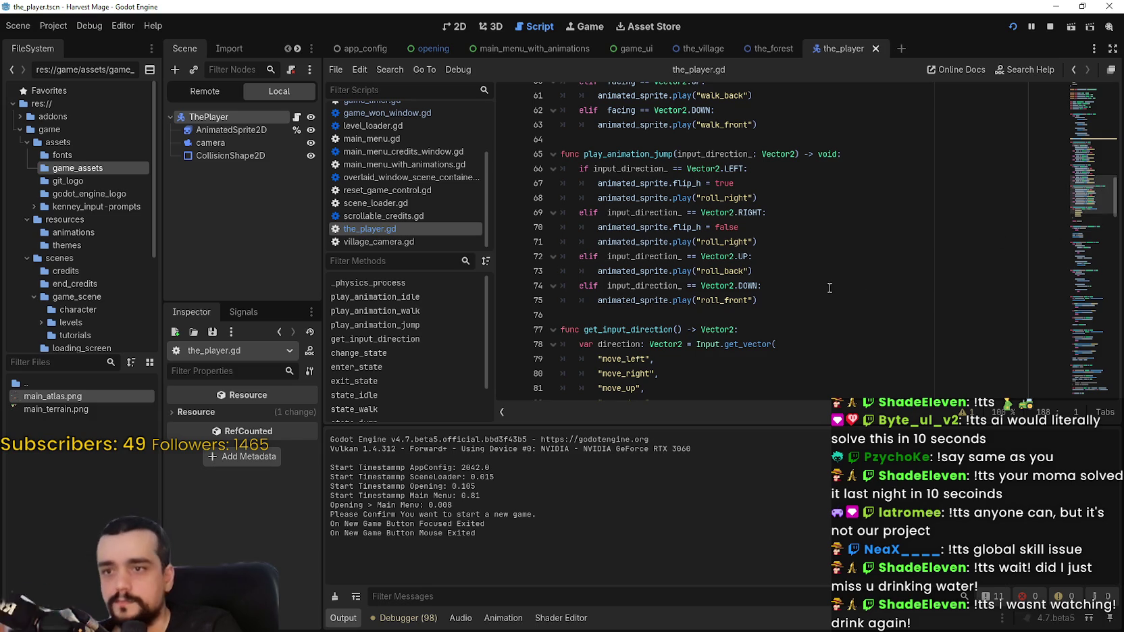
# Step: Add an 'elif input_direction_ == Vector2.ZERO:' branch after line 75
pyautogui.click(799, 293)
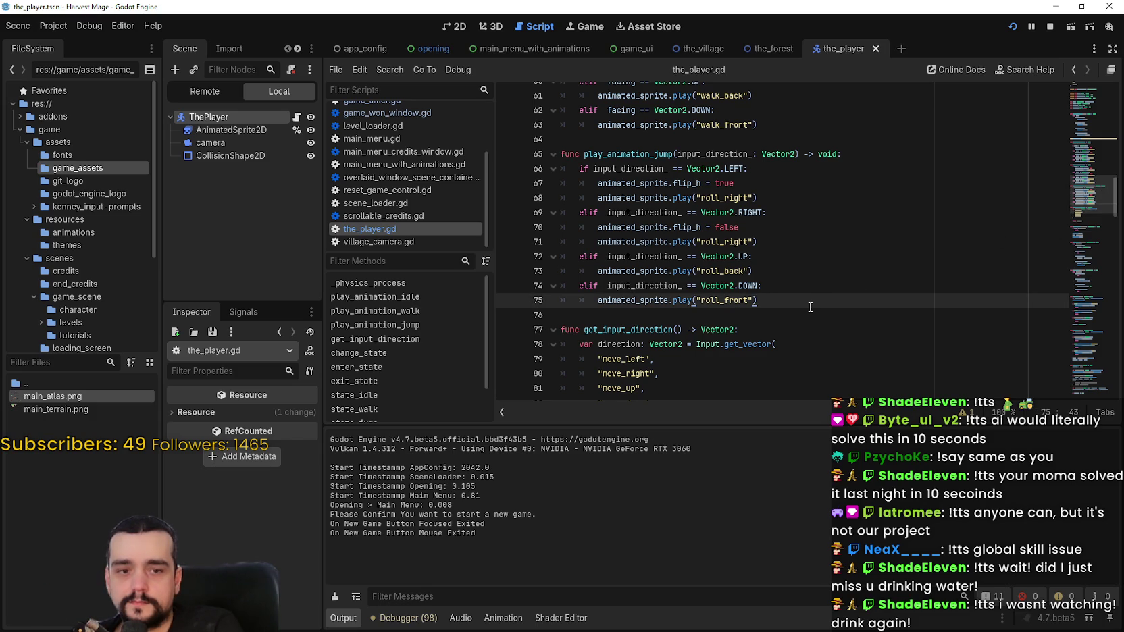
pyautogui.press('Return')
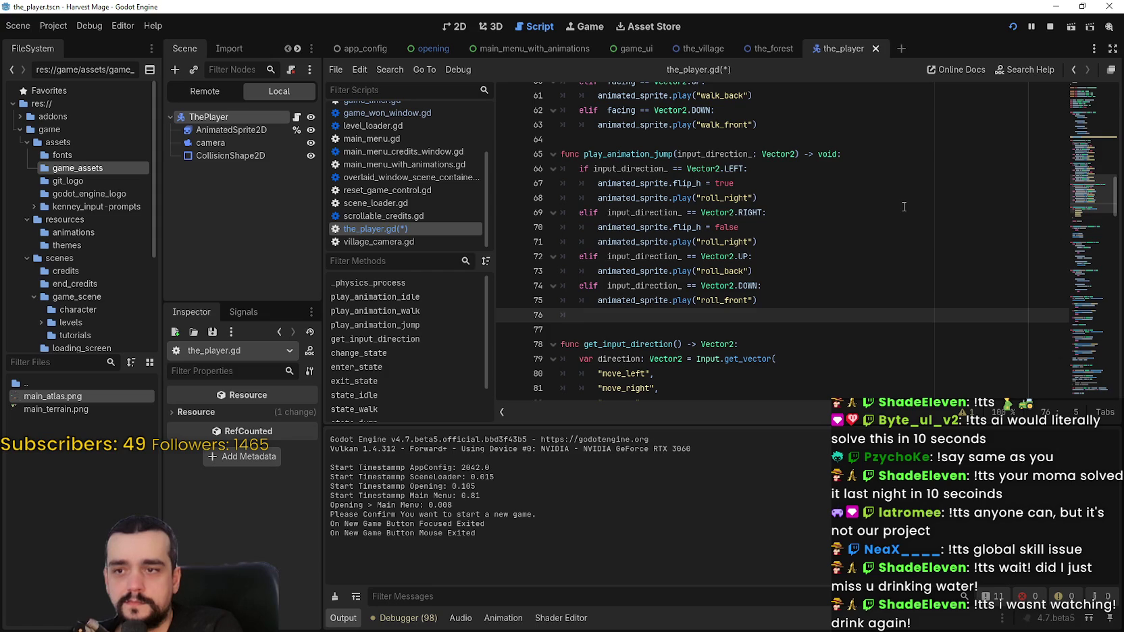
pyautogui.write('elif  in')
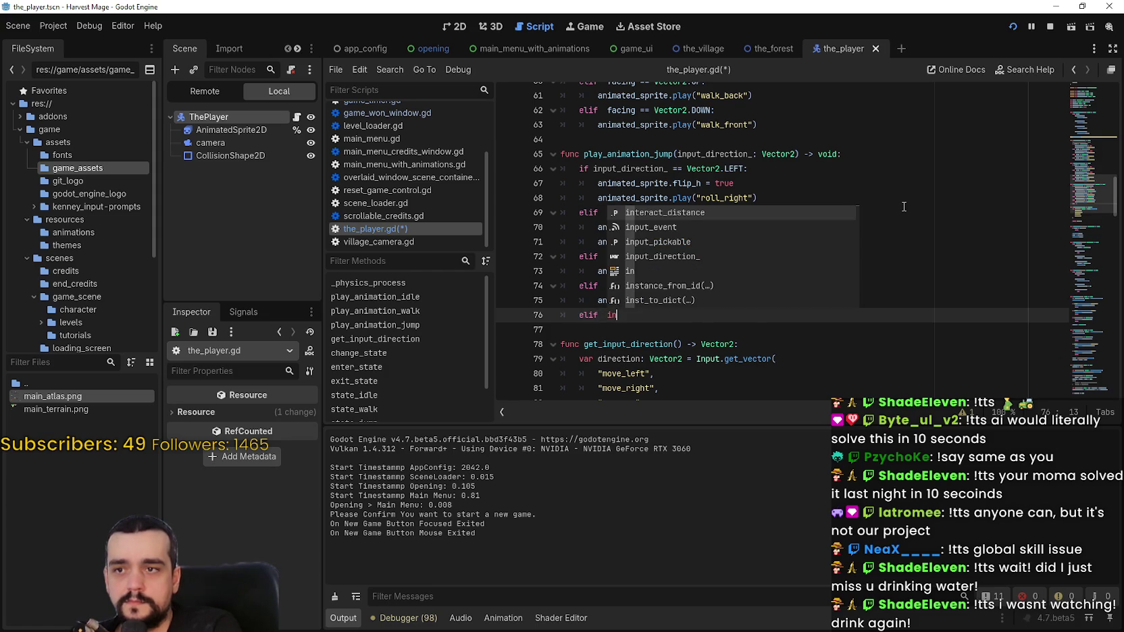
pyautogui.write('put_direction_ == V')
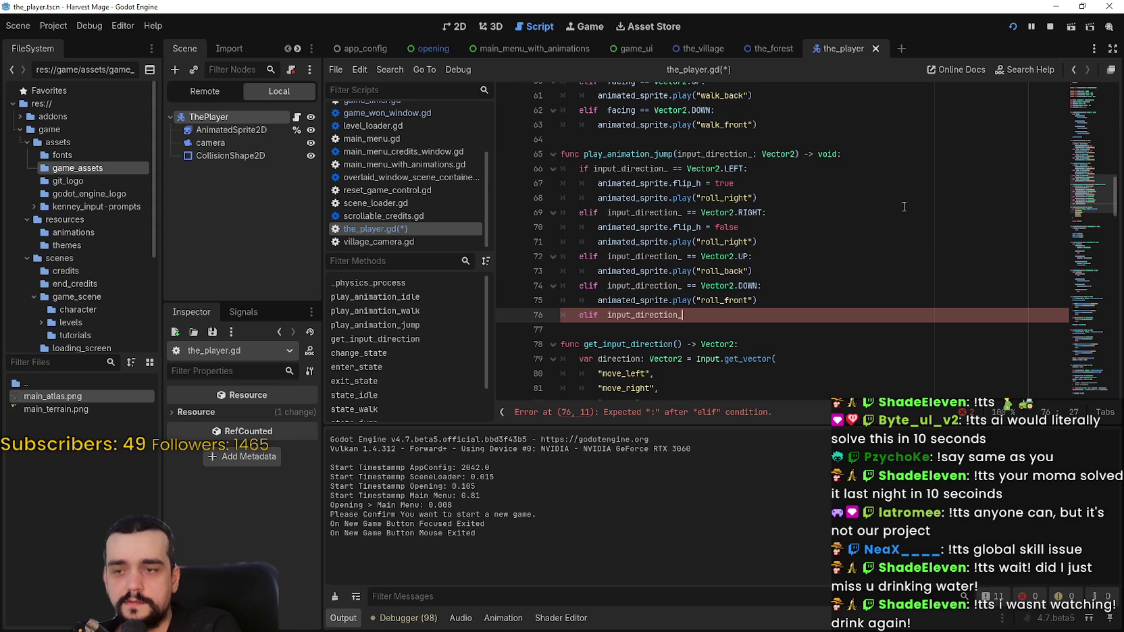
pyautogui.write('ector')
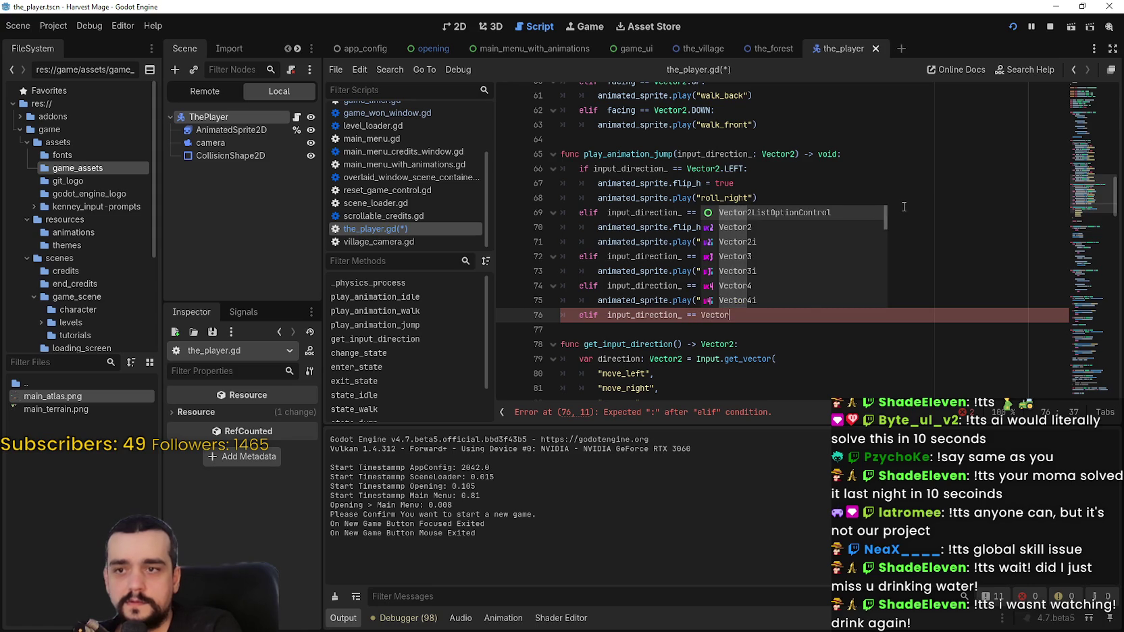
pyautogui.write('2.ZERO:')
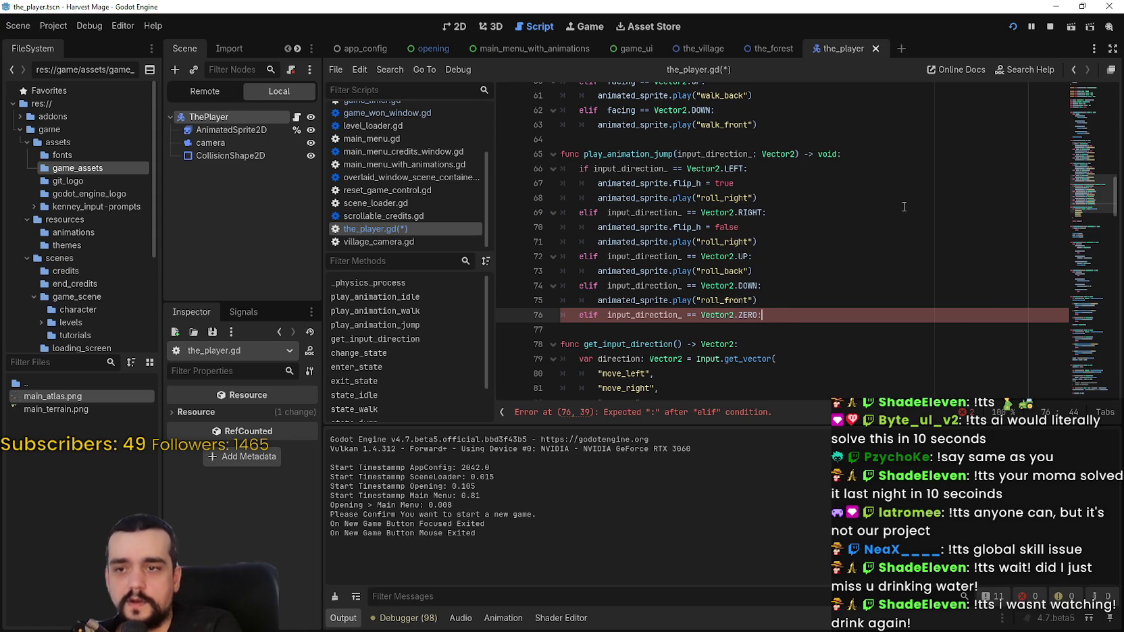
pyautogui.press('Return')
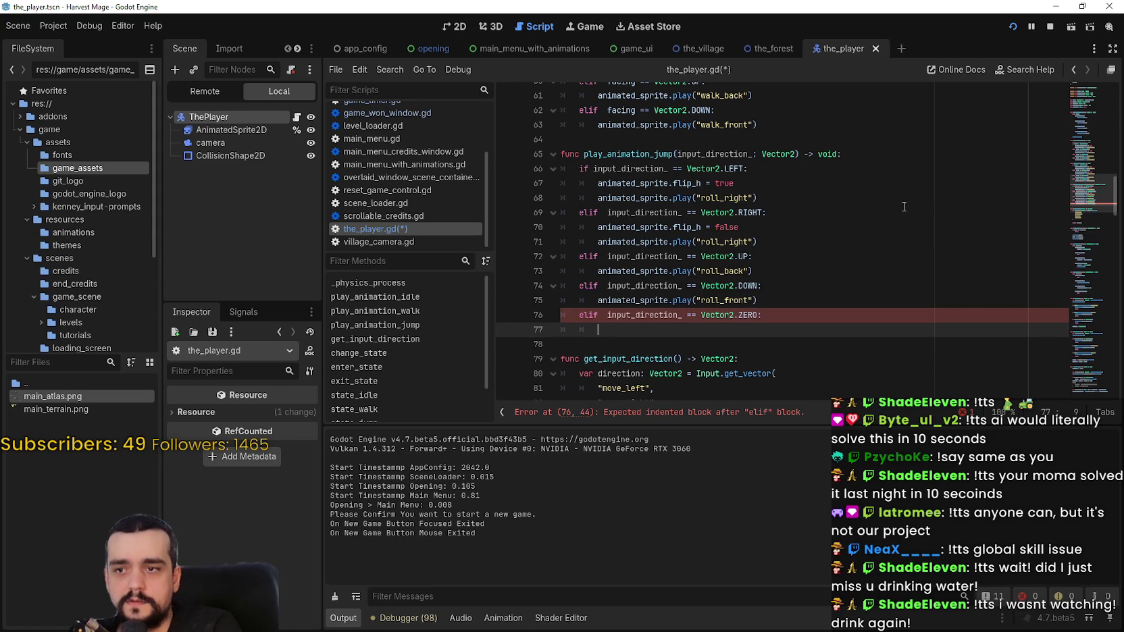
# Step: Copy the direction checks from lines 66–75 under the new branch and indent them
pyautogui.click(776, 297)
pyautogui.click(620, 331)
pyautogui.click(609, 332)
pyautogui.moveTo(770, 299)
pyautogui.mouseDown()
pyautogui.moveTo(513, 192)
pyautogui.moveTo(463, 187)
pyautogui.moveTo(473, 174)
pyautogui.mouseUp()
pyautogui.hotkey('ctrl', 'c')
pyautogui.click(585, 328)
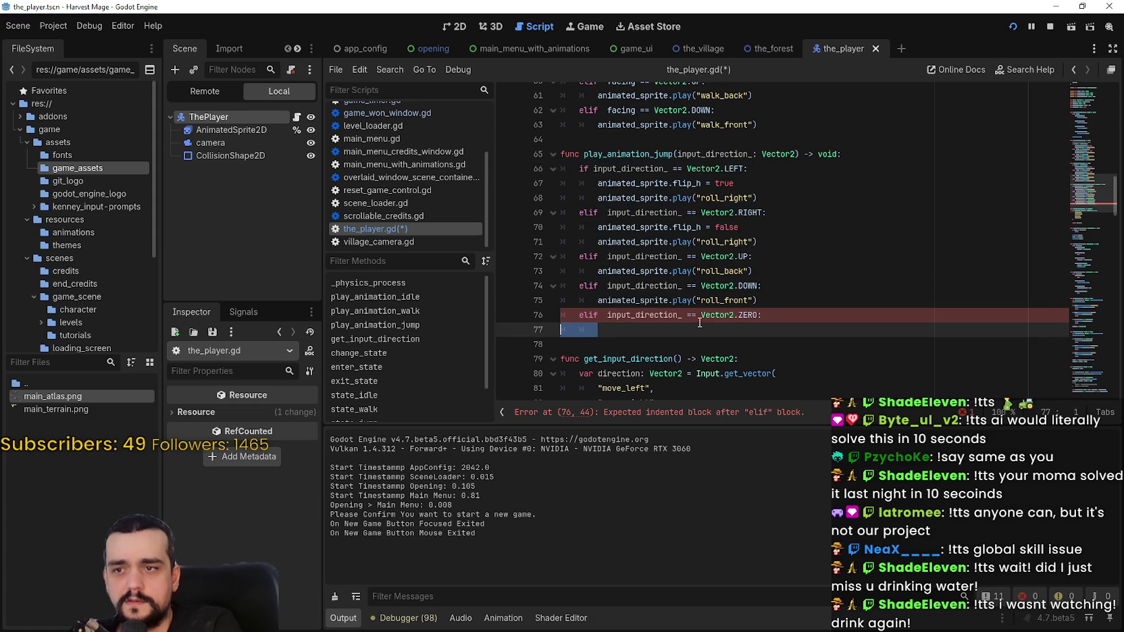
pyautogui.hotkey('ctrl', 'v')
pyautogui.scroll(-1, 696, 295)
pyautogui.moveTo(775, 302)
pyautogui.mouseDown()
pyautogui.moveTo(676, 273)
pyautogui.moveTo(608, 196)
pyautogui.moveTo(559, 172)
pyautogui.mouseUp()
pyautogui.press('Tab')
# Step: Replace every input_direction_ in the pasted checks with facing and save the script
pyautogui.doubleClick(655, 170)
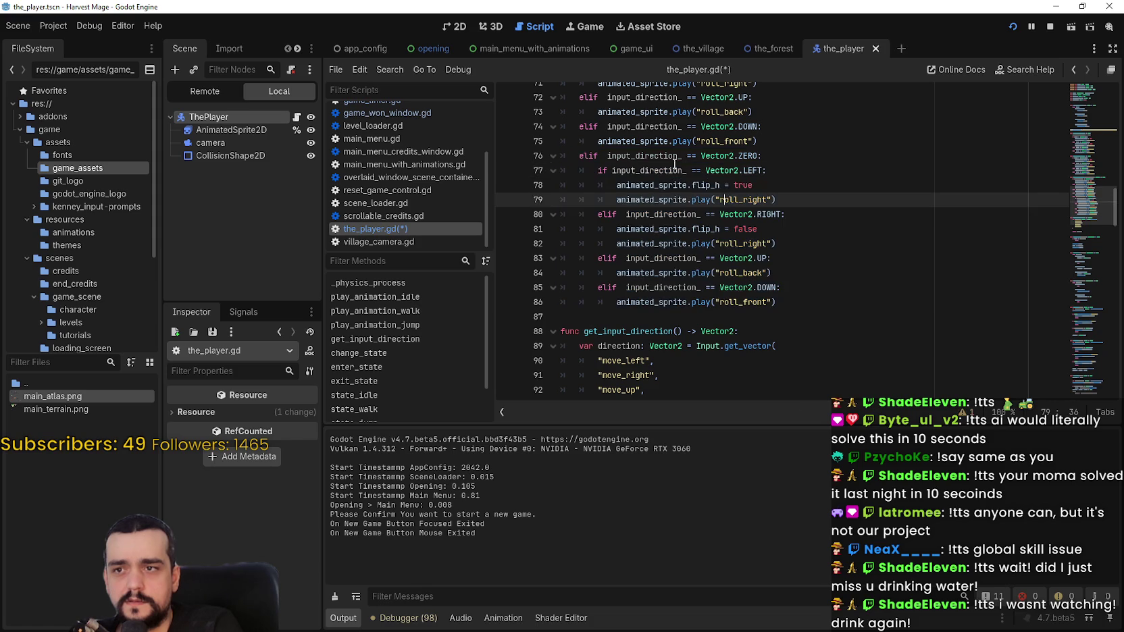
pyautogui.write('facing')
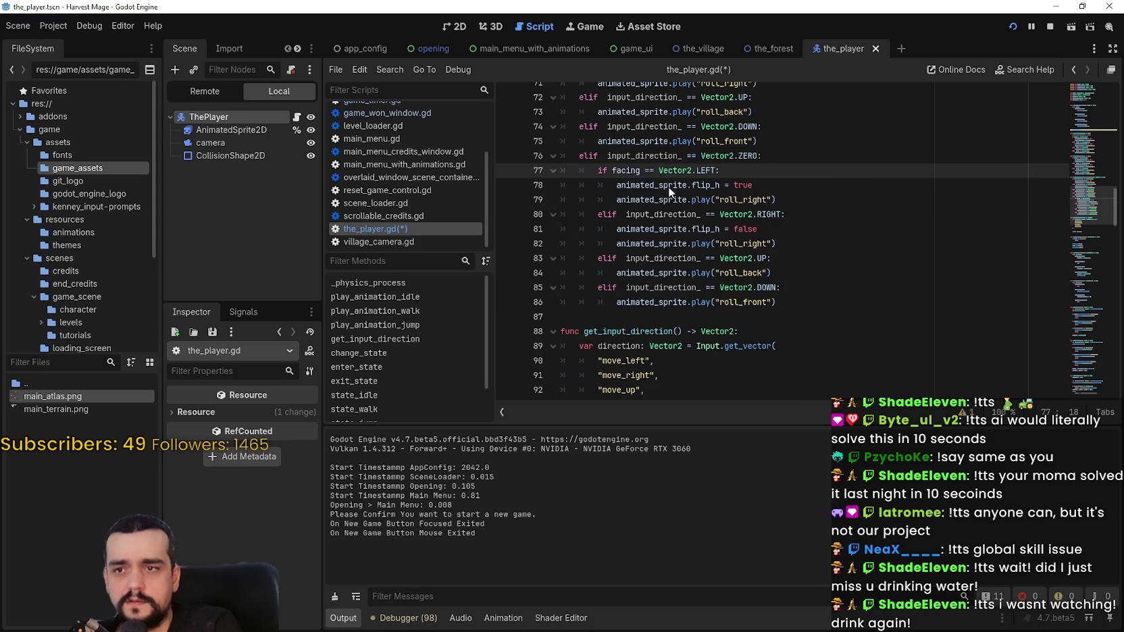
pyautogui.hotkey('ctrl', 'c')
pyautogui.doubleClick(655, 214)
pyautogui.hotkey('ctrl', 'v')
pyautogui.doubleClick(660, 243)
pyautogui.doubleClick(655, 258)
pyautogui.hotkey('ctrl', 'v')
pyautogui.doubleClick(655, 287)
pyautogui.hotkey('ctrl', 'v')
pyautogui.click(802, 277)
pyautogui.hotkey('ctrl', 's')
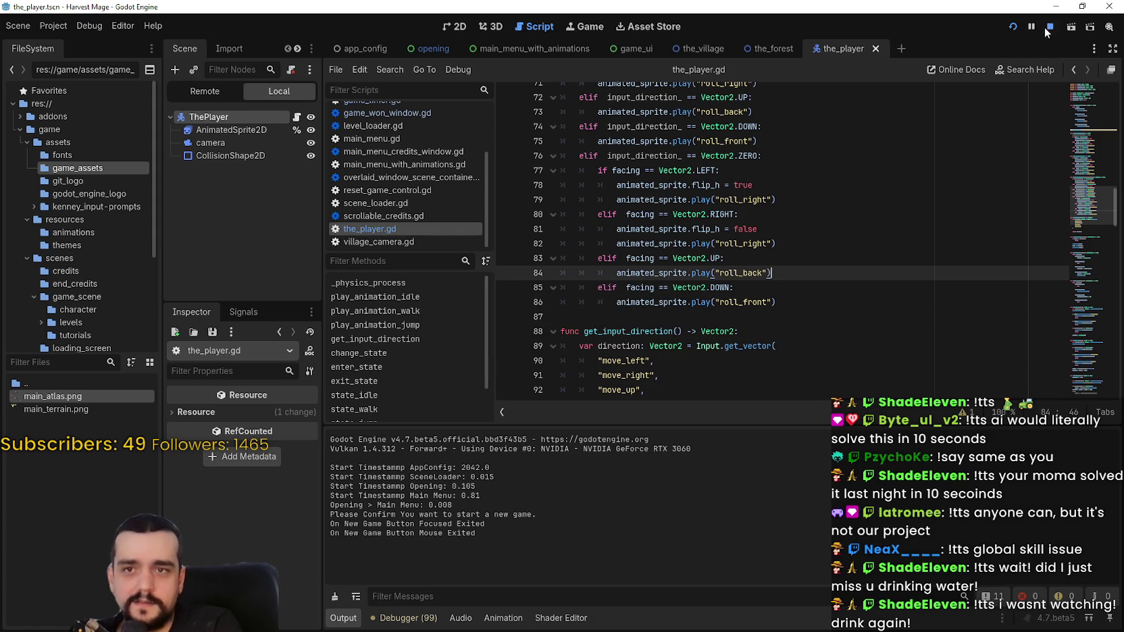
# Step: Launch the Harvest Mage game, start a new game and maximize its window
pyautogui.press('F5')
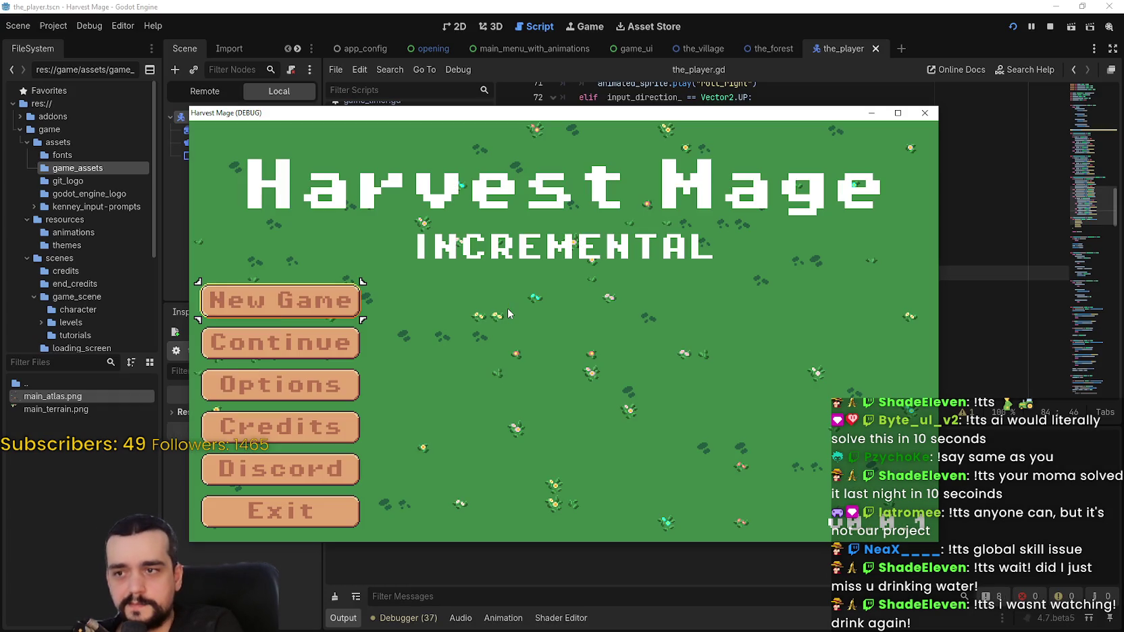
pyautogui.click(272, 305)
pyautogui.click(271, 305)
pyautogui.click(897, 113)
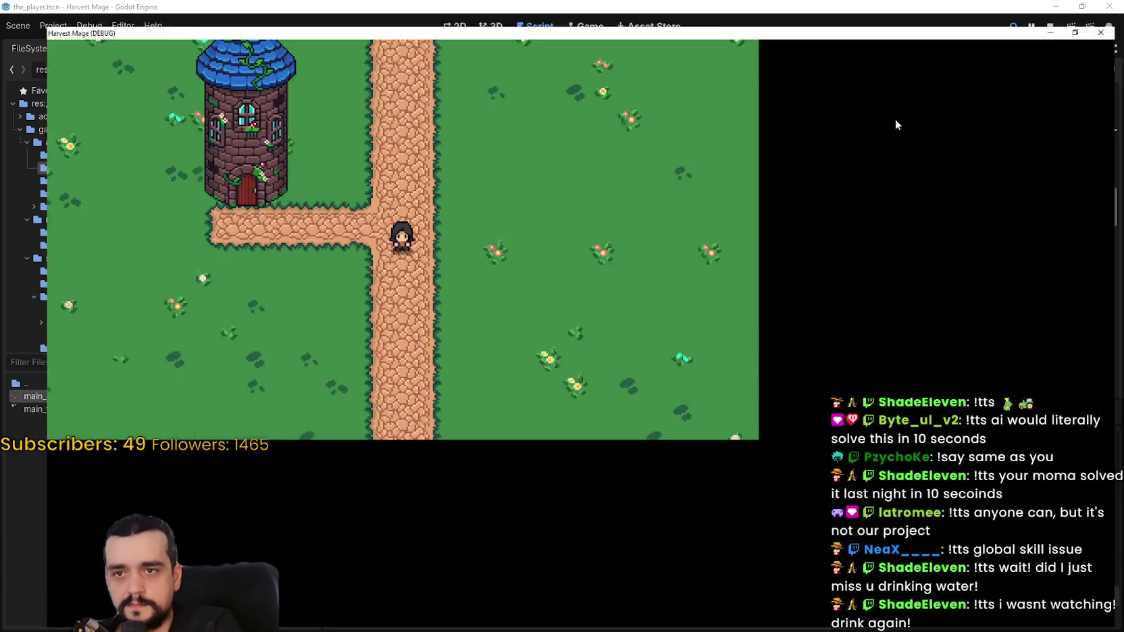
# Step: Walk the character around the map in all directions with WASD, then restore down the game window
pyautogui.press('d')
pyautogui.press('d')
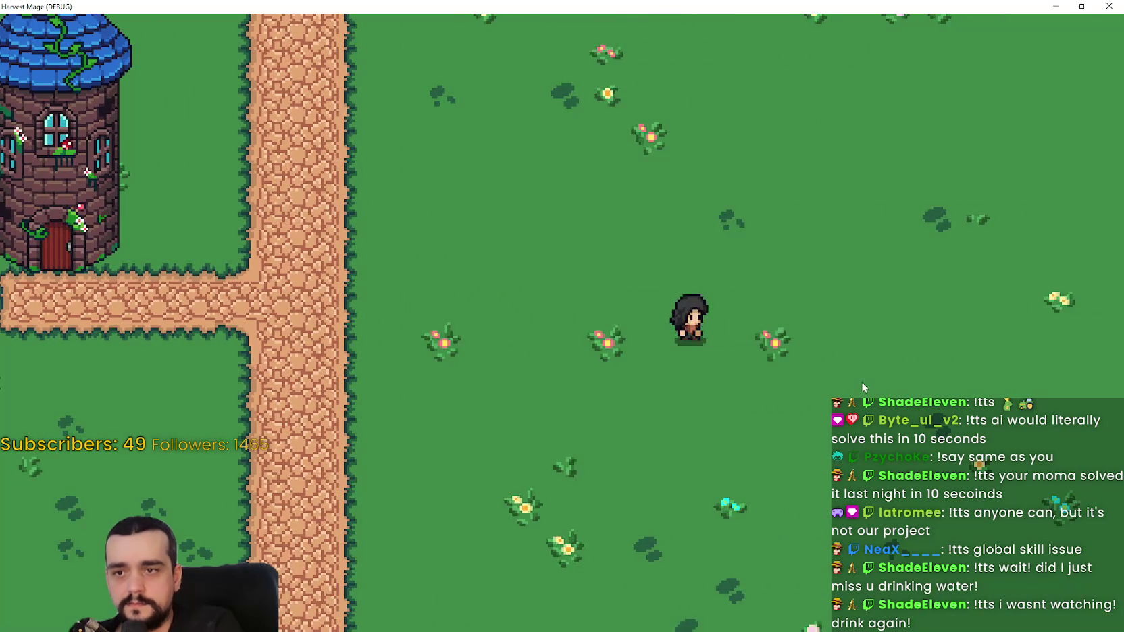
pyautogui.press('a')
pyautogui.press('w')
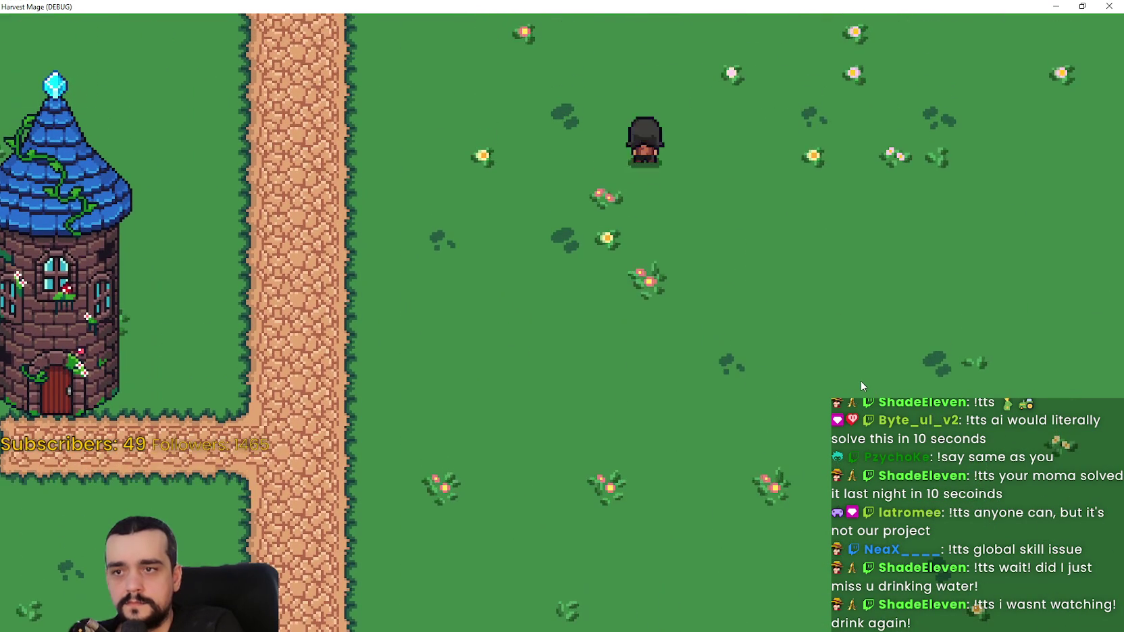
pyautogui.press('s')
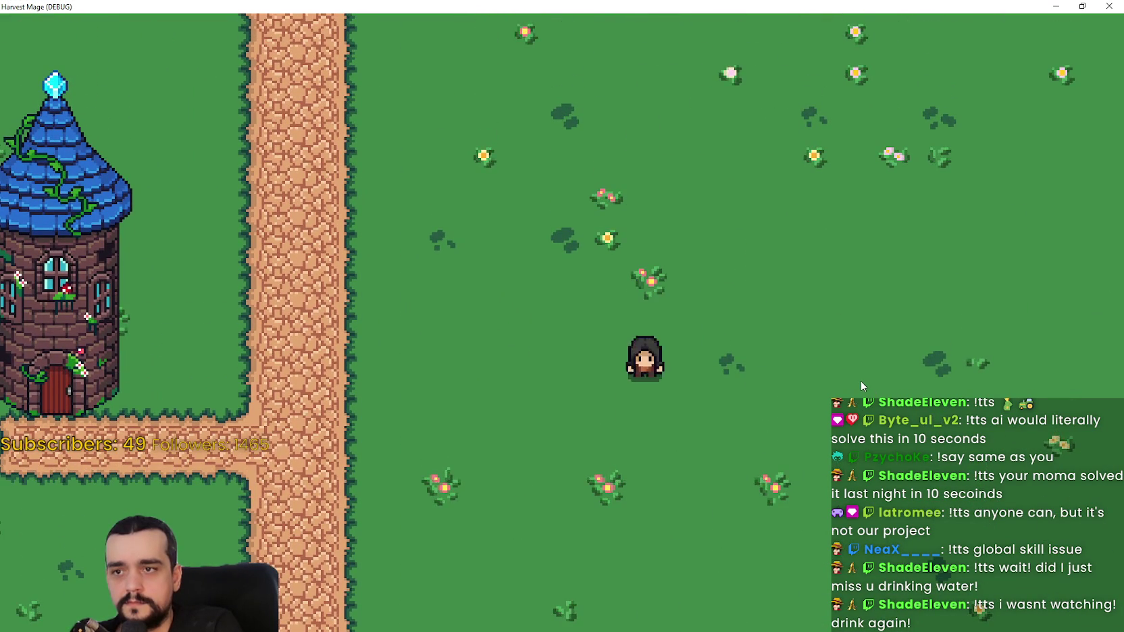
pyautogui.press('a')
pyautogui.press('w')
pyautogui.press('a')
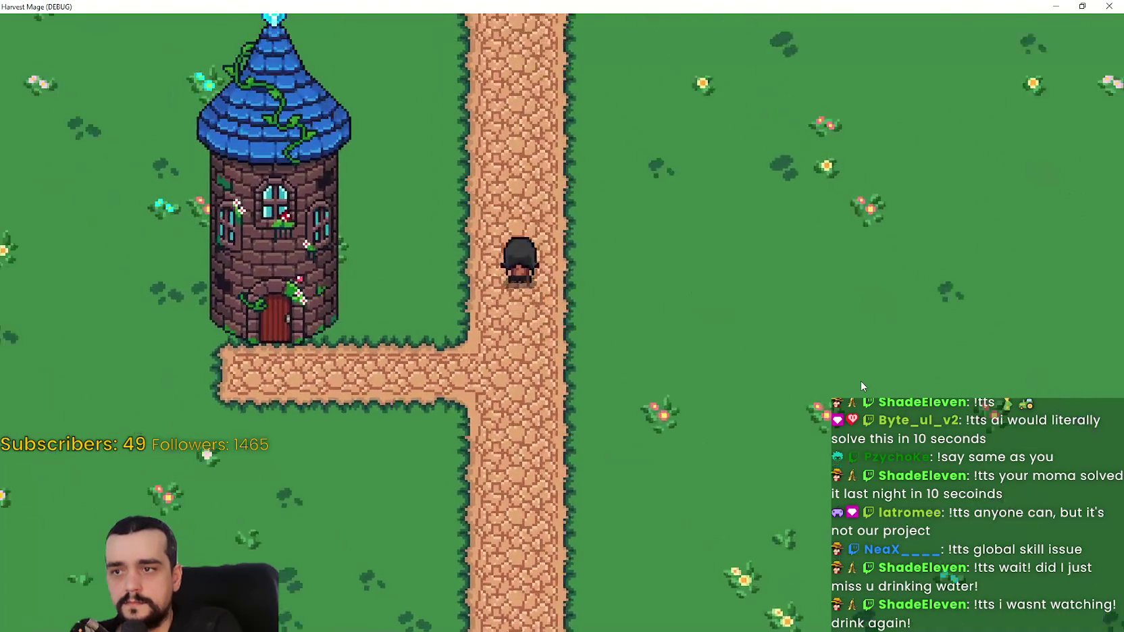
pyautogui.press('d')
pyautogui.press('w')
pyautogui.press('a')
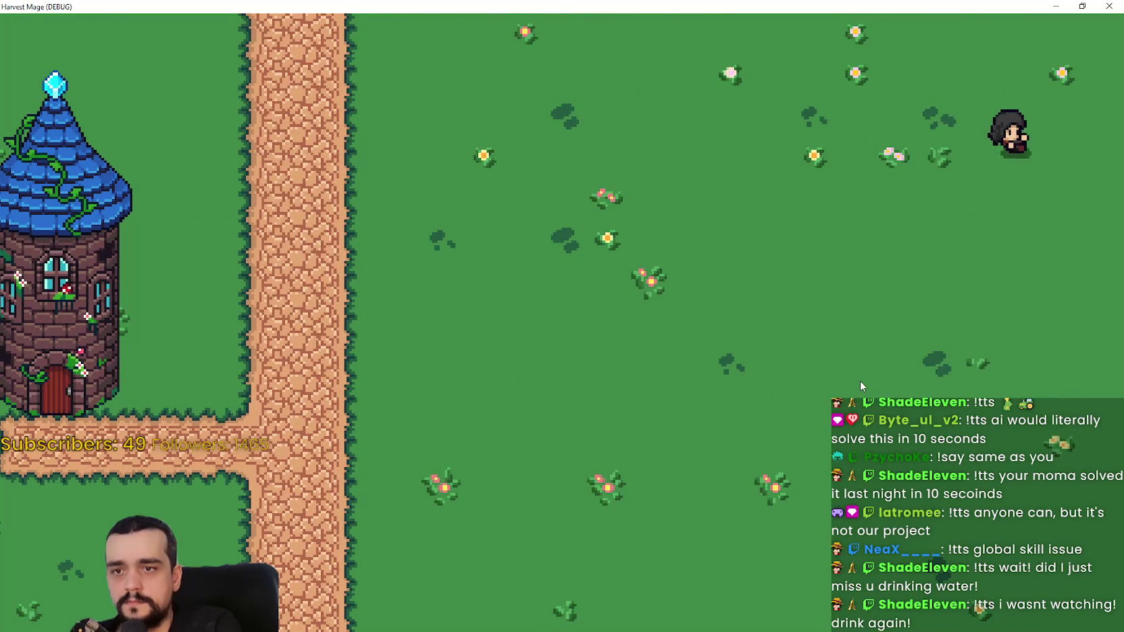
pyautogui.press('a')
pyautogui.press('s')
pyautogui.press('d')
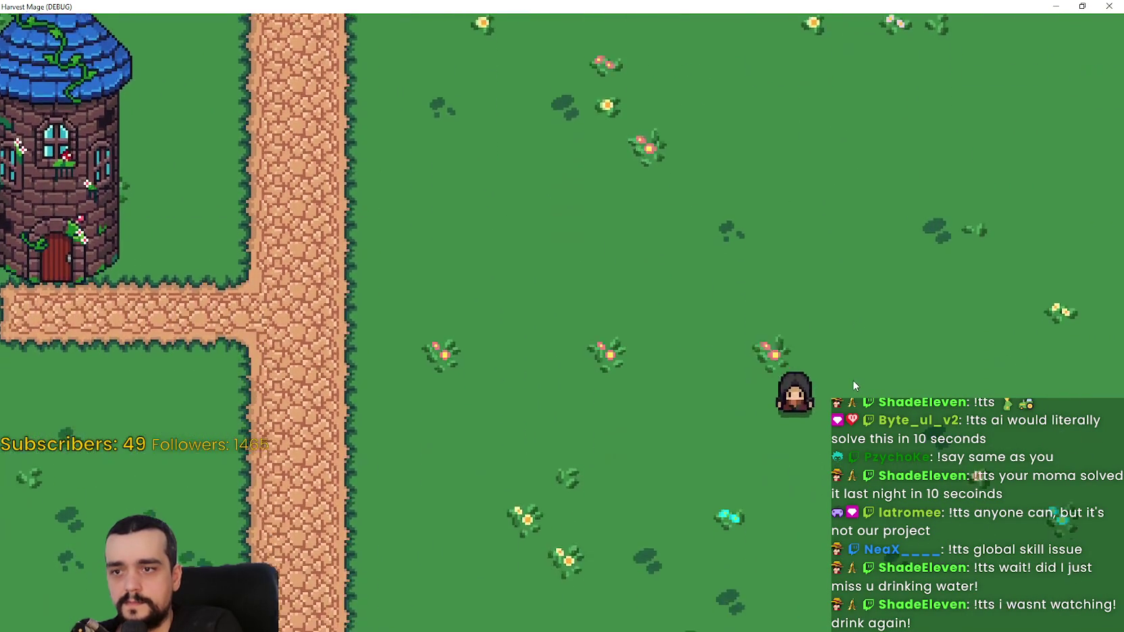
pyautogui.press('d')
pyautogui.press('a')
pyautogui.press('s')
pyautogui.press('w')
pyautogui.press('d')
pyautogui.press('w')
pyautogui.press('a')
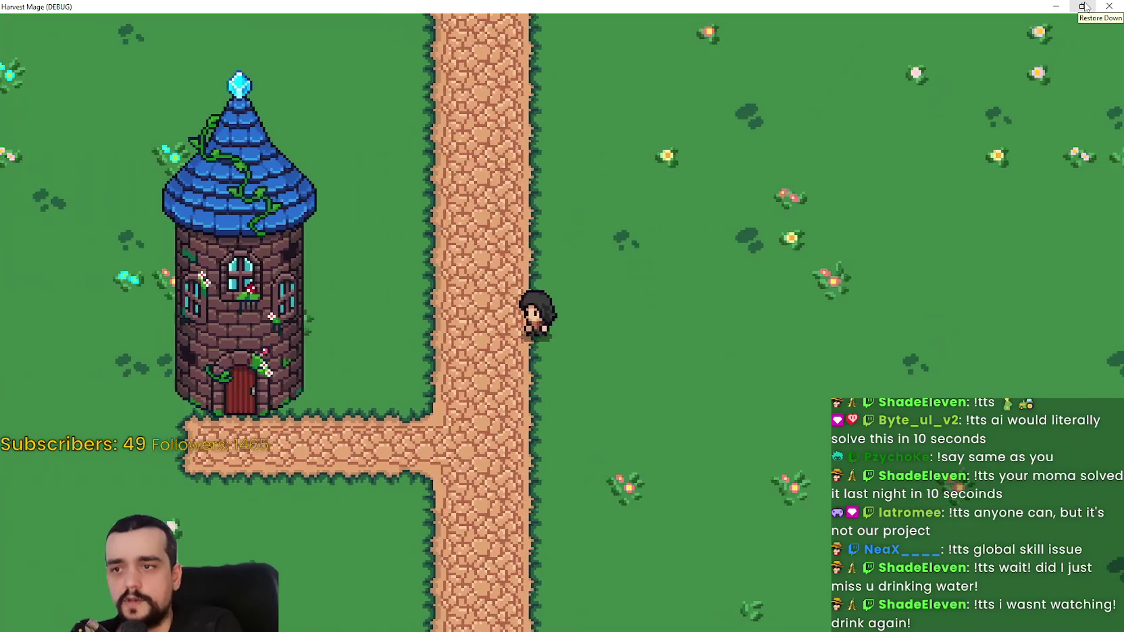
pyautogui.press('d')
pyautogui.press('w')
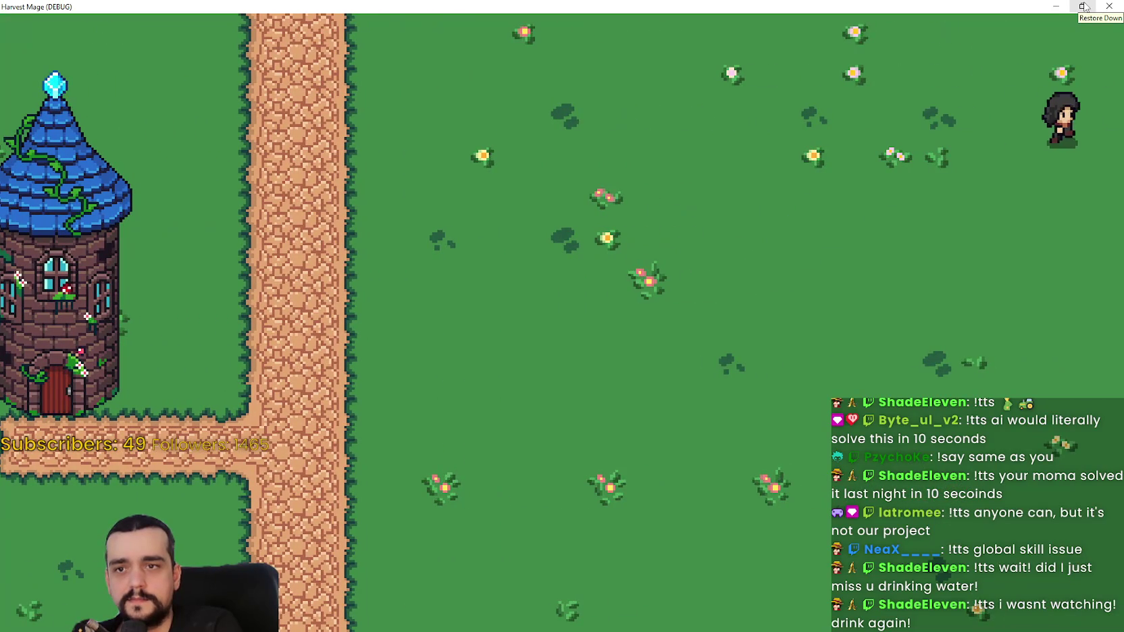
pyautogui.press('a')
pyautogui.press('s')
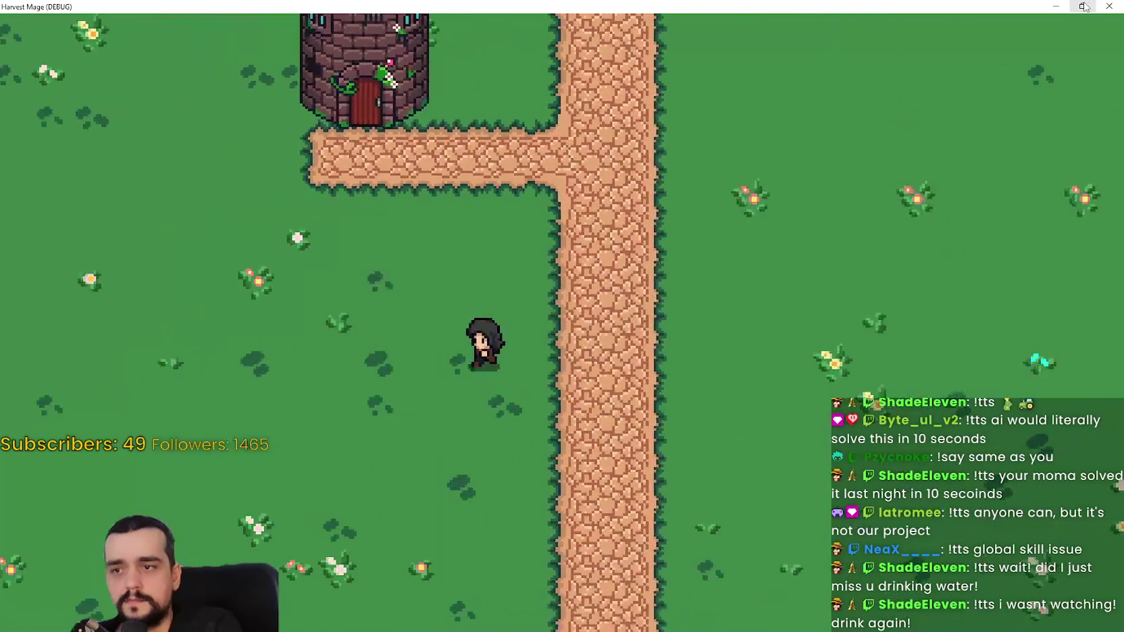
pyautogui.click(1084, 6)
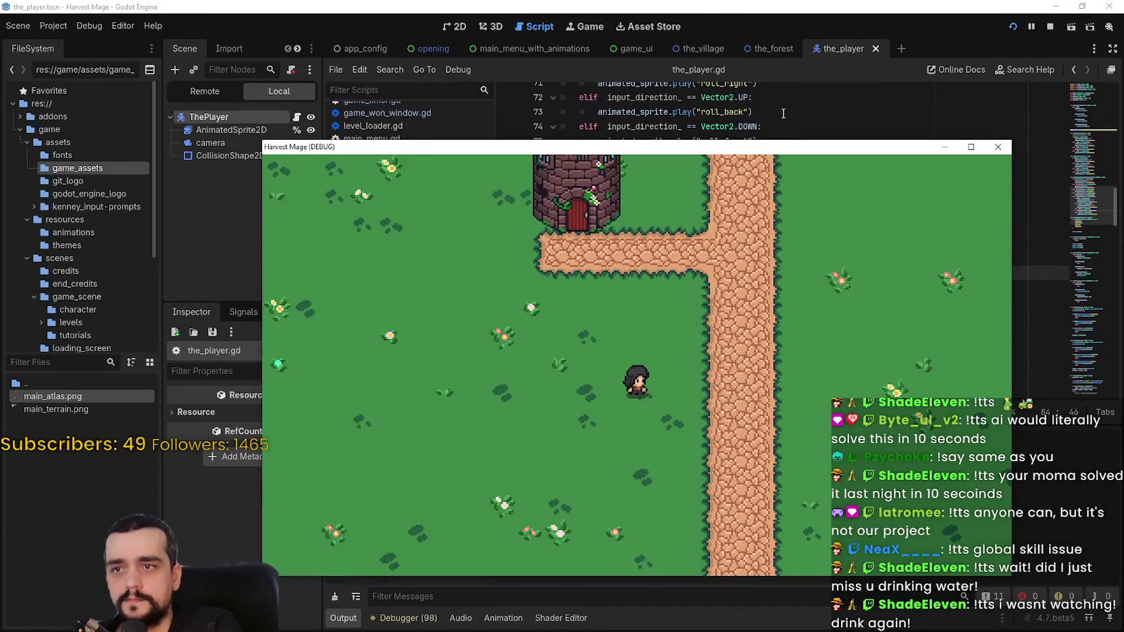
# Step: Close the game and add print(input_direction_) as the first line of play_animation_jump
pyautogui.press('F8')
pyautogui.scroll(5, 786, 169)
pyautogui.click(785, 155)
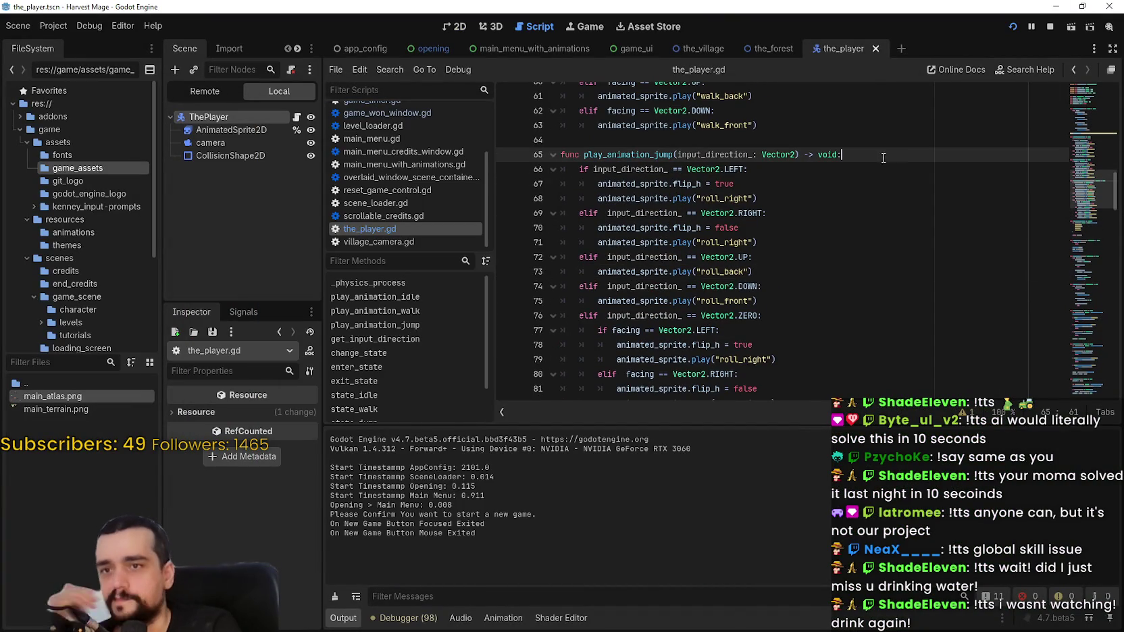
pyautogui.press('Return')
pyautogui.write('rint_or')
pyautogui.press('Return')
pyautogui.press('BackSpace')
pyautogui.press('BackSpace')
pyautogui.press('BackSpace')
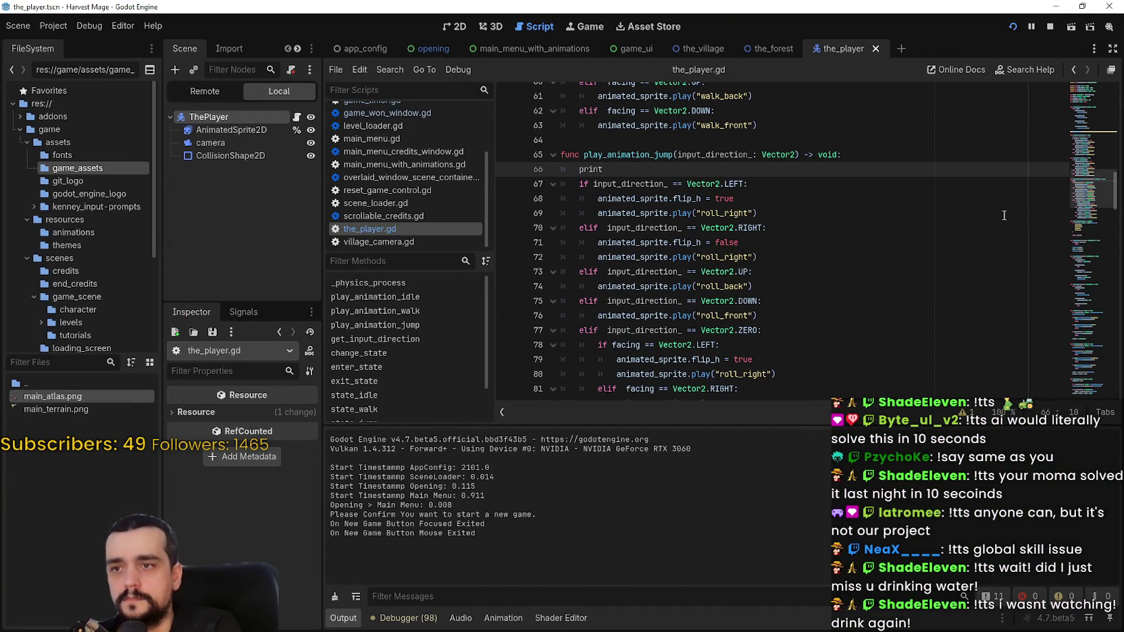
pyautogui.write('()')
pyautogui.doubleClick(739, 153)
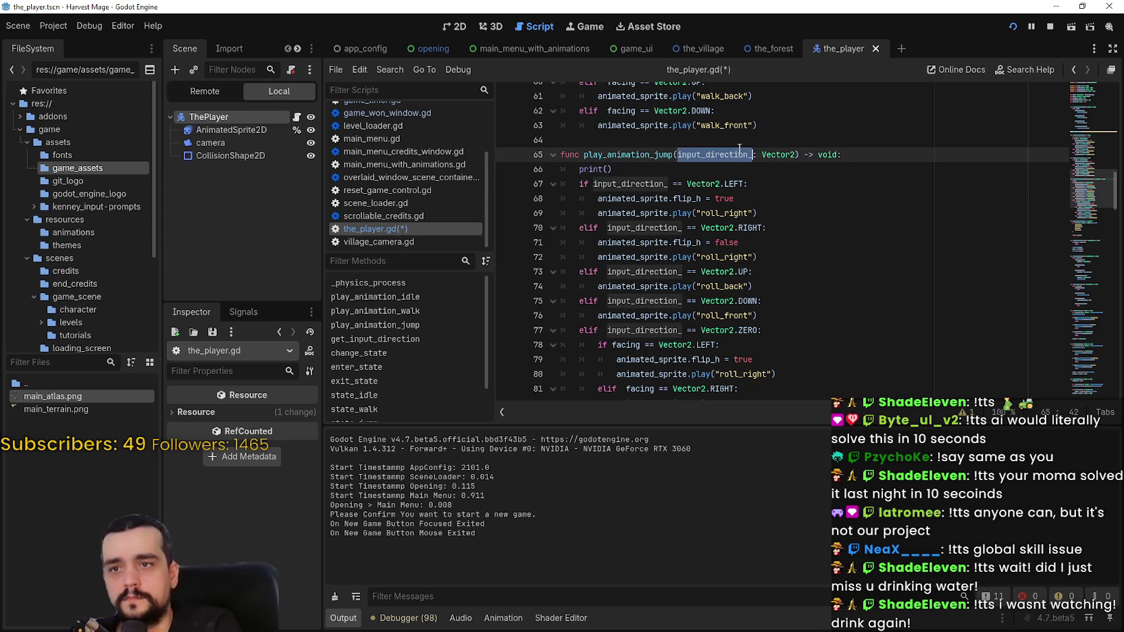
pyautogui.click(607, 170)
pyautogui.hotkey('ctrl', 'v')
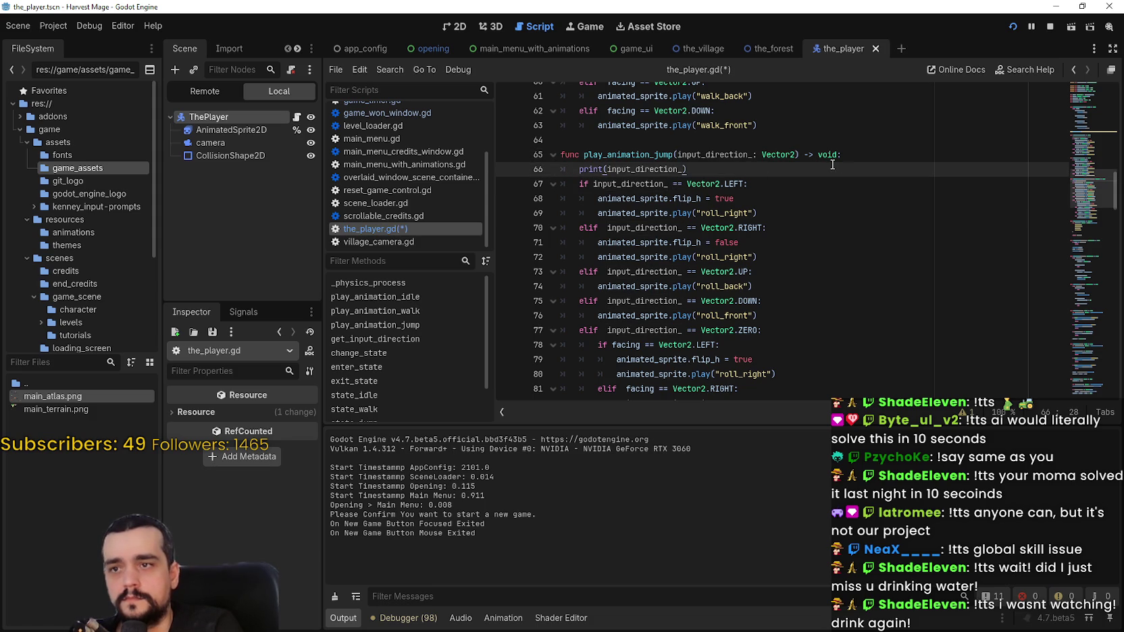
pyautogui.press('End')
# Step: Add print(facing) on the next line, then save and run the game
pyautogui.press('Return')
pyautogui.write('rint')
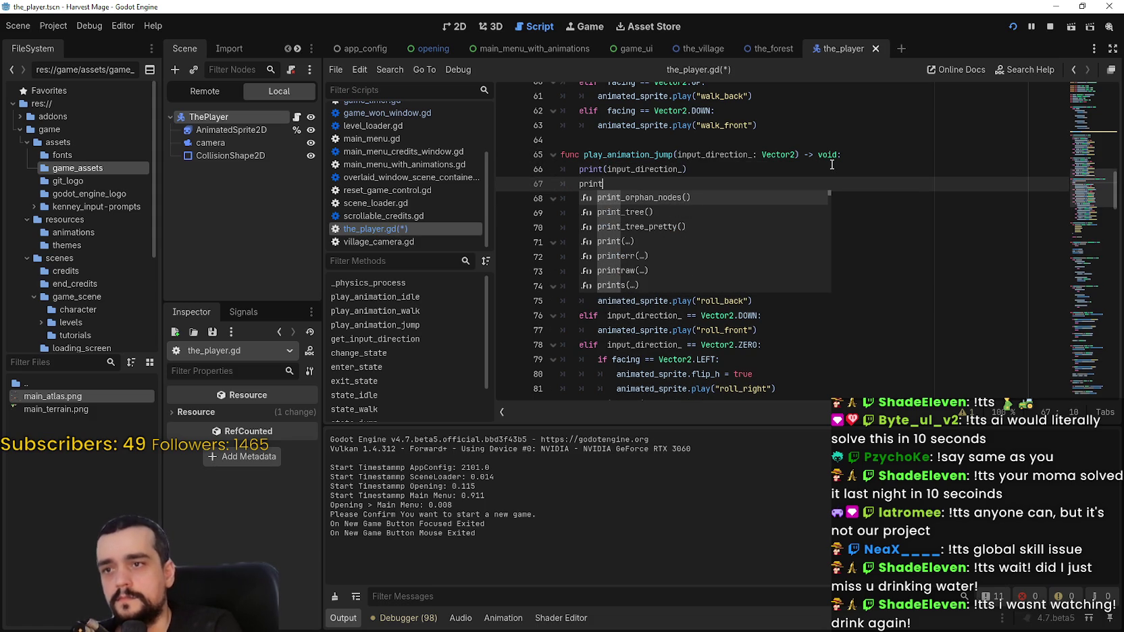
pyautogui.press('Return')
pyautogui.write('i')
pyautogui.press('BackSpace')
pyautogui.write('facing')
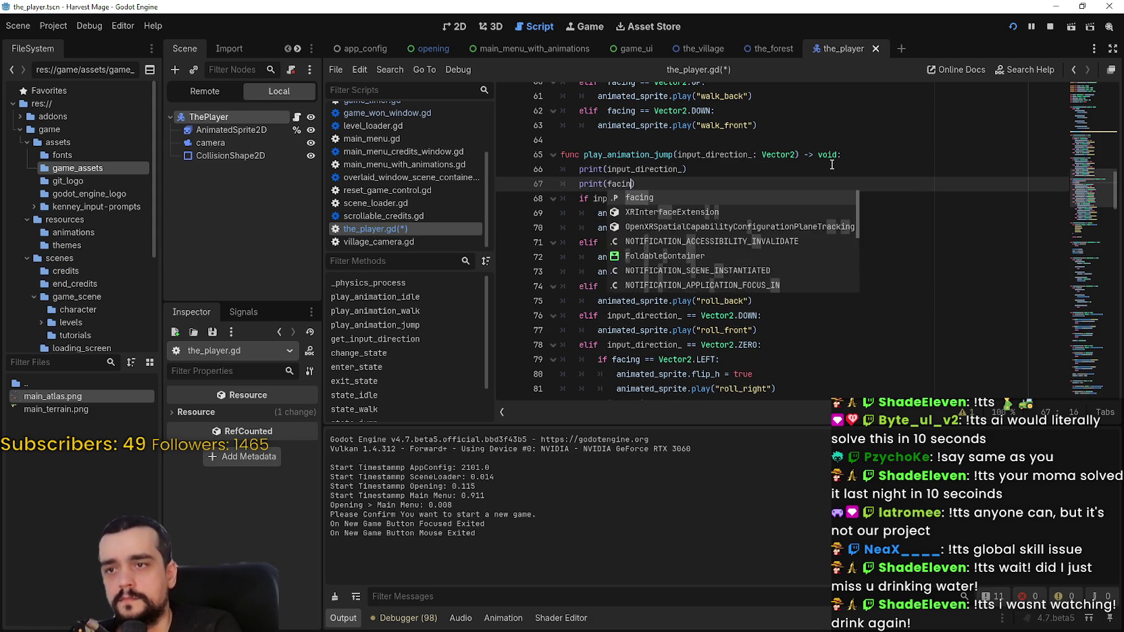
pyautogui.hotkey('ctrl', 's')
pyautogui.click(781, 142)
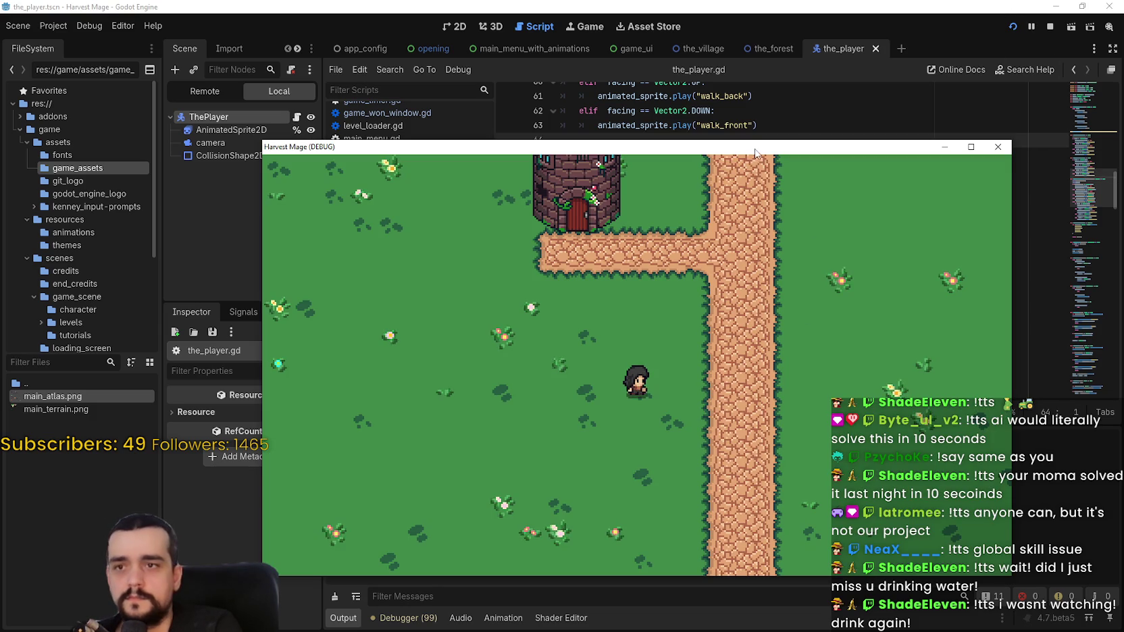
# Step: Walk the player straight and diagonally, logging vectors like (1.0, 0.0) and (-0.707107, -0.707107), then close the game
pyautogui.press('Up')
pyautogui.press('Right')
pyautogui.press('Right')
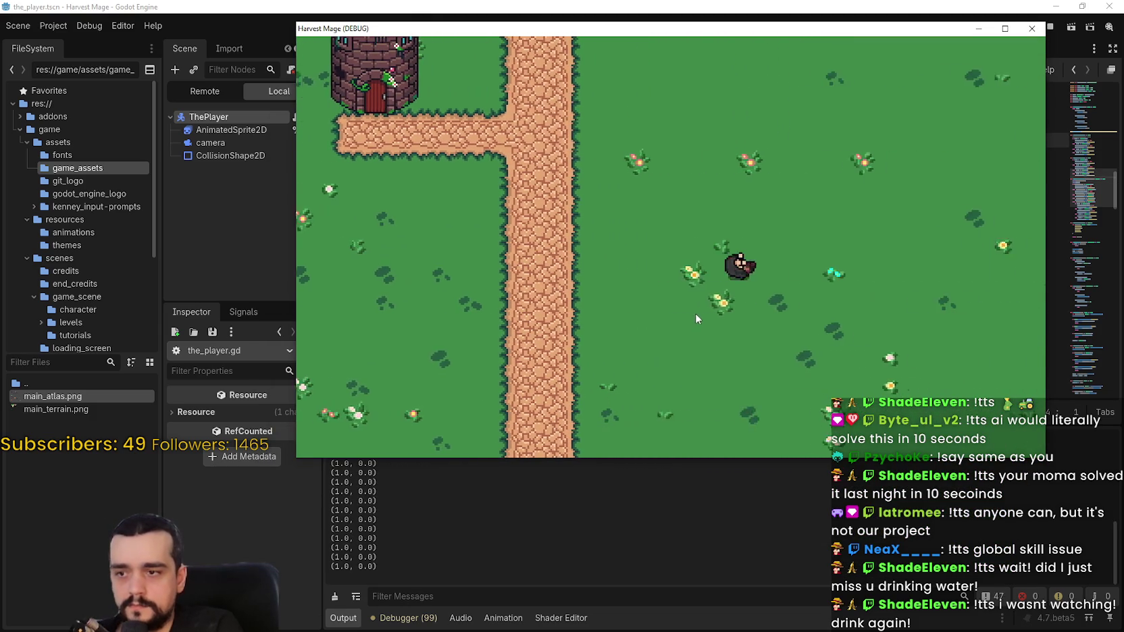
pyautogui.press('Left')
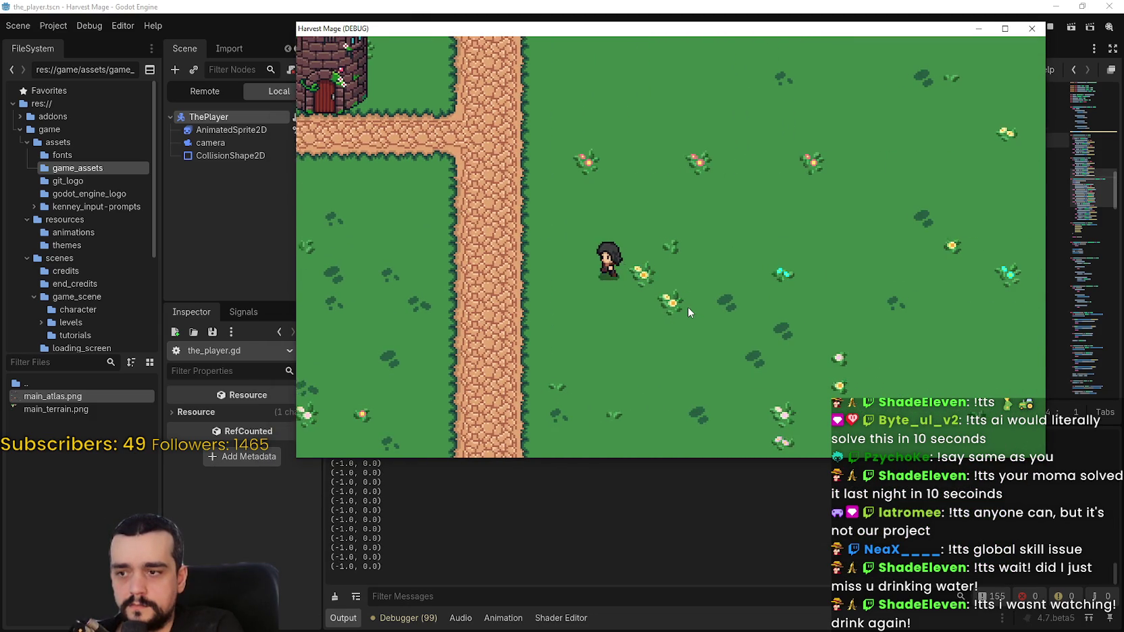
pyautogui.press('Up')
pyautogui.press('Right')
pyautogui.press('Down')
pyautogui.press('Left')
pyautogui.press('Down')
pyautogui.press('Left')
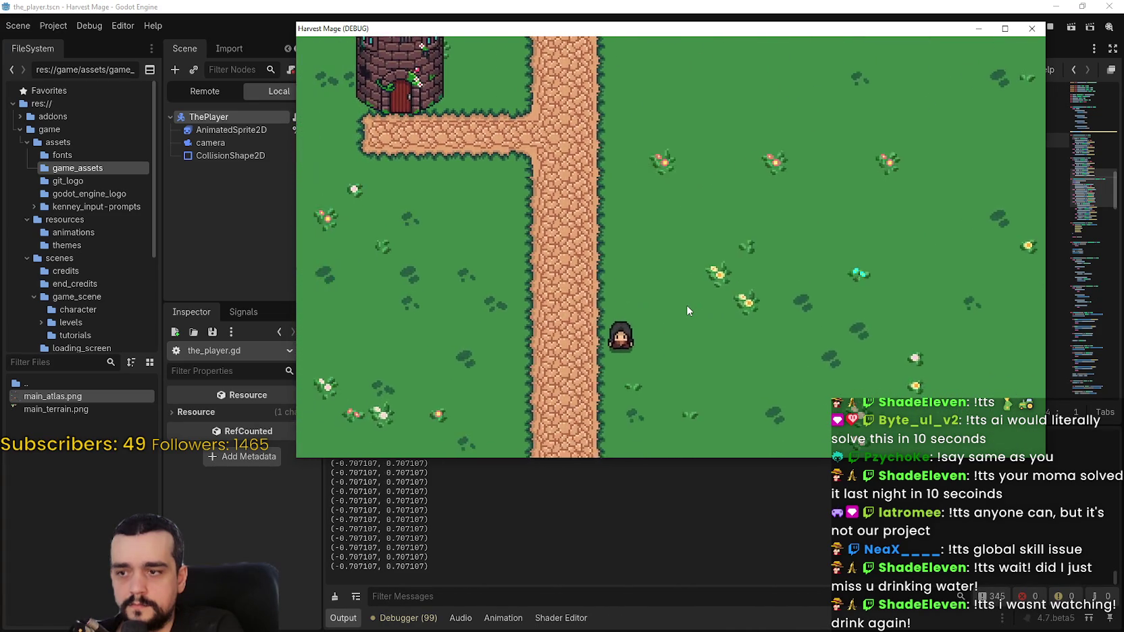
pyautogui.press('Up')
pyautogui.press('Right')
pyautogui.press('Up')
pyautogui.press('Left')
pyautogui.press('Down')
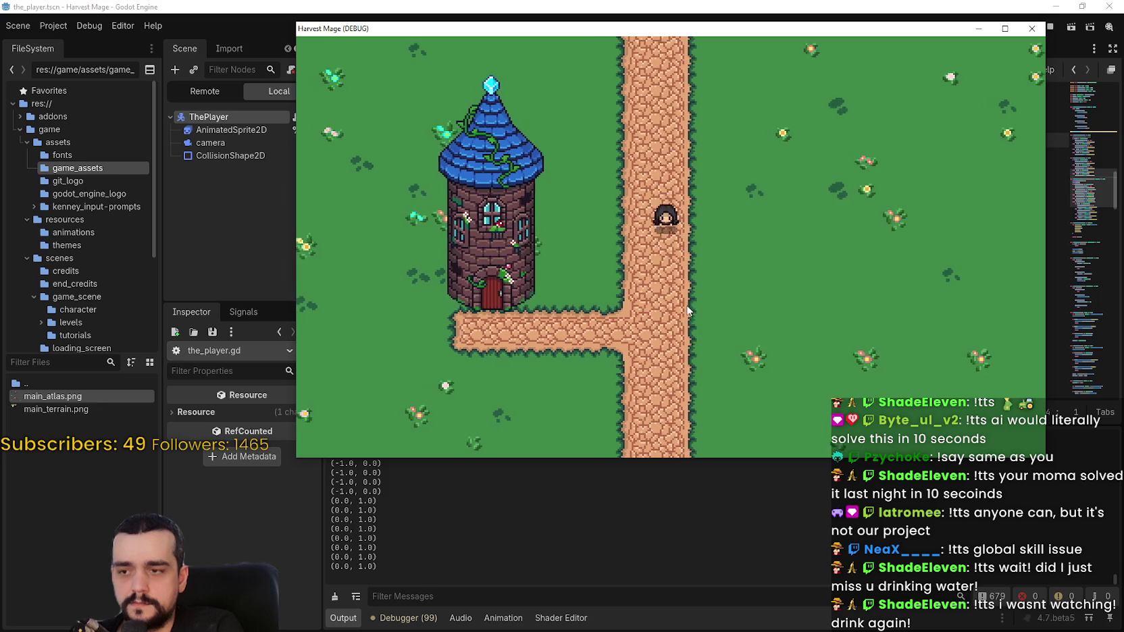
pyautogui.press('Right')
pyautogui.press('Left')
pyautogui.press('Up')
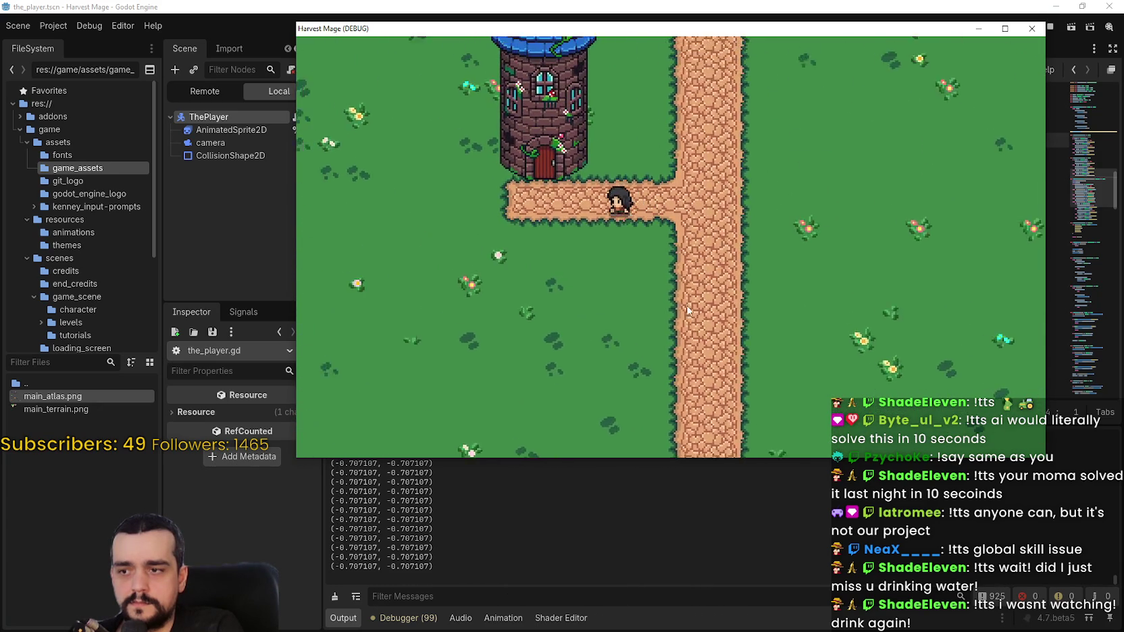
pyautogui.press('Right')
pyautogui.press('Up')
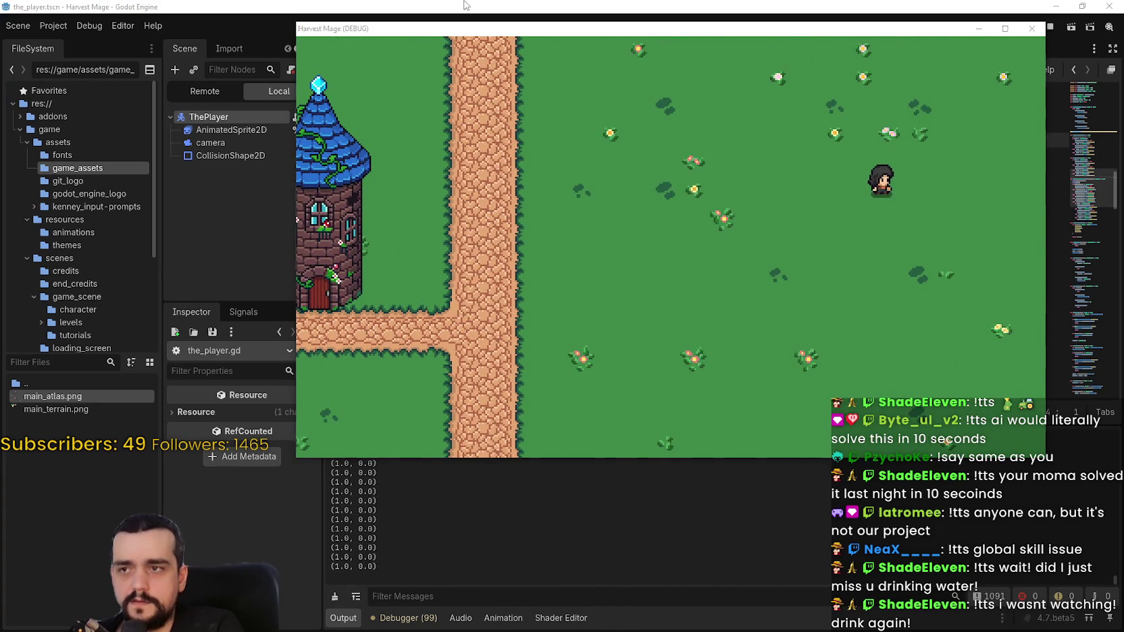
pyautogui.press('F8')
# Step: Append .normalized() to both input_direction_ and facing in the print lines and save
pyautogui.doubleClick(671, 169)
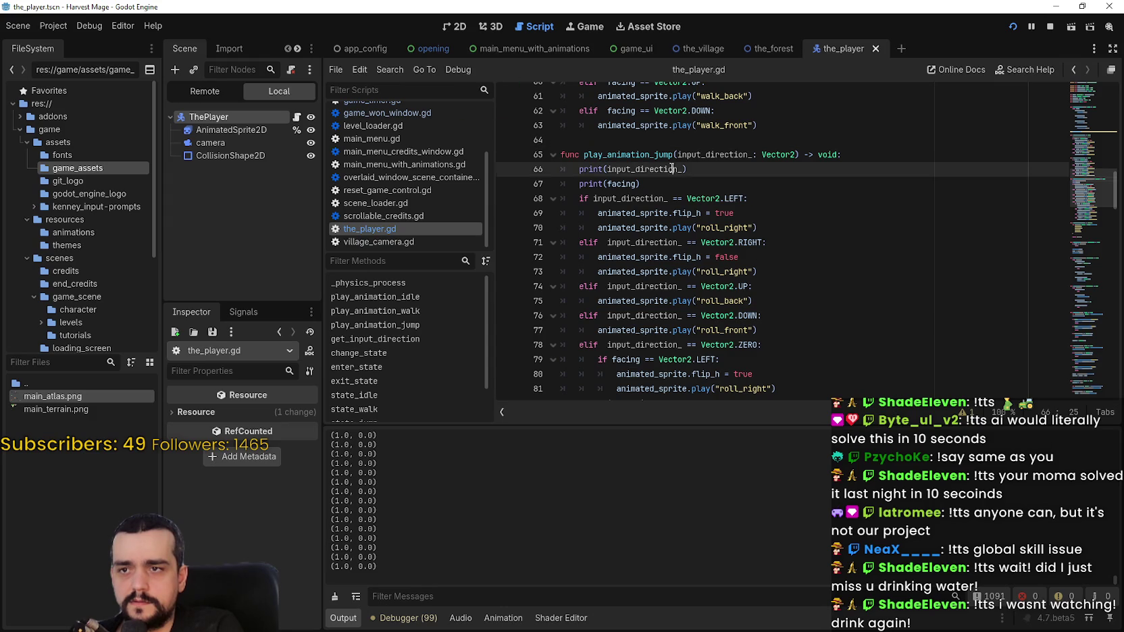
pyautogui.click(684, 169)
pyautogui.write('.n')
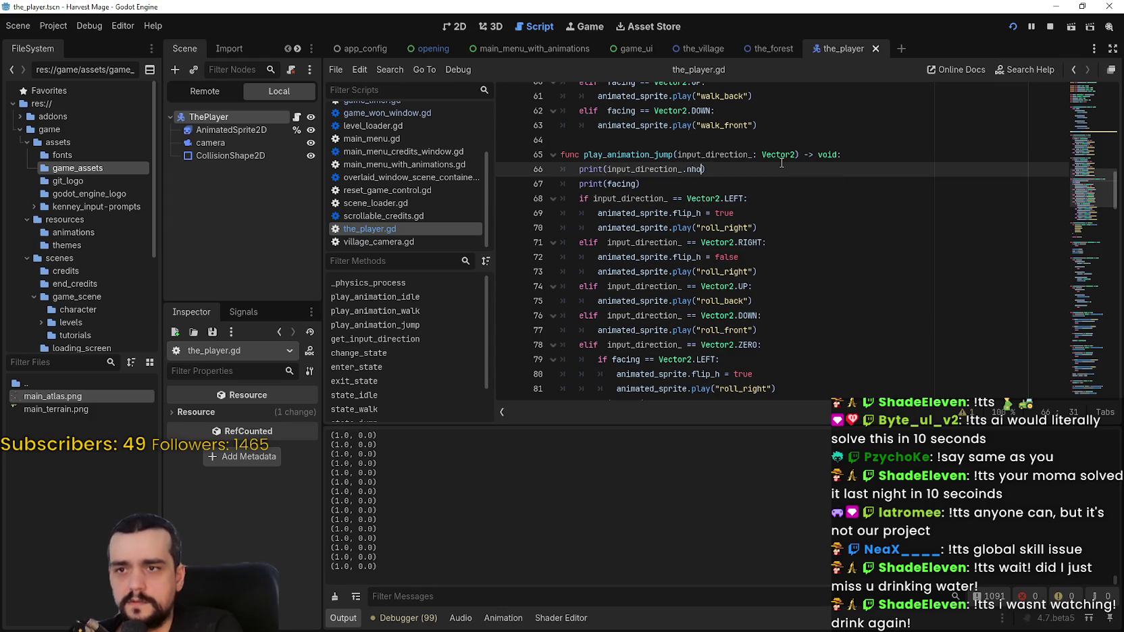
pyautogui.write('orm')
pyautogui.press('Return')
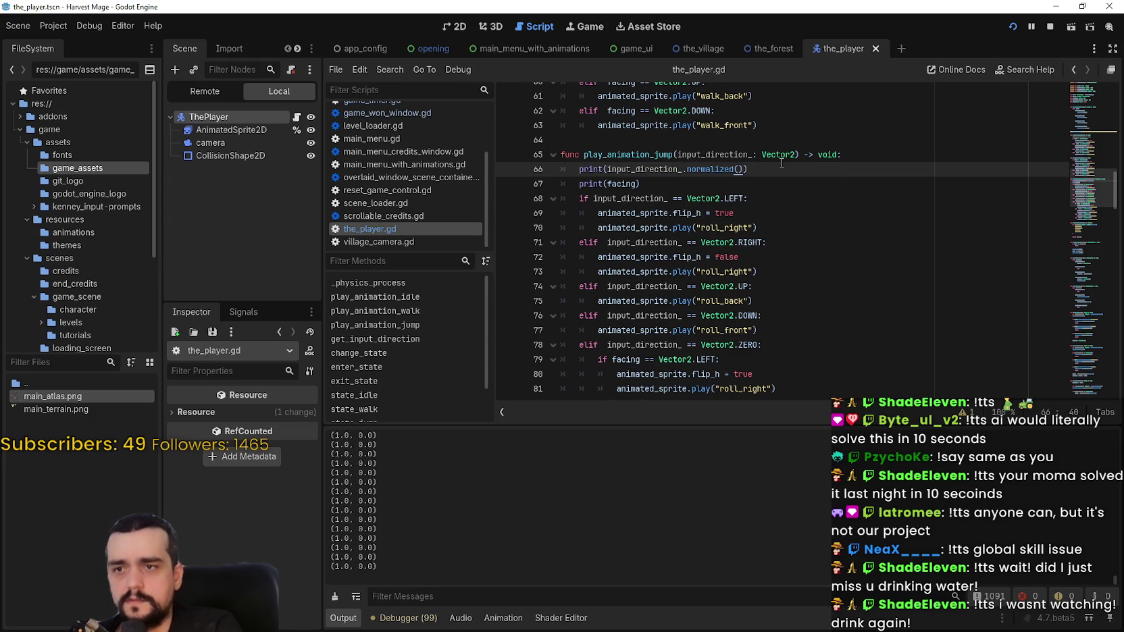
pyautogui.moveTo(687, 169); pyautogui.dragTo(749, 168)
pyautogui.hotkey('ctrl', 'c')
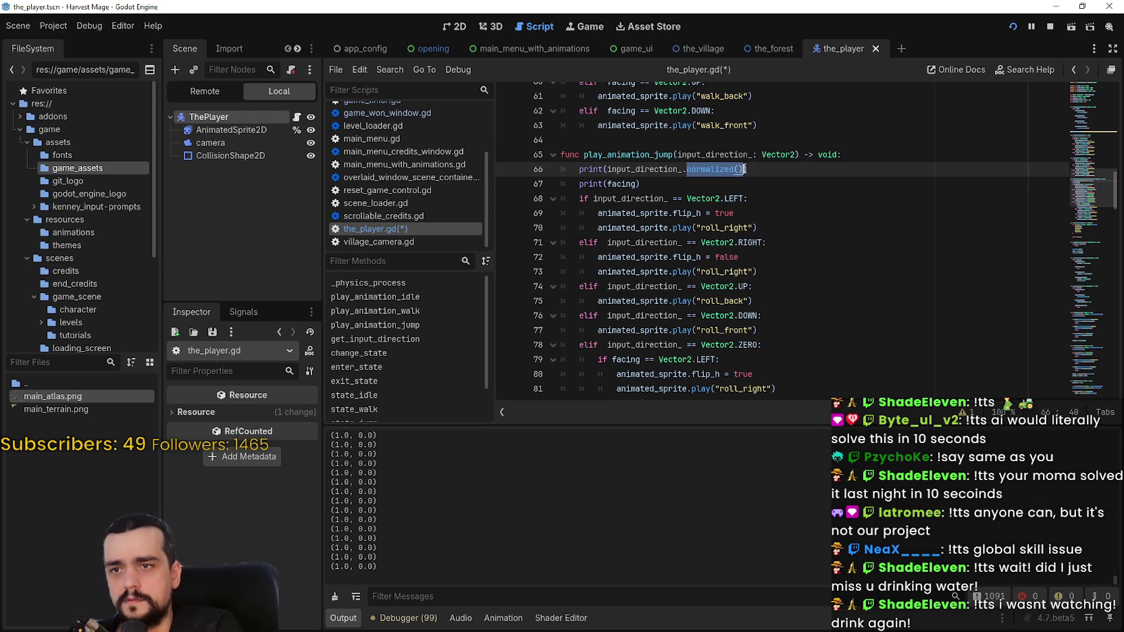
pyautogui.click(671, 182)
pyautogui.write('.')
pyautogui.hotkey('ctrl', 'v')
pyautogui.hotkey('ctrl', 's')
# Step: Run the game, walk left, right, up, down and diagonally to compare logged directions, then close it
pyautogui.press('F5')
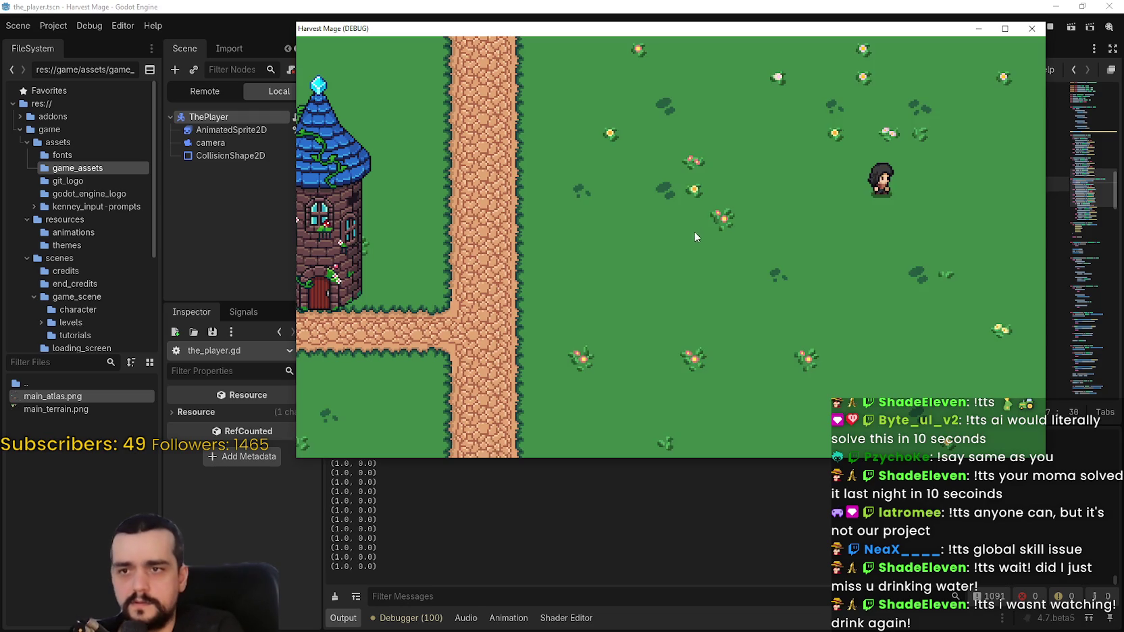
pyautogui.press('Left')
pyautogui.press('Right')
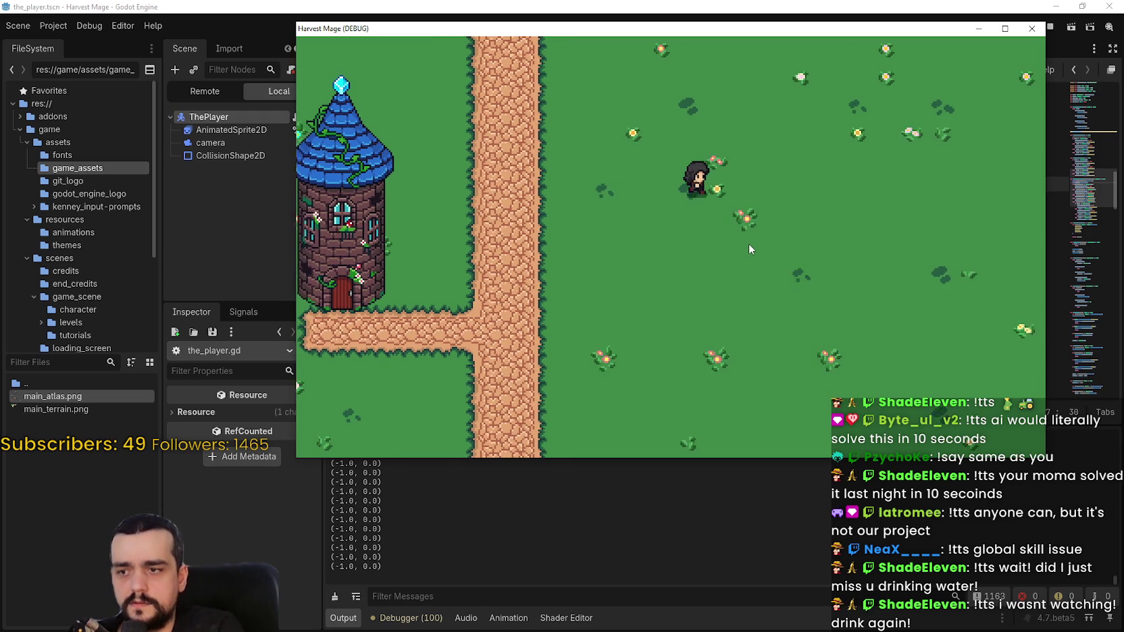
pyautogui.press('Left')
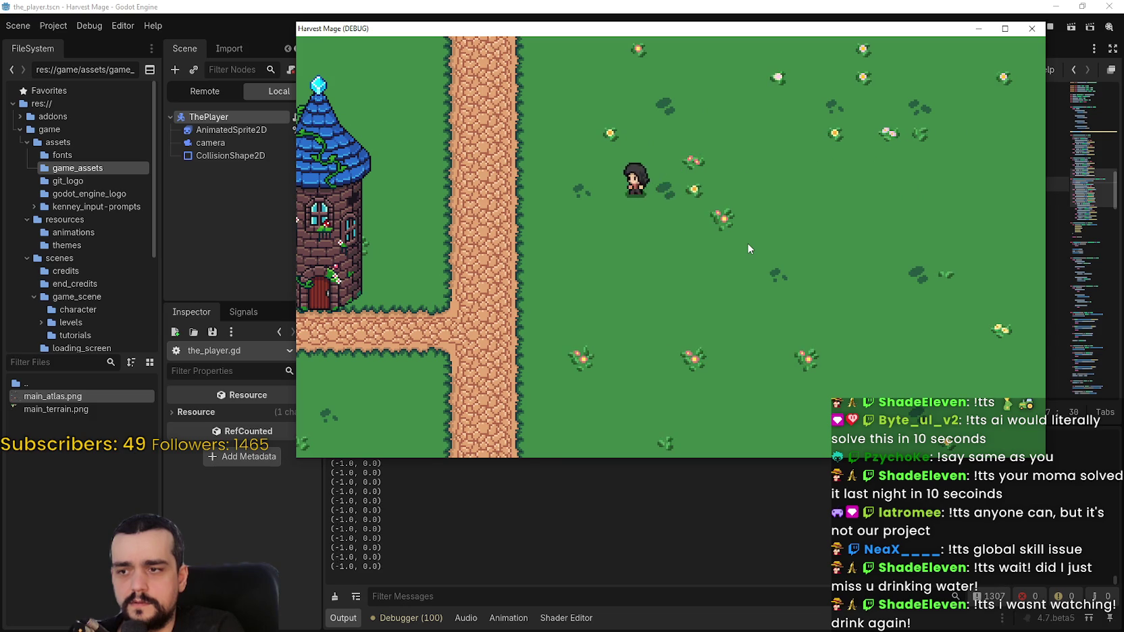
pyautogui.press('Up')
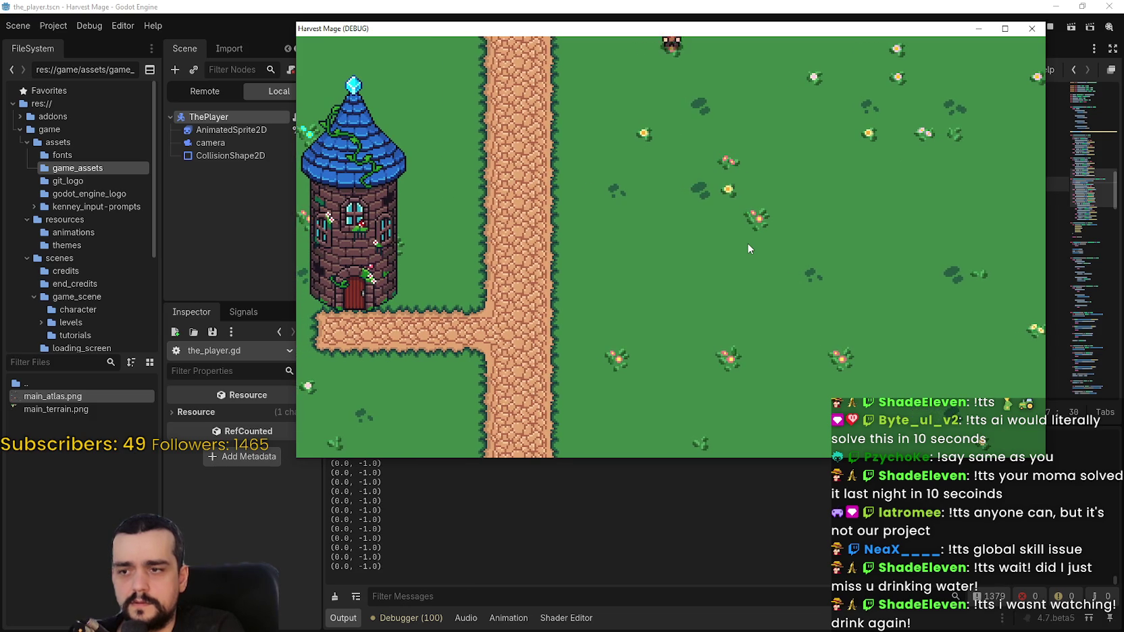
pyautogui.press('Down')
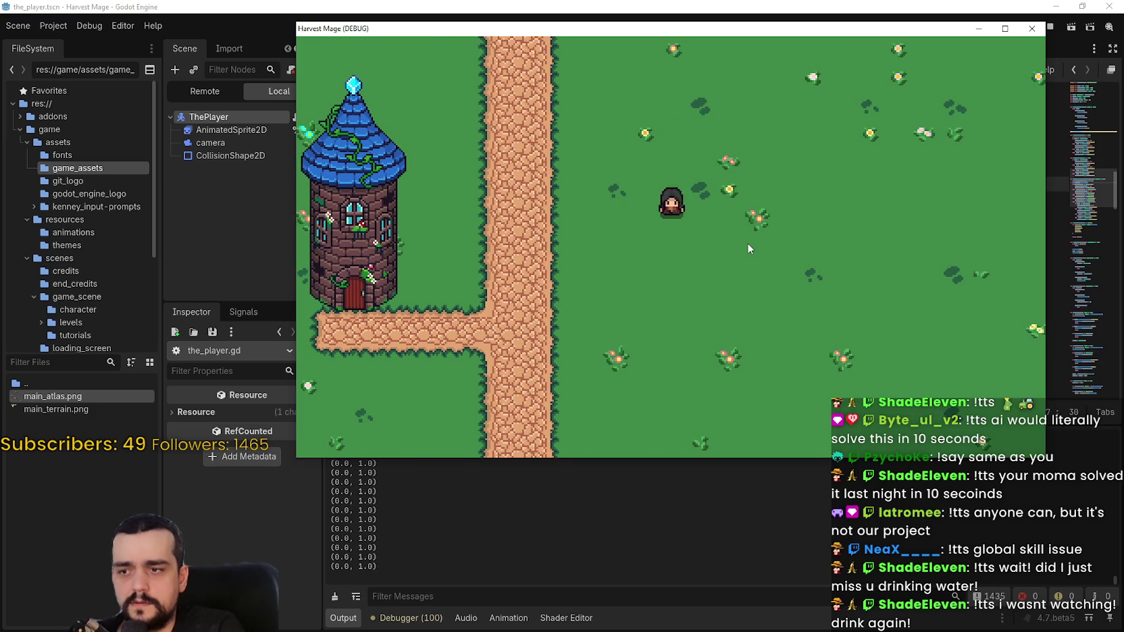
pyautogui.press('Right')
pyautogui.press('Up')
pyautogui.press('Left')
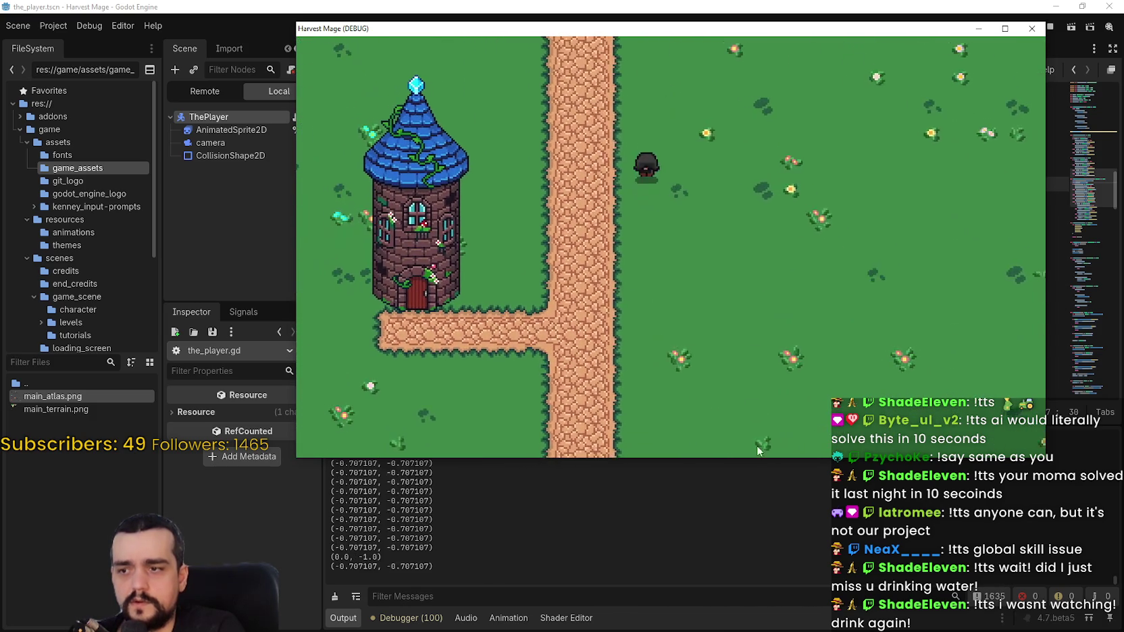
pyautogui.press('F8')
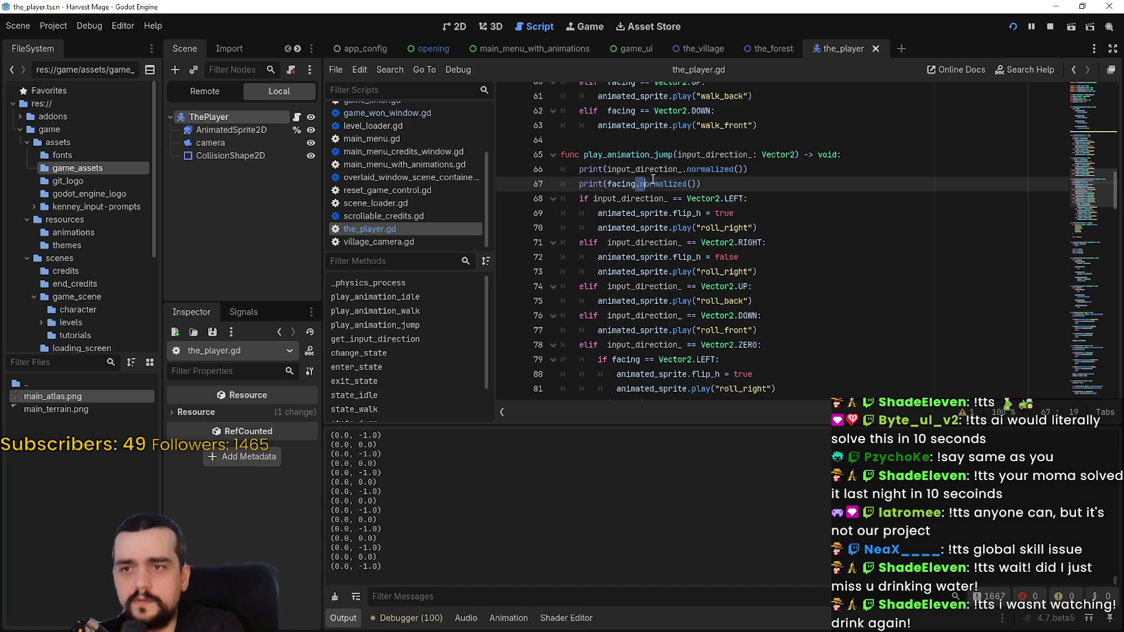
# Step: Remove .normalized() from the facing print and scroll down to the jump state code
pyautogui.moveTo(635, 184); pyautogui.dragTo(747, 169)
pyautogui.press('BackSpace')
pyautogui.press('BackSpace')
pyautogui.click(766, 192)
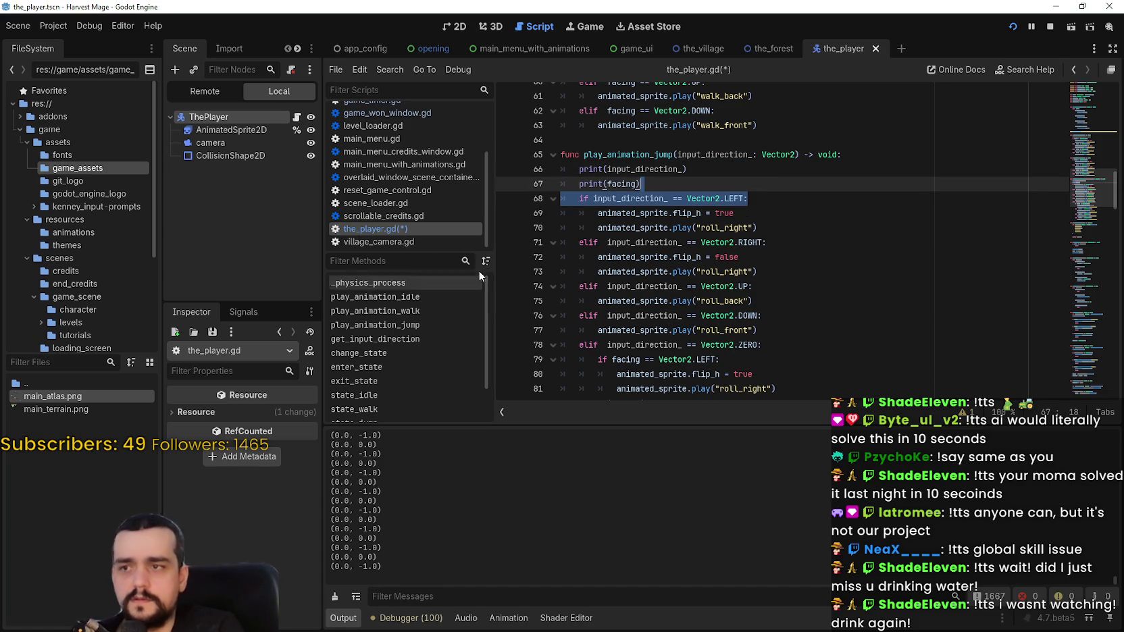
pyautogui.moveTo(1085, 193); pyautogui.dragTo(1087, 373)
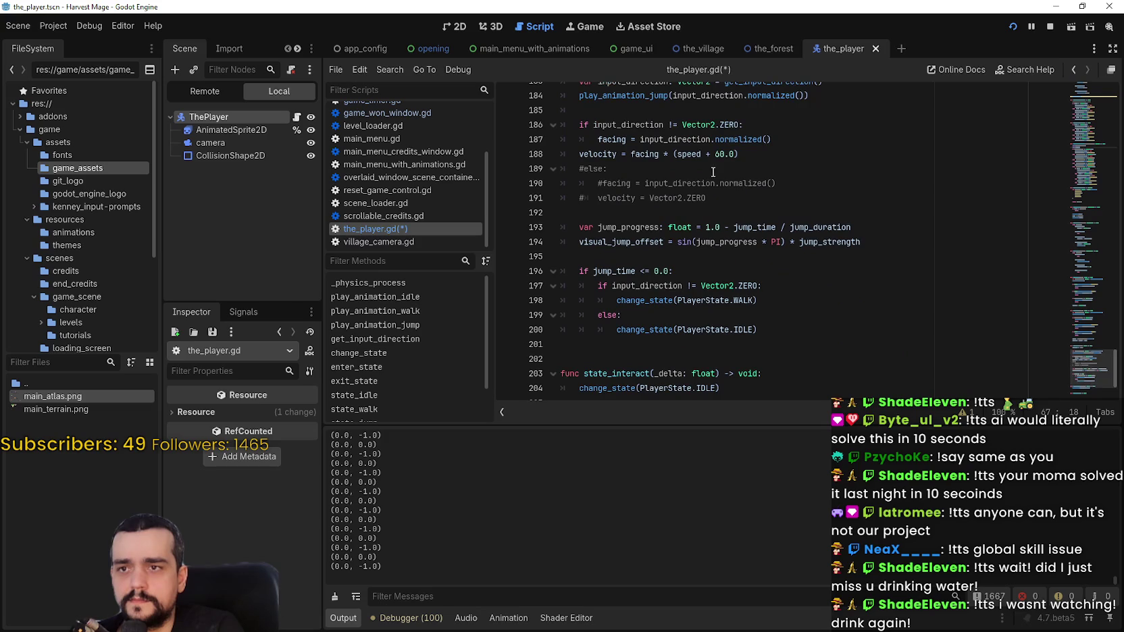
pyautogui.scroll(1, 702, 168)
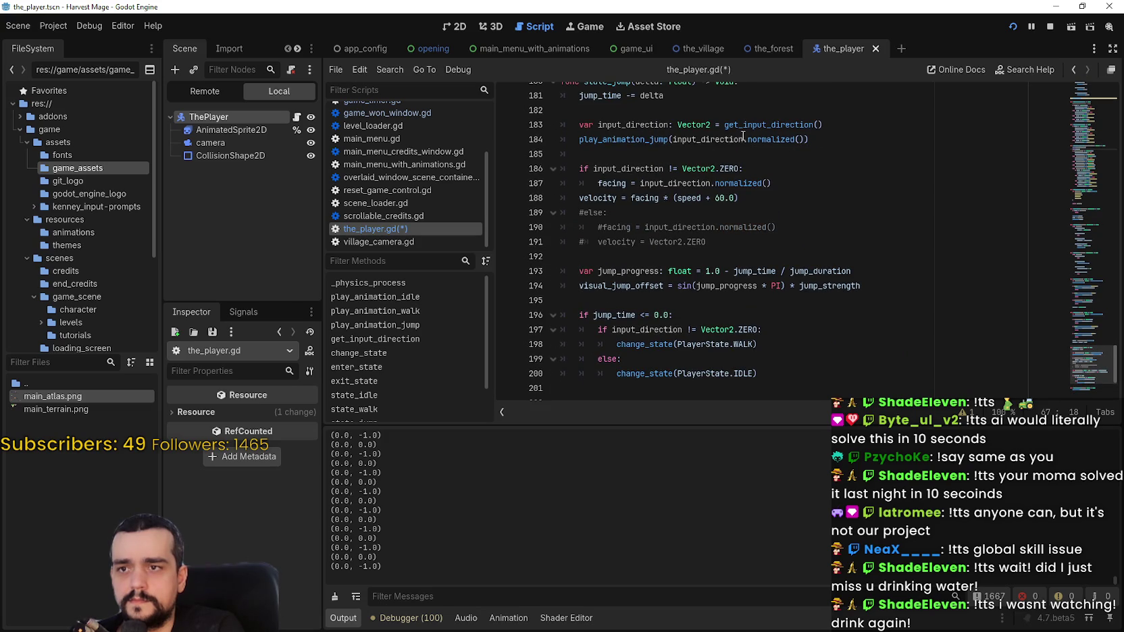
# Step: Delete .normalized() from the play_animation_jump call on line 184 and run the game, walking right
pyautogui.moveTo(743, 140); pyautogui.dragTo(808, 140)
pyautogui.press('BackSpace')
pyautogui.press('F5')
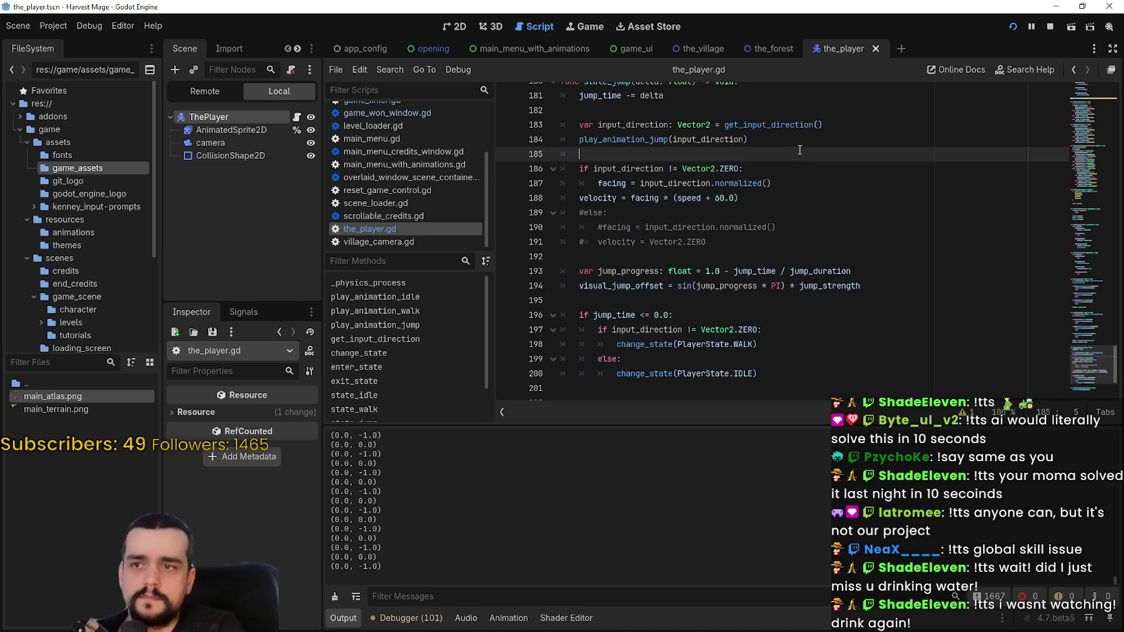
pyautogui.press('Right')
# Step: Walk the character down, left, down-right, up-right, up and up-left, then close the game
pyautogui.press('Down')
pyautogui.press('Left')
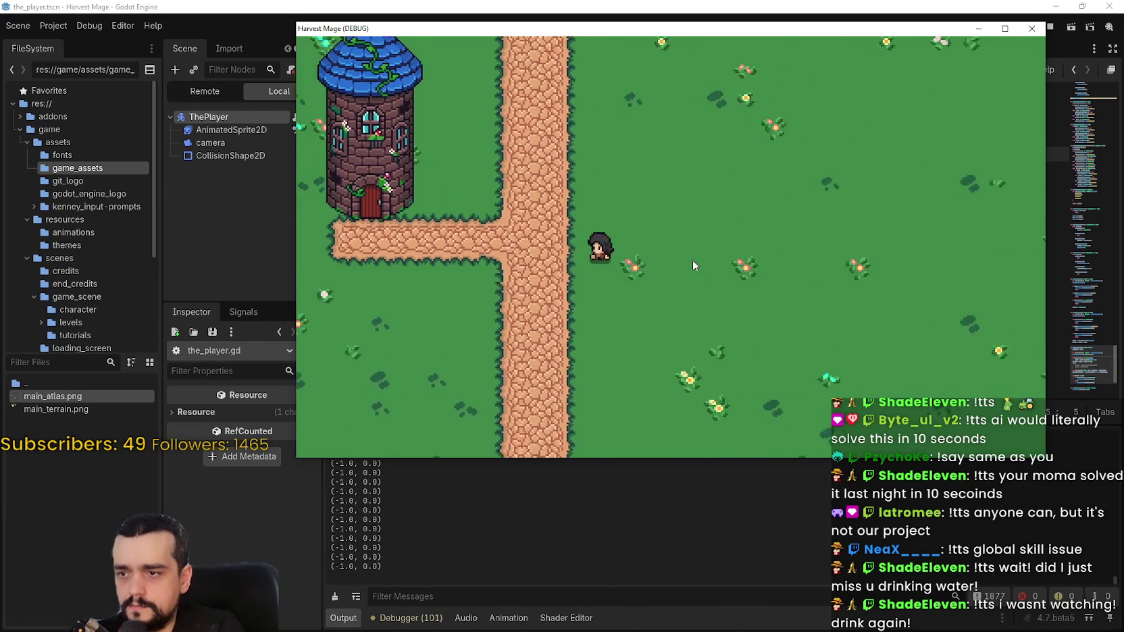
pyautogui.press('Down')
pyautogui.press('Right')
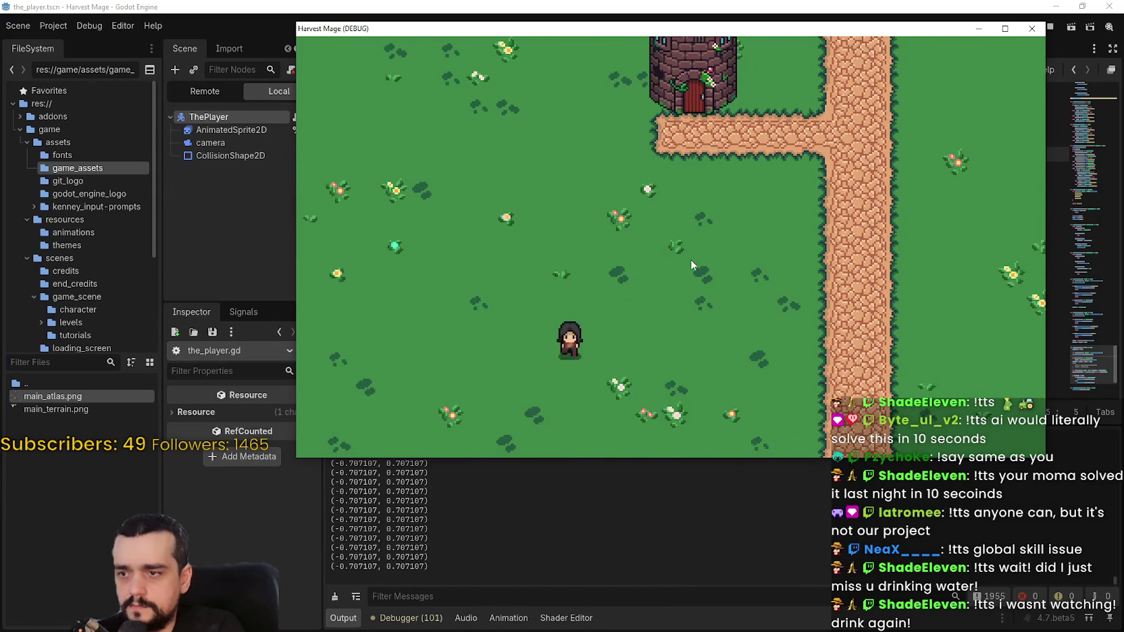
pyautogui.press('Up')
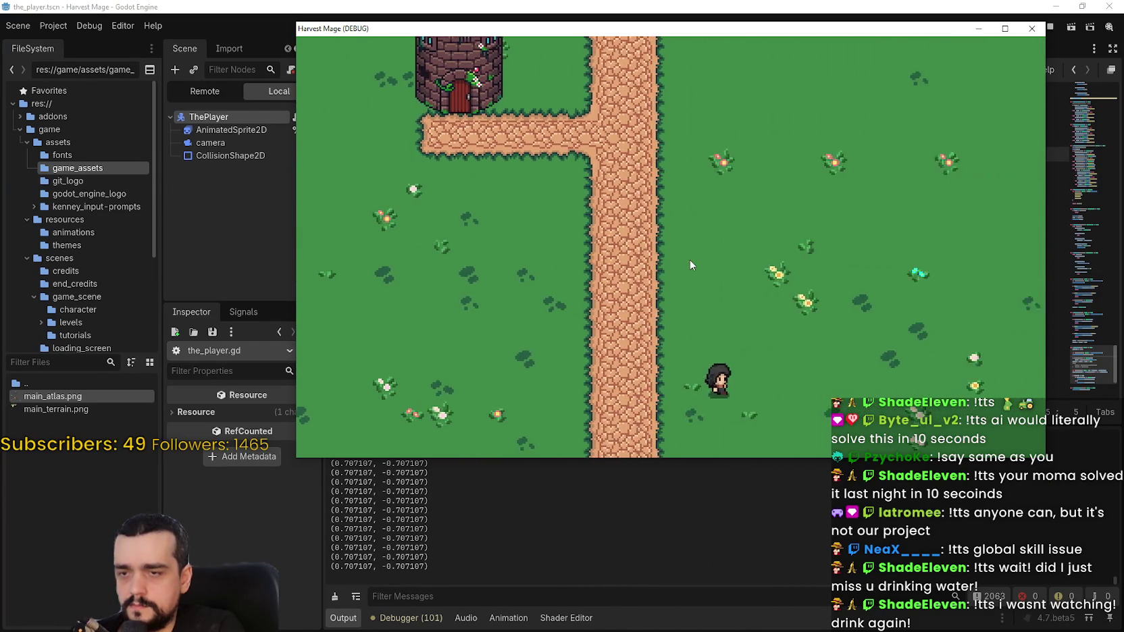
pyautogui.press('Up')
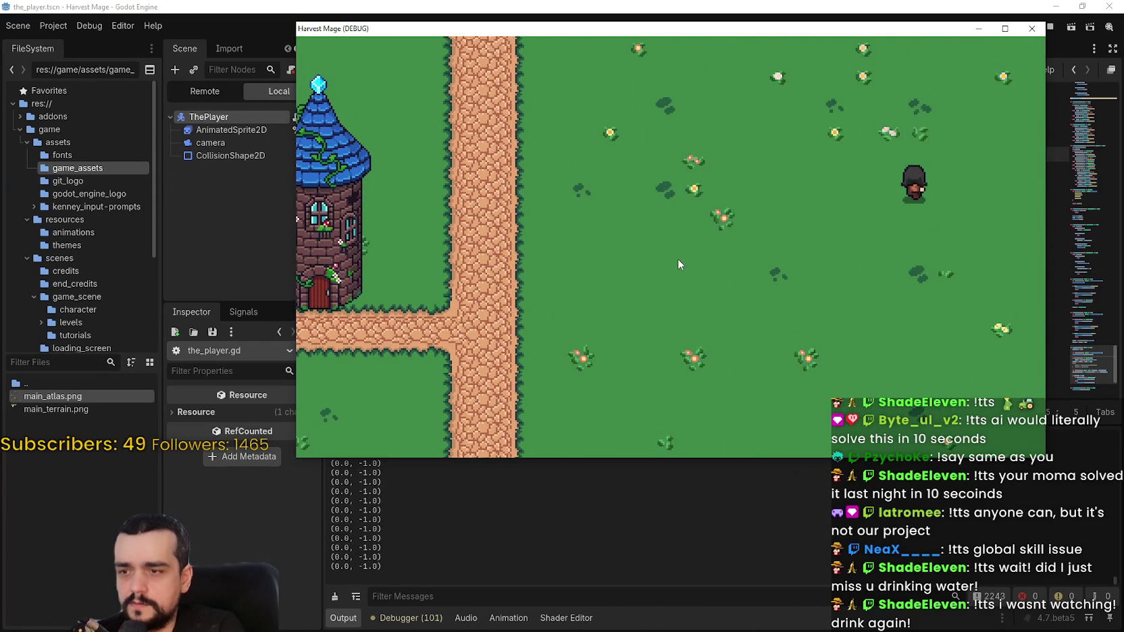
pyautogui.press('Left')
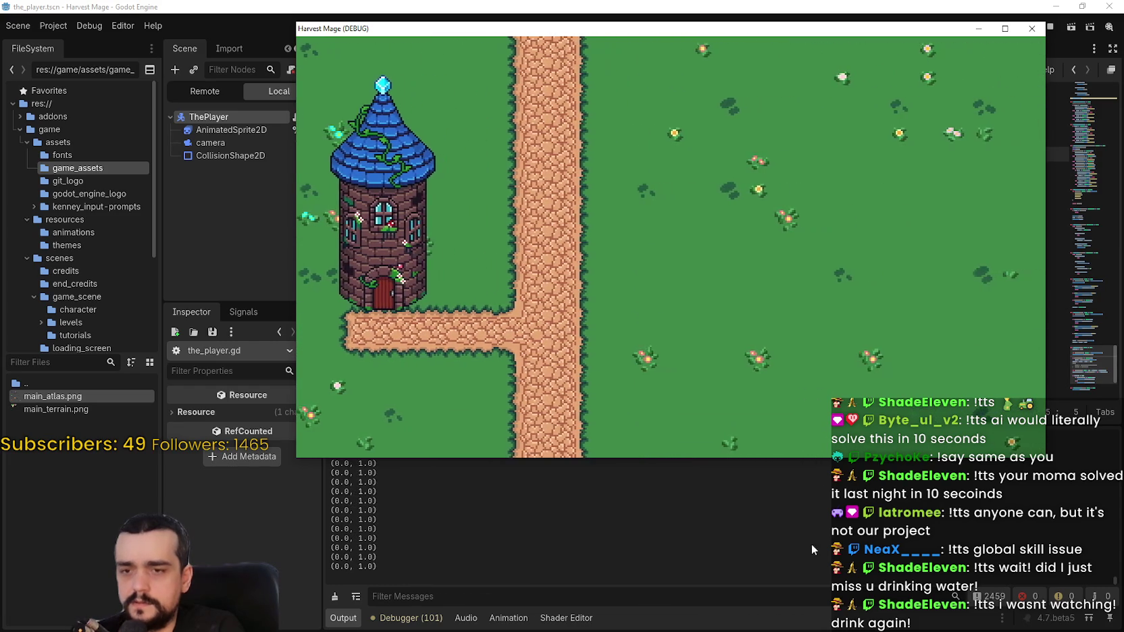
pyautogui.press('F8')
pyautogui.click(765, 142)
# Step: Use Lookup Symbol on input_direction to reach get_input_direction, inspecting move_down and Input.get_vector docs
pyautogui.doubleClick(714, 138)
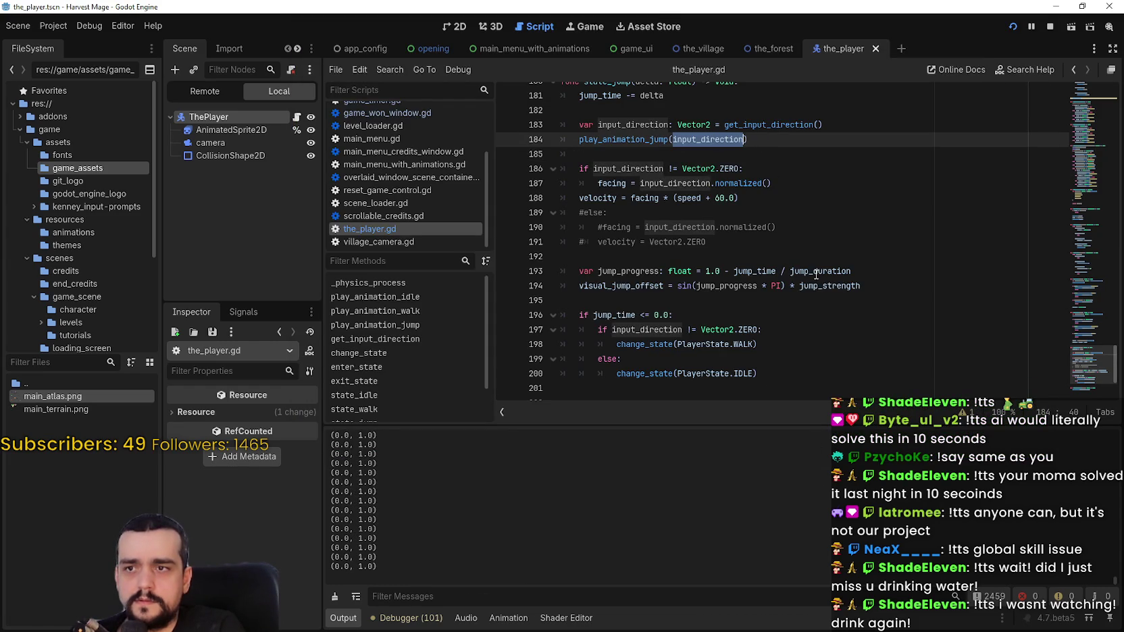
pyautogui.rightClick(769, 127)
pyautogui.click(802, 316)
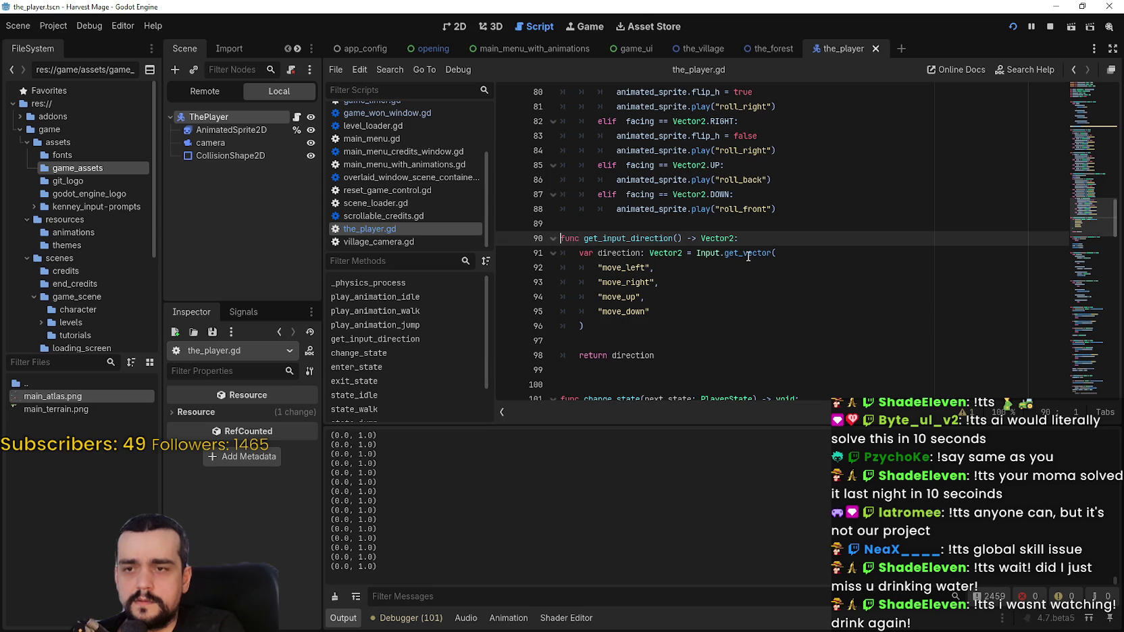
pyautogui.moveTo(749, 257)
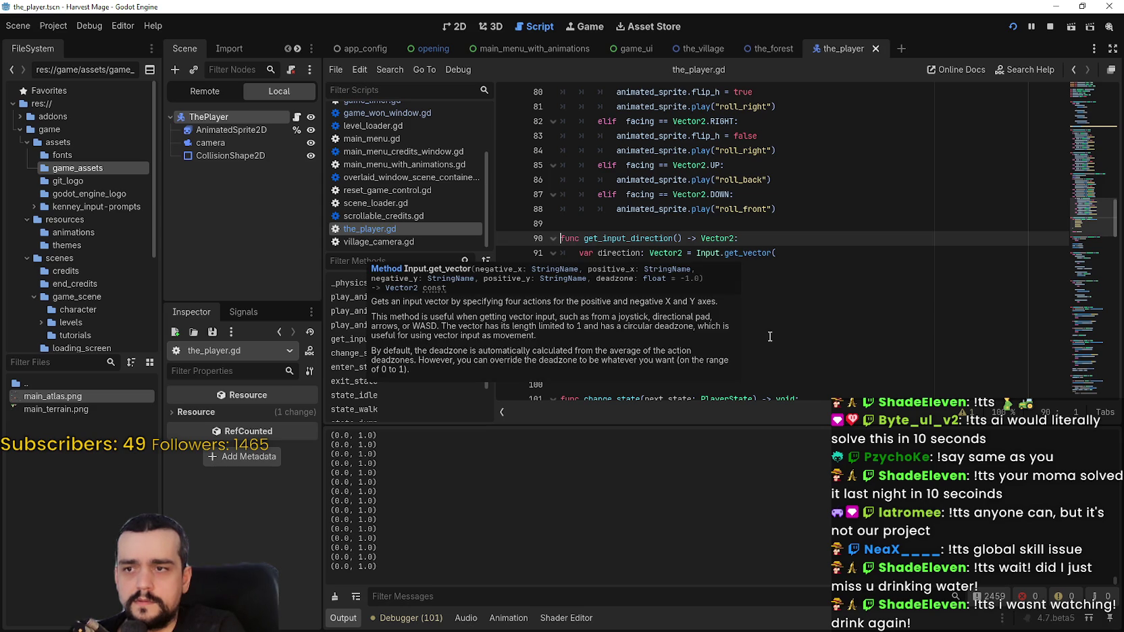
pyautogui.doubleClick(645, 311)
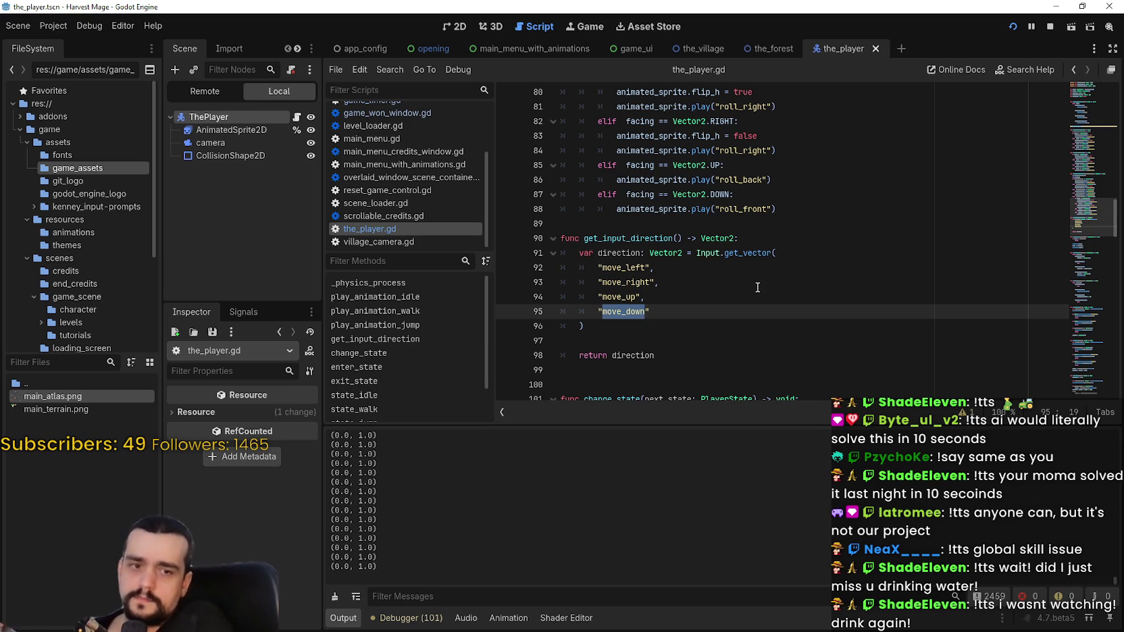
pyautogui.moveTo(762, 255)
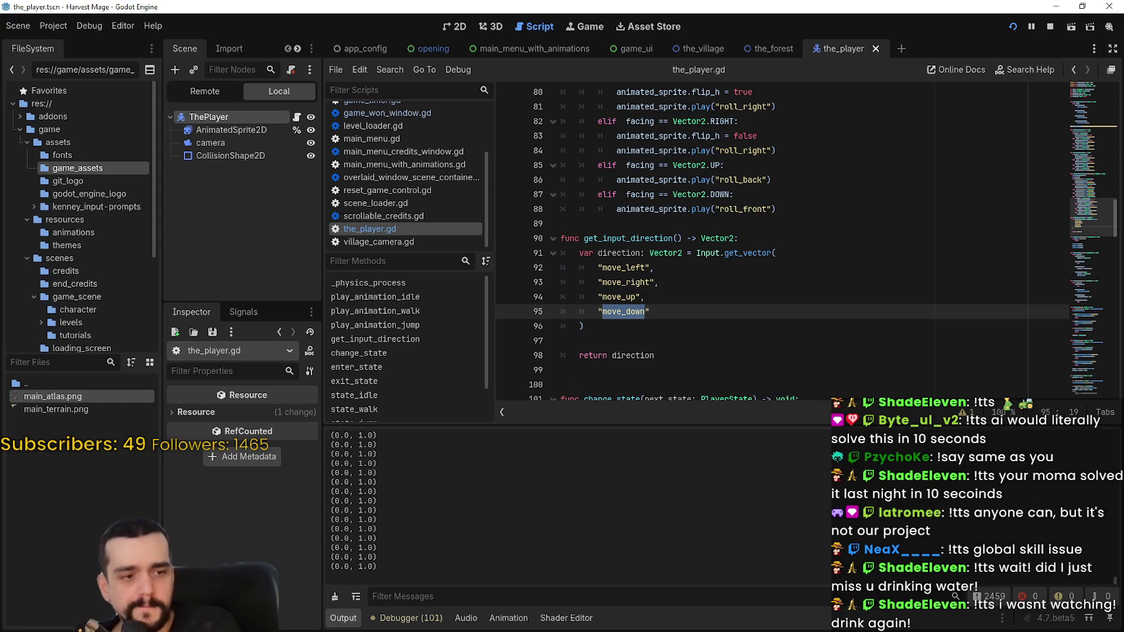
pyautogui.hotkey('alt', 'Tab')
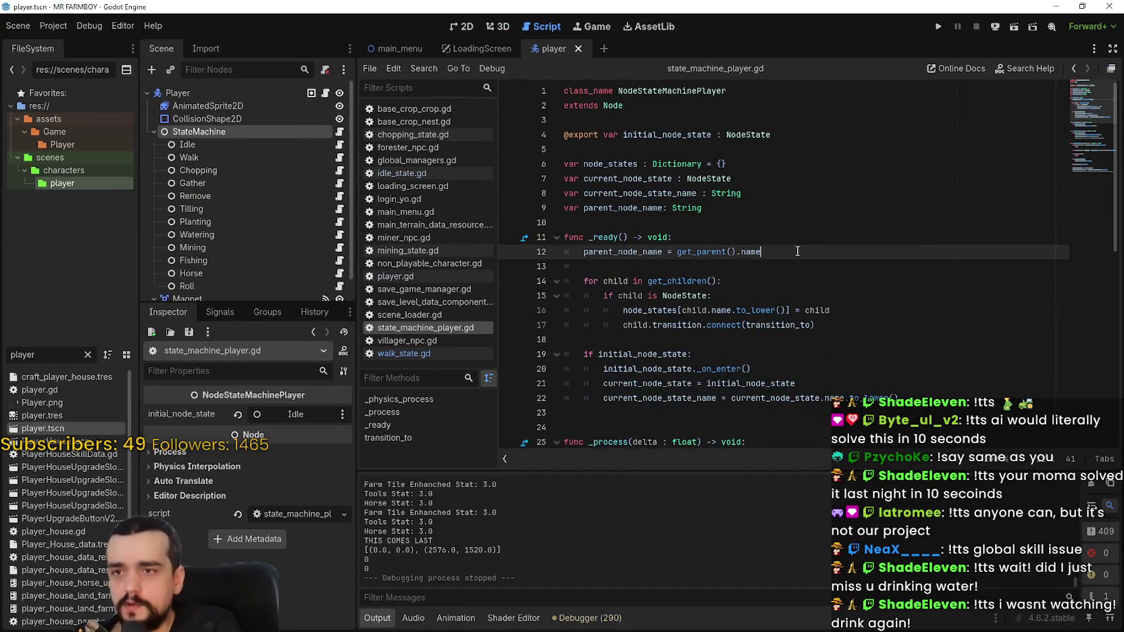
# Step: In walk_state.gd, trace uses of direction and player_direction up to the direction declaration on line 12
pyautogui.click(339, 158)
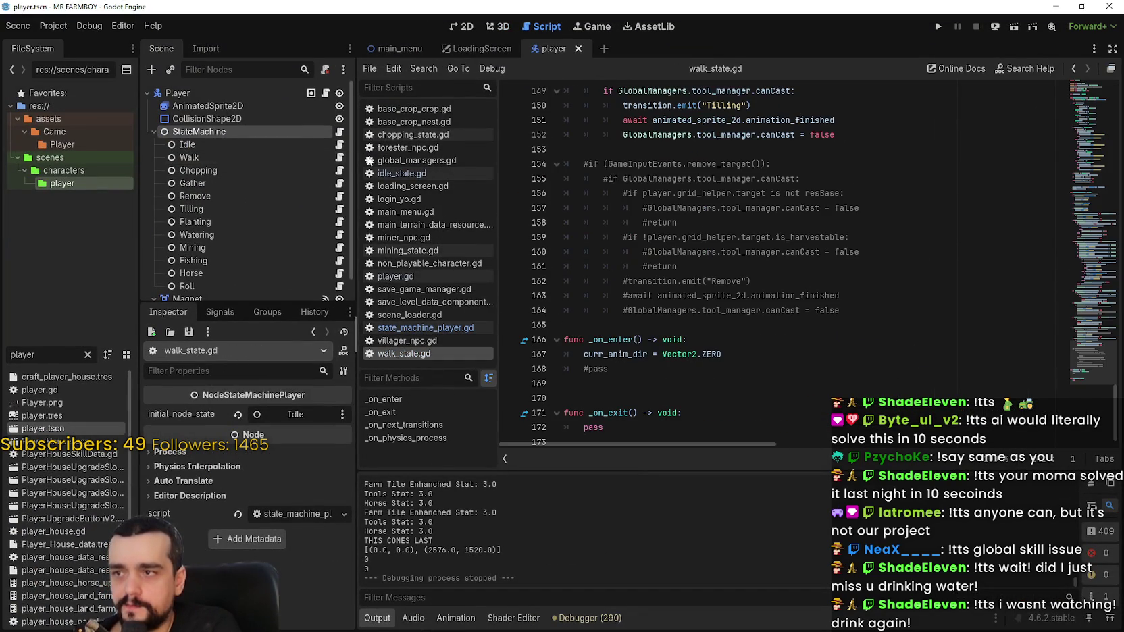
pyautogui.scroll(7, 772, 283)
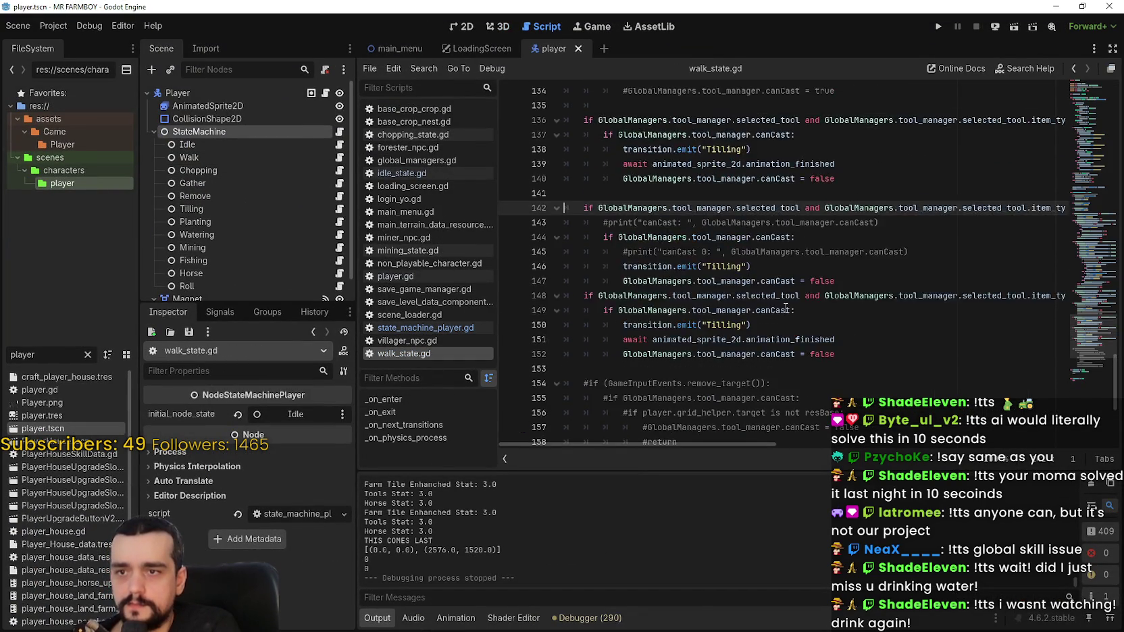
pyautogui.scroll(12, 786, 308)
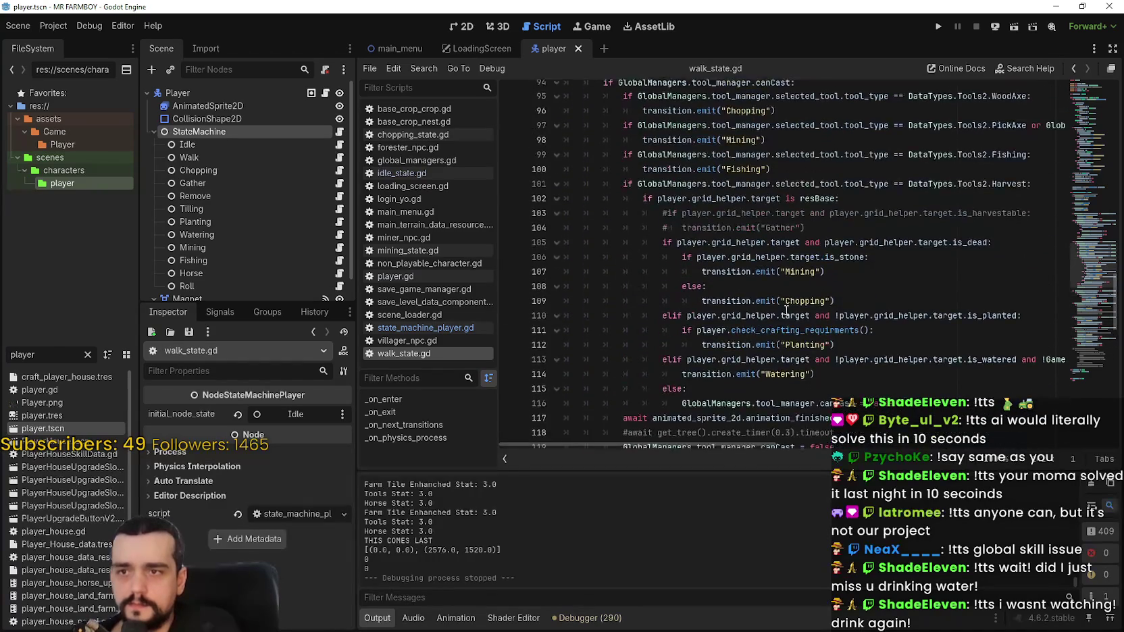
pyautogui.scroll(11, 777, 310)
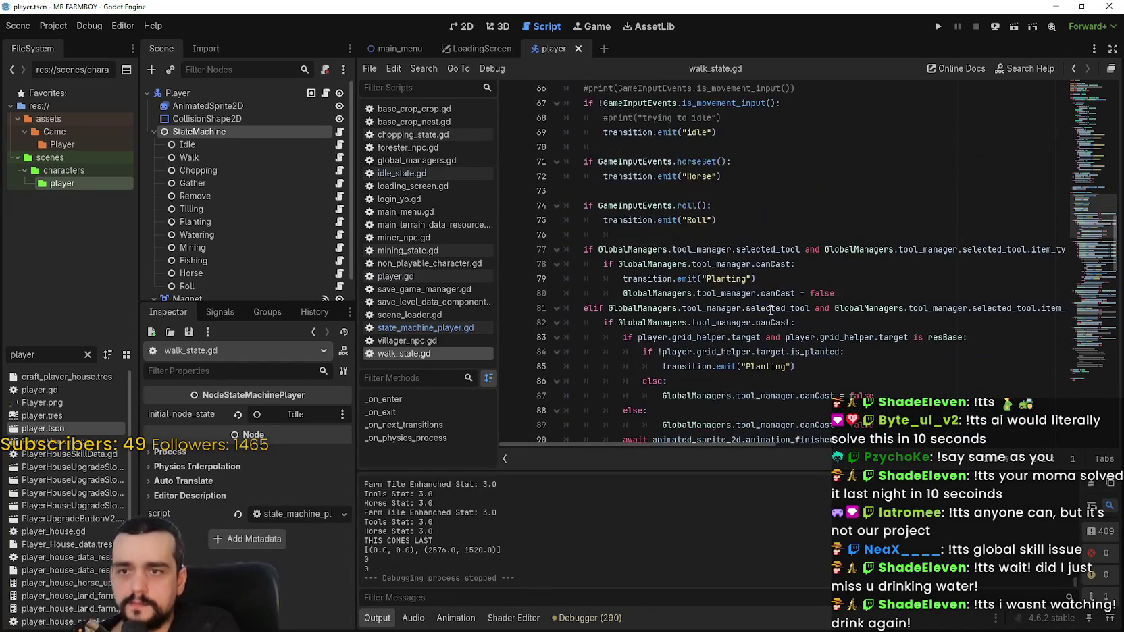
pyautogui.scroll(2, 770, 310)
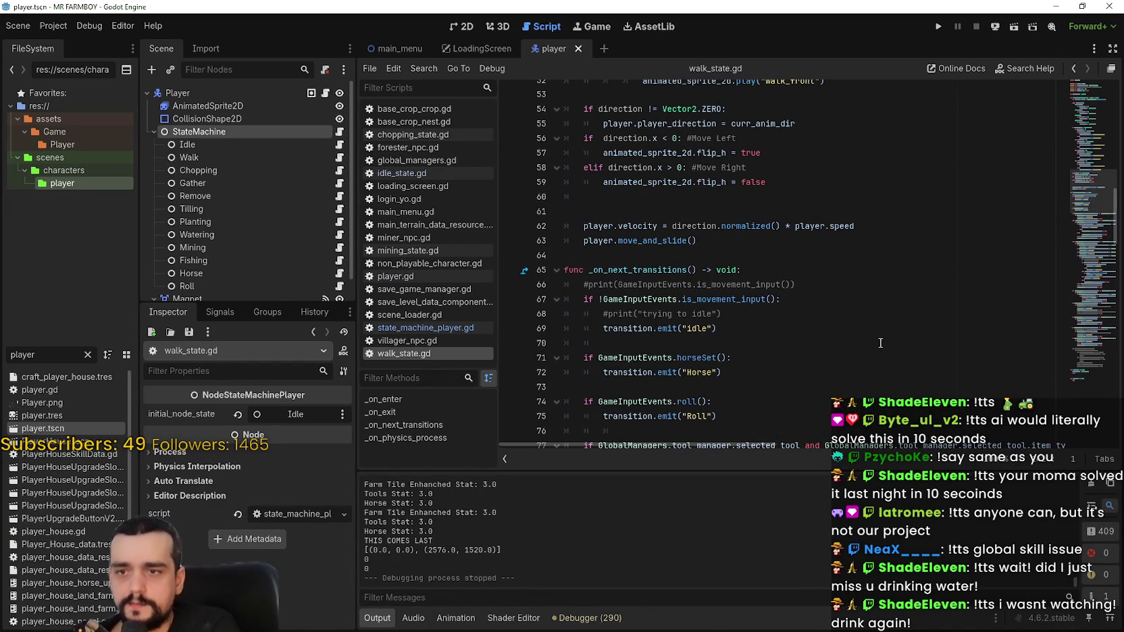
pyautogui.scroll(-1, 850, 324)
pyautogui.scroll(1, 849, 323)
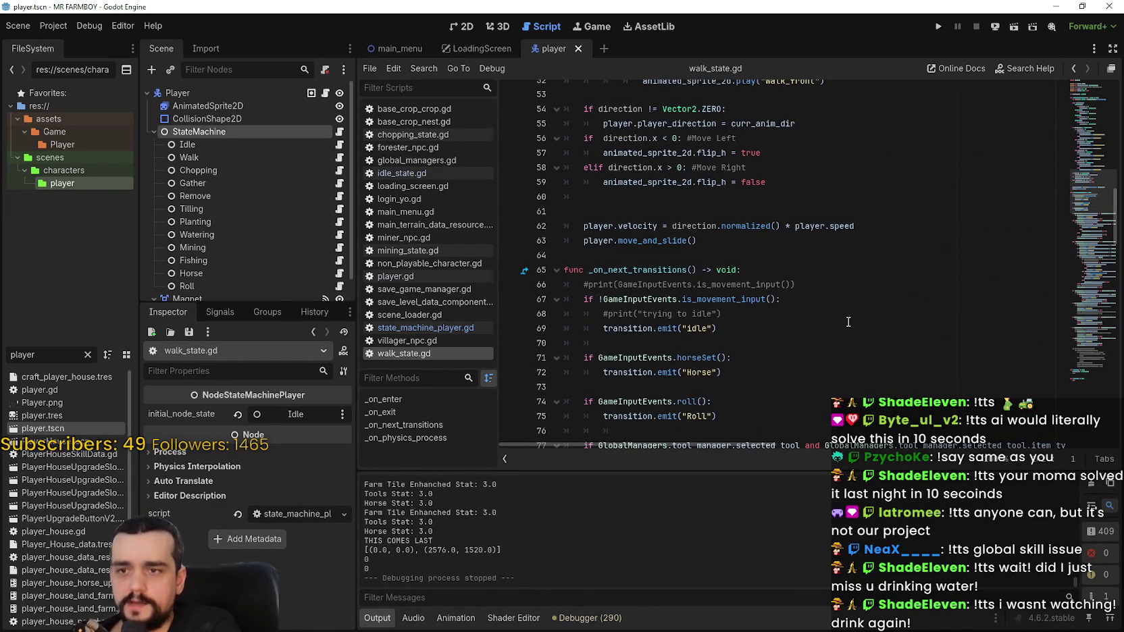
pyautogui.scroll(-1, 740, 398)
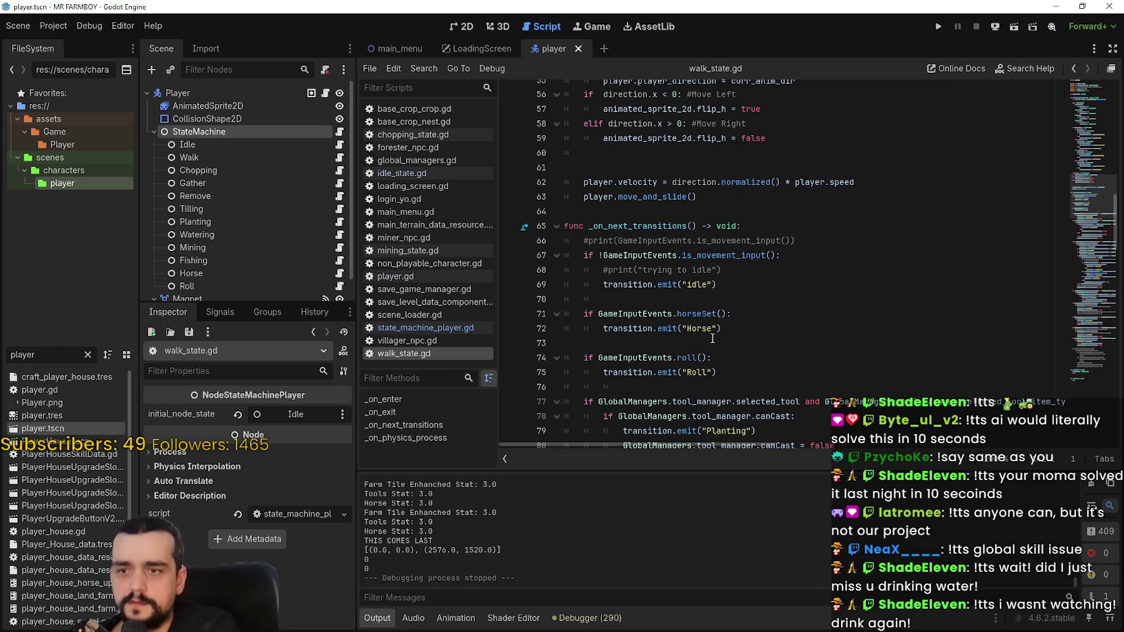
pyautogui.scroll(3, 712, 259)
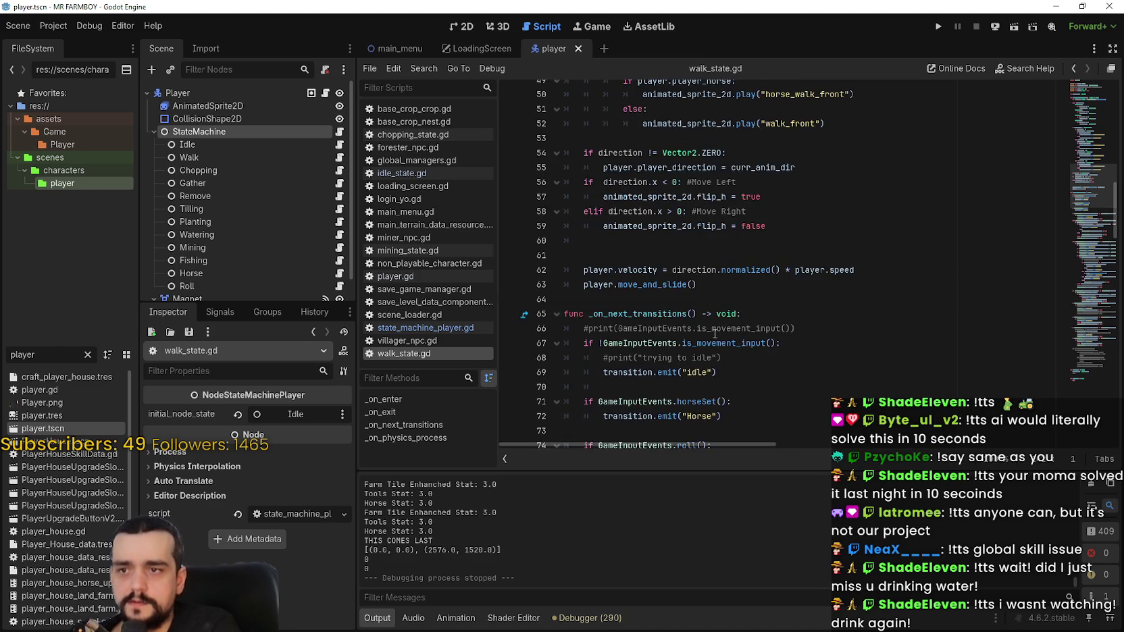
pyautogui.doubleClick(703, 314)
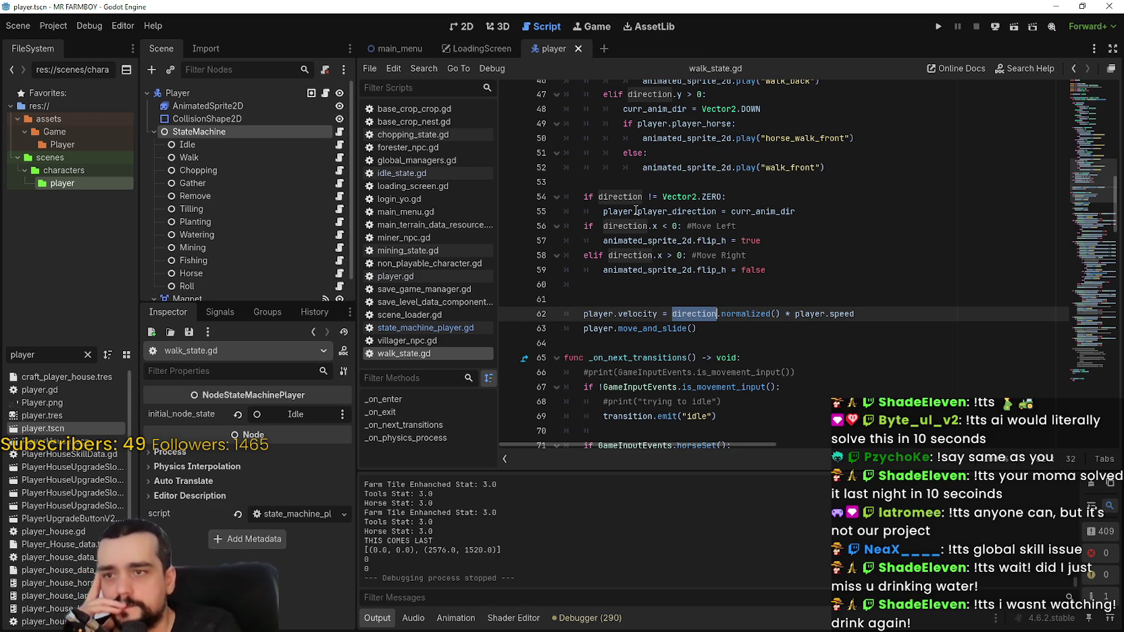
pyautogui.doubleClick(683, 212)
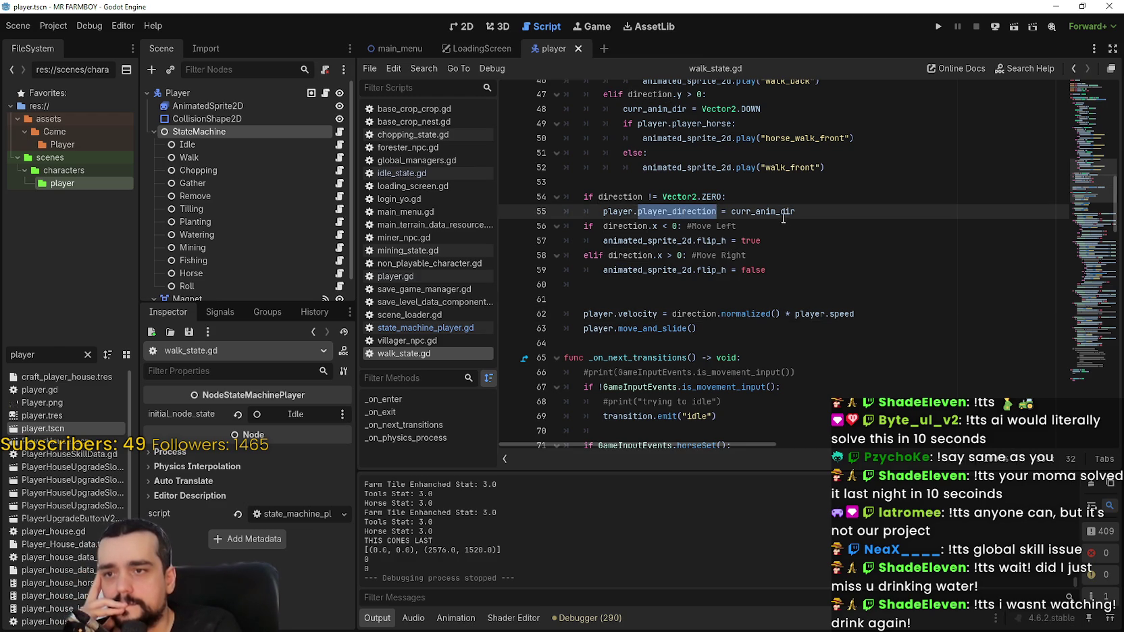
pyautogui.scroll(6, 785, 219)
pyautogui.scroll(6, 791, 297)
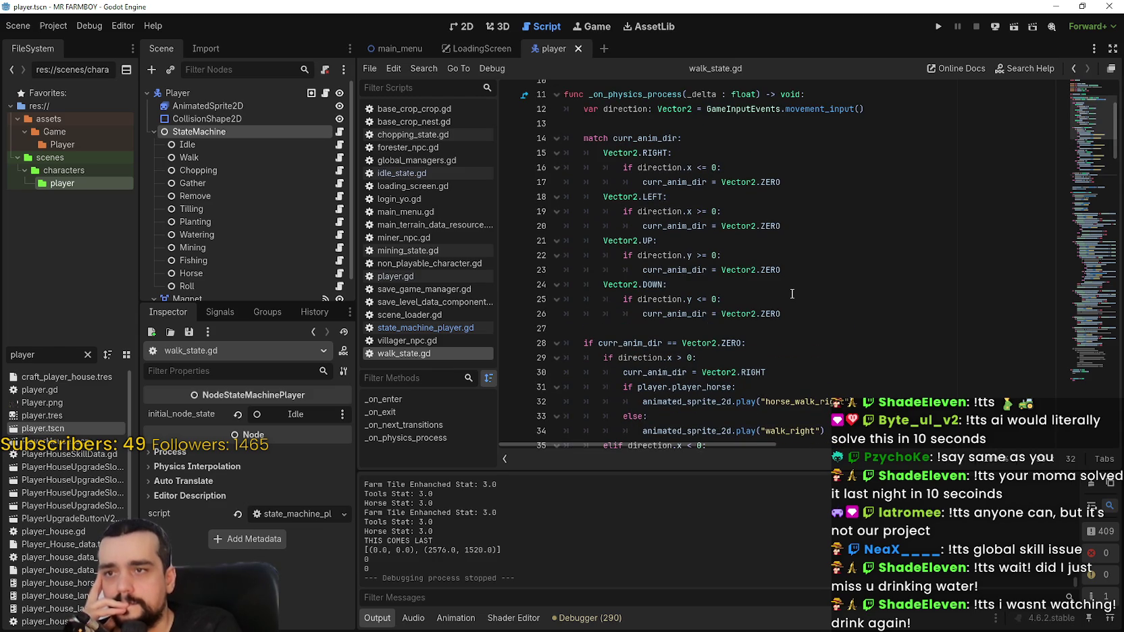
pyautogui.doubleClick(627, 109)
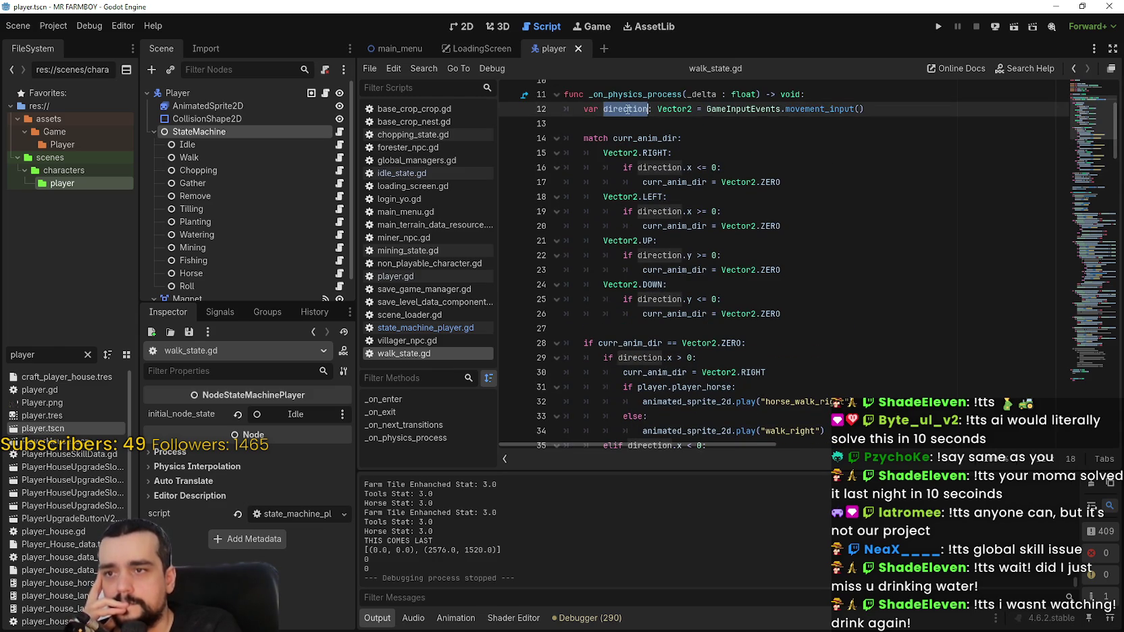
pyautogui.moveTo(865, 109); pyautogui.dragTo(577, 108)
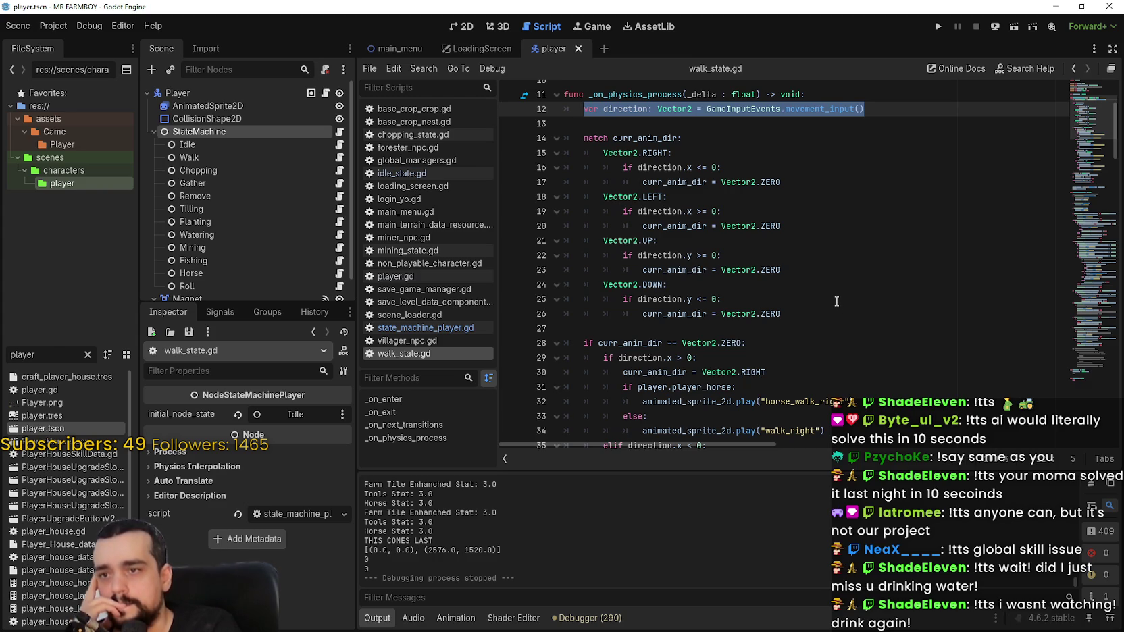
# Step: Select lines 44–55 with the directional walk animation calls and the player_direction assignment
pyautogui.scroll(-1, 836, 301)
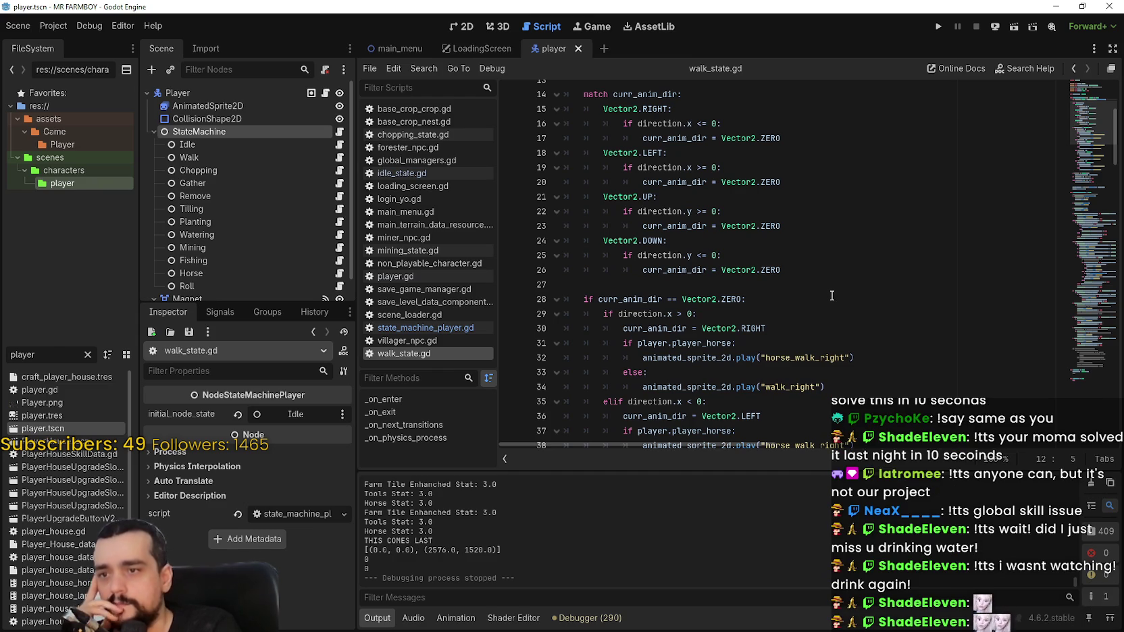
pyautogui.scroll(-1, 830, 295)
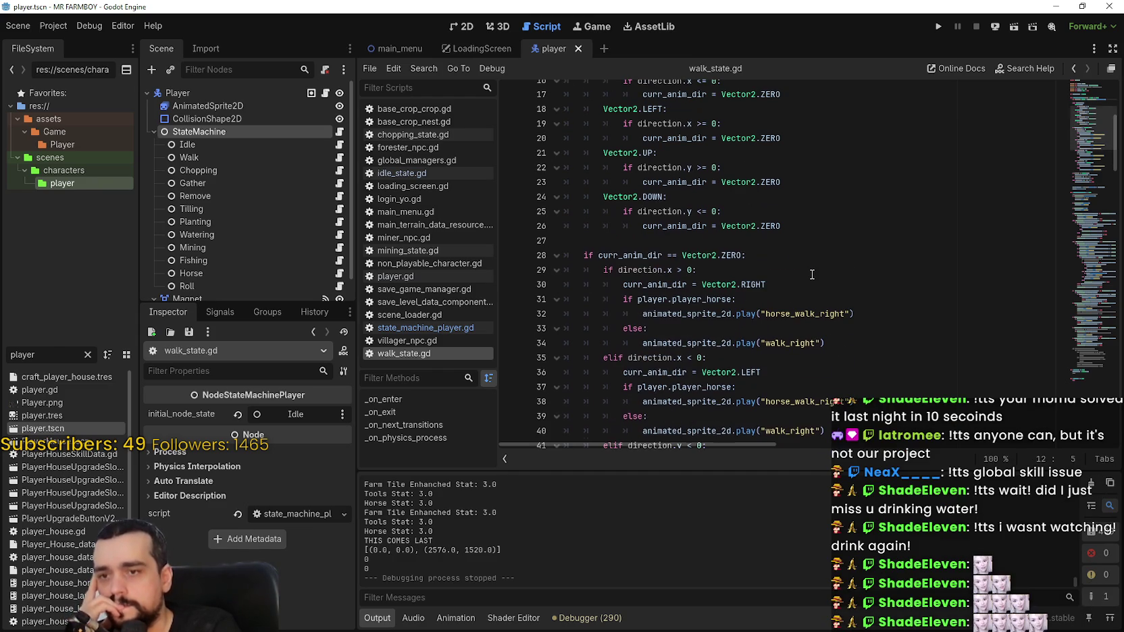
pyautogui.scroll(-1, 811, 274)
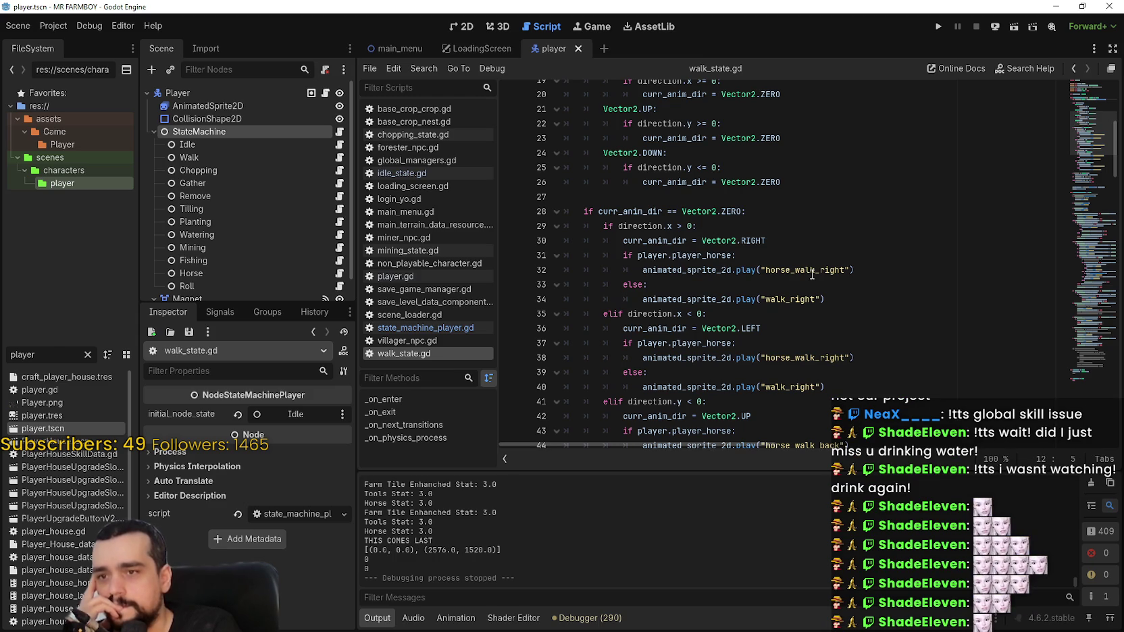
pyautogui.scroll(-2, 811, 274)
pyautogui.scroll(-4, 812, 274)
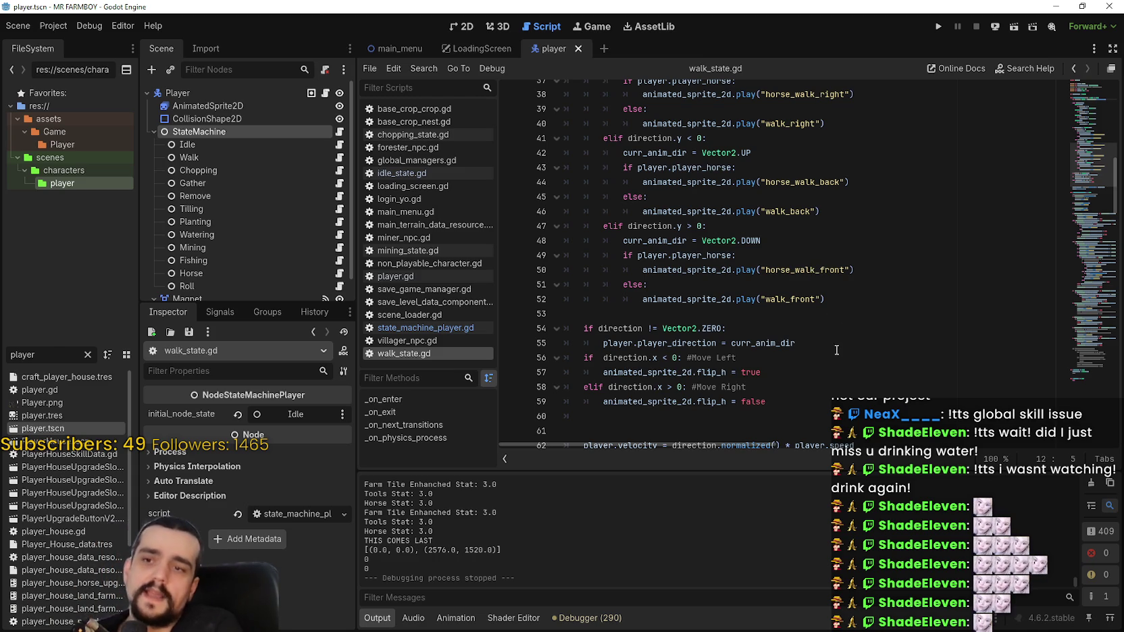
pyautogui.moveTo(837, 350); pyautogui.dragTo(587, 180)
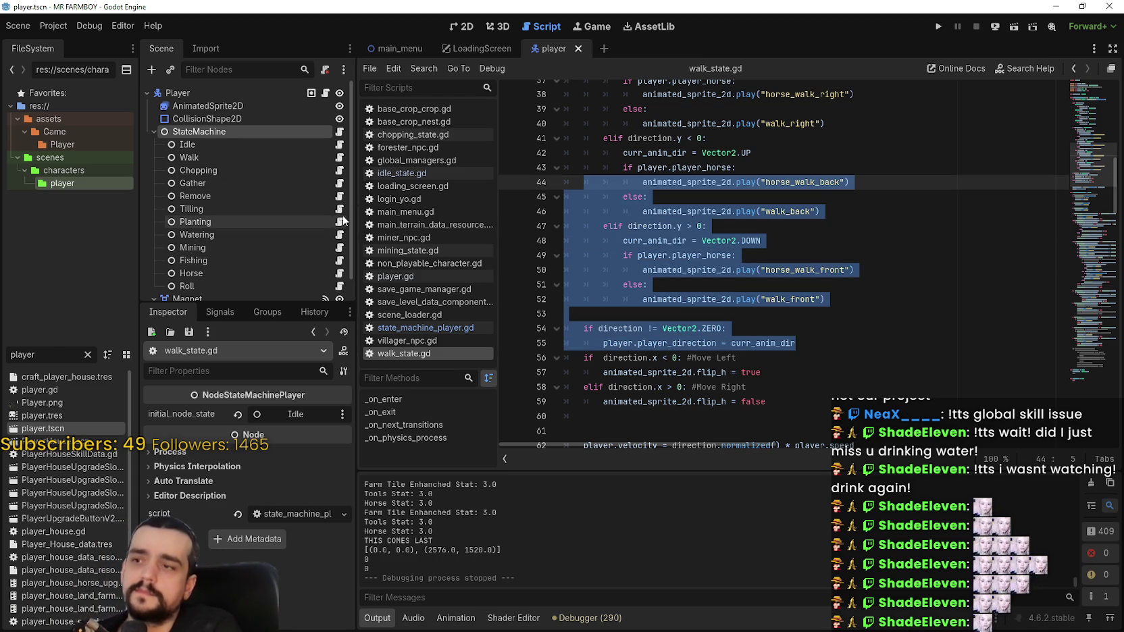
pyautogui.click(339, 286)
# Step: Scroll through roll.gd and select its roll movement code
pyautogui.scroll(-5, 824, 371)
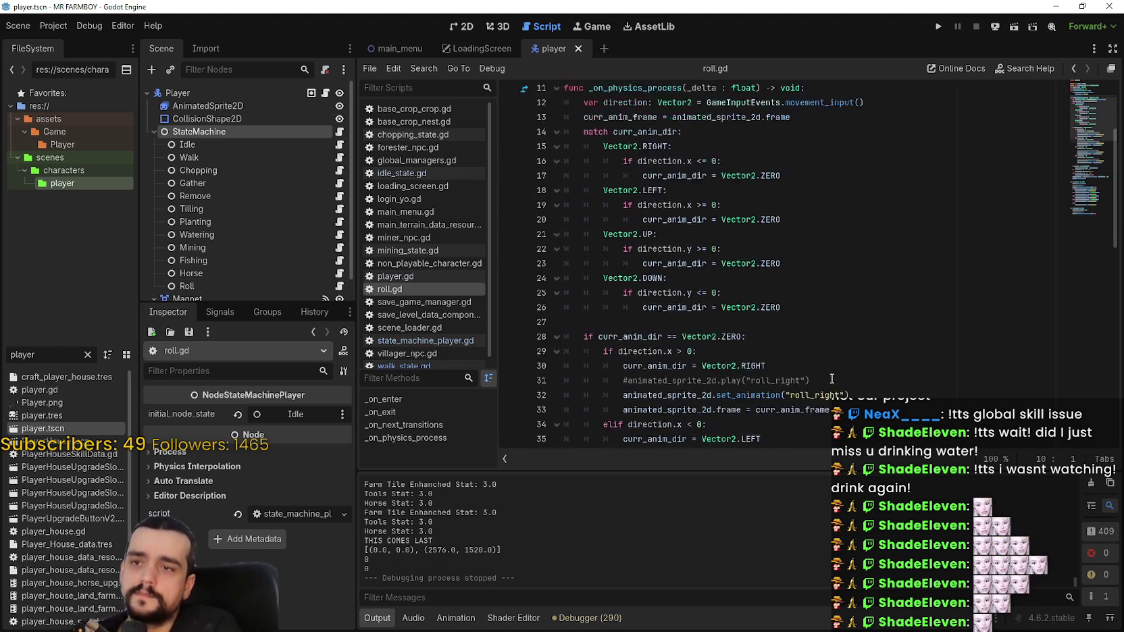
pyautogui.scroll(-2, 824, 372)
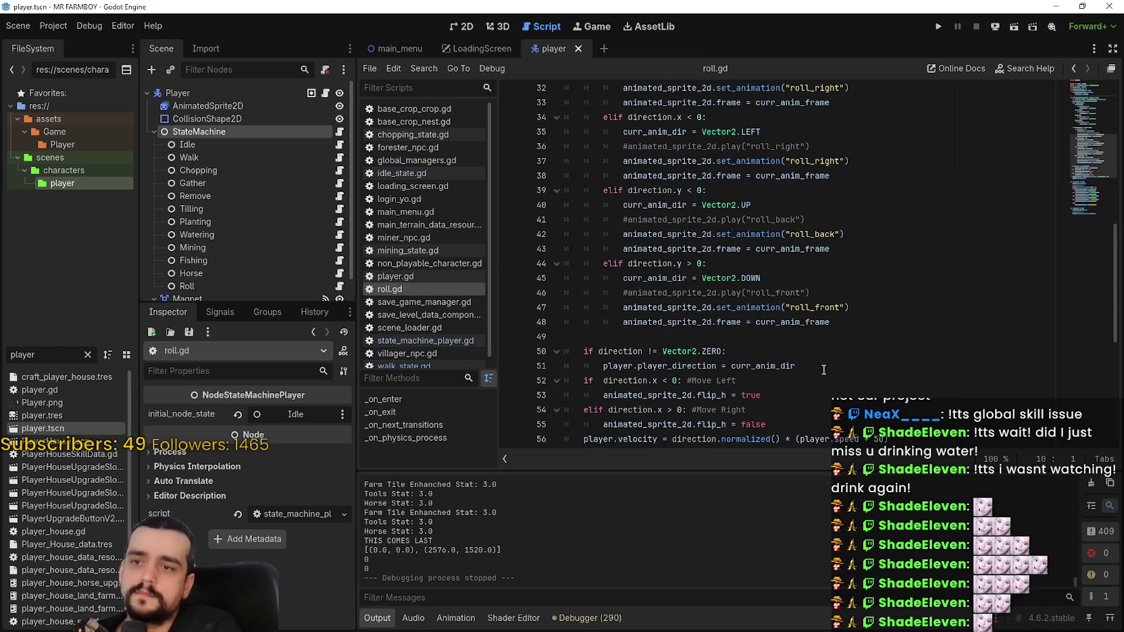
pyautogui.scroll(-1, 822, 362)
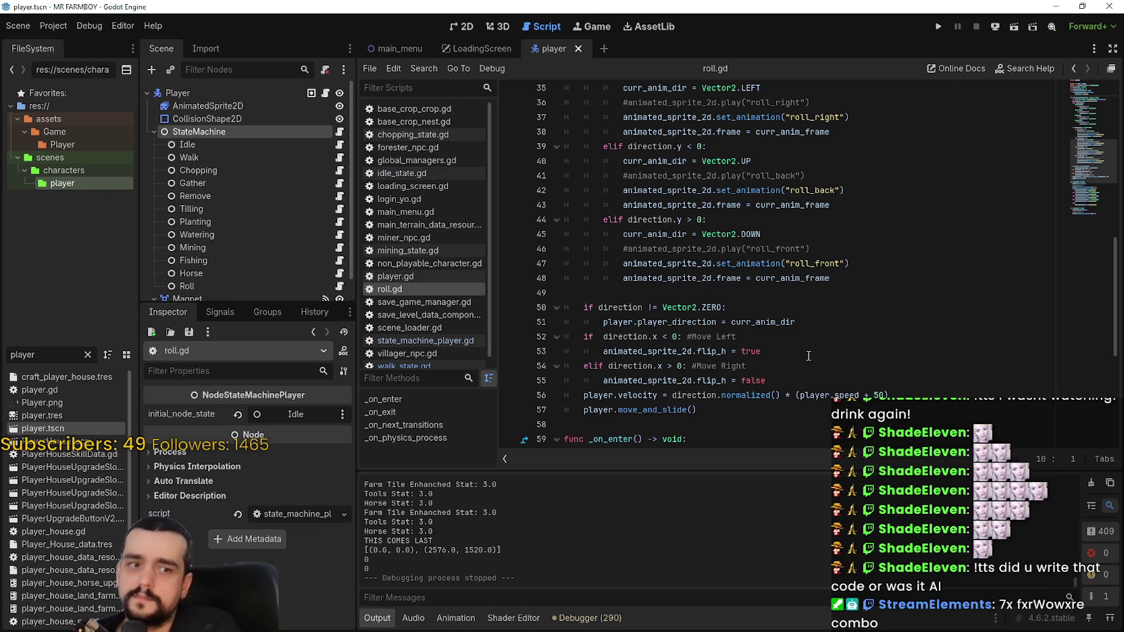
pyautogui.moveTo(804, 373)
pyautogui.mouseDown()
pyautogui.moveTo(803, 166)
pyautogui.moveTo(728, 128)
pyautogui.moveTo(702, 255)
pyautogui.moveTo(648, 223)
pyautogui.moveTo(594, 121)
pyautogui.moveTo(563, 164)
pyautogui.moveTo(560, 150)
pyautogui.moveTo(560, 193)
pyautogui.moveTo(562, 165)
pyautogui.mouseUp()
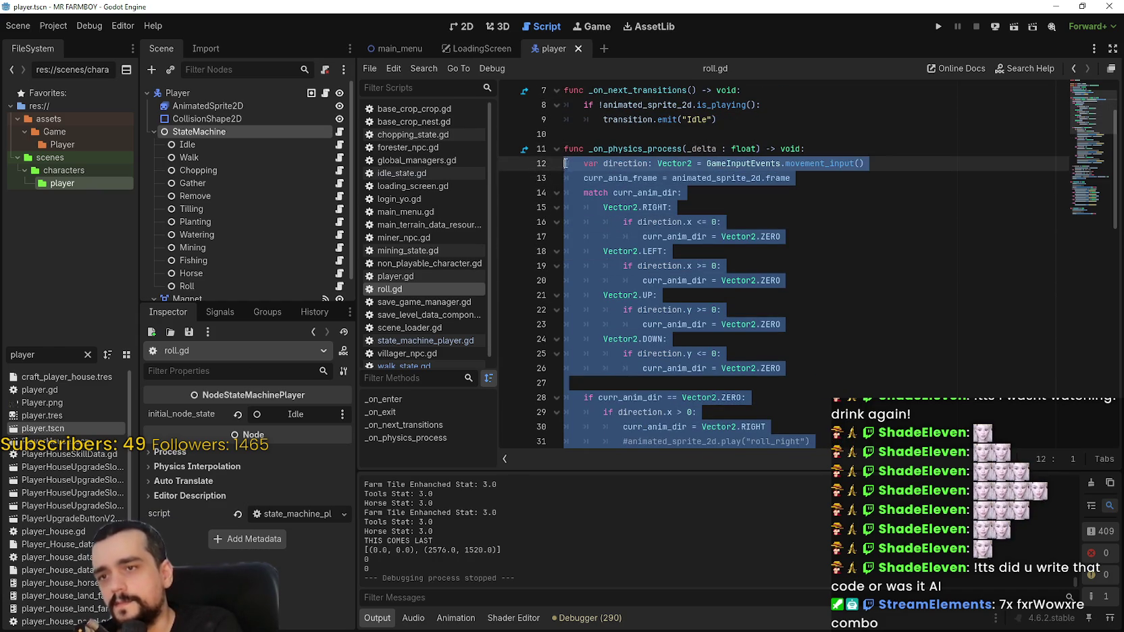
# Step: Look up the definition of movement_input from its call on line 12
pyautogui.click(750, 164)
pyautogui.rightClick(752, 164)
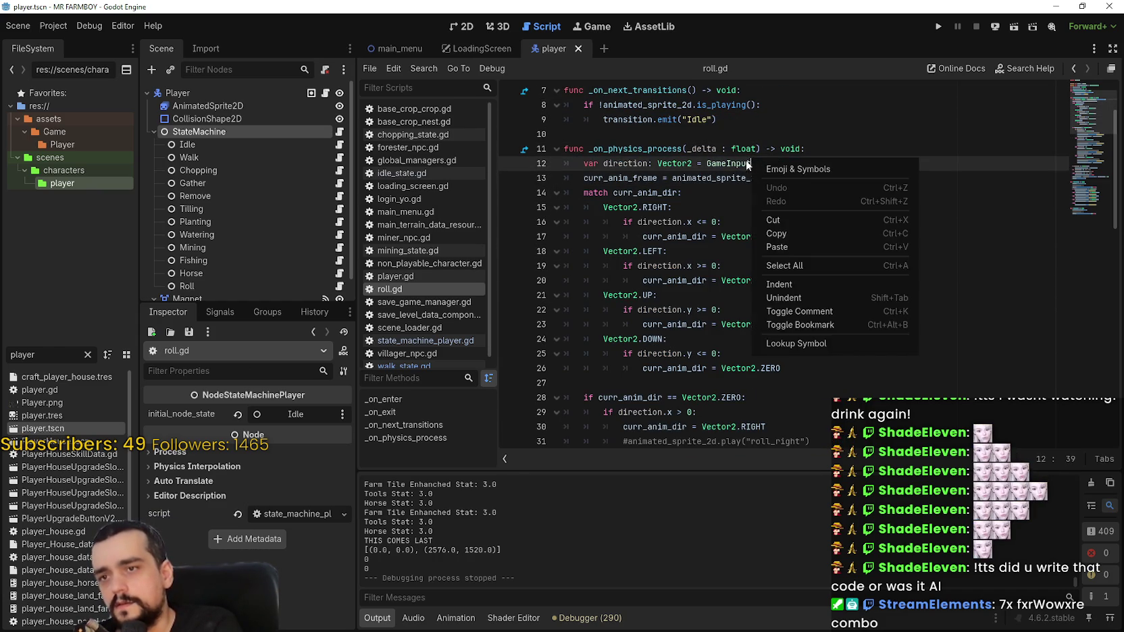
pyautogui.click(806, 164)
pyautogui.rightClick(806, 163)
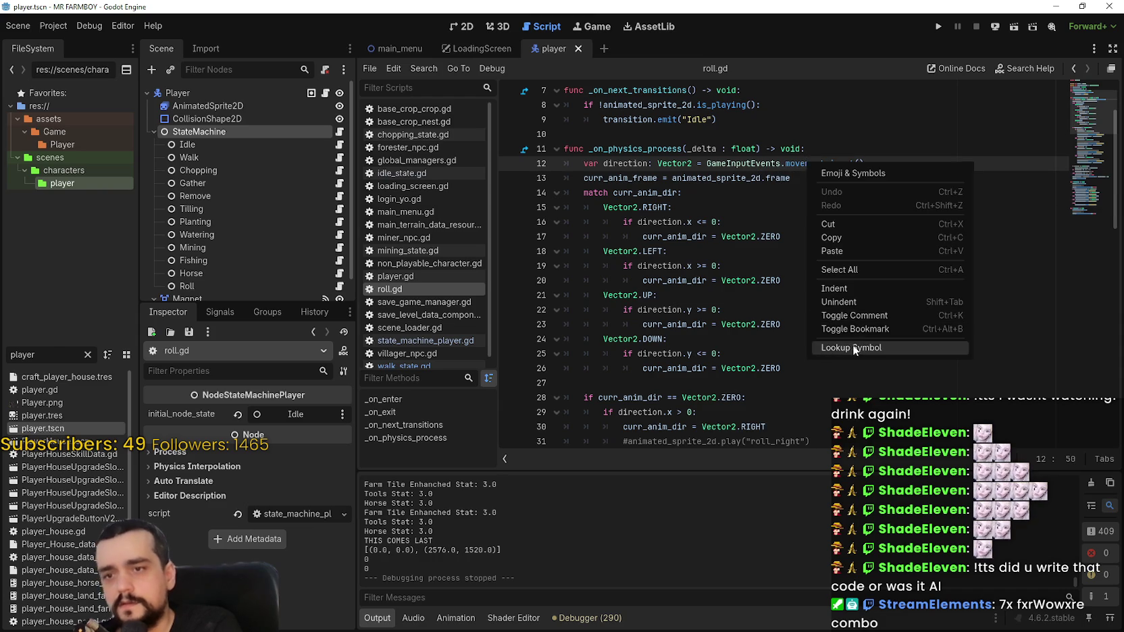
pyautogui.click(852, 344)
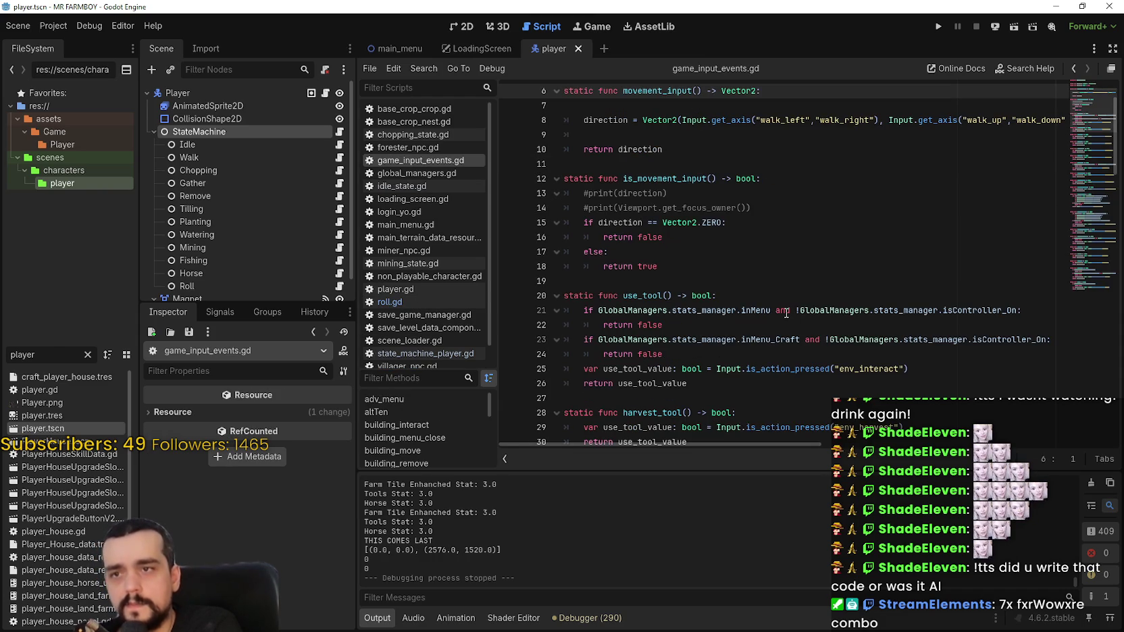
# Step: Check movement_input's direction code in game_input_events.gd, then view state_machine_player.gd
pyautogui.moveTo(793, 444)
pyautogui.mouseDown()
pyautogui.moveTo(882, 444)
pyautogui.moveTo(770, 439)
pyautogui.mouseUp()
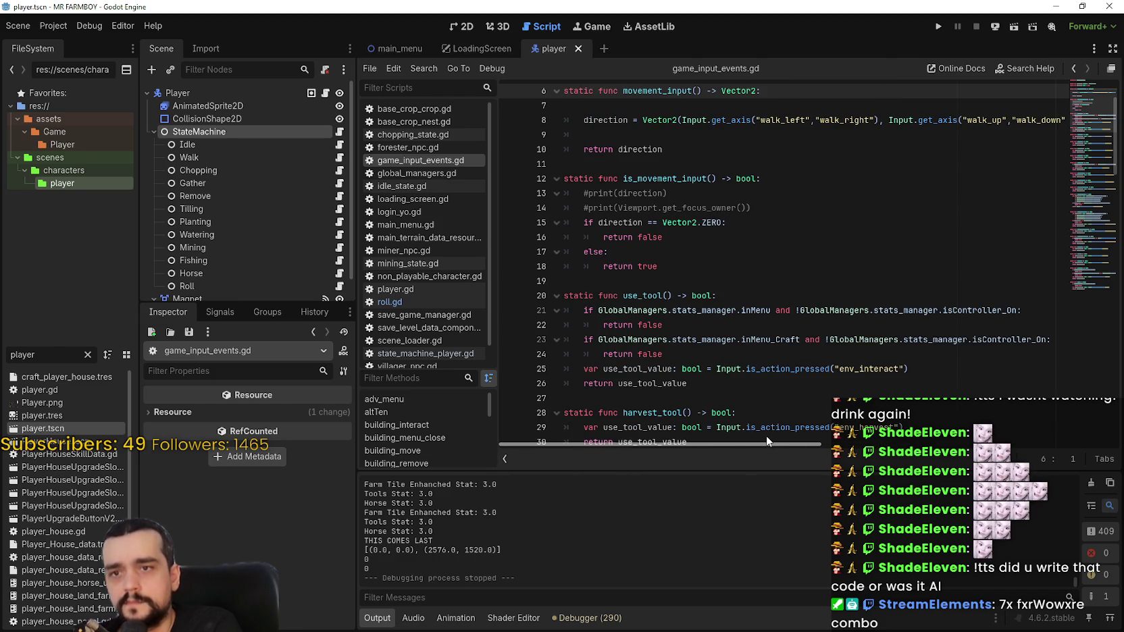
pyautogui.click(672, 134)
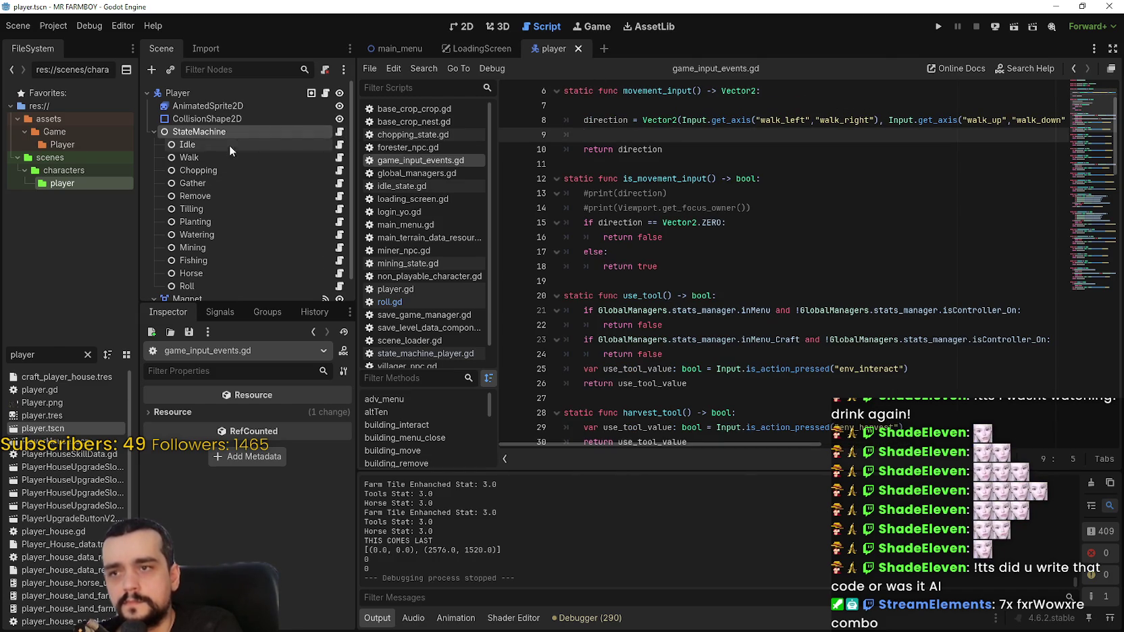
pyautogui.click(339, 132)
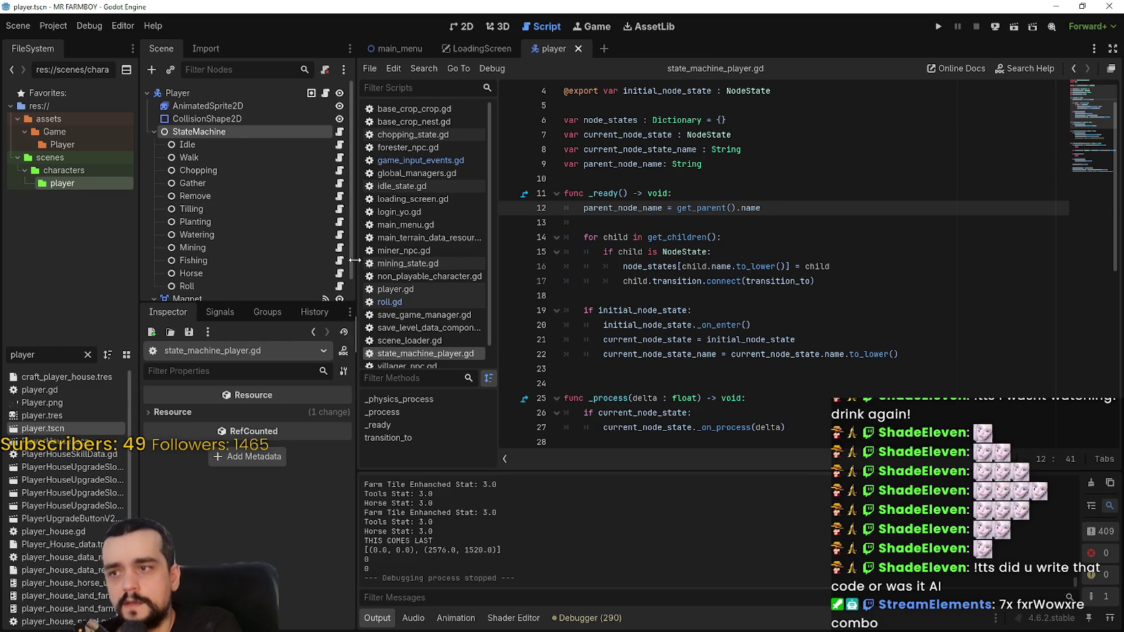
pyautogui.scroll(-2, 338, 260)
# Step: Copy lines 12–57 of roll.gd, the roll movement and animation code
pyautogui.click(339, 264)
pyautogui.scroll(-9, 764, 323)
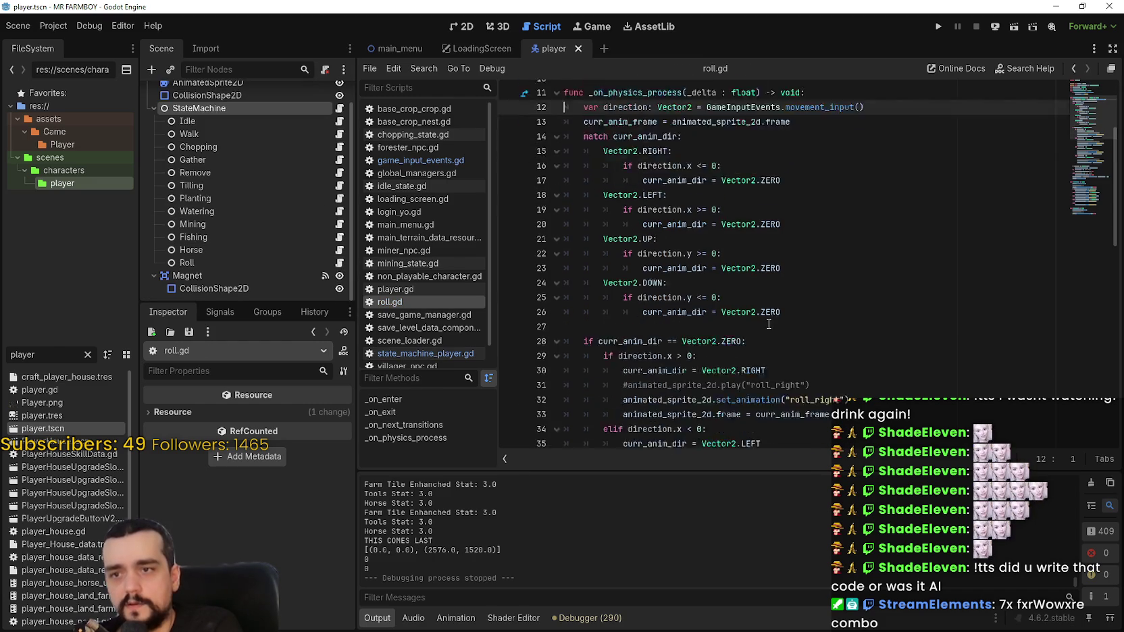
pyautogui.click(775, 301)
pyautogui.scroll(-1, 763, 311)
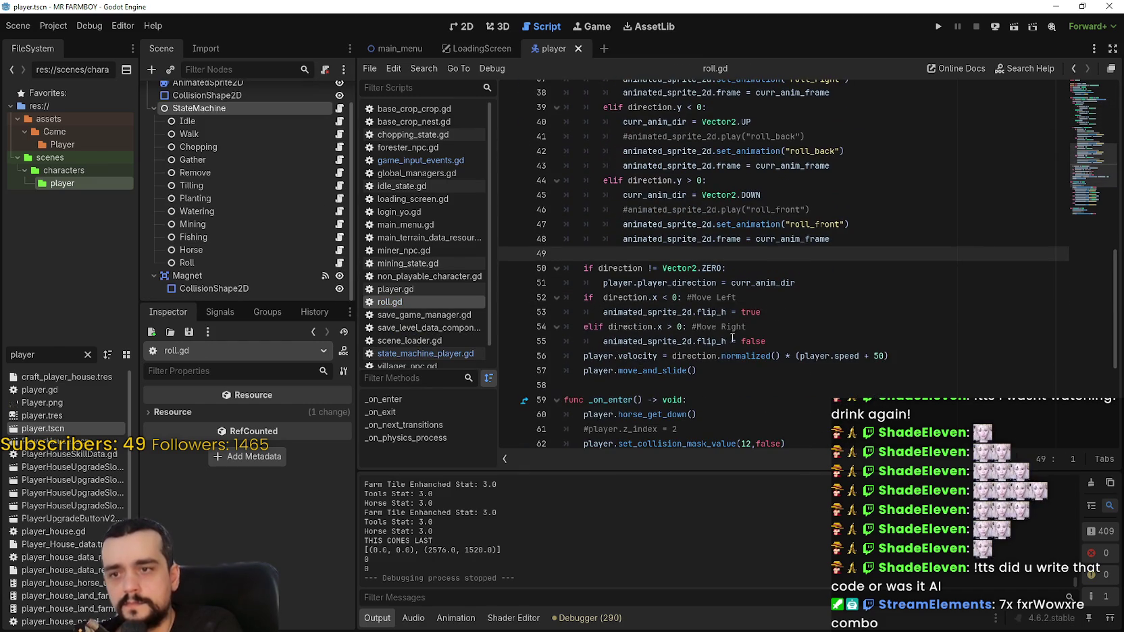
pyautogui.click(729, 375)
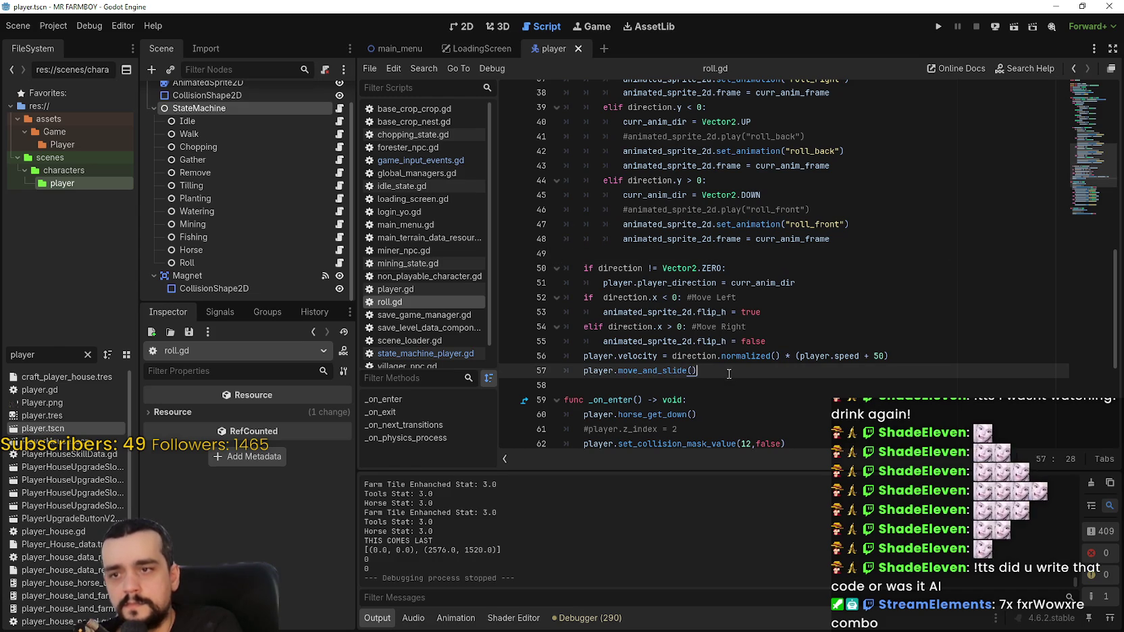
pyautogui.scroll(1, 717, 378)
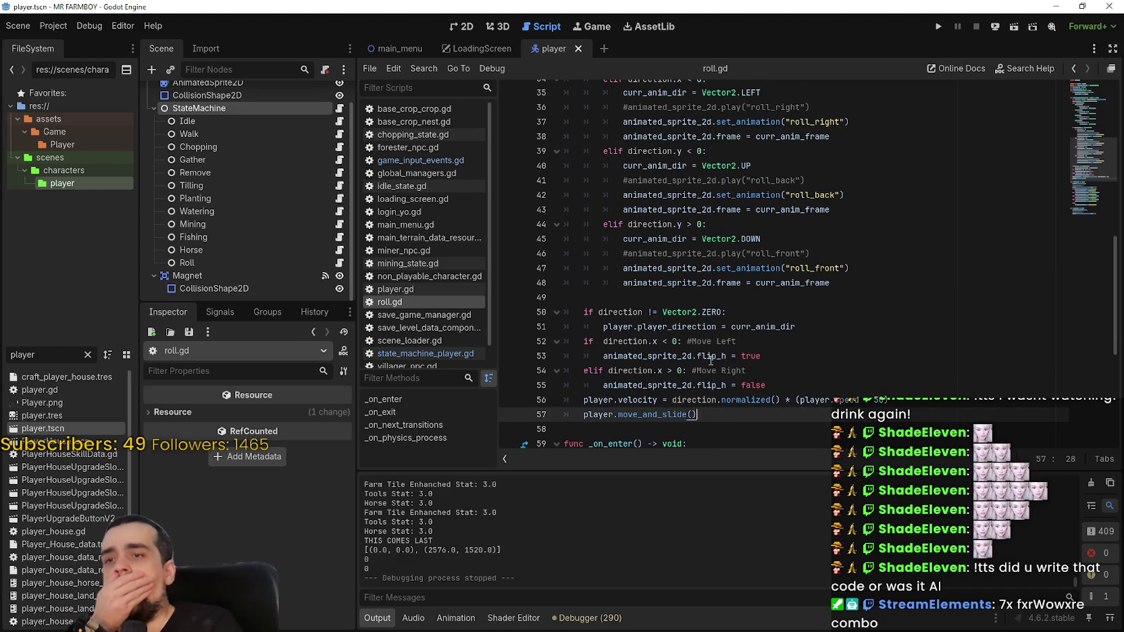
pyautogui.moveTo(777, 378)
pyautogui.mouseDown()
pyautogui.moveTo(761, 306)
pyautogui.moveTo(594, 260)
pyautogui.moveTo(539, 231)
pyautogui.mouseUp()
pyautogui.scroll(5, 770, 322)
pyautogui.scroll(6, 750, 308)
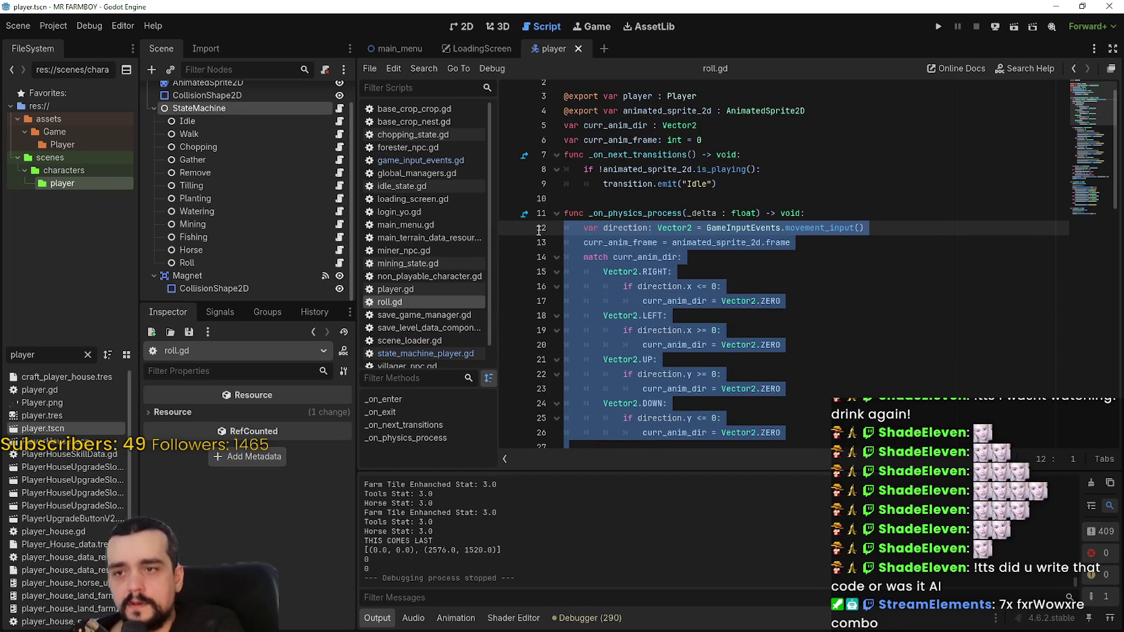
pyautogui.rightClick(572, 244)
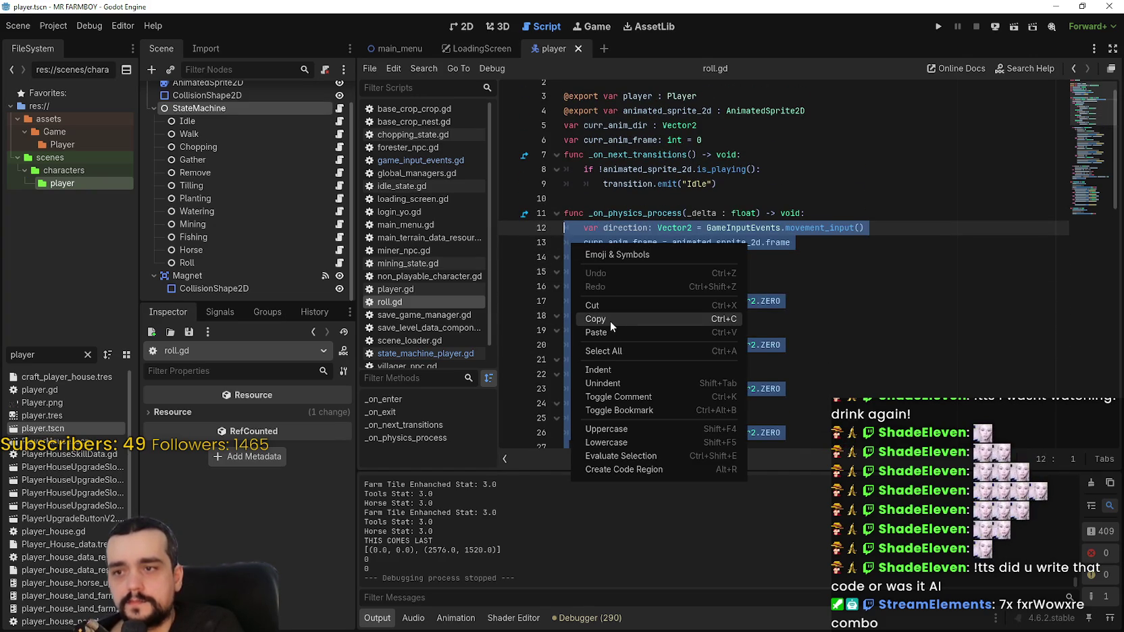
pyautogui.click(611, 320)
pyautogui.moveTo(609, 319)
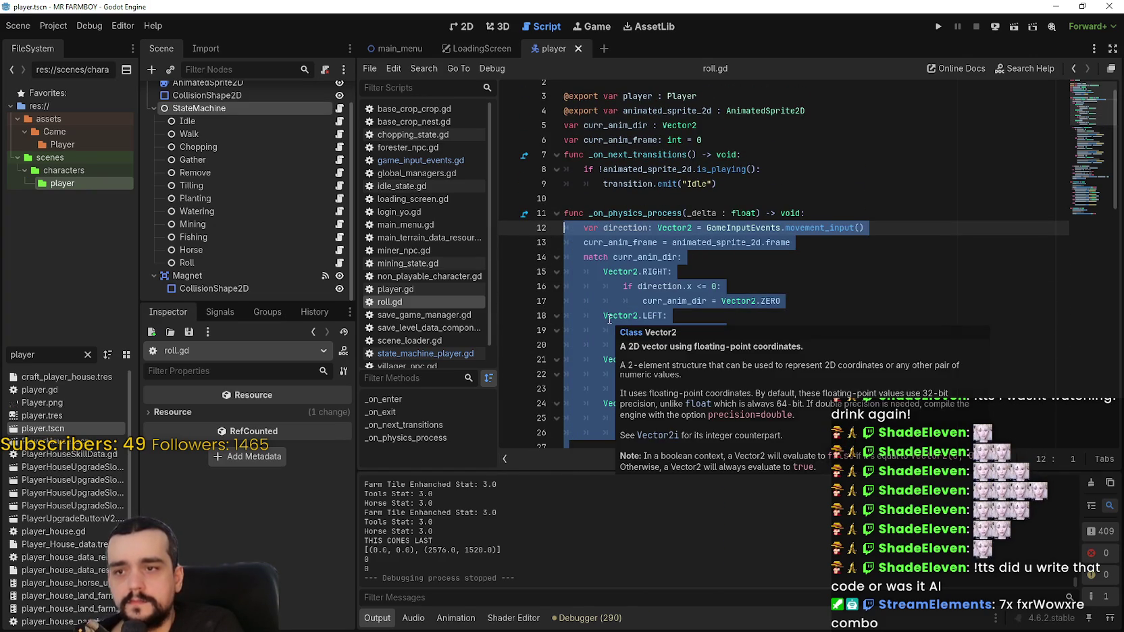
# Step: Switch to the Harvest Mage project's the_player.gd at get_input_direction
pyautogui.scroll(-8, 607, 281)
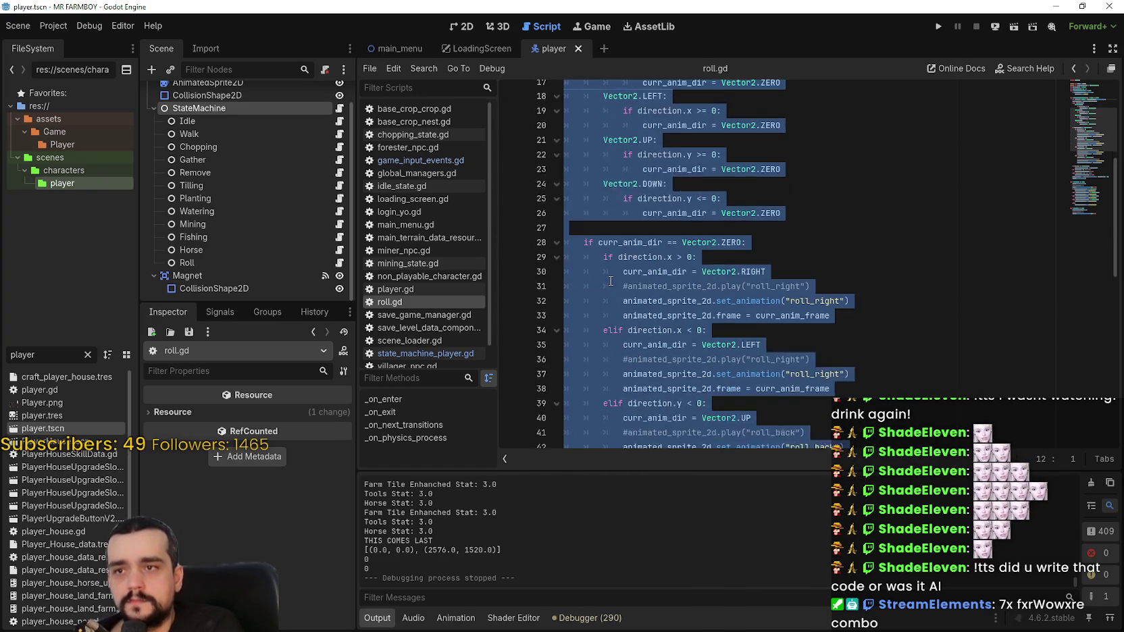
pyautogui.scroll(-3, 608, 281)
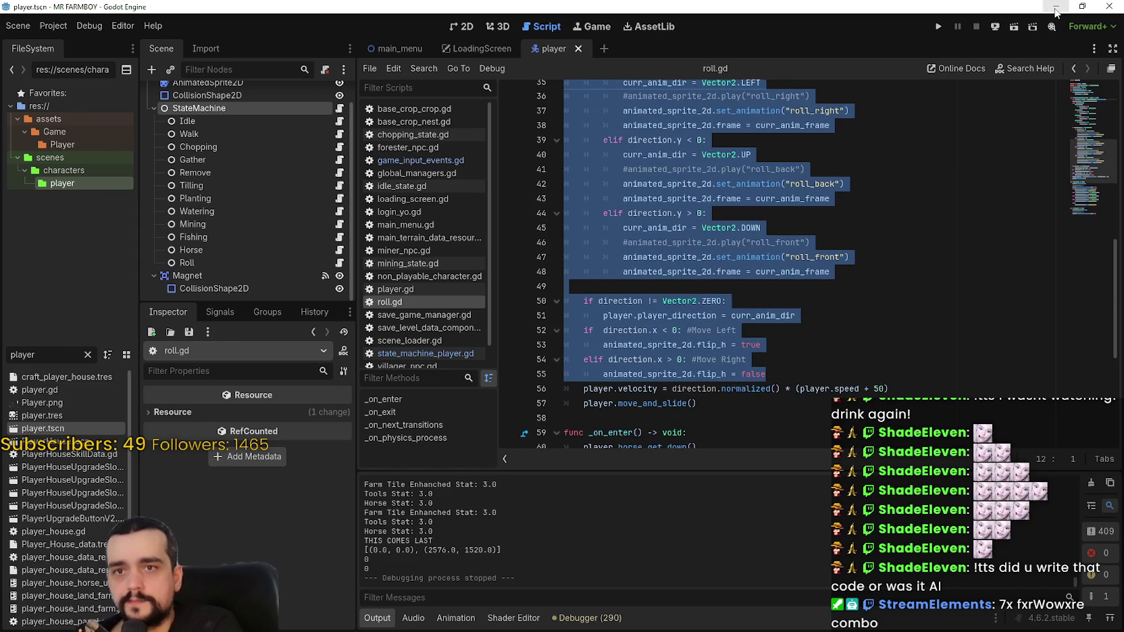
pyautogui.hotkey('alt', 'Tab')
pyautogui.click(728, 341)
pyautogui.scroll(-2, 728, 341)
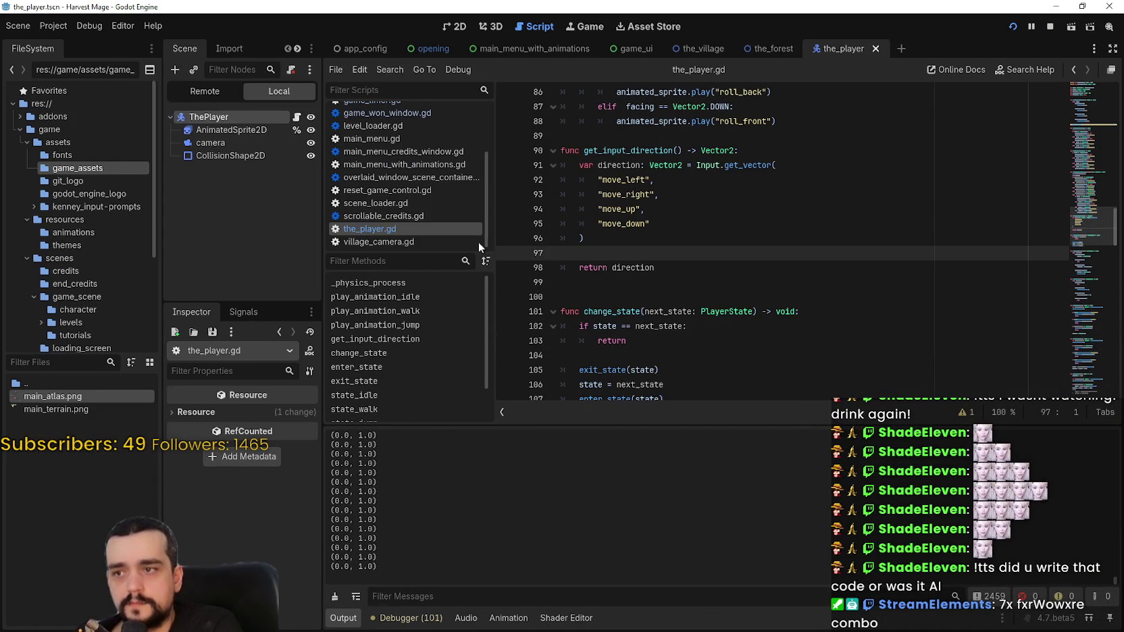
# Step: Paste the roll code over play_animation_jump's body from line 66 down
pyautogui.scroll(-4, 676, 263)
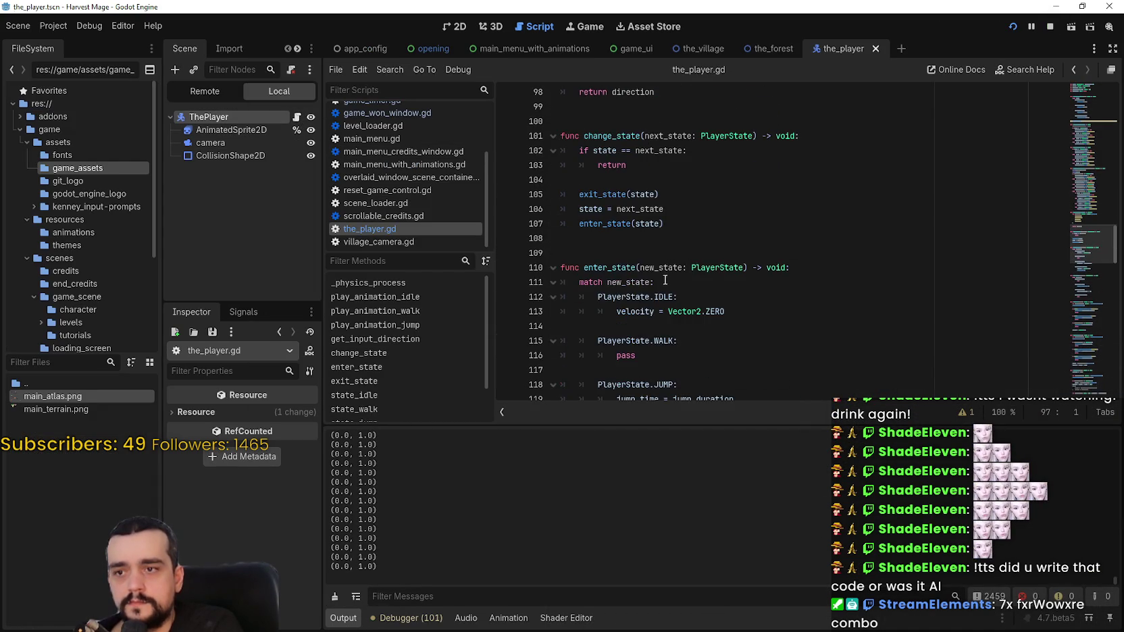
pyautogui.scroll(11, 675, 262)
pyautogui.scroll(-1, 675, 263)
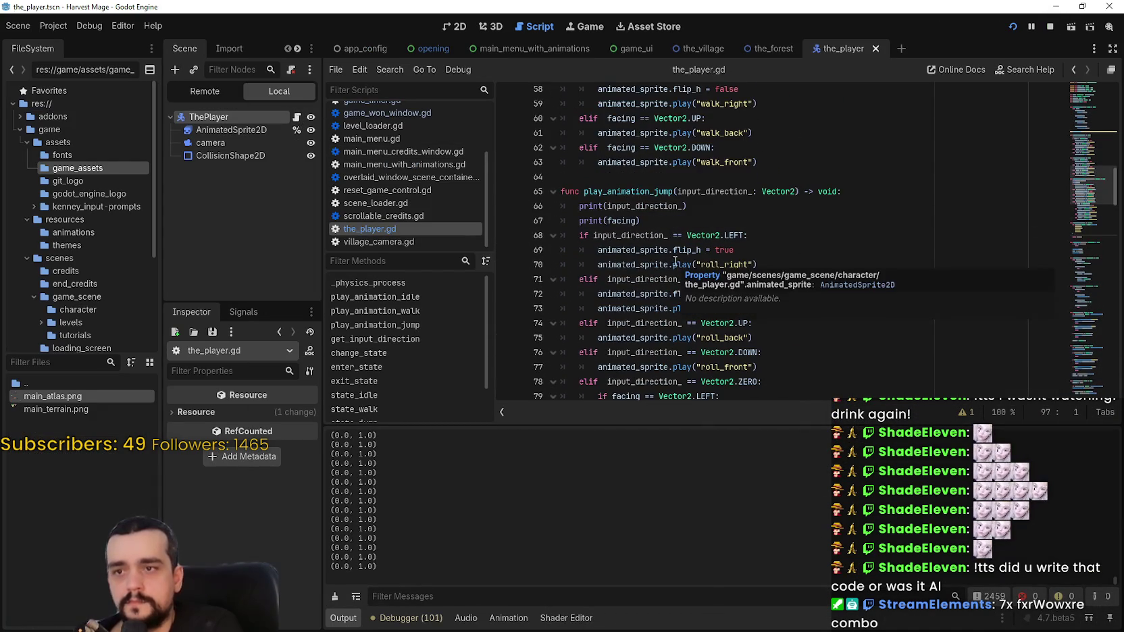
pyautogui.scroll(4, 821, 305)
pyautogui.scroll(-8, 752, 261)
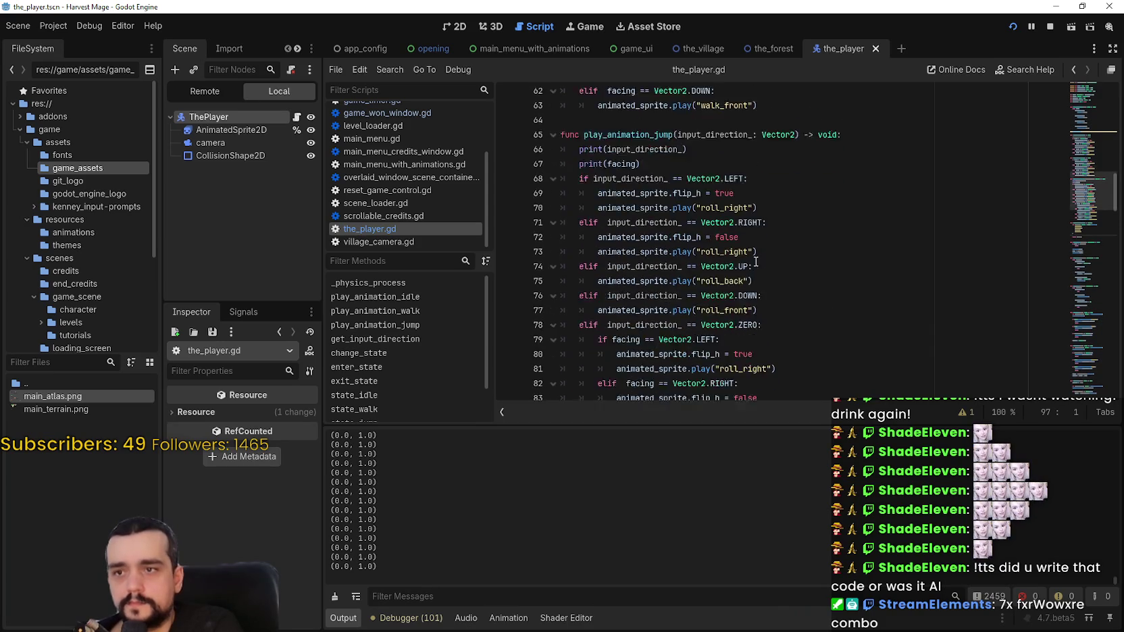
pyautogui.moveTo(783, 262)
pyautogui.mouseDown()
pyautogui.moveTo(750, 88)
pyautogui.moveTo(750, 225)
pyautogui.moveTo(527, 245)
pyautogui.mouseUp()
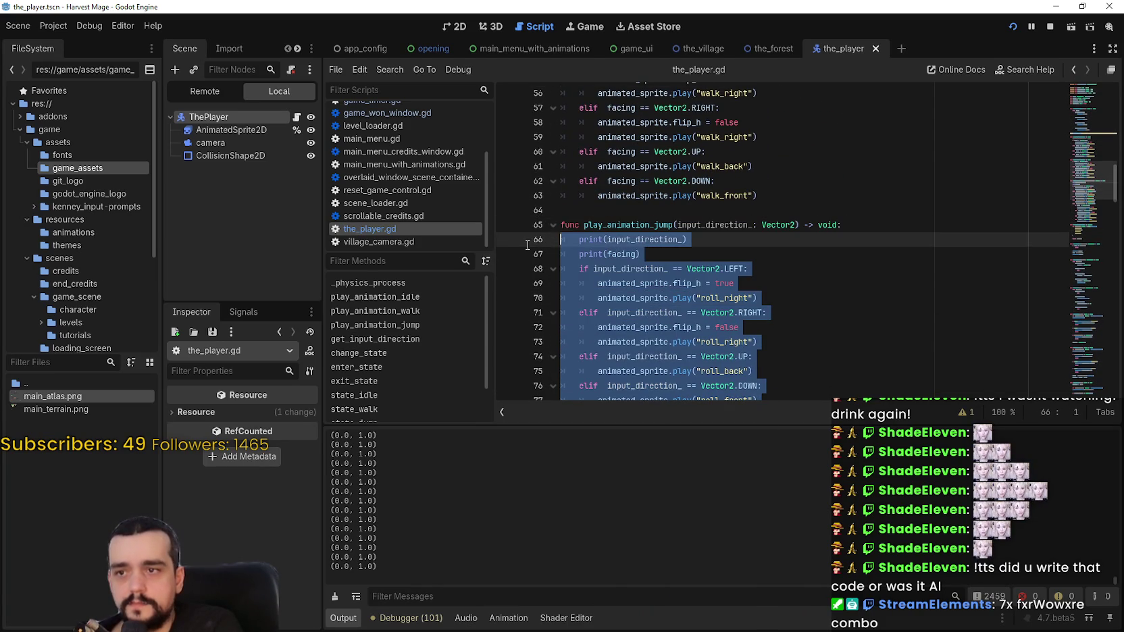
pyautogui.scroll(-1, 653, 249)
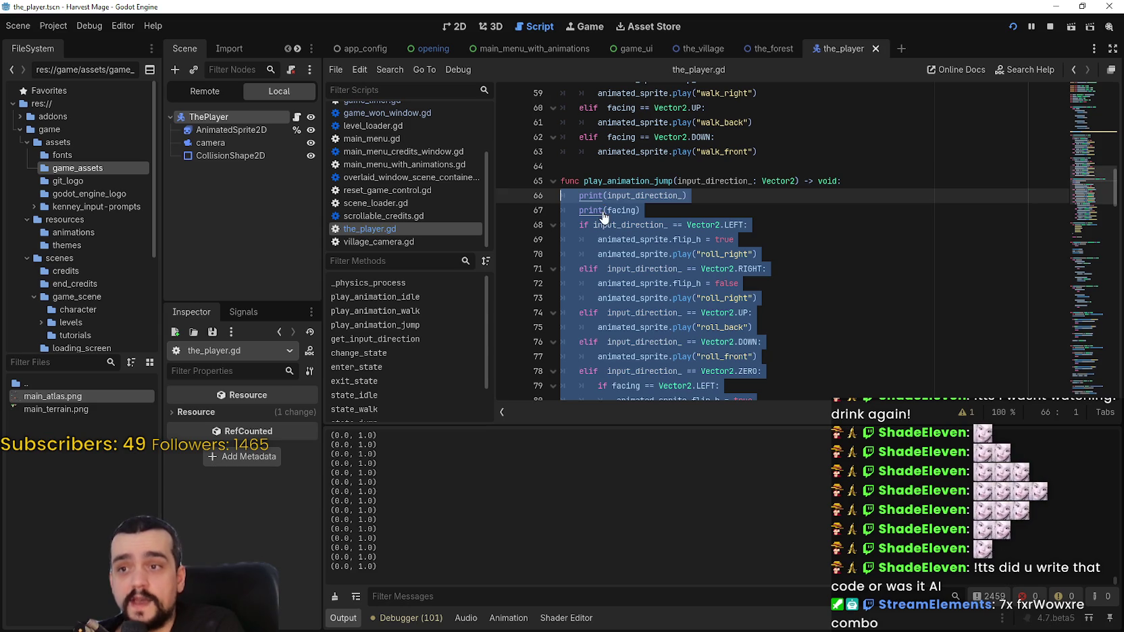
pyautogui.hotkey('ctrl', 'v')
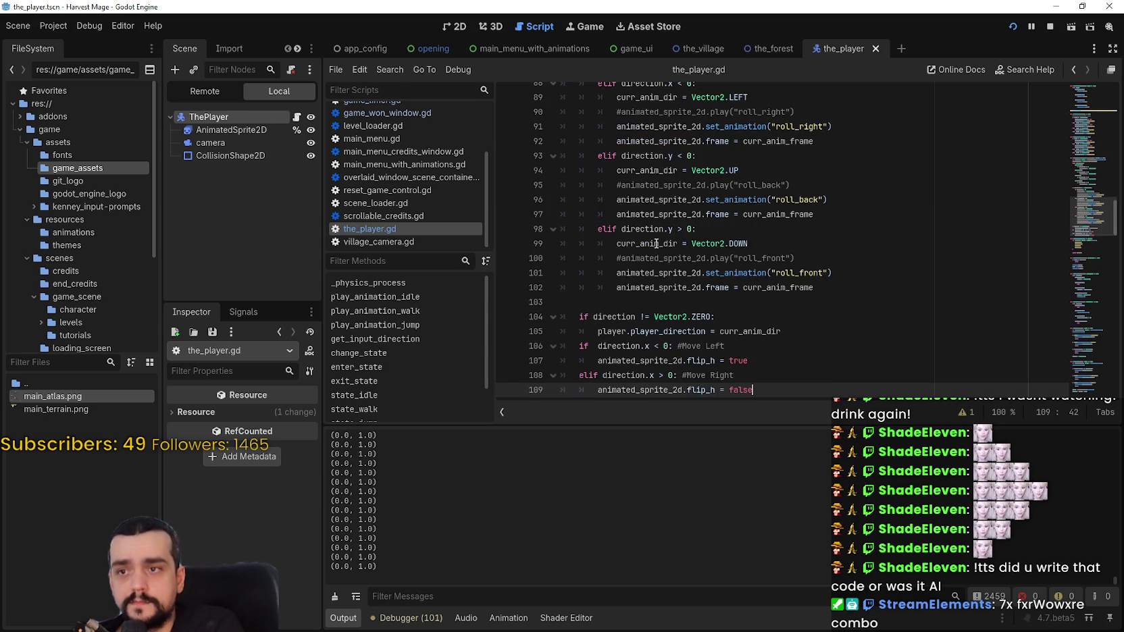
# Step: Rename animated_sprite_2d to animated_sprite in the flip lines 107 and 109
pyautogui.doubleClick(627, 303)
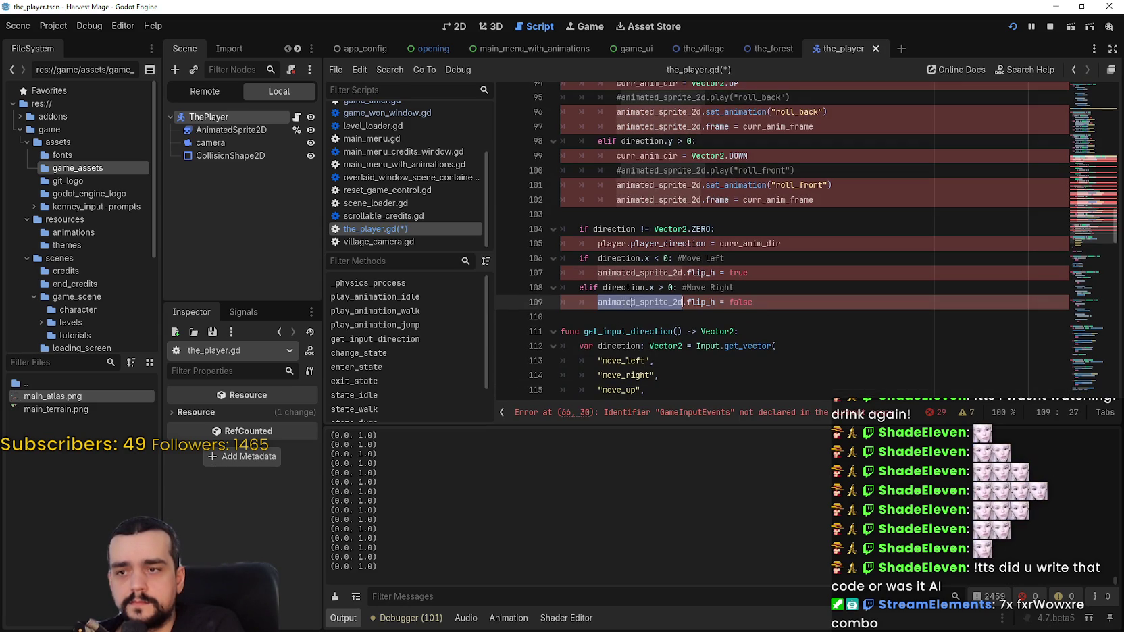
pyautogui.write('a')
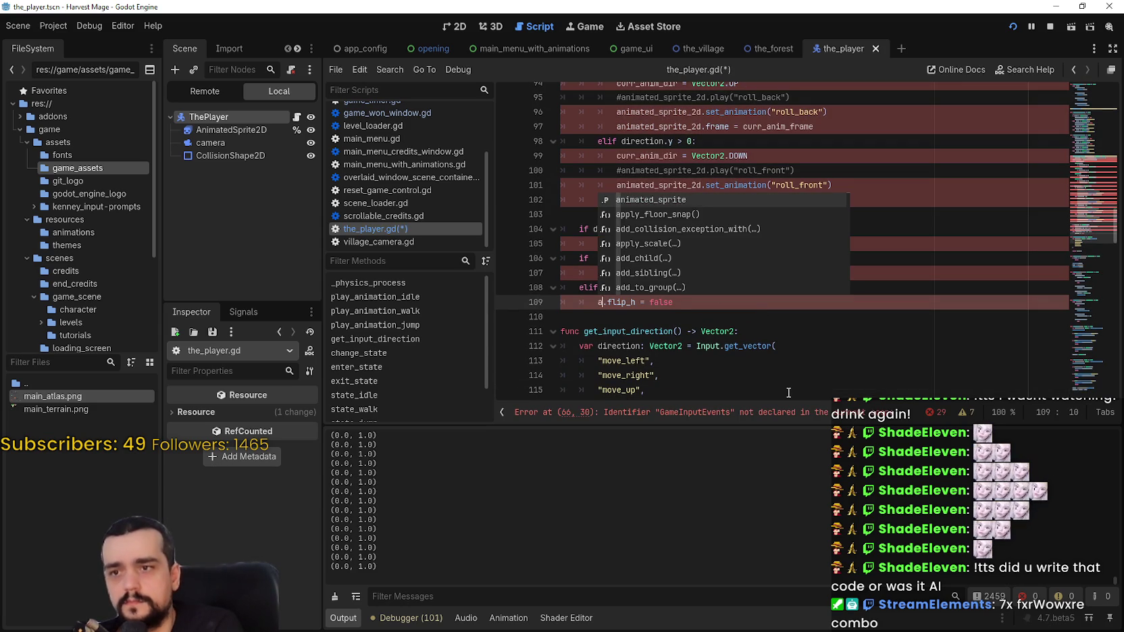
pyautogui.write('nimated_s')
pyautogui.press('Return')
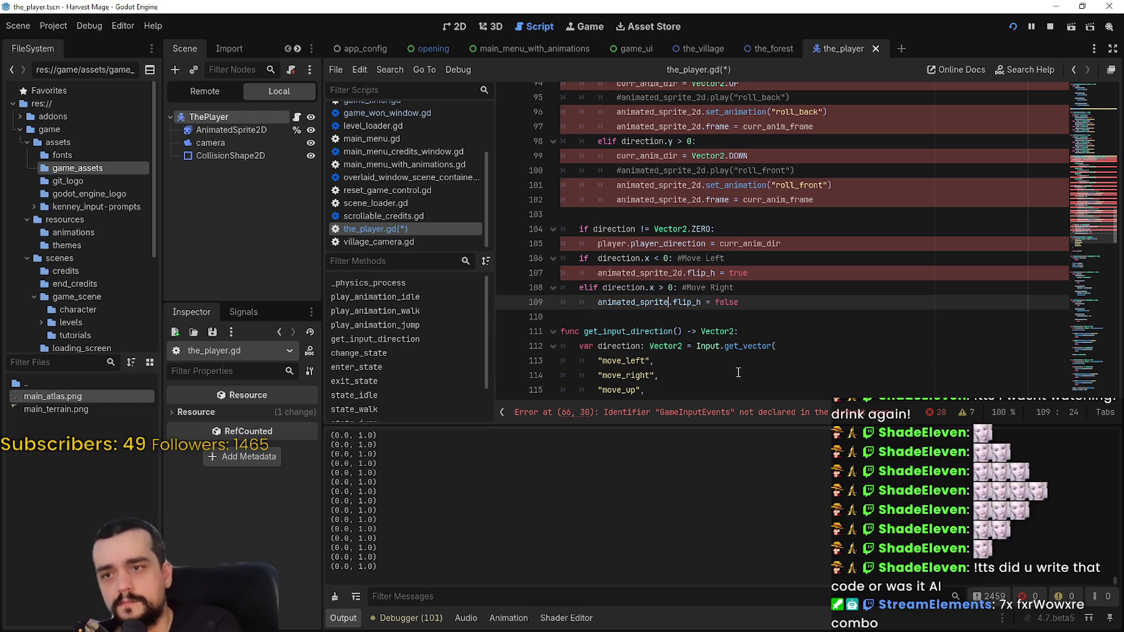
pyautogui.doubleClick(627, 273)
pyautogui.write('animated_sprite')
# Step: Try replacing player.player_direction on line 105, then undo and reselect the block
pyautogui.click(643, 245)
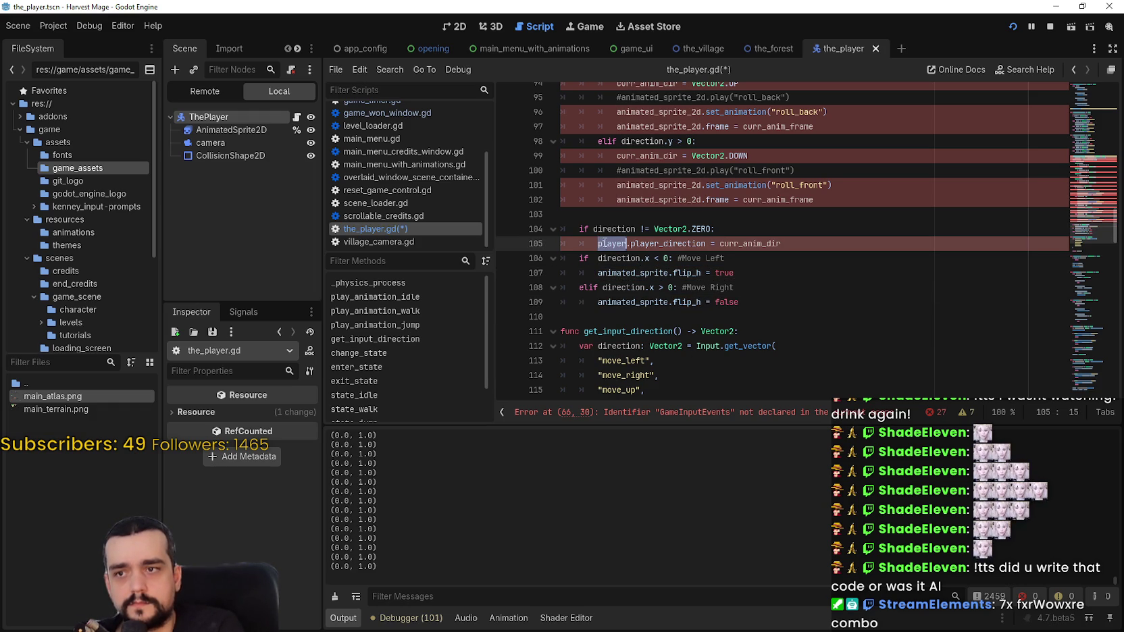
pyautogui.moveTo(631, 245); pyautogui.dragTo(604, 246)
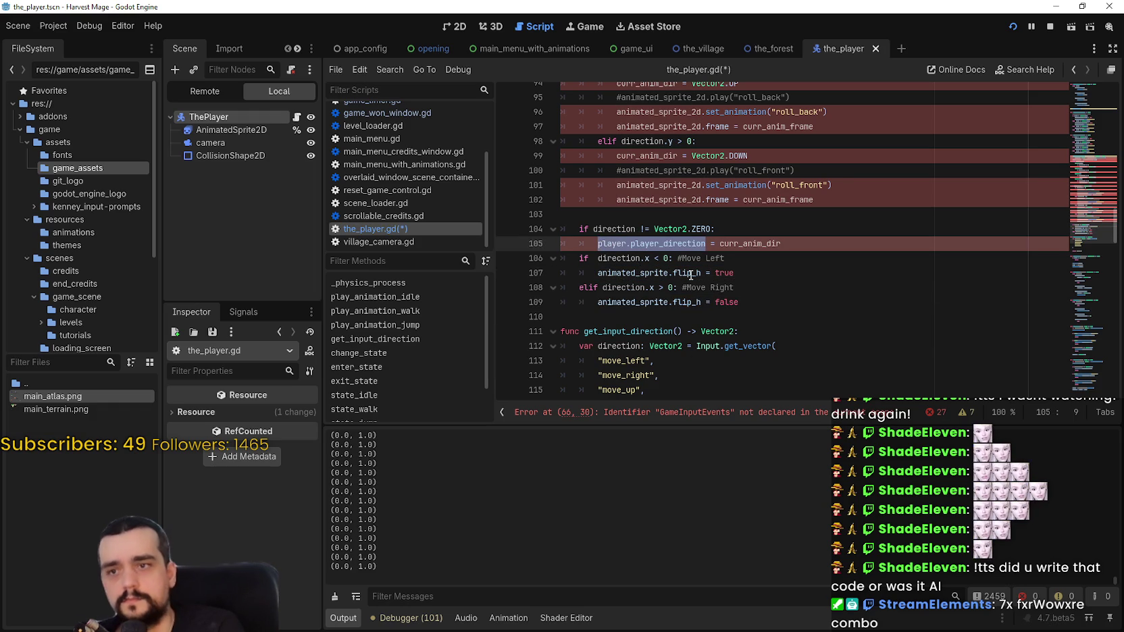
pyautogui.write('faci')
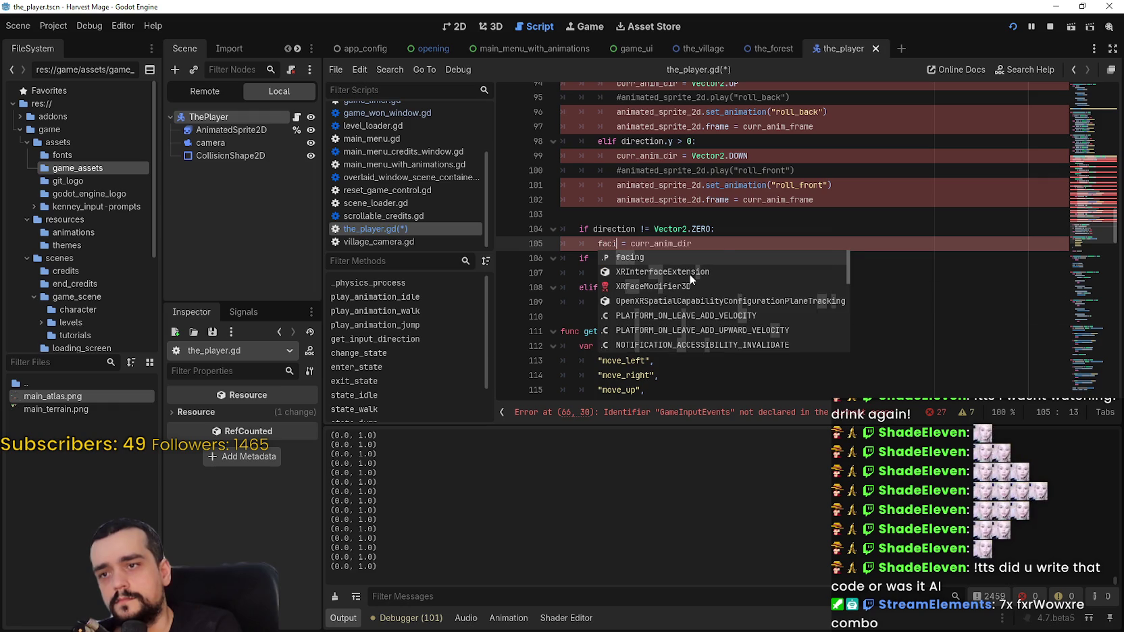
pyautogui.hotkey('ctrl', 'z')
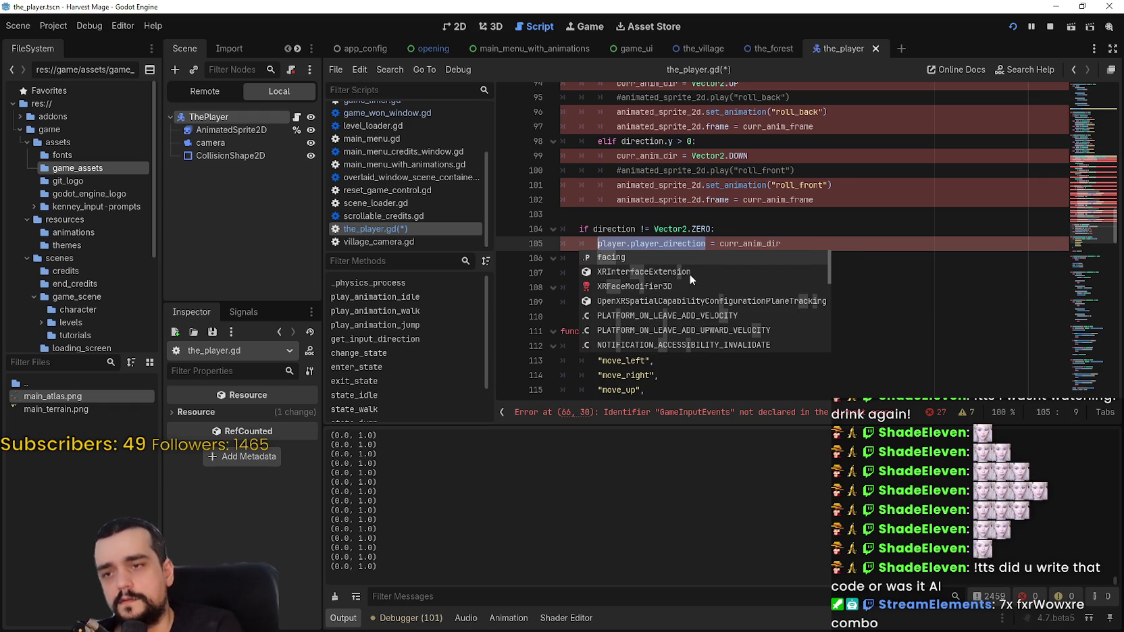
pyautogui.press('Escape')
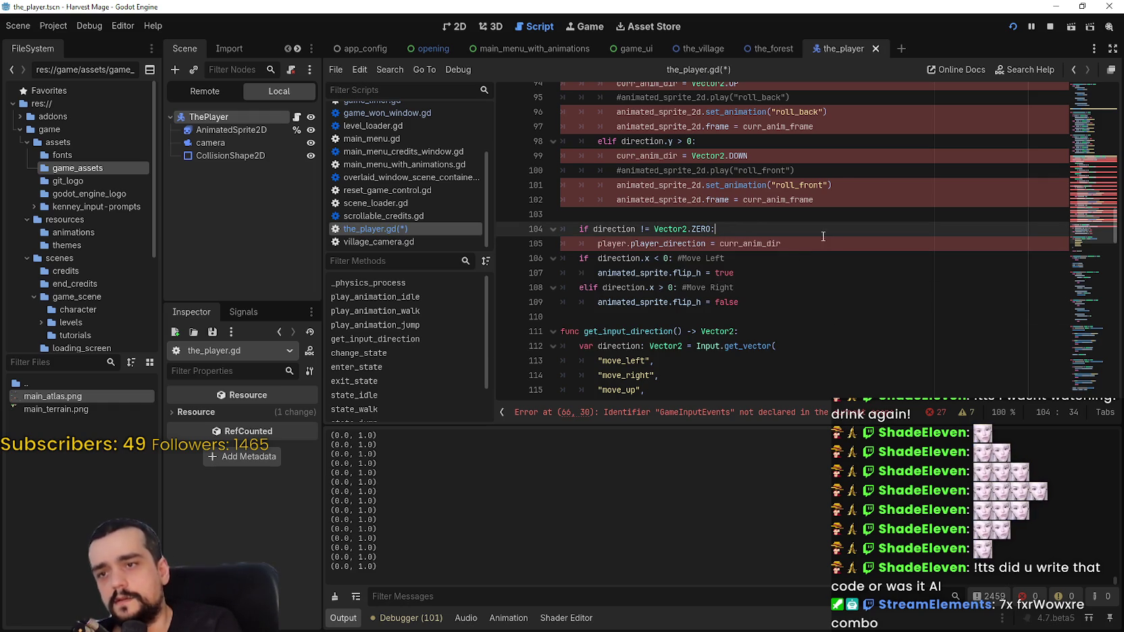
pyautogui.moveTo(716, 229); pyautogui.dragTo(567, 202)
pyautogui.moveTo(780, 243)
pyautogui.mouseDown()
pyautogui.moveTo(581, 230)
pyautogui.moveTo(577, 212)
pyautogui.mouseUp()
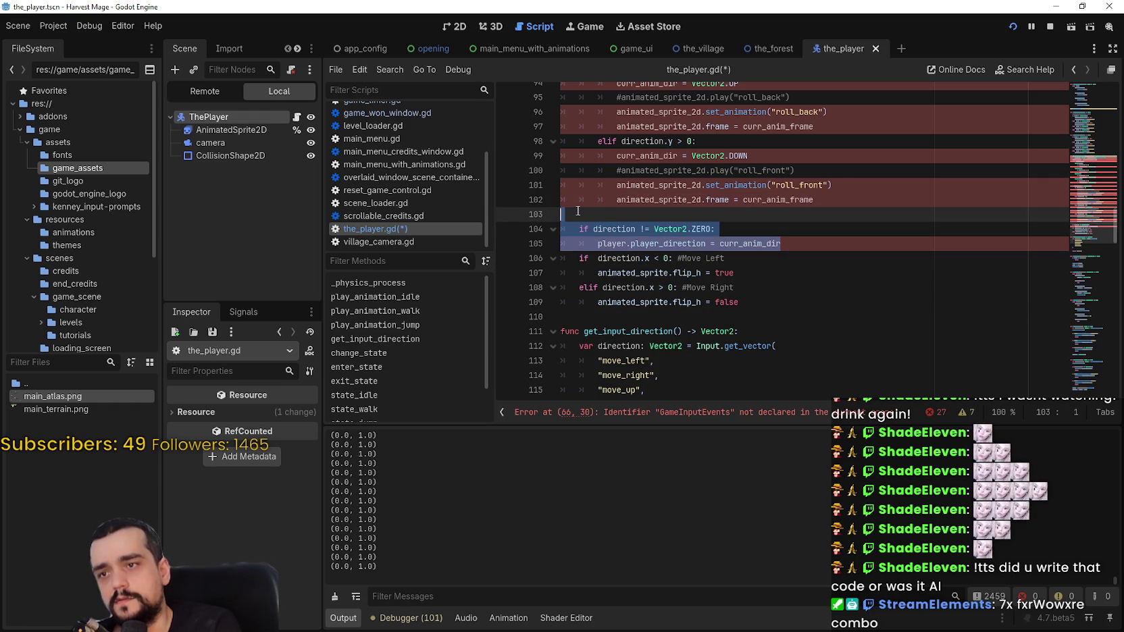
# Step: Make the Move Right and Move Left checks test facing, and delete the player_direction block
pyautogui.doubleClick(622, 288)
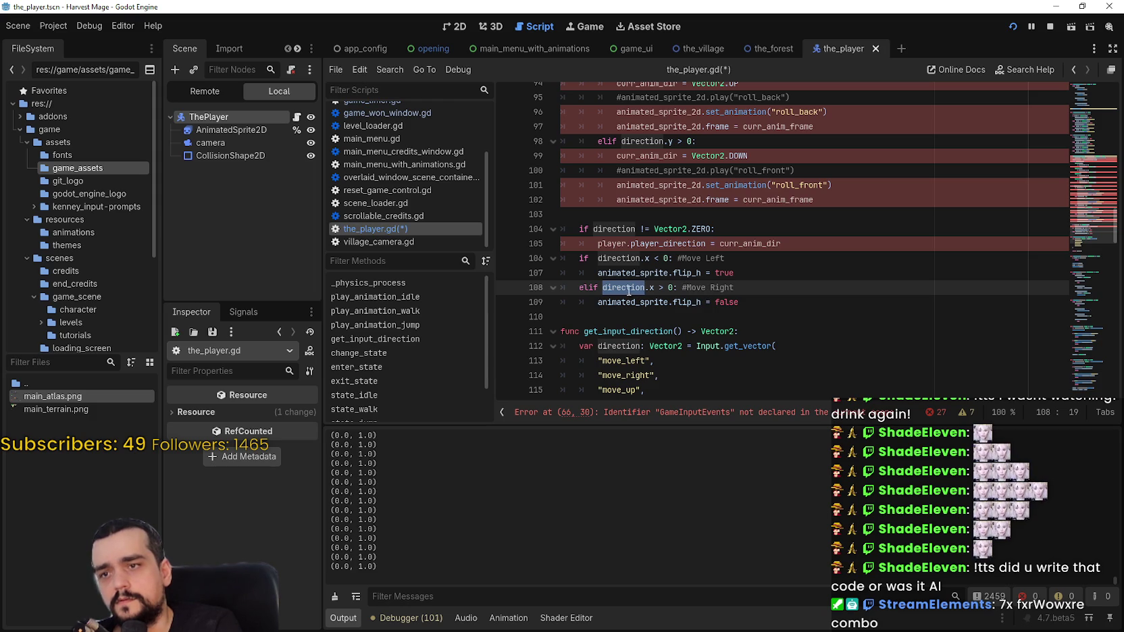
pyautogui.write('facing')
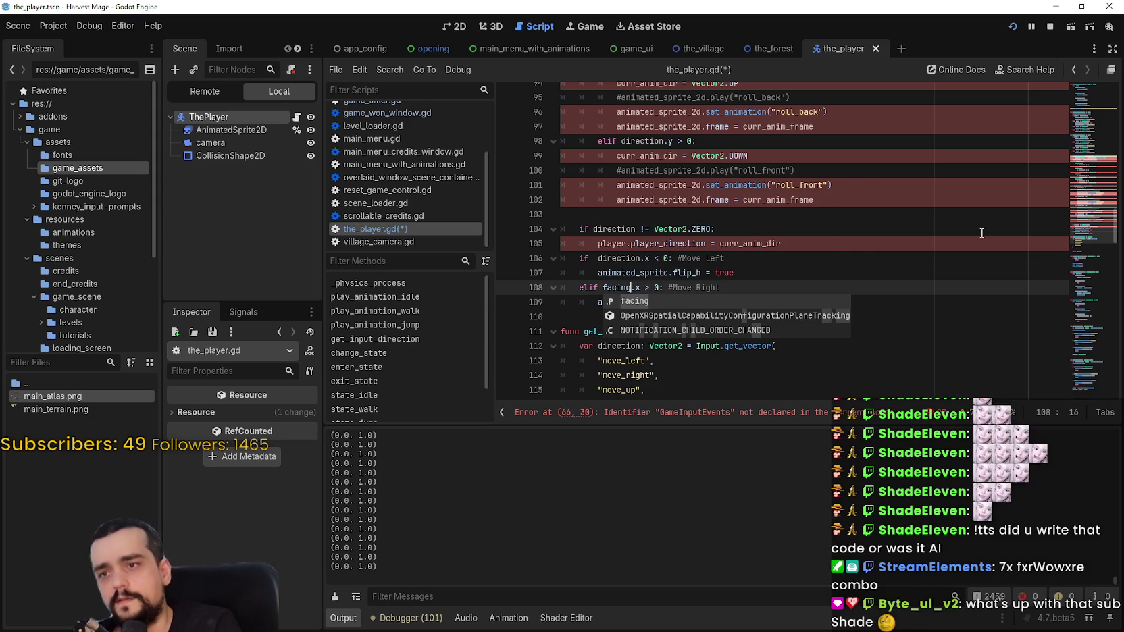
pyautogui.doubleClick(624, 272)
pyautogui.doubleClick(625, 258)
pyautogui.write('facing')
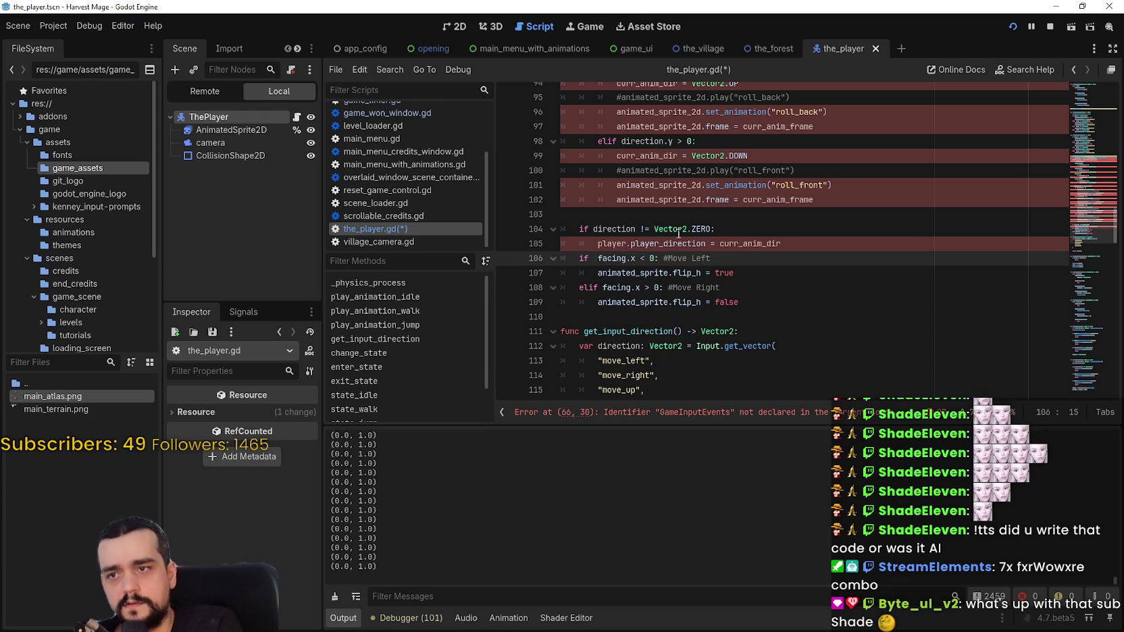
pyautogui.moveTo(782, 243); pyautogui.dragTo(569, 236)
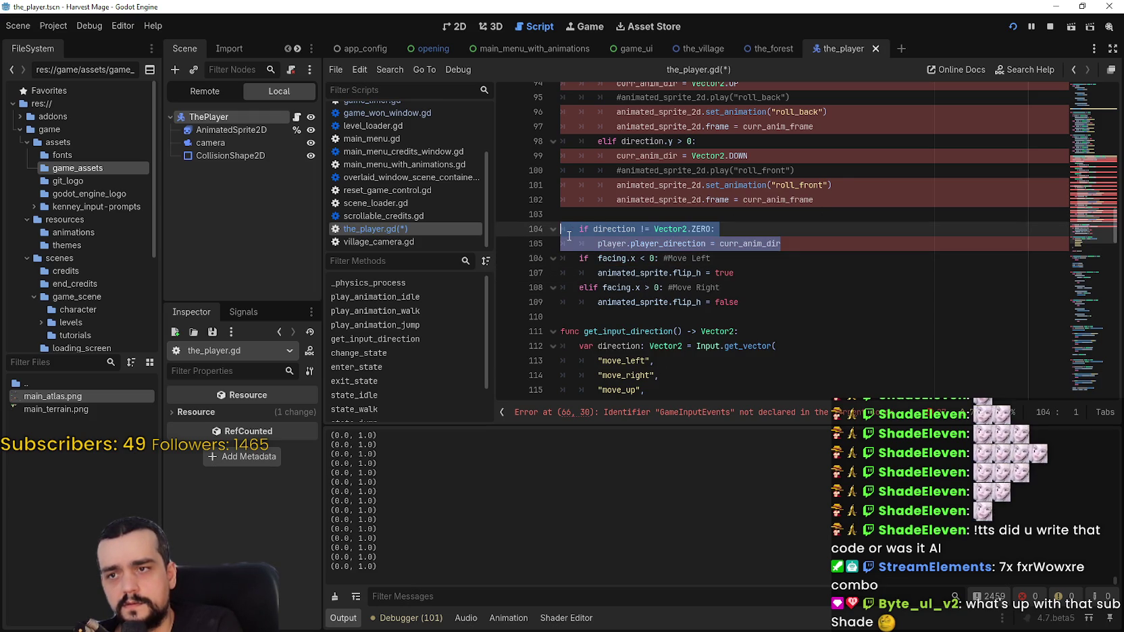
pyautogui.press('BackSpace')
pyautogui.press('BackSpace')
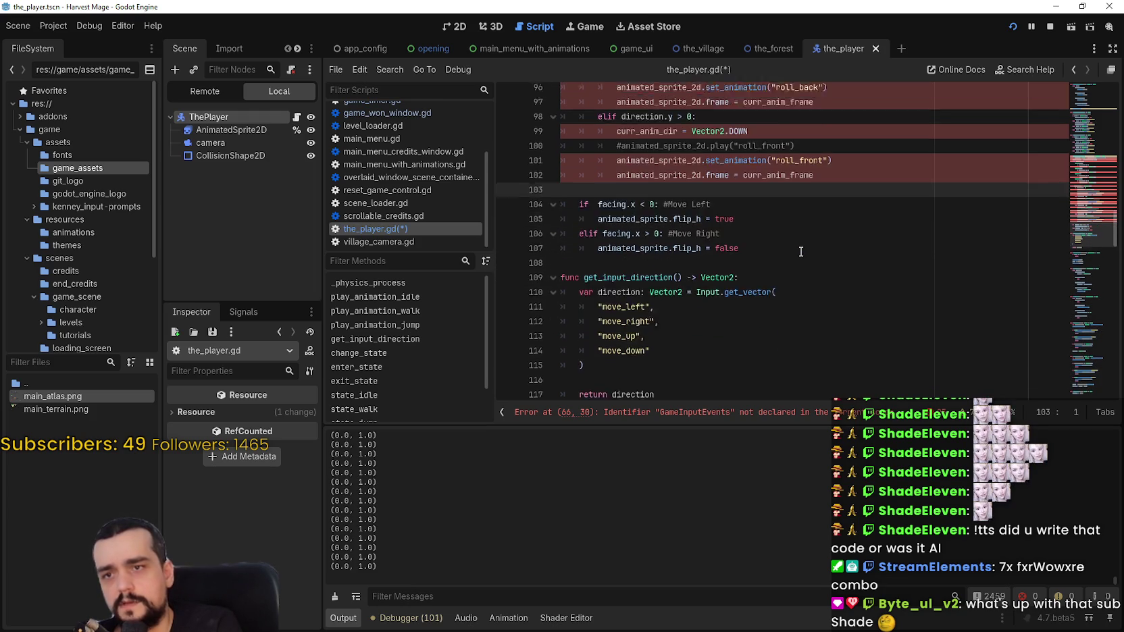
# Step: Change animated_sprite_2d to animated_sprite in the back-roll lines 101 and 102
pyautogui.click(620, 208)
pyautogui.doubleClick(647, 281)
pyautogui.hotkey('ctrl', 'c')
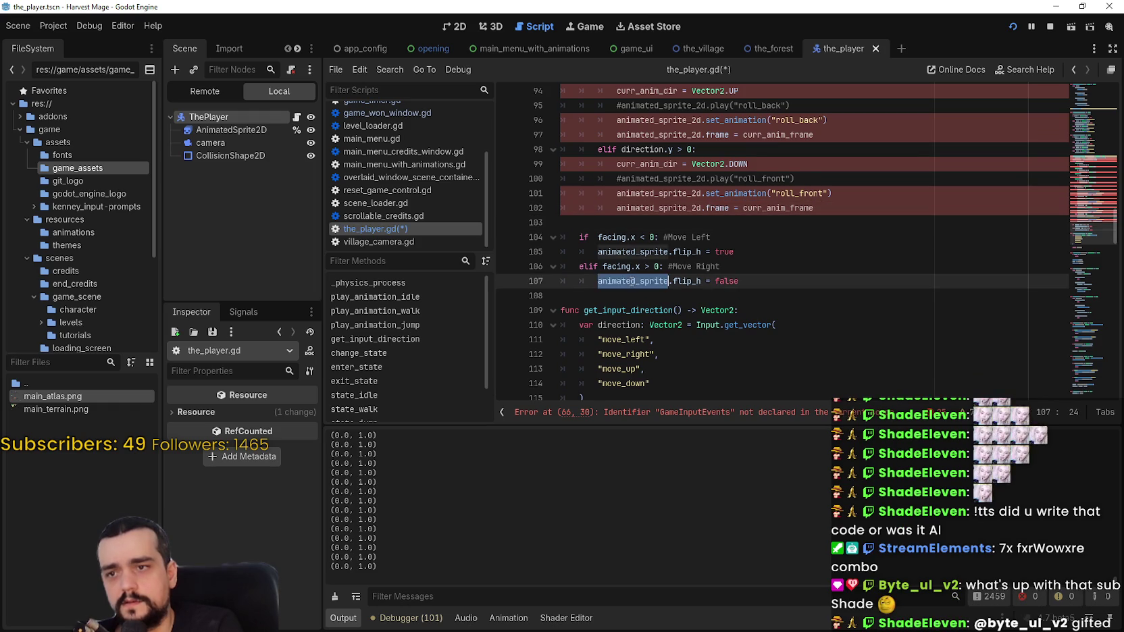
pyautogui.scroll(2, 649, 261)
pyautogui.doubleClick(658, 296)
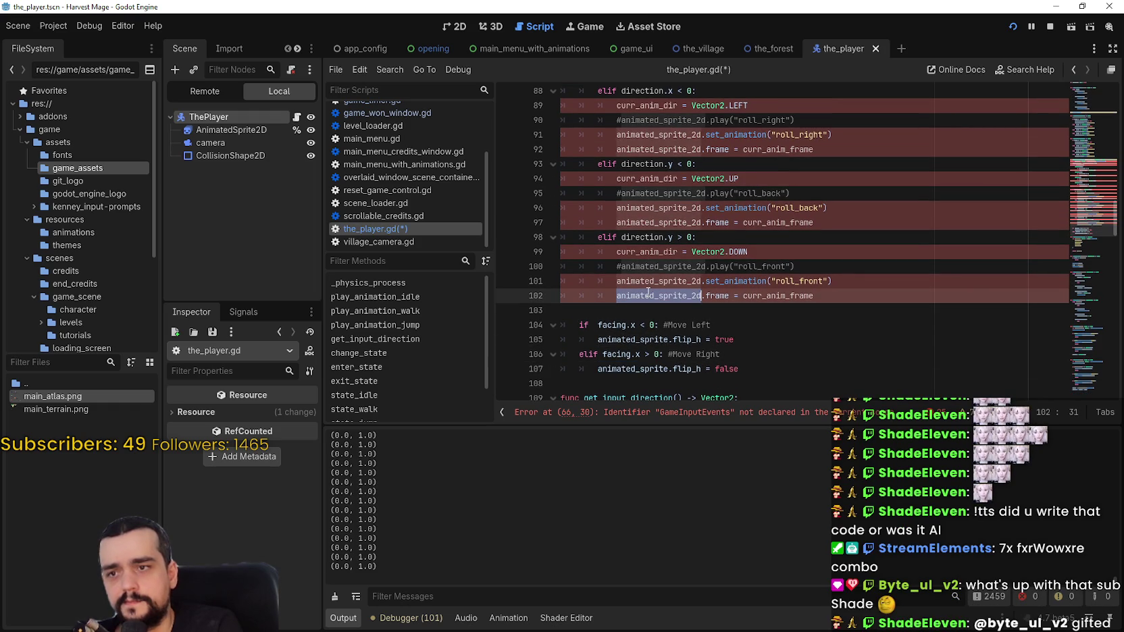
pyautogui.hotkey('ctrl', 'v')
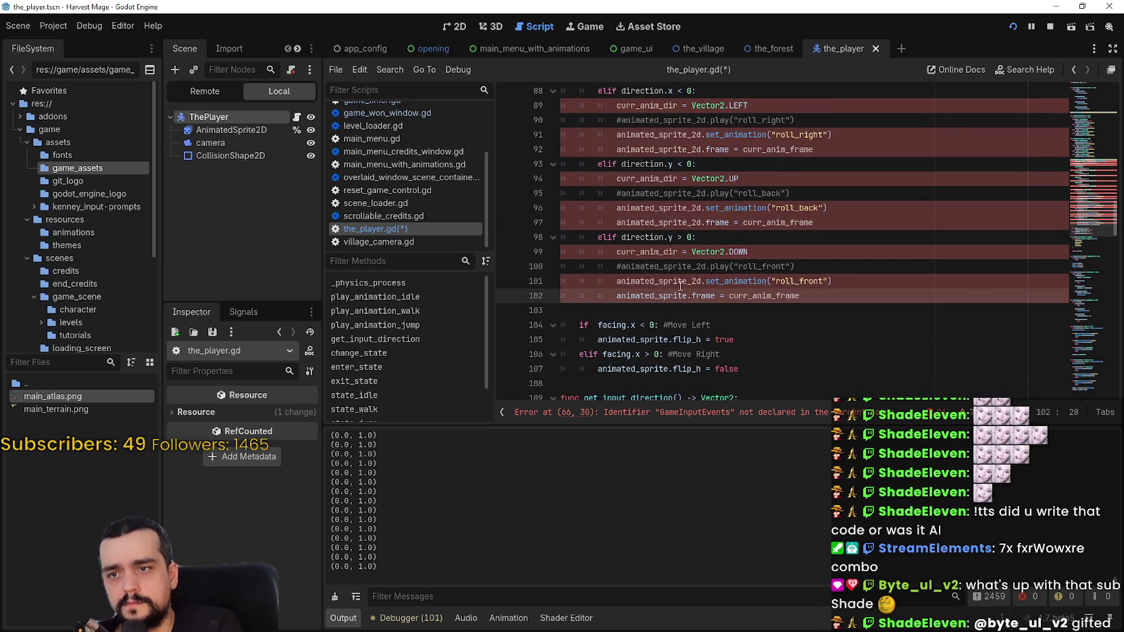
pyautogui.doubleClick(653, 283)
pyautogui.hotkey('ctrl', 'v')
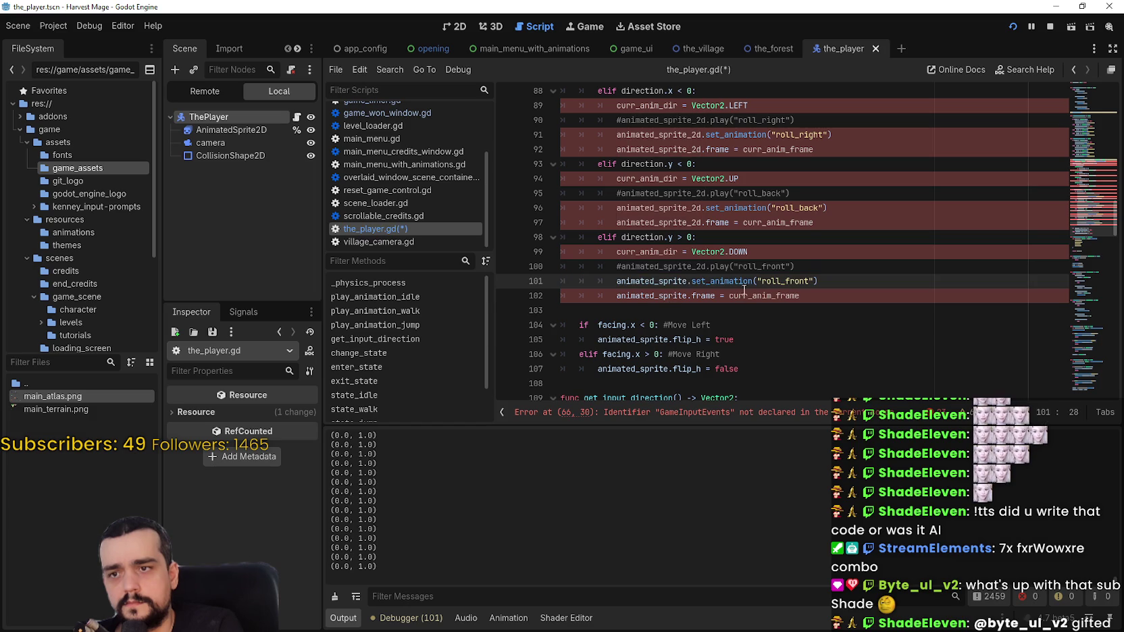
pyautogui.doubleClick(760, 296)
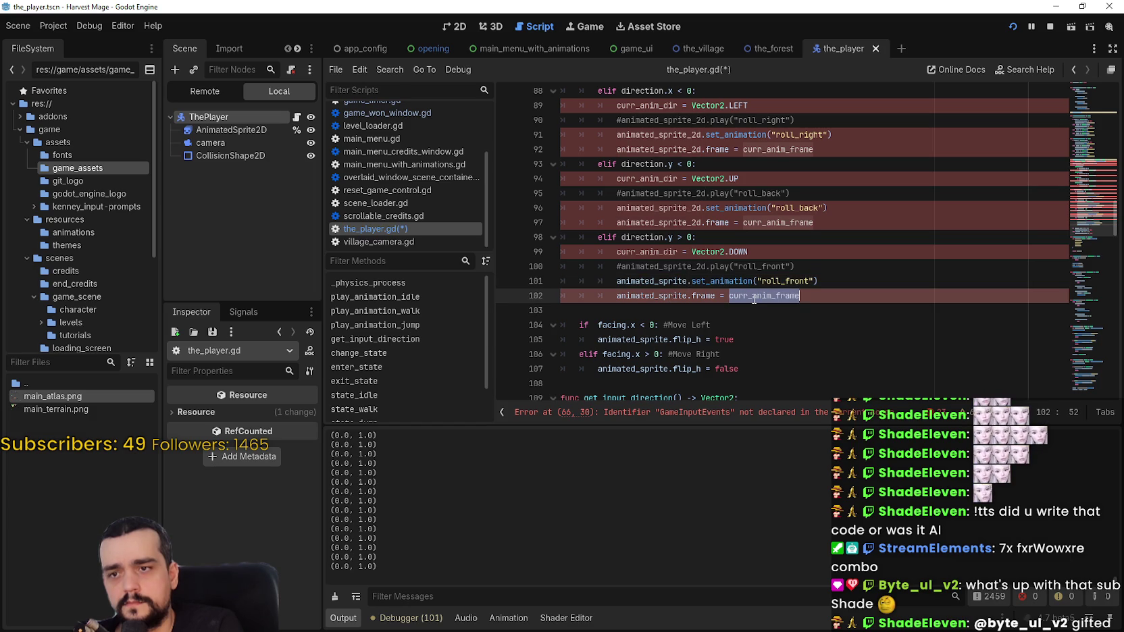
pyautogui.doubleClick(647, 252)
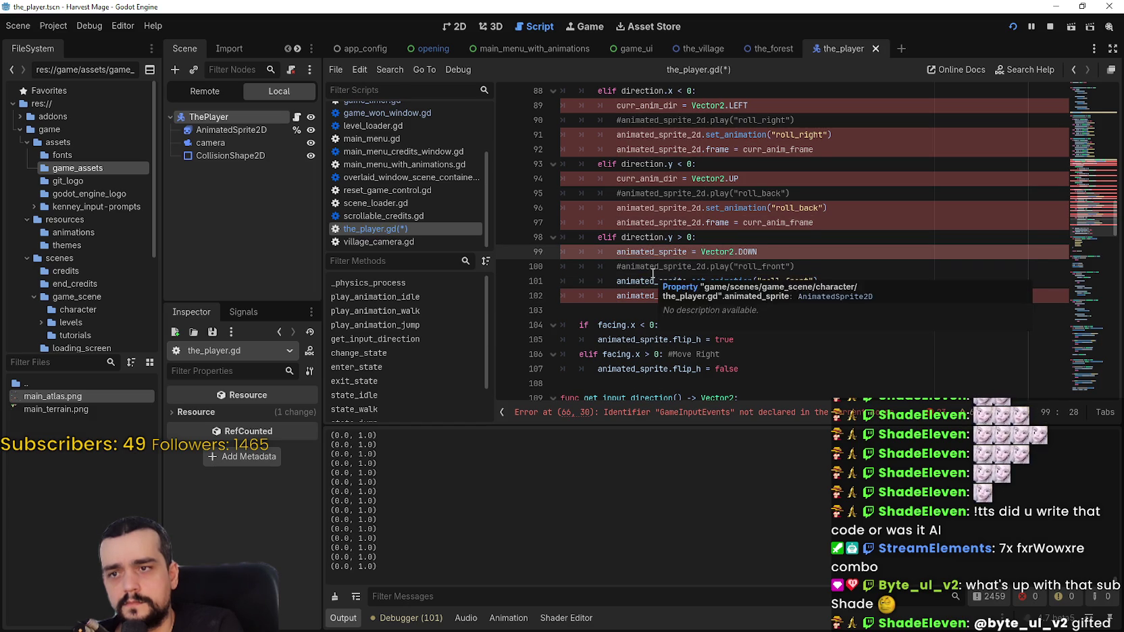
pyautogui.moveTo(749, 251); pyautogui.dragTo(577, 251)
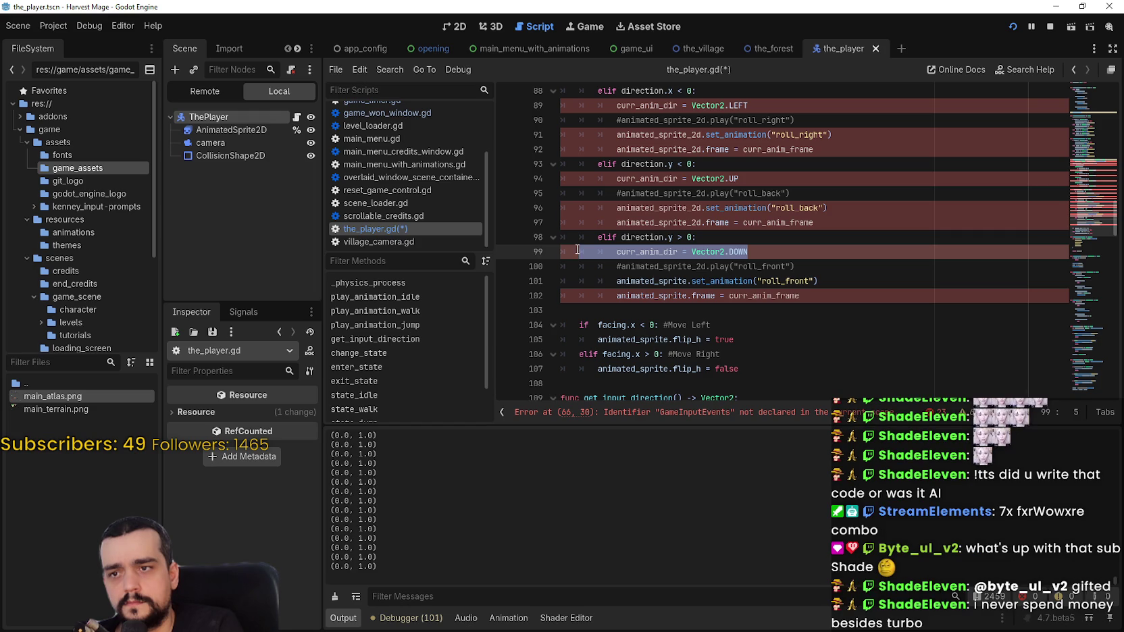
pyautogui.hotkey('ctrl', 'z')
pyautogui.hotkey('ctrl', 'z')
# Step: Delete the commented roll_front and roll_back play lines and the leftover blank lines
pyautogui.moveTo(804, 263); pyautogui.dragTo(572, 266)
pyautogui.press('BackSpace')
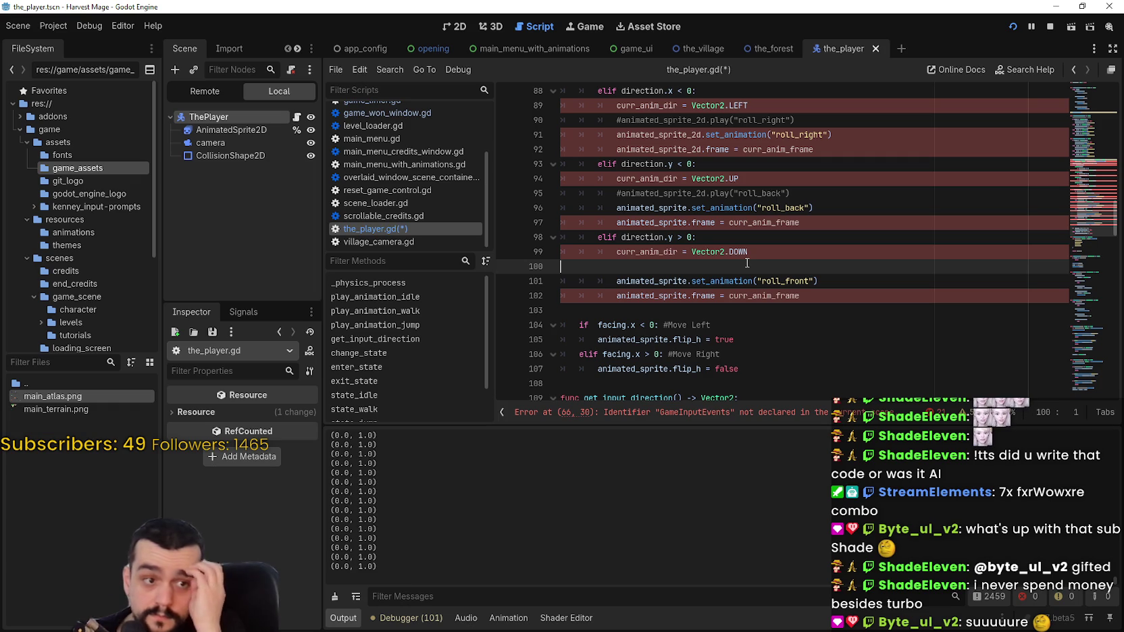
pyautogui.scroll(1, 767, 279)
pyautogui.moveTo(770, 281); pyautogui.dragTo(775, 276)
pyautogui.click(712, 310)
pyautogui.press('BackSpace')
pyautogui.scroll(1, 681, 331)
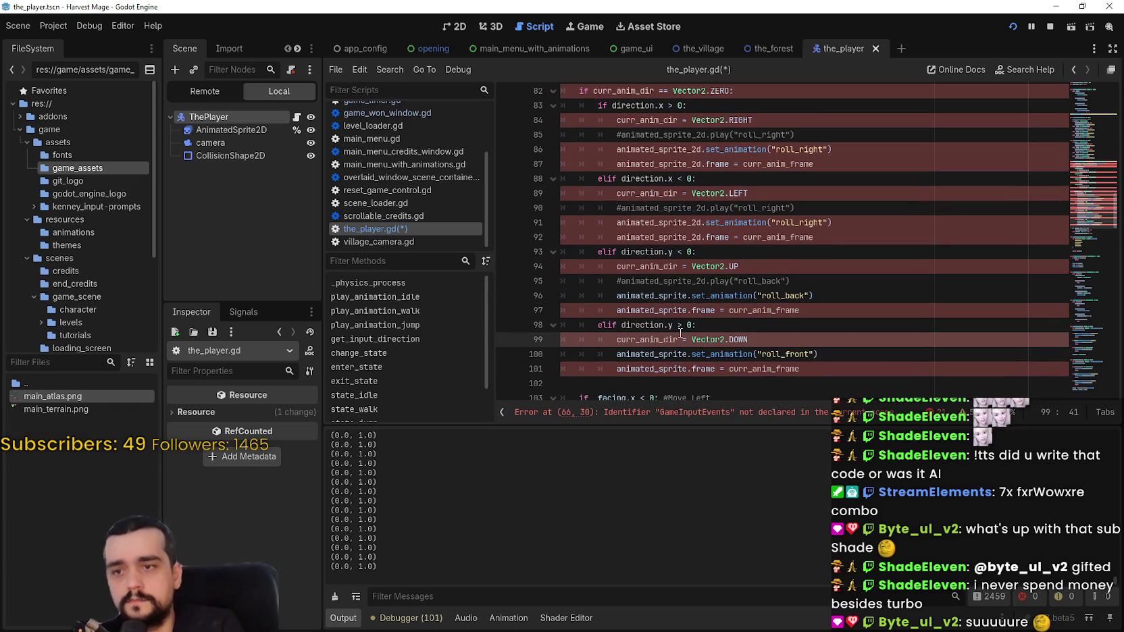
pyautogui.click(828, 283)
pyautogui.hotkey('shift', 'Home')
pyautogui.press('BackSpace')
pyautogui.press('BackSpace')
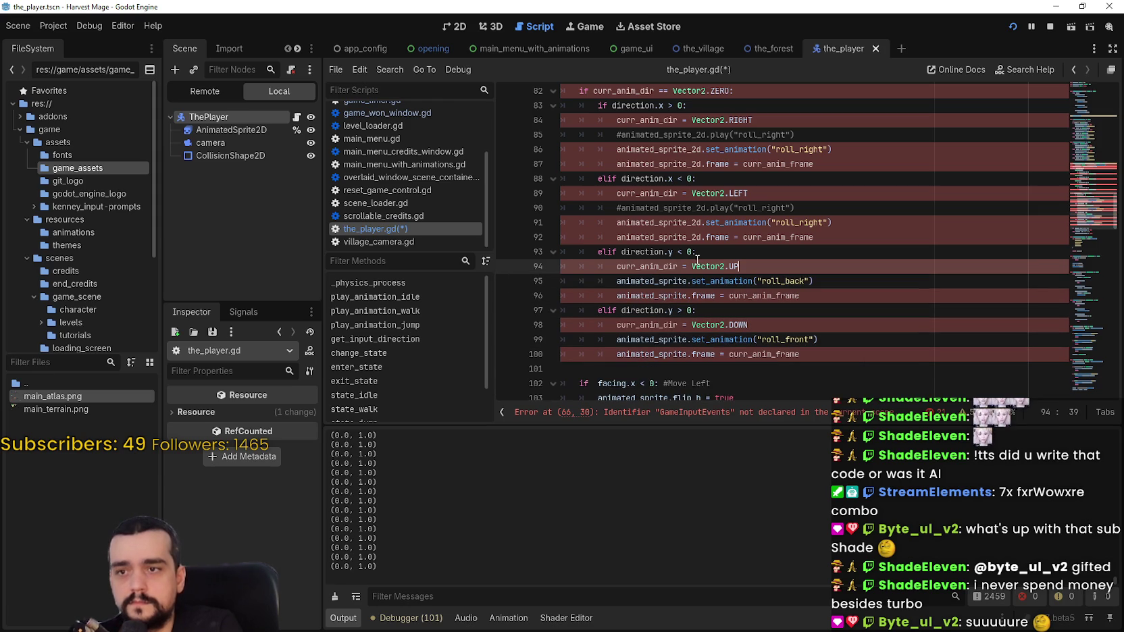
# Step: Replace direction with facing in the roll checks on lines 83, 88, 93 and 97
pyautogui.doubleClick(636, 251)
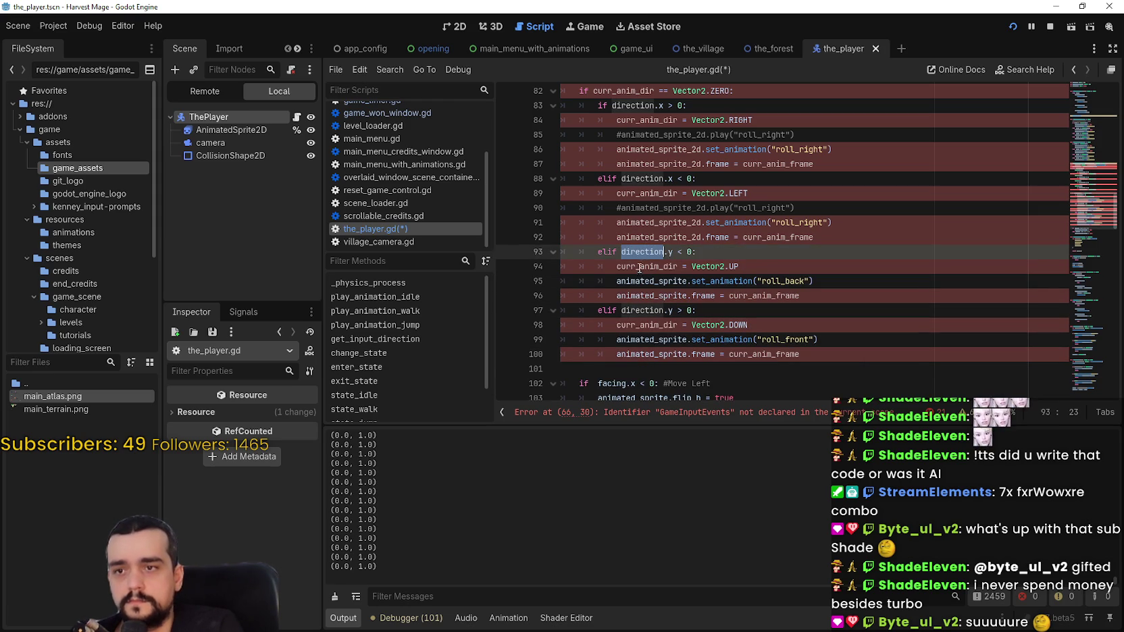
pyautogui.doubleClick(640, 310)
pyautogui.write('fa')
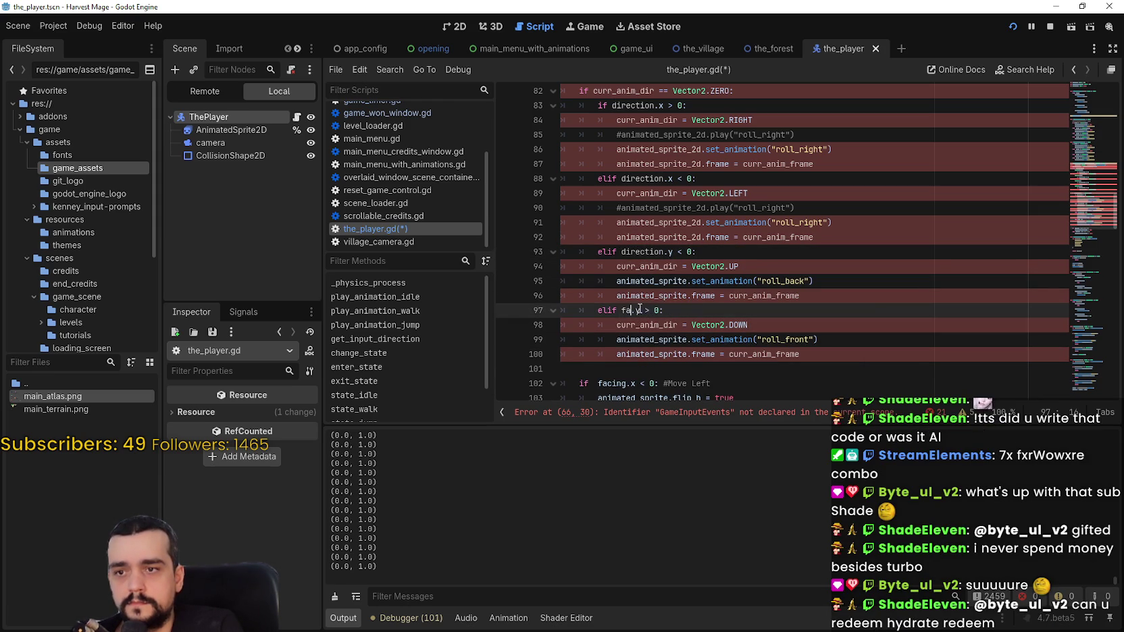
pyautogui.press('Return')
pyautogui.hotkey('ctrl', 'c')
pyautogui.doubleClick(640, 251)
pyautogui.hotkey('ctrl', 'v')
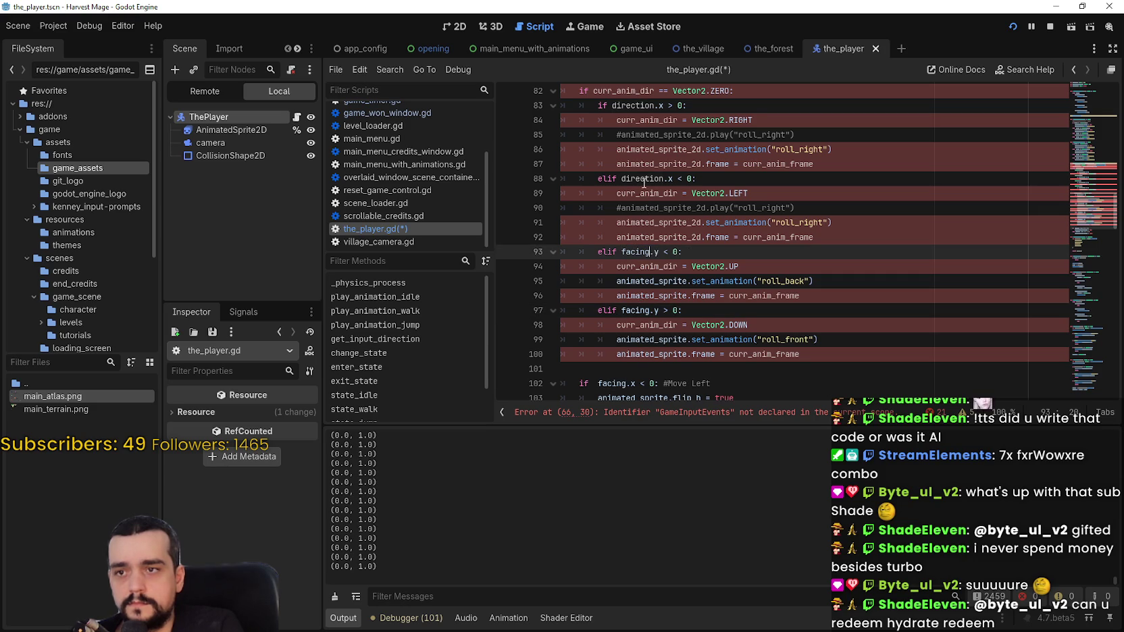
pyautogui.doubleClick(645, 179)
pyautogui.hotkey('ctrl', 'v')
pyautogui.scroll(1, 655, 289)
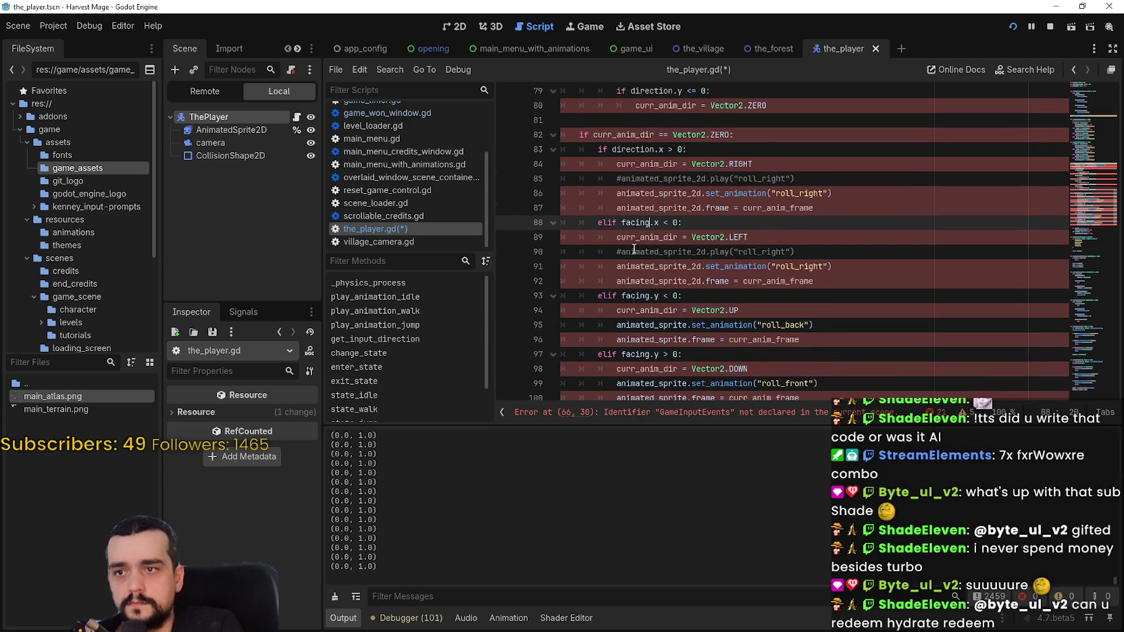
pyautogui.doubleClick(635, 153)
pyautogui.hotkey('ctrl', 'v')
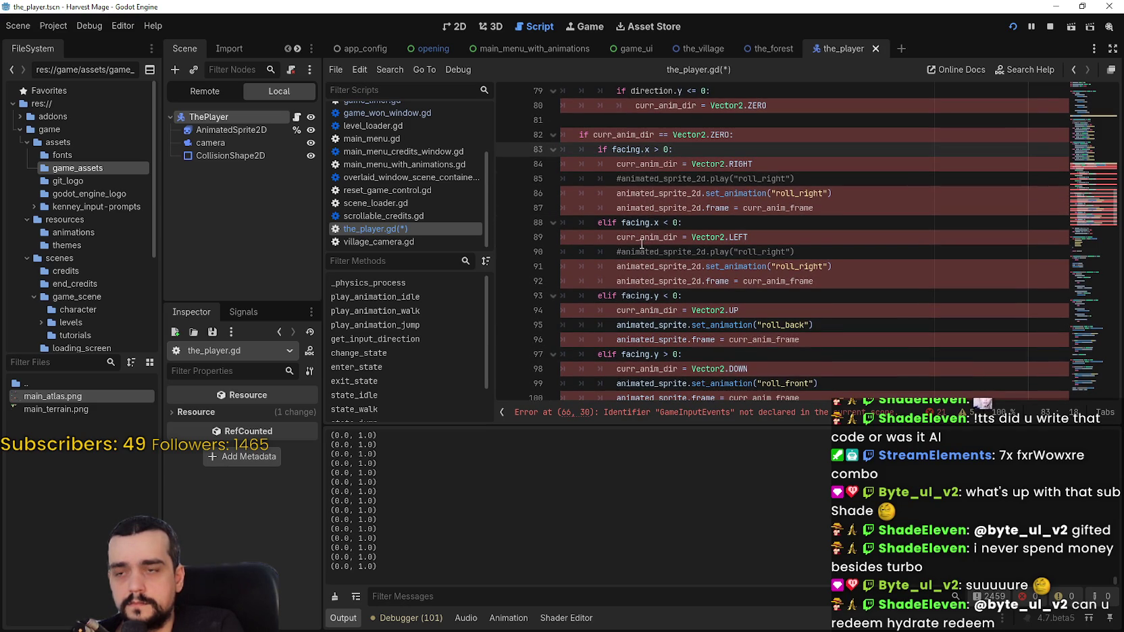
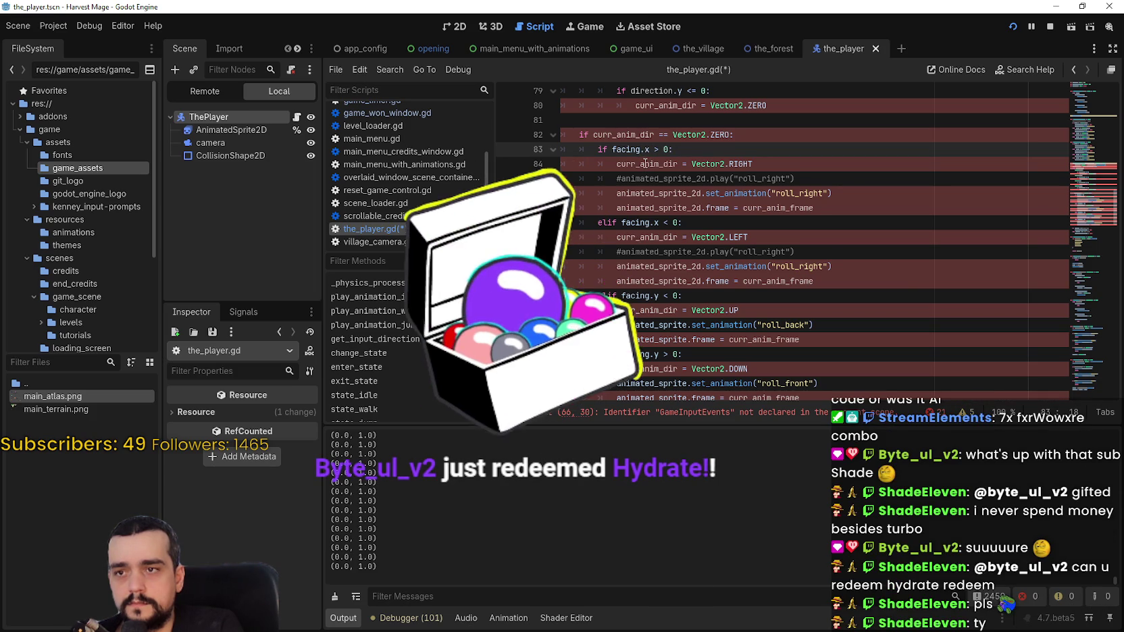
# Step: Review the roll code's animated_sprite references and play_animation_jump's input_direction_ parameter
pyautogui.scroll(-1, 650, 338)
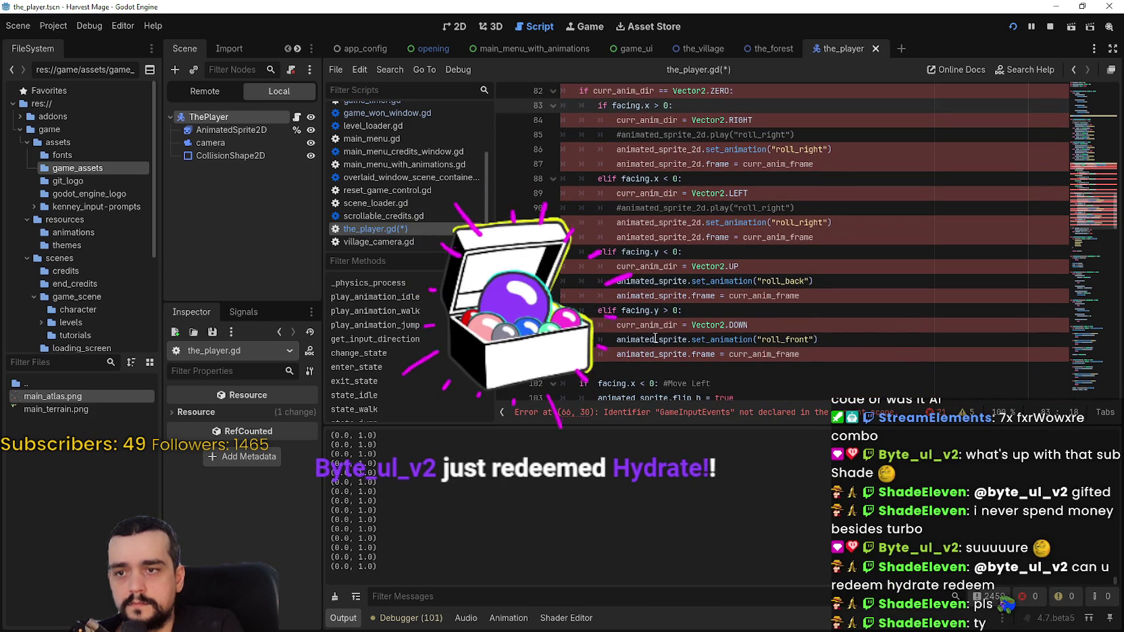
pyautogui.doubleClick(649, 353)
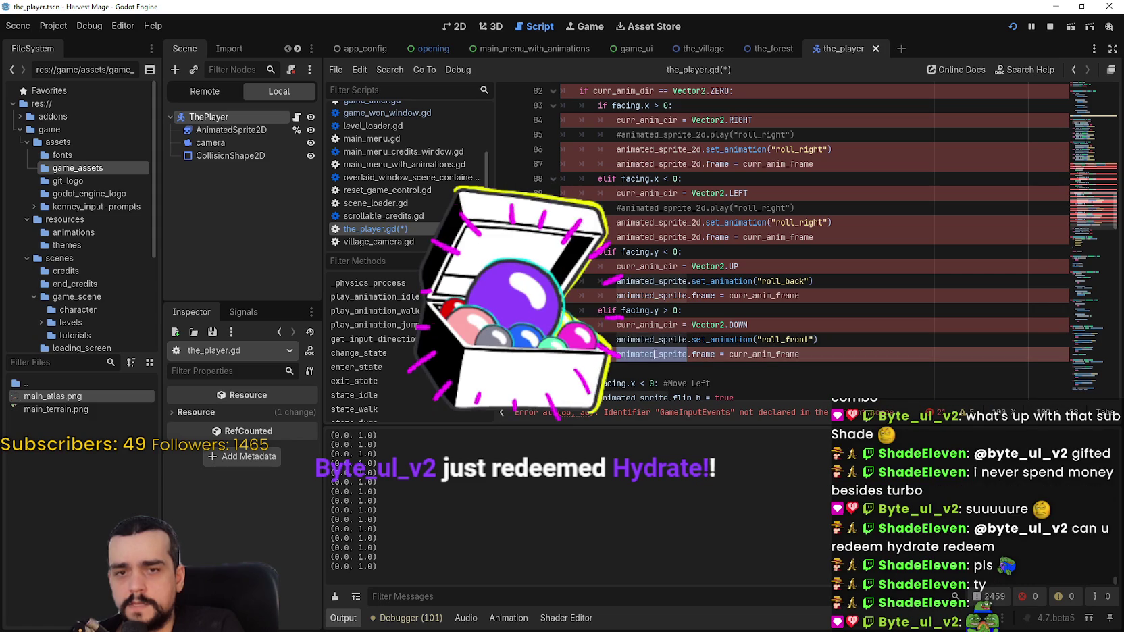
pyautogui.scroll(-2, 655, 273)
pyautogui.click(657, 283)
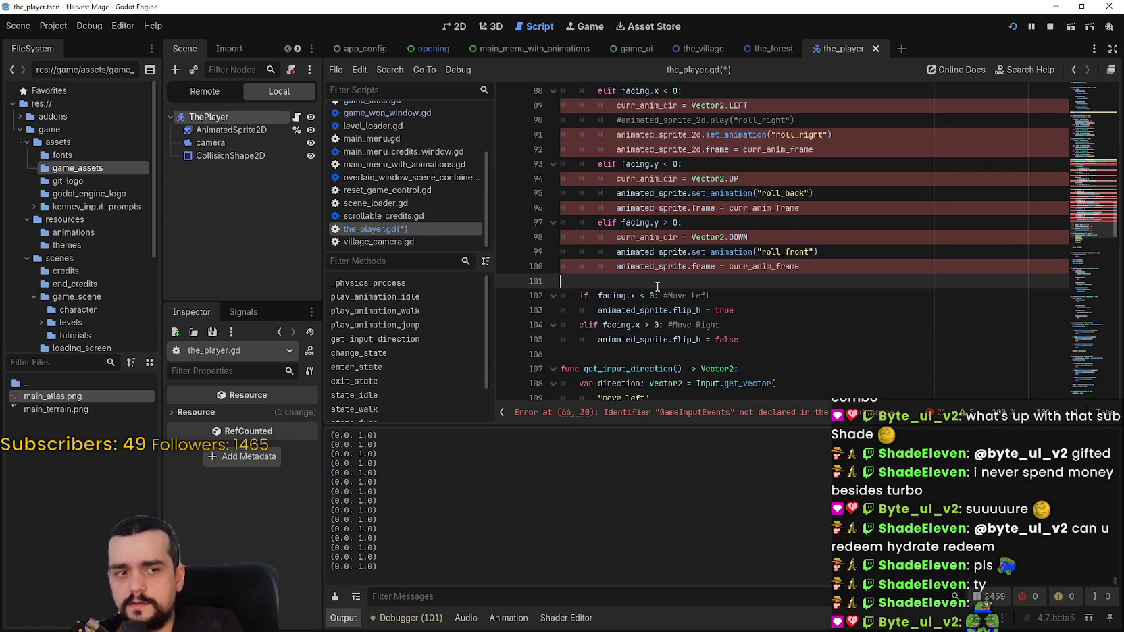
pyautogui.scroll(-2, 653, 282)
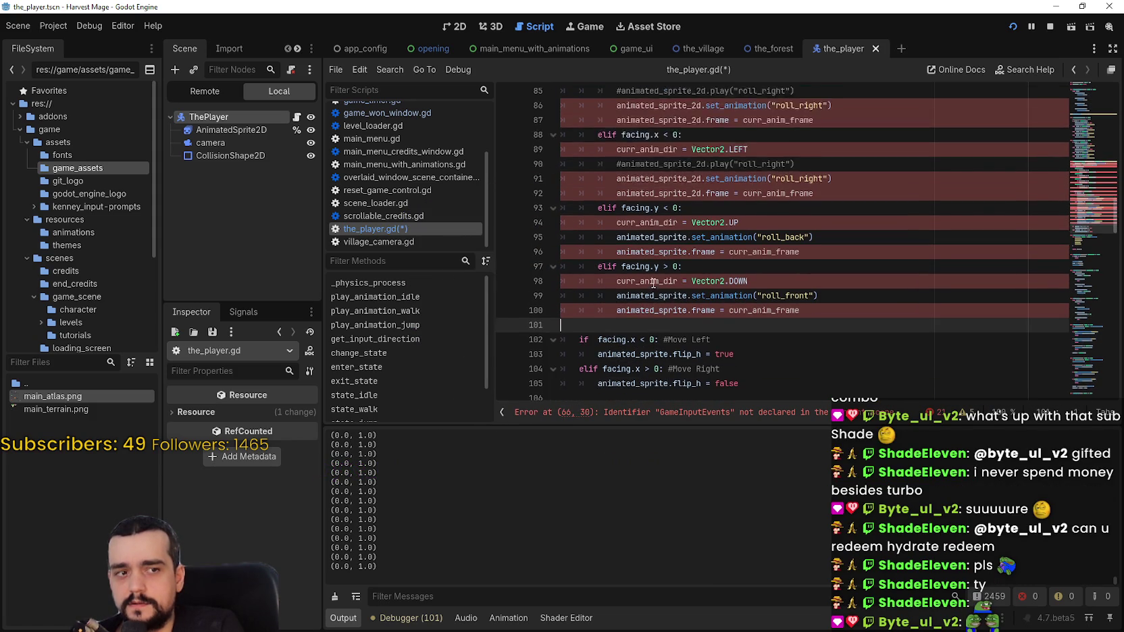
pyautogui.scroll(2, 645, 274)
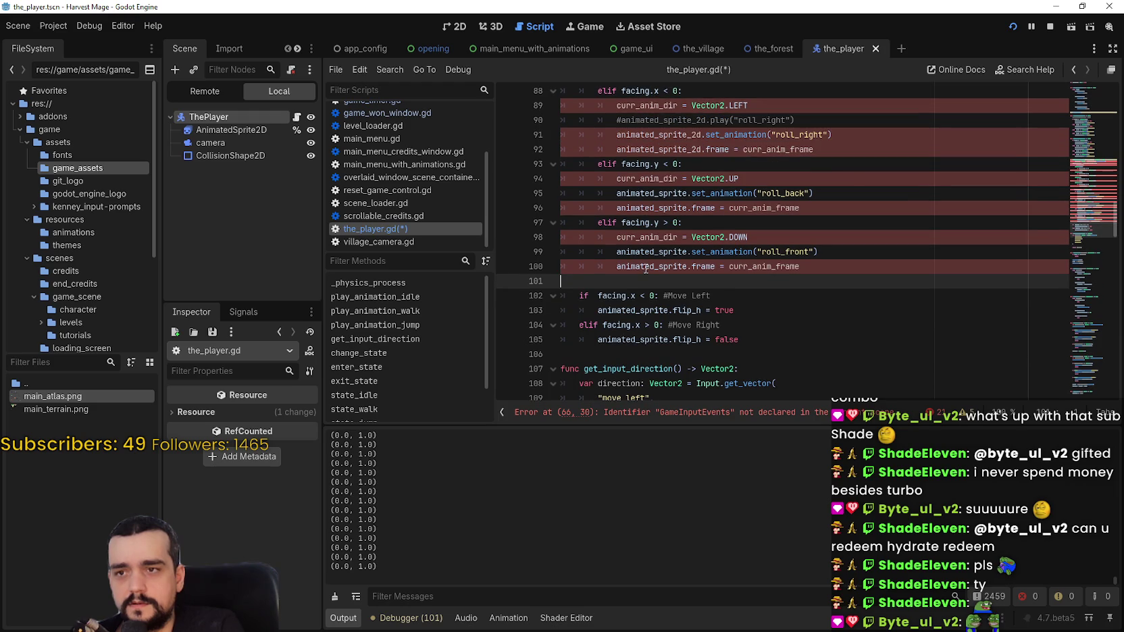
pyautogui.moveTo(1096, 162); pyautogui.dragTo(1087, 173)
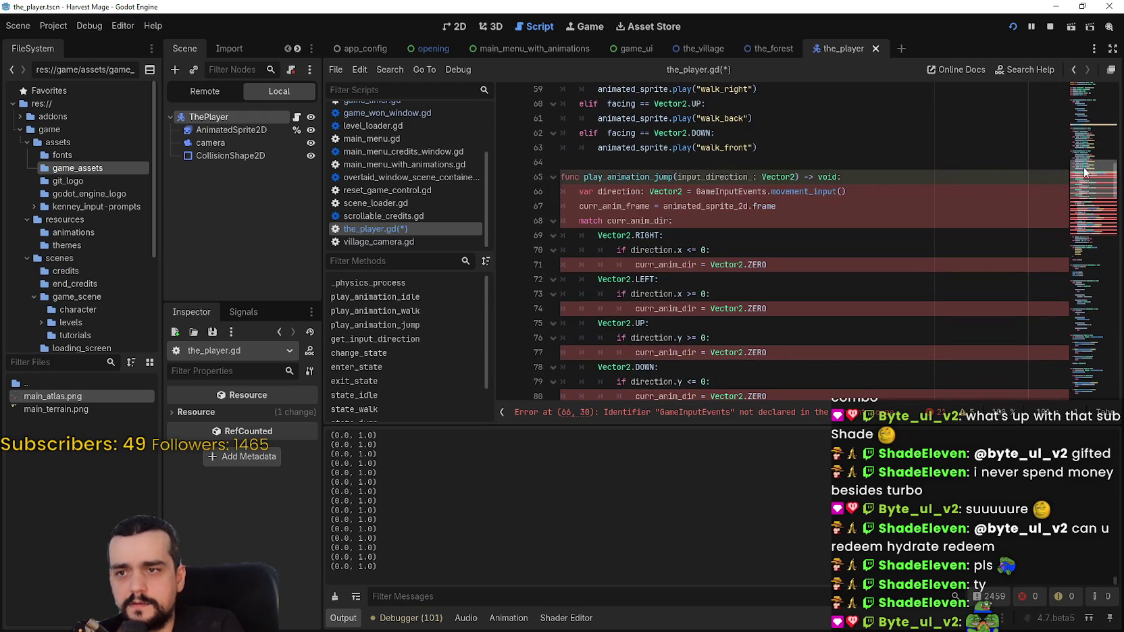
pyautogui.doubleClick(685, 179)
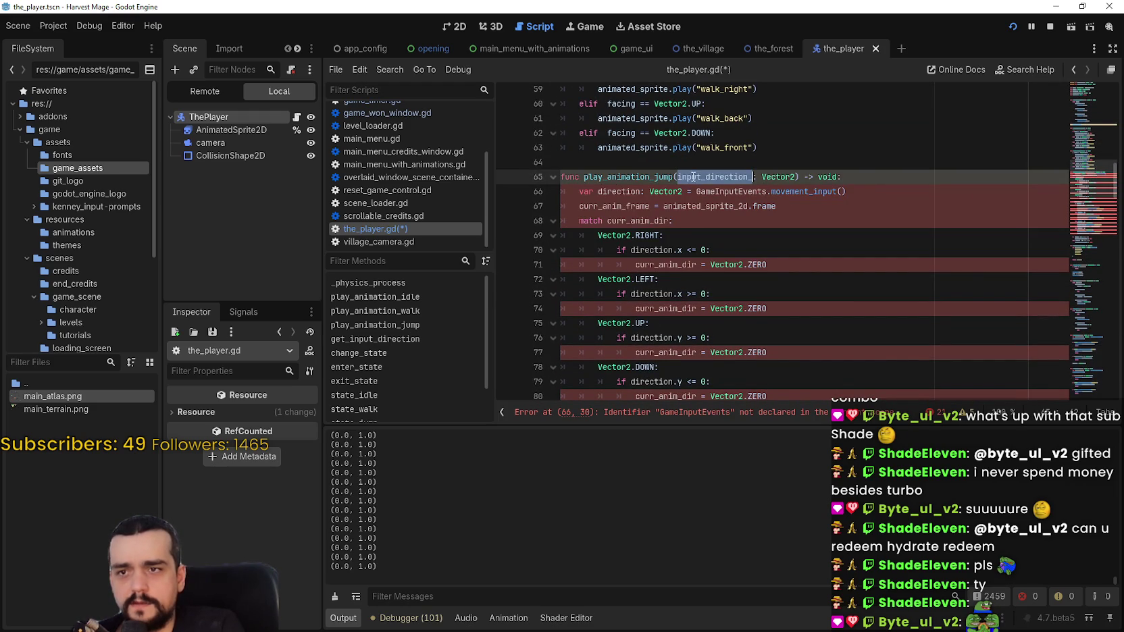
pyautogui.keyDown('ctrl'); pyautogui.scroll(1, 771, 232); pyautogui.keyUp('ctrl')
pyautogui.keyDown('ctrl'); pyautogui.scroll(-2, 781, 220); pyautogui.keyUp('ctrl')
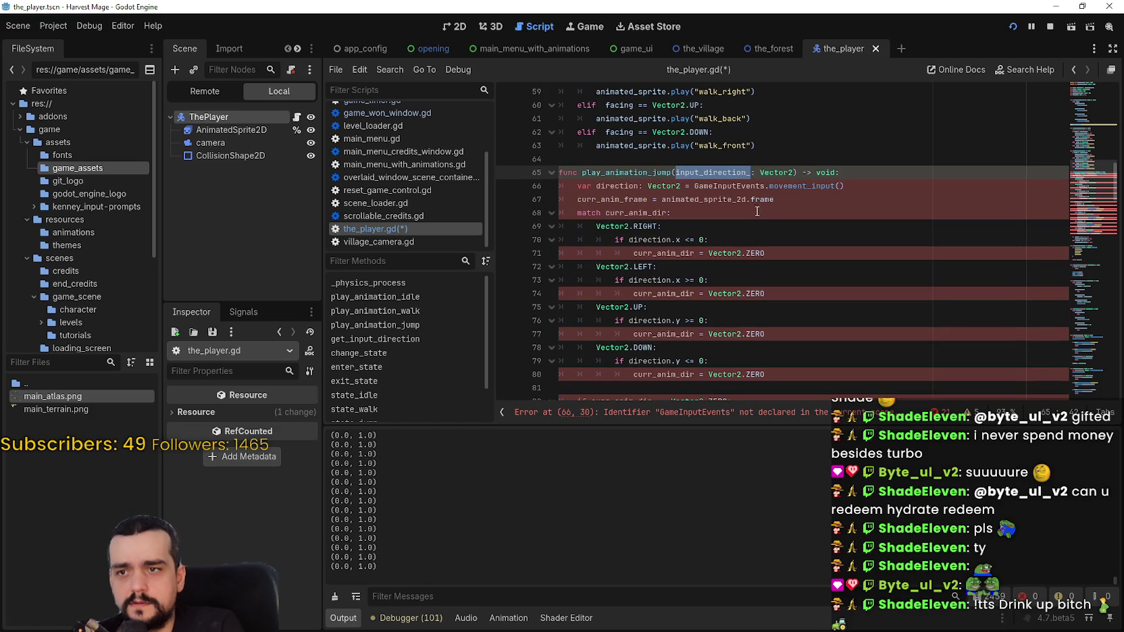
pyautogui.keyDown('ctrl'); pyautogui.scroll(2, 731, 219); pyautogui.keyUp('ctrl')
pyautogui.keyDown('ctrl'); pyautogui.scroll(-1, 732, 243); pyautogui.keyUp('ctrl')
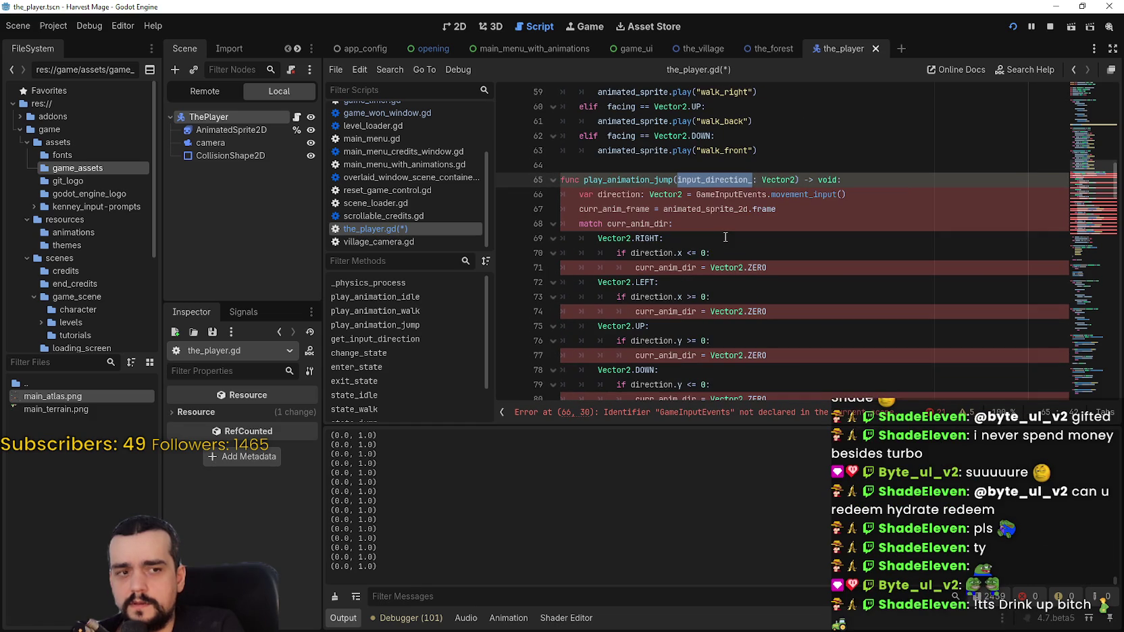
pyautogui.click(705, 218)
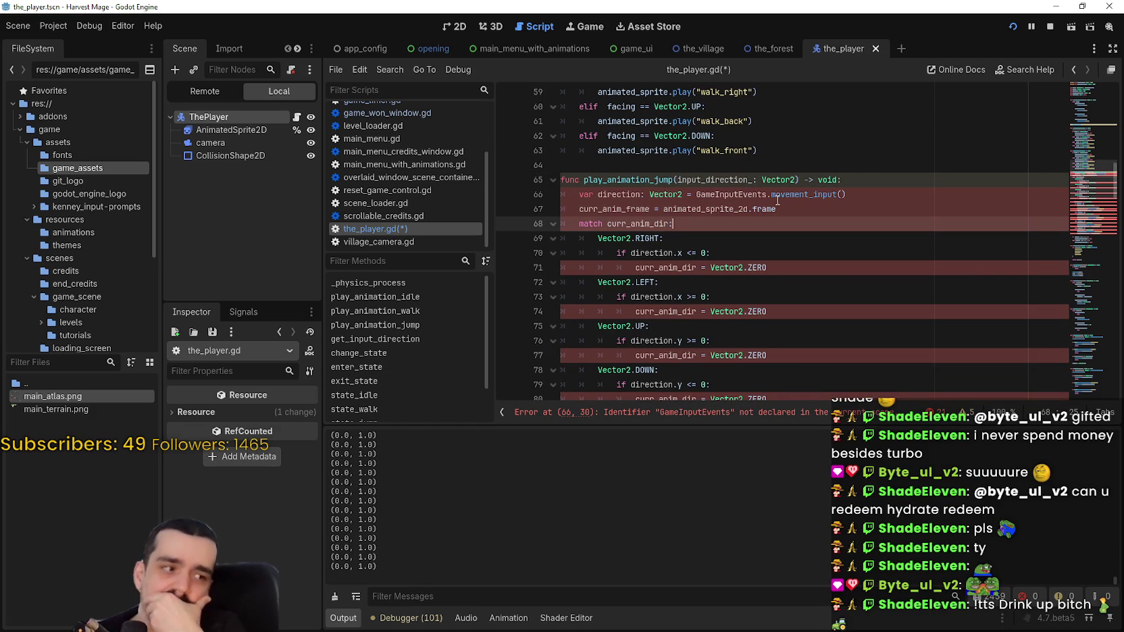
# Step: Examine the direction declaration on line 66 and the direction check on line 70
pyautogui.doubleClick(642, 196)
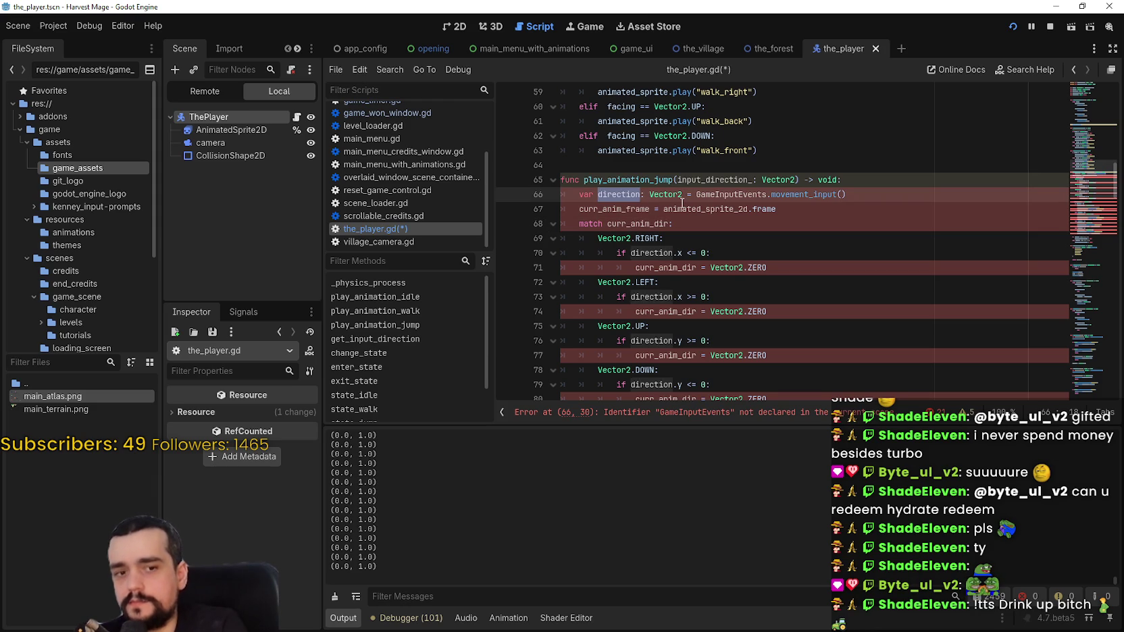
pyautogui.moveTo(918, 224)
pyautogui.mouseDown()
pyautogui.moveTo(811, 194)
pyautogui.moveTo(810, 180)
pyautogui.moveTo(489, 204)
pyautogui.mouseUp()
pyautogui.click(821, 205)
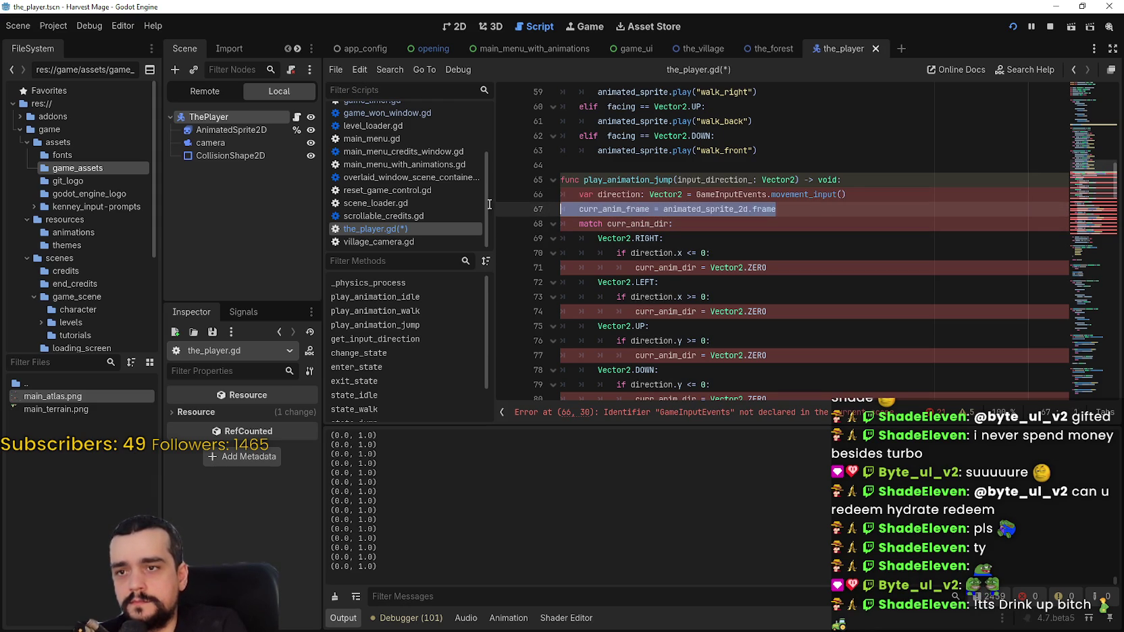
pyautogui.moveTo(854, 202); pyautogui.dragTo(571, 195)
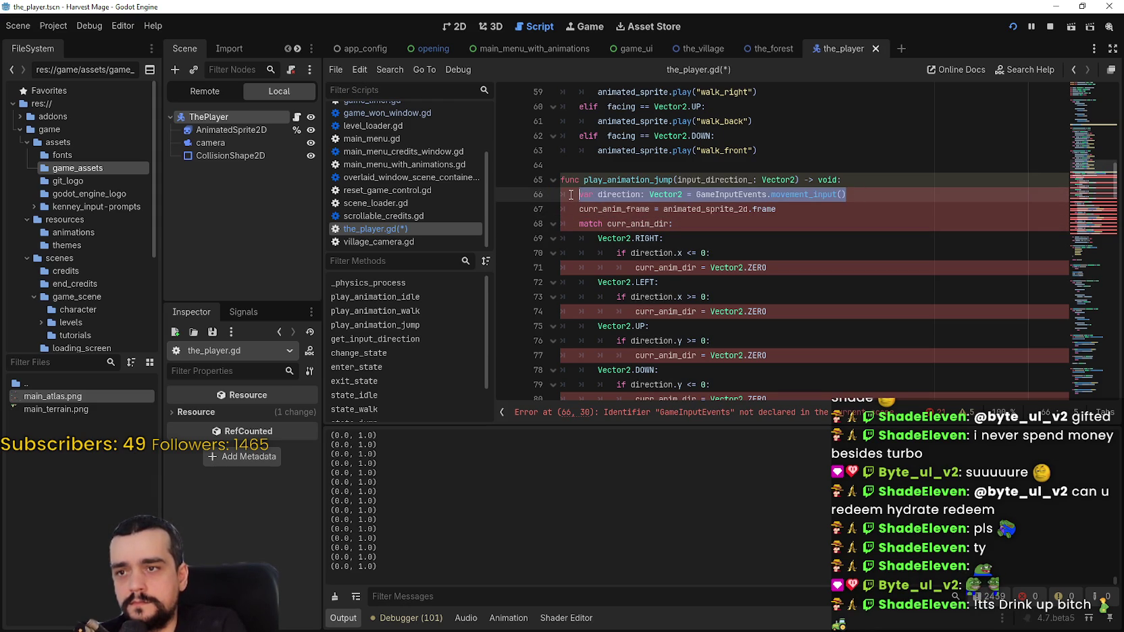
pyautogui.doubleClick(611, 195)
pyautogui.click(651, 254)
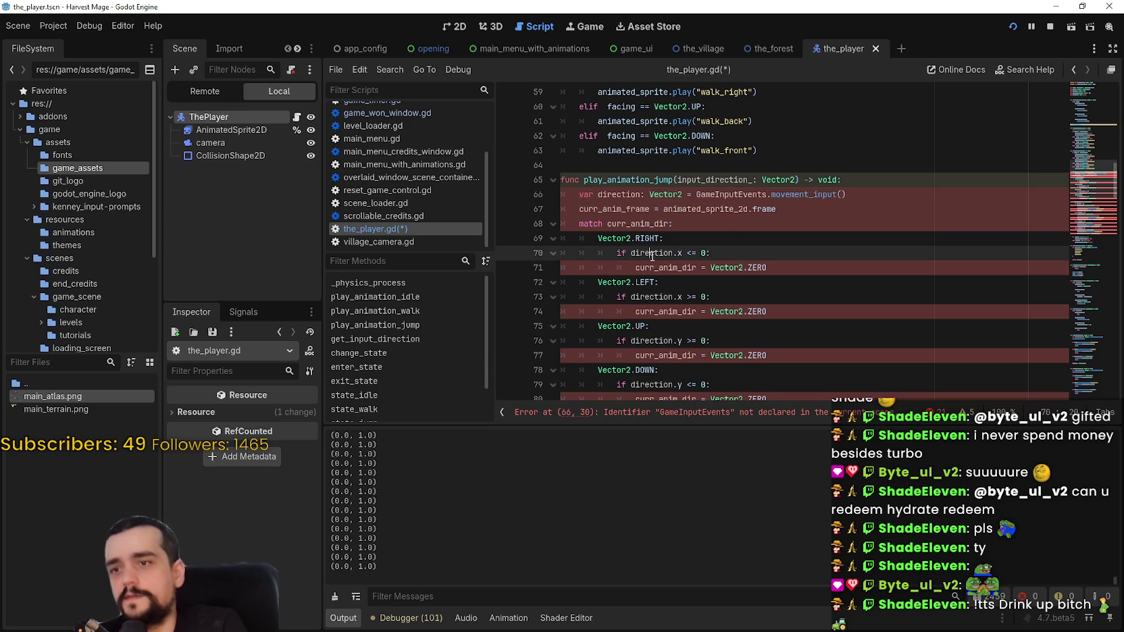
pyautogui.scroll(-2, 694, 279)
pyautogui.scroll(-6, 684, 266)
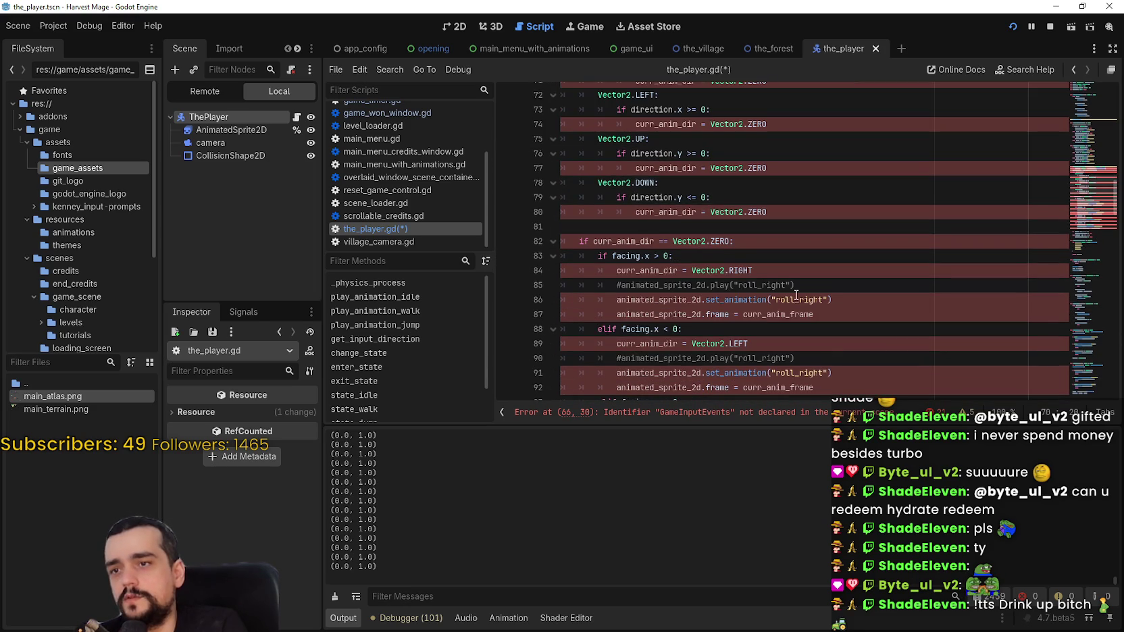
# Step: Undo the facing, animated_sprite and flip edits back to the older curr_anim_dir match code
pyautogui.hotkey('ctrl', 'z')
pyautogui.hotkey('ctrl', 'z')
pyautogui.hotkey('ctrl', 'z')
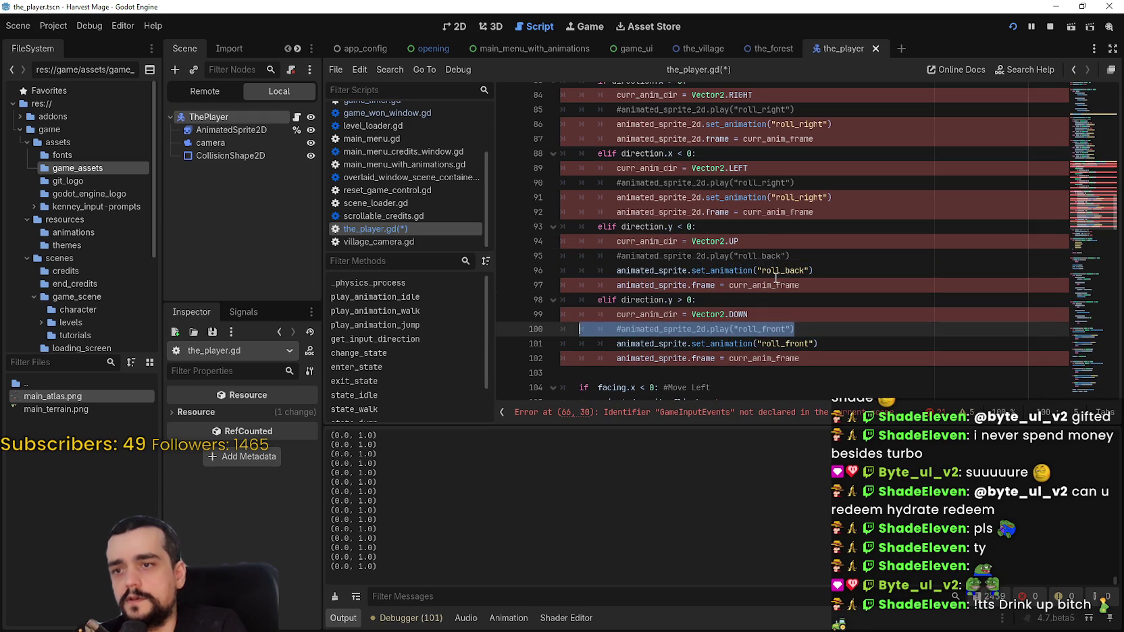
pyautogui.hotkey('ctrl', 'z')
pyautogui.hotkey('ctrl', 'z')
pyautogui.hotkey('ctrl', 'z')
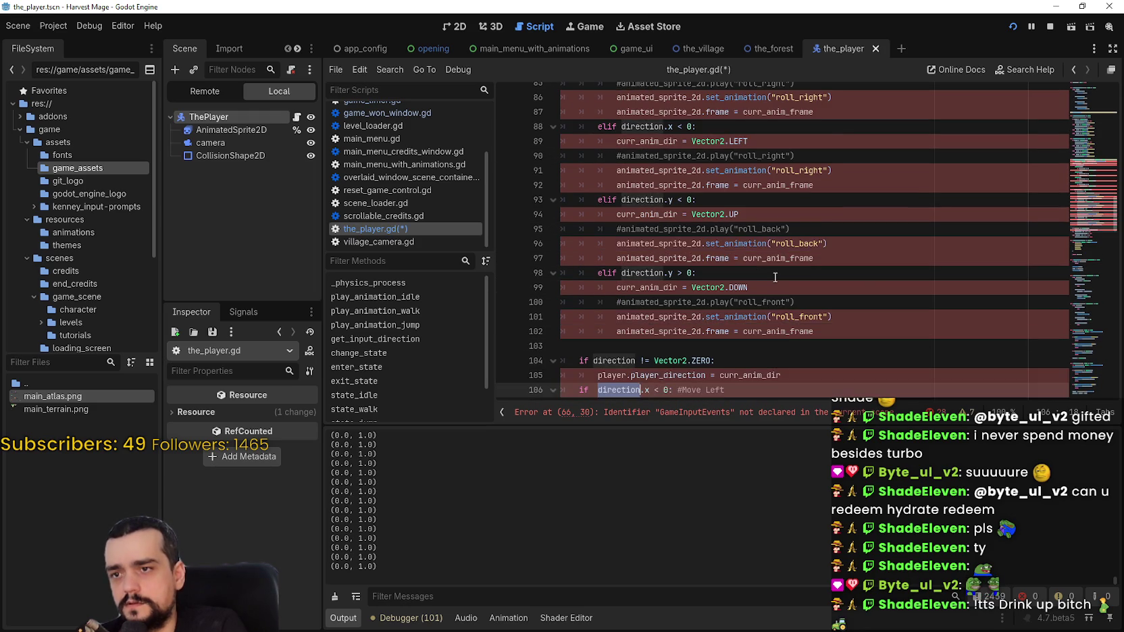
pyautogui.hotkey('ctrl', 'z')
pyautogui.hotkey('ctrl', 'z')
pyautogui.hotkey('ctrl', 'z')
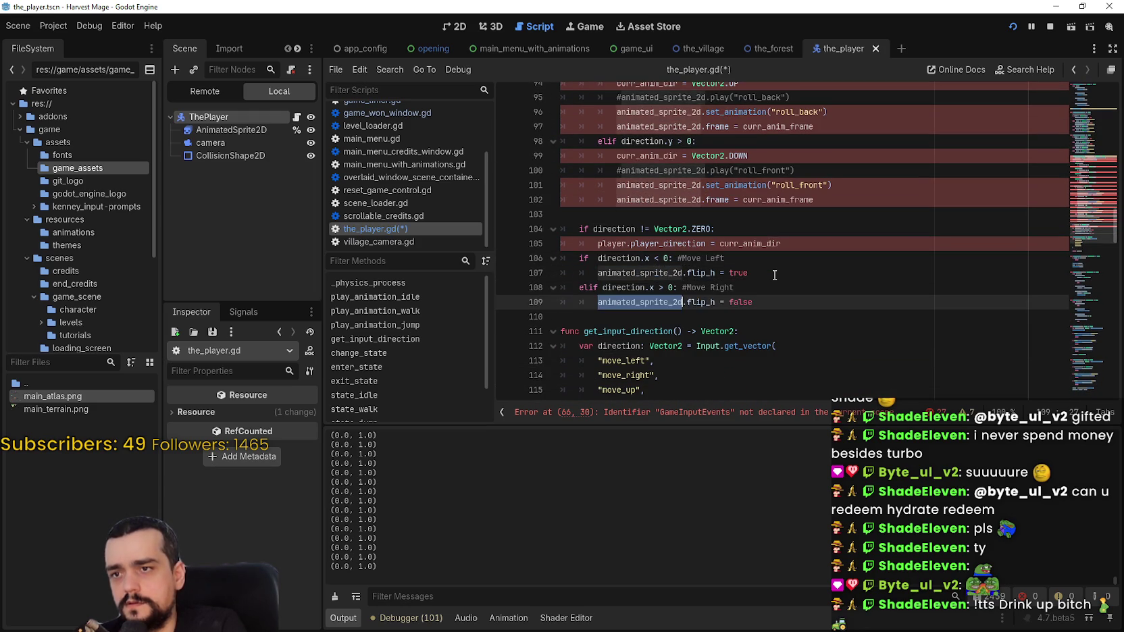
pyautogui.hotkey('ctrl', 'z')
pyautogui.hotkey('ctrl', 'z')
pyautogui.hotkey('ctrl', 'z')
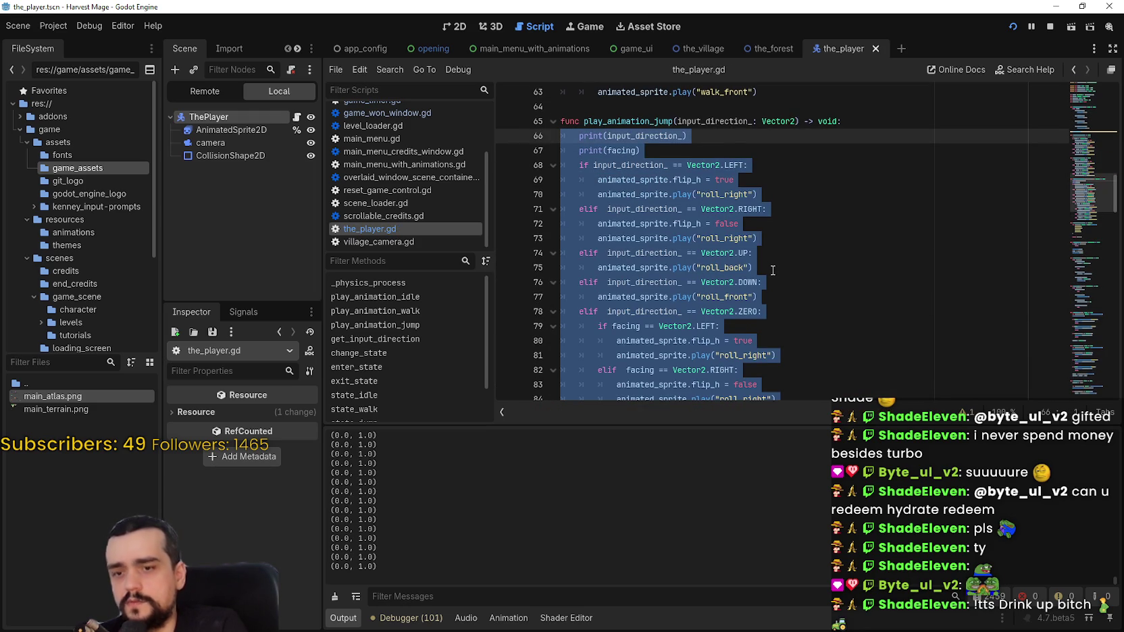
pyautogui.hotkey('ctrl', 'z')
pyautogui.hotkey('ctrl', 'z')
pyautogui.hotkey('ctrl', 'z')
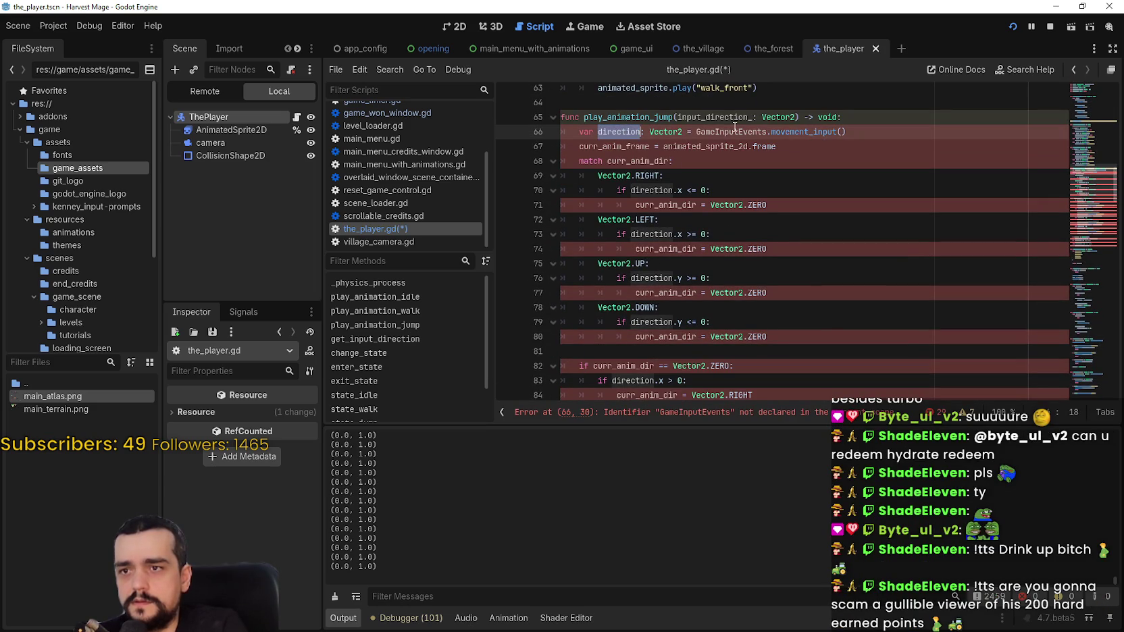
# Step: Replace GameInputEvents.movement_input() on line 66 with input_direction_
pyautogui.doubleClick(723, 116)
pyautogui.hotkey('ctrl', 'c')
pyautogui.moveTo(728, 133); pyautogui.dragTo(888, 128)
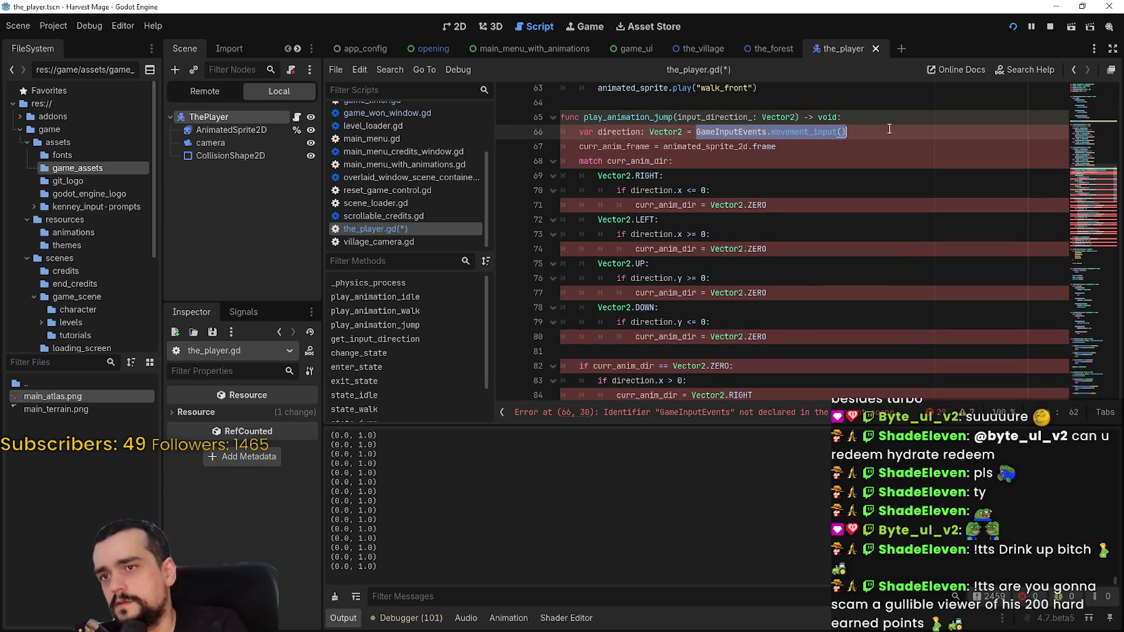
pyautogui.hotkey('ctrl', 'v')
# Step: Try renaming curr_anim_frame on line 67 to facing, then revert that rename
pyautogui.doubleClick(618, 132)
pyautogui.doubleClick(622, 144)
pyautogui.write('facing')
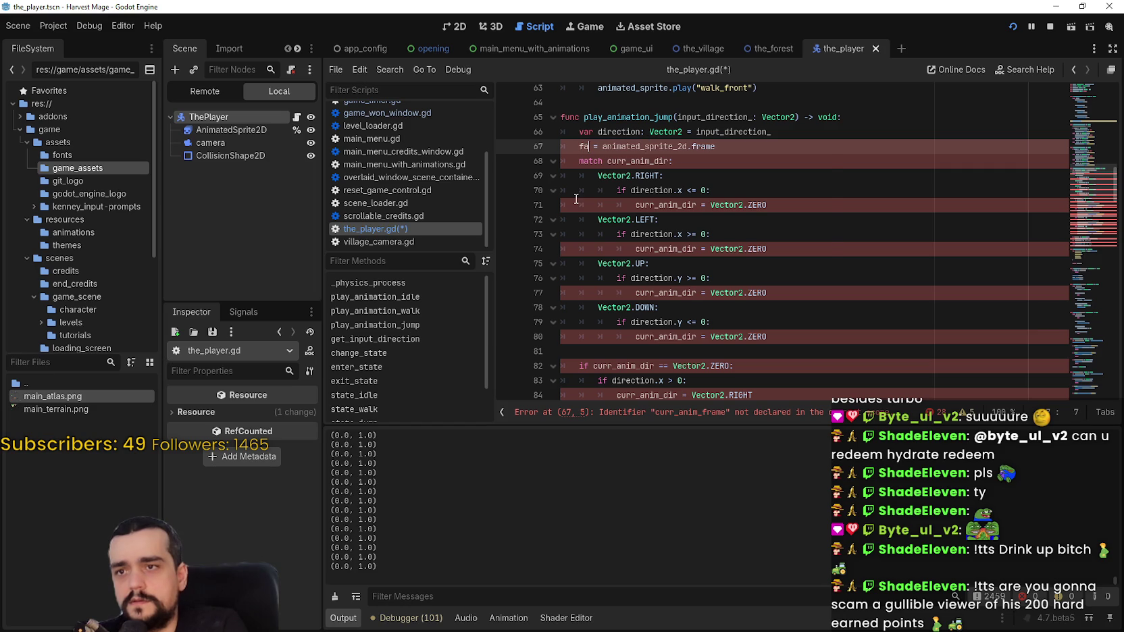
pyautogui.doubleClick(661, 147)
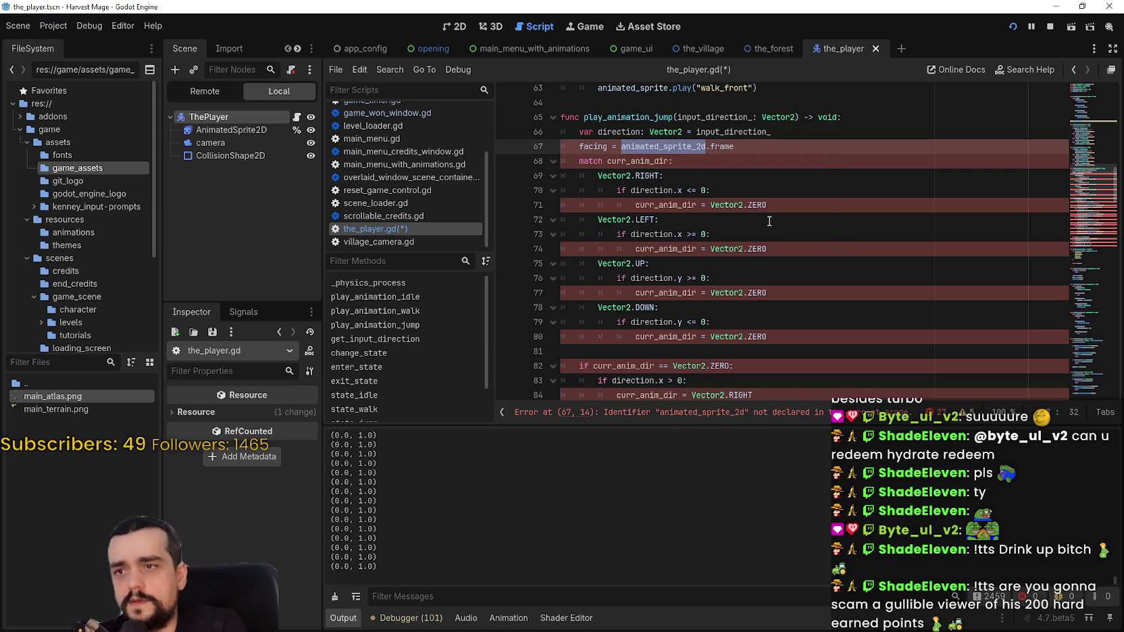
pyautogui.hotkey('ctrl', 'z')
pyautogui.hotkey('ctrl', 'z')
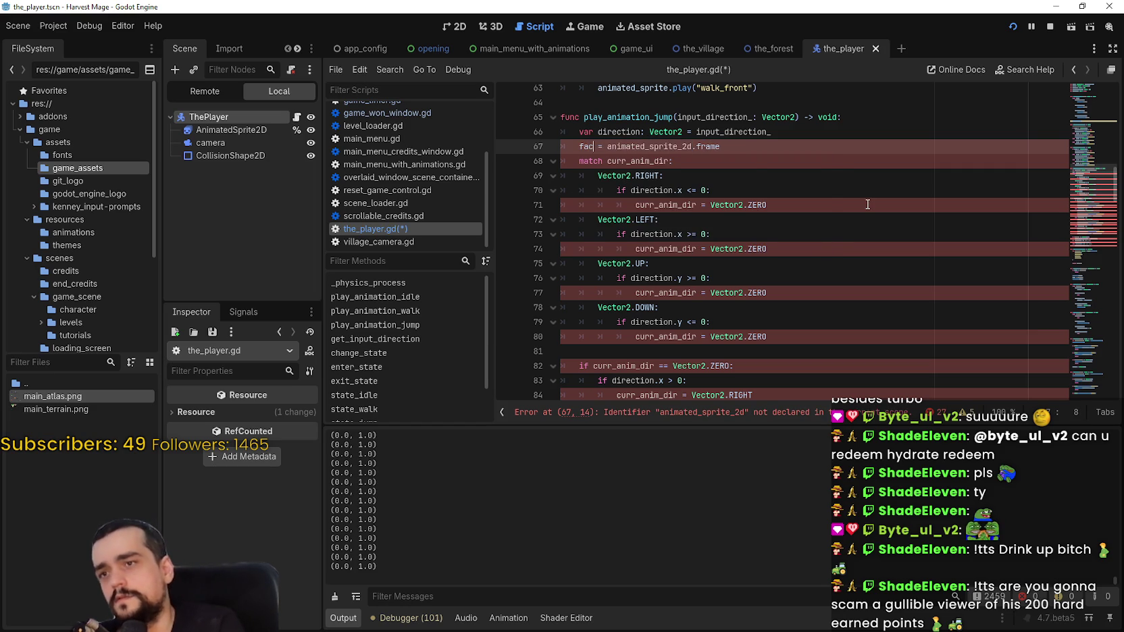
pyautogui.doubleClick(637, 161)
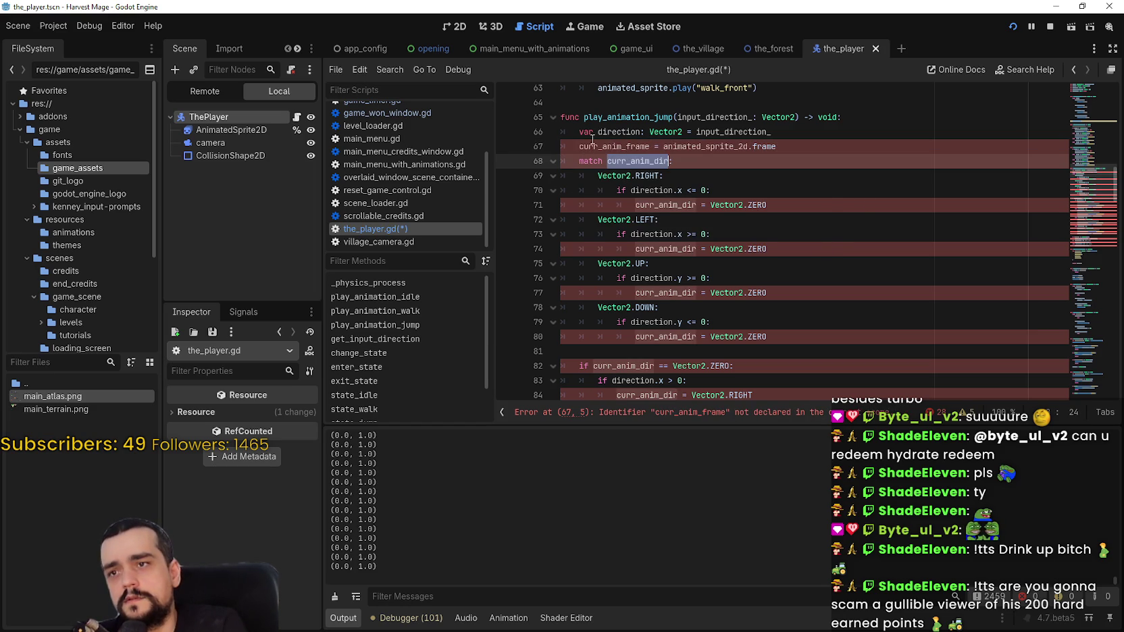
pyautogui.doubleClick(586, 146)
pyautogui.scroll(-4, 618, 262)
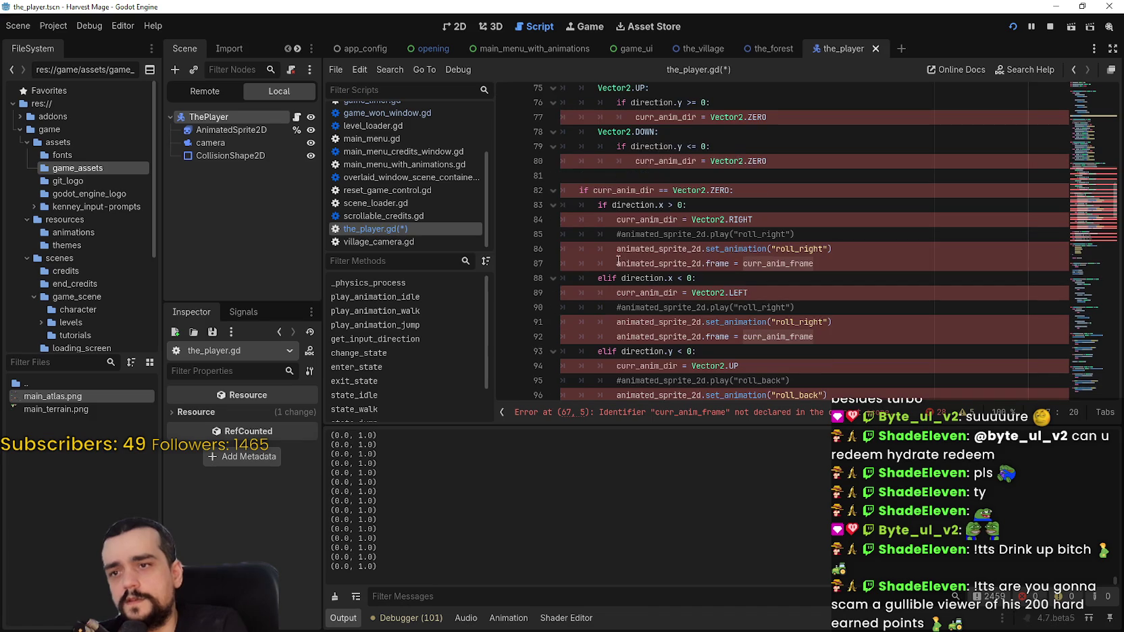
pyautogui.scroll(6, 576, 239)
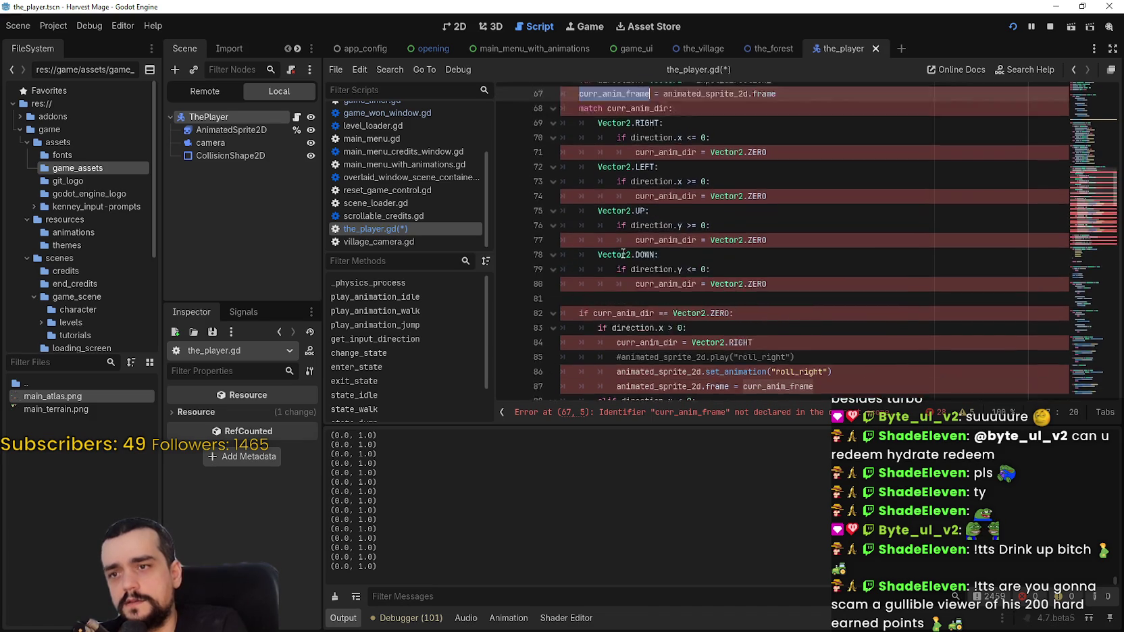
pyautogui.click(578, 234)
# Step: Comment out the curr_anim_frame line and make the match statement test facing
pyautogui.write('#')
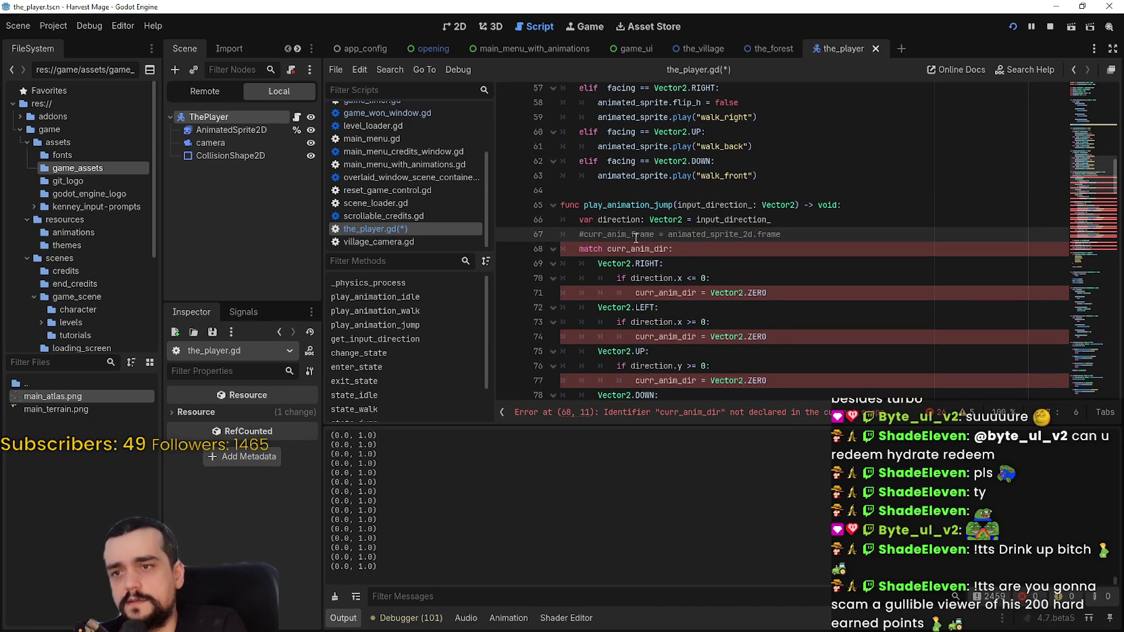
pyautogui.doubleClick(647, 249)
pyautogui.write('fda:')
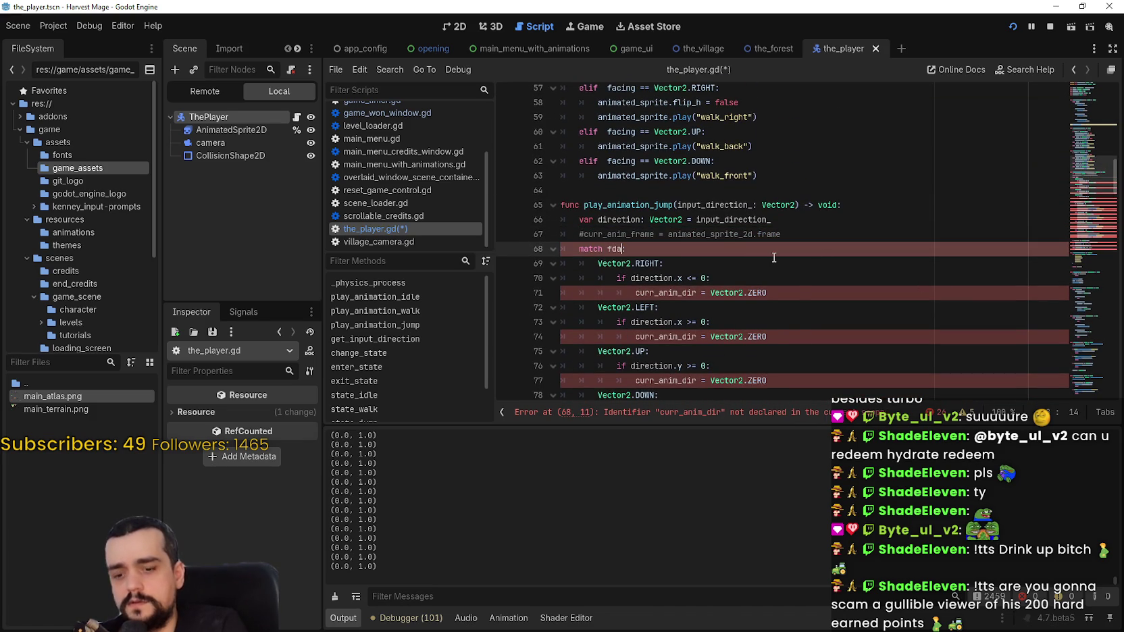
pyautogui.press('BackSpace')
pyautogui.press('BackSpace')
pyautogui.write('acing:')
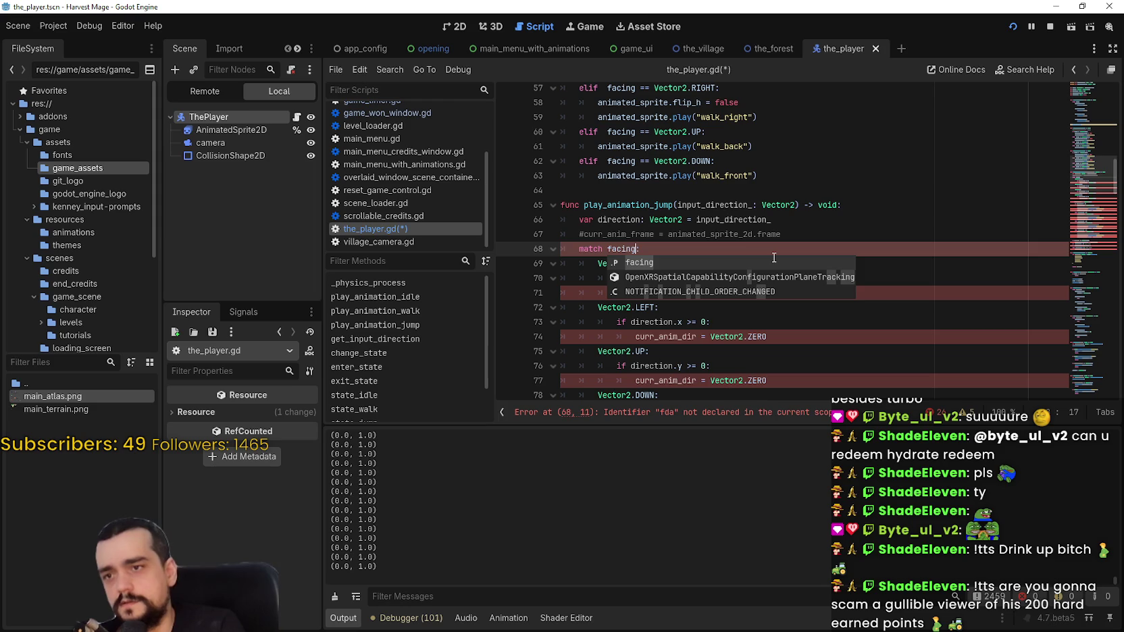
pyautogui.scroll(-1, 686, 236)
pyautogui.doubleClick(665, 248)
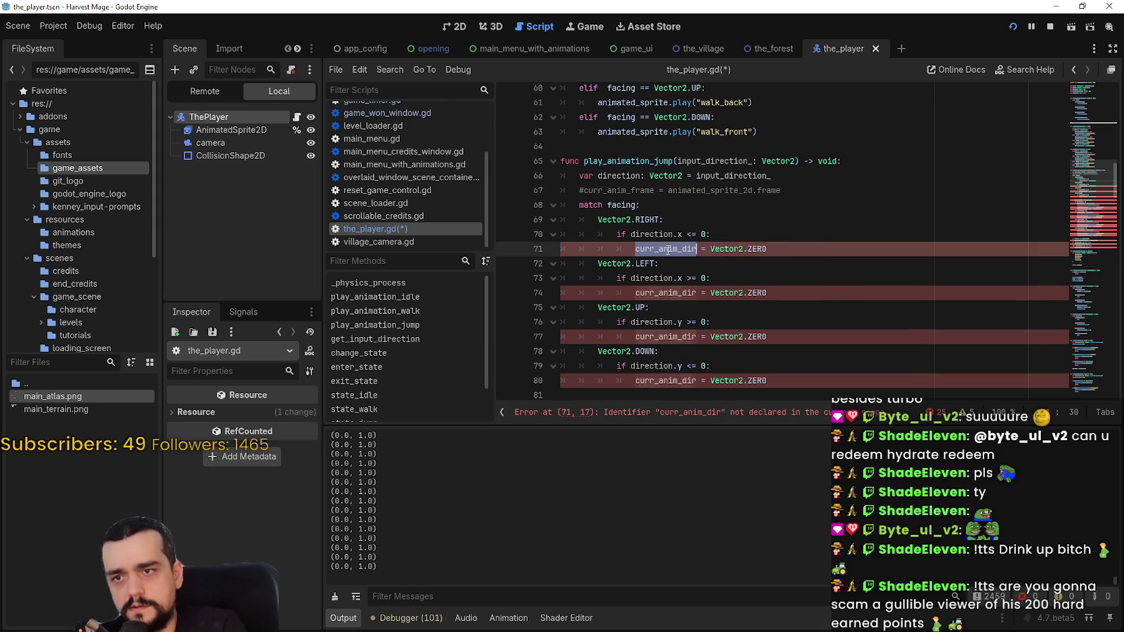
pyautogui.moveTo(783, 247); pyautogui.dragTo(631, 246)
pyautogui.hotkey('ctrl', 'z')
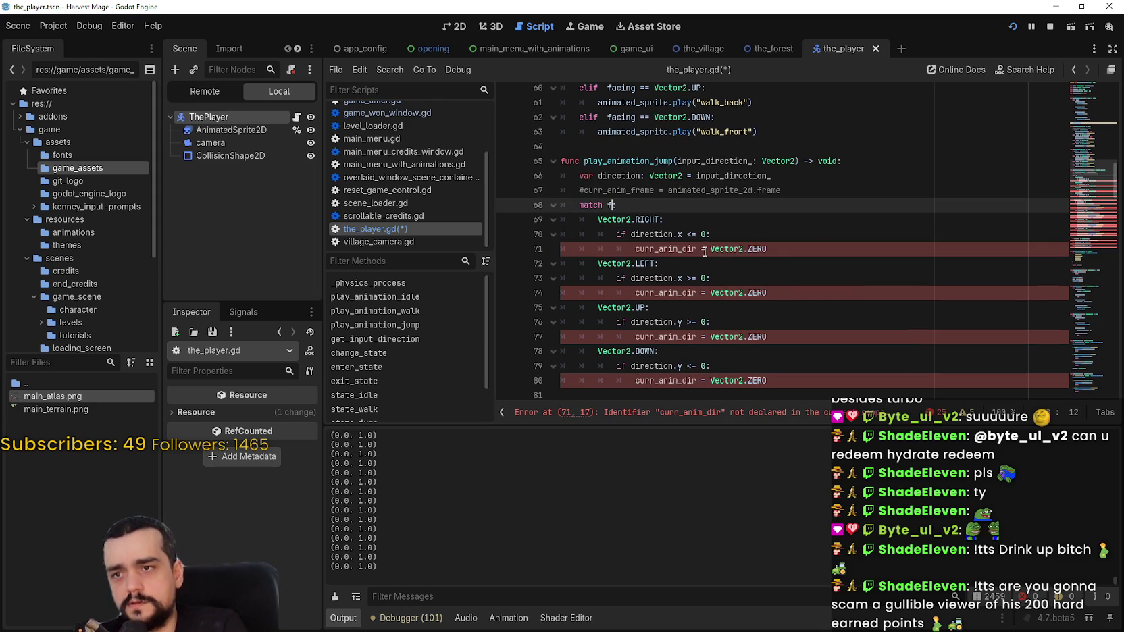
pyautogui.press('BackSpace')
pyautogui.press('BackSpace')
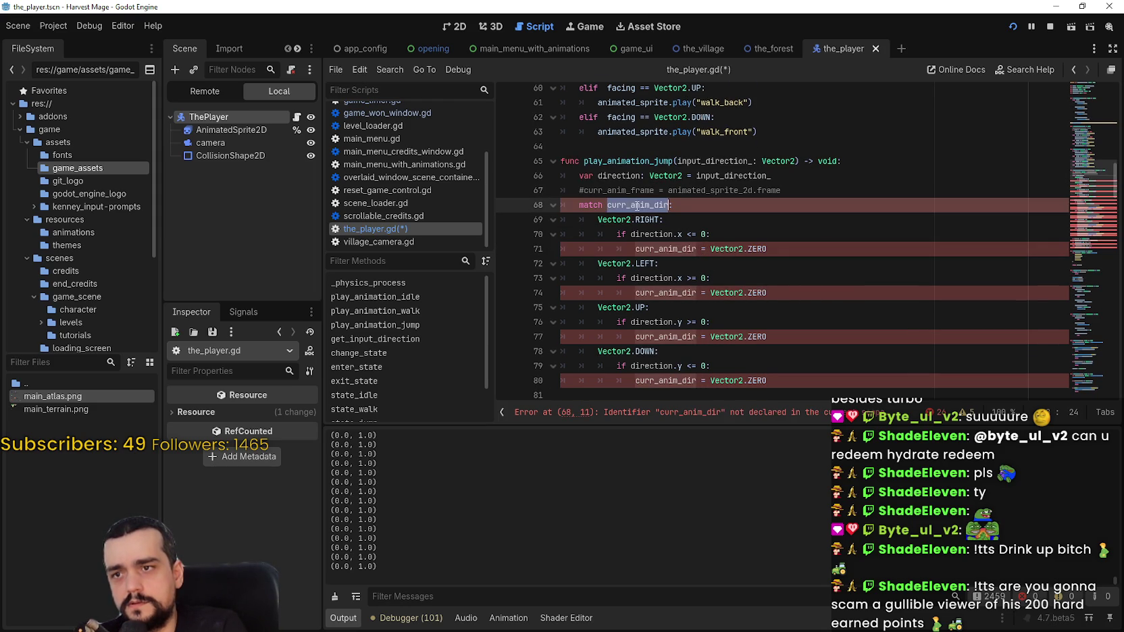
pyautogui.write('ac:')
pyautogui.click(646, 217)
pyautogui.doubleClick(634, 207)
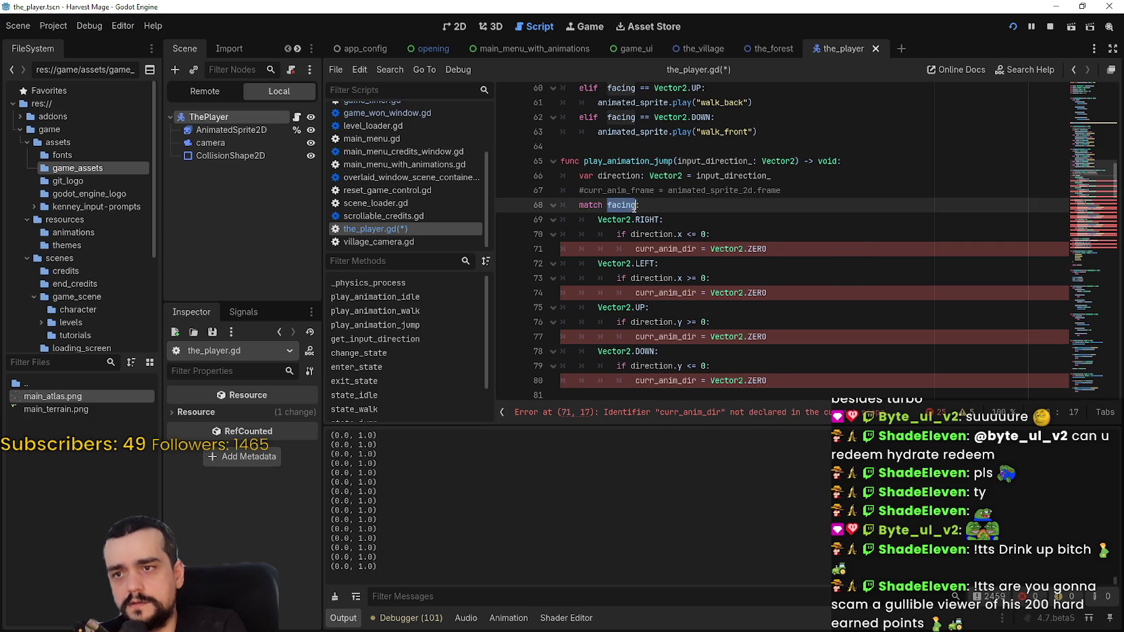
# Step: Replace curr_anim_dir with facing on lines 71, 74, 77, 80 and 82
pyautogui.doubleClick(678, 249)
pyautogui.write('facing')
pyautogui.doubleClick(673, 293)
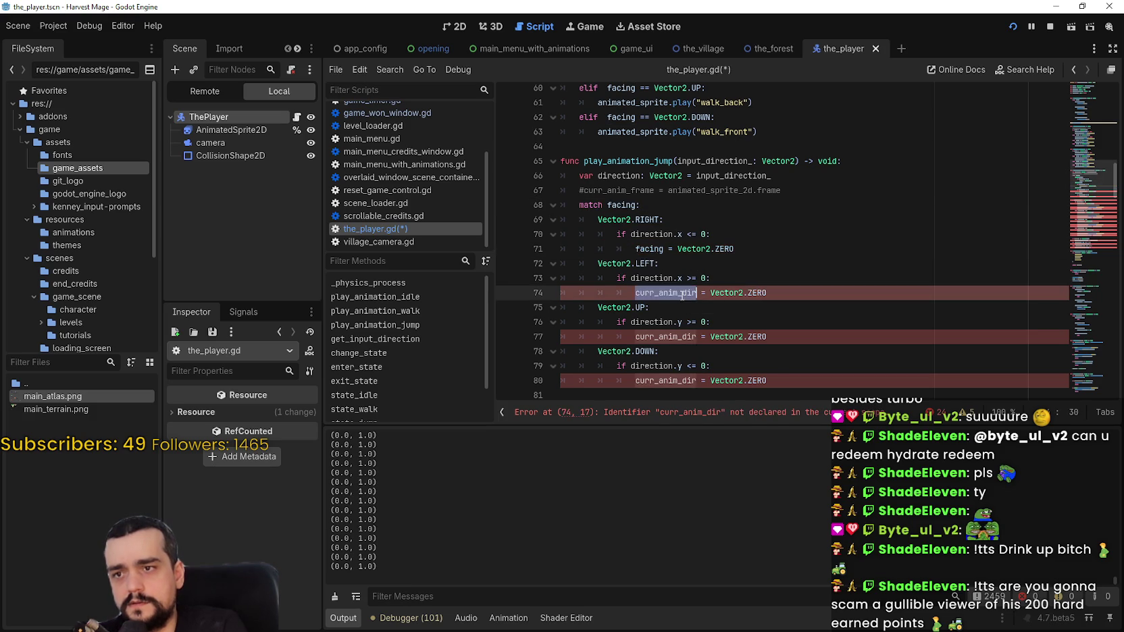
pyautogui.write('facing')
pyautogui.scroll(-1, 673, 283)
pyautogui.scroll(-1, 673, 283)
pyautogui.doubleClick(673, 248)
pyautogui.write('facing')
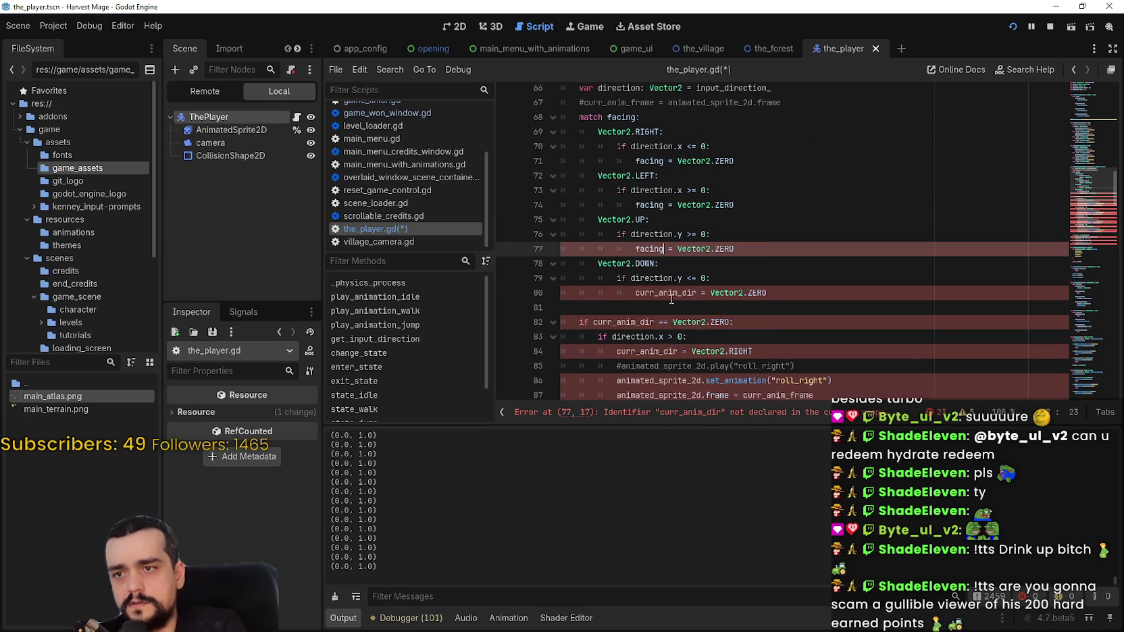
pyautogui.doubleClick(672, 293)
pyautogui.hotkey('ctrl', 'v')
pyautogui.doubleClick(620, 322)
pyautogui.write('facing')
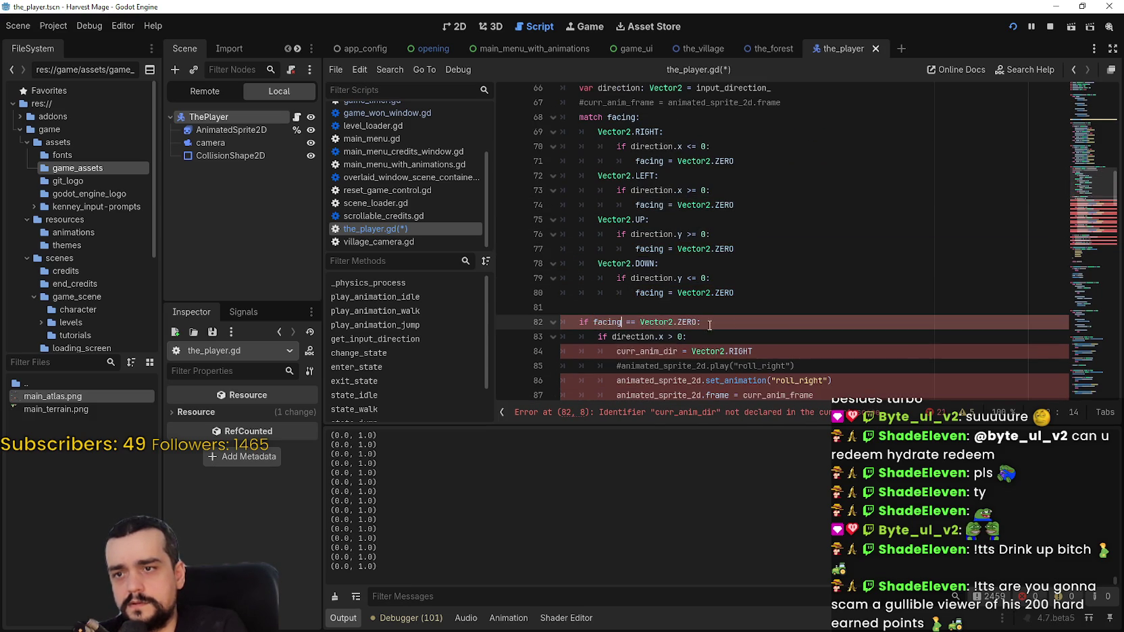
# Step: Set facing on roll lines 84 and 89 and comment out frame line 87
pyautogui.scroll(-2, 683, 312)
pyautogui.doubleClick(648, 265)
pyautogui.write('facing')
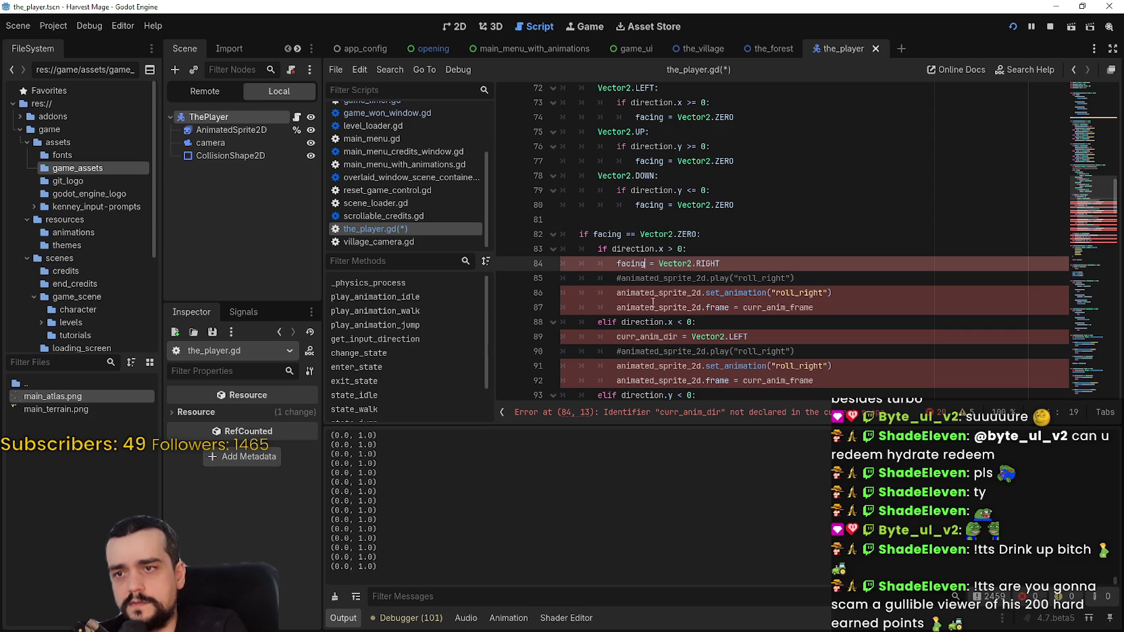
pyautogui.scroll(-2, 628, 230)
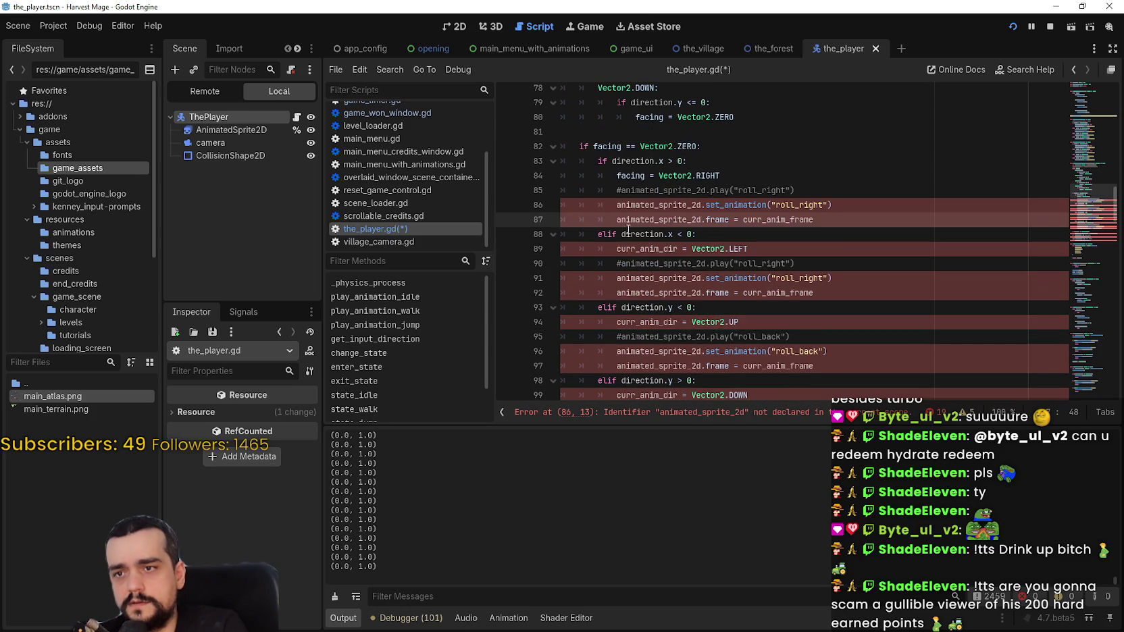
pyautogui.hotkey('ctrl', 'k')
pyautogui.click(616, 293)
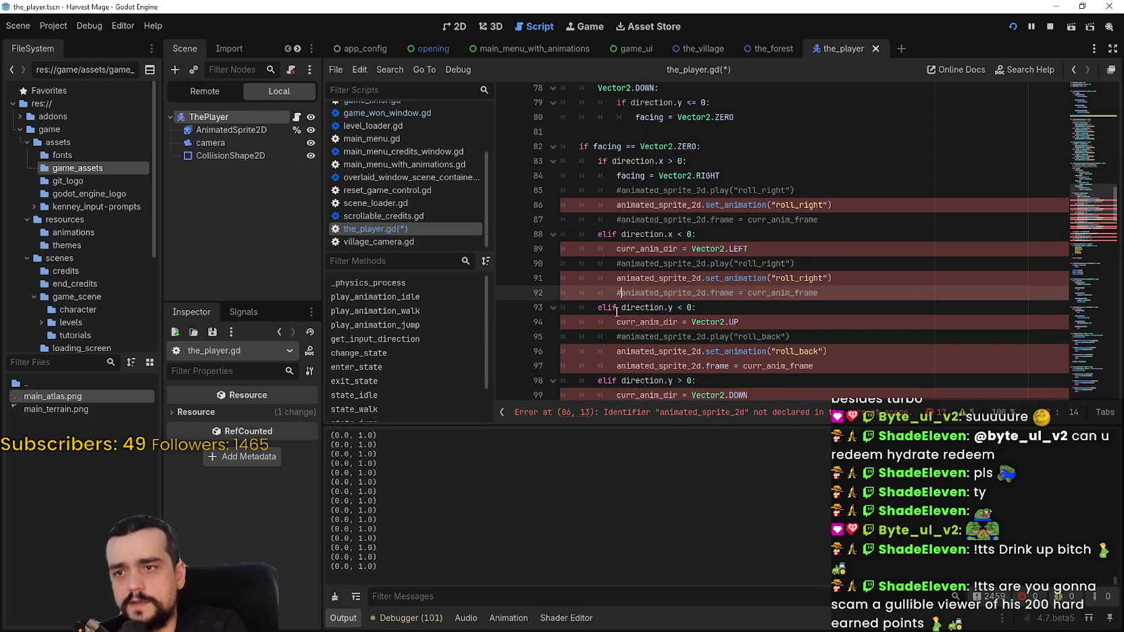
pyautogui.doubleClick(647, 249)
pyautogui.write('facing')
# Step: Comment out frame lines 97 and 102 and set facing on lines 99 and 94
pyautogui.click(615, 365)
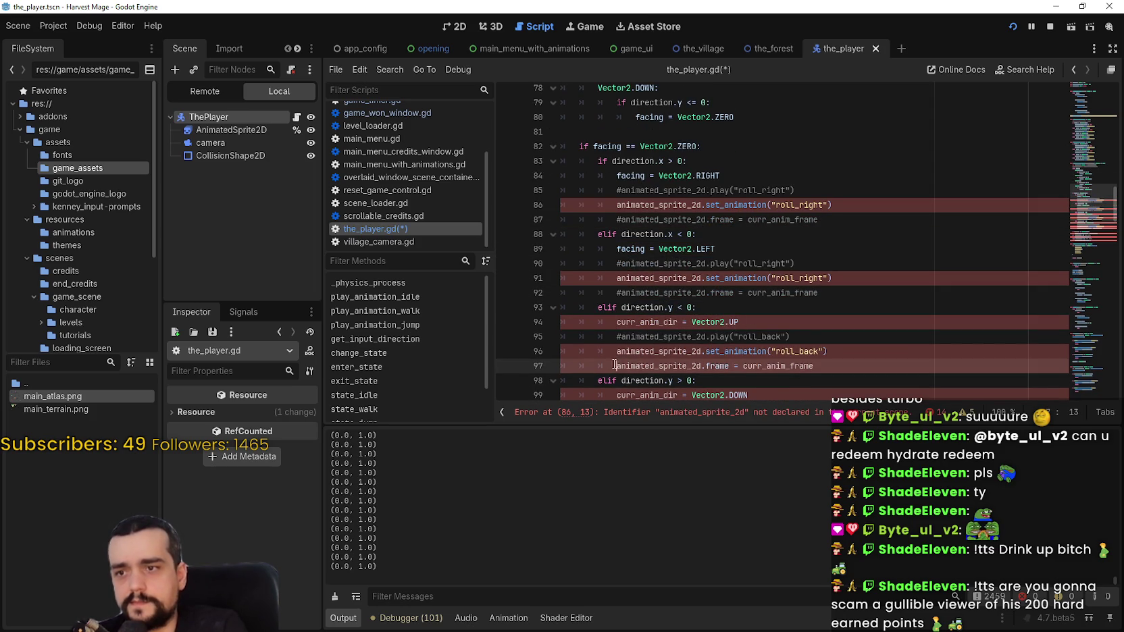
pyautogui.hotkey('ctrl', 'k')
pyautogui.scroll(-3, 615, 365)
pyautogui.click(613, 305)
pyautogui.hotkey('ctrl', 'k')
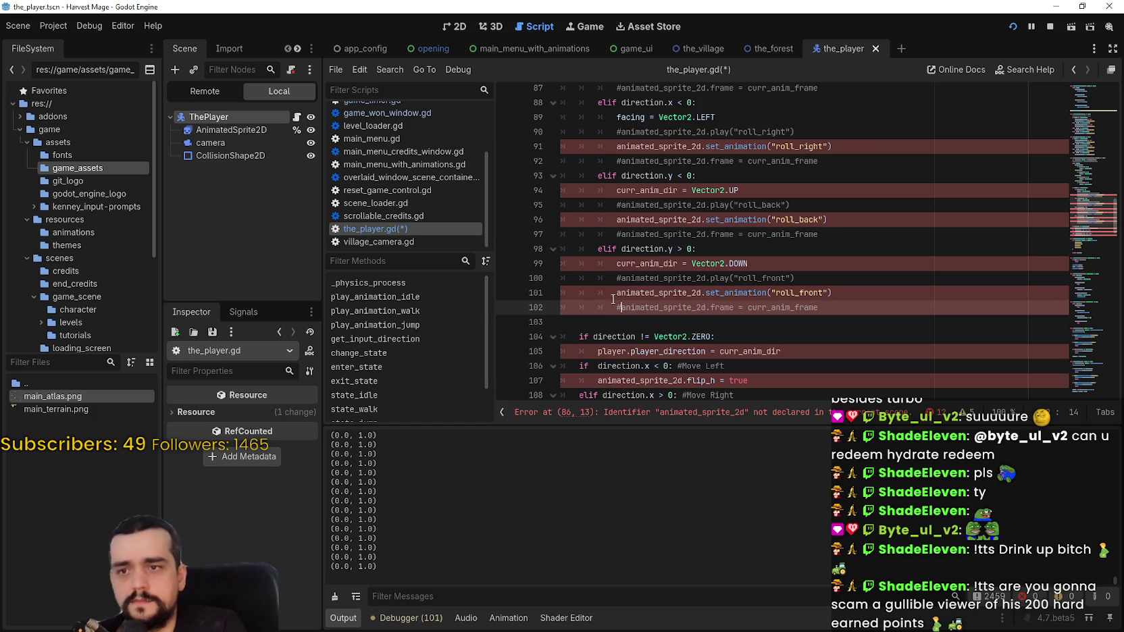
pyautogui.doubleClick(642, 264)
pyautogui.write('facing')
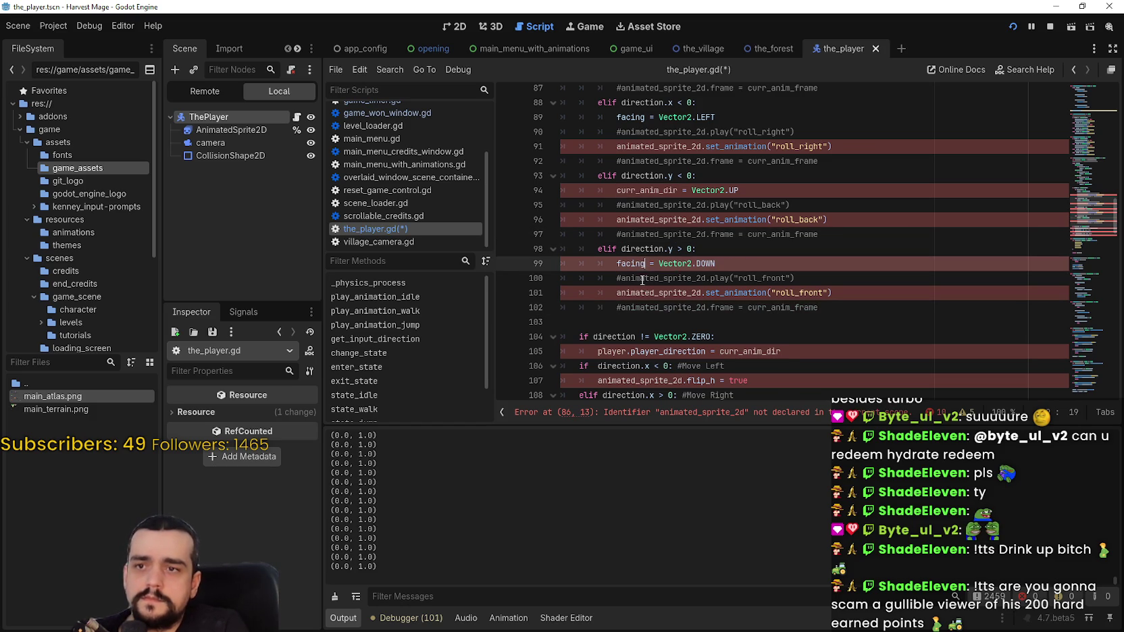
pyautogui.doubleClick(641, 191)
pyautogui.write('facing')
# Step: Replace animated_sprite_2d with animated_sprite on roll lines 101, 96, 91 and 86
pyautogui.click(650, 279)
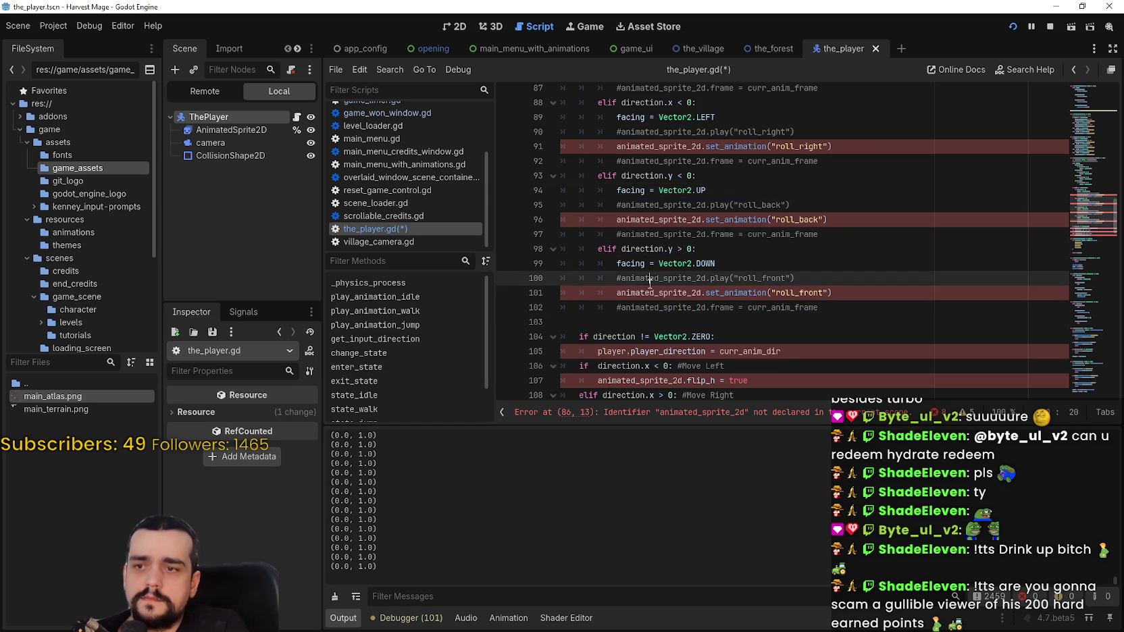
pyautogui.doubleClick(659, 292)
pyautogui.write('anima')
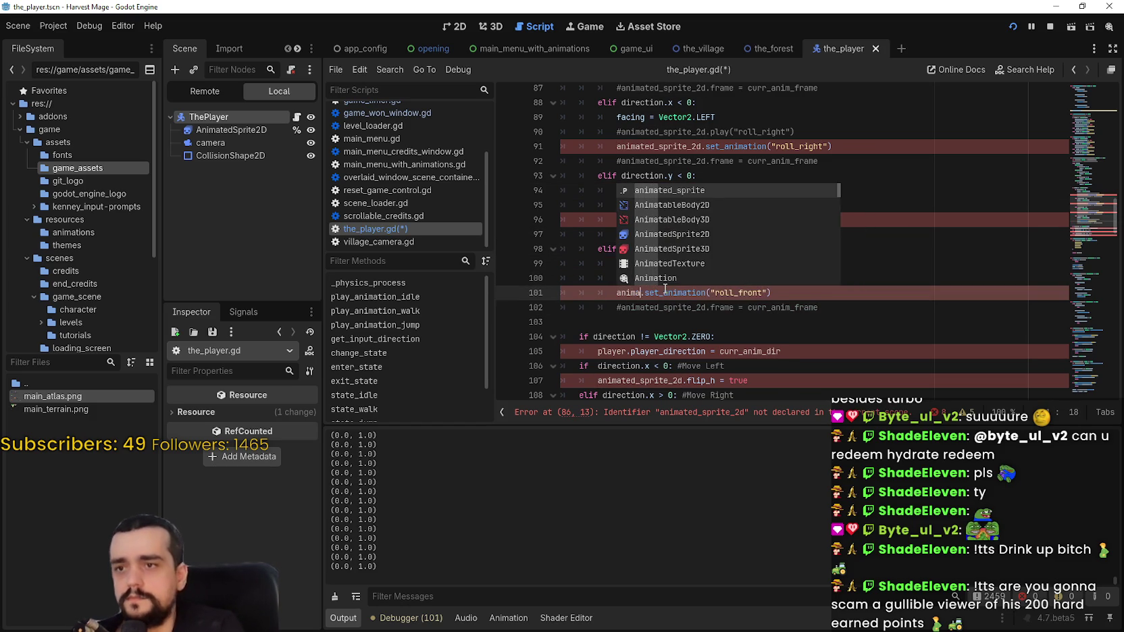
pyautogui.press('Return')
pyautogui.doubleClick(652, 292)
pyautogui.hotkey('ctrl', 'c')
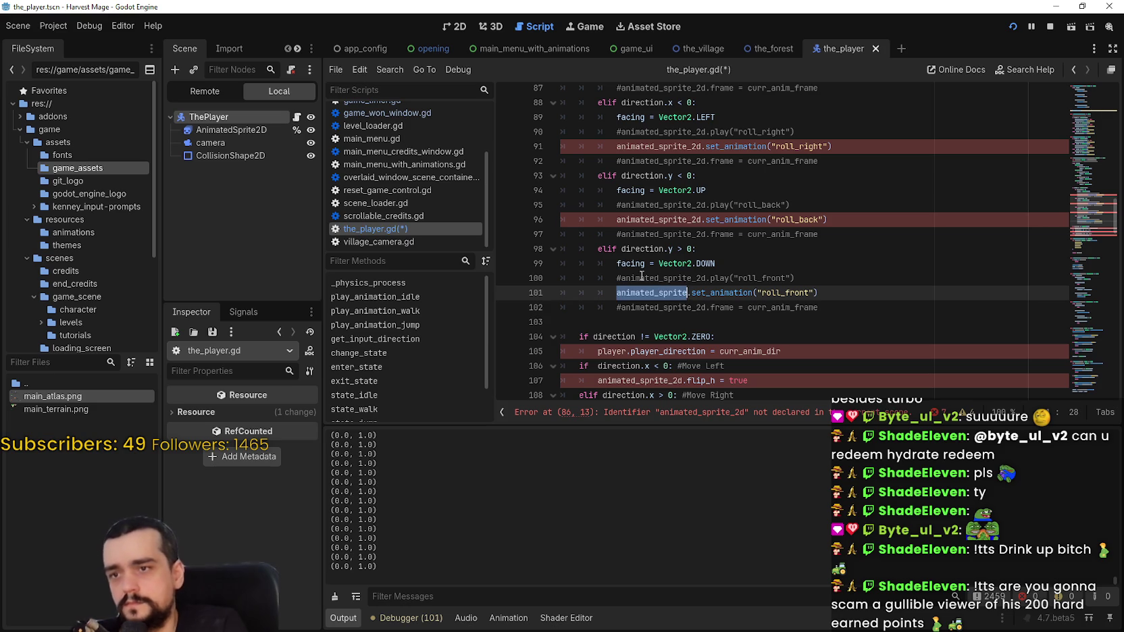
pyautogui.doubleClick(651, 219)
pyautogui.hotkey('ctrl', 'v')
pyautogui.doubleClick(651, 147)
pyautogui.hotkey('ctrl', 'v')
pyautogui.scroll(5, 651, 267)
pyautogui.click(649, 292)
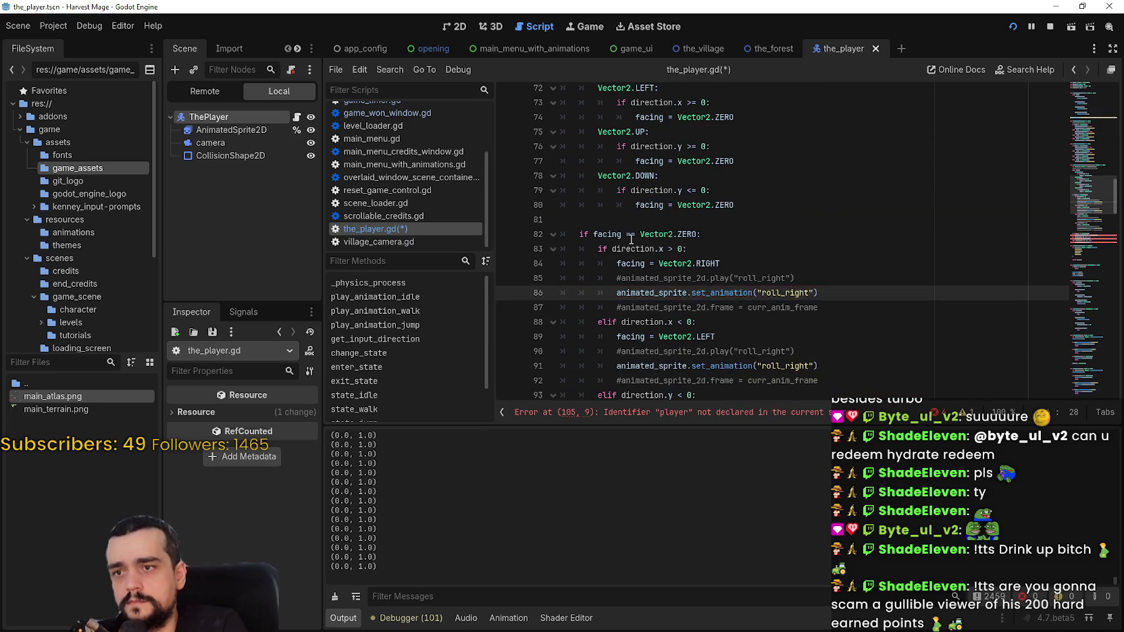
pyautogui.scroll(4, 650, 277)
pyautogui.scroll(-12, 635, 230)
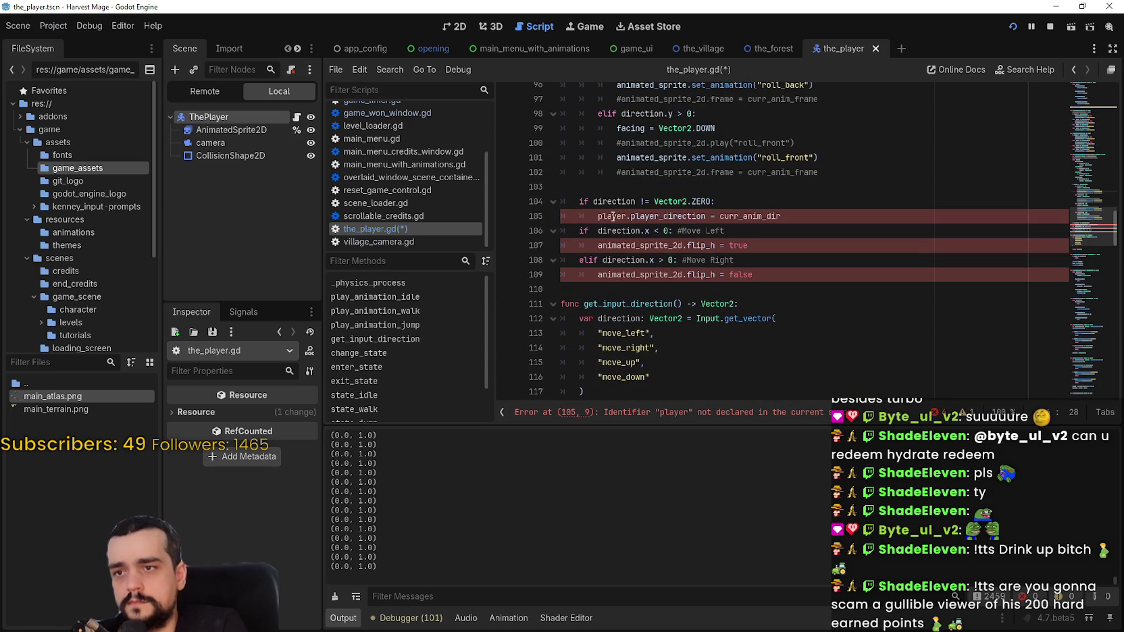
# Step: Comment out the player.player_direction check on lines 104–105
pyautogui.click(612, 216)
pyautogui.doubleClick(657, 216)
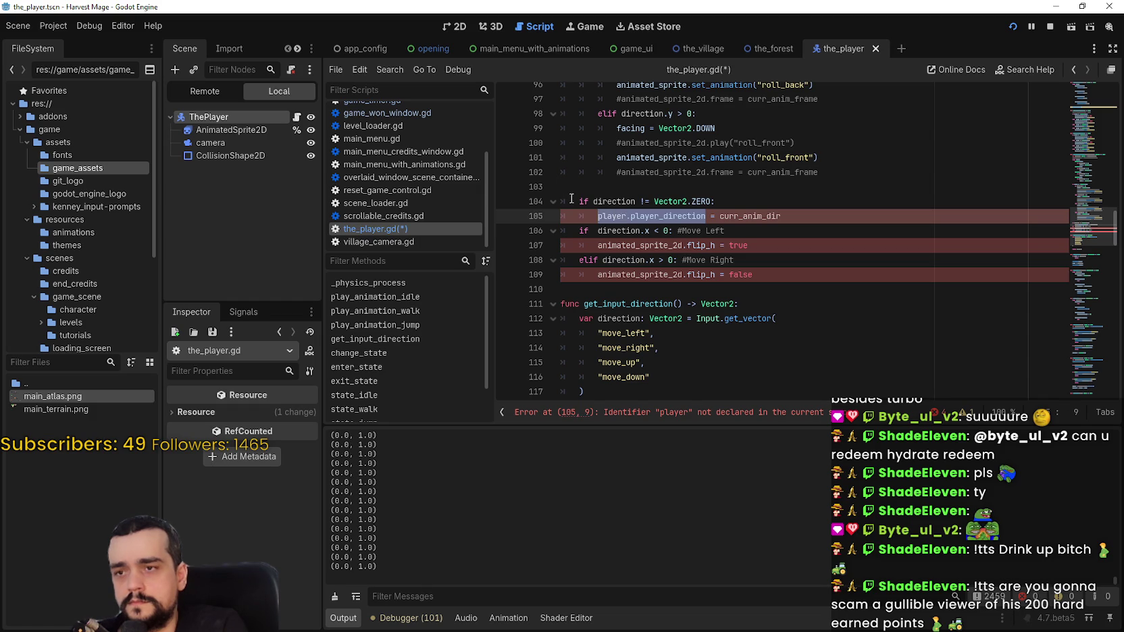
pyautogui.doubleClick(780, 215)
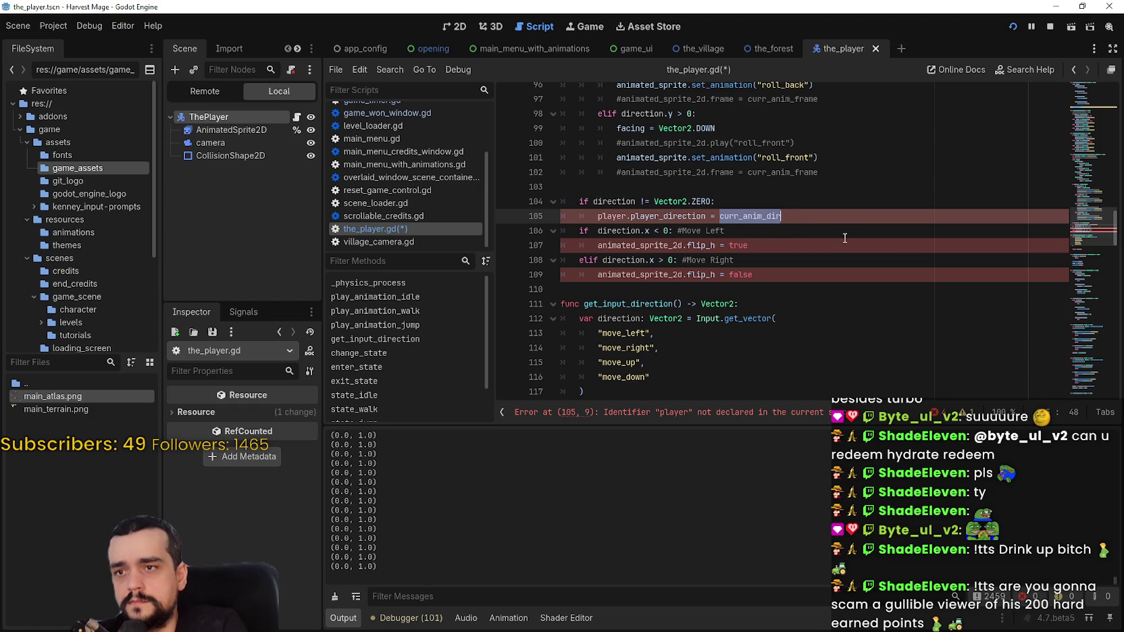
pyautogui.doubleClick(661, 217)
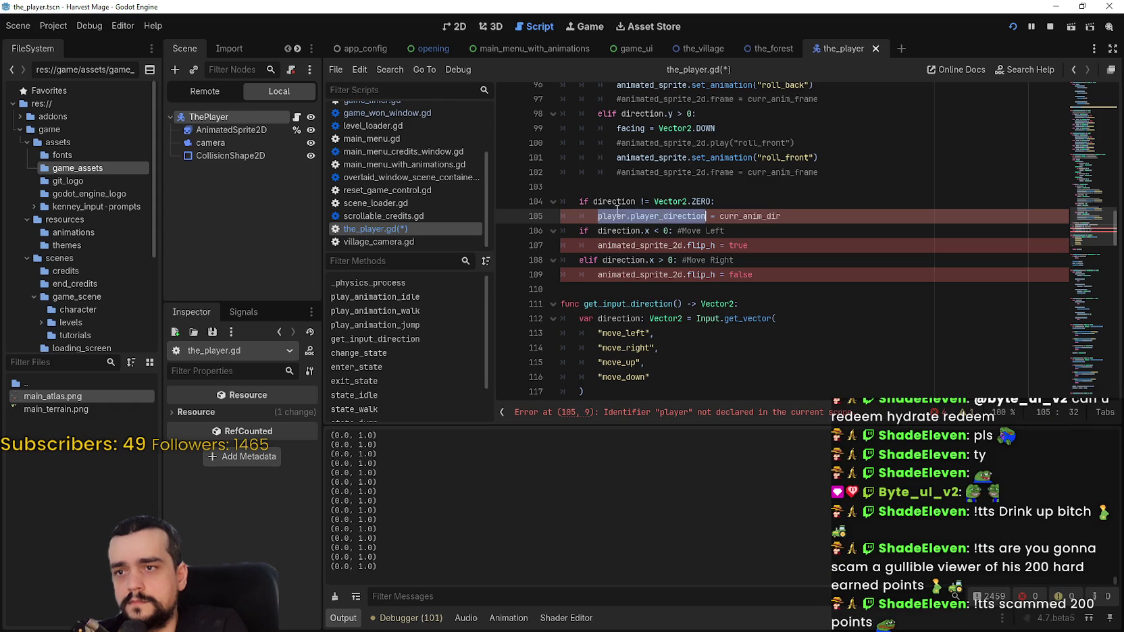
pyautogui.keyDown('shift'); pyautogui.click(572, 205); pyautogui.keyUp('shift')
pyautogui.hotkey('ctrl', 'k')
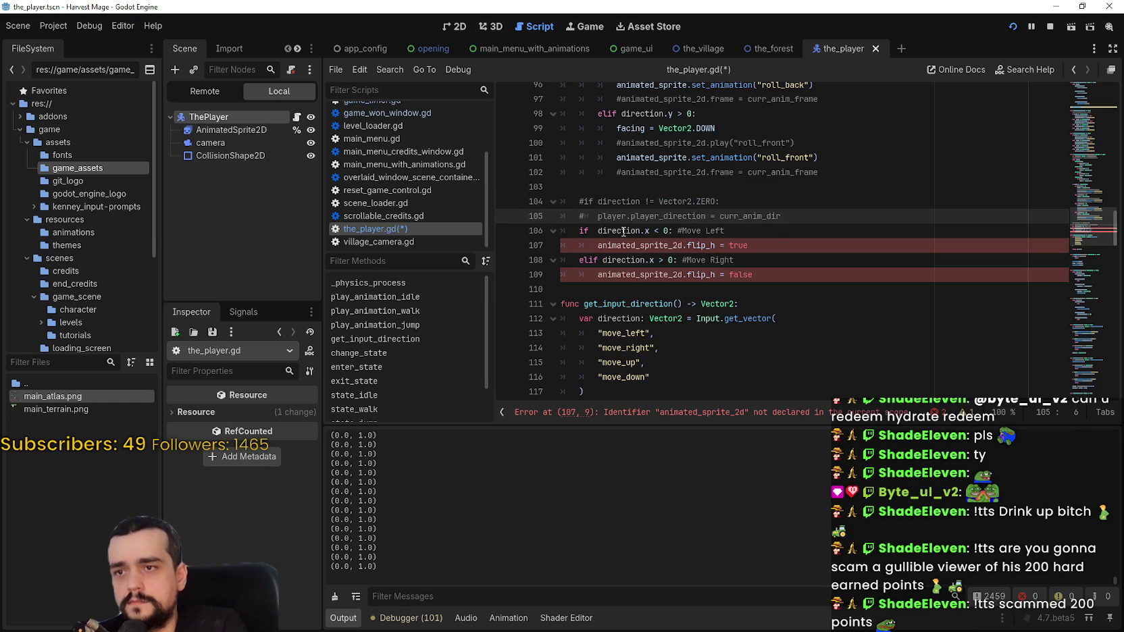
# Step: Switch the flip_h lines 107 and 109 to animated_sprite and save the script
pyautogui.click(614, 245)
pyautogui.doubleClick(614, 244)
pyautogui.write('ani')
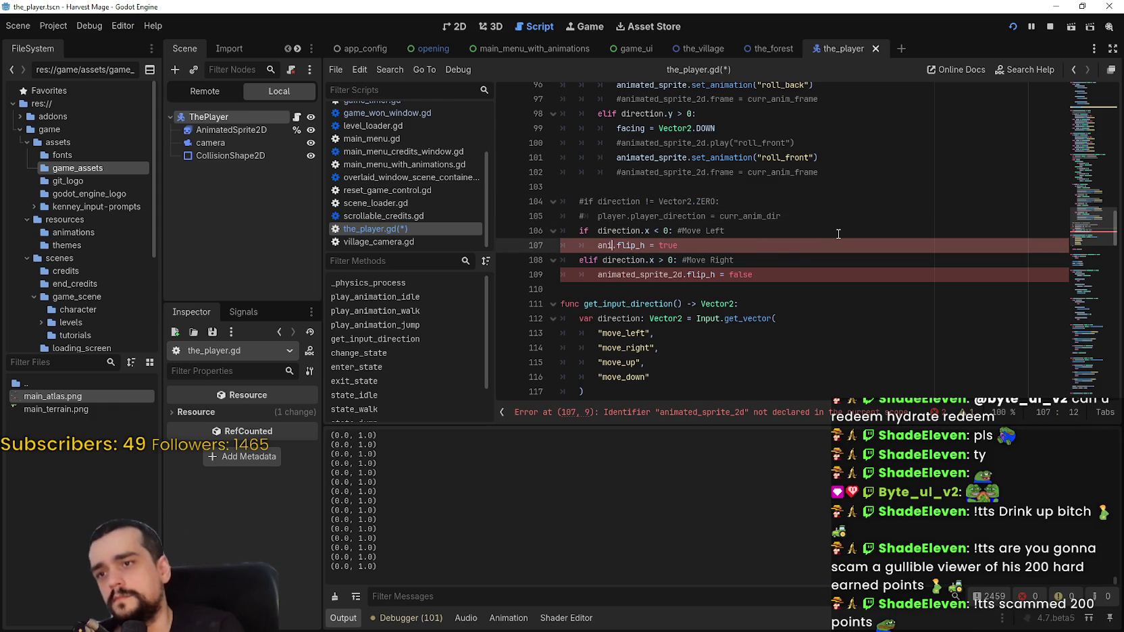
pyautogui.press('Return')
pyautogui.click(628, 244)
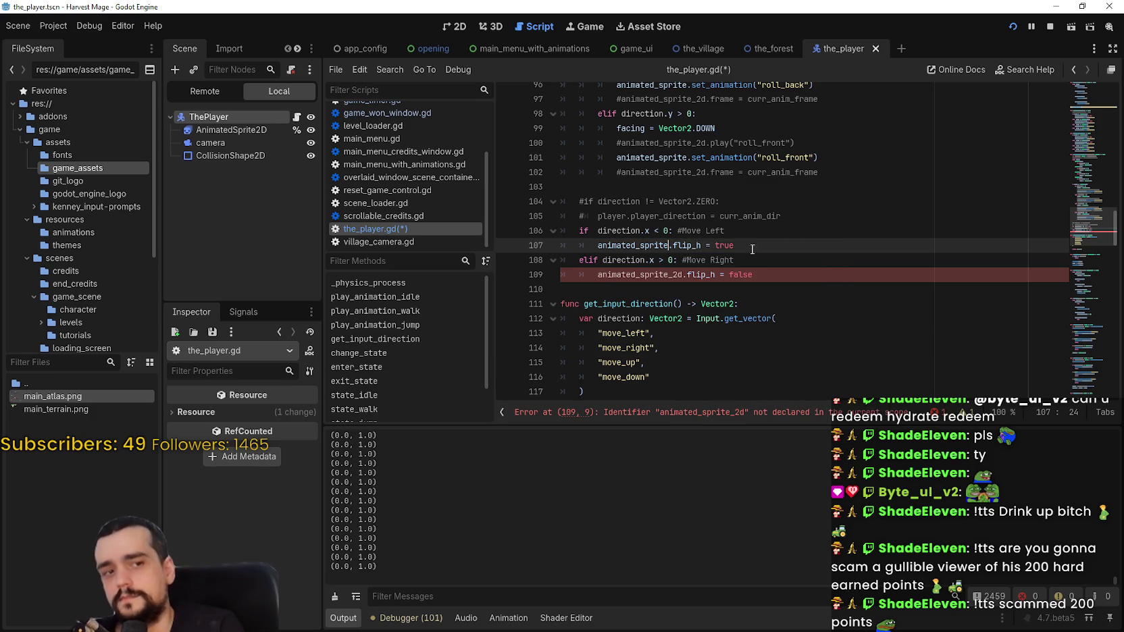
pyautogui.doubleClick(628, 245)
pyautogui.click(629, 275)
pyautogui.doubleClick(629, 275)
pyautogui.hotkey('ctrl', 'v')
pyautogui.click(628, 289)
pyautogui.hotkey('ctrl', 's')
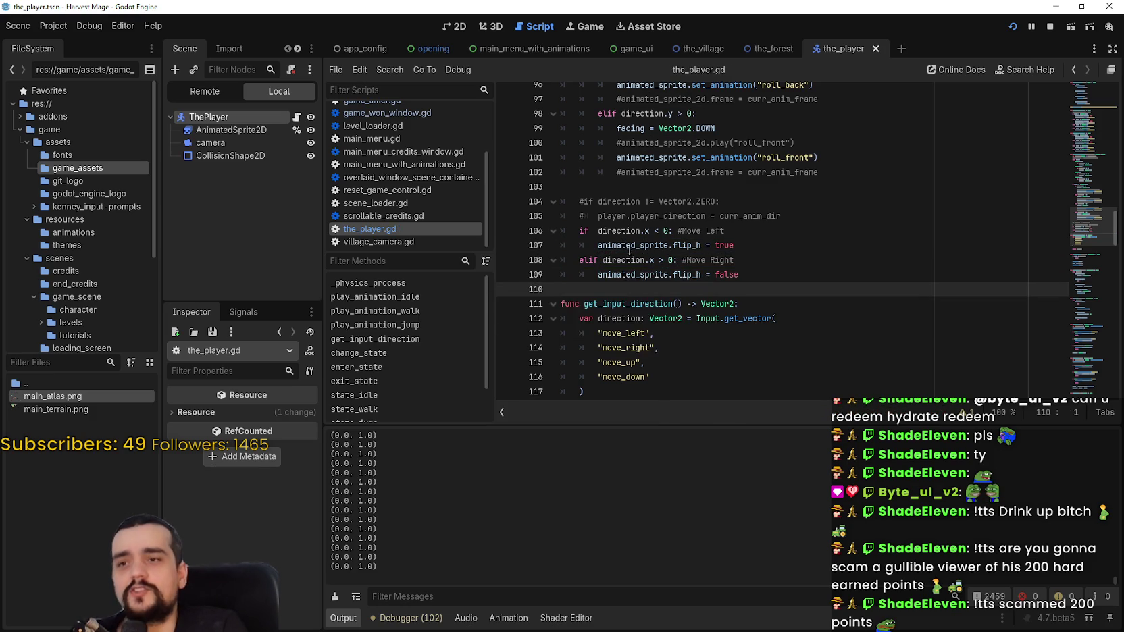